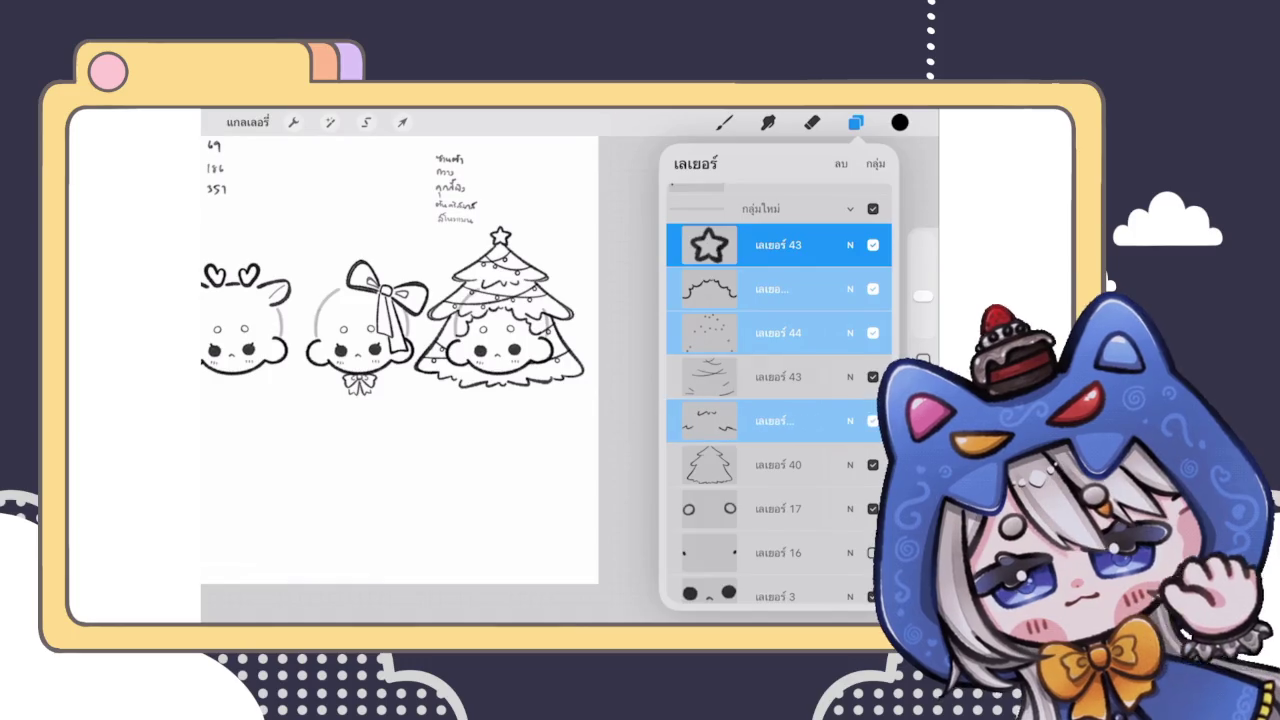
# Step: Group the tree costume's sketch layers into one collapsed group and bring up Transform
pyautogui.click(778, 376)
pyautogui.click(778, 464)
pyautogui.click(875, 163)
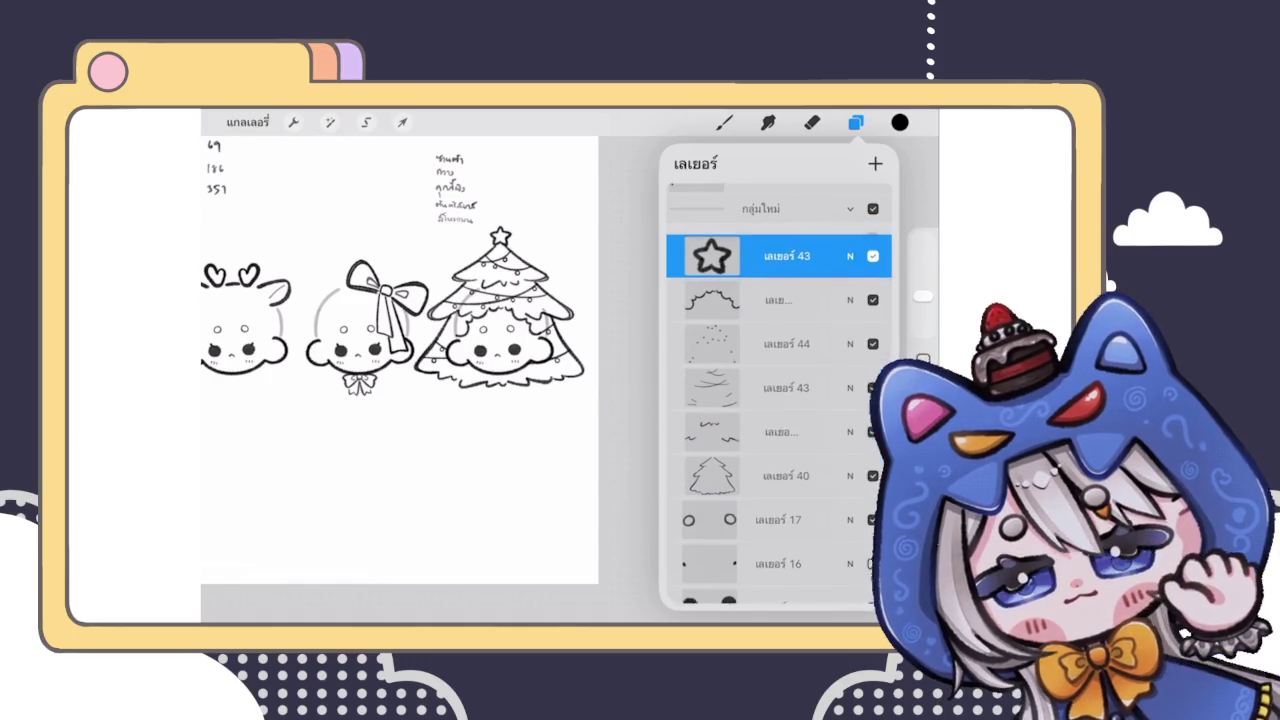
pyautogui.click(850, 237)
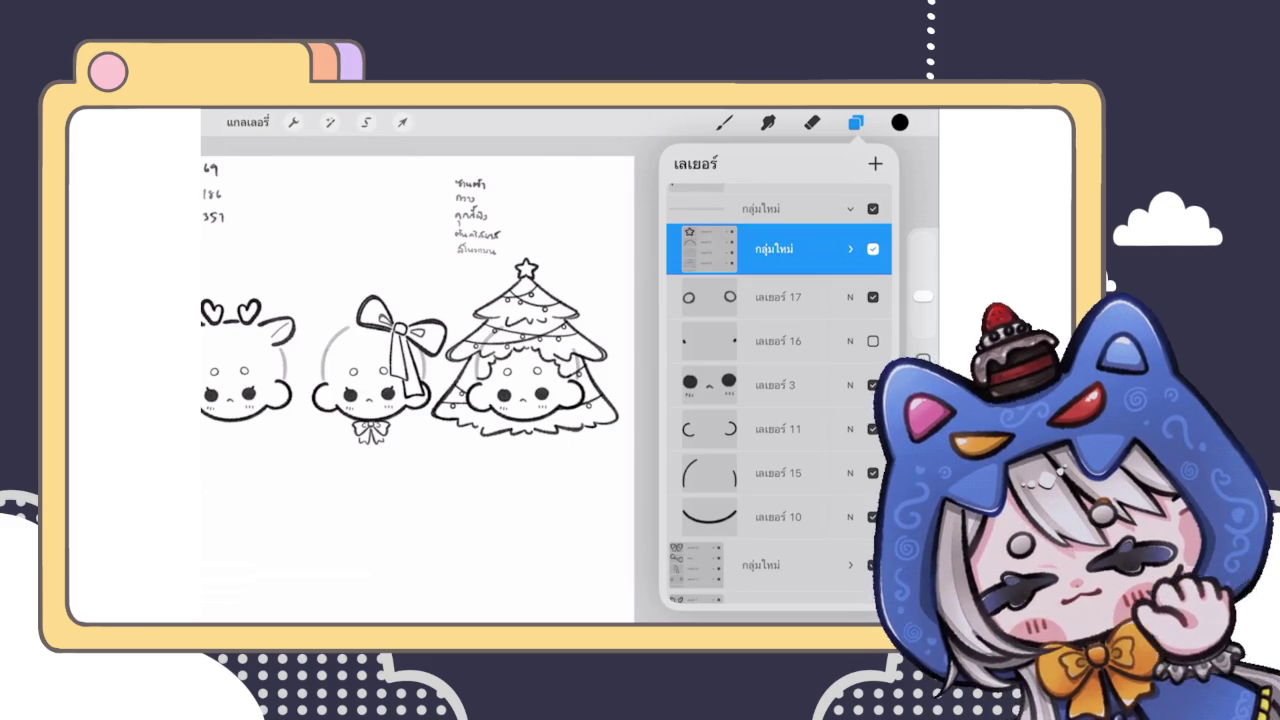
pyautogui.click(402, 122)
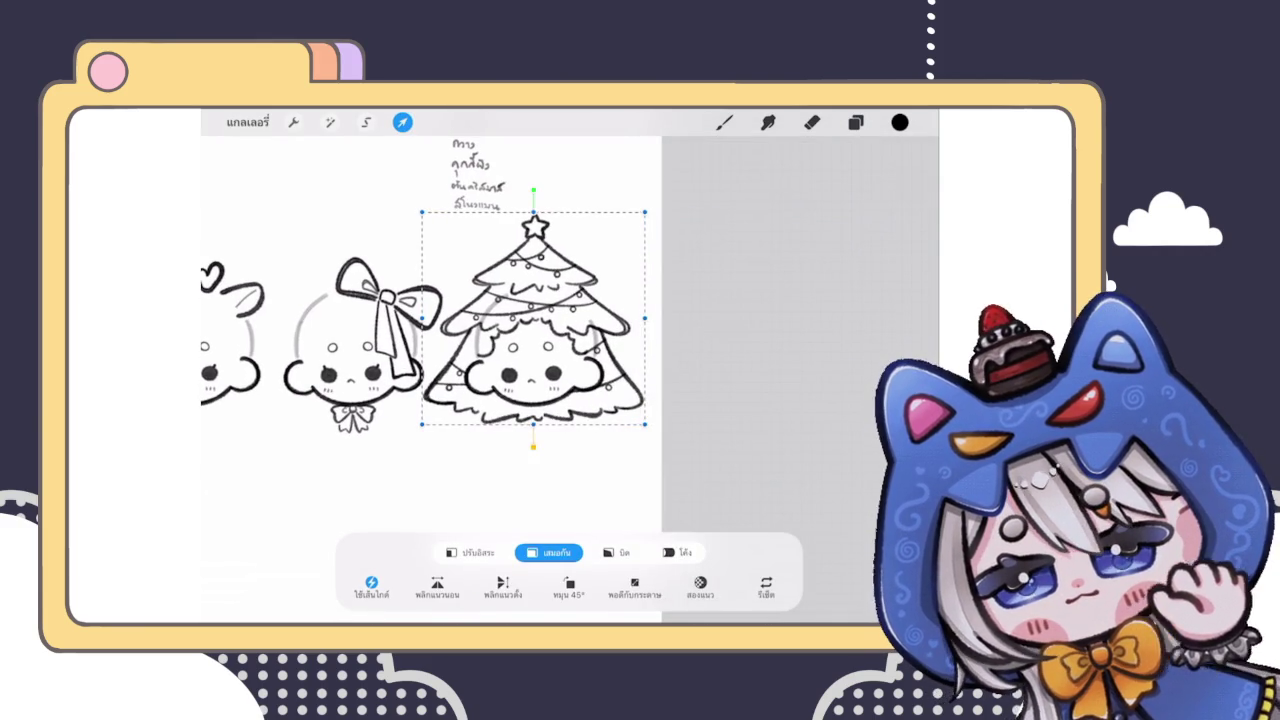
# Step: Squash the tree costume slightly from its bottom edge in Freeform mode and commit
pyautogui.click(470, 552)
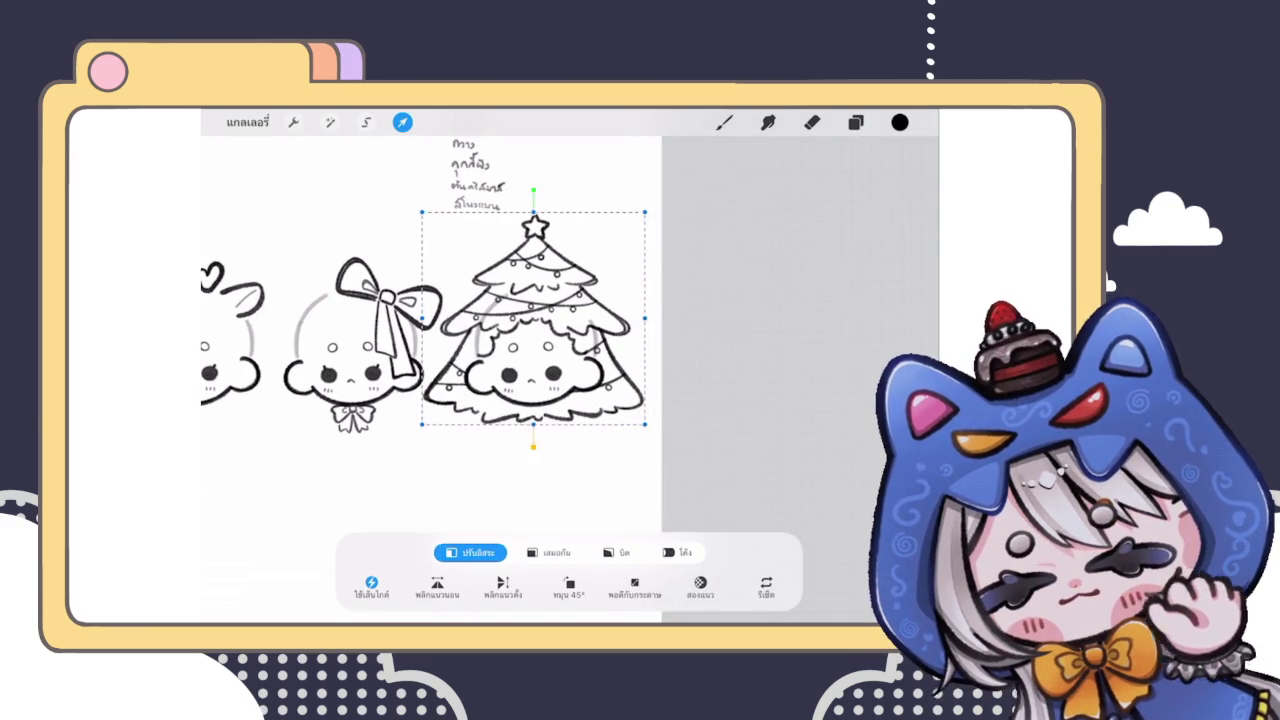
pyautogui.moveTo(533, 424); pyautogui.dragTo(533, 413)
pyautogui.moveTo(533, 330); pyautogui.dragTo(533, 315)
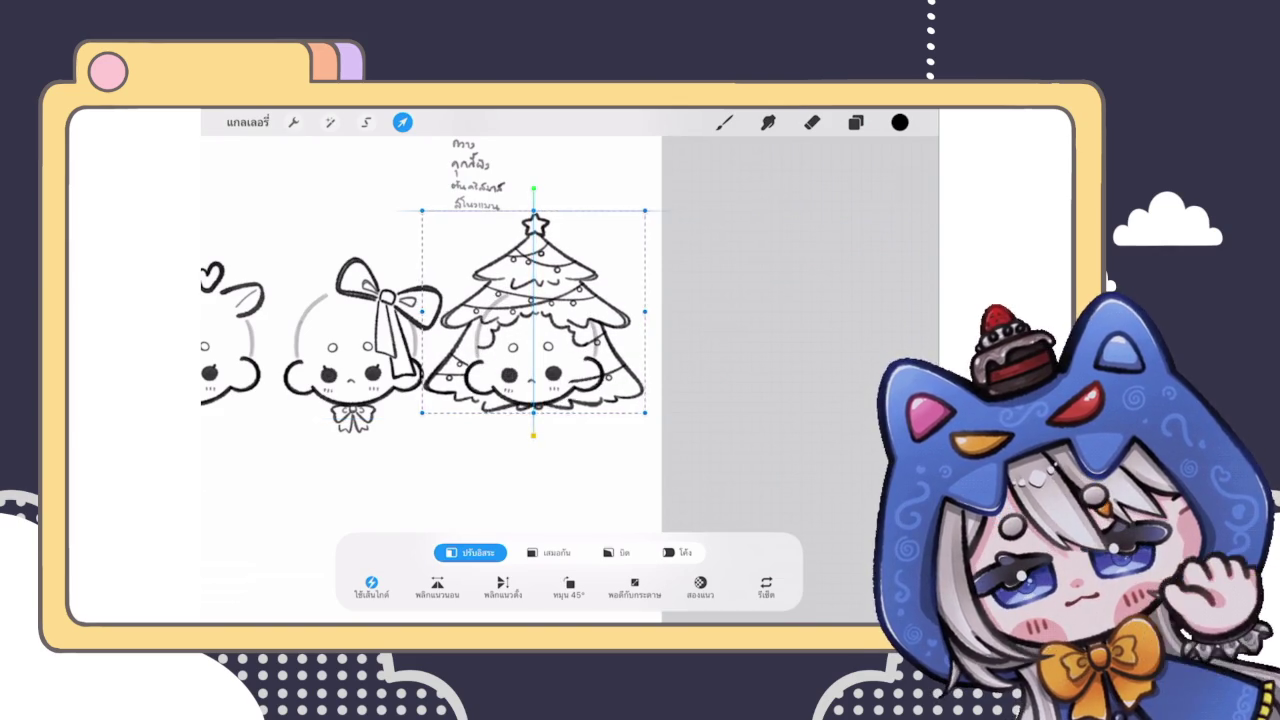
pyautogui.hotkey('ctrl', 'z')
pyautogui.hotkey('ctrl', 'z')
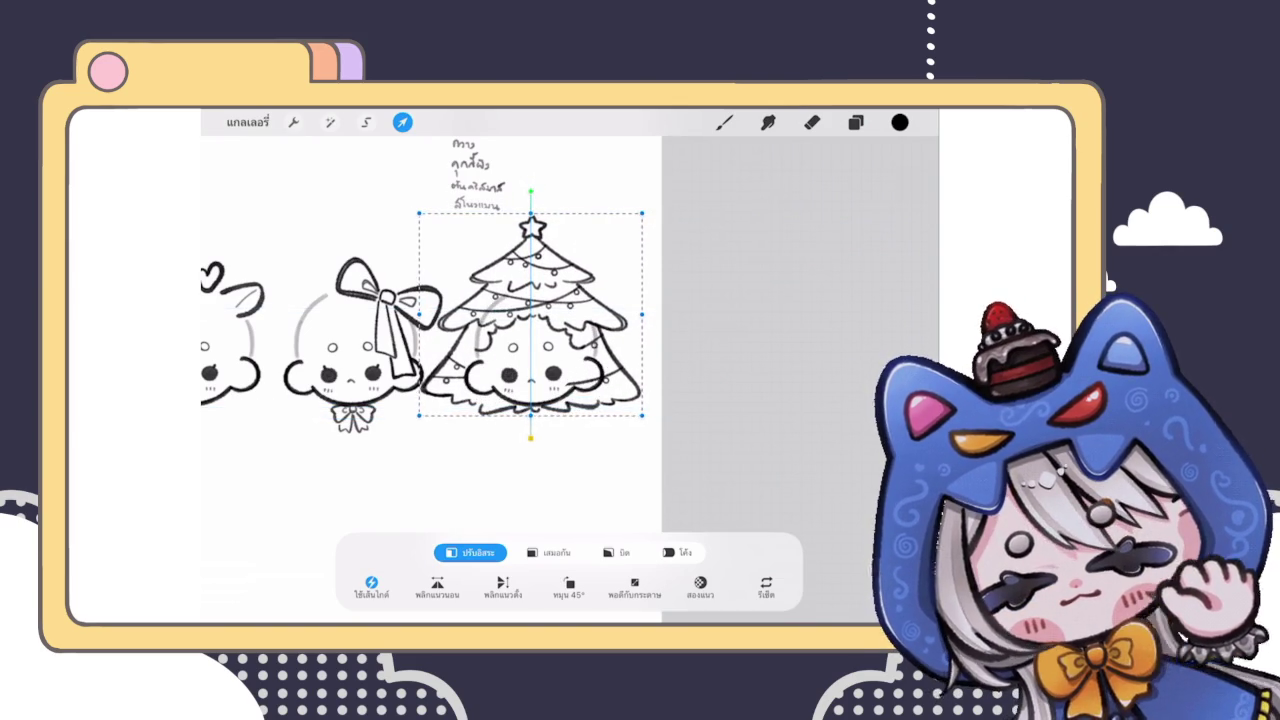
pyautogui.hotkey('ctrl', 'z')
pyautogui.moveTo(533, 424); pyautogui.dragTo(533, 418)
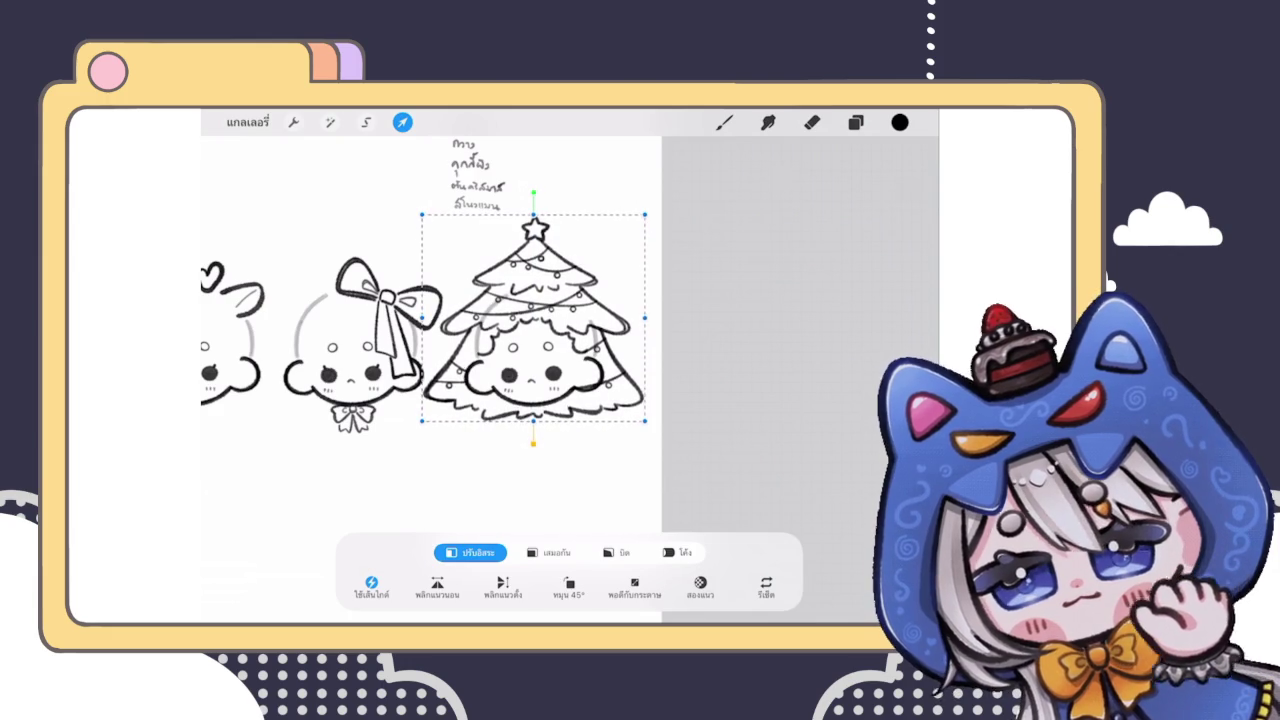
pyautogui.click(724, 122)
pyautogui.scroll(-5, 431, 366)
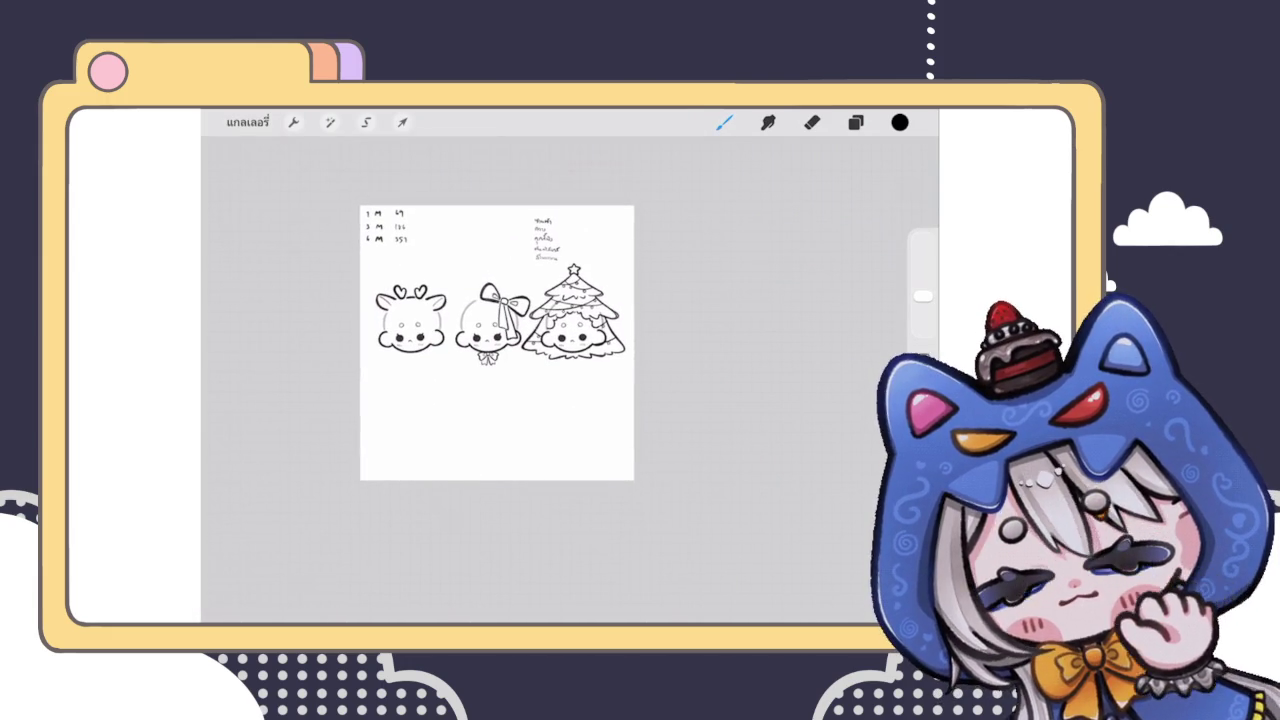
# Step: Liquify-push the tree outline into shape on its right and lower-left sides
pyautogui.scroll(5, 580, 300)
pyautogui.click(330, 122)
pyautogui.click(286, 580)
pyautogui.moveTo(445, 400); pyautogui.dragTo(426, 410)
pyautogui.moveTo(709, 416); pyautogui.dragTo(700, 377)
pyautogui.moveTo(457, 395); pyautogui.dragTo(465, 385)
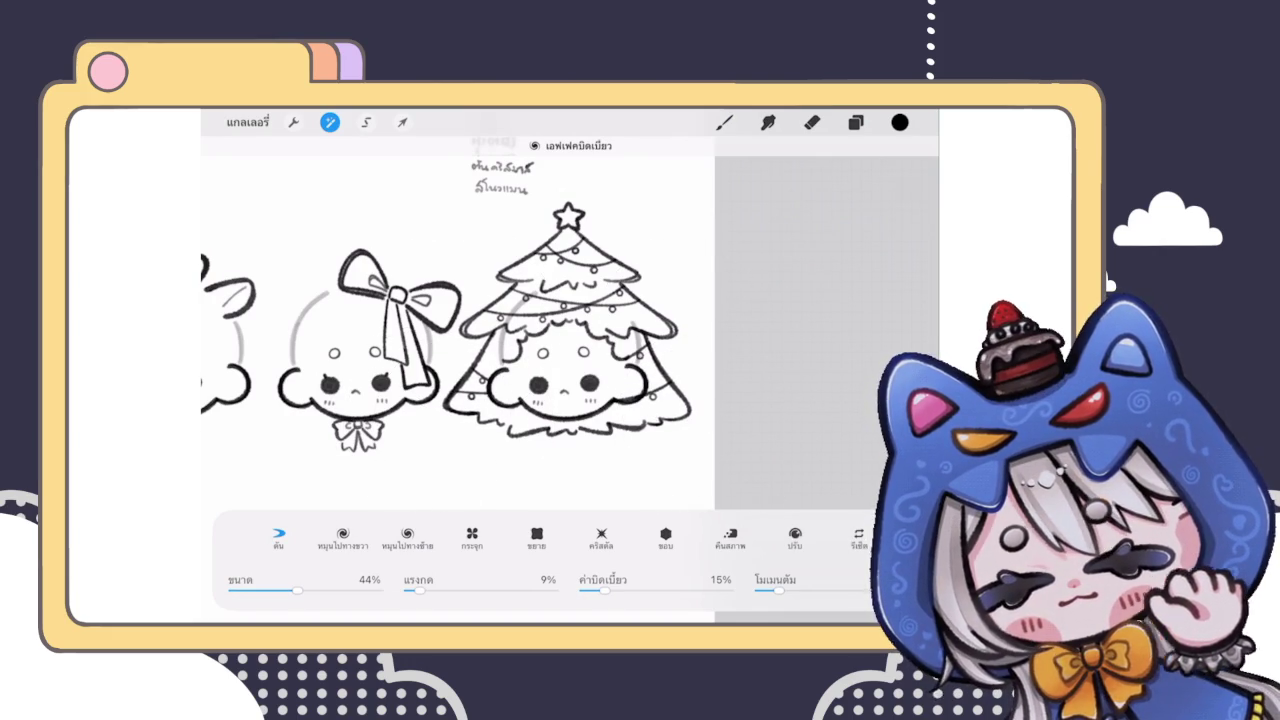
pyautogui.click(724, 122)
pyautogui.scroll(-5, 470, 360)
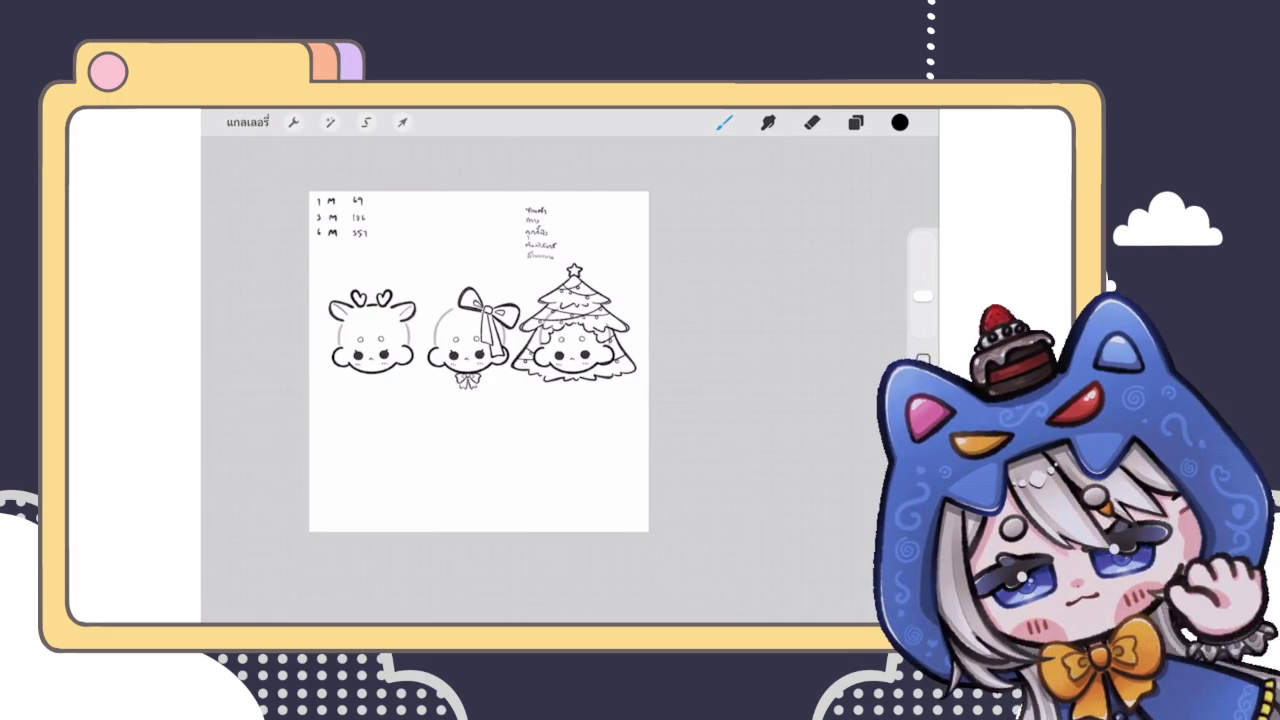
pyautogui.scroll(5, 594, 336)
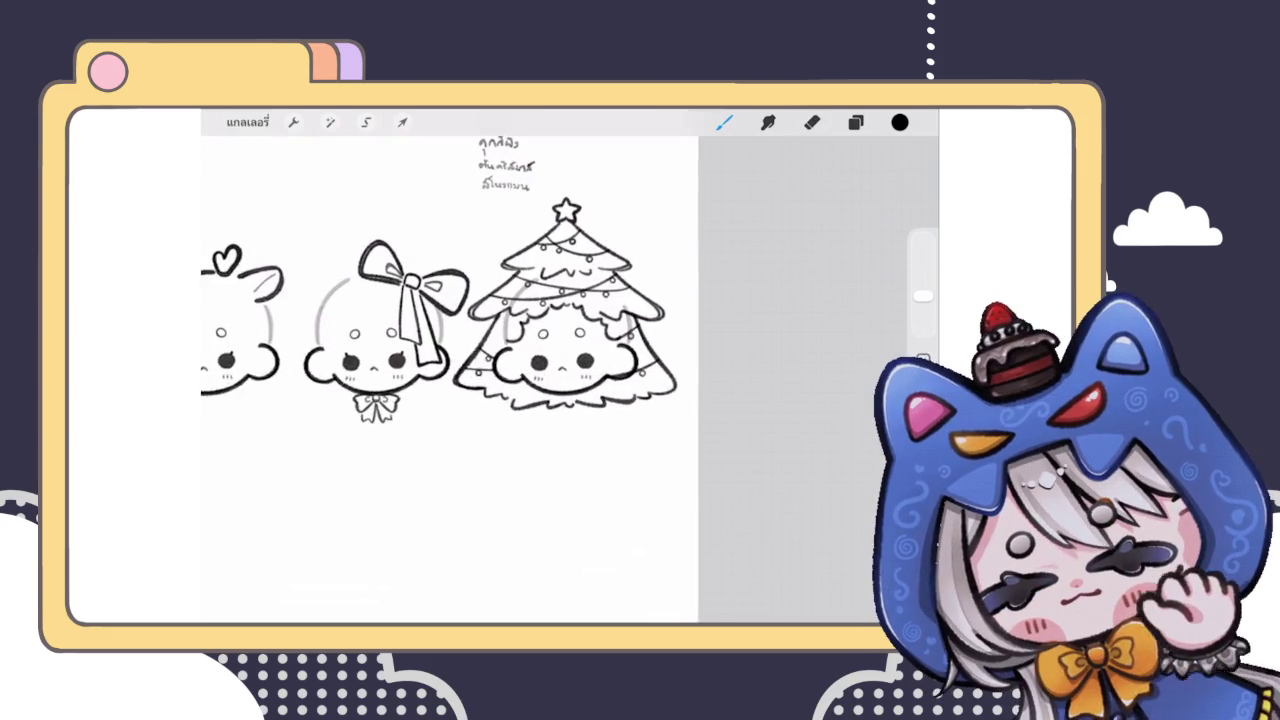
# Step: Nudge the tree costume slightly to centre it and commit the transform
pyautogui.click(402, 122)
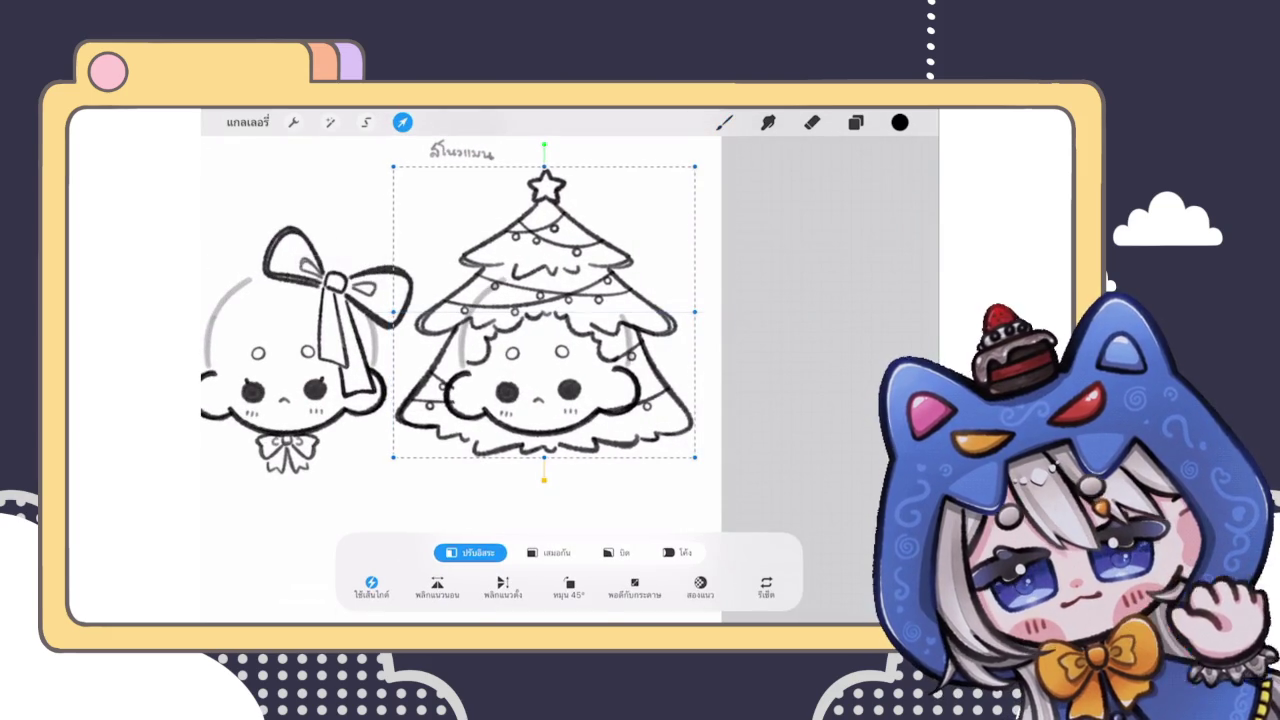
pyautogui.moveTo(541, 330); pyautogui.dragTo(540, 330)
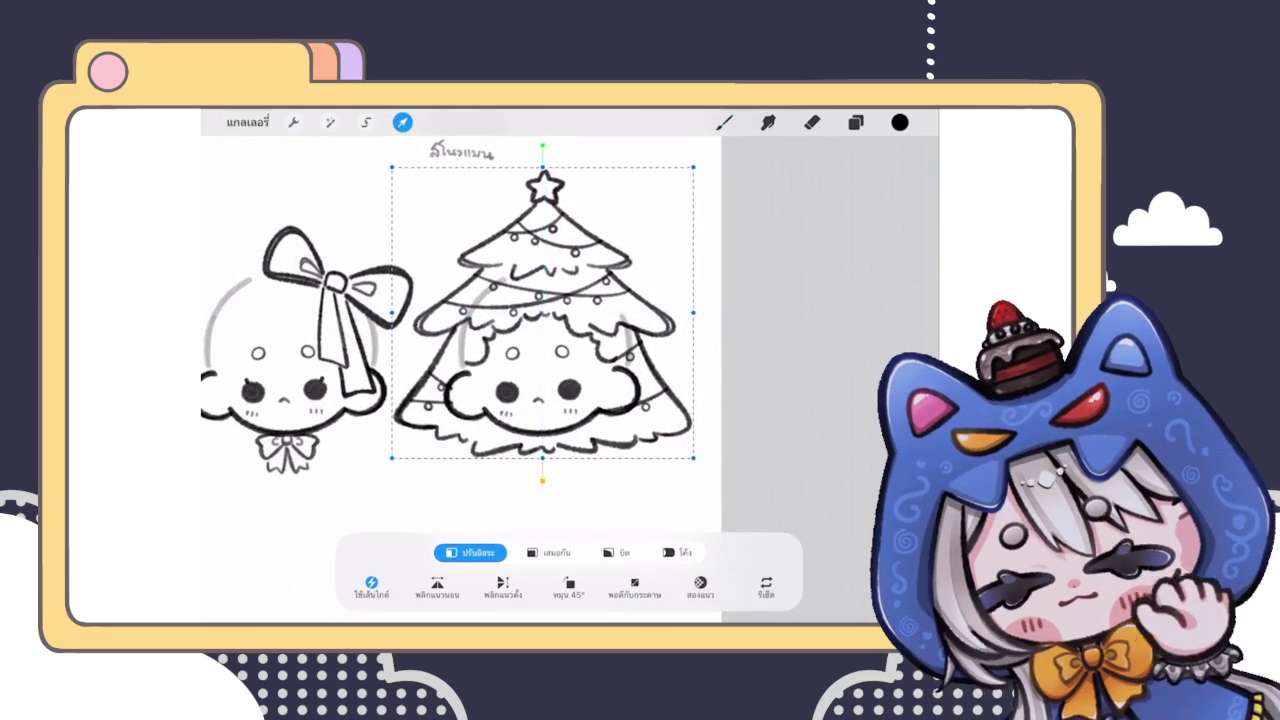
pyautogui.scroll(-3, 677, 361)
pyautogui.press('b')
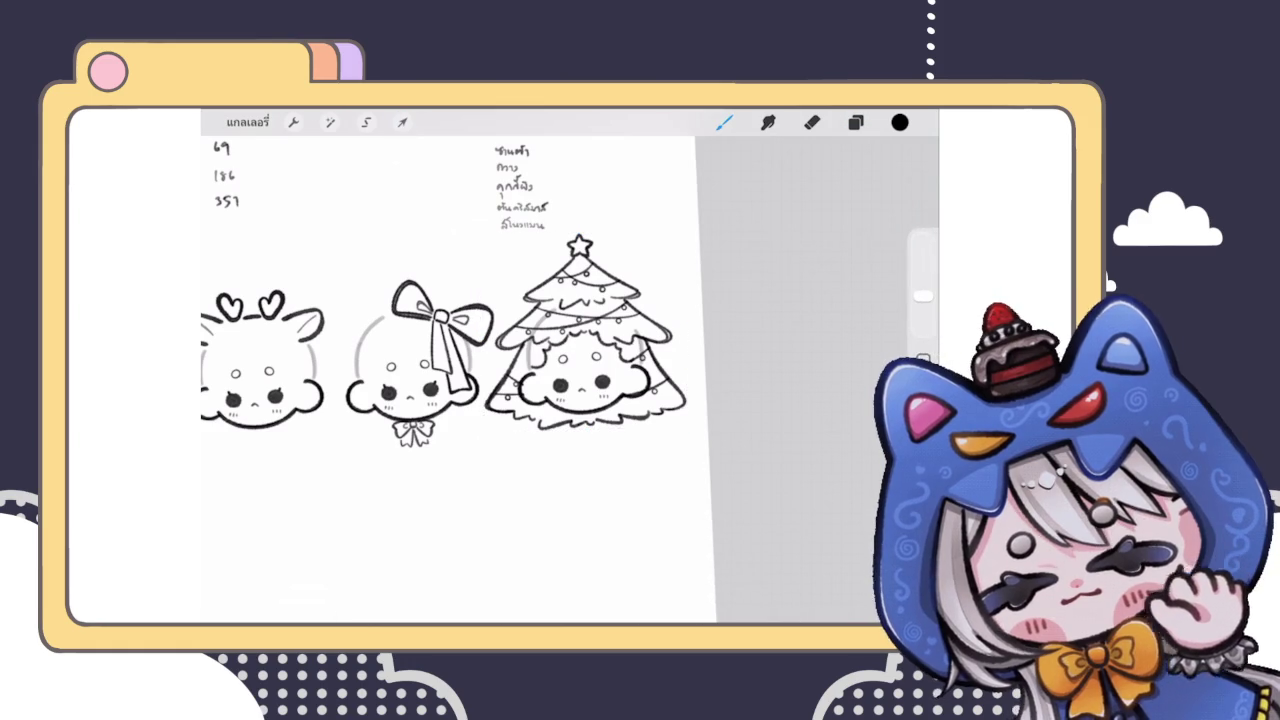
pyautogui.scroll(-5, 510, 372)
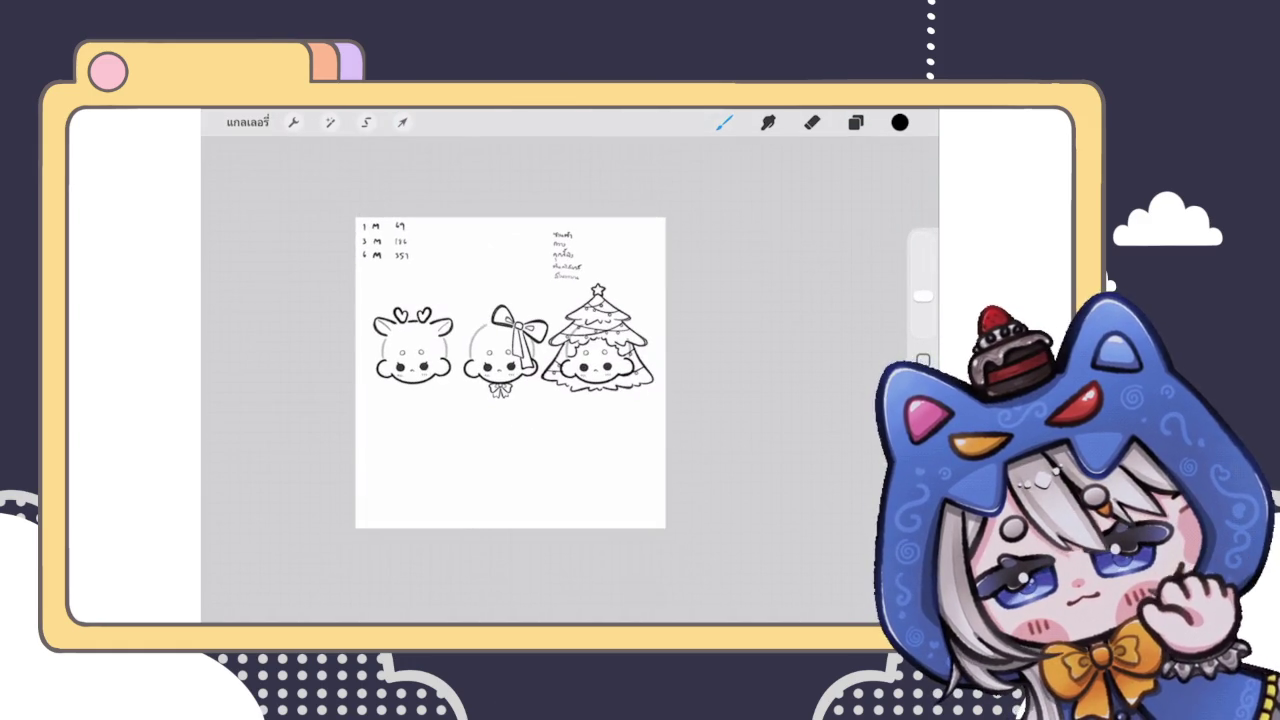
pyautogui.scroll(5, 623, 347)
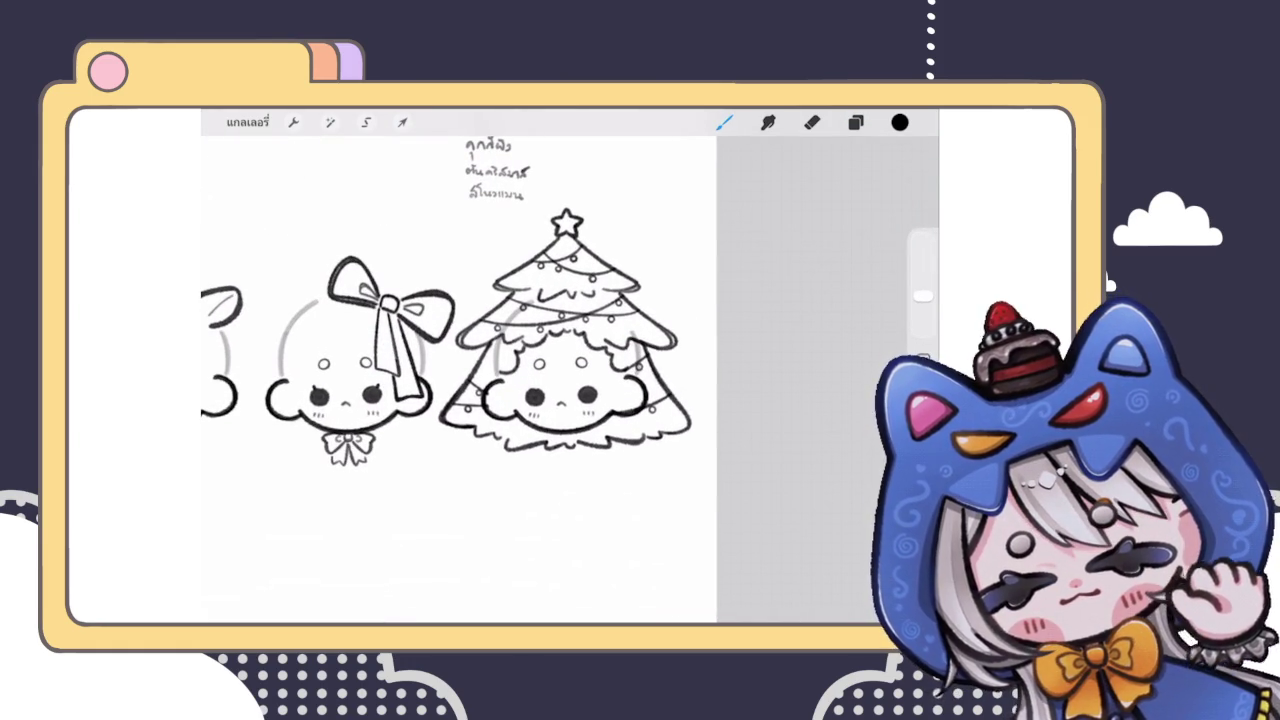
pyautogui.scroll(3, 573, 375)
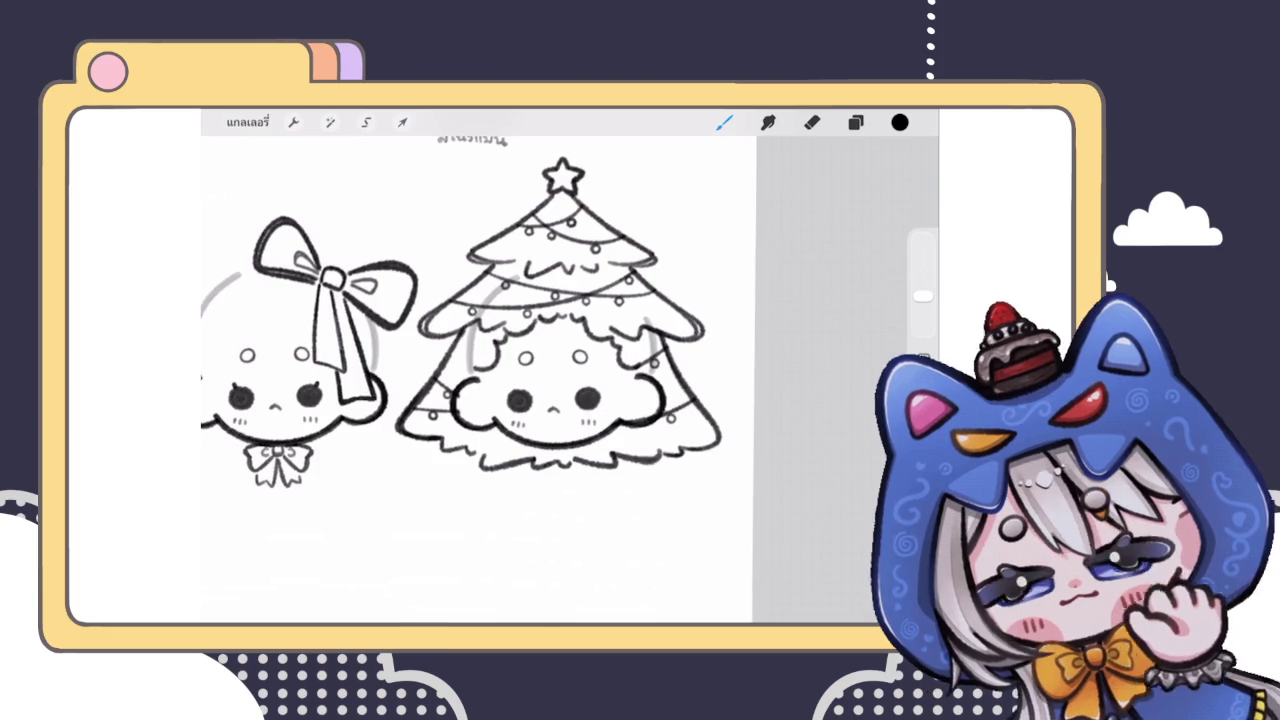
# Step: Duplicate the tree group as a backup and hide the copy
pyautogui.click(855, 122)
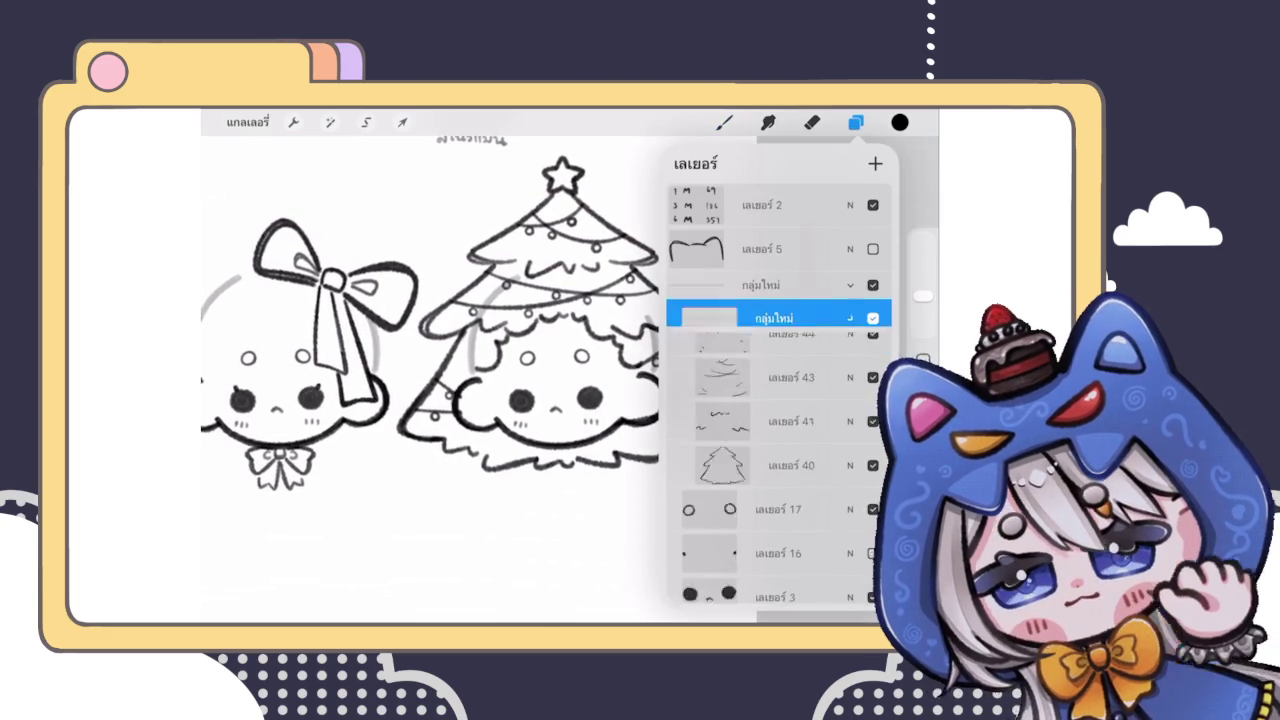
pyautogui.scroll(-2, 779, 400)
pyautogui.click(790, 463)
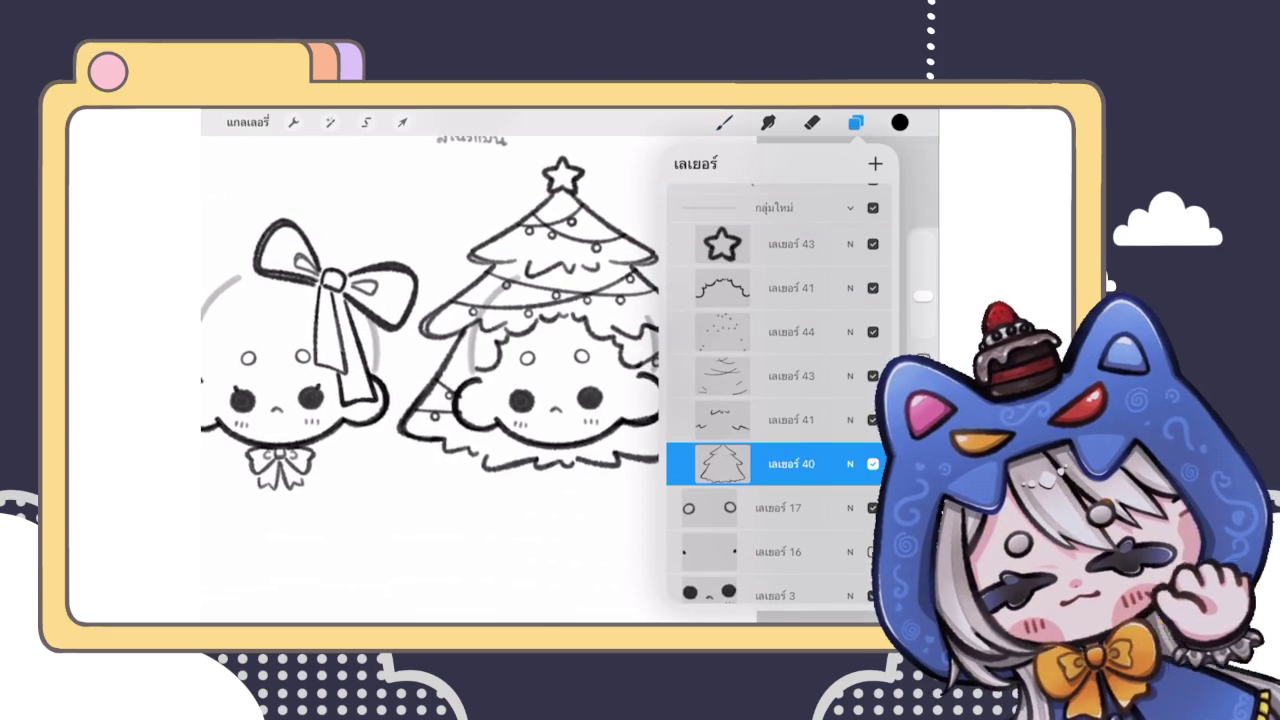
pyautogui.moveTo(840, 259); pyautogui.dragTo(720, 259)
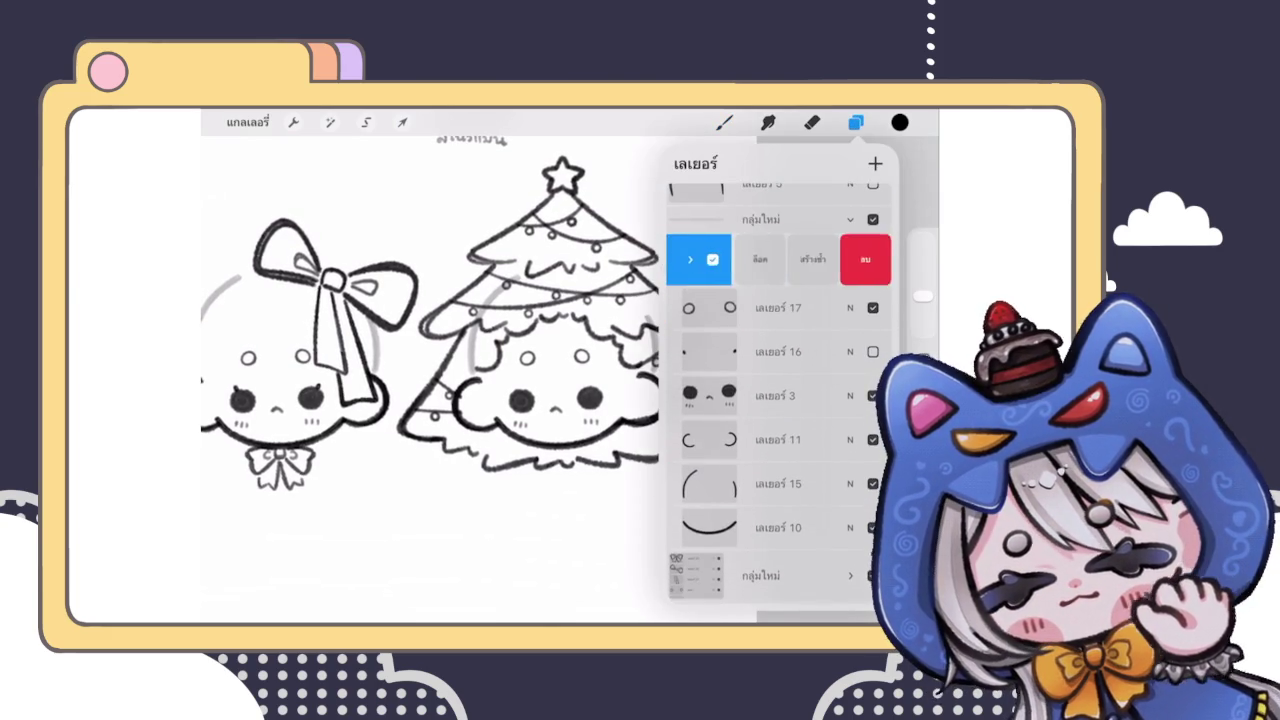
pyautogui.click(815, 259)
pyautogui.click(850, 259)
pyautogui.click(850, 259)
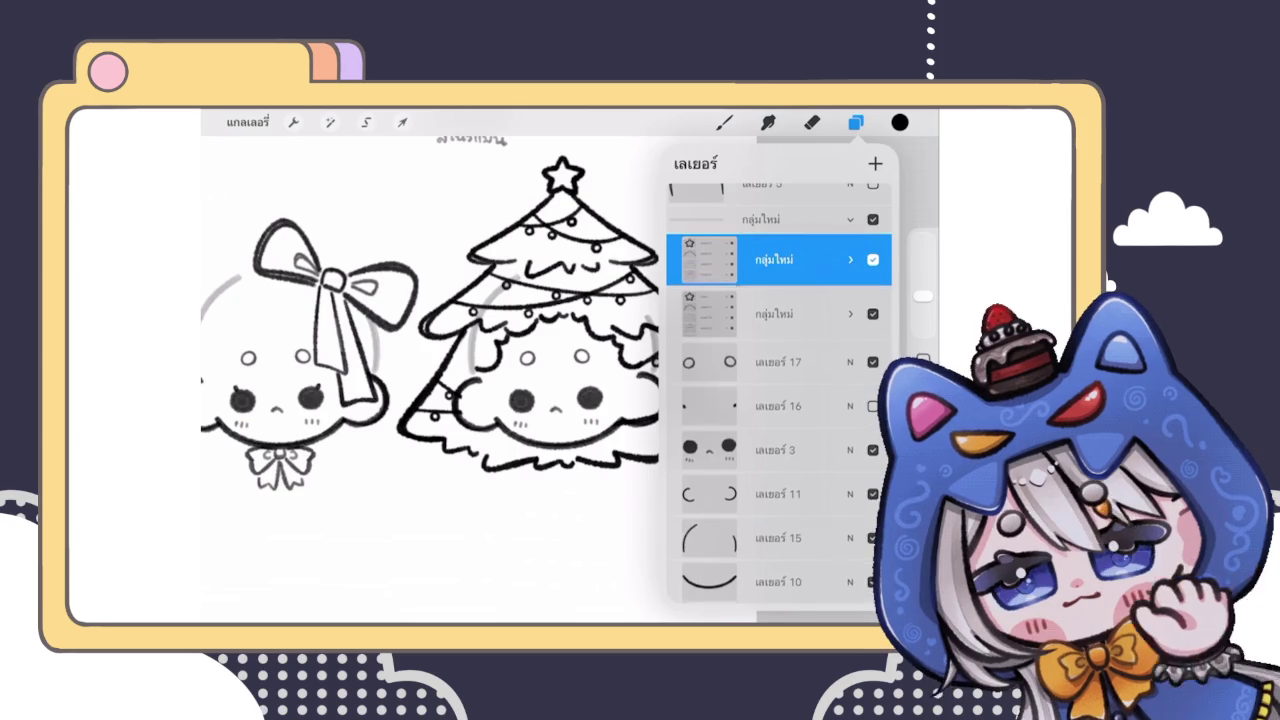
pyautogui.click(873, 311)
pyautogui.click(850, 259)
# Step: Lower tree sketch layer 40's opacity to 37%
pyautogui.scroll(-3, 779, 400)
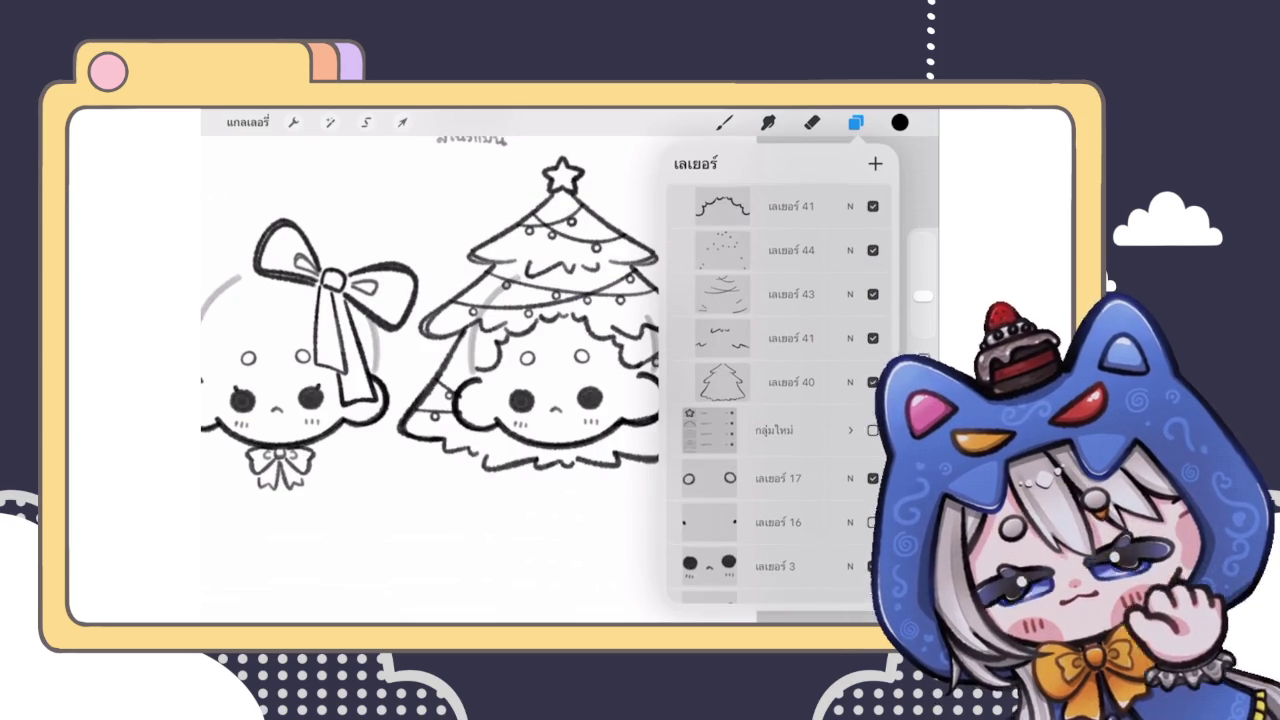
pyautogui.click(849, 382)
pyautogui.moveTo(872, 354); pyautogui.dragTo(751, 354)
pyautogui.click(849, 304)
pyautogui.scroll(2, 779, 300)
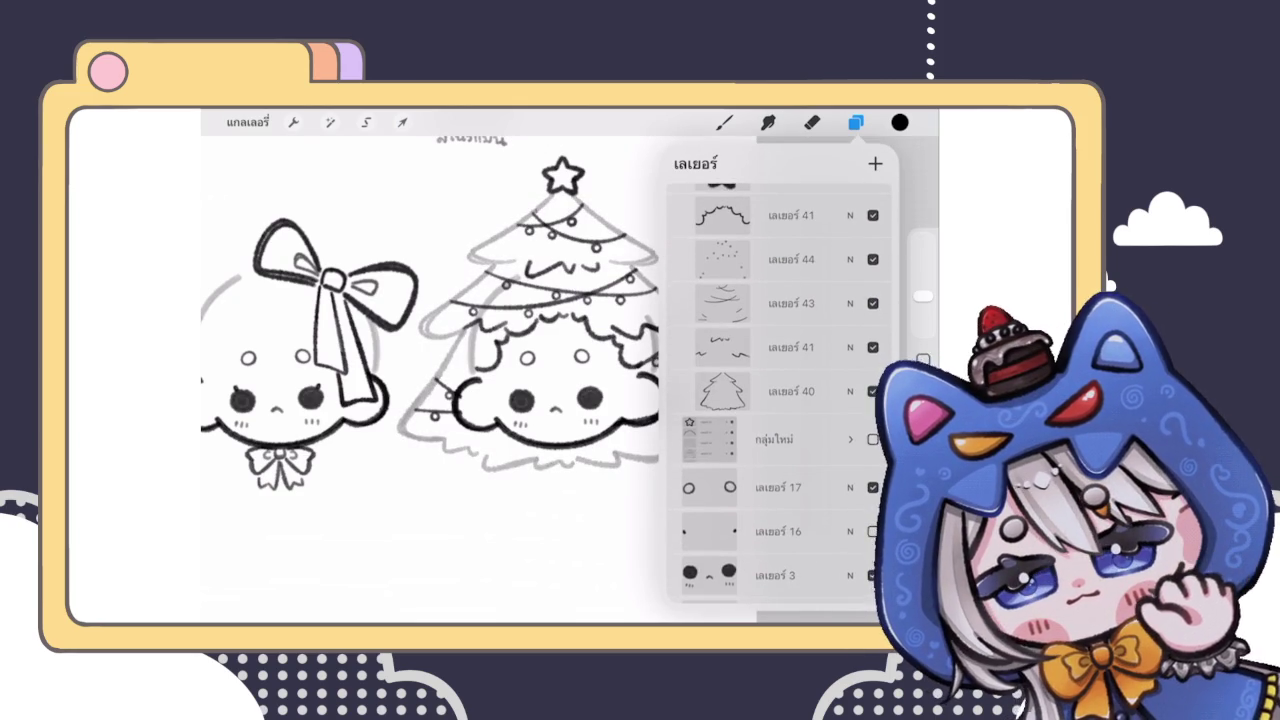
pyautogui.click(849, 593)
pyautogui.click(849, 593)
# Step: Add a new inking layer above tree lights layer 44 with the brush selected
pyautogui.click(790, 259)
pyautogui.click(850, 259)
pyautogui.click(850, 259)
pyautogui.click(875, 163)
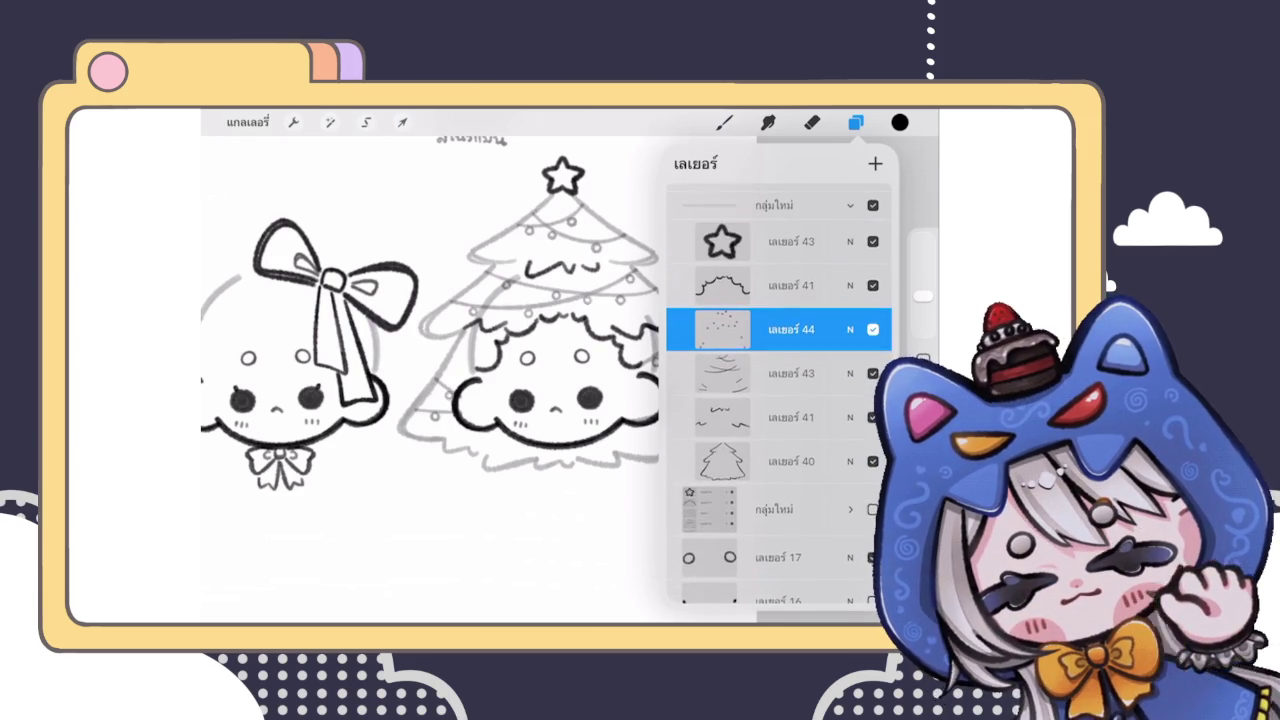
pyautogui.click(724, 122)
pyautogui.scroll(3, 550, 350)
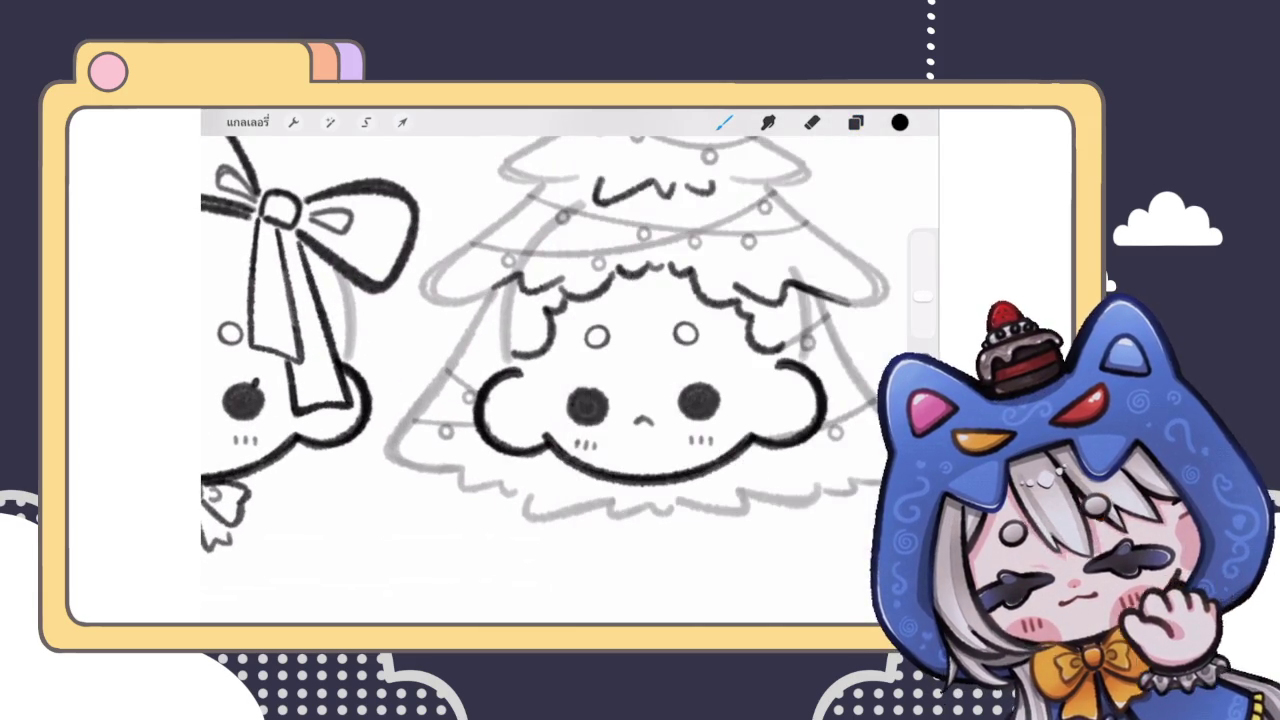
# Step: Ink the tree's left edge outline, redrawing it twice until it sits right
pyautogui.moveTo(484, 297); pyautogui.dragTo(445, 428)
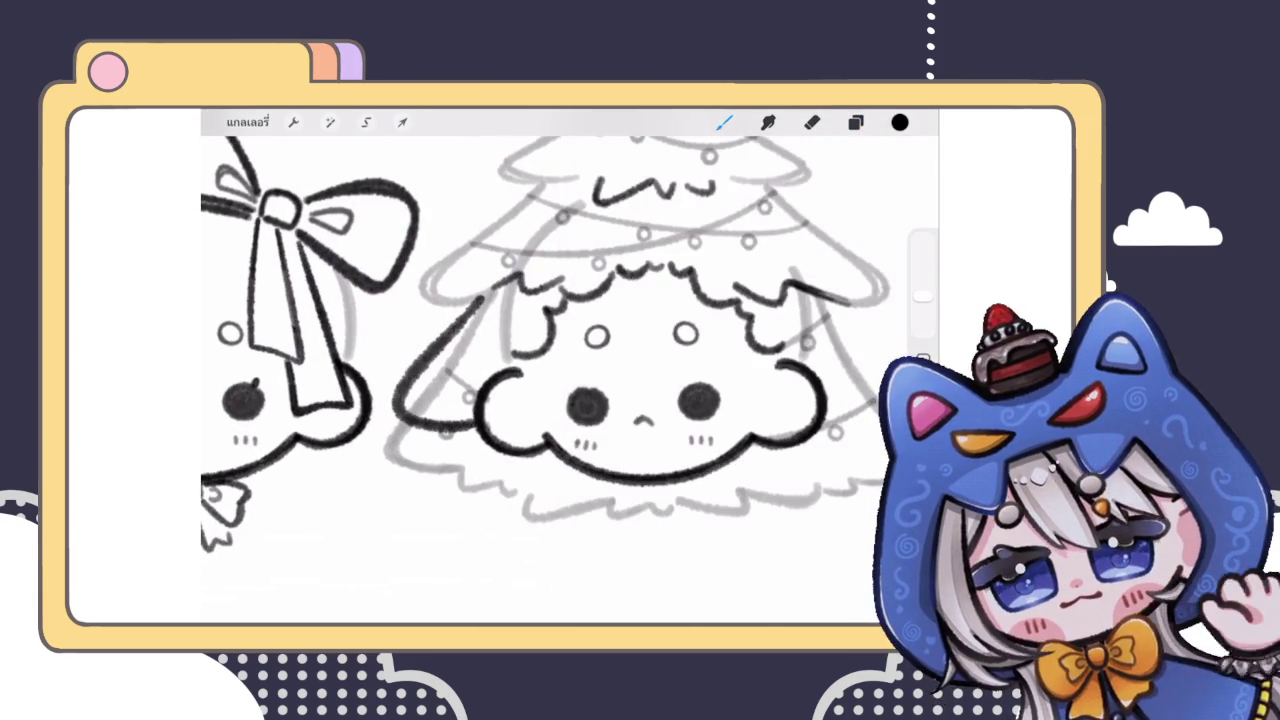
pyautogui.scroll(-5, 570, 370)
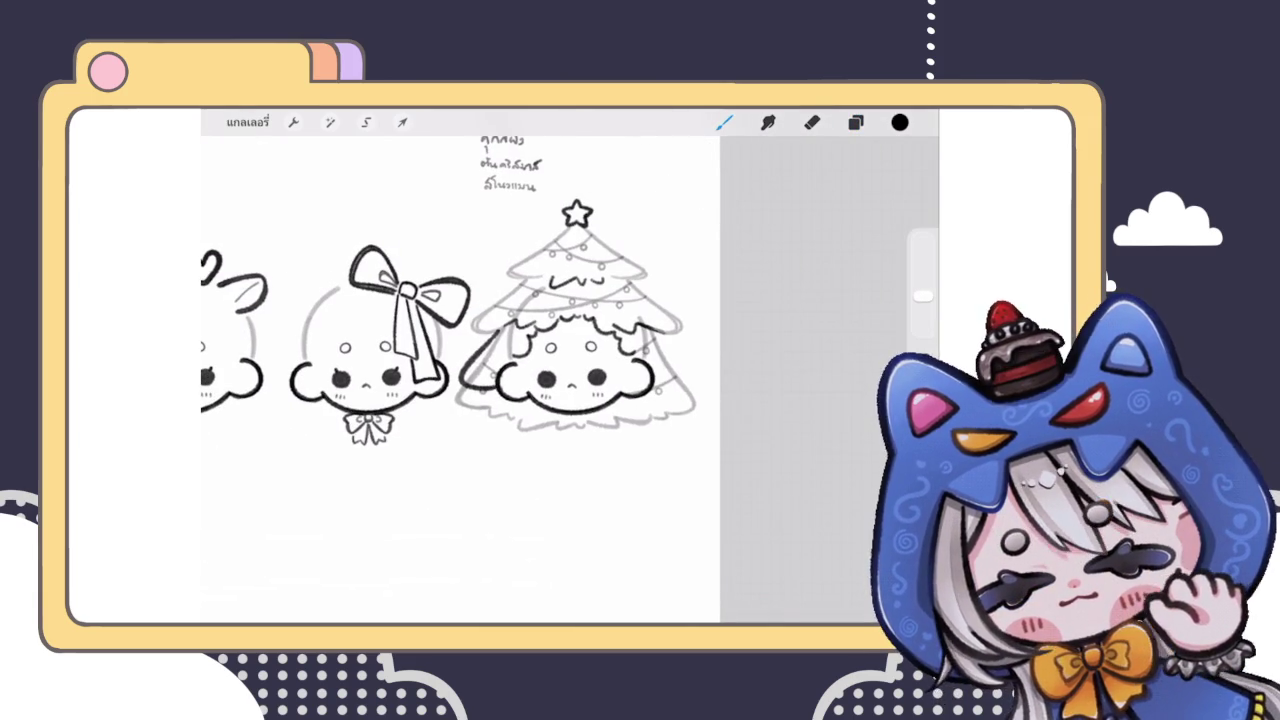
pyautogui.scroll(5, 570, 370)
pyautogui.hotkey('ctrl', 'z')
pyautogui.moveTo(562, 318); pyautogui.dragTo(436, 484)
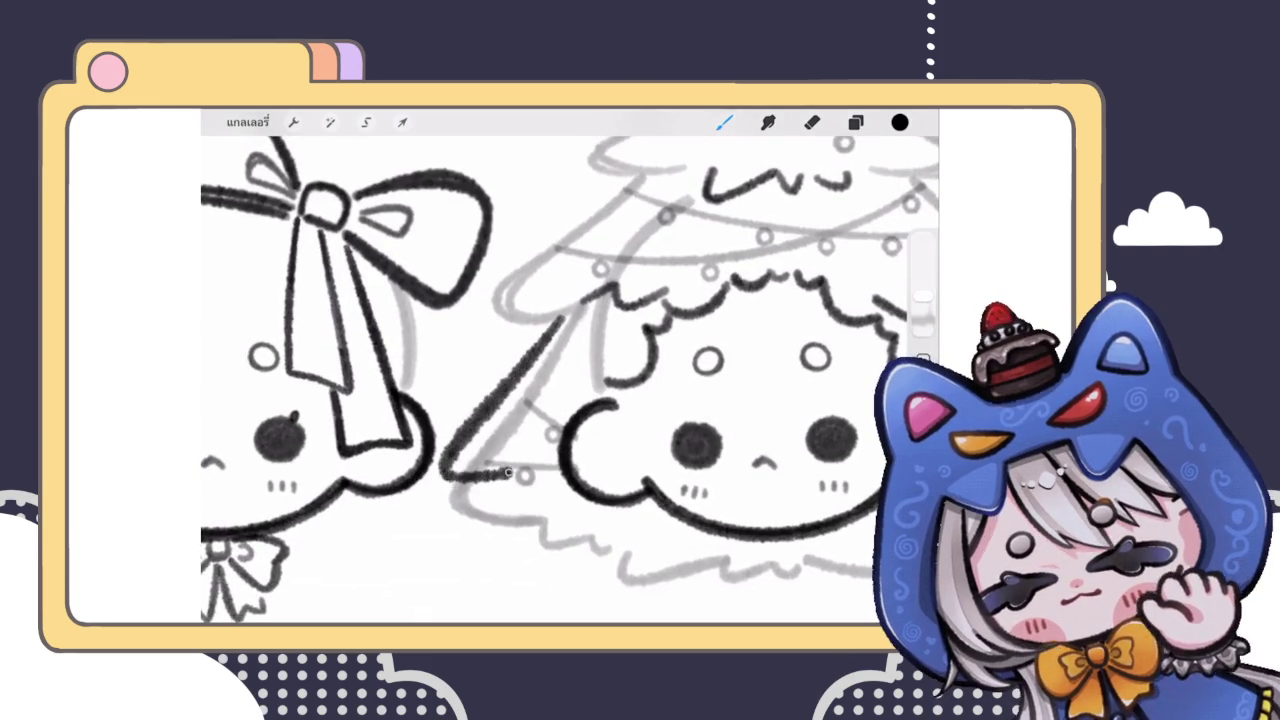
pyautogui.scroll(-5, 570, 370)
pyautogui.scroll(5, 570, 370)
pyautogui.hotkey('ctrl', 'z')
pyautogui.moveTo(558, 316)
pyautogui.mouseDown()
pyautogui.moveTo(490, 425)
pyautogui.moveTo(550, 428)
pyautogui.mouseUp()
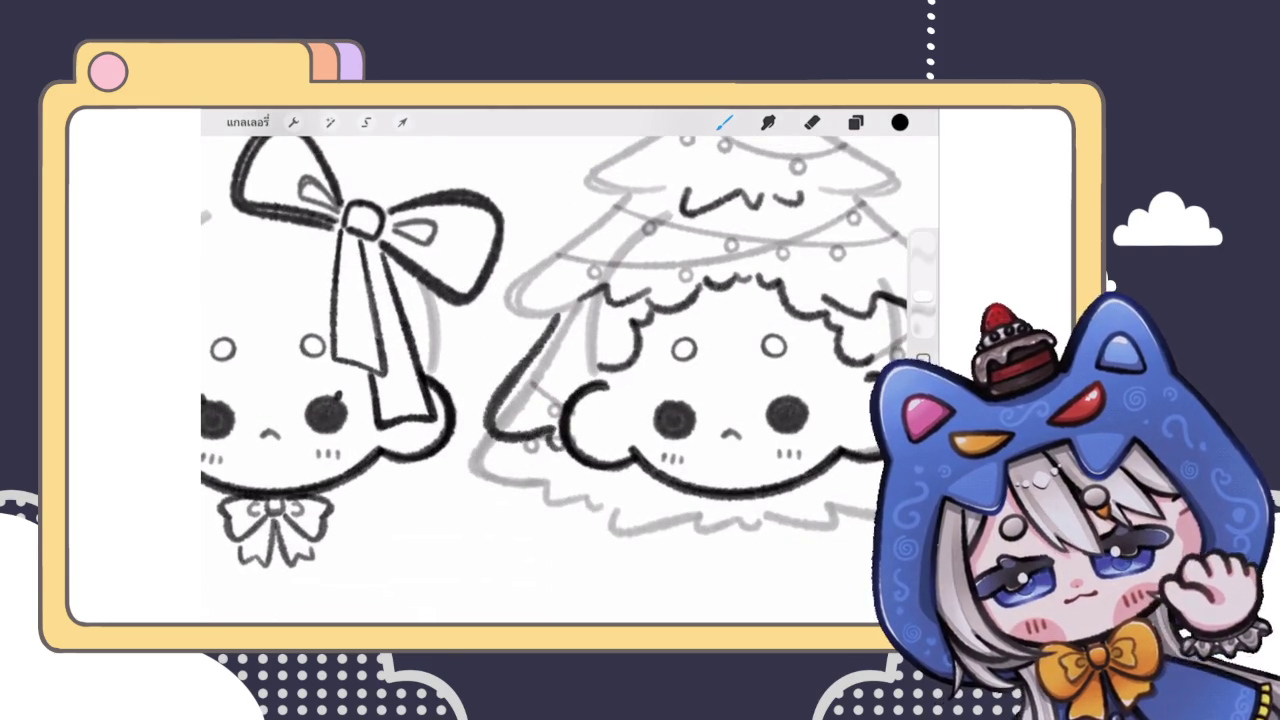
pyautogui.scroll(-5, 570, 370)
pyautogui.scroll(6, 570, 370)
# Step: Erase stray ink at the tree's lower left and touch up the outline beside the left cheek
pyautogui.click(811, 122)
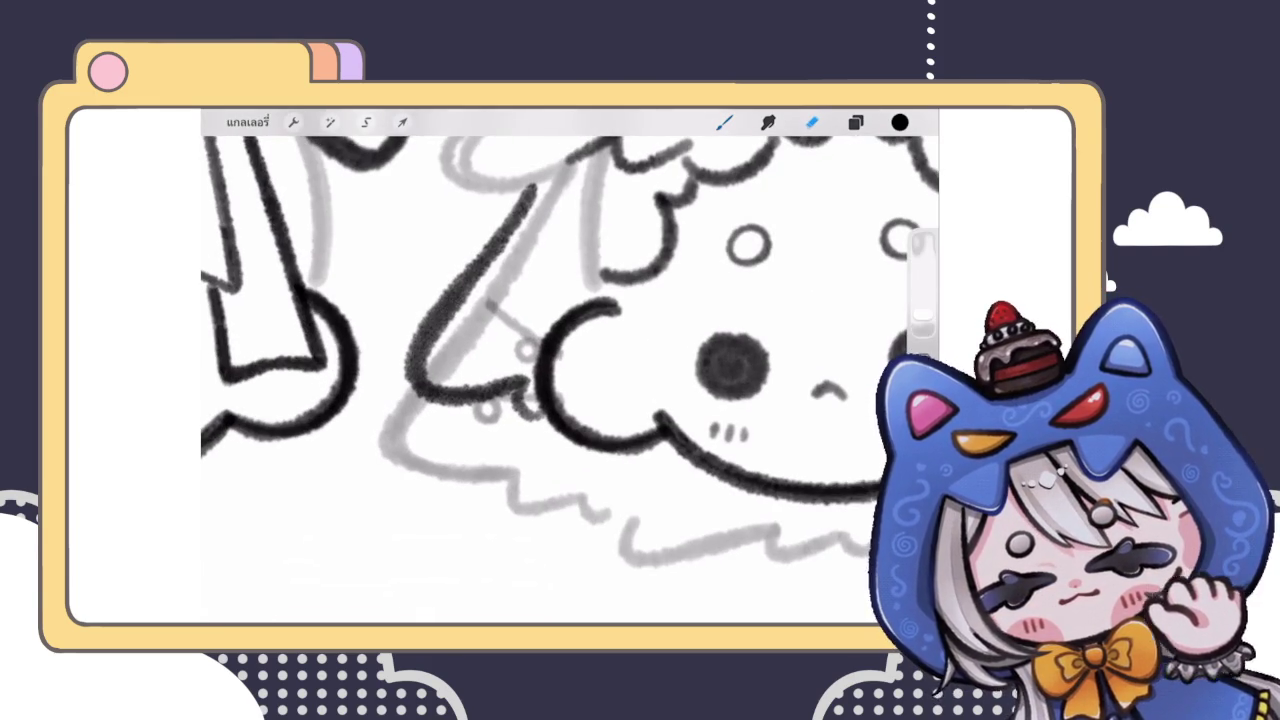
pyautogui.moveTo(551, 451)
pyautogui.mouseDown()
pyautogui.moveTo(541, 425)
pyautogui.moveTo(520, 432)
pyautogui.mouseUp()
pyautogui.click(724, 122)
pyautogui.moveTo(530, 380); pyautogui.dragTo(515, 415)
pyautogui.scroll(-5, 570, 370)
pyautogui.scroll(5, 570, 370)
pyautogui.moveTo(506, 362)
pyautogui.mouseDown()
pyautogui.moveTo(500, 408)
pyautogui.moveTo(496, 378)
pyautogui.mouseUp()
# Step: Ink a dark stroke along the tree's upper-left edge
pyautogui.scroll(-5, 570, 370)
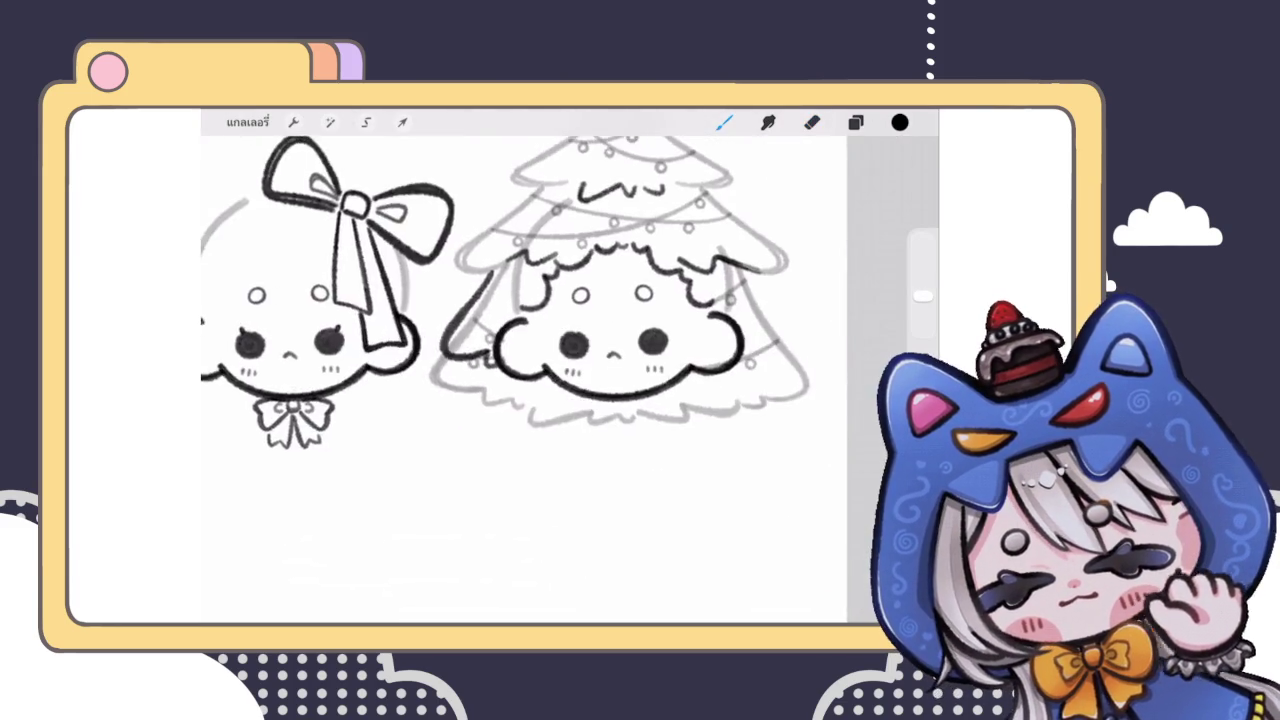
pyautogui.scroll(-3, 570, 370)
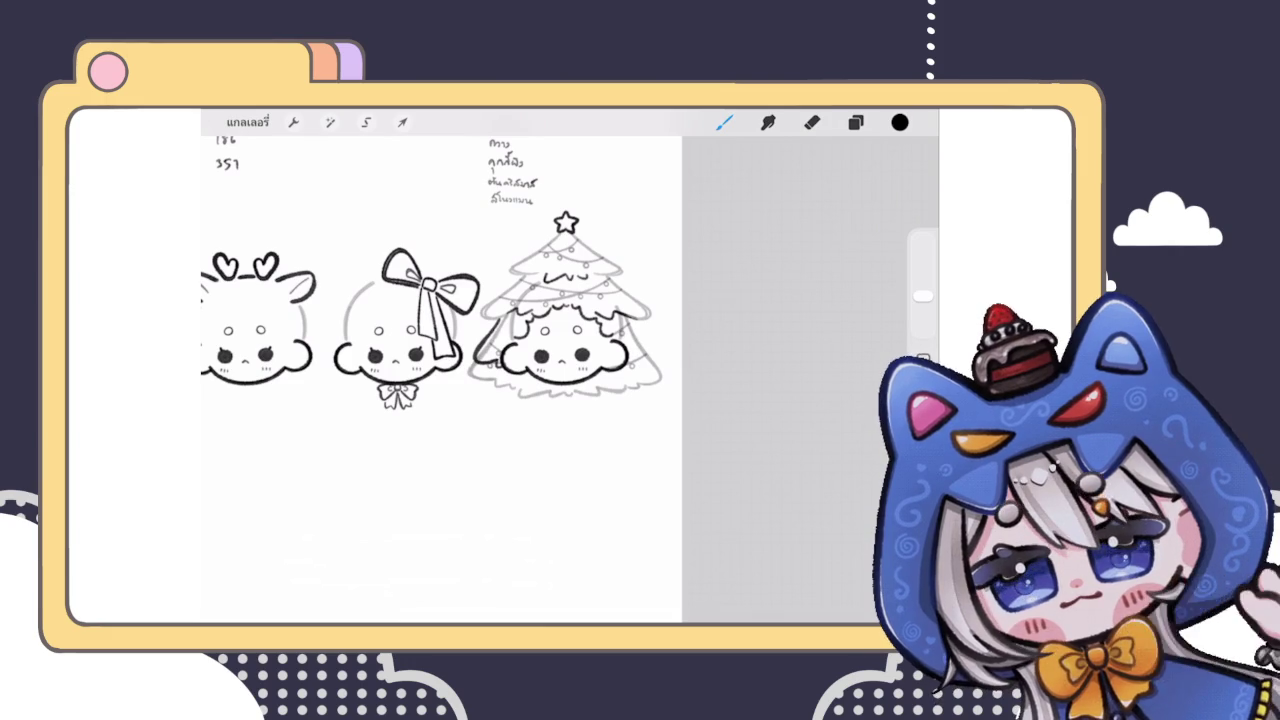
pyautogui.scroll(3, 440, 370)
pyautogui.scroll(-3, 440, 370)
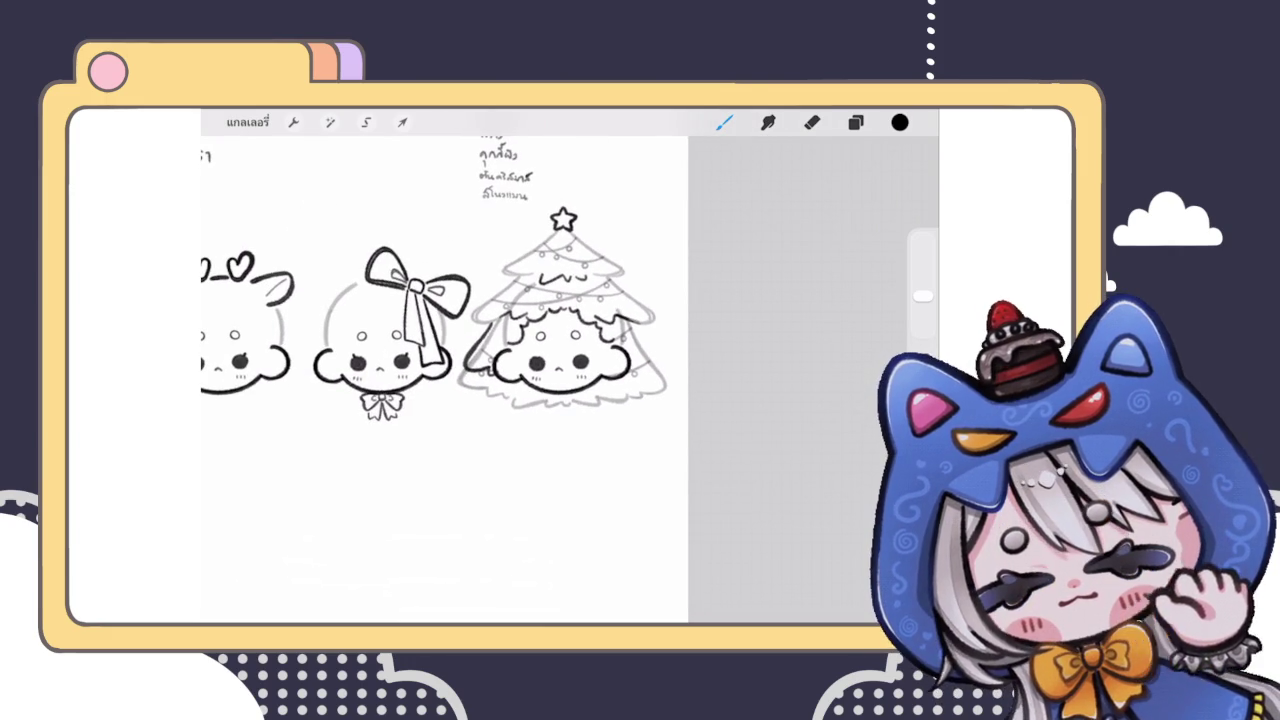
pyautogui.scroll(-3, 445, 370)
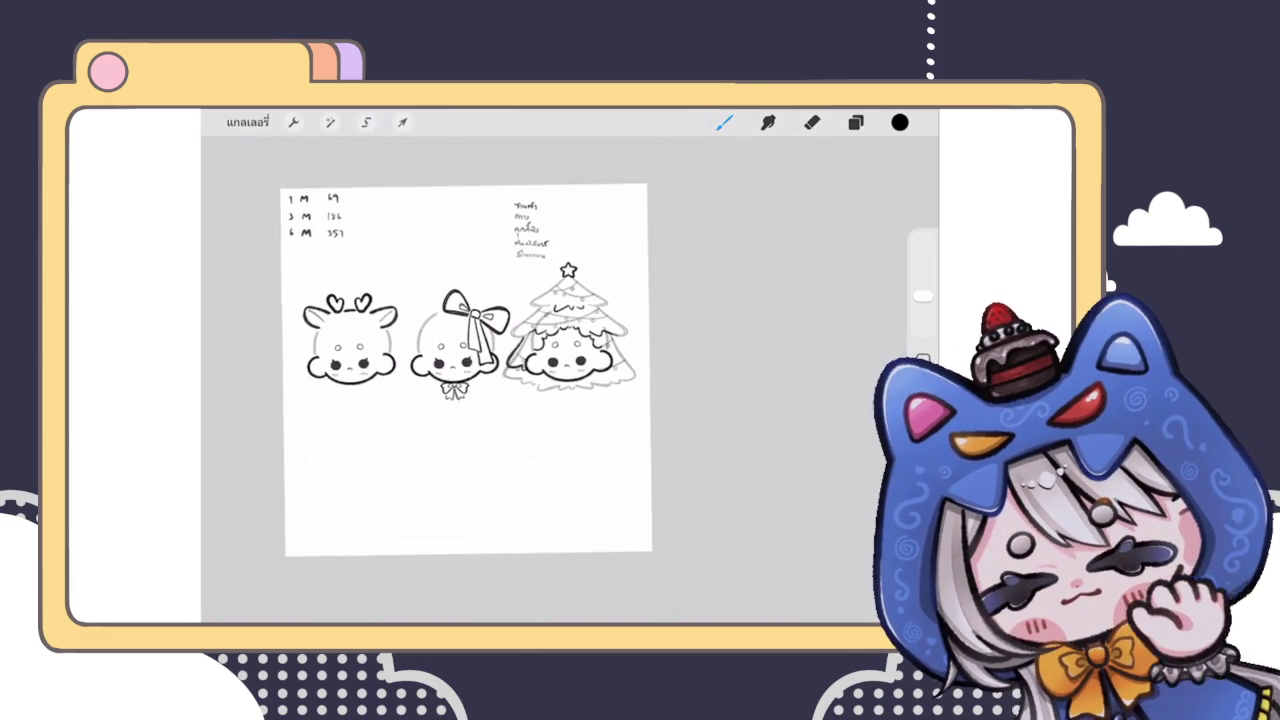
pyautogui.scroll(3, 512, 345)
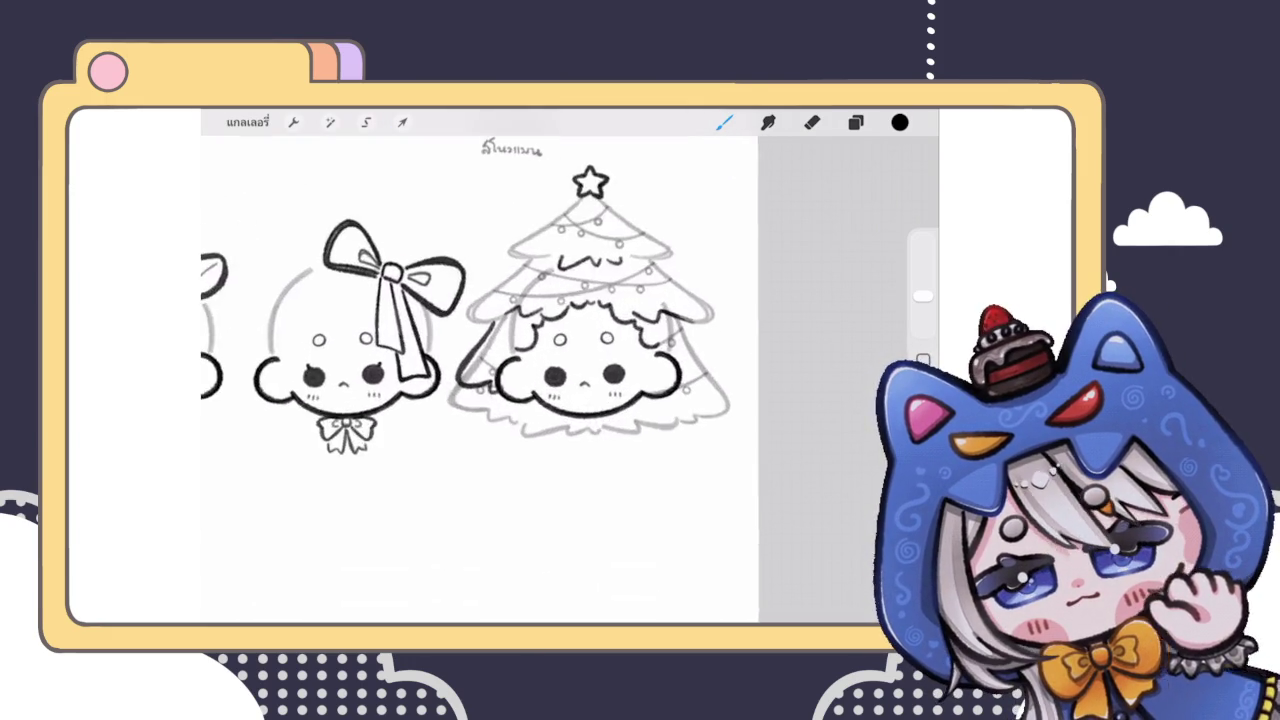
pyautogui.scroll(2, 512, 345)
pyautogui.scroll(2, 512, 345)
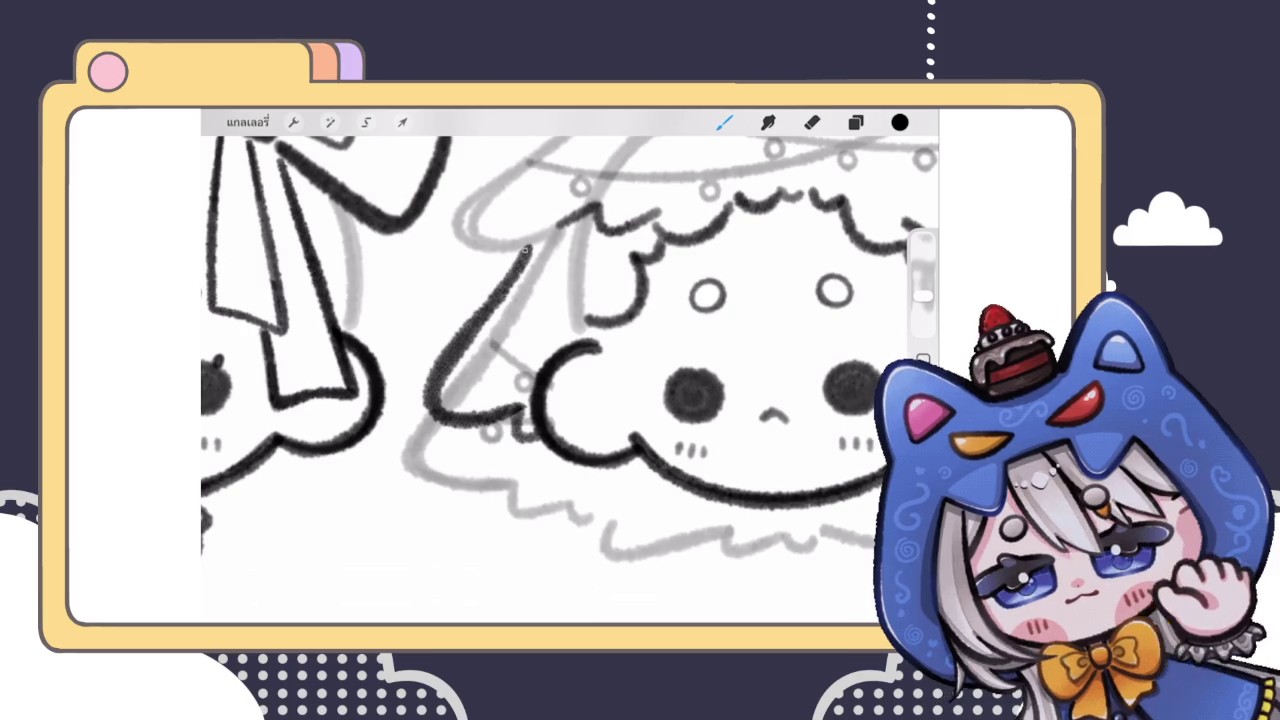
pyautogui.scroll(-2, 570, 370)
pyautogui.moveTo(520, 252); pyautogui.dragTo(450, 316)
# Step: Ink the right side of the curly hair outline down the hair's right edge
pyautogui.scroll(-3, 570, 370)
pyautogui.moveTo(655, 266); pyautogui.dragTo(730, 284)
pyautogui.scroll(2, 580, 330)
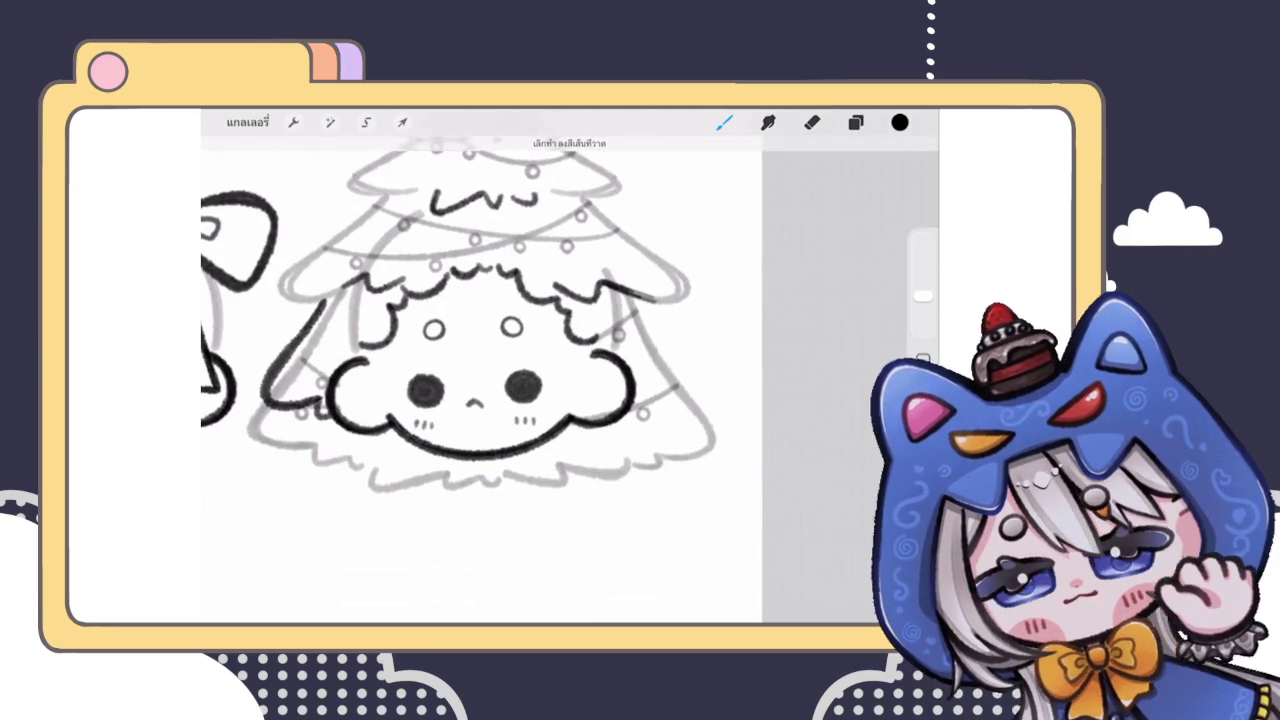
pyautogui.moveTo(630, 298); pyautogui.dragTo(714, 440)
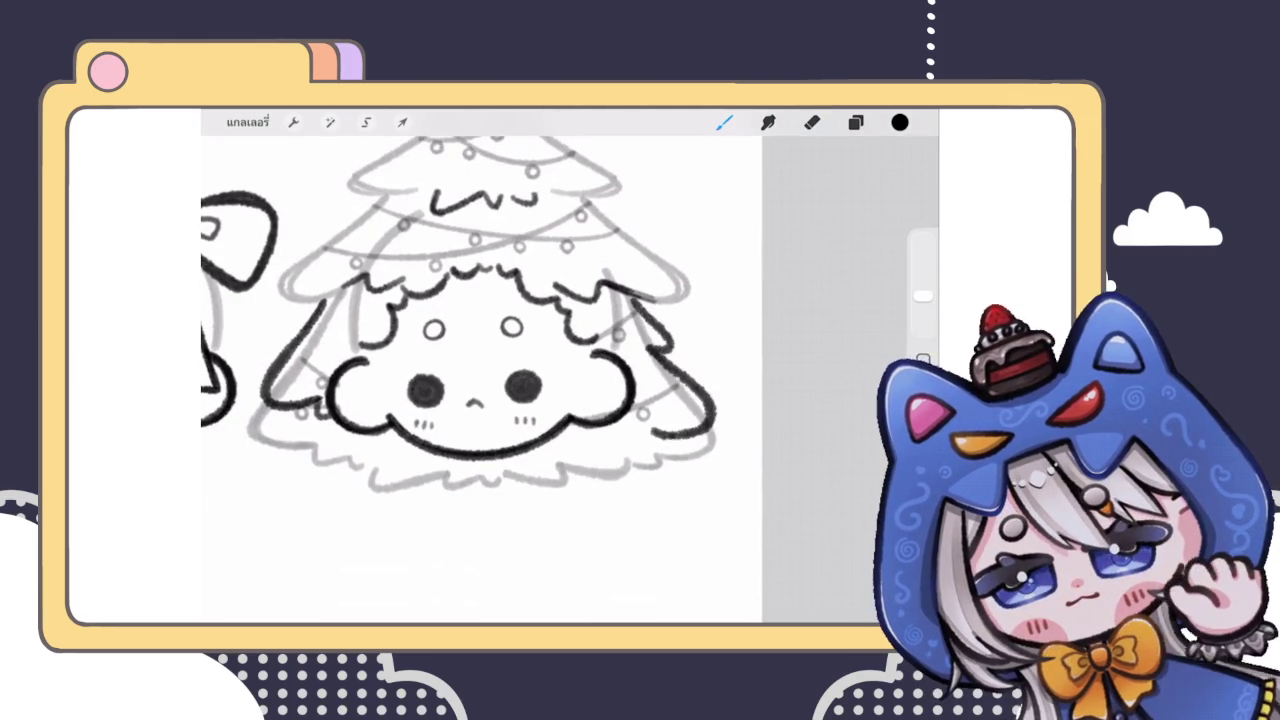
pyautogui.scroll(-3, 480, 370)
pyautogui.scroll(2, 480, 370)
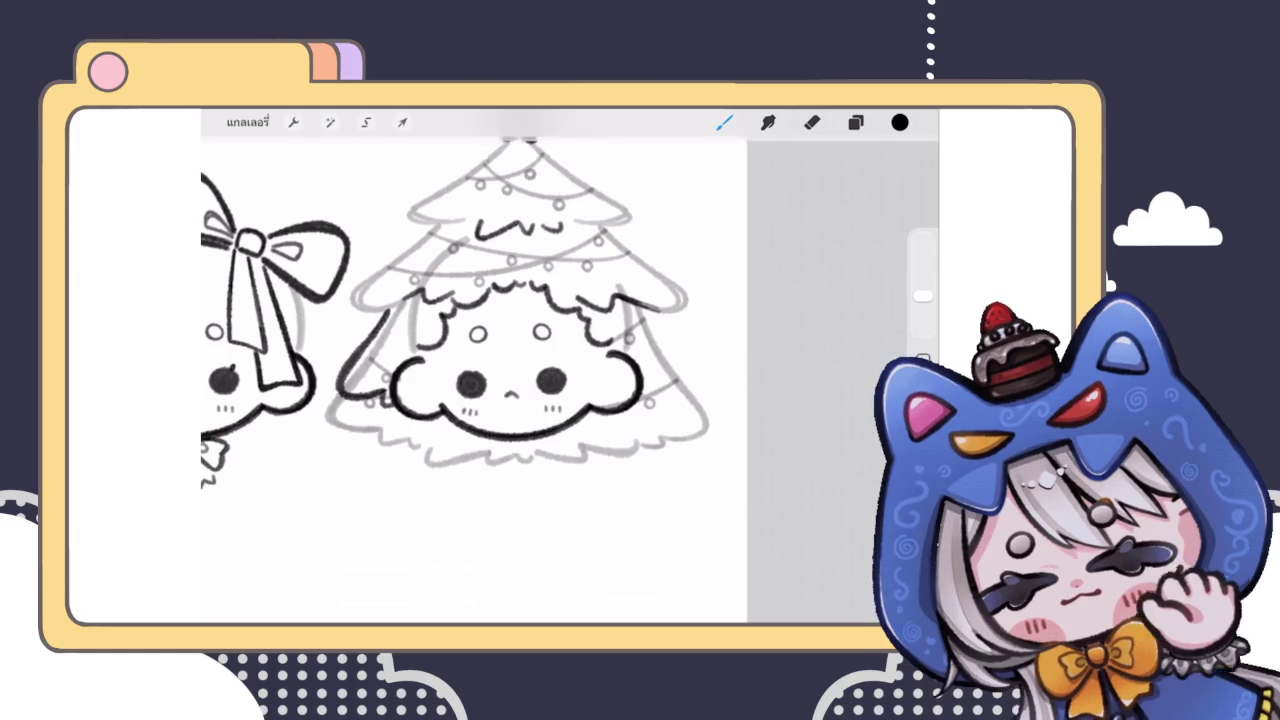
# Step: Move the left edge stroke to the tree's right side, flip it horizontally and commit
pyautogui.click(855, 122)
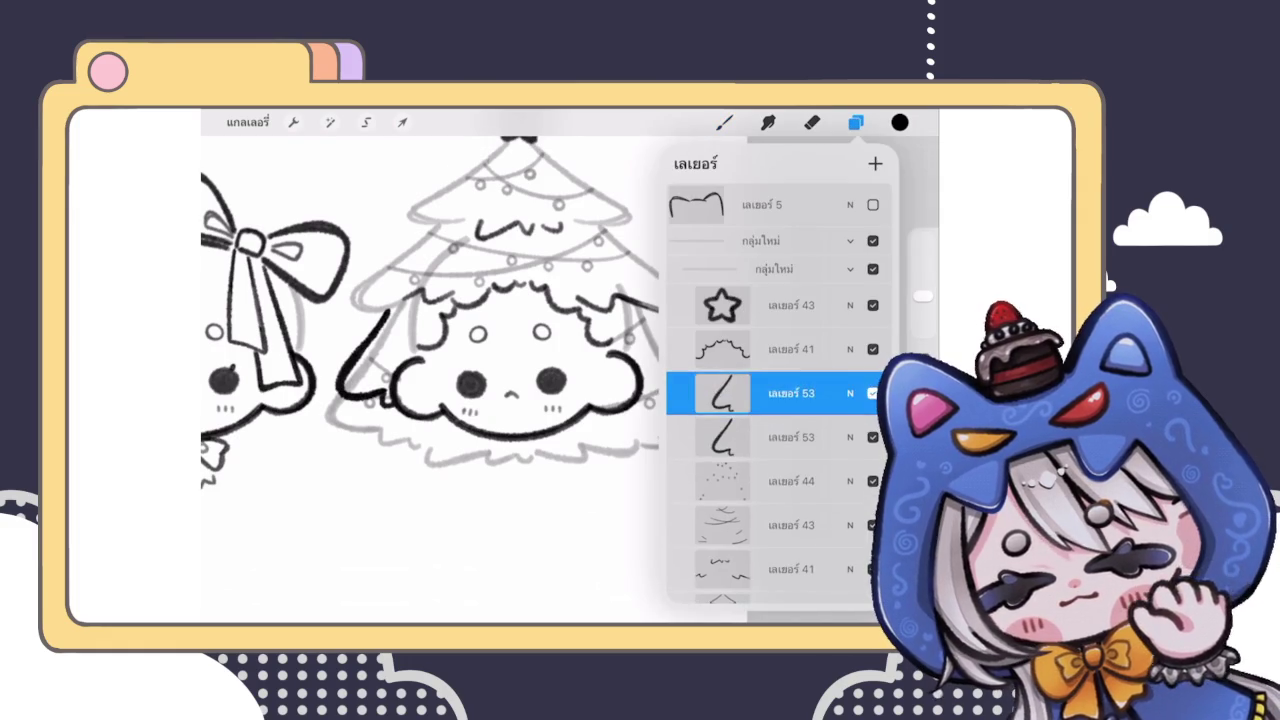
pyautogui.click(402, 122)
pyautogui.moveTo(366, 358); pyautogui.dragTo(668, 358)
pyautogui.click(437, 585)
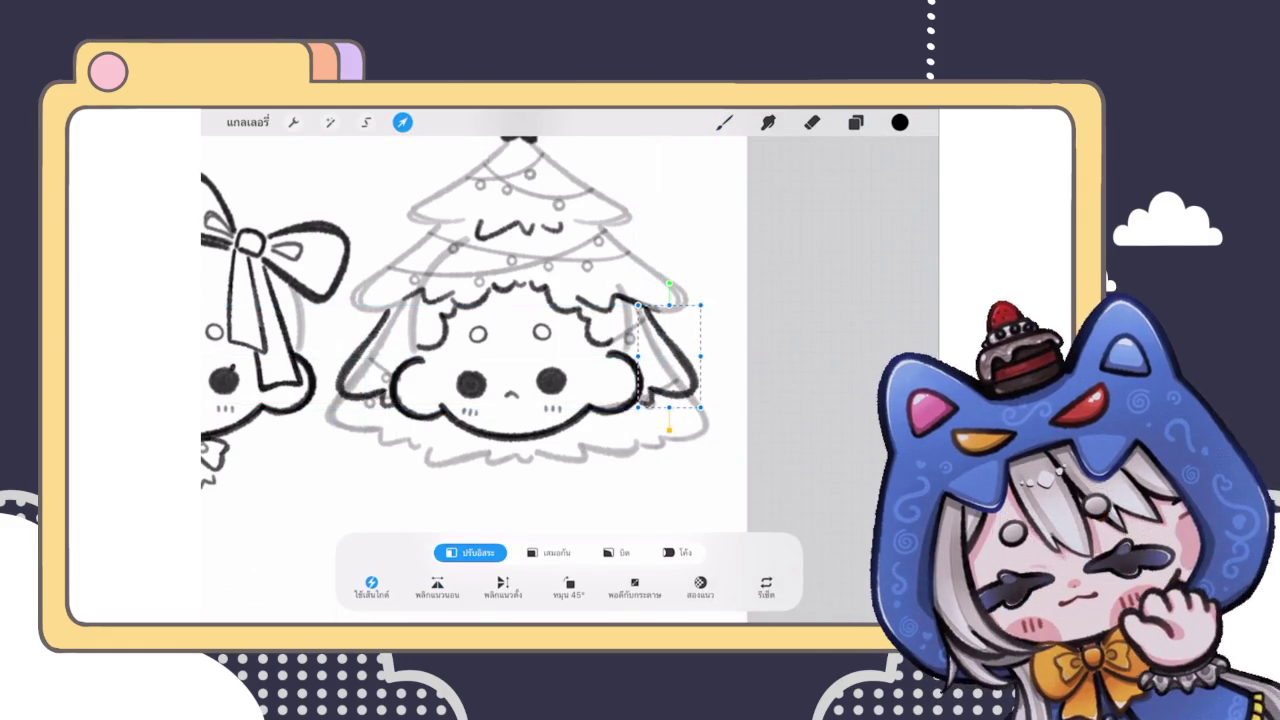
pyautogui.moveTo(668, 355); pyautogui.dragTo(670, 355)
pyautogui.click(724, 122)
pyautogui.scroll(-3, 470, 380)
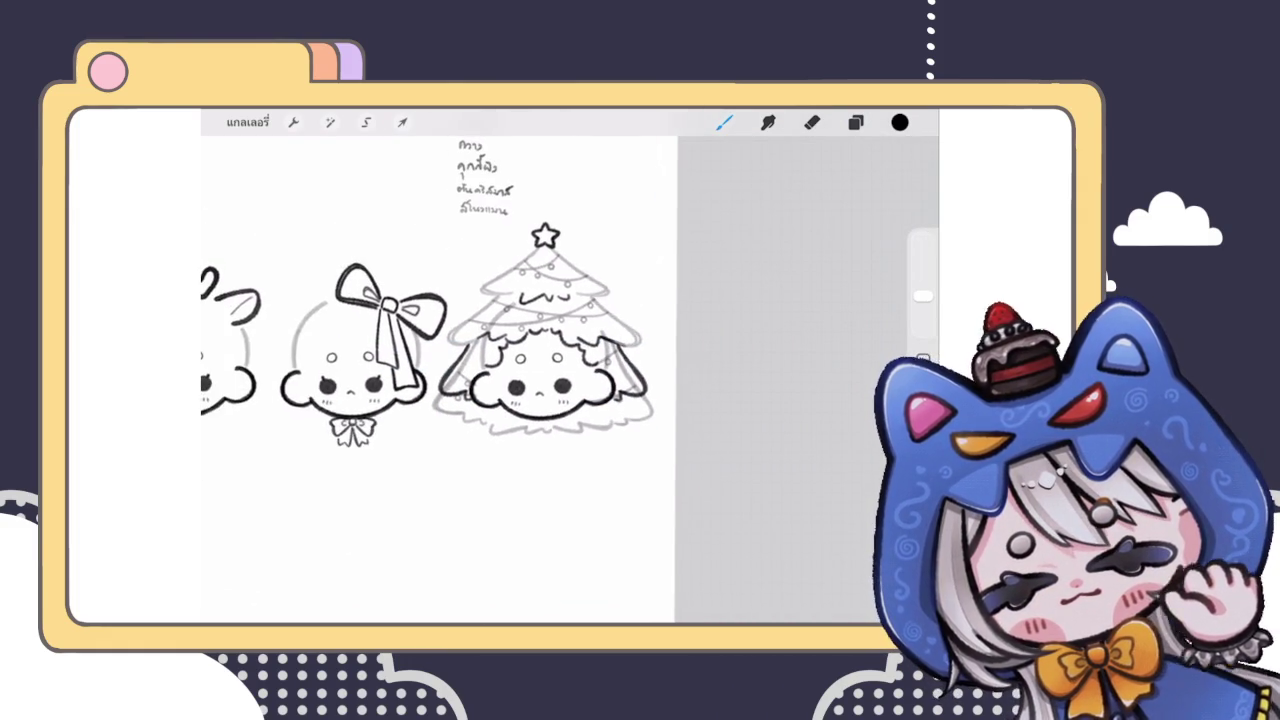
pyautogui.scroll(5, 420, 330)
pyautogui.scroll(5, 470, 380)
pyautogui.click(811, 122)
# Step: Erase grey sketch lines beside the tree face and ink the wavy hair edge there
pyautogui.moveTo(640, 180)
pyautogui.mouseDown()
pyautogui.moveTo(577, 286)
pyautogui.moveTo(560, 350)
pyautogui.mouseUp()
pyautogui.click(724, 122)
pyautogui.moveTo(565, 425); pyautogui.dragTo(625, 330)
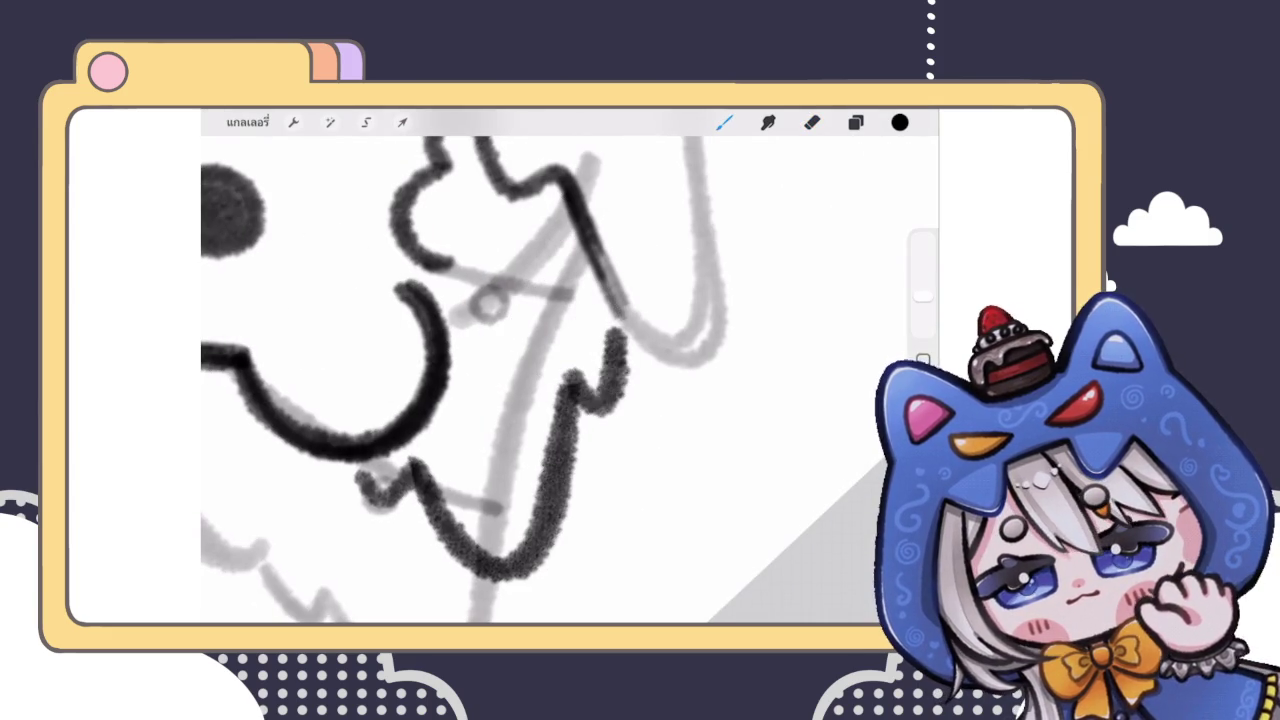
pyautogui.scroll(-5, 450, 380)
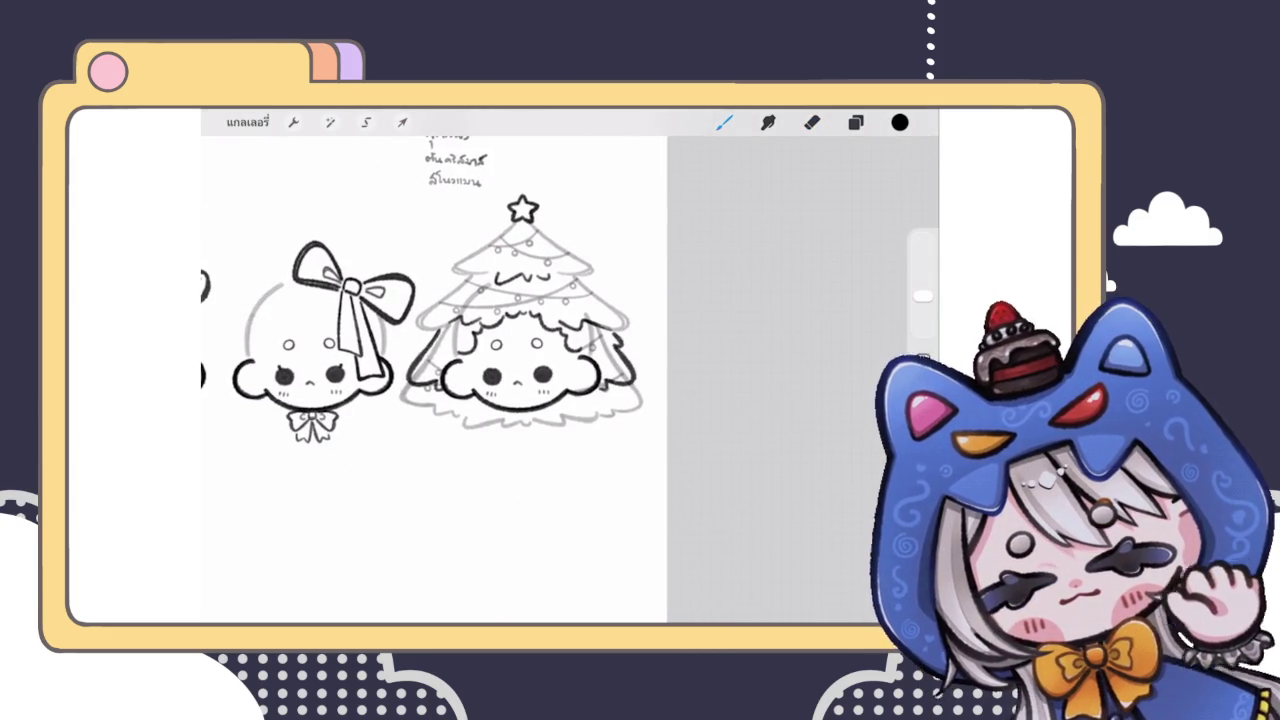
pyautogui.scroll(5, 450, 350)
# Step: Ink the tree's right edge, redrawing it as a longer stroke
pyautogui.moveTo(576, 396); pyautogui.dragTo(595, 354)
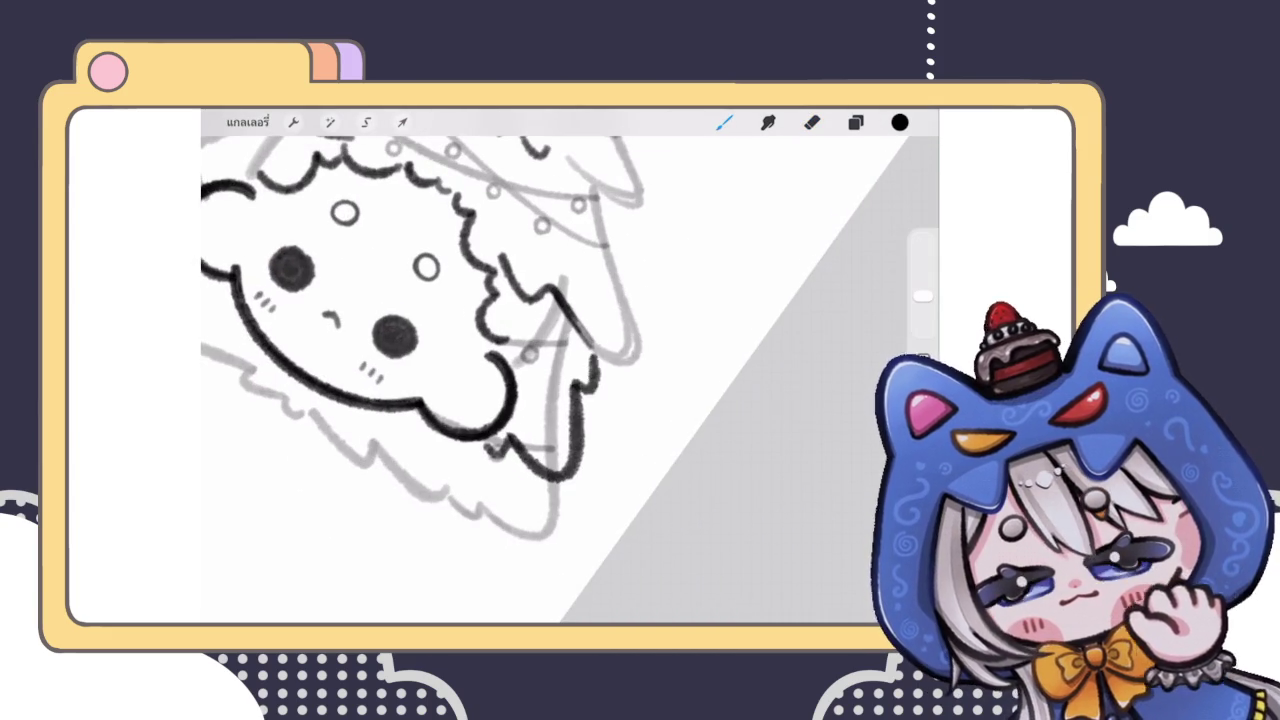
pyautogui.scroll(-5, 450, 350)
pyautogui.scroll(5, 450, 350)
pyautogui.scroll(1, 450, 350)
pyautogui.hotkey('ctrl', 'z')
pyautogui.moveTo(586, 362)
pyautogui.mouseDown()
pyautogui.moveTo(590, 500)
pyautogui.moveTo(594, 450)
pyautogui.mouseUp()
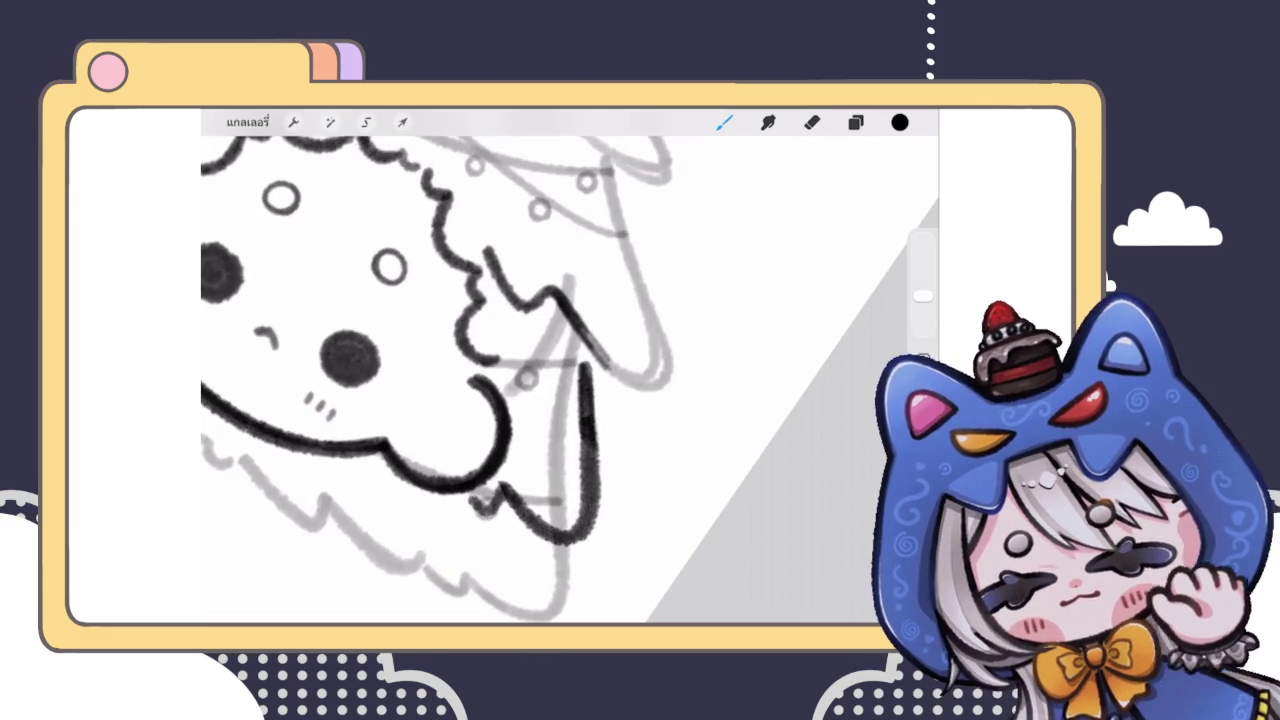
pyautogui.scroll(-3, 570, 365)
pyautogui.scroll(-3, 570, 365)
pyautogui.scroll(-1, 570, 365)
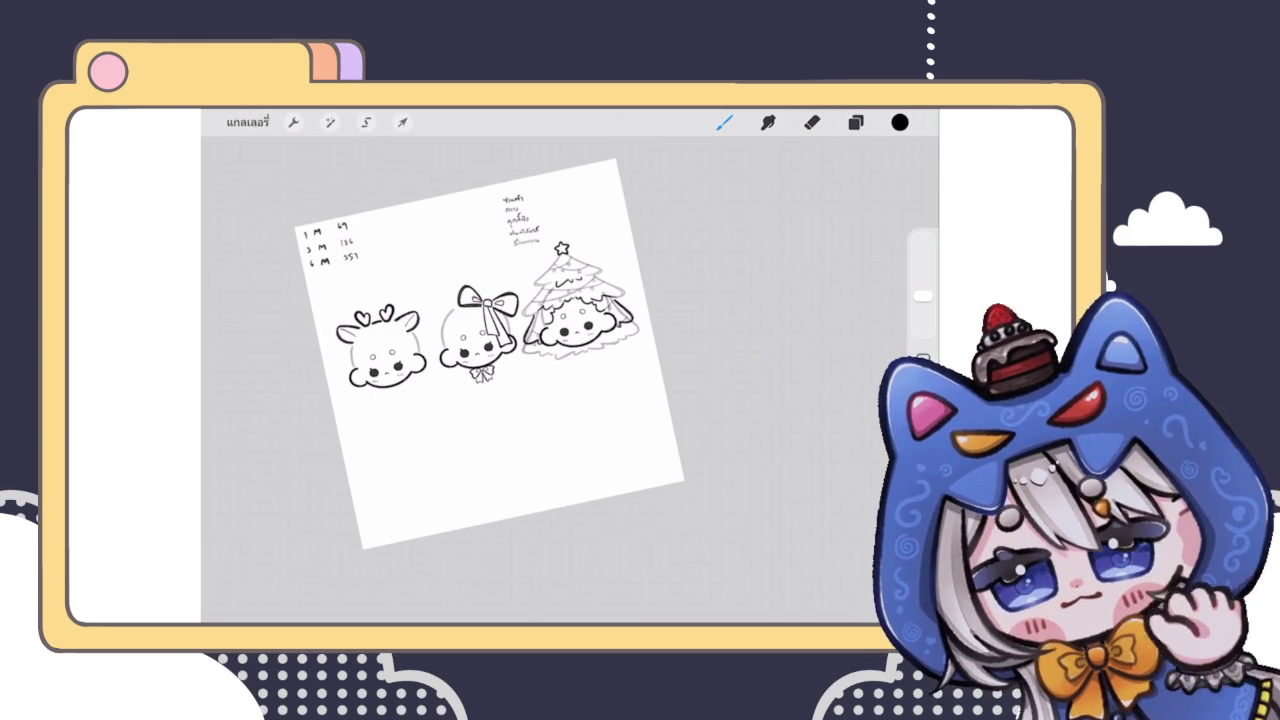
pyautogui.scroll(5, 470, 330)
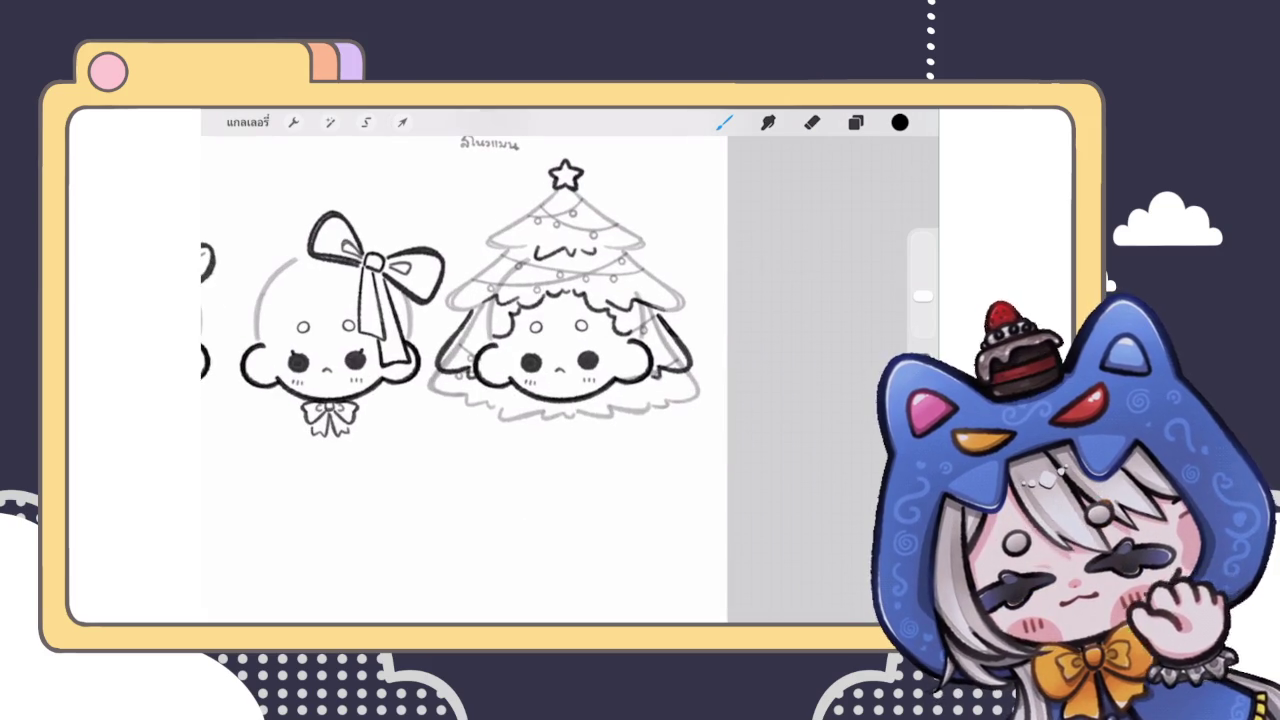
# Step: Check the edge-strokes layer's options in the Layers panel, then return to the canvas
pyautogui.click(855, 122)
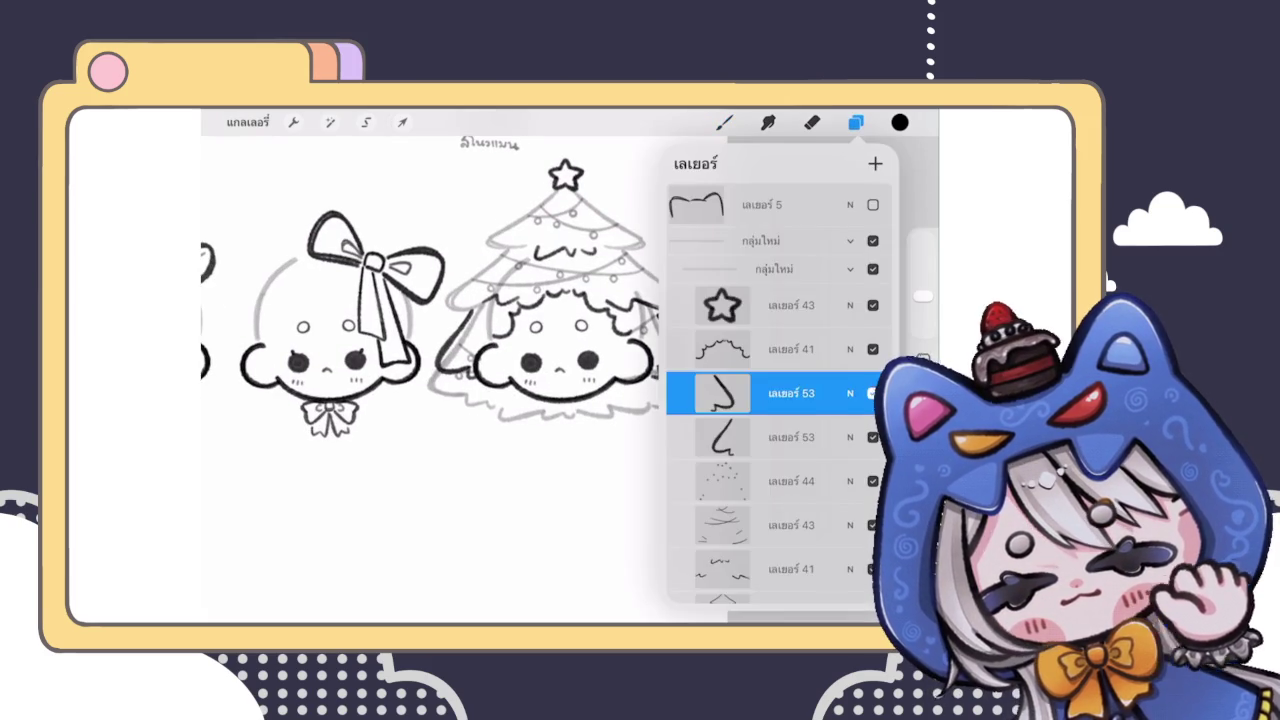
pyautogui.scroll(-1, 778, 390)
pyautogui.click(790, 311)
pyautogui.click(790, 311)
pyautogui.click(790, 311)
pyautogui.click(790, 311)
pyautogui.click(724, 122)
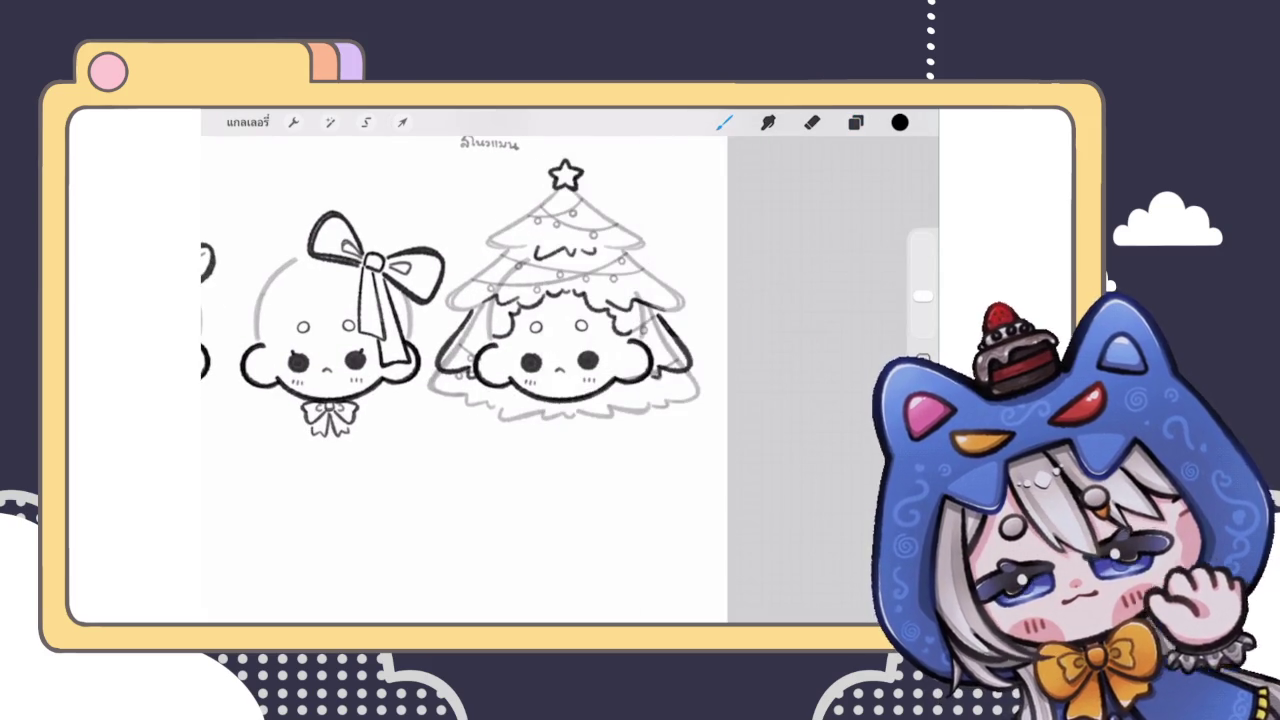
pyautogui.scroll(-5, 465, 380)
pyautogui.scroll(5, 465, 380)
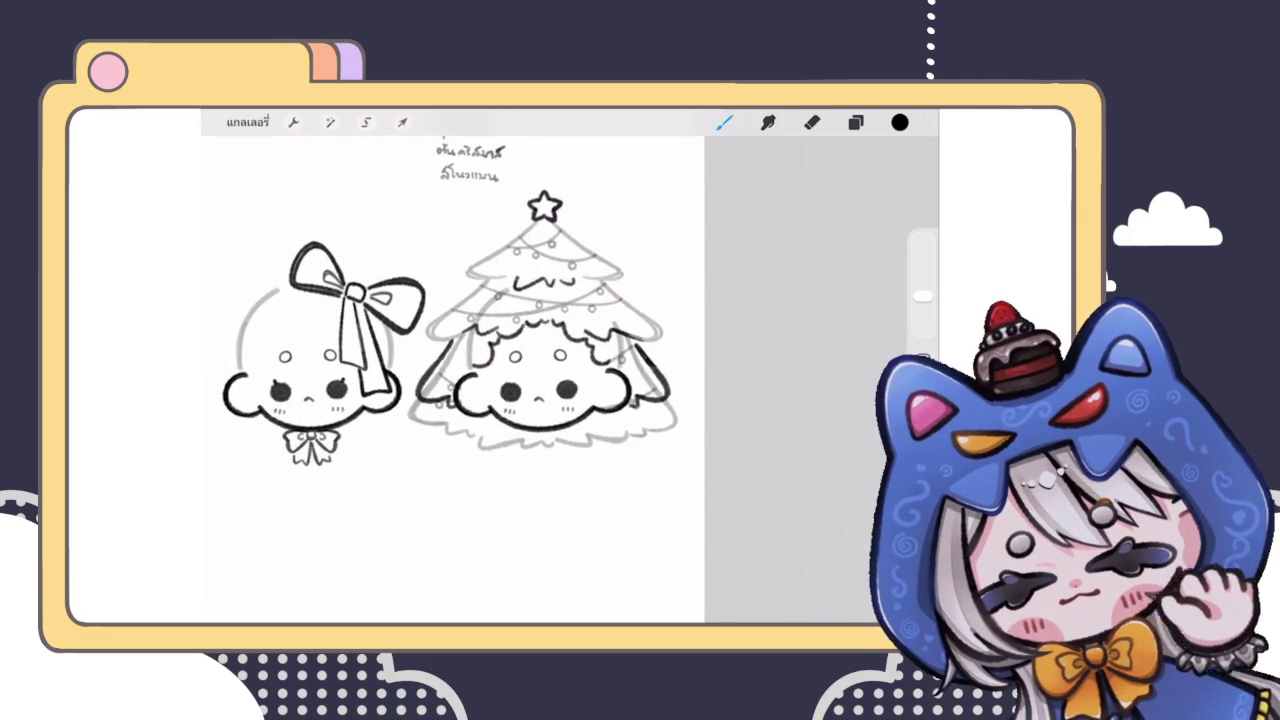
# Step: Select the tree sketch layer 40 and switch to the Eraser
pyautogui.click(855, 122)
pyautogui.scroll(-2, 778, 390)
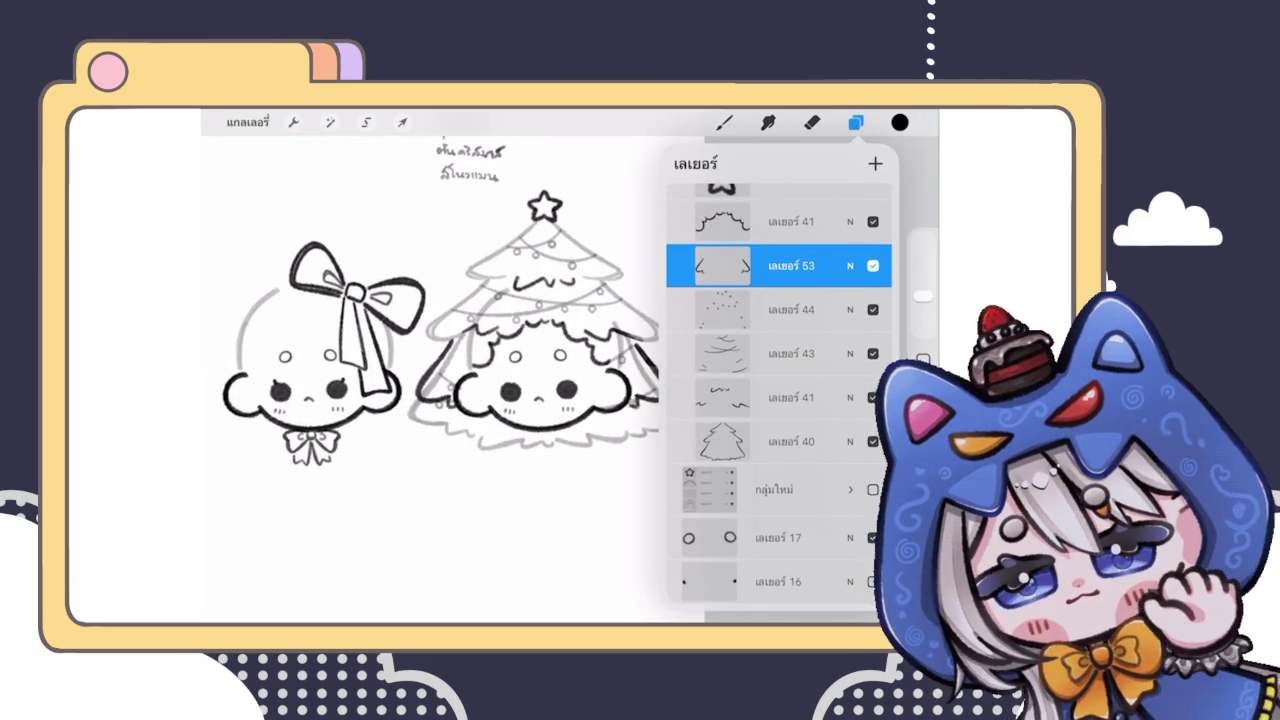
pyautogui.scroll(-2, 778, 390)
pyautogui.moveTo(830, 366)
pyautogui.mouseDown()
pyautogui.moveTo(700, 366)
pyautogui.moveTo(830, 366)
pyautogui.mouseUp()
pyautogui.click(790, 366)
pyautogui.click(812, 122)
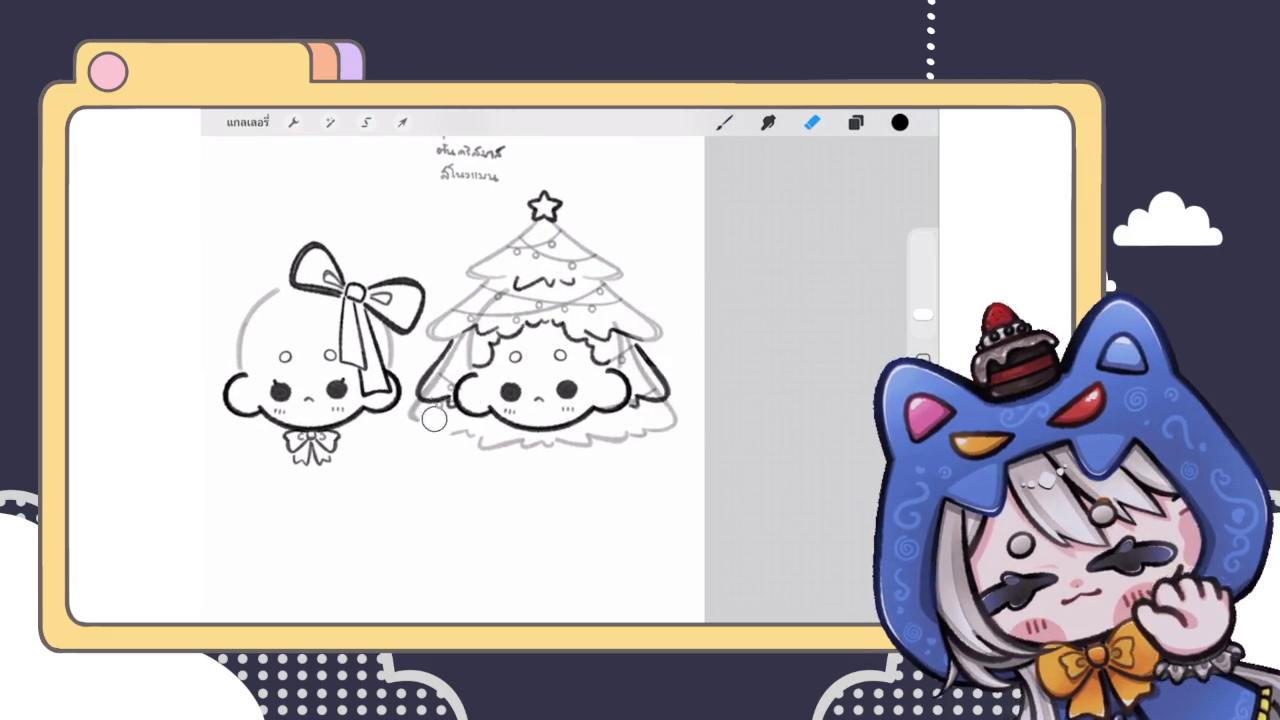
# Step: Erase the grey sketch lines along the bottom of the tree face, then bring up Layers
pyautogui.scroll(5, 390, 340)
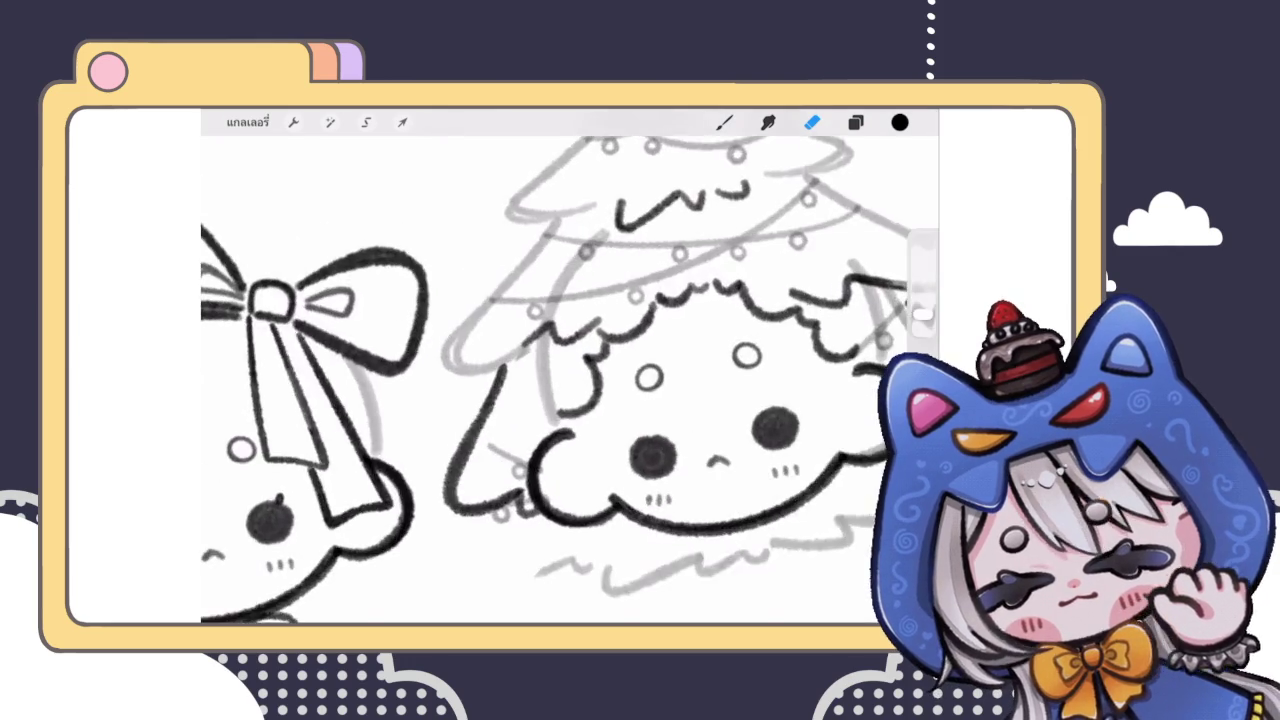
pyautogui.scroll(5, 670, 330)
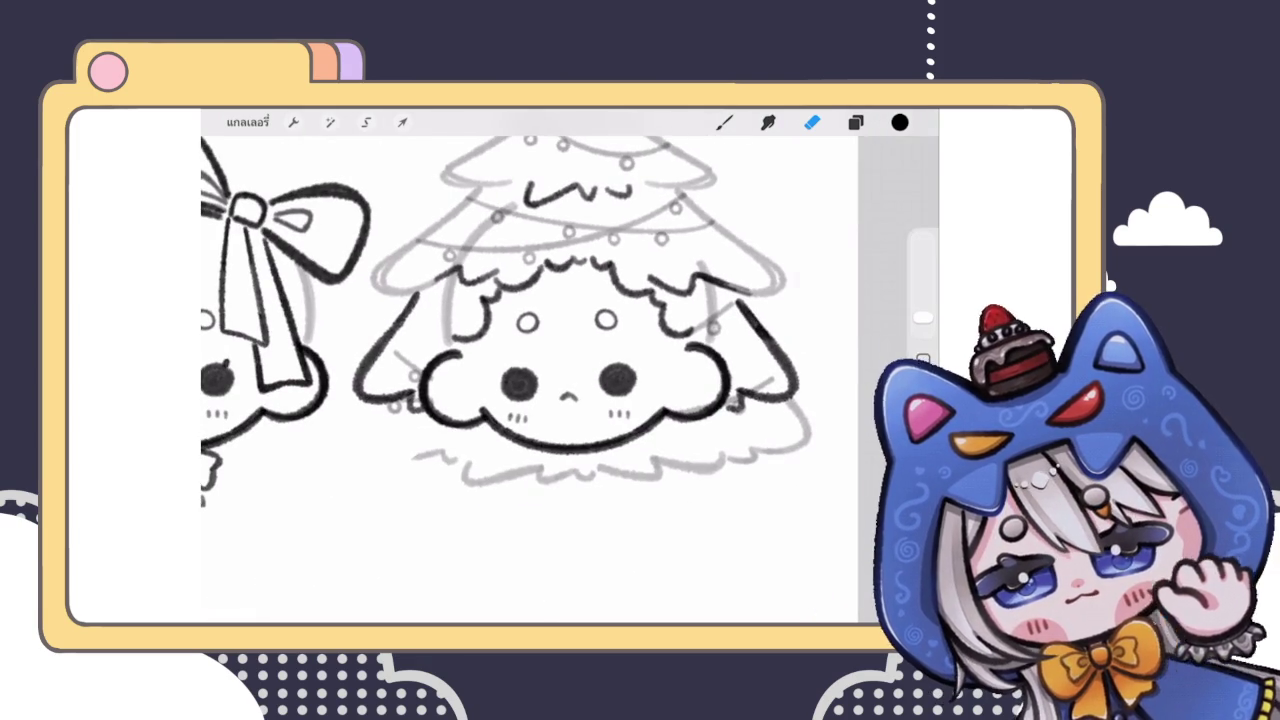
pyautogui.moveTo(803, 431)
pyautogui.mouseDown()
pyautogui.moveTo(674, 463)
pyautogui.moveTo(502, 477)
pyautogui.moveTo(460, 451)
pyautogui.moveTo(434, 409)
pyautogui.mouseUp()
pyautogui.click(856, 122)
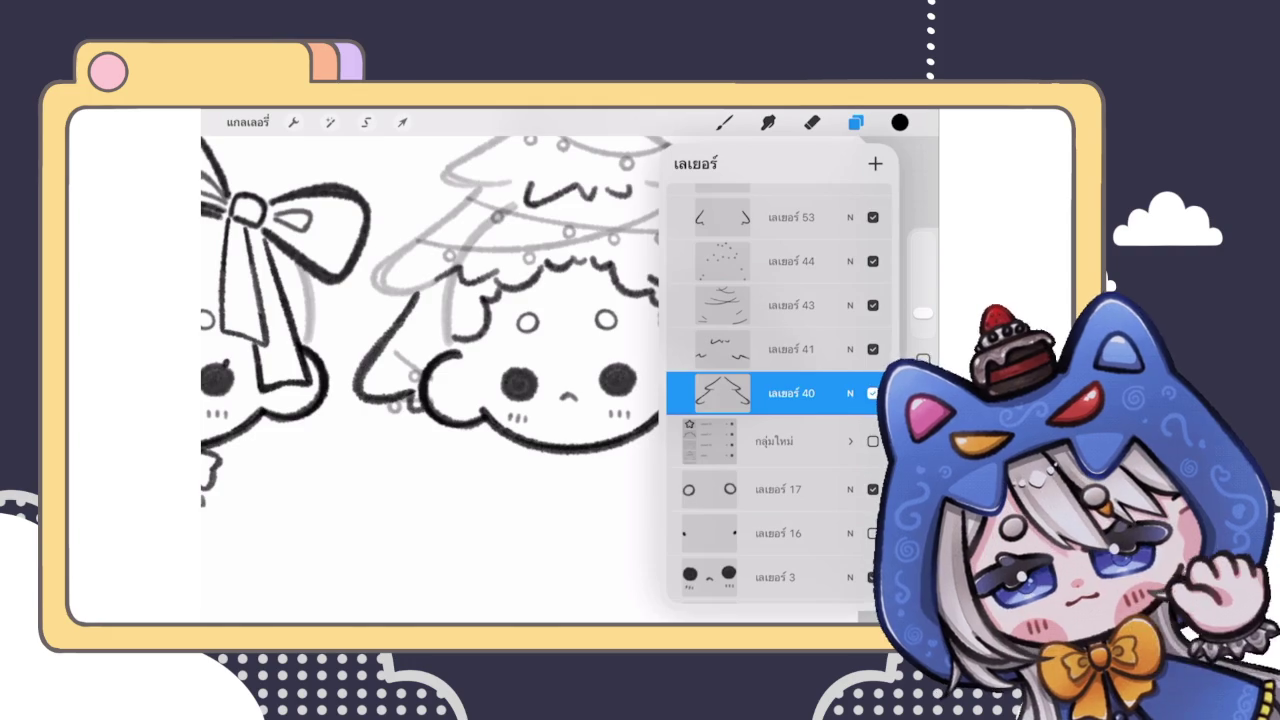
# Step: Raise the tree sketch layer 40 to full opacity
pyautogui.click(850, 393)
pyautogui.moveTo(760, 357); pyautogui.dragTo(830, 357)
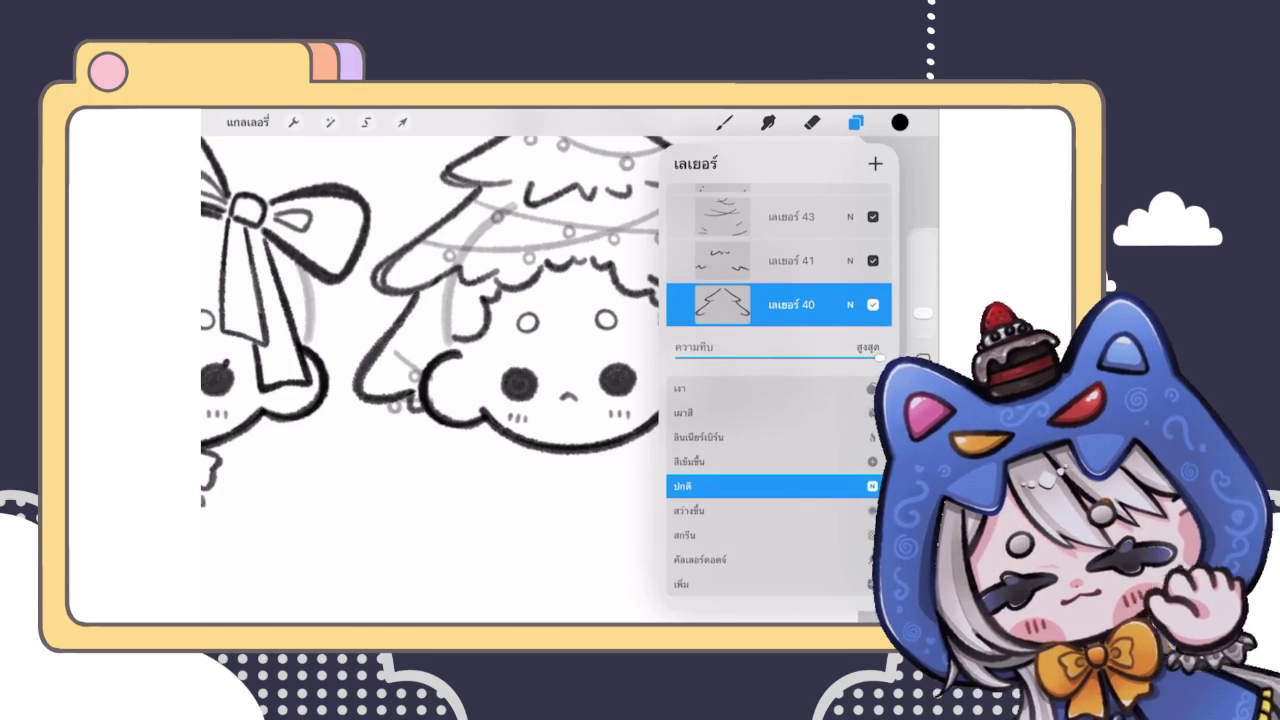
pyautogui.click(850, 393)
pyautogui.scroll(1, 780, 400)
# Step: Move the tree edge strokes layer 53 directly above the tree sketch layer
pyautogui.click(790, 252)
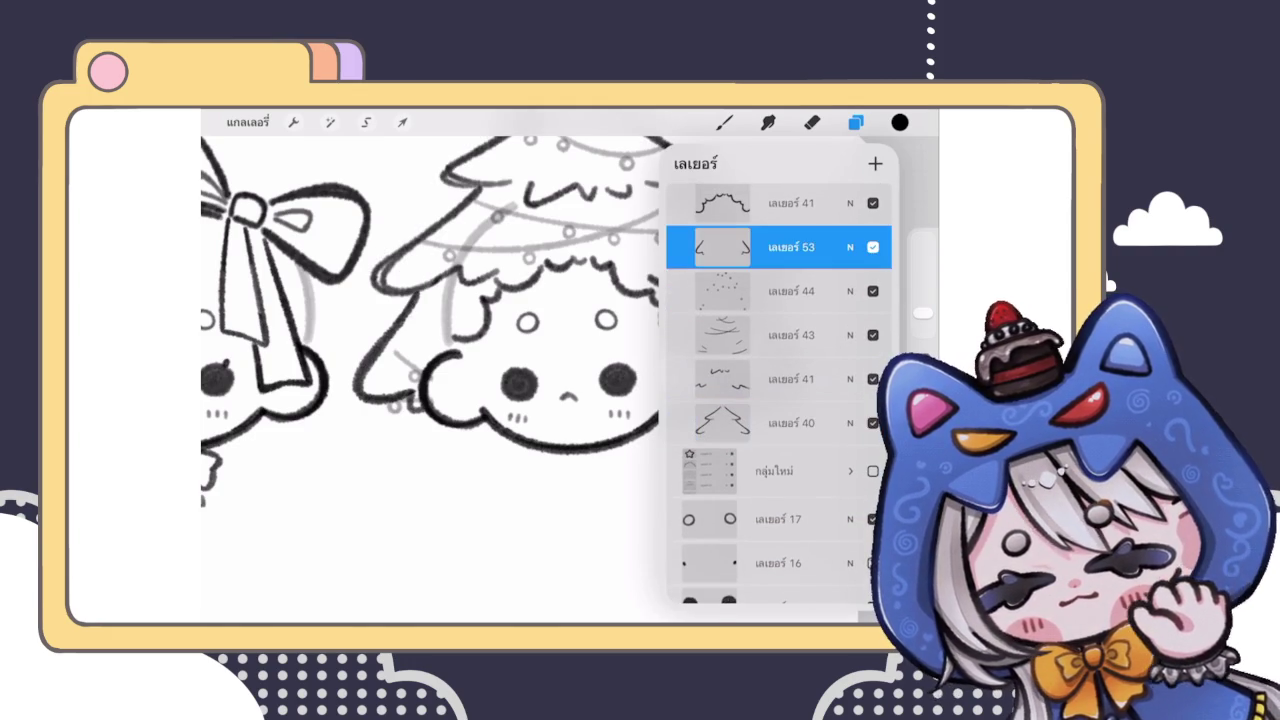
pyautogui.moveTo(790, 252)
pyautogui.mouseDown()
pyautogui.moveTo(810, 365)
pyautogui.moveTo(800, 380)
pyautogui.mouseUp()
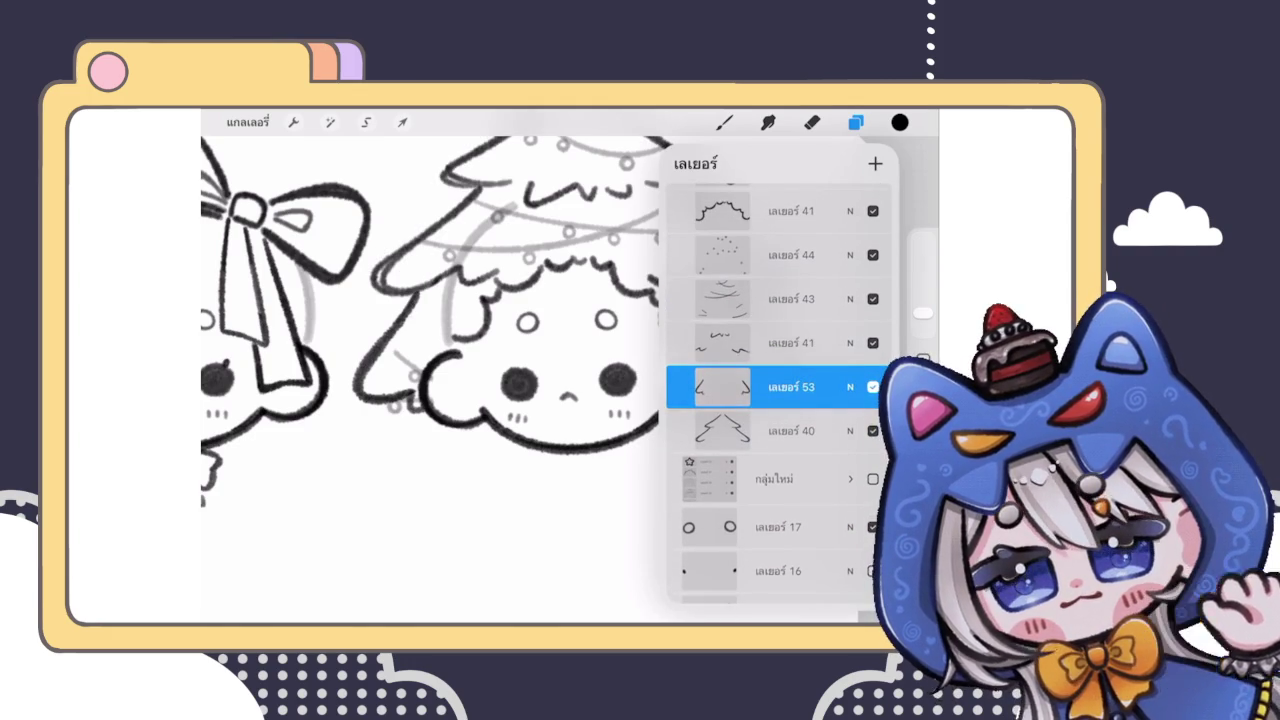
pyautogui.click(850, 387)
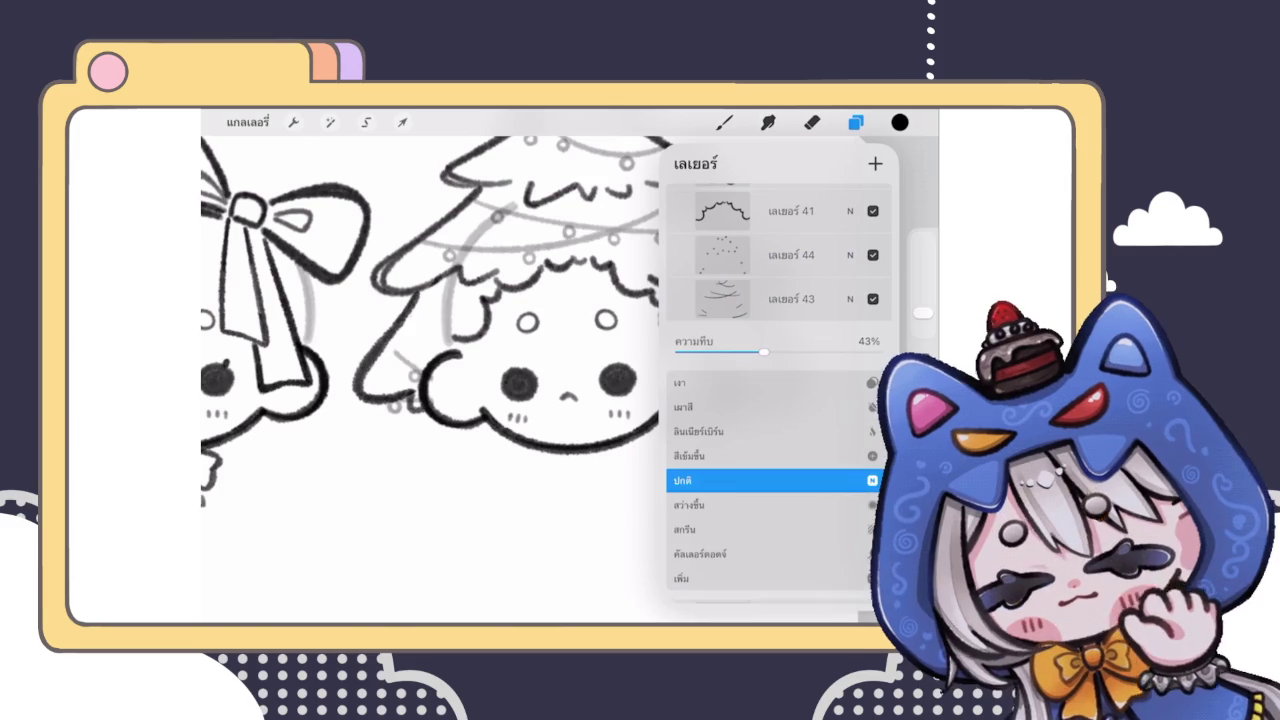
pyautogui.click(790, 299)
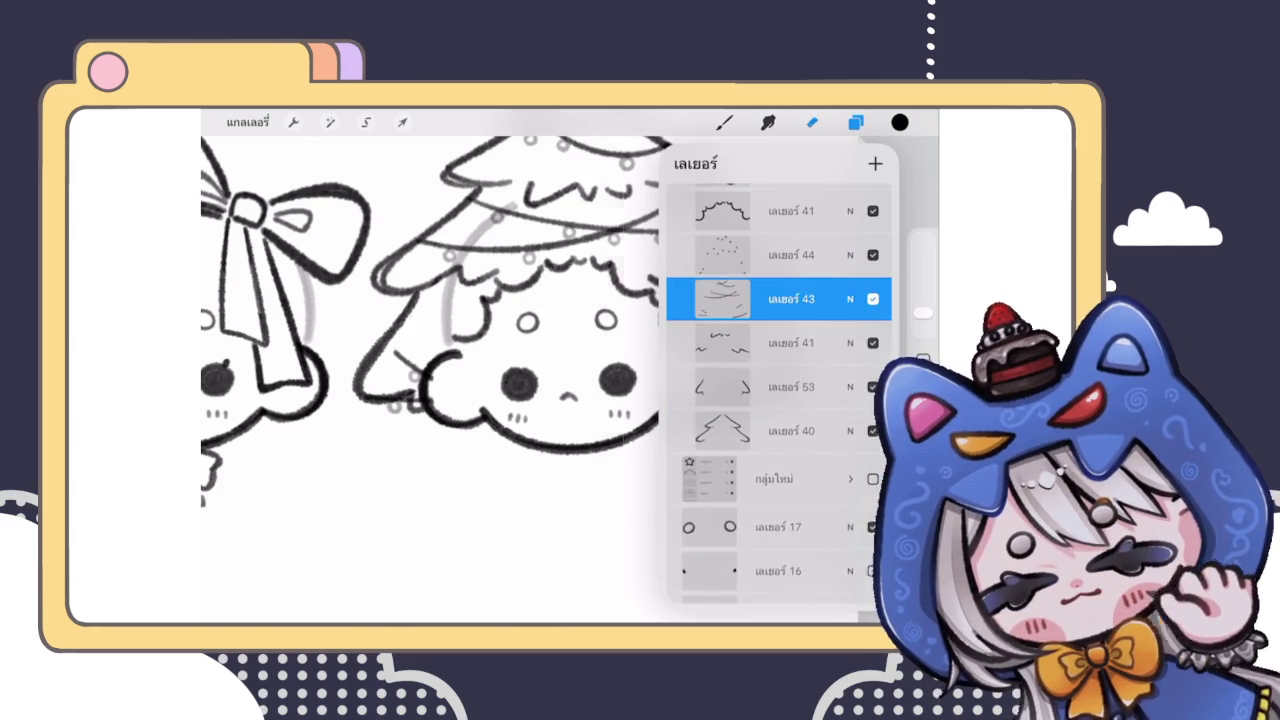
# Step: On layer 43, erase stray sketch lines along the tree's side and bottom edge
pyautogui.click(812, 122)
pyautogui.click(393, 352)
pyautogui.moveTo(393, 352)
pyautogui.mouseDown()
pyautogui.moveTo(700, 423)
pyautogui.moveTo(714, 406)
pyautogui.moveTo(686, 357)
pyautogui.moveTo(735, 340)
pyautogui.moveTo(712, 322)
pyautogui.moveTo(749, 337)
pyautogui.moveTo(745, 390)
pyautogui.mouseUp()
pyautogui.hotkey('ctrl', 'z')
pyautogui.hotkey('ctrl', 'z')
pyautogui.moveTo(769, 361)
pyautogui.mouseDown()
pyautogui.moveTo(775, 380)
pyautogui.moveTo(657, 429)
pyautogui.moveTo(380, 420)
pyautogui.moveTo(400, 362)
pyautogui.moveTo(408, 420)
pyautogui.mouseUp()
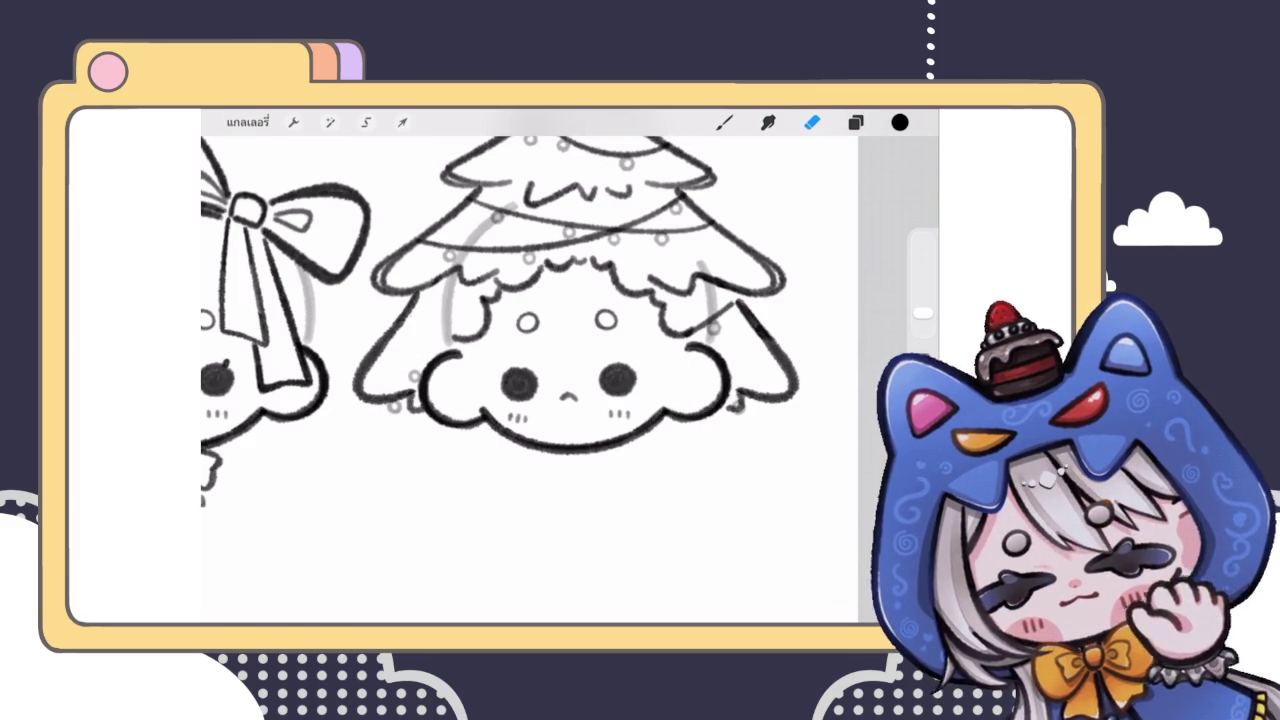
# Step: Move the current layer up one place in the layer stack
pyautogui.click(855, 122)
pyautogui.click(757, 343)
pyautogui.click(375, 444)
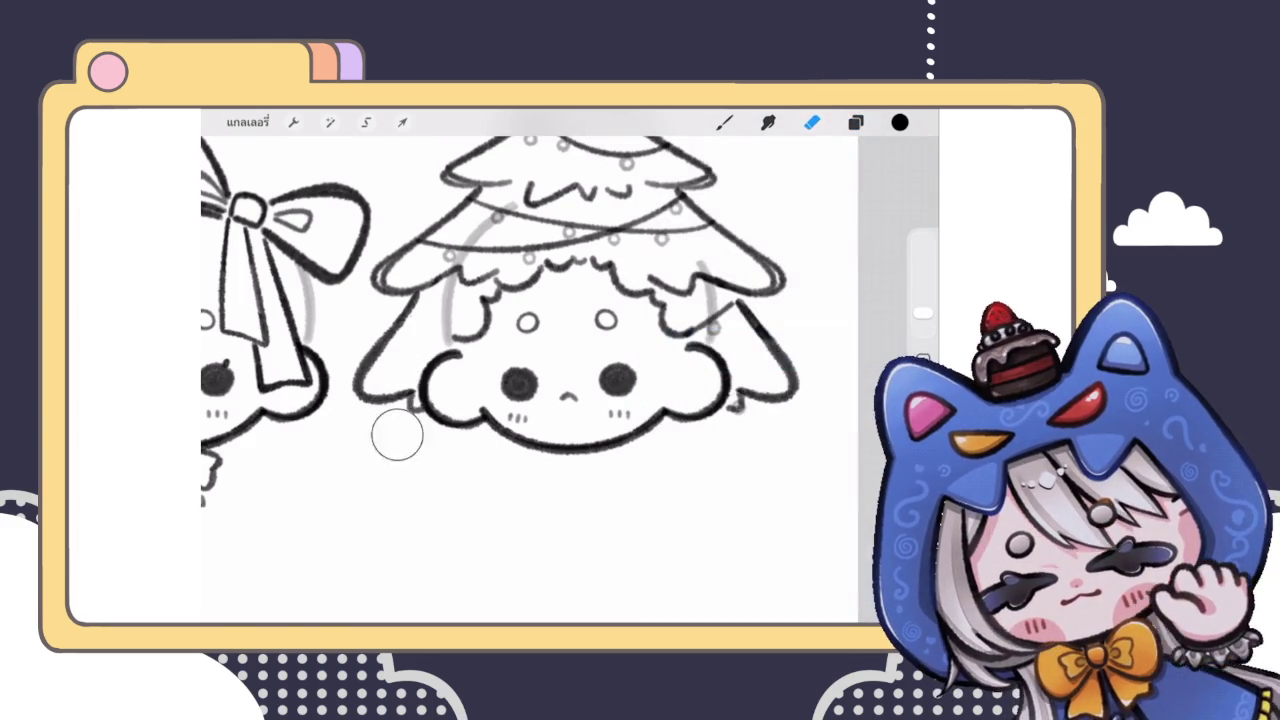
pyautogui.scroll(-3, 530, 370)
pyautogui.scroll(-1, 455, 300)
pyautogui.scroll(3, 450, 320)
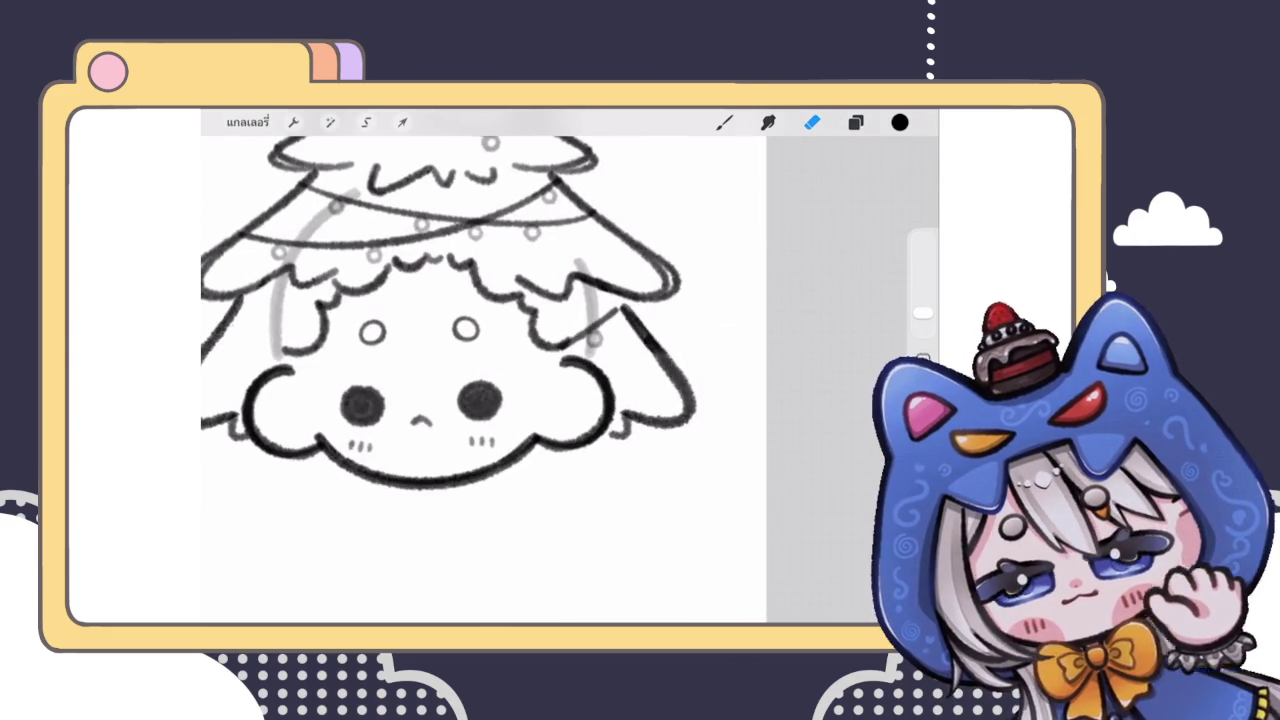
# Step: On layer 43, lasso the stroke beside the tree character's right cheek and shift it right and down
pyautogui.click(855, 122)
pyautogui.click(775, 437)
pyautogui.click(366, 122)
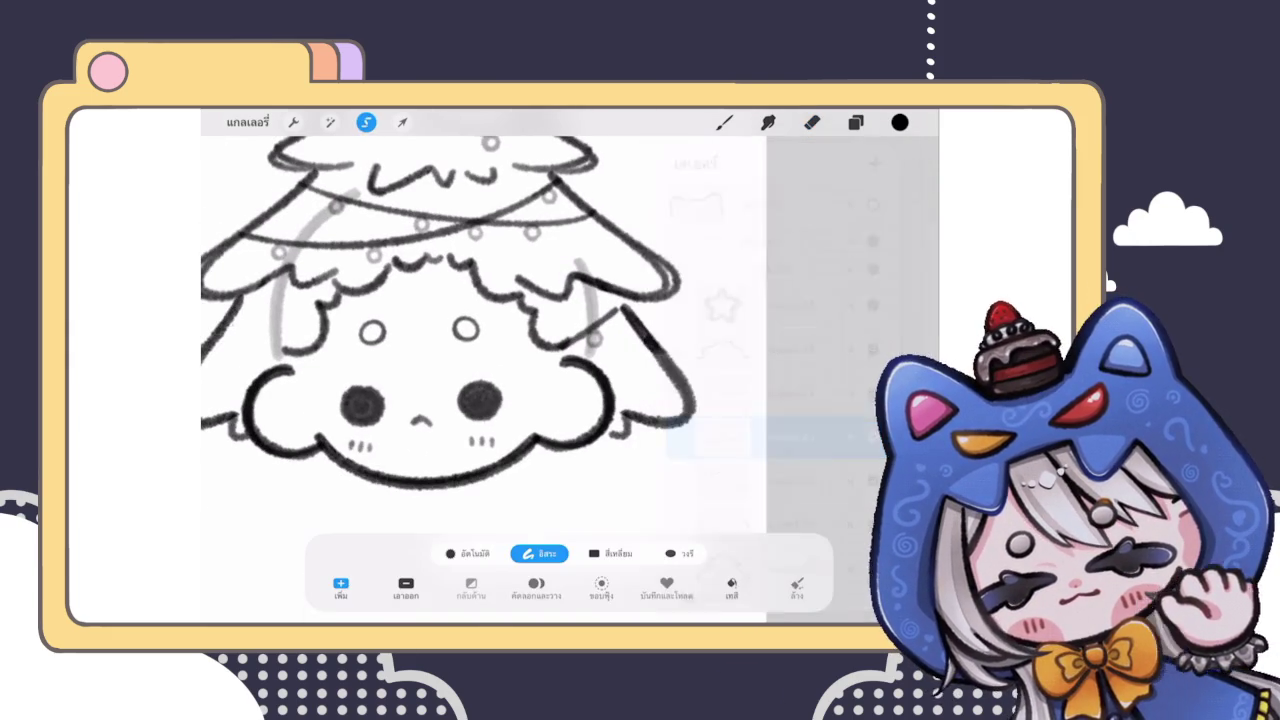
pyautogui.moveTo(540, 320)
pyautogui.mouseDown()
pyautogui.moveTo(650, 300)
pyautogui.moveTo(592, 281)
pyautogui.mouseUp()
pyautogui.click(402, 122)
pyautogui.moveTo(588, 327); pyautogui.dragTo(602, 340)
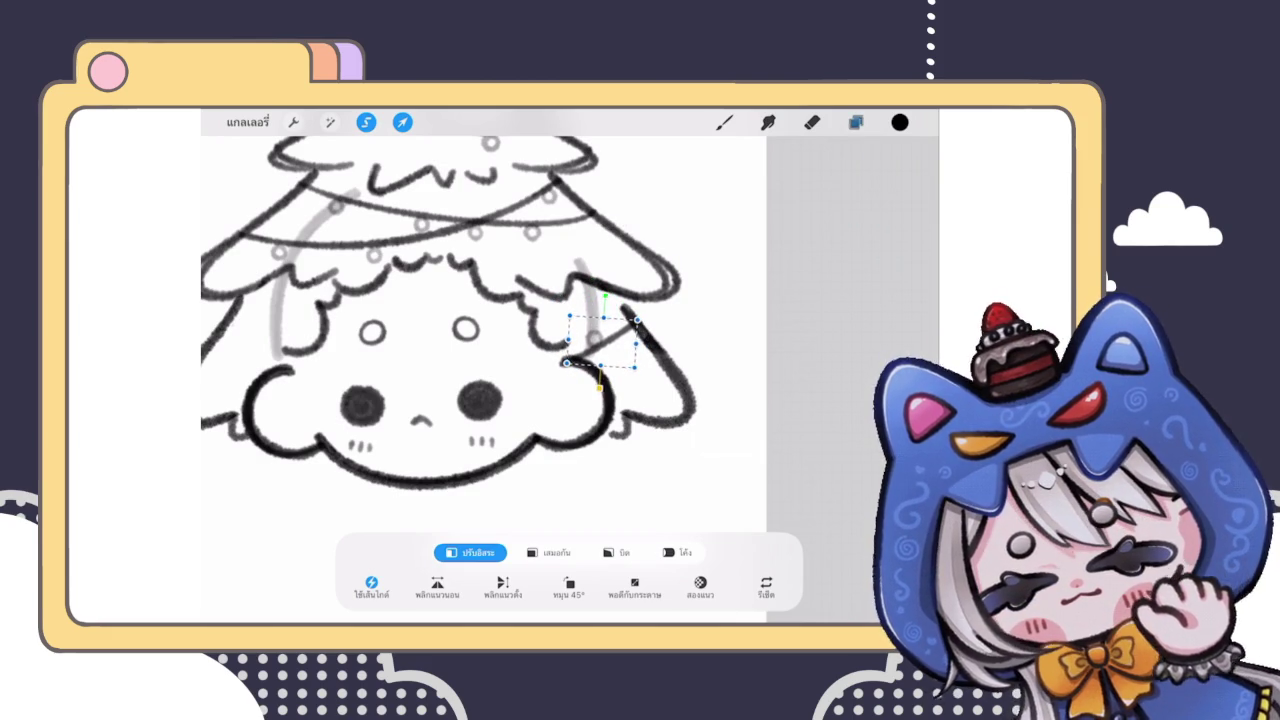
pyautogui.click(855, 122)
# Step: Reposition a small bit at the tree's right edge, then bring up layer 44's opacity settings
pyautogui.click(743, 346)
pyautogui.click(811, 122)
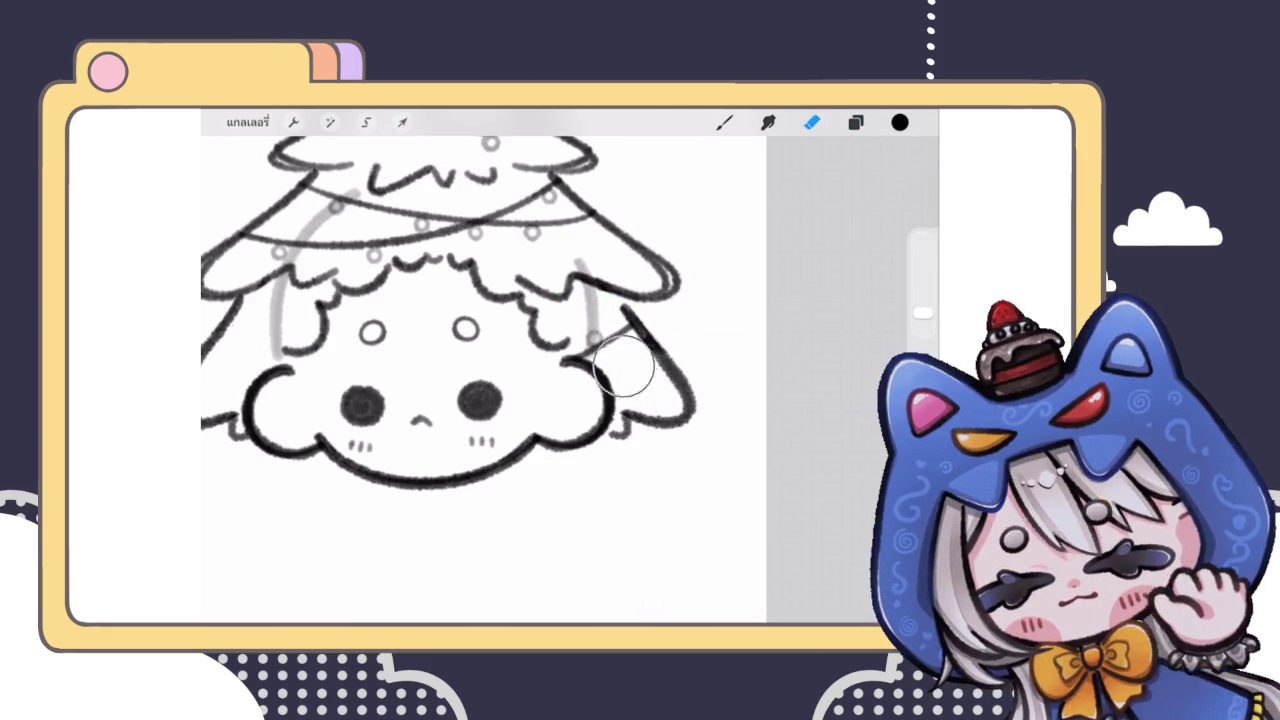
pyautogui.click(366, 122)
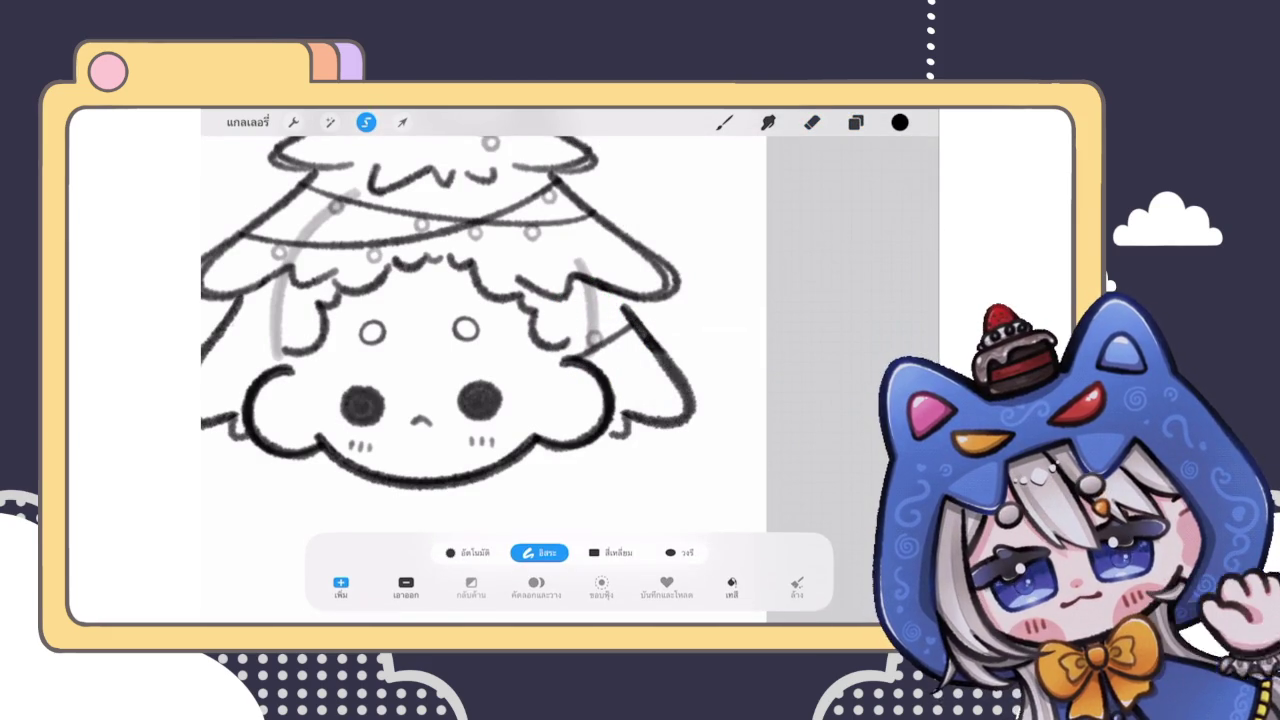
pyautogui.moveTo(600, 300); pyautogui.dragTo(630, 385)
pyautogui.click(402, 122)
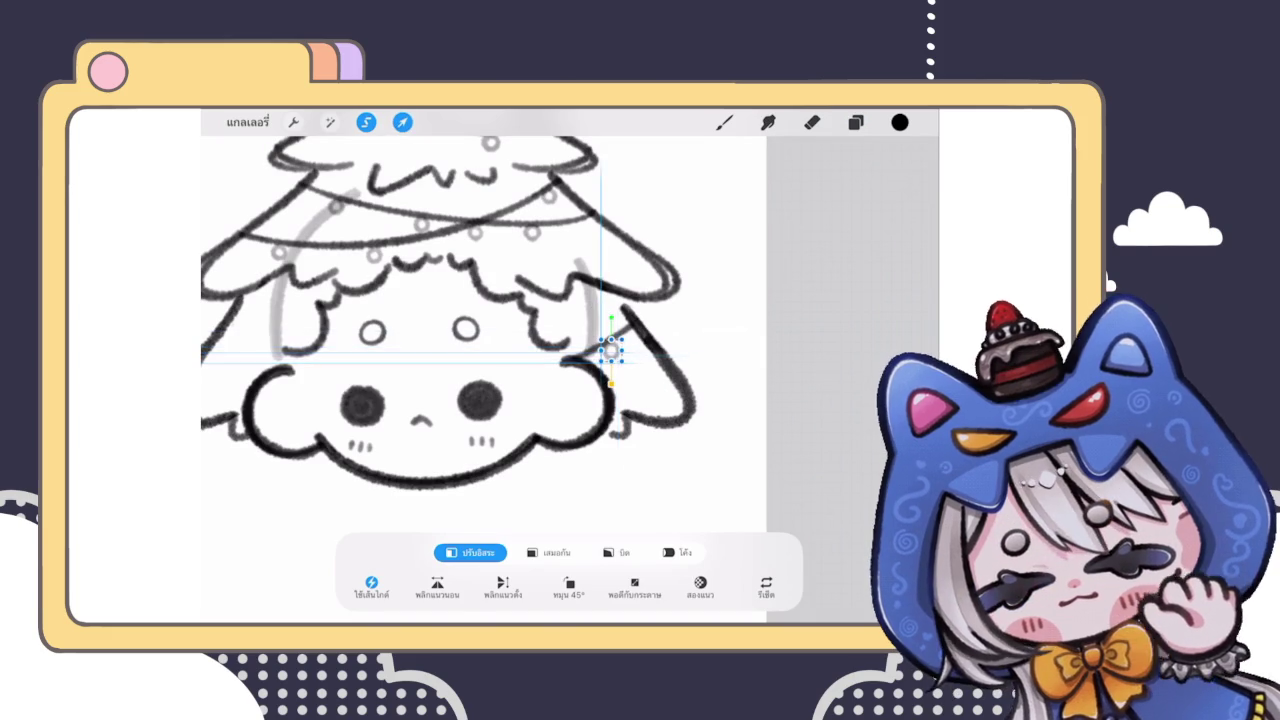
pyautogui.click(724, 122)
pyautogui.scroll(-3, 450, 300)
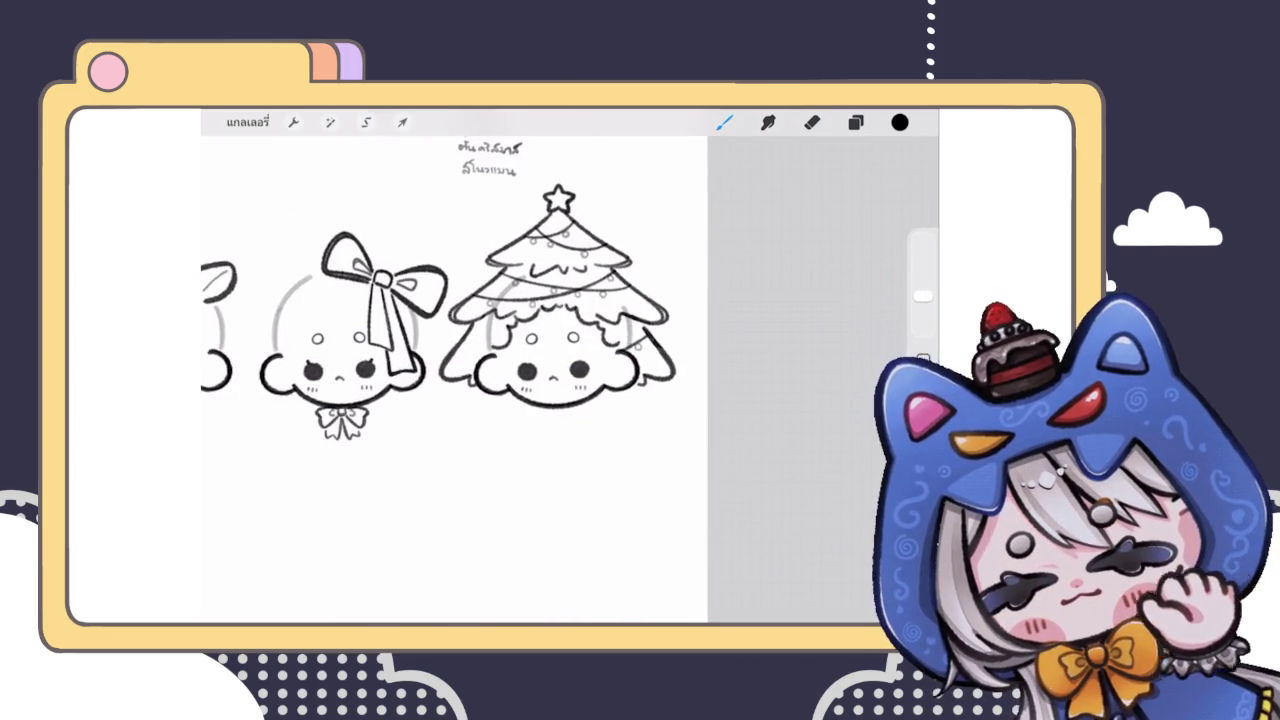
pyautogui.scroll(3, 450, 300)
pyautogui.click(855, 122)
pyautogui.click(850, 389)
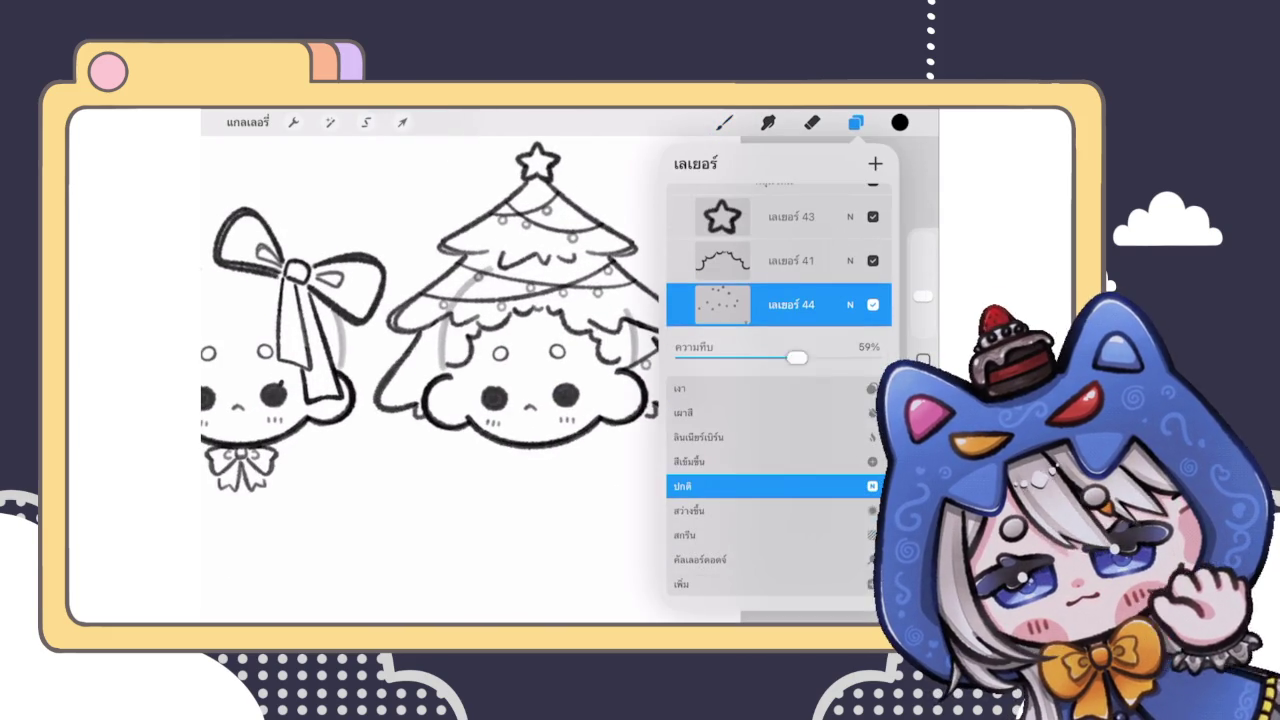
# Step: Set dotted ornament layer 44 to full opacity and pick a lower layer to draw on
pyautogui.moveTo(775, 357); pyautogui.dragTo(880, 357)
pyautogui.click(850, 304)
pyautogui.click(850, 271)
pyautogui.scroll(-1, 778, 260)
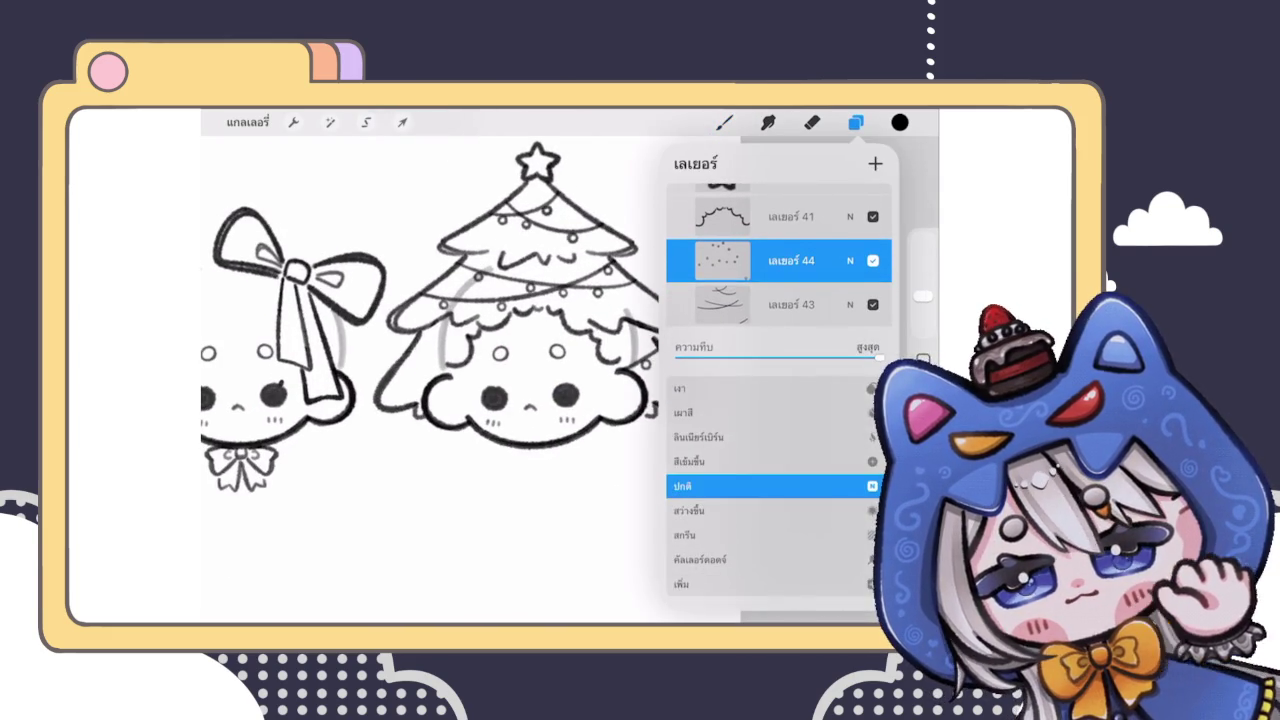
pyautogui.click(872, 260)
pyautogui.click(780, 303)
pyautogui.click(855, 122)
# Step: Draw a thin garland line on the tree's lower left, undoing a misplaced stroke
pyautogui.scroll(3, 550, 380)
pyautogui.scroll(1, 580, 400)
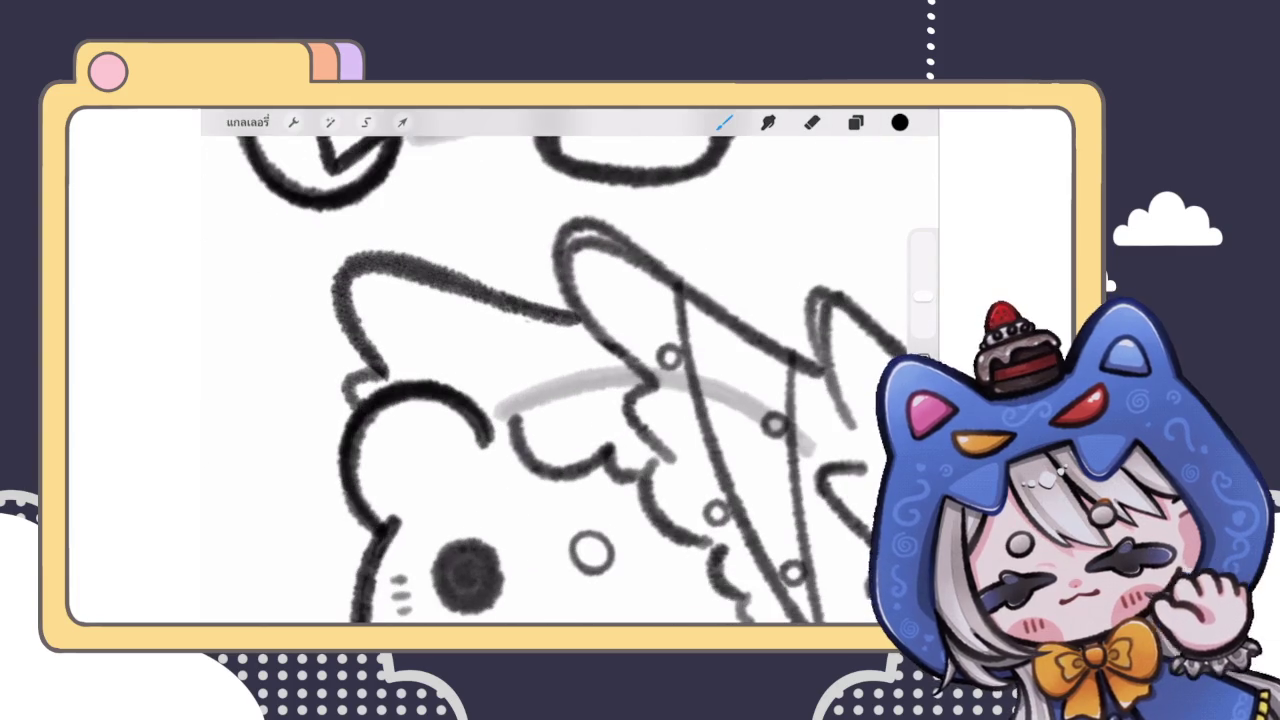
pyautogui.moveTo(476, 300); pyautogui.dragTo(457, 385)
pyautogui.scroll(-5, 570, 370)
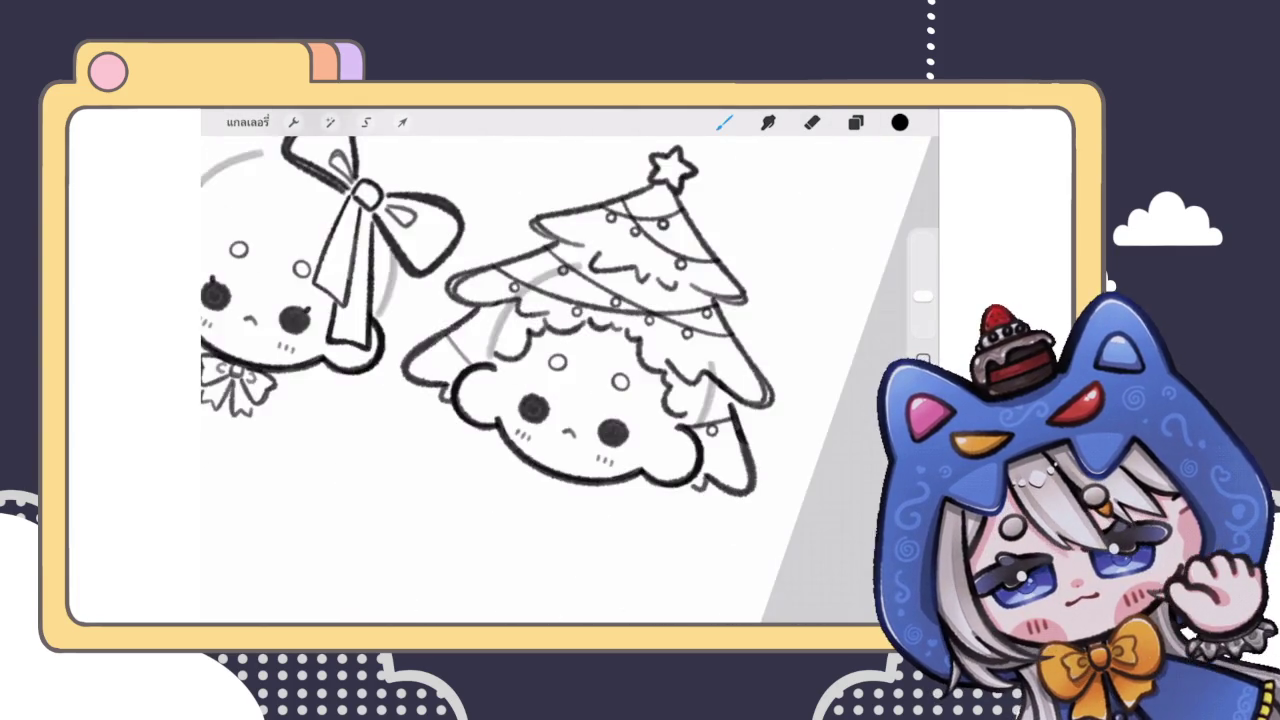
pyautogui.scroll(-3, 570, 370)
pyautogui.scroll(2, 580, 400)
pyautogui.scroll(3, 580, 400)
pyautogui.scroll(2, 580, 400)
pyautogui.moveTo(470, 425); pyautogui.dragTo(660, 355)
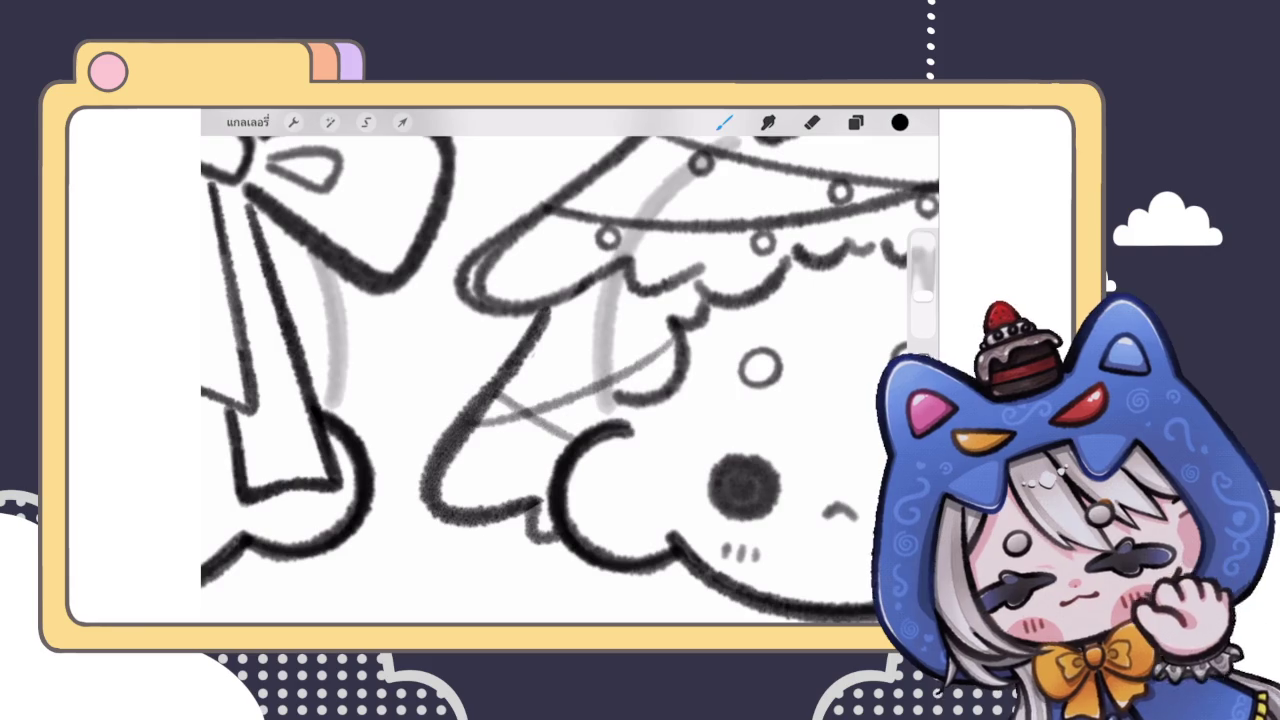
pyautogui.hotkey('ctrl', 'z')
# Step: Redraw the garland line cleanly, undoing an extra overlapping stroke
pyautogui.scroll(1, 570, 370)
pyautogui.scroll(-2, 570, 370)
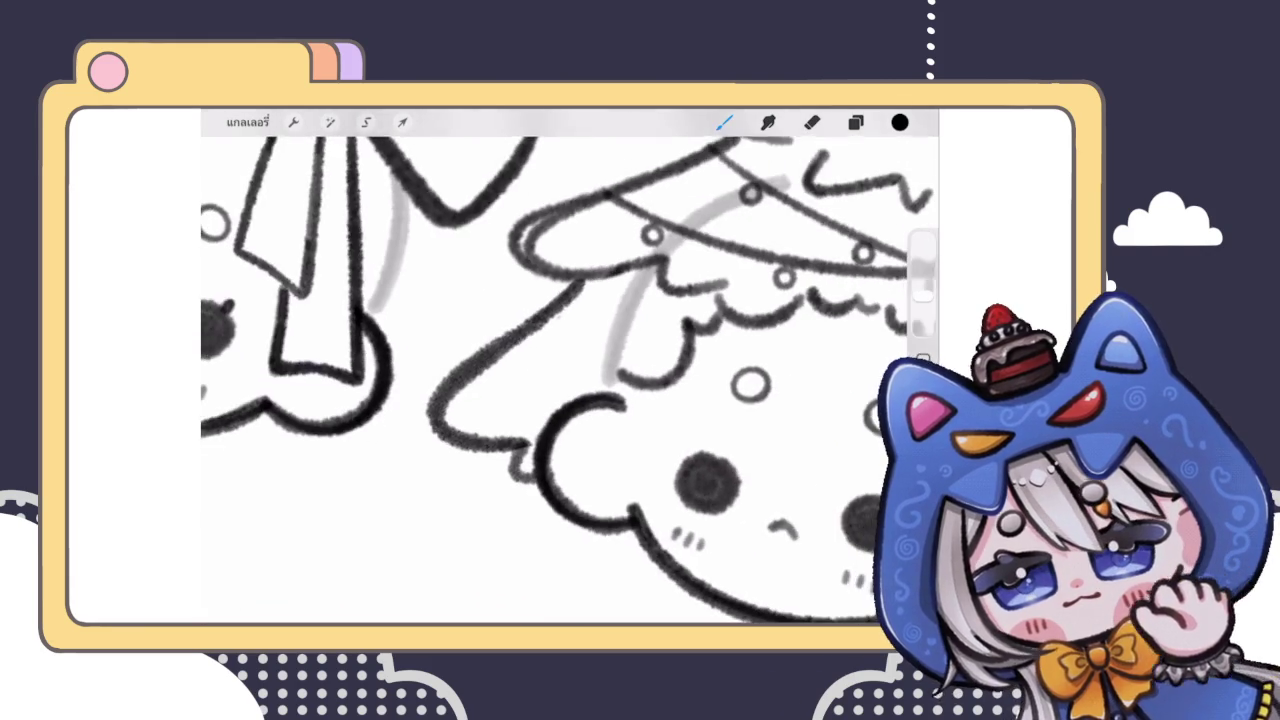
pyautogui.scroll(2, 570, 370)
pyautogui.moveTo(530, 440); pyautogui.dragTo(488, 309)
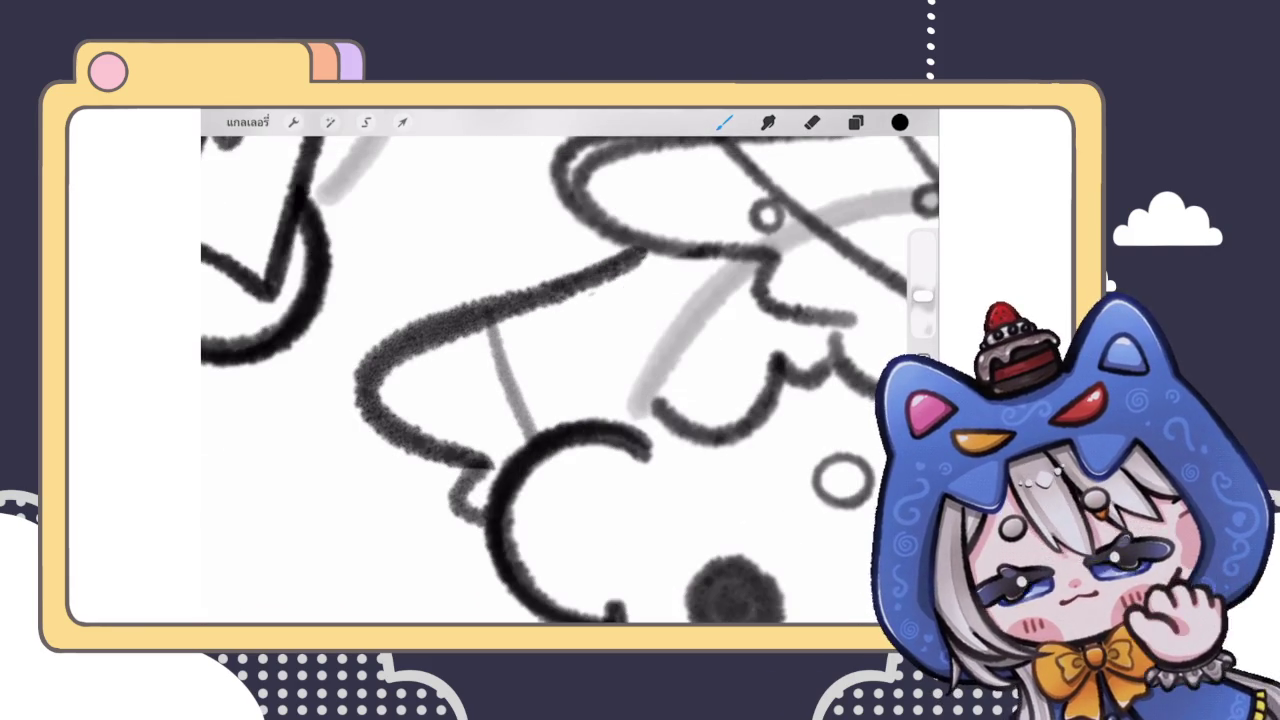
pyautogui.moveTo(530, 440); pyautogui.dragTo(488, 318)
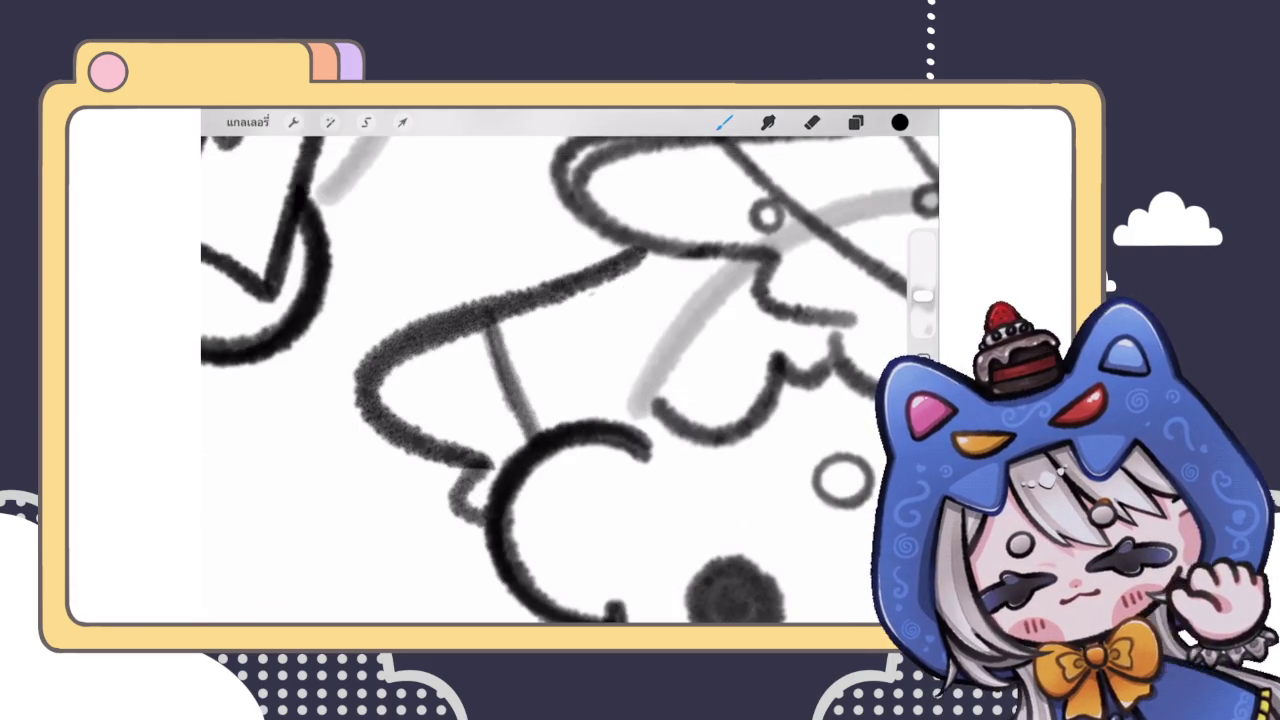
pyautogui.hotkey('ctrl', 'z')
pyautogui.hotkey('ctrl', 'z')
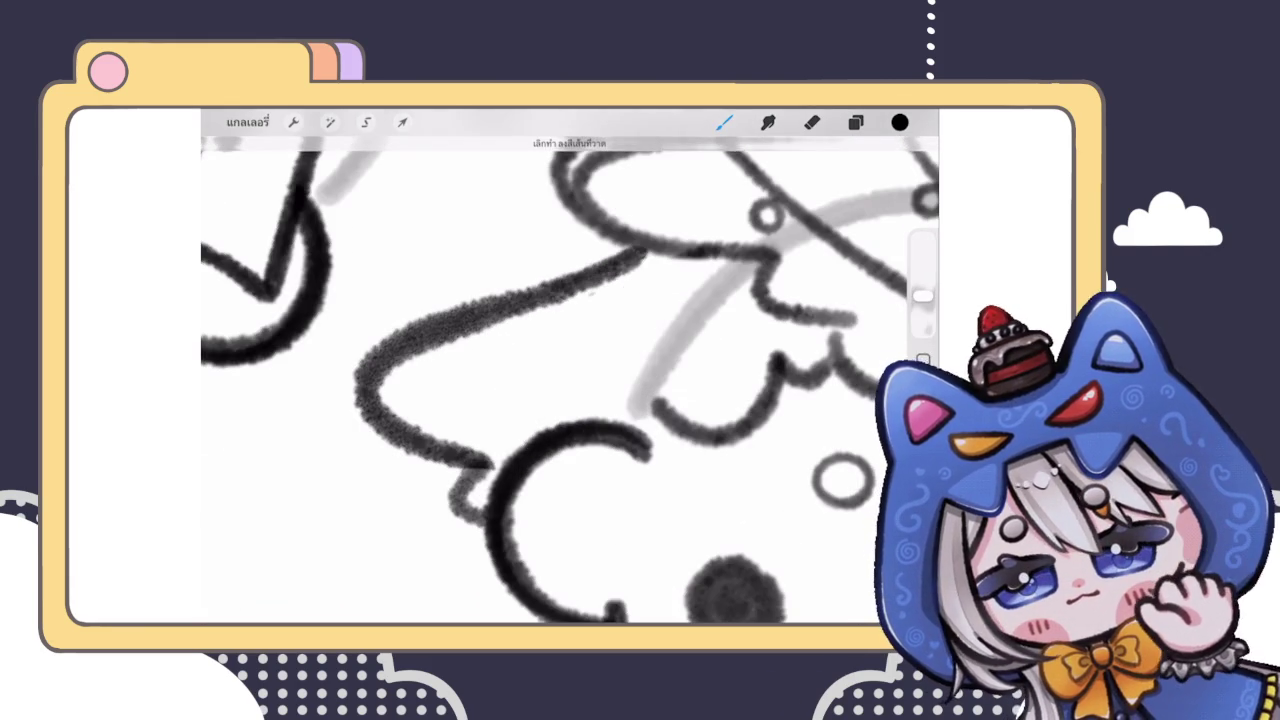
pyautogui.moveTo(484, 320); pyautogui.dragTo(532, 445)
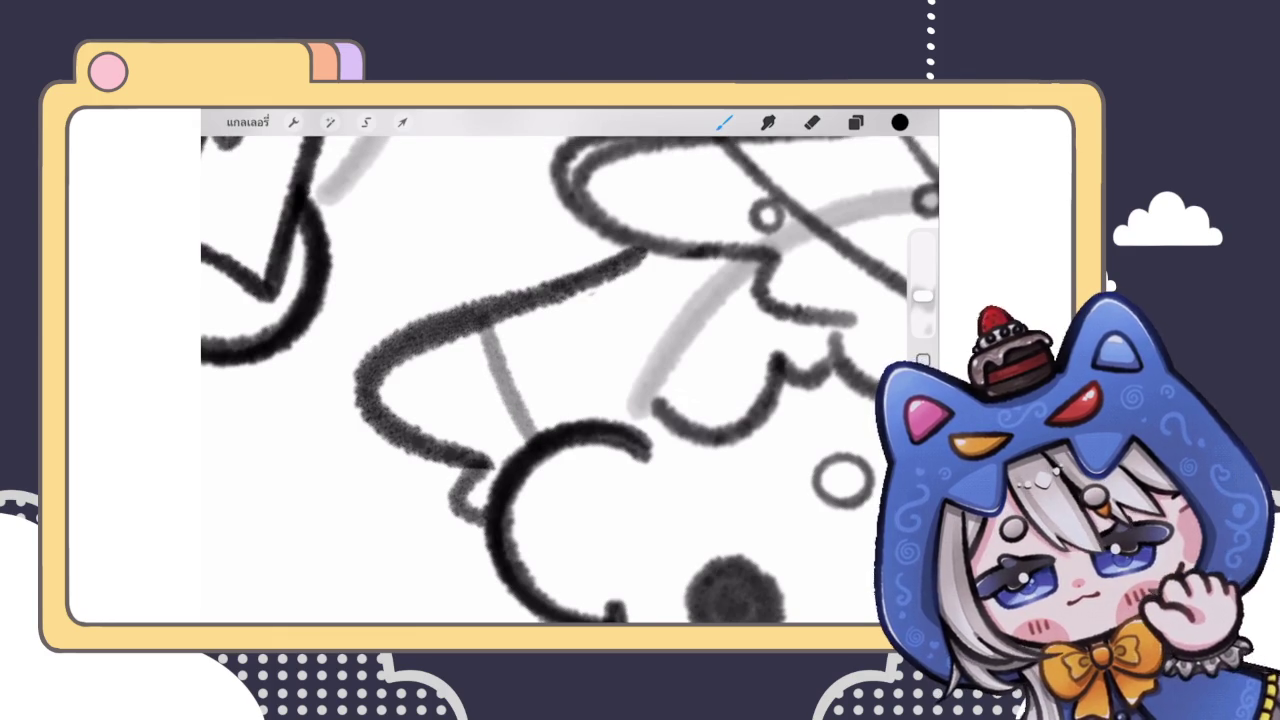
pyautogui.scroll(-5, 570, 370)
pyautogui.scroll(-5, 570, 370)
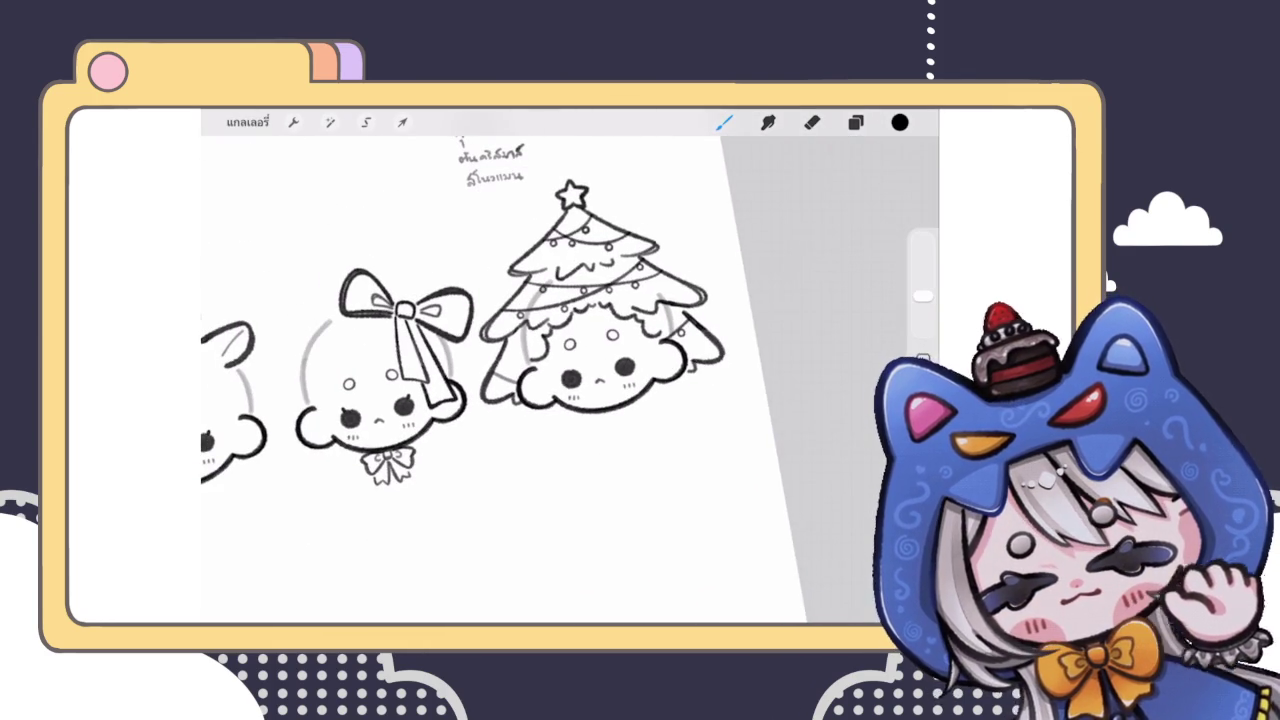
pyautogui.scroll(5, 570, 370)
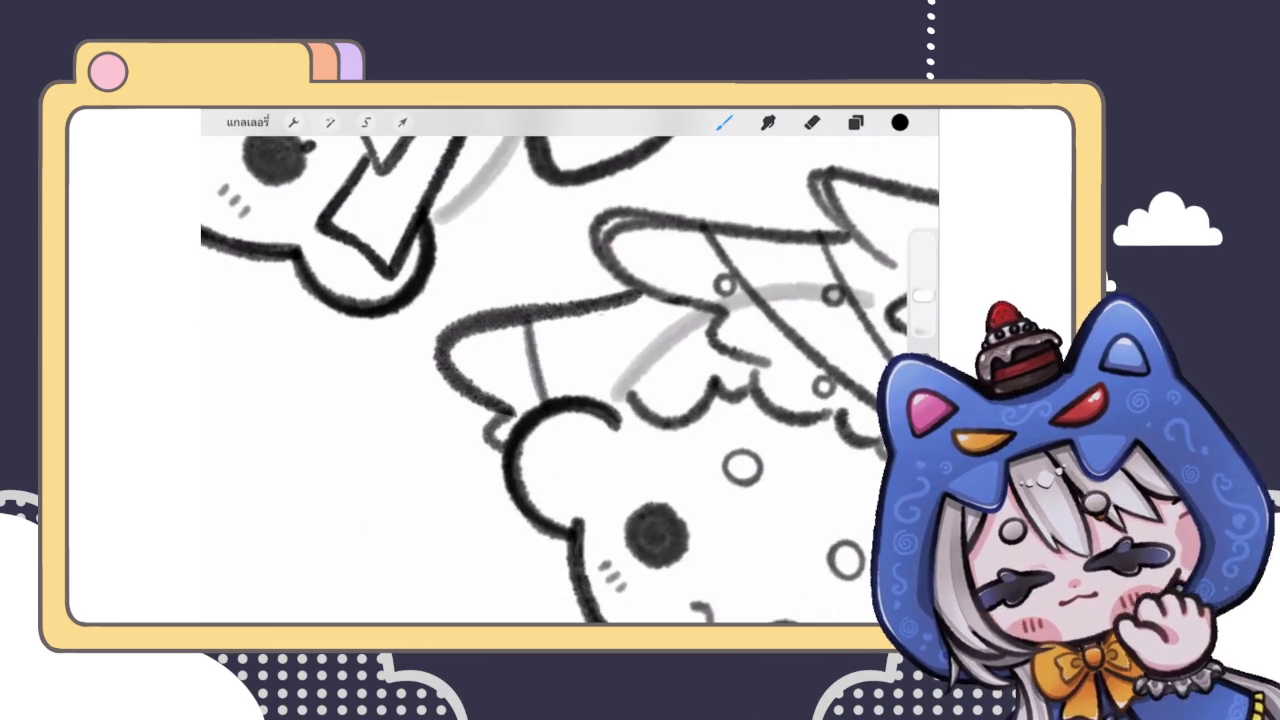
pyautogui.scroll(-2, 570, 370)
pyautogui.scroll(3, 570, 370)
# Step: On a different layer, draw a small bauble circle on the garland
pyautogui.click(855, 122)
pyautogui.click(780, 346)
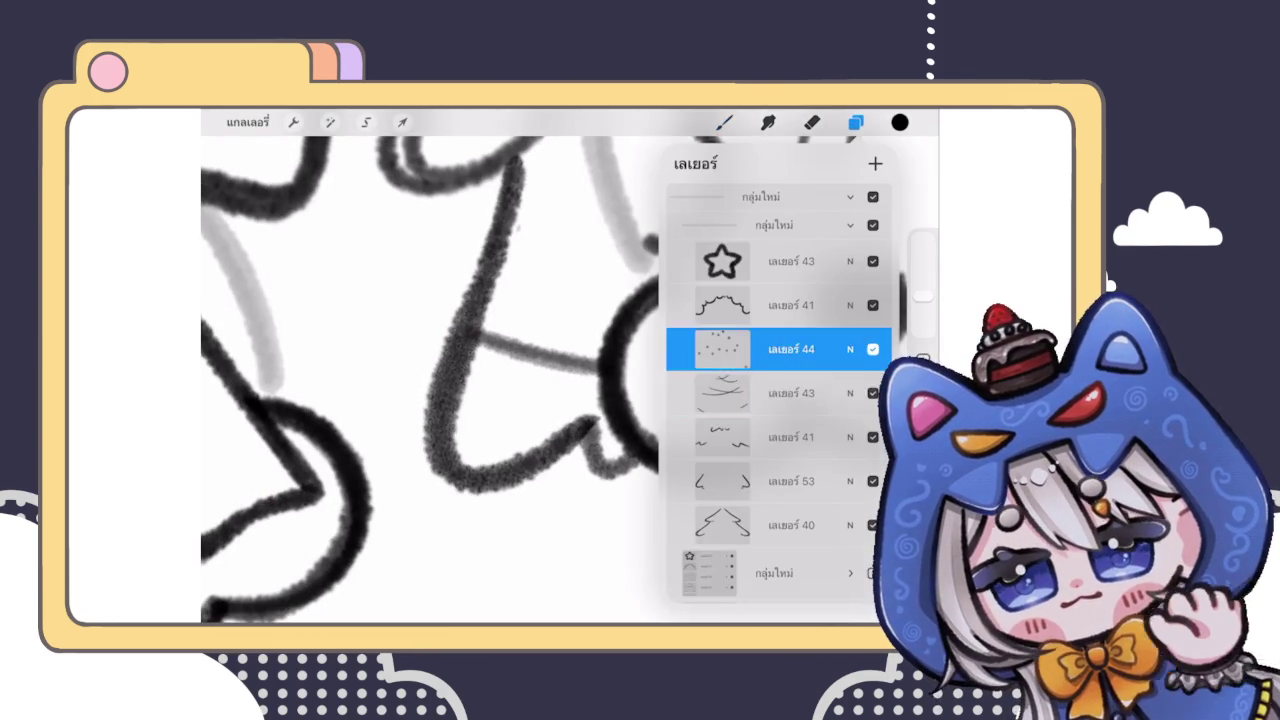
pyautogui.click(855, 122)
pyautogui.moveTo(514, 392); pyautogui.dragTo(518, 388)
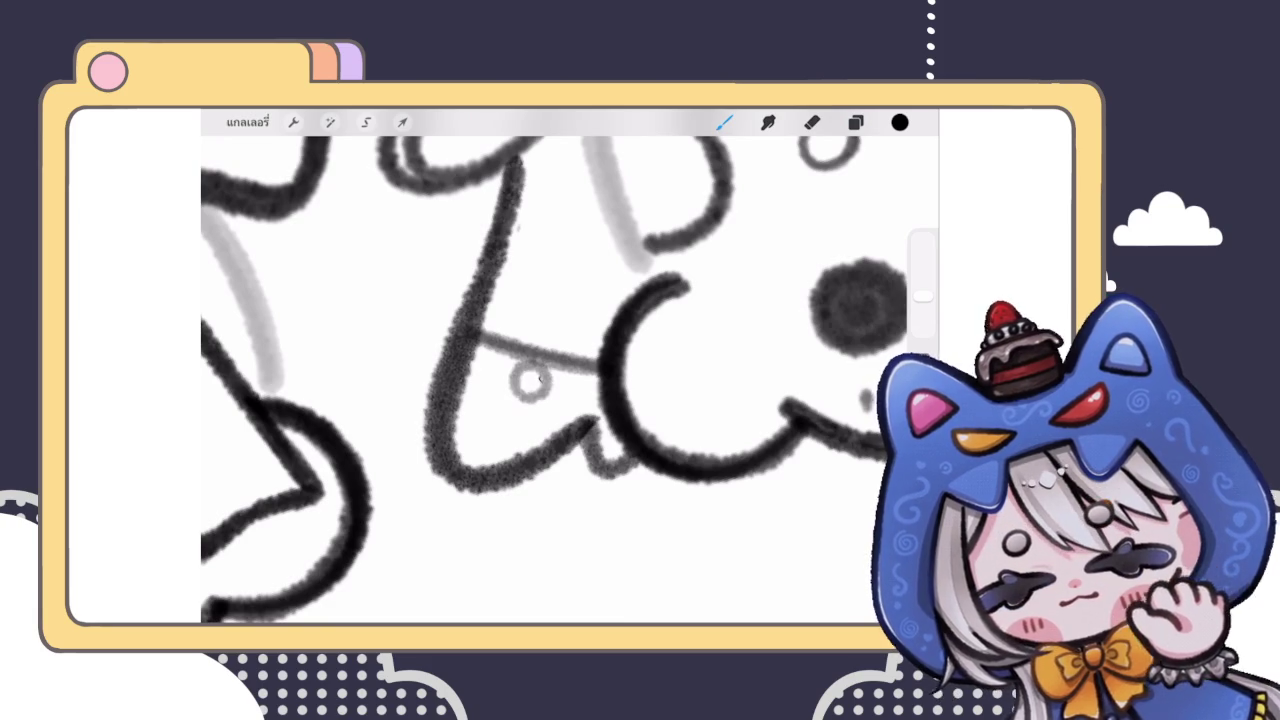
pyautogui.scroll(-5, 570, 370)
pyautogui.scroll(-3, 570, 370)
pyautogui.scroll(-5, 440, 370)
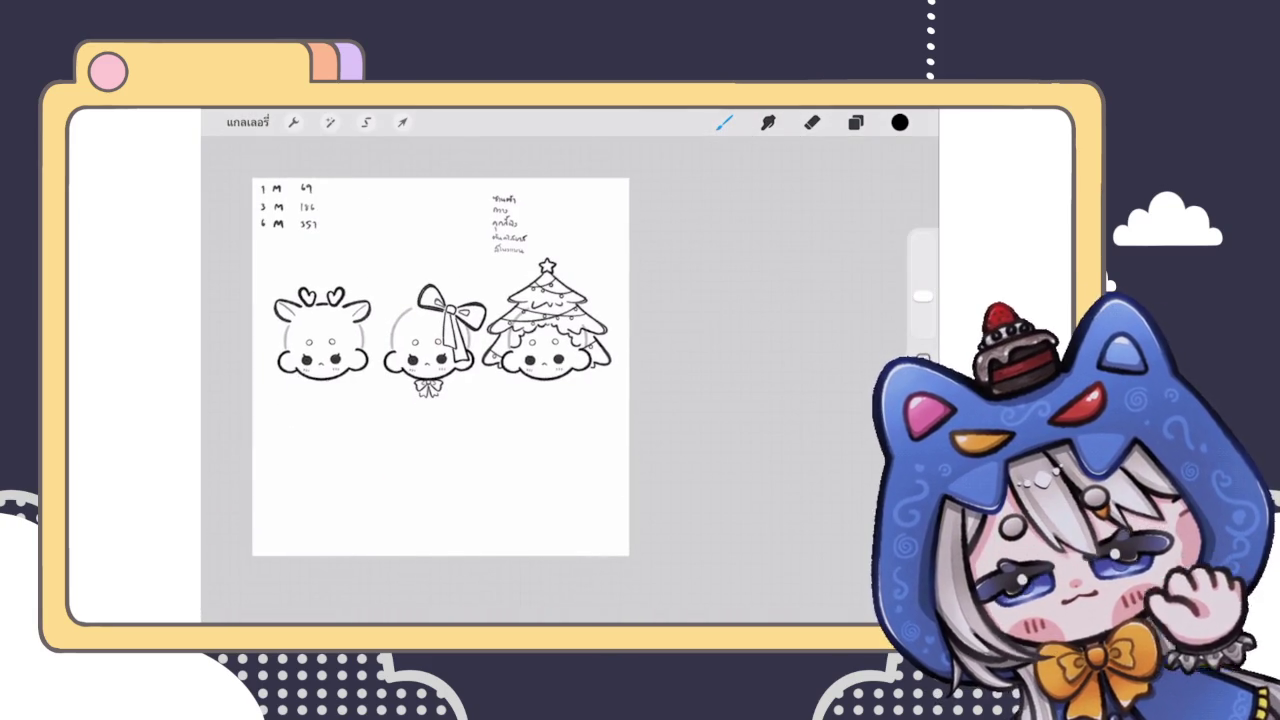
# Step: Select the star layer, then the new layer group, in the layer list
pyautogui.scroll(3, 440, 370)
pyautogui.click(855, 122)
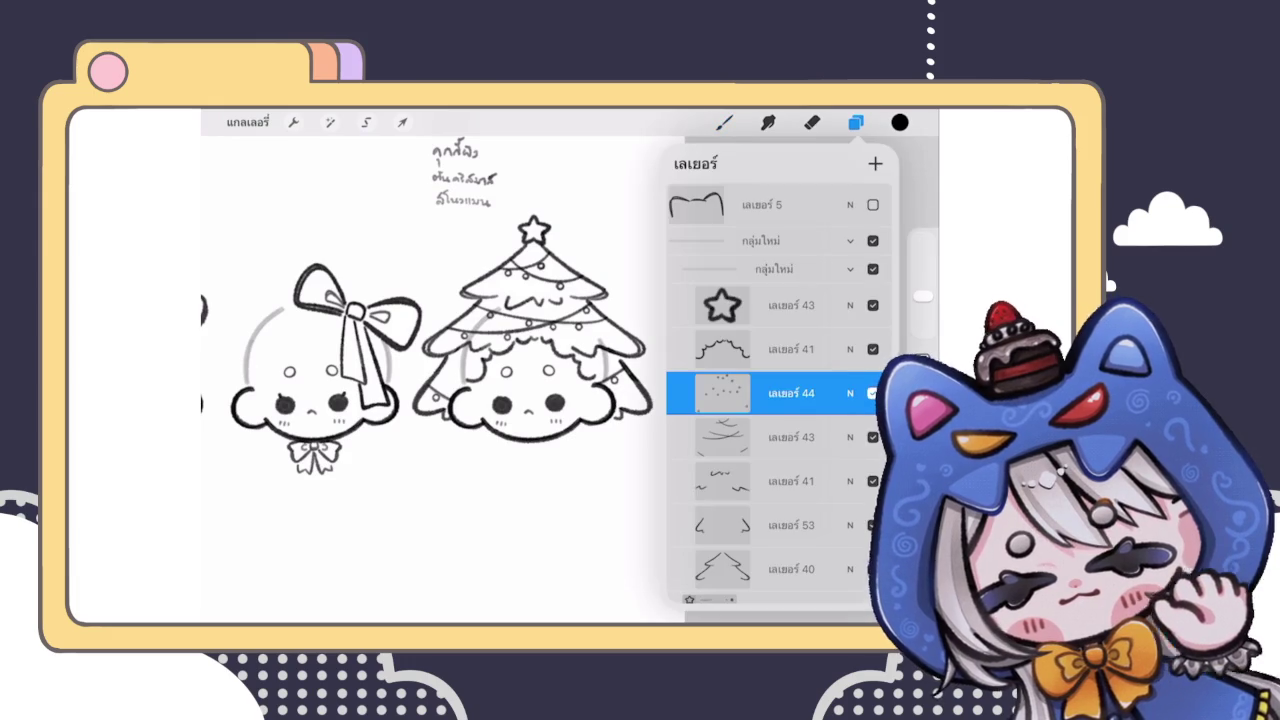
pyautogui.scroll(2, 440, 330)
pyautogui.click(790, 305)
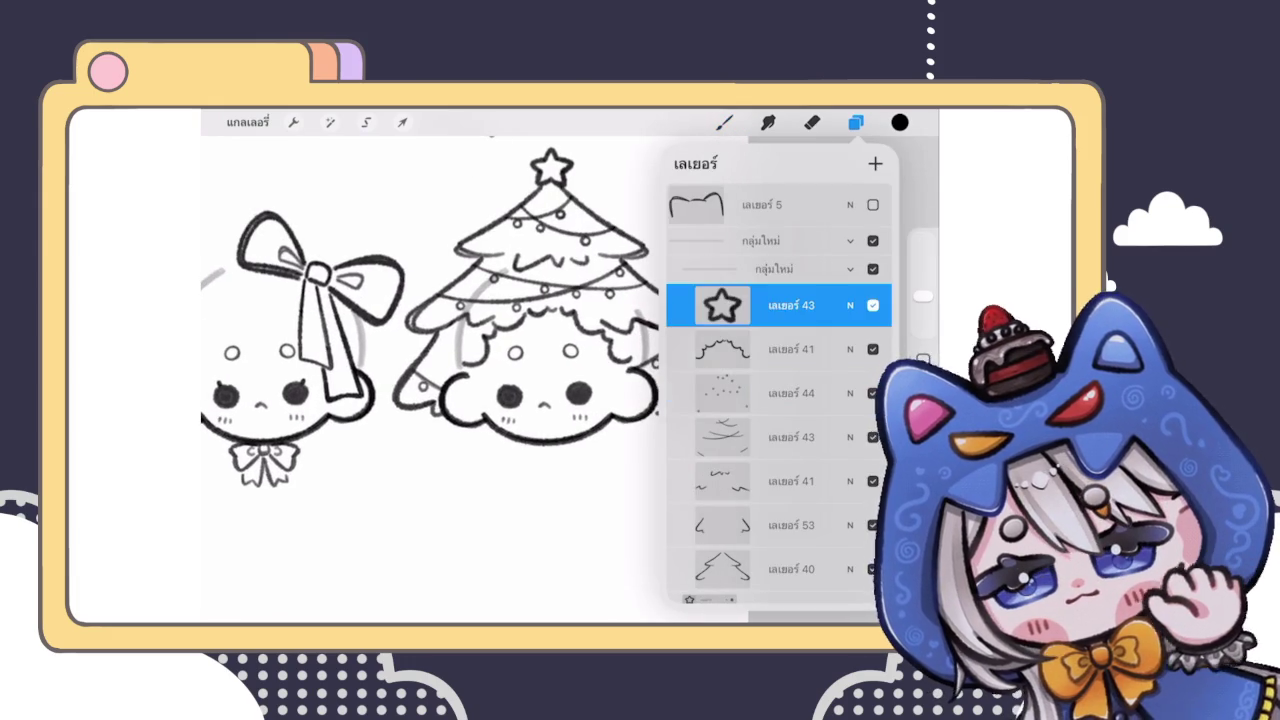
pyautogui.scroll(-3, 780, 400)
pyautogui.click(775, 446)
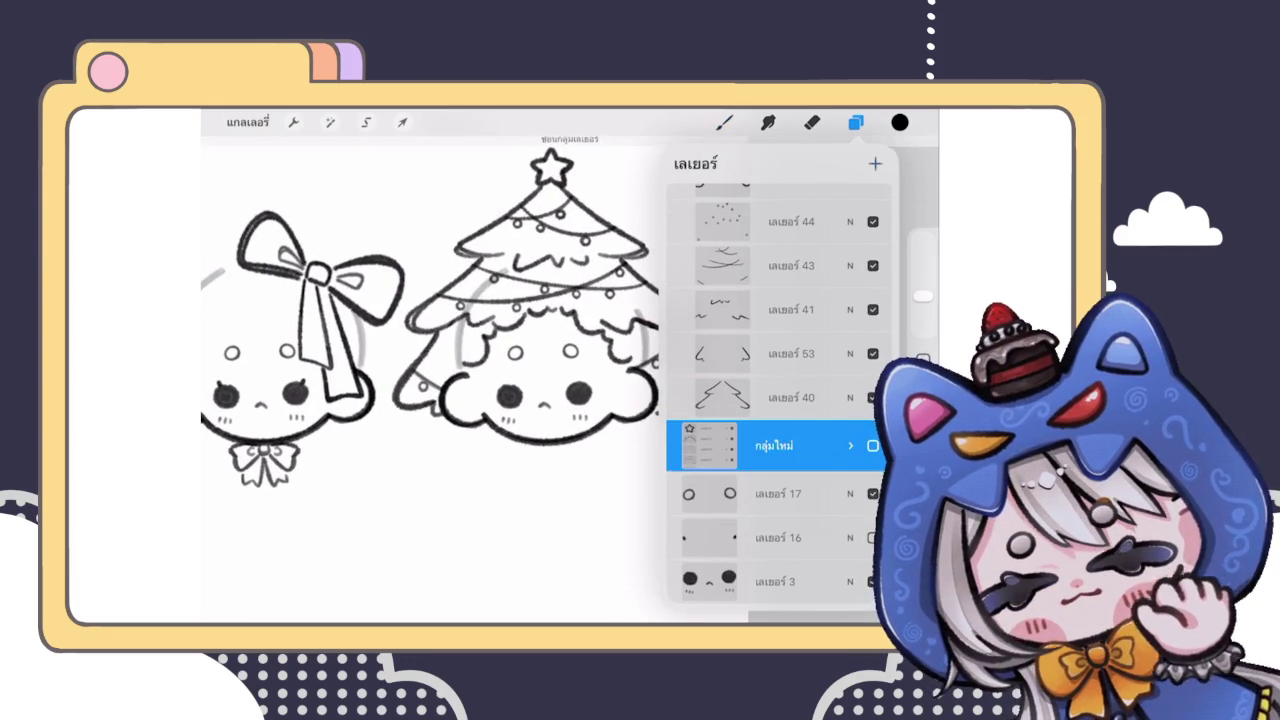
pyautogui.click(724, 122)
# Step: Draw hair strands across the tree character's forehead, beside the left eye, and small face marks
pyautogui.scroll(3, 550, 330)
pyautogui.moveTo(571, 274)
pyautogui.mouseDown()
pyautogui.moveTo(607, 351)
pyautogui.moveTo(647, 371)
pyautogui.mouseUp()
pyautogui.moveTo(546, 300); pyautogui.dragTo(474, 392)
pyautogui.scroll(-5, 570, 360)
pyautogui.scroll(3, 570, 360)
pyautogui.scroll(1, 545, 300)
pyautogui.moveTo(571, 318); pyautogui.dragTo(577, 350)
pyautogui.moveTo(575, 318); pyautogui.dragTo(620, 355)
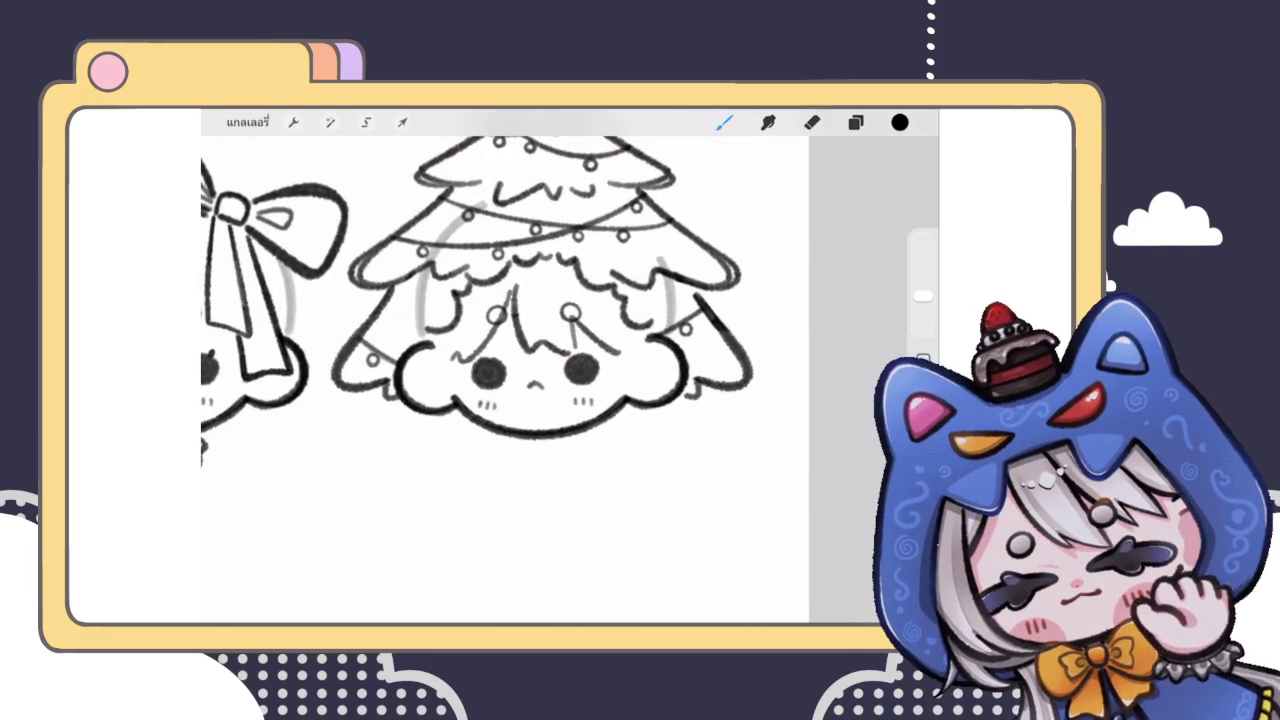
pyautogui.moveTo(428, 342); pyautogui.dragTo(456, 388)
pyautogui.moveTo(620, 350); pyautogui.dragTo(650, 378)
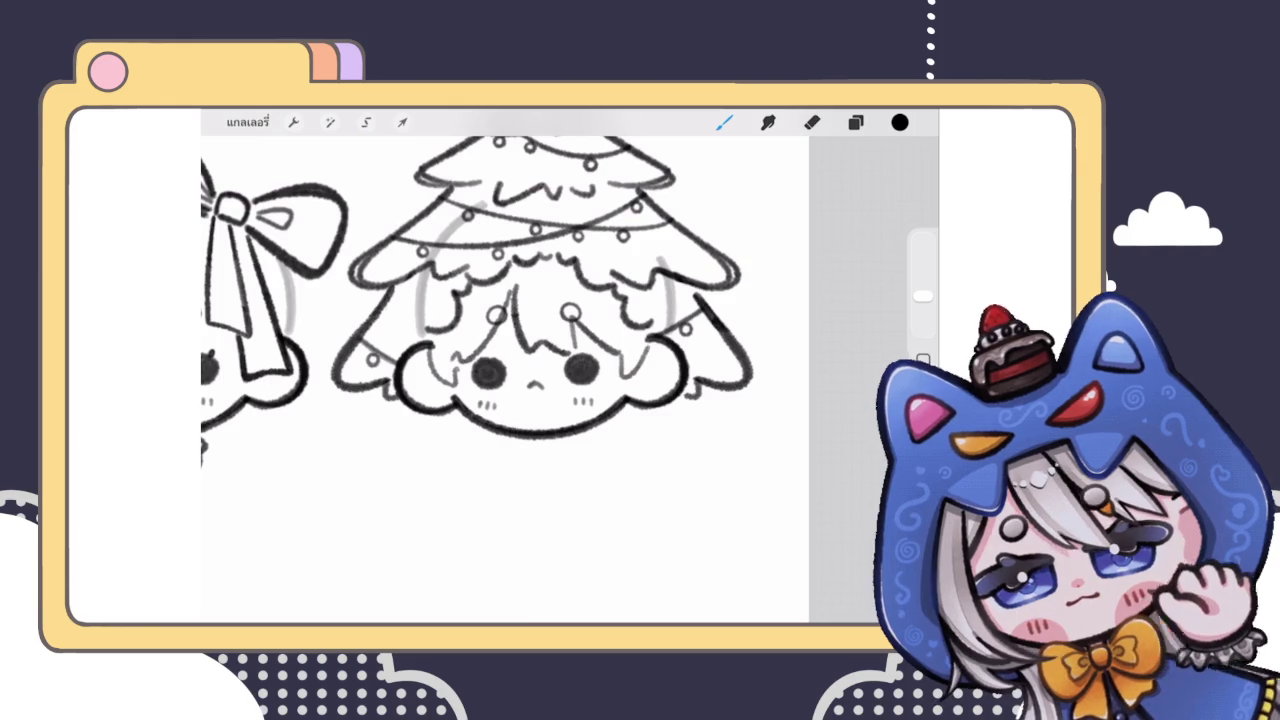
pyautogui.scroll(-3, 505, 370)
pyautogui.scroll(3, 505, 370)
pyautogui.moveTo(476, 386)
pyautogui.mouseDown()
pyautogui.moveTo(481, 407)
pyautogui.moveTo(497, 399)
pyautogui.mouseUp()
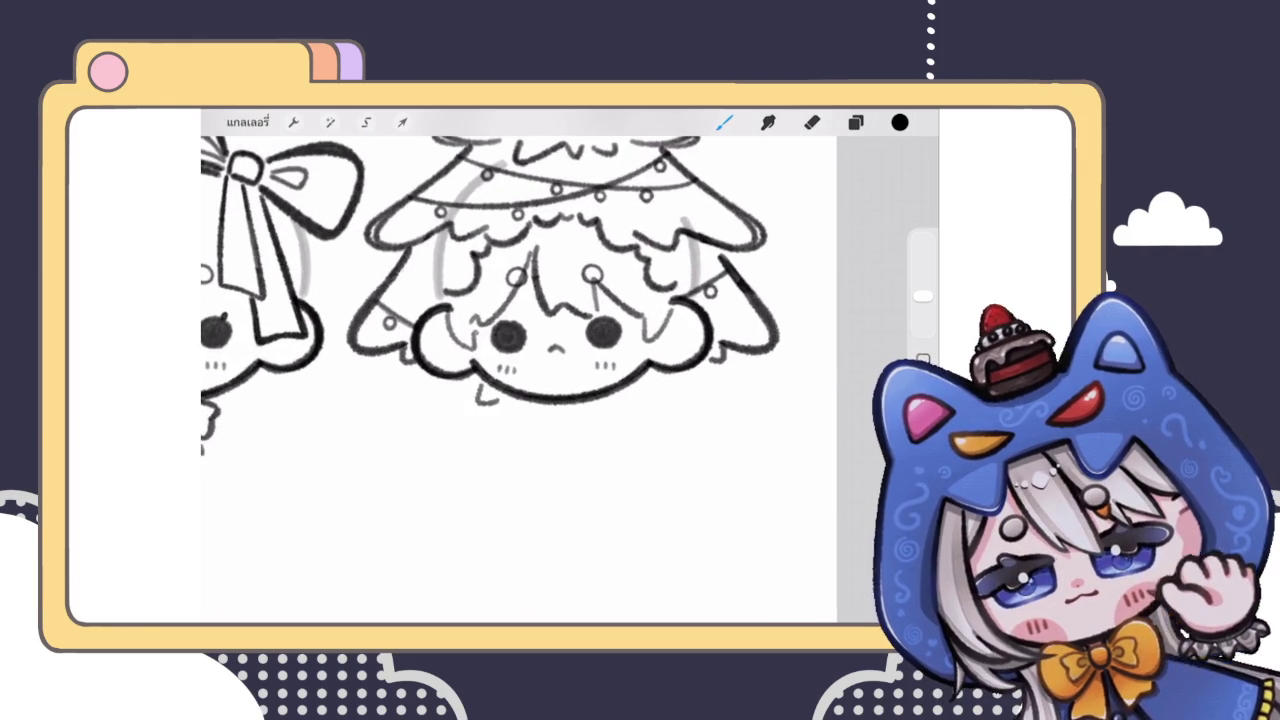
# Step: Draw a small foot under the tree character's face
pyautogui.scroll(-2, 470, 360)
pyautogui.scroll(-2, 470, 360)
pyautogui.scroll(-1, 470, 360)
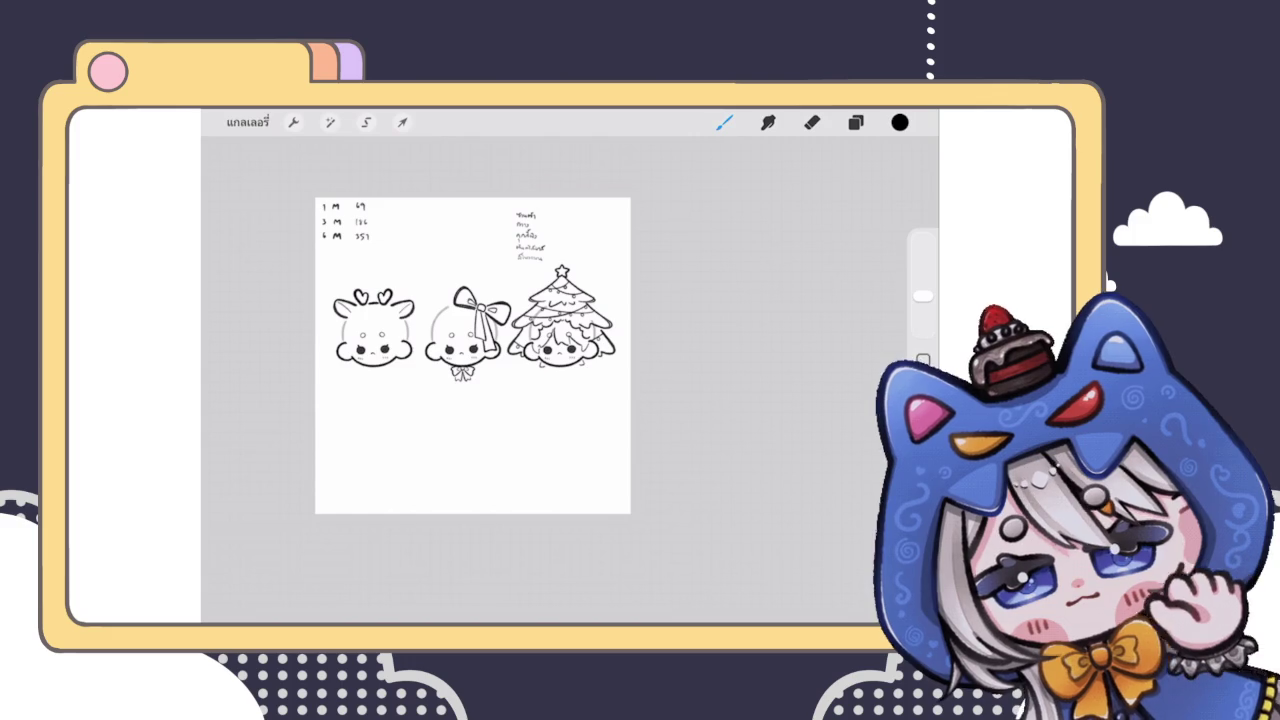
pyautogui.scroll(3, 500, 330)
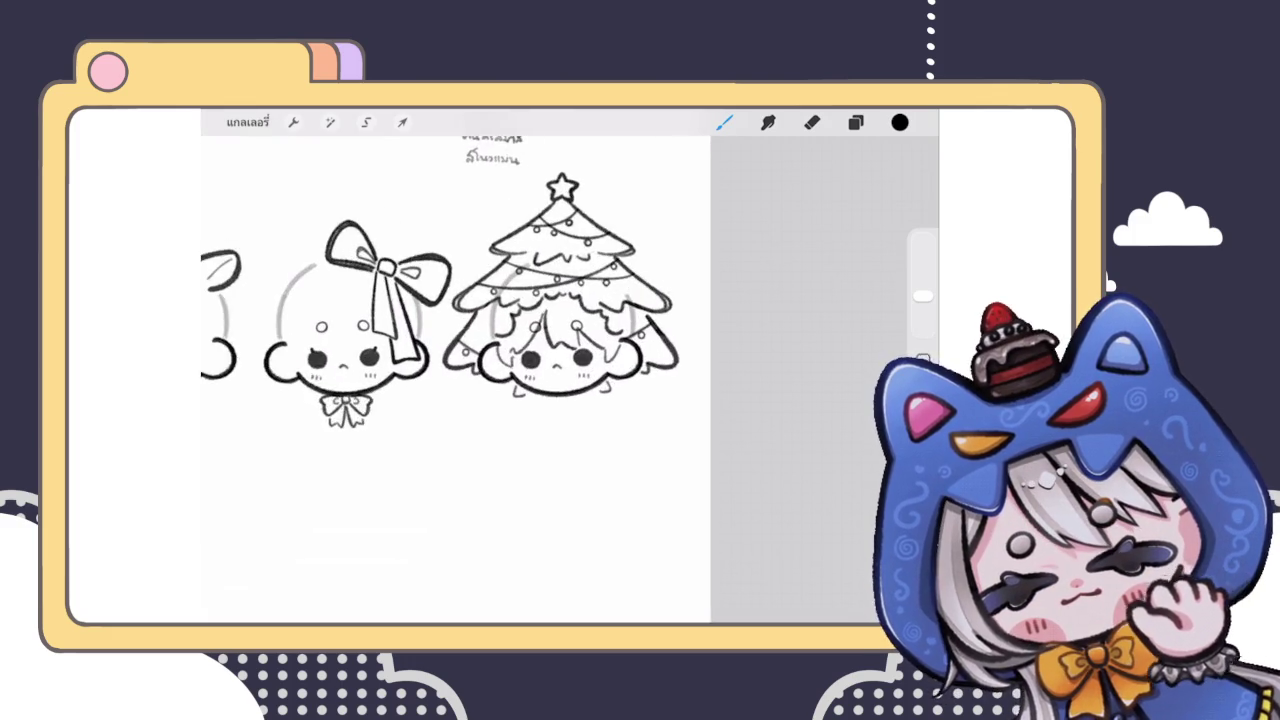
pyautogui.scroll(2, 500, 330)
pyautogui.moveTo(560, 395); pyautogui.dragTo(576, 408)
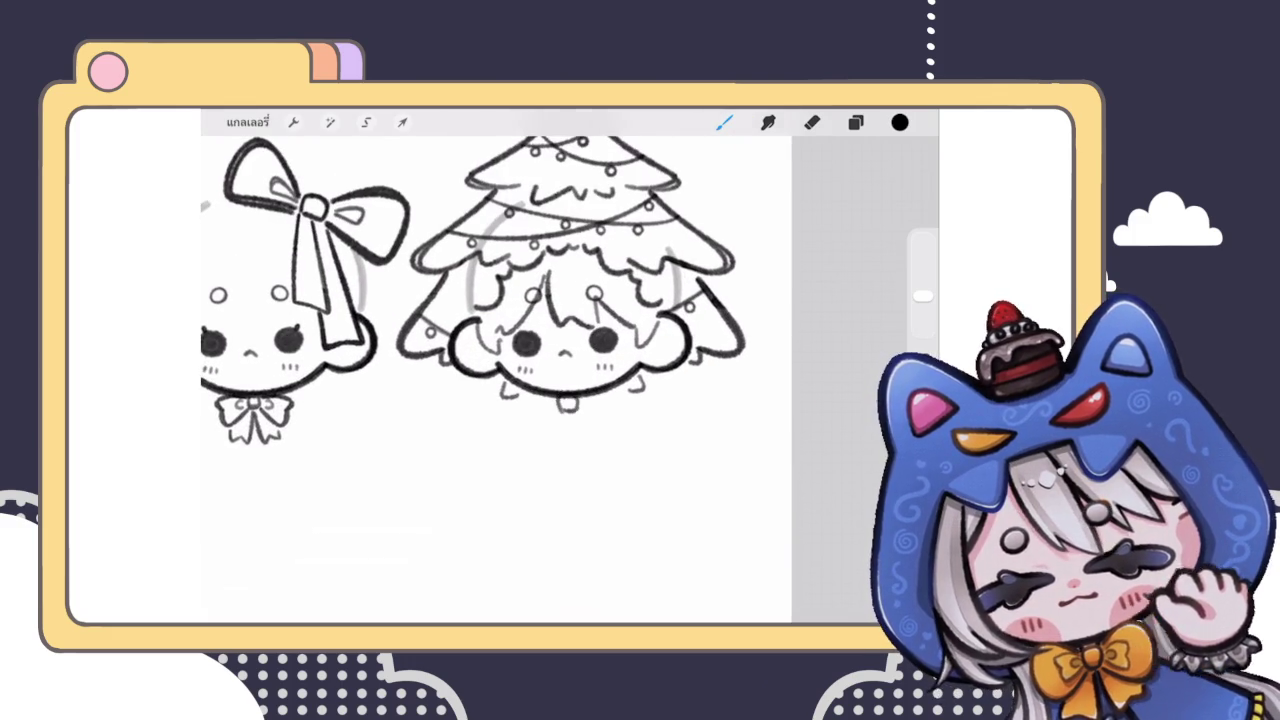
pyautogui.scroll(-3, 496, 366)
pyautogui.scroll(1, 500, 330)
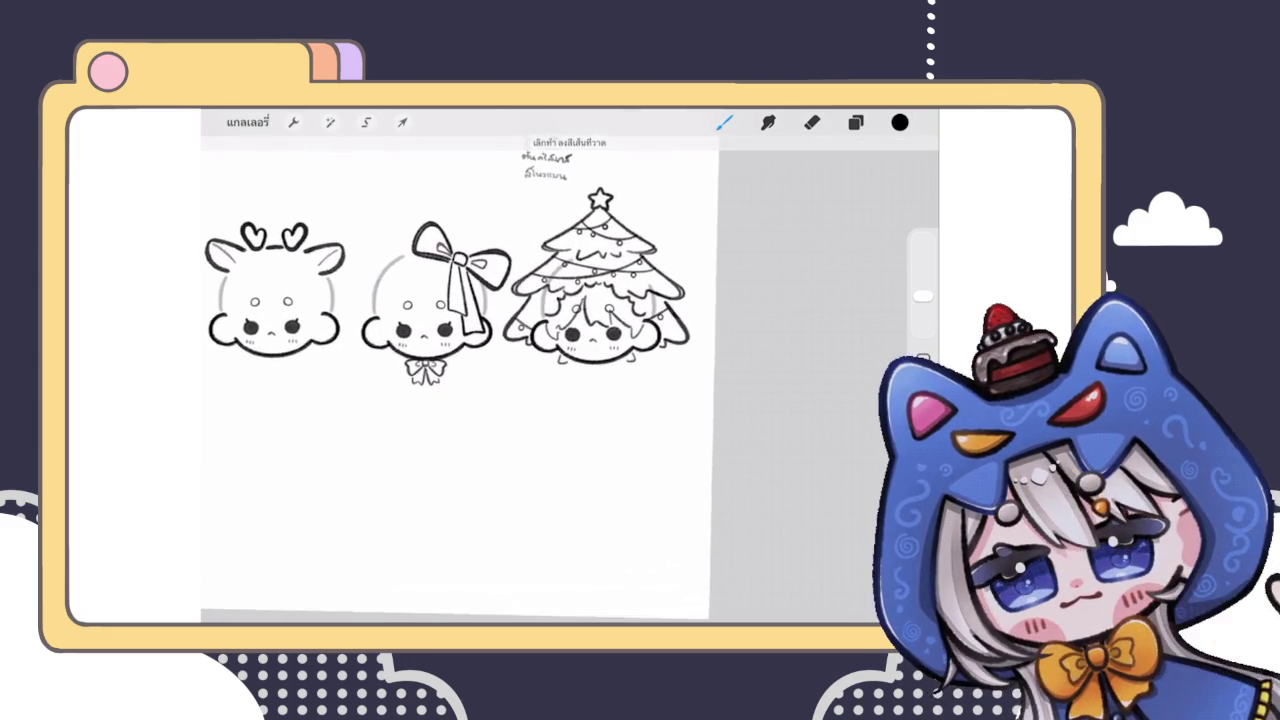
pyautogui.scroll(2, 500, 330)
pyautogui.scroll(2, 500, 330)
pyautogui.scroll(1, 480, 280)
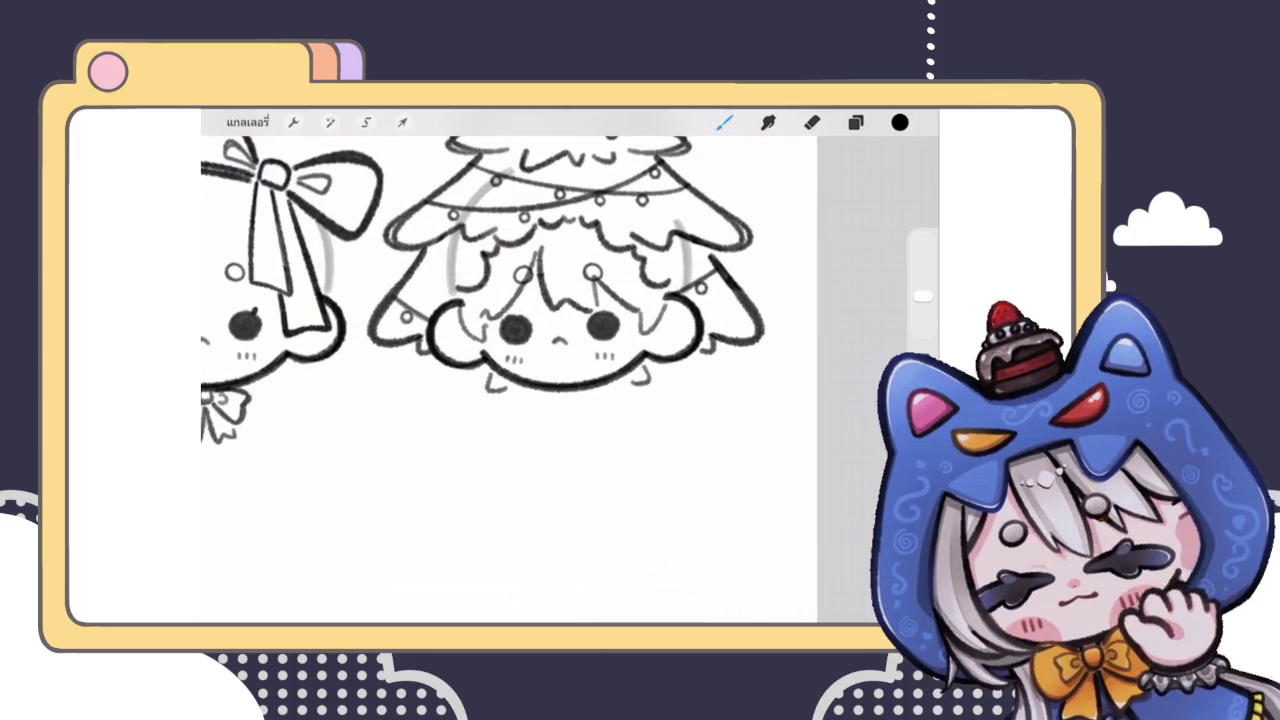
# Step: Erase stray lines on the tree face's layer, then add blank layer 55 above the star layer
pyautogui.click(855, 122)
pyautogui.scroll(5, 780, 400)
pyautogui.scroll(1, 780, 400)
pyautogui.click(770, 262)
pyautogui.click(855, 122)
pyautogui.scroll(2, 560, 330)
pyautogui.scroll(3, 571, 329)
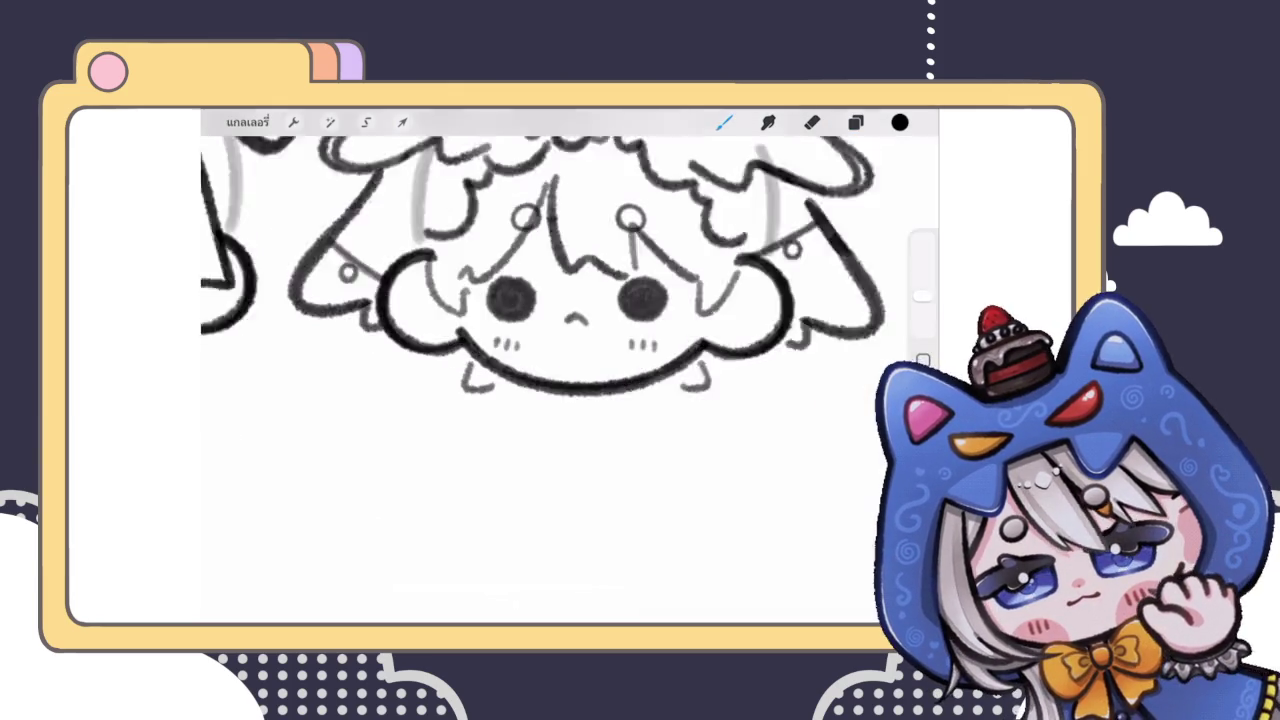
pyautogui.scroll(3, 586, 286)
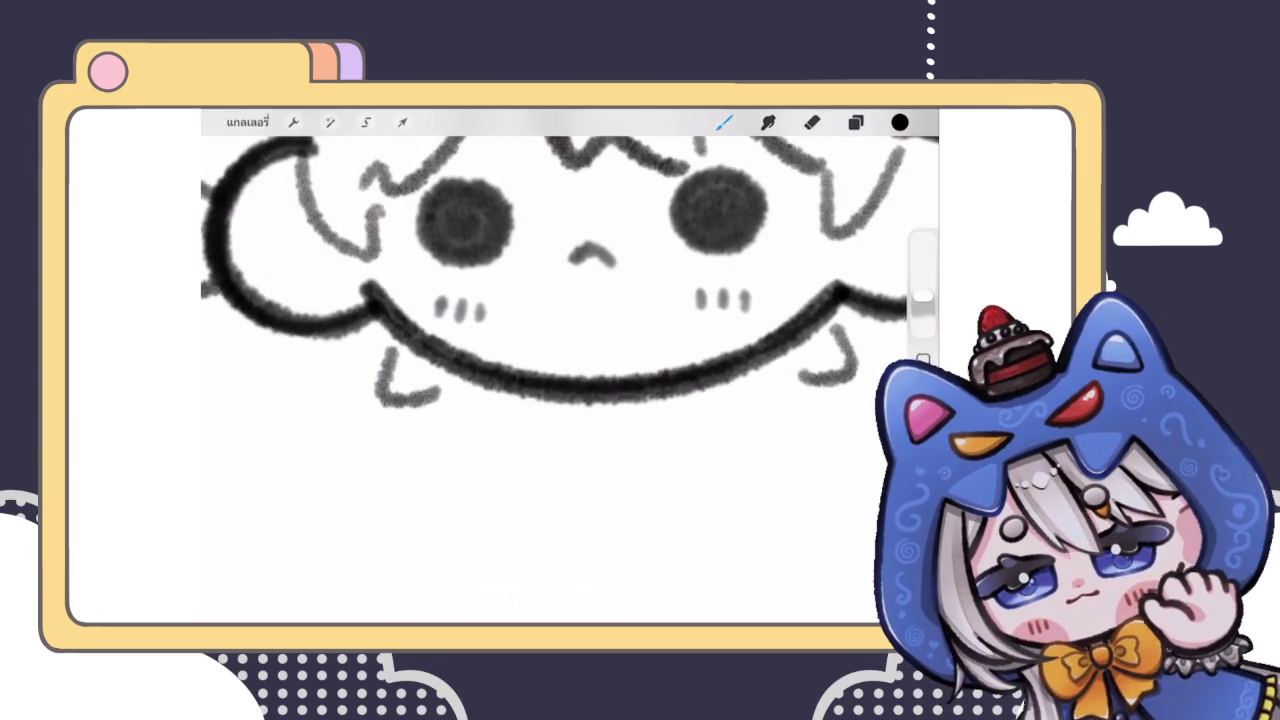
pyautogui.click(811, 122)
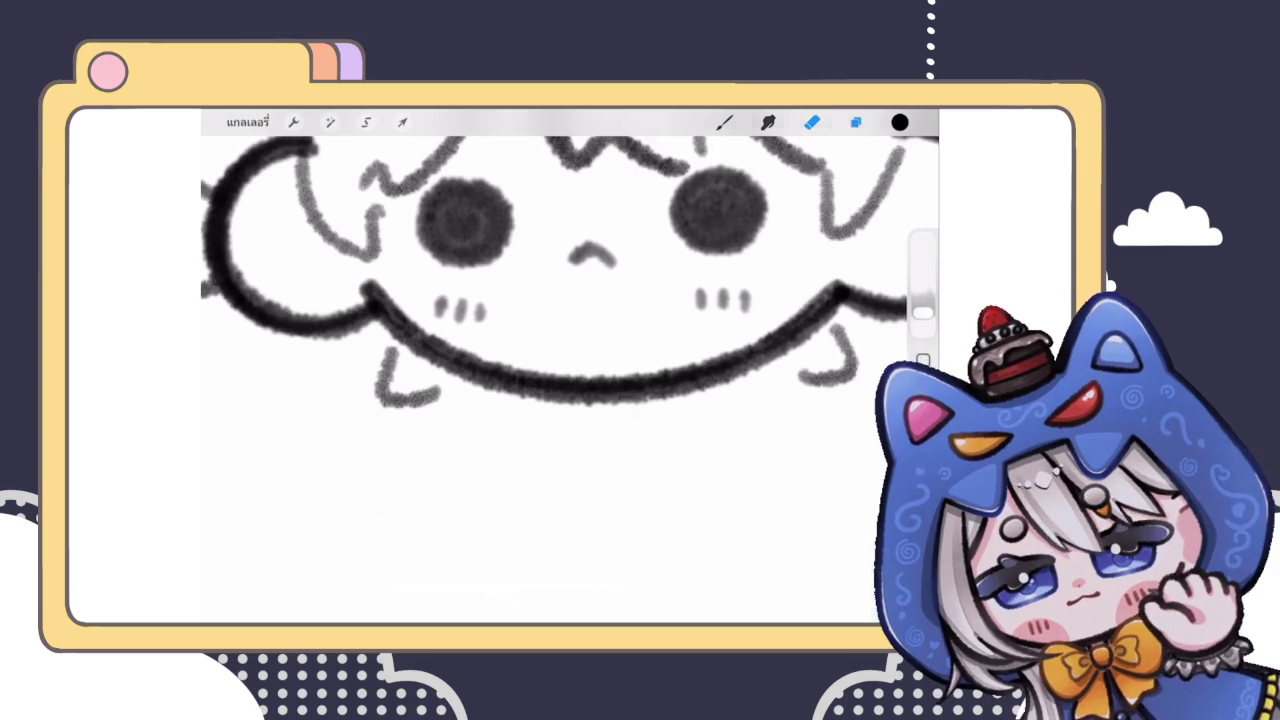
pyautogui.click(855, 122)
pyautogui.click(724, 122)
pyautogui.click(855, 122)
pyautogui.click(855, 122)
pyautogui.scroll(-5, 440, 360)
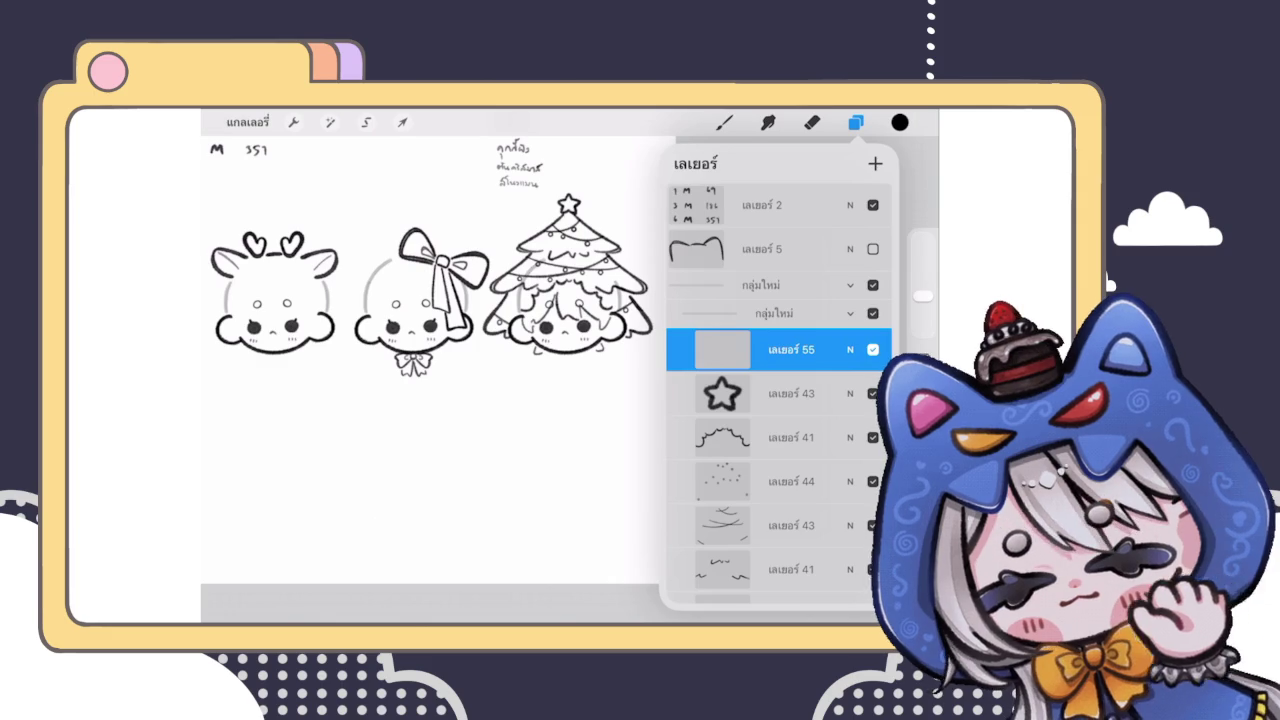
# Step: Draw the bow knot under the tree character's smile and a redrawn left loop
pyautogui.click(855, 122)
pyautogui.click(855, 122)
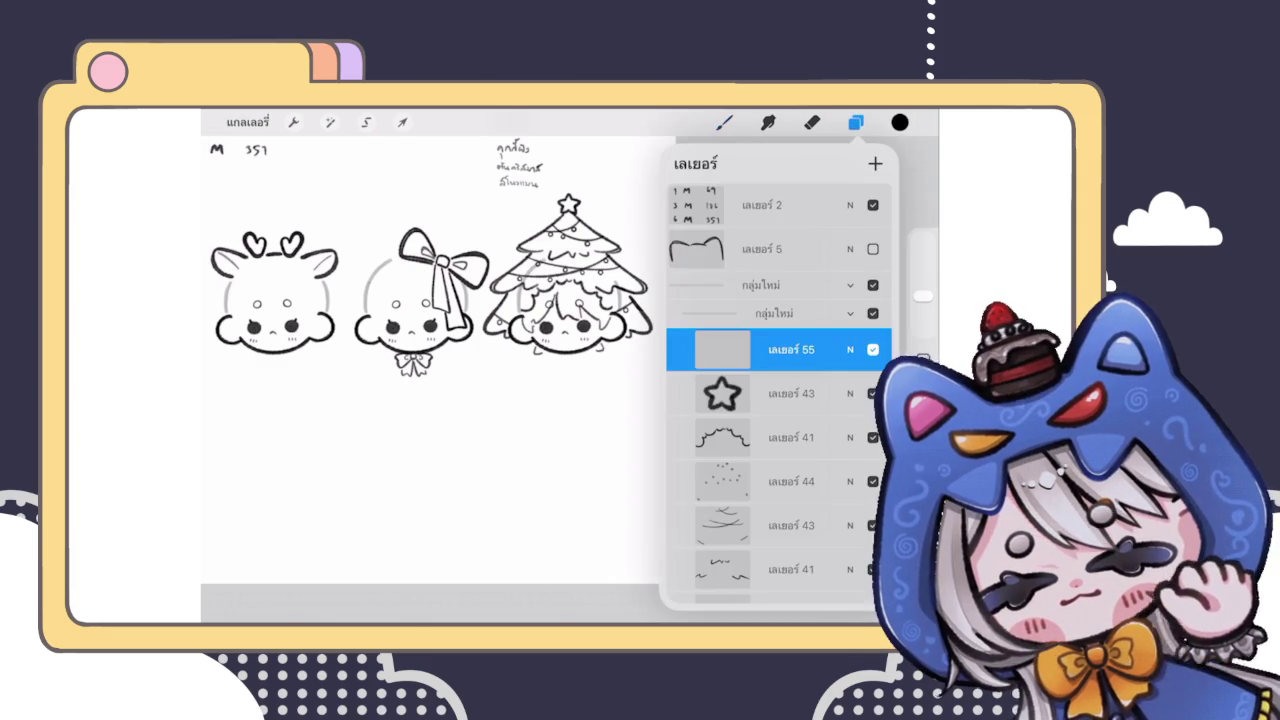
pyautogui.click(855, 122)
pyautogui.click(855, 122)
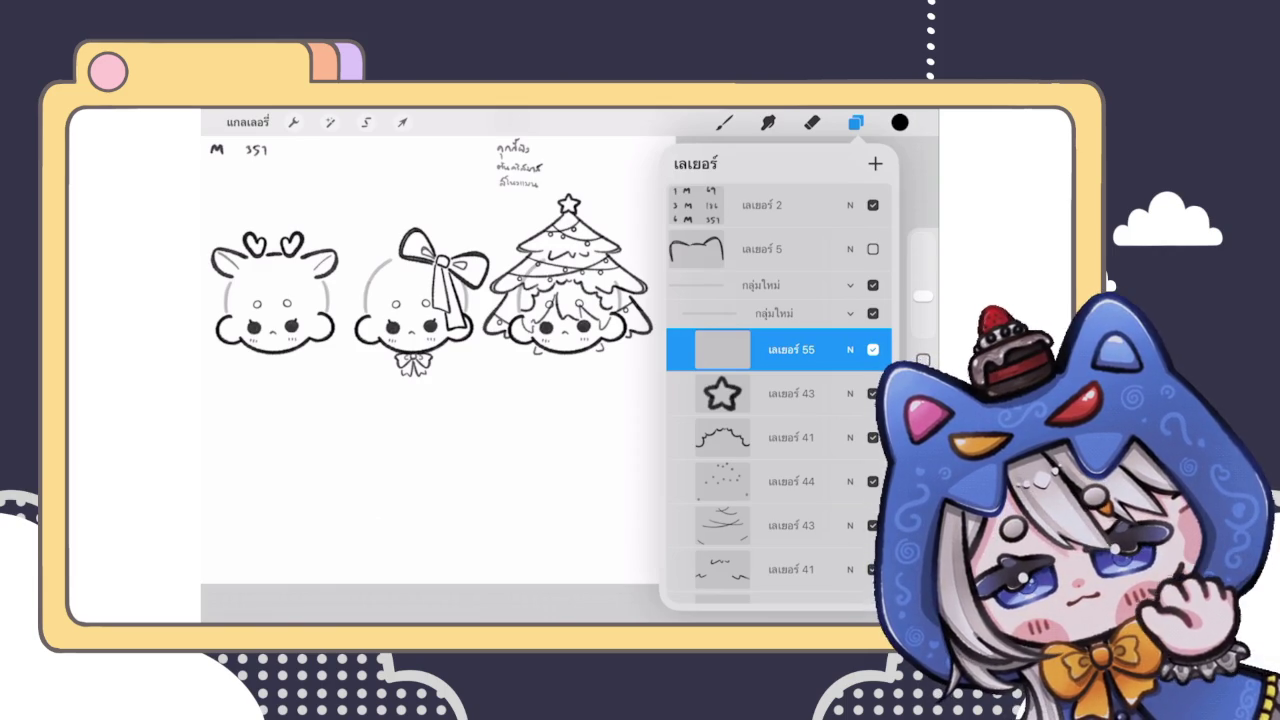
pyautogui.click(724, 122)
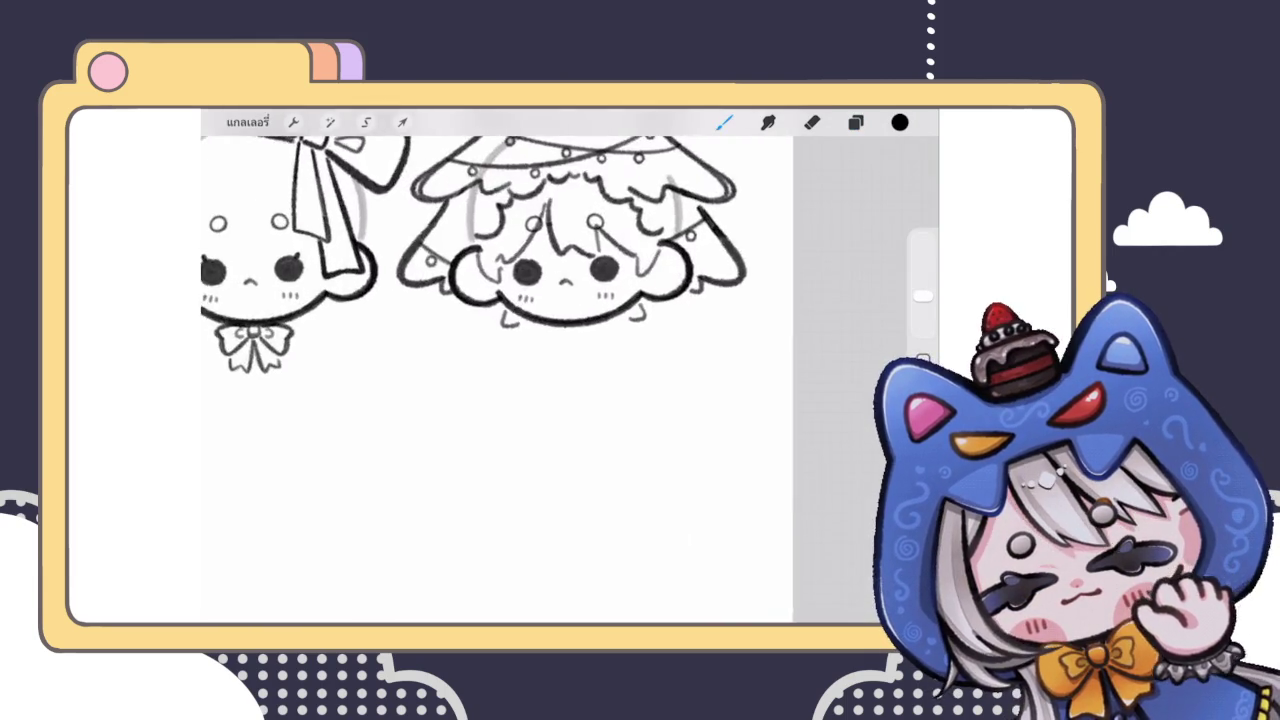
pyautogui.scroll(10, 570, 330)
pyautogui.moveTo(590, 345)
pyautogui.mouseDown()
pyautogui.moveTo(588, 382)
pyautogui.moveTo(640, 340)
pyautogui.moveTo(588, 352)
pyautogui.moveTo(646, 352)
pyautogui.moveTo(626, 392)
pyautogui.mouseUp()
pyautogui.moveTo(588, 338)
pyautogui.mouseDown()
pyautogui.moveTo(555, 348)
pyautogui.moveTo(560, 455)
pyautogui.moveTo(598, 388)
pyautogui.moveTo(482, 440)
pyautogui.mouseUp()
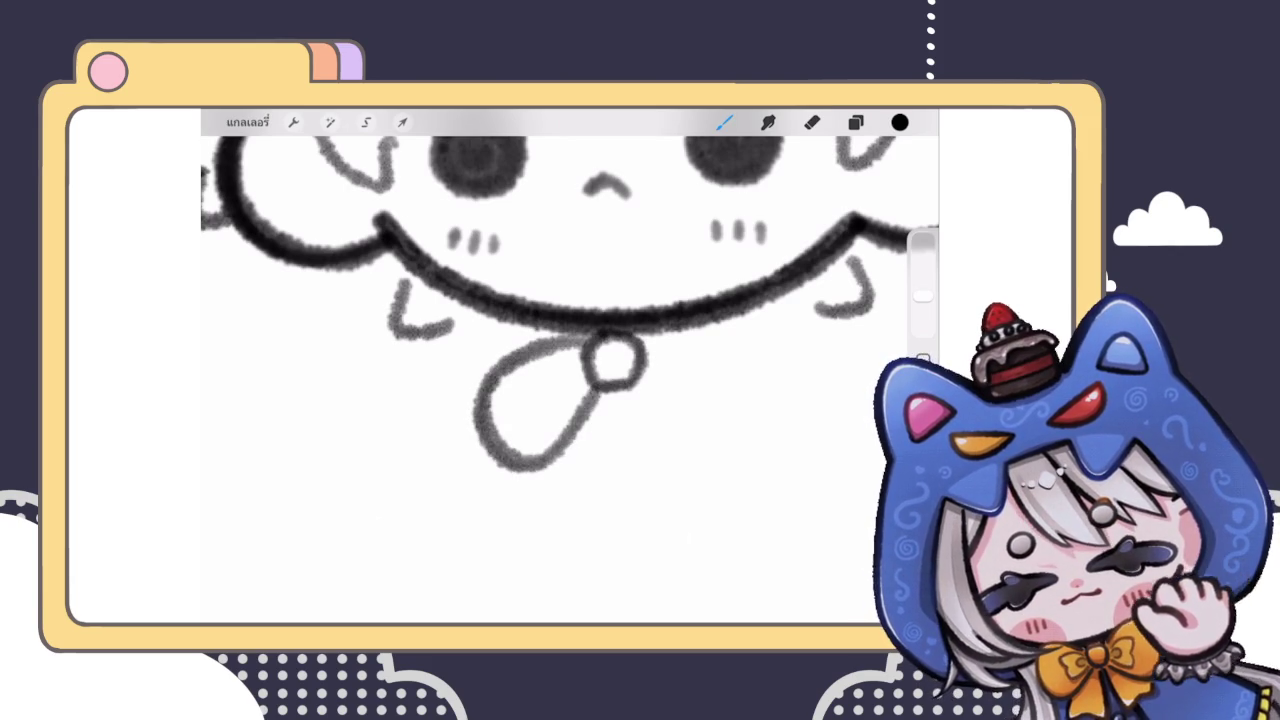
pyautogui.hotkey('ctrl', 'z')
pyautogui.moveTo(586, 338); pyautogui.dragTo(598, 400)
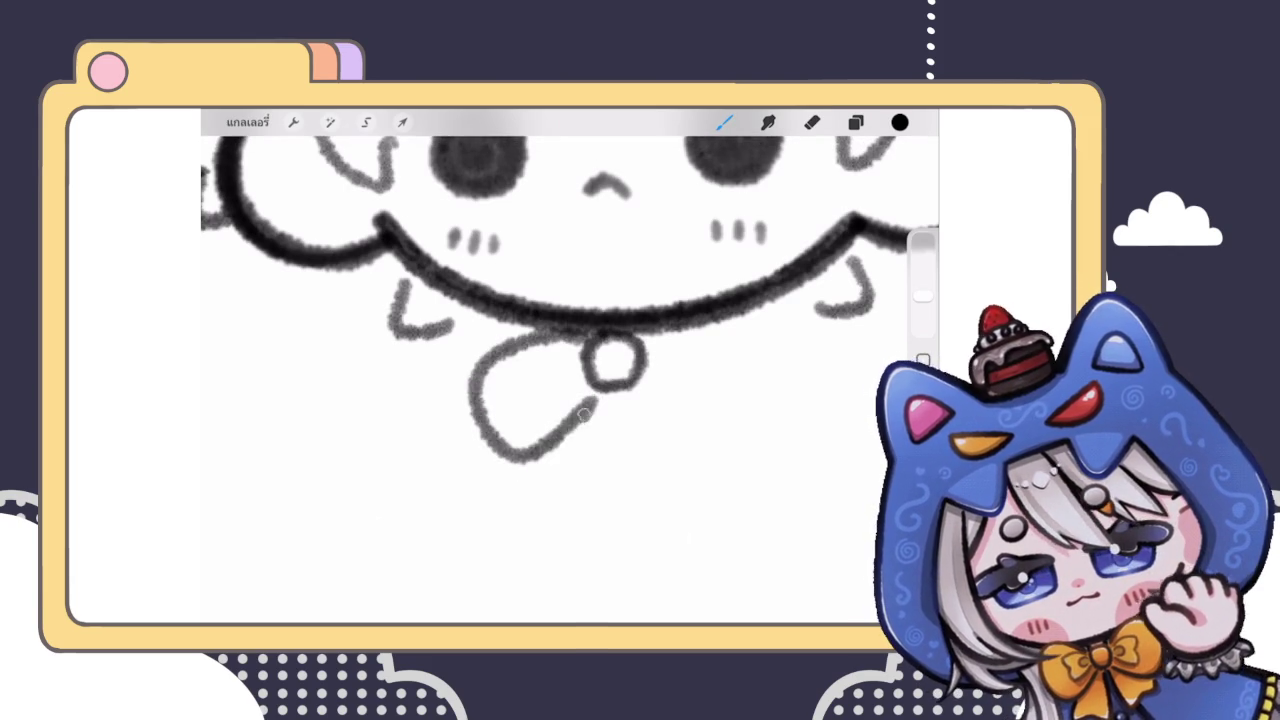
pyautogui.moveTo(500, 455); pyautogui.dragTo(548, 333)
# Step: Attempt the bow's right loop twice, undoing both attempts
pyautogui.scroll(-5, 560, 380)
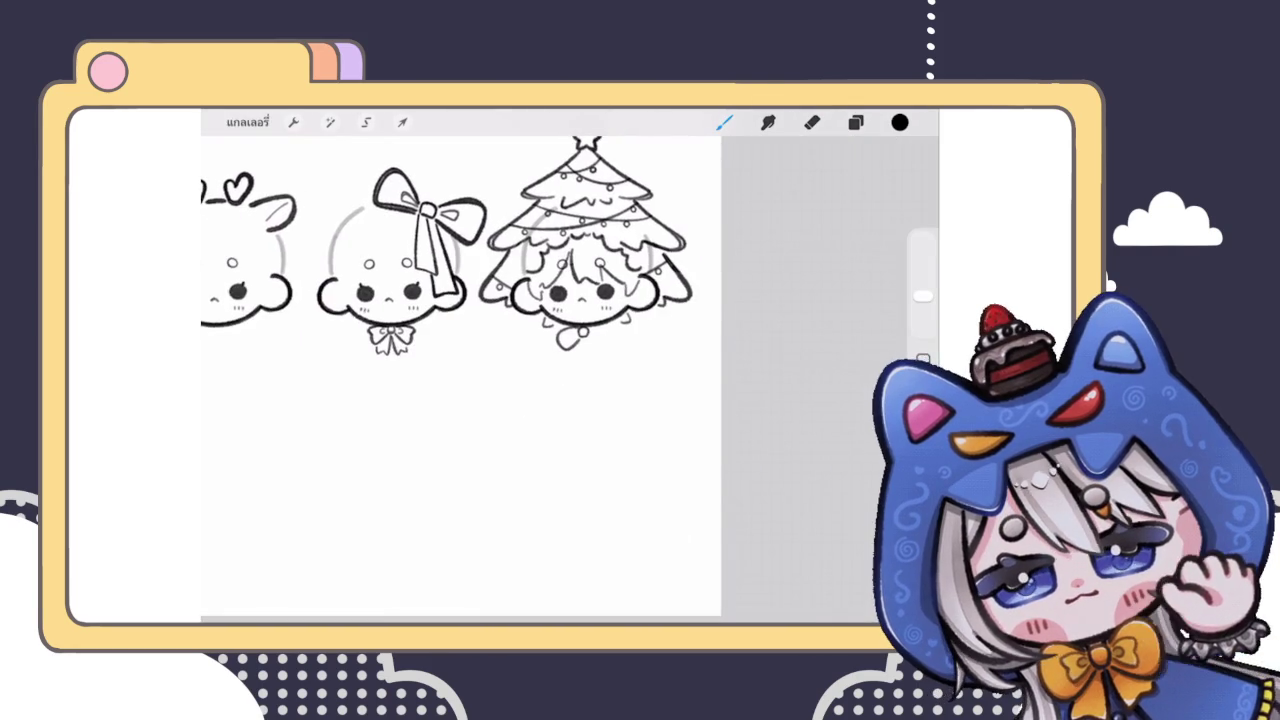
pyautogui.scroll(5, 580, 320)
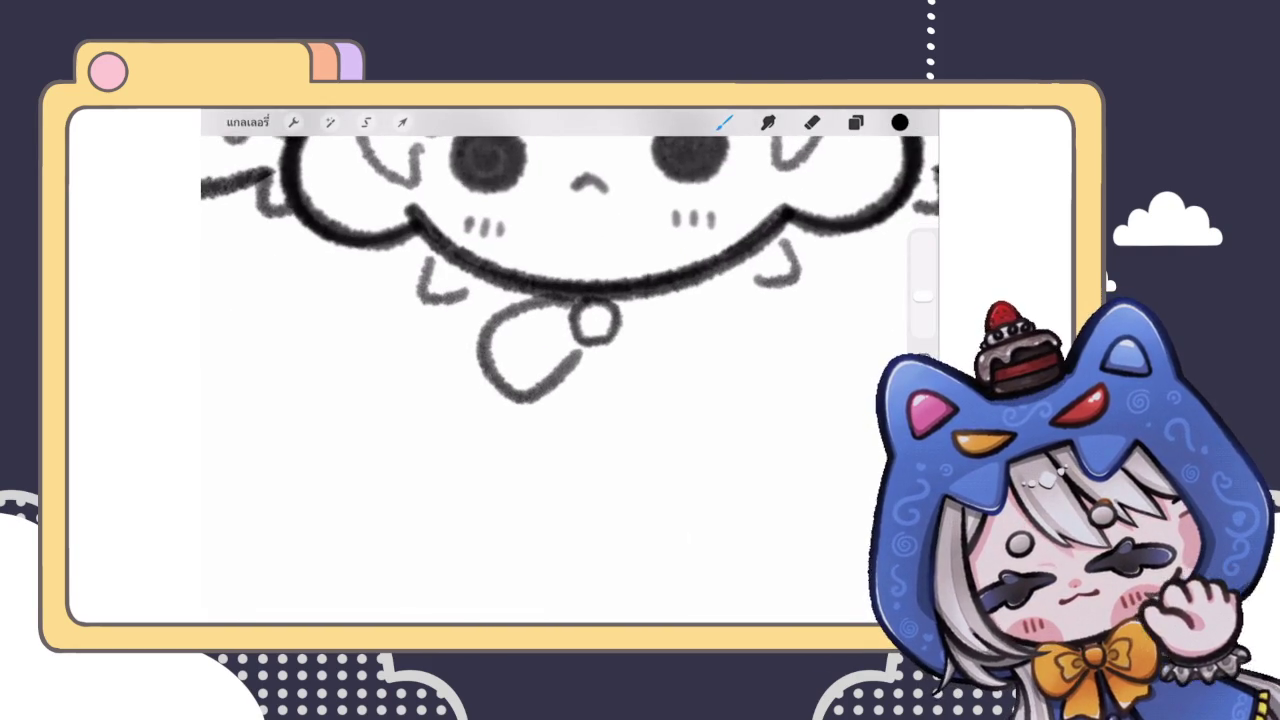
pyautogui.moveTo(628, 296); pyautogui.dragTo(706, 385)
pyautogui.scroll(2, 560, 300)
pyautogui.hotkey('ctrl', 'z')
pyautogui.moveTo(579, 353)
pyautogui.mouseDown()
pyautogui.moveTo(595, 388)
pyautogui.moveTo(710, 340)
pyautogui.moveTo(590, 295)
pyautogui.mouseUp()
pyautogui.scroll(-3, 560, 300)
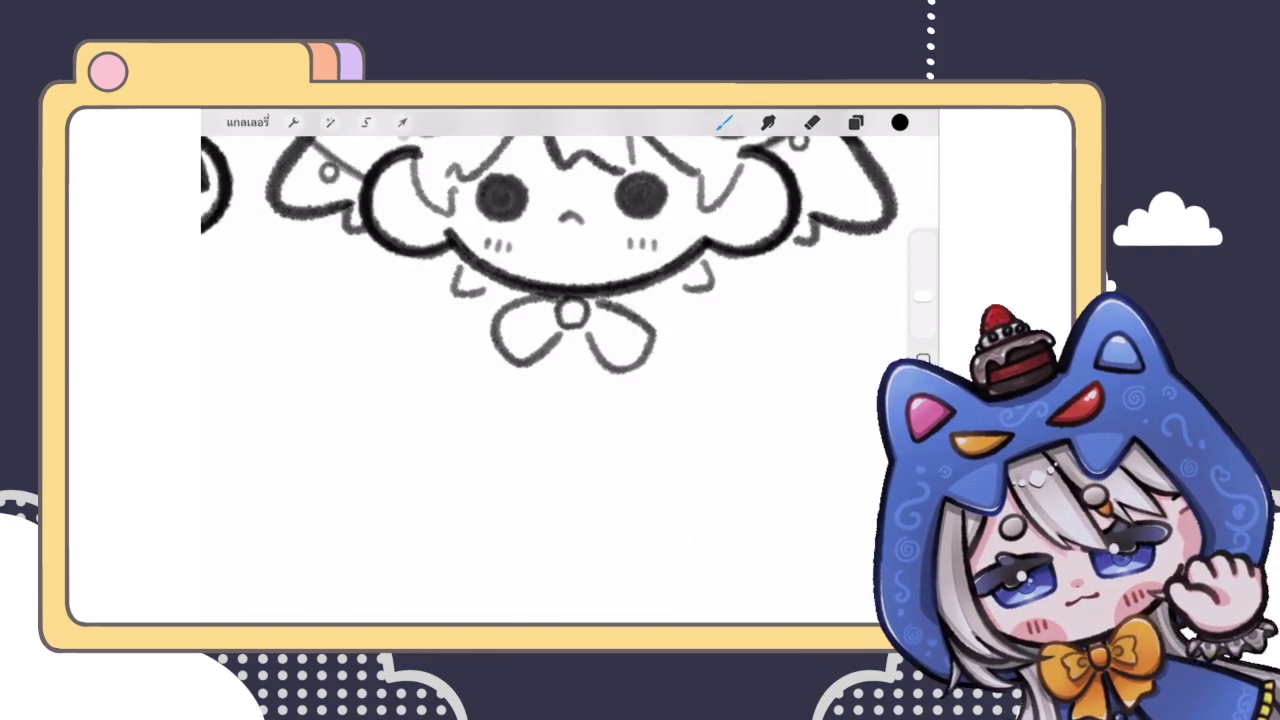
pyautogui.scroll(3, 570, 300)
pyautogui.hotkey('ctrl', 'z')
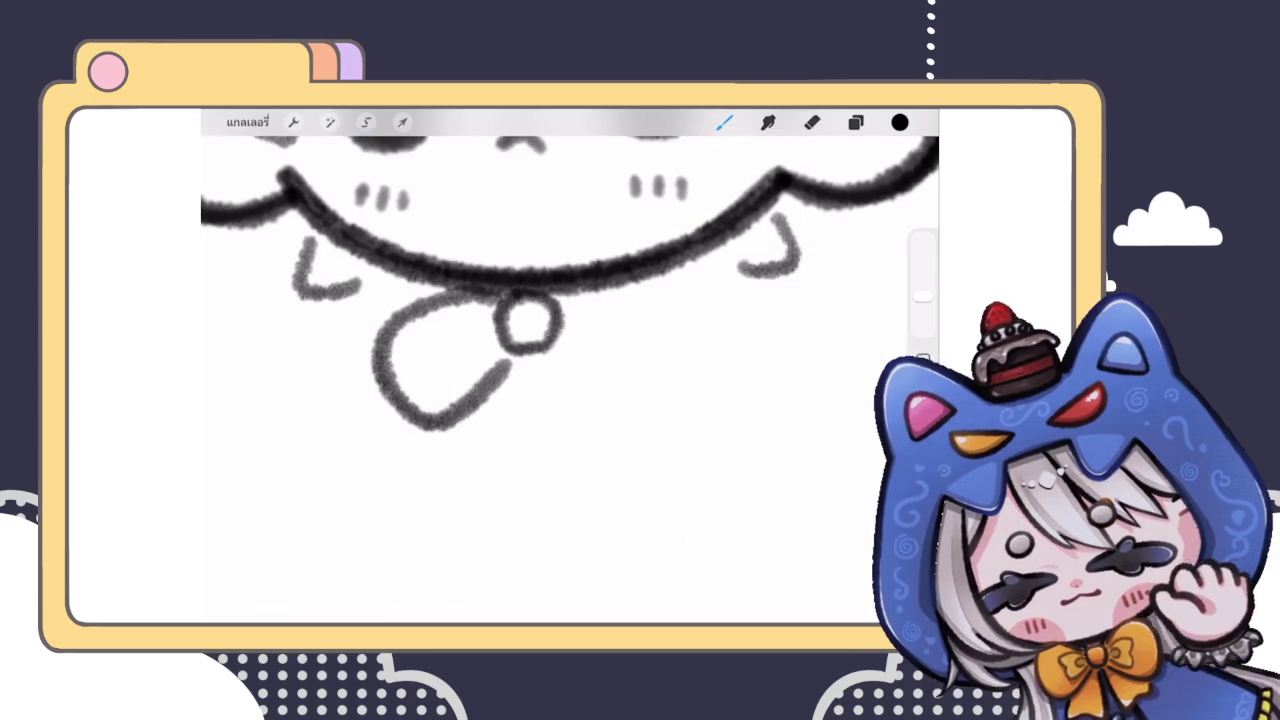
# Step: Lasso the left bow loop and copy-paste it onto its own layer
pyautogui.press('s')
pyautogui.click(497, 273)
pyautogui.moveTo(497, 273); pyautogui.dragTo(480, 272)
pyautogui.click(536, 587)
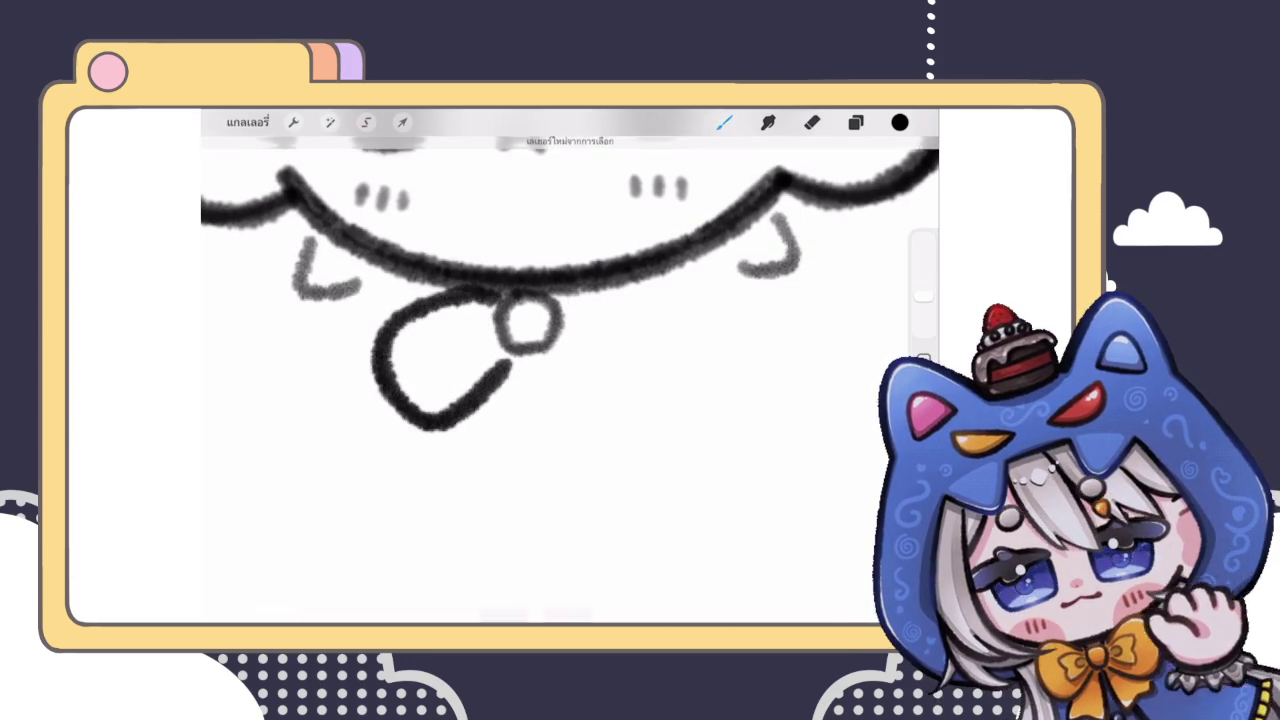
# Step: Flip the pasted loop horizontally, place it right of the knot, and merge it down
pyautogui.click(402, 122)
pyautogui.click(437, 587)
pyautogui.moveTo(443, 360); pyautogui.dragTo(612, 356)
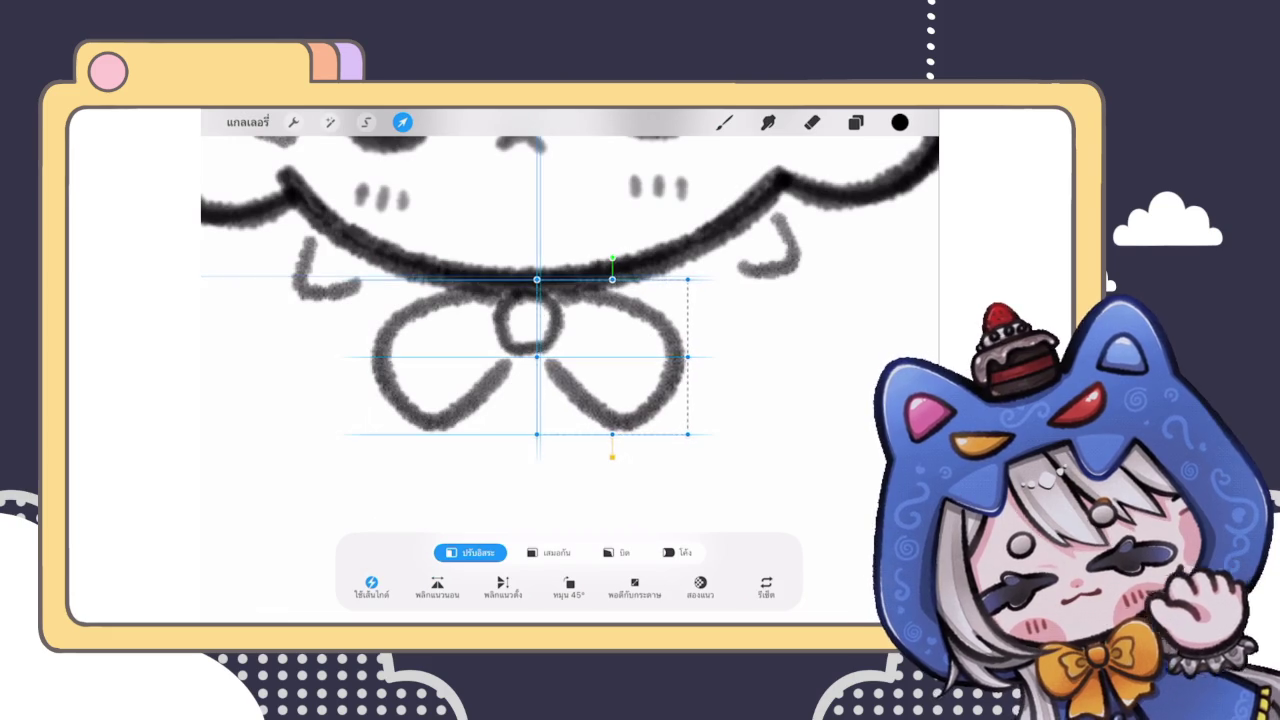
pyautogui.click(724, 122)
pyautogui.scroll(-5, 570, 300)
pyautogui.scroll(3, 560, 300)
pyautogui.scroll(2, 560, 300)
pyautogui.click(855, 122)
pyautogui.click(796, 349)
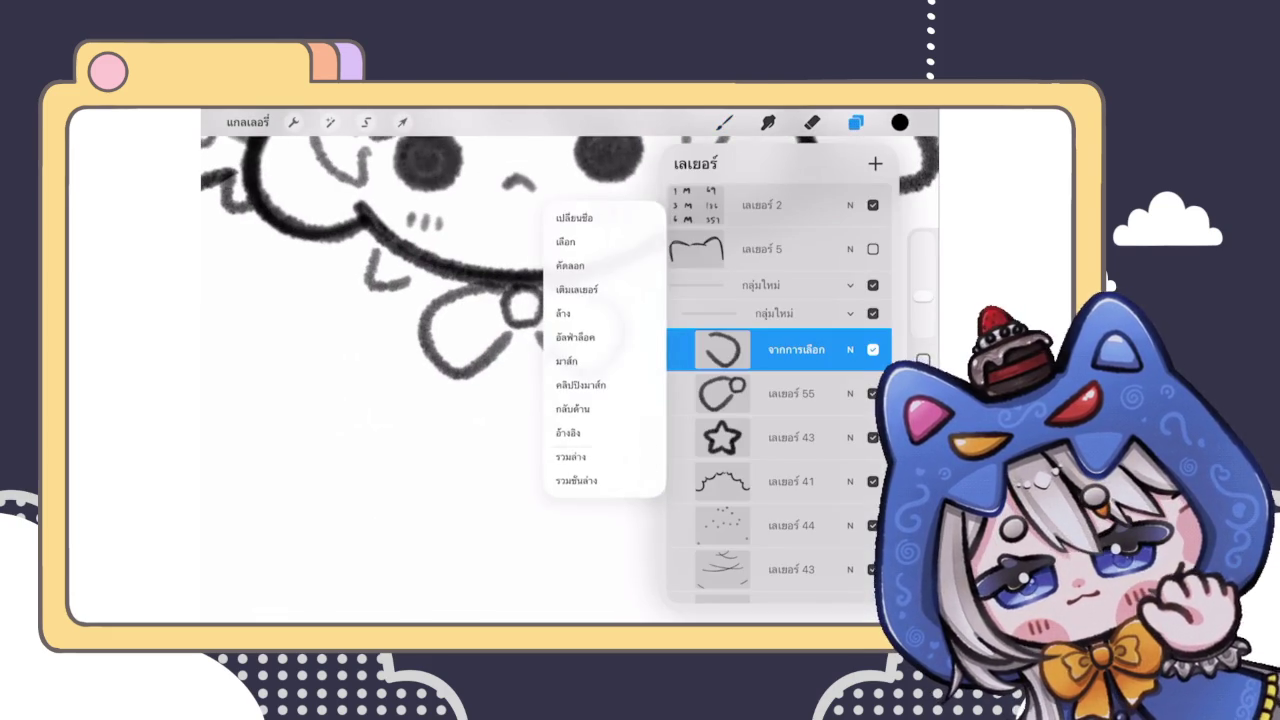
pyautogui.click(855, 122)
# Step: Draw matching inner curls inside the bow's left and right loops
pyautogui.scroll(3, 570, 300)
pyautogui.moveTo(492, 312); pyautogui.dragTo(486, 346)
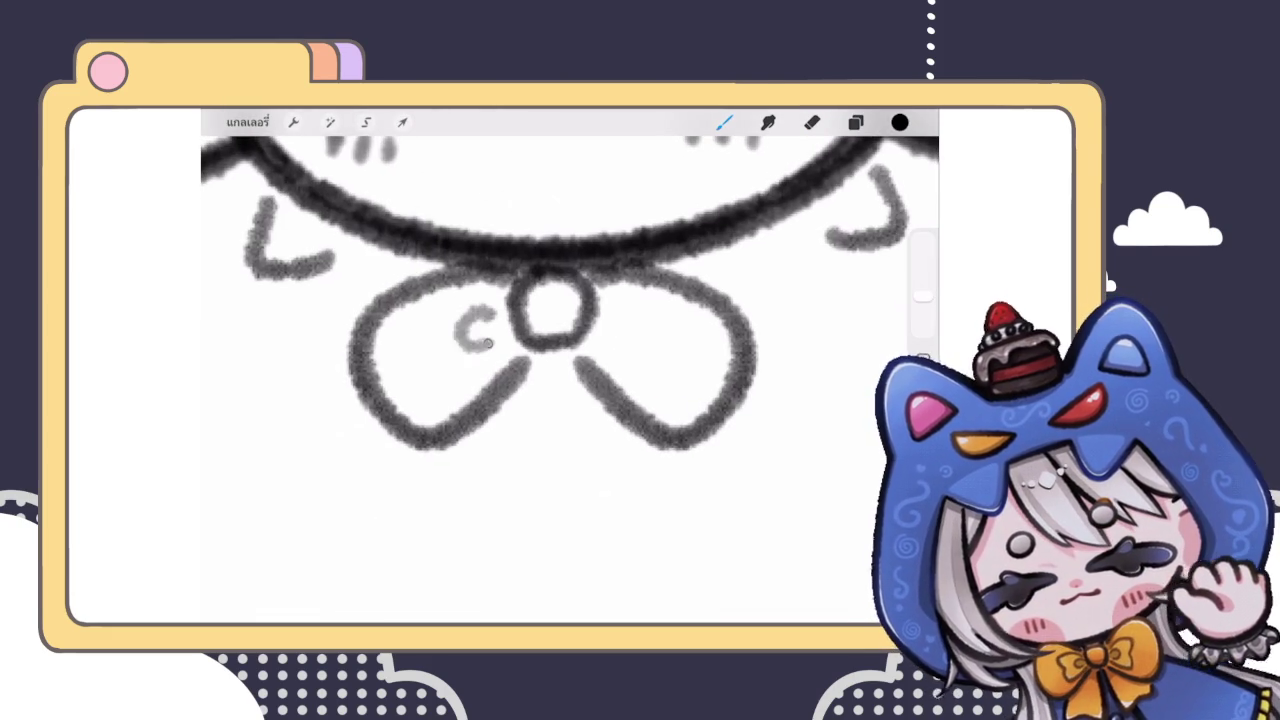
pyautogui.hotkey('ctrl', 'z')
pyautogui.moveTo(490, 302); pyautogui.dragTo(496, 348)
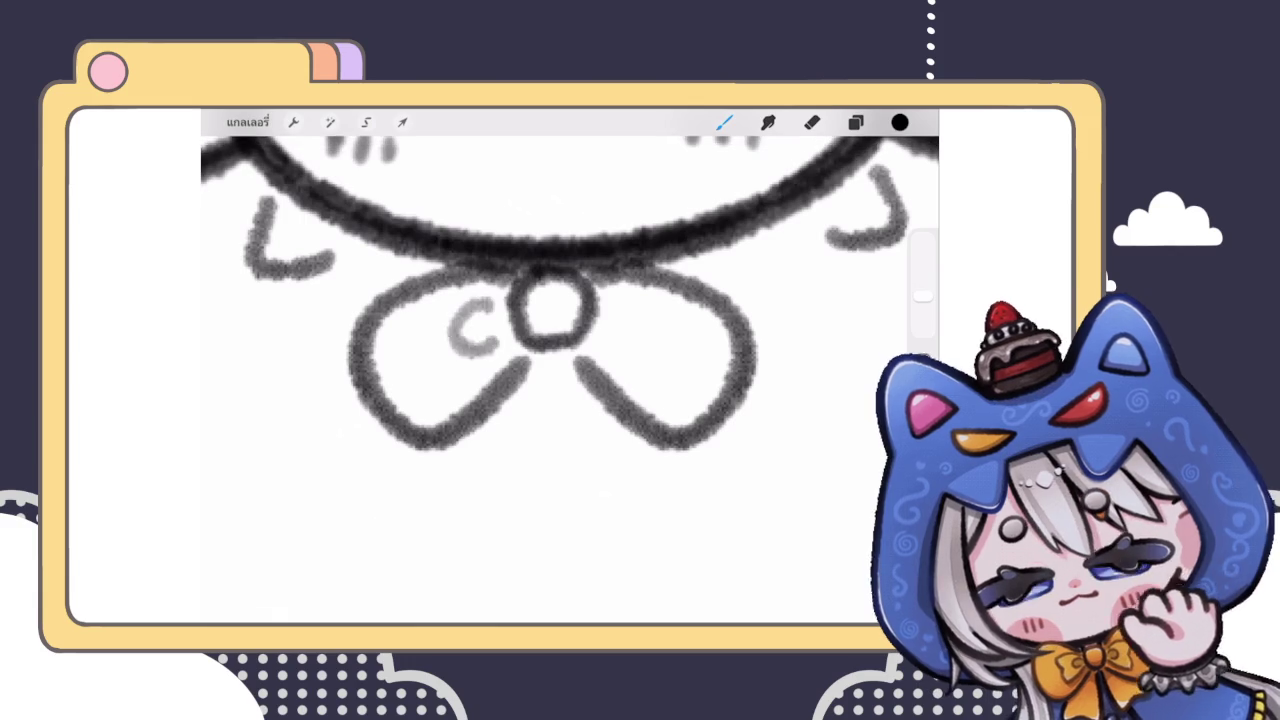
pyautogui.hotkey('ctrl', 'z')
pyautogui.moveTo(492, 304); pyautogui.dragTo(496, 348)
pyautogui.moveTo(614, 298)
pyautogui.mouseDown()
pyautogui.moveTo(654, 322)
pyautogui.moveTo(610, 350)
pyautogui.mouseUp()
pyautogui.scroll(-3, 570, 300)
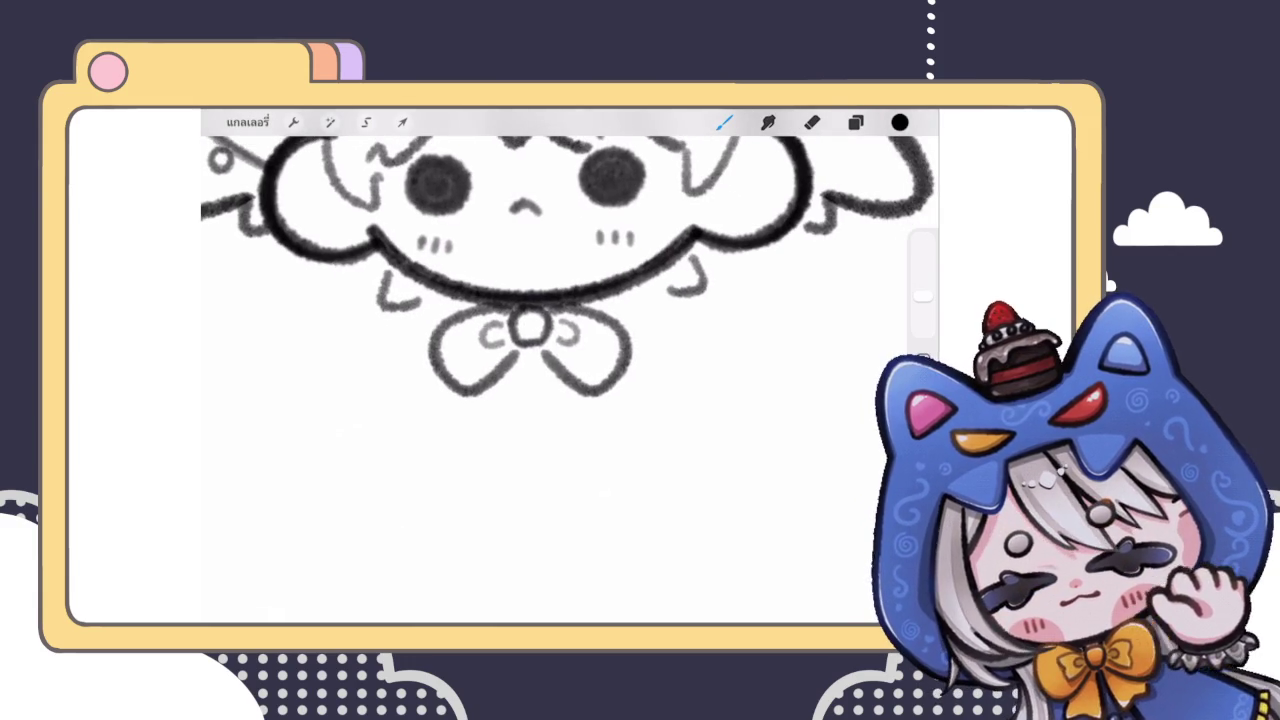
pyautogui.scroll(2, 570, 260)
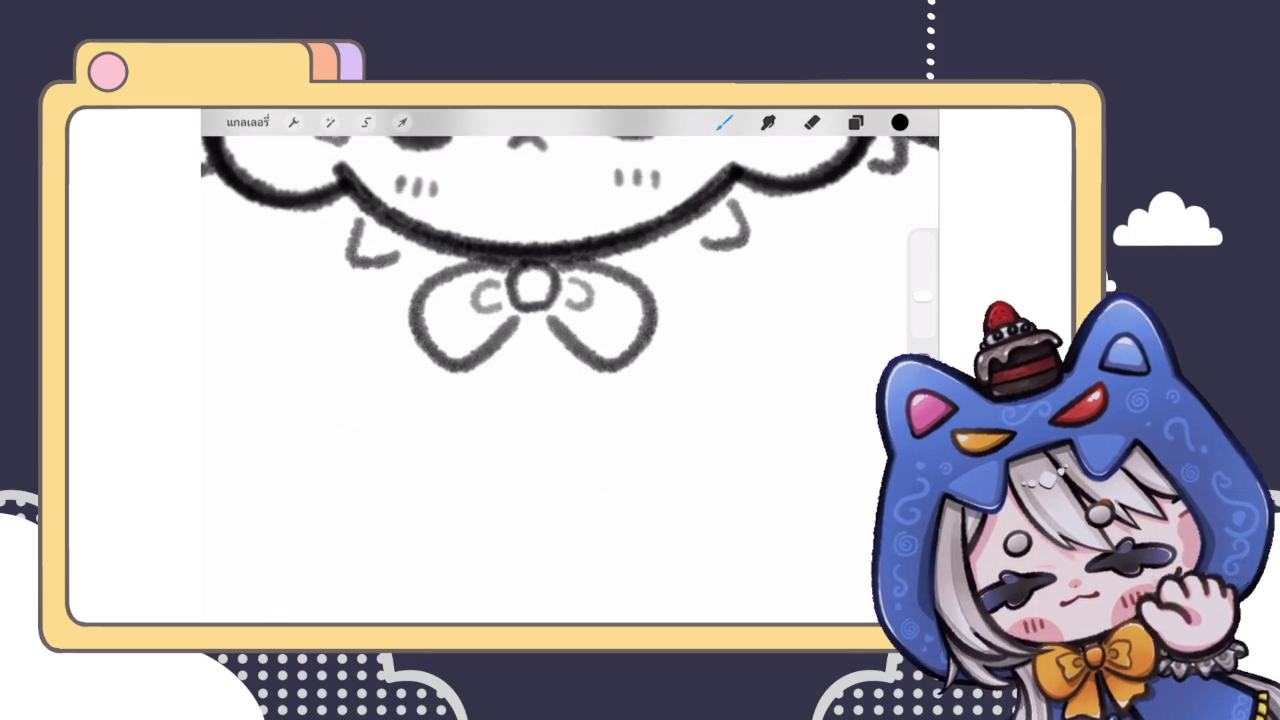
pyautogui.moveTo(520, 326)
pyautogui.mouseDown()
pyautogui.moveTo(470, 420)
pyautogui.moveTo(452, 376)
pyautogui.moveTo(505, 435)
pyautogui.moveTo(528, 332)
pyautogui.moveTo(590, 425)
pyautogui.moveTo(620, 385)
pyautogui.mouseUp()
pyautogui.hotkey('ctrl', 'z')
# Step: Reshape the bow's tails slightly with Liquify using a slightly larger brush
pyautogui.scroll(-3, 570, 370)
pyautogui.scroll(-2, 570, 370)
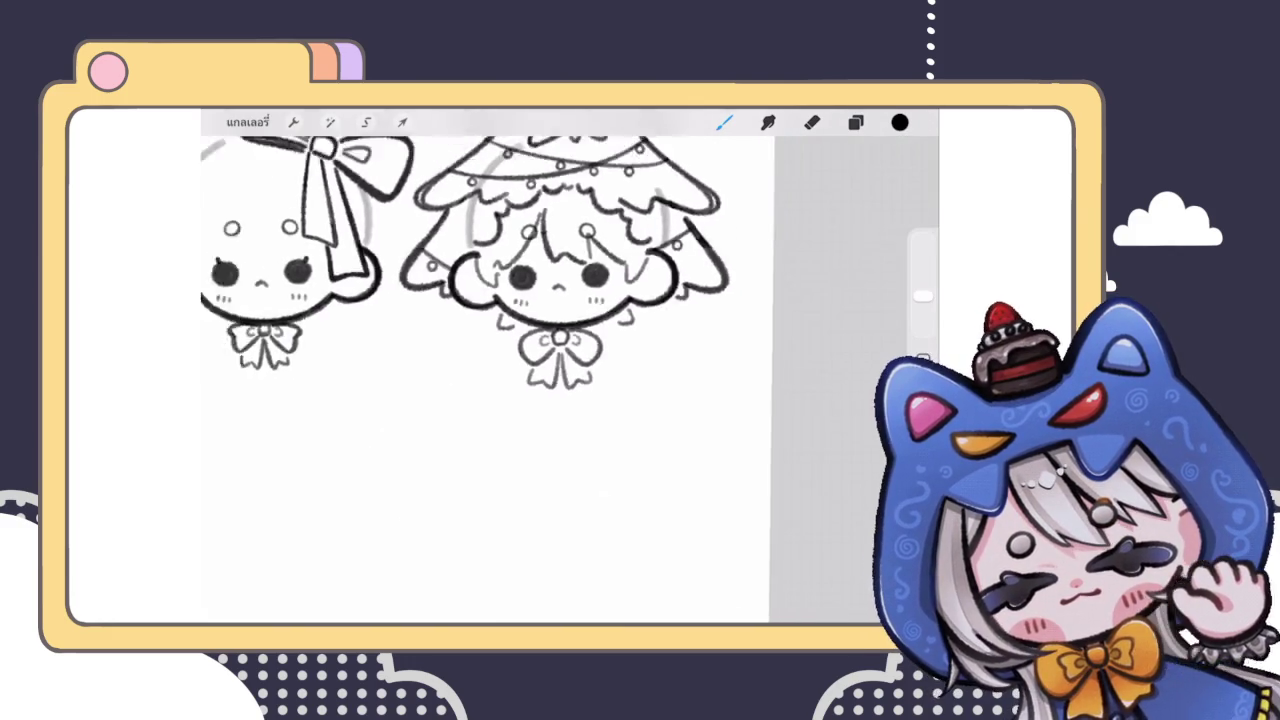
pyautogui.scroll(3, 570, 370)
pyautogui.scroll(2, 570, 370)
pyautogui.scroll(2, 560, 330)
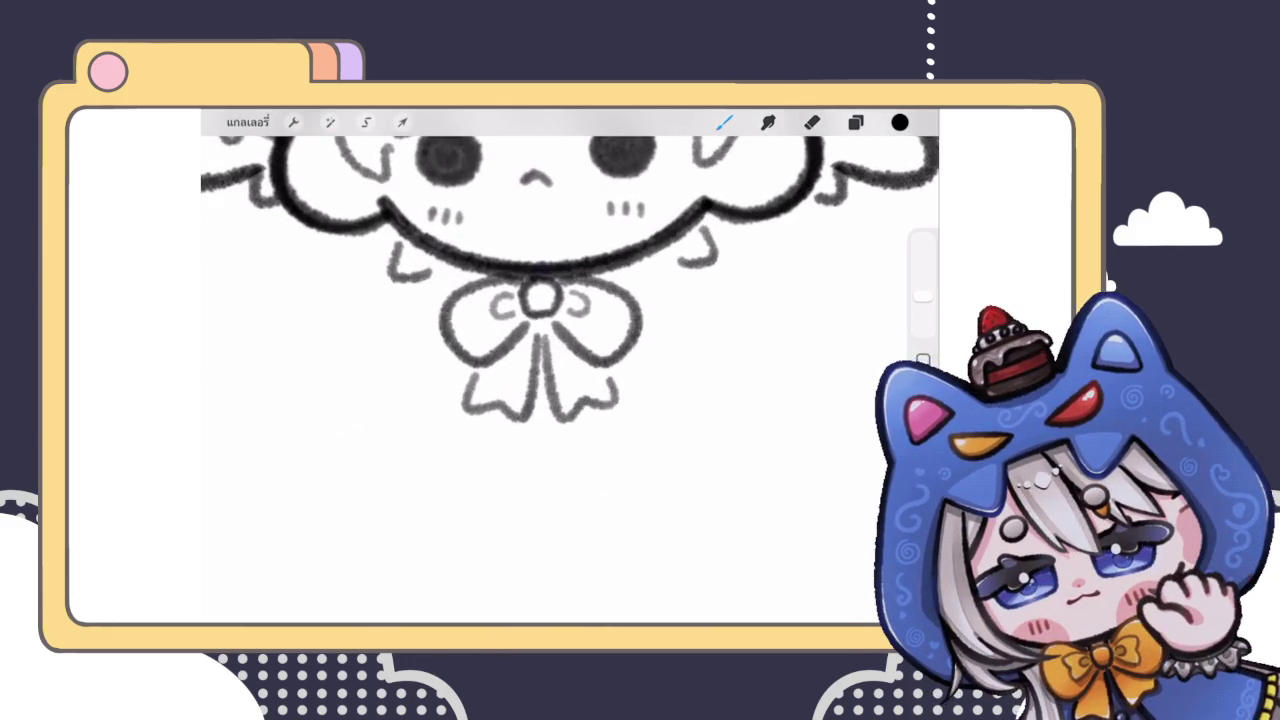
pyautogui.click(329, 122)
pyautogui.click(290, 578)
pyautogui.moveTo(292, 590); pyautogui.dragTo(282, 590)
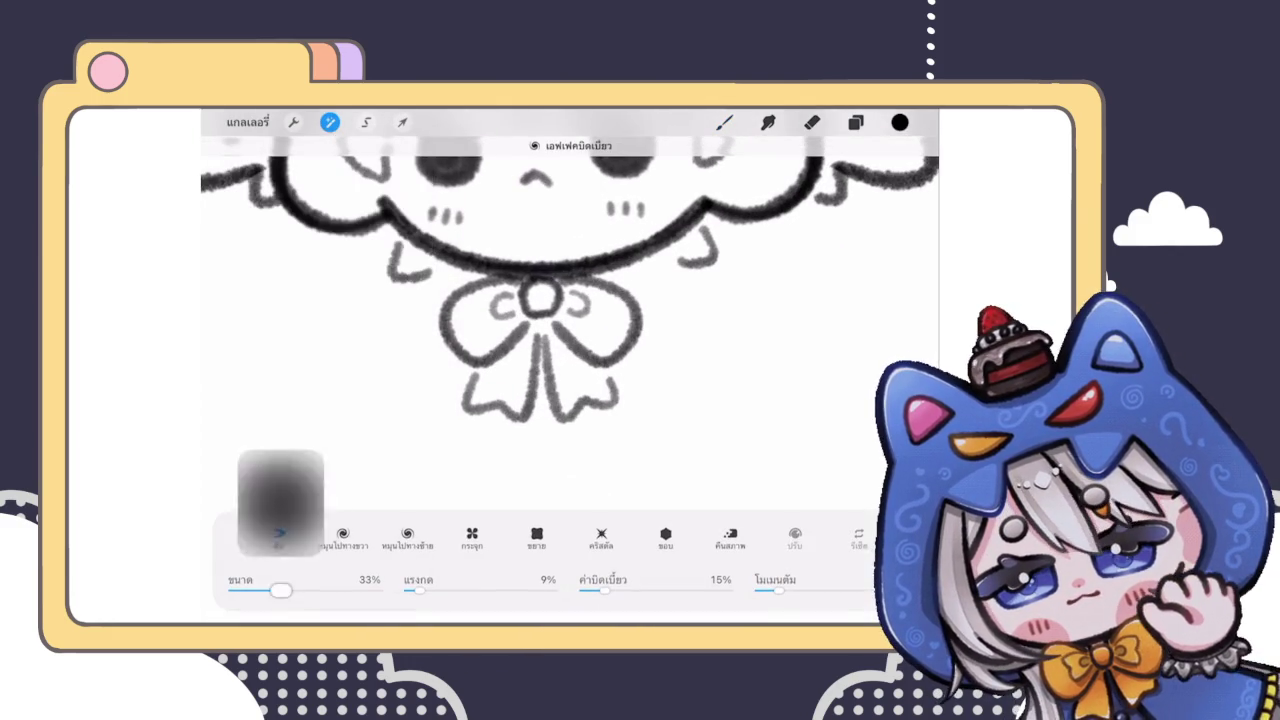
pyautogui.moveTo(517, 414); pyautogui.dragTo(540, 425)
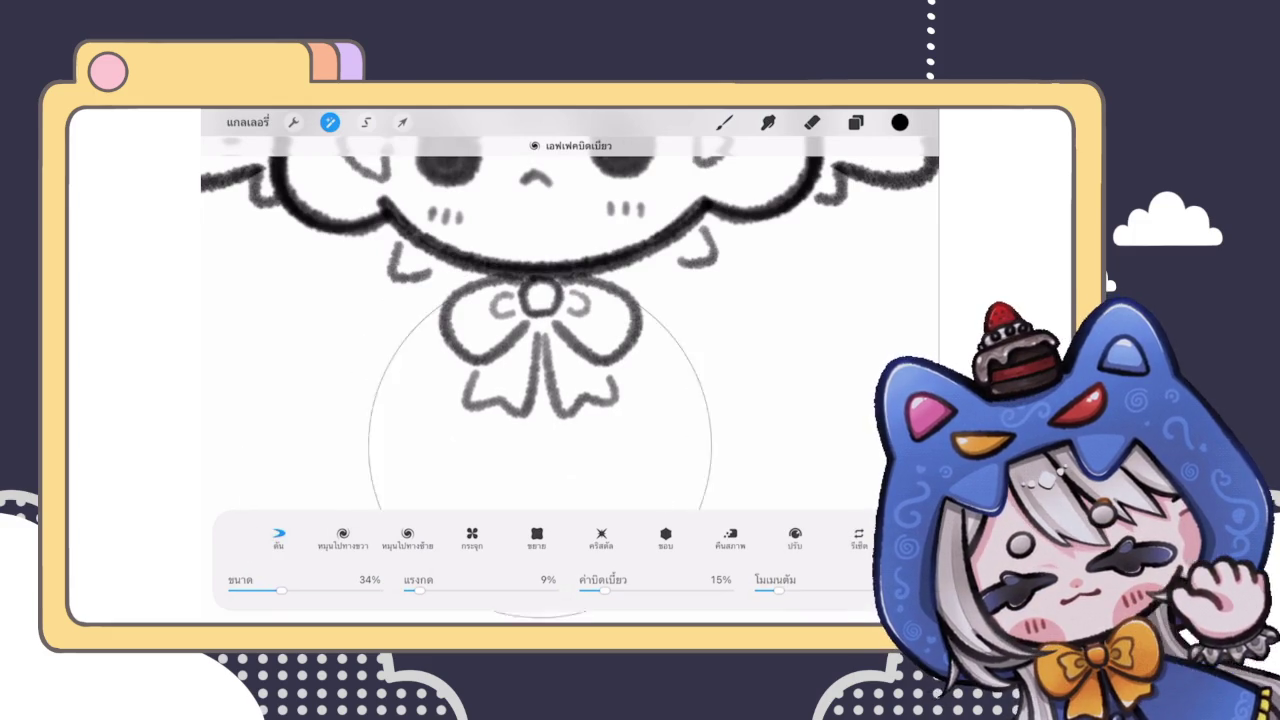
# Step: Duplicate the bow layer and merge the two bow layers into one
pyautogui.click(329, 122)
pyautogui.click(855, 122)
pyautogui.moveTo(850, 349); pyautogui.dragTo(740, 349)
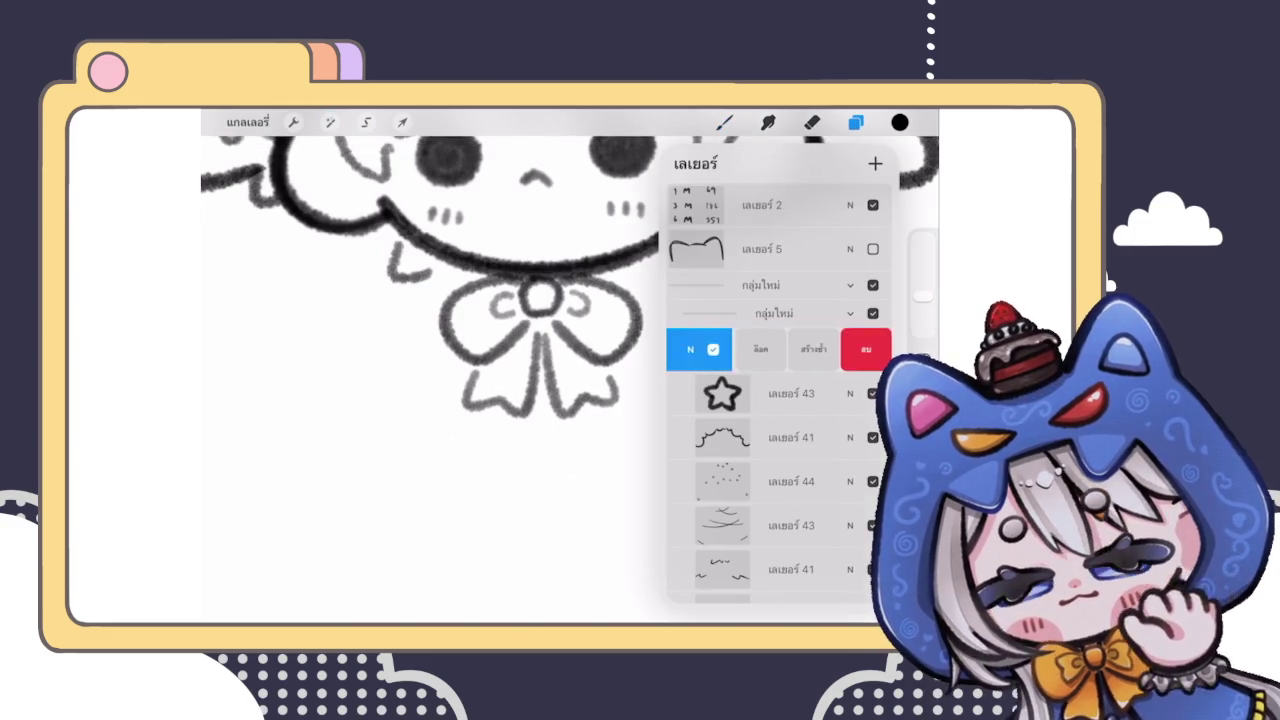
pyautogui.click(790, 349)
pyautogui.click(850, 349)
pyautogui.click(722, 297)
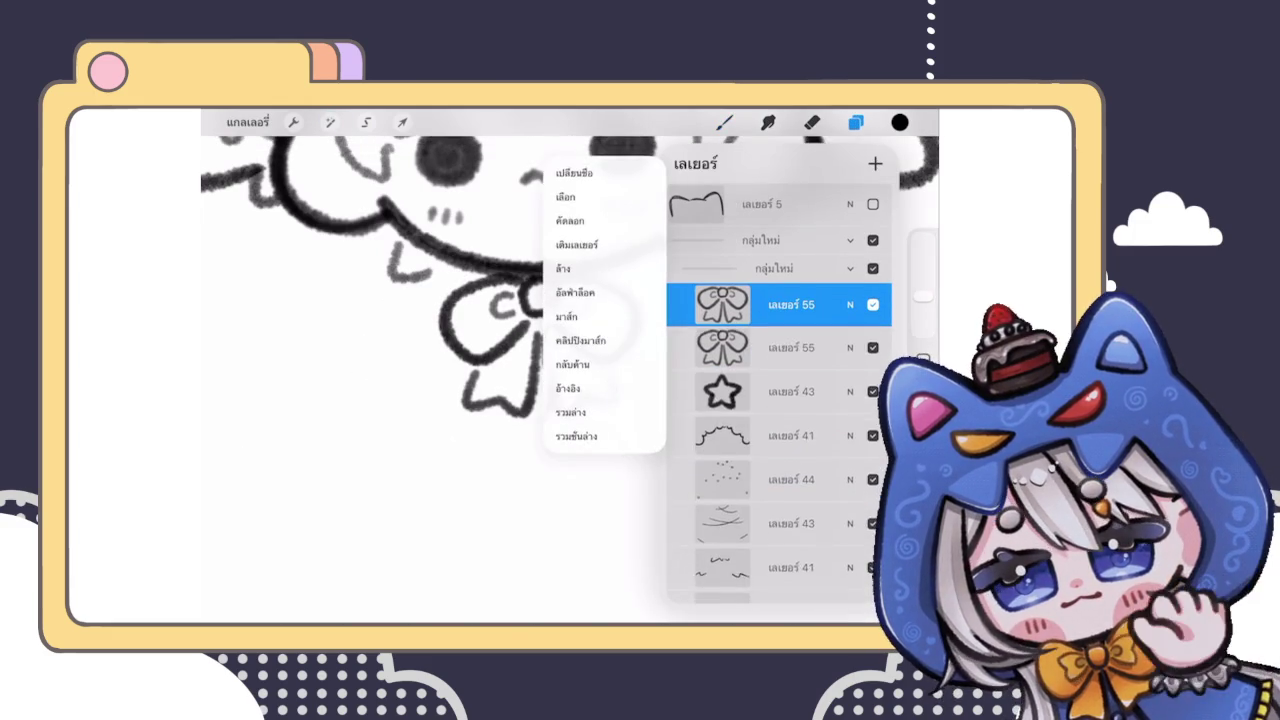
pyautogui.click(600, 415)
pyautogui.moveTo(850, 310)
pyautogui.mouseDown()
pyautogui.moveTo(740, 310)
pyautogui.moveTo(850, 304)
pyautogui.mouseUp()
pyautogui.click(855, 122)
pyautogui.scroll(-5, 500, 350)
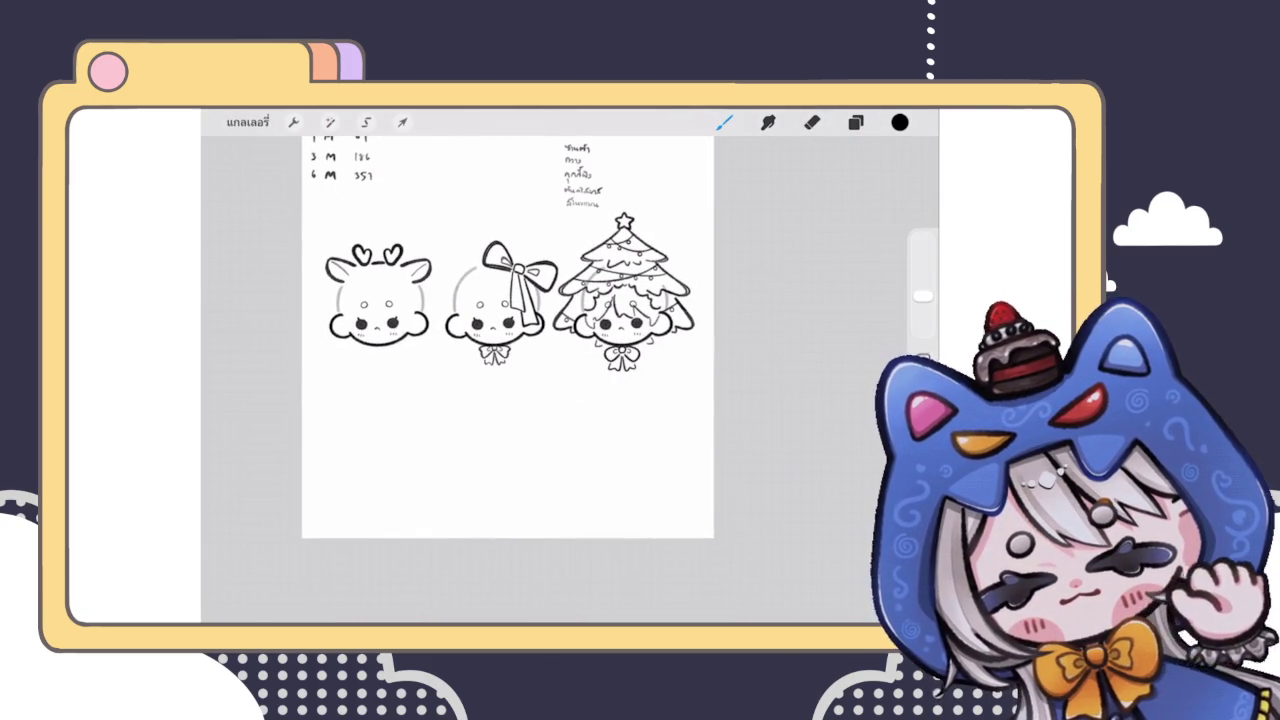
# Step: Move the ten-layer group up, collapse it, and delete the unused hidden layer group
pyautogui.click(855, 122)
pyautogui.moveTo(800, 349); pyautogui.dragTo(720, 349)
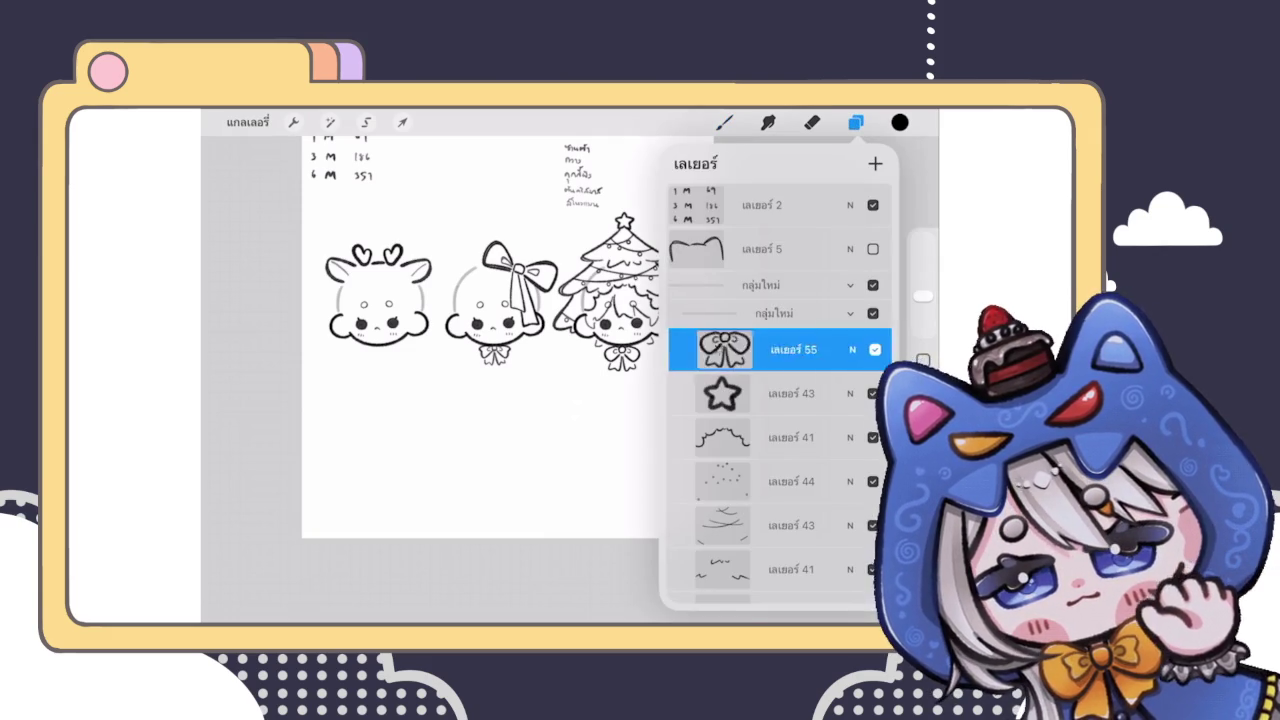
pyautogui.scroll(-10, 780, 400)
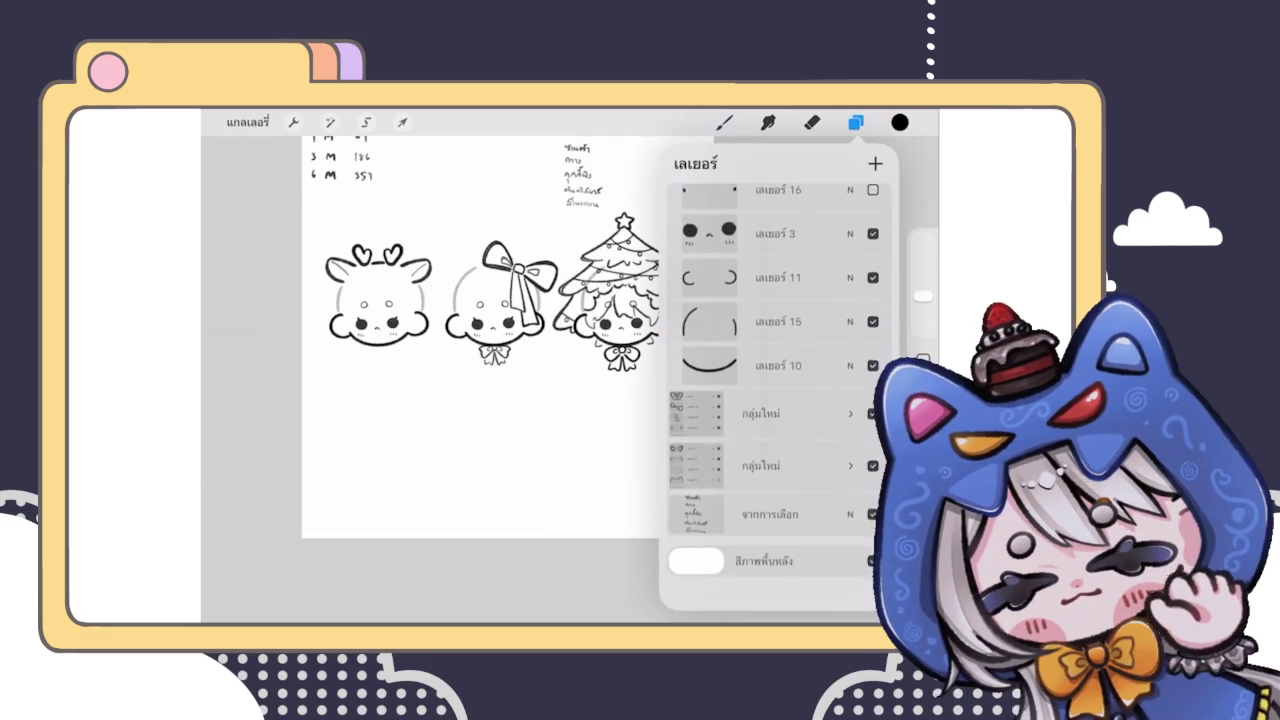
pyautogui.scroll(5, 780, 400)
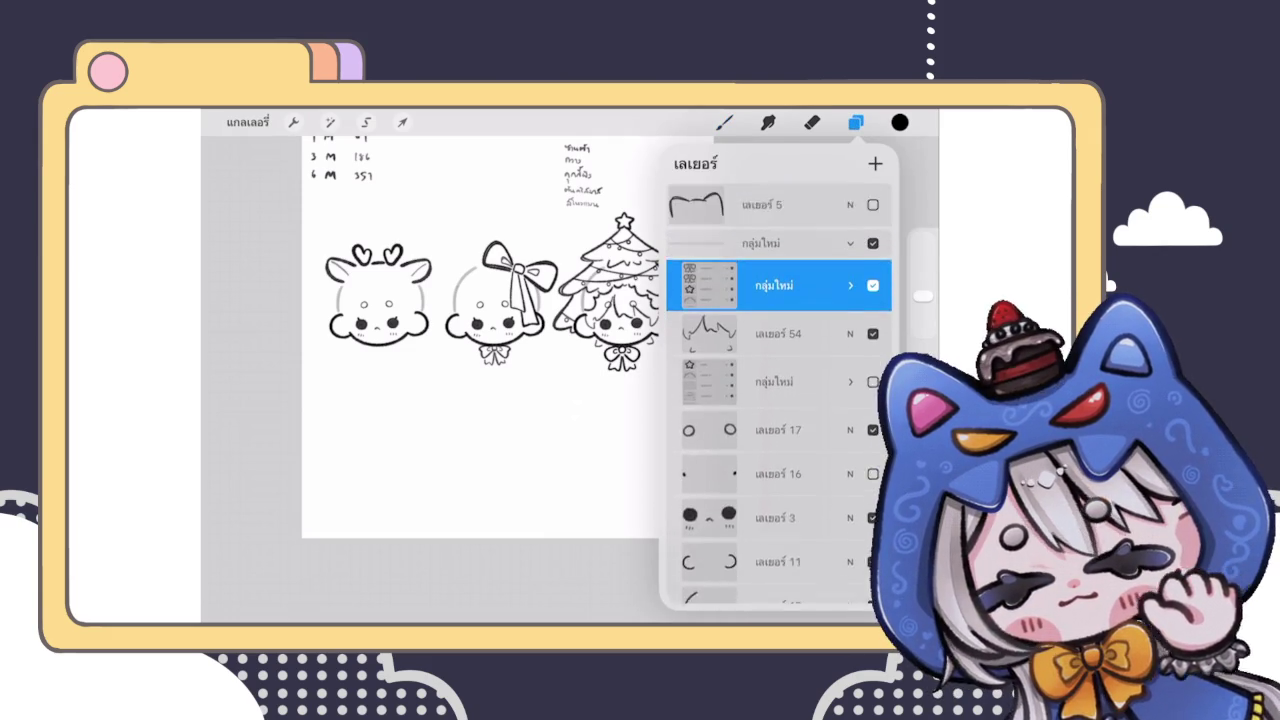
pyautogui.moveTo(780, 294)
pyautogui.mouseDown()
pyautogui.moveTo(810, 278)
pyautogui.moveTo(780, 282)
pyautogui.mouseUp()
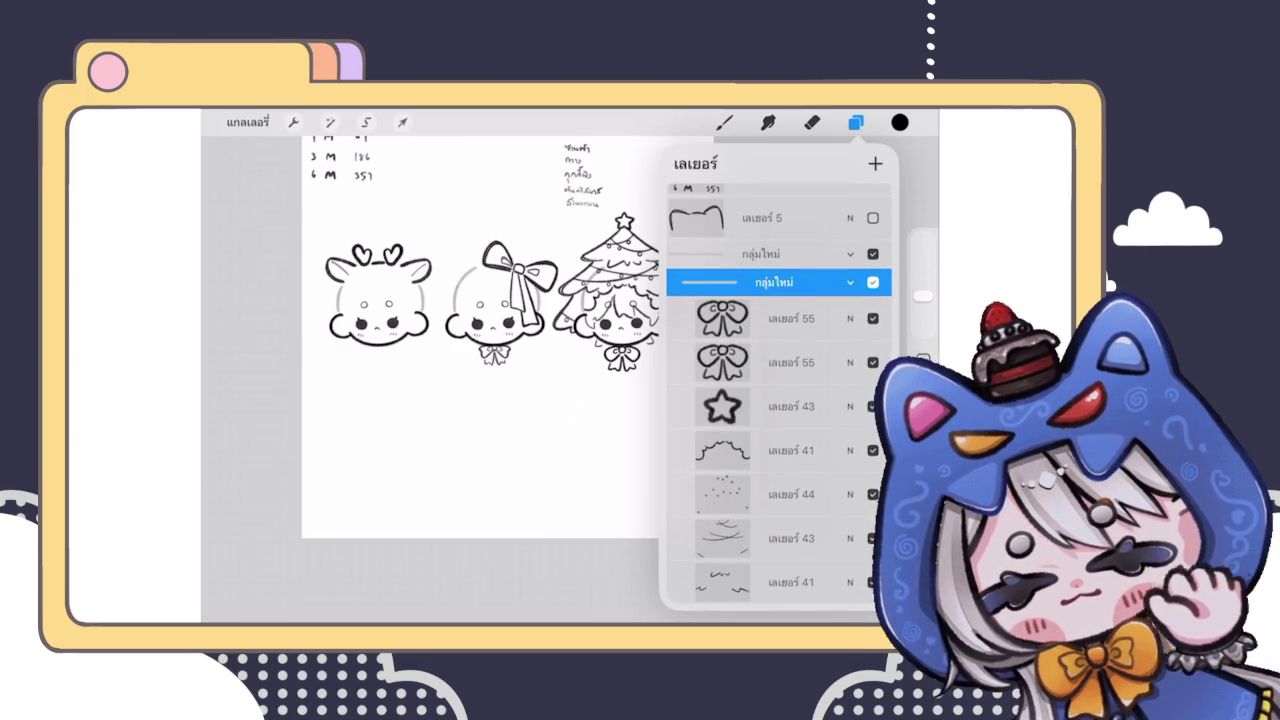
pyautogui.click(850, 282)
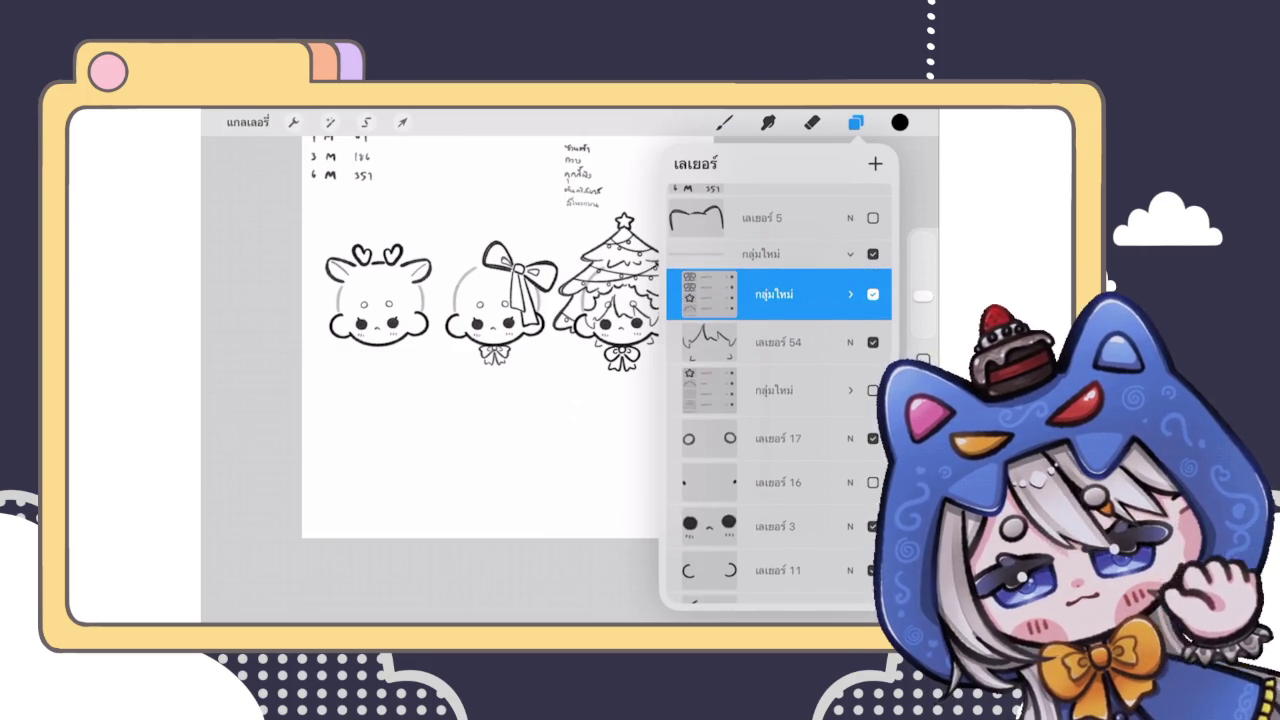
pyautogui.moveTo(820, 390); pyautogui.dragTo(700, 390)
pyautogui.click(850, 390)
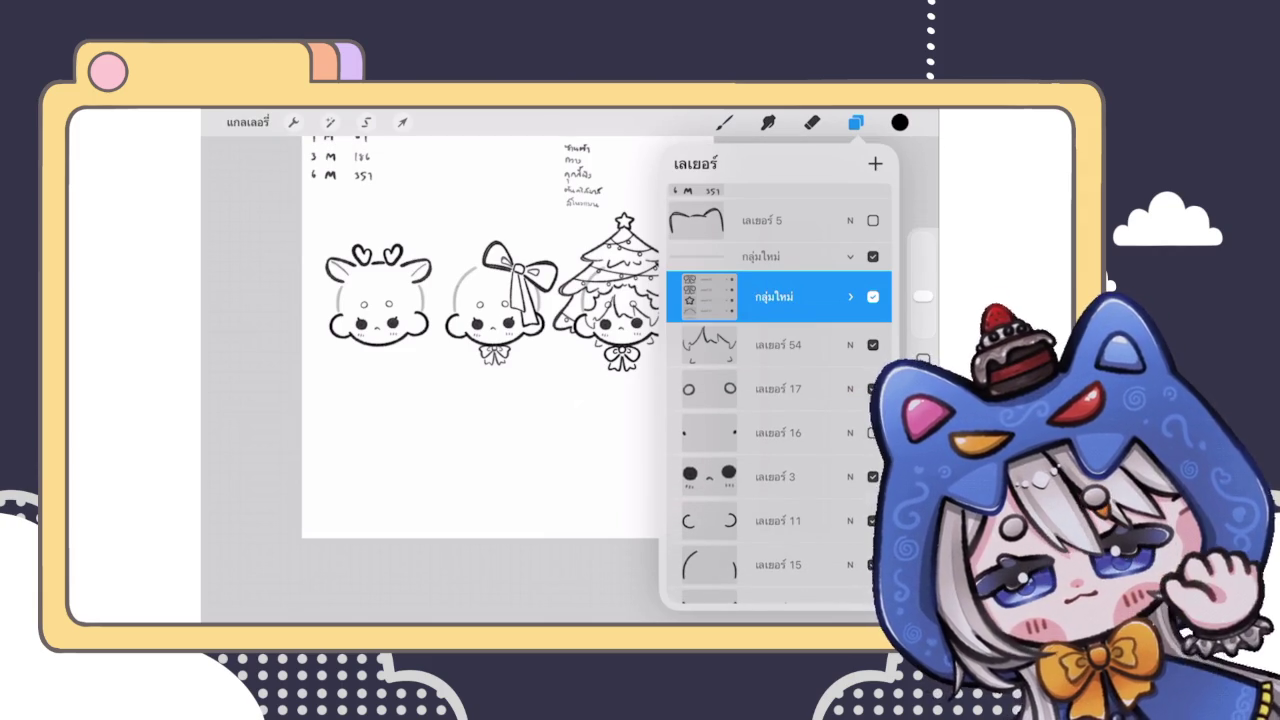
# Step: Move the bow layer down into the reindeer's layer group
pyautogui.click(850, 296)
pyautogui.moveTo(780, 363)
pyautogui.mouseDown()
pyautogui.moveTo(795, 560)
pyautogui.moveTo(797, 466)
pyautogui.mouseUp()
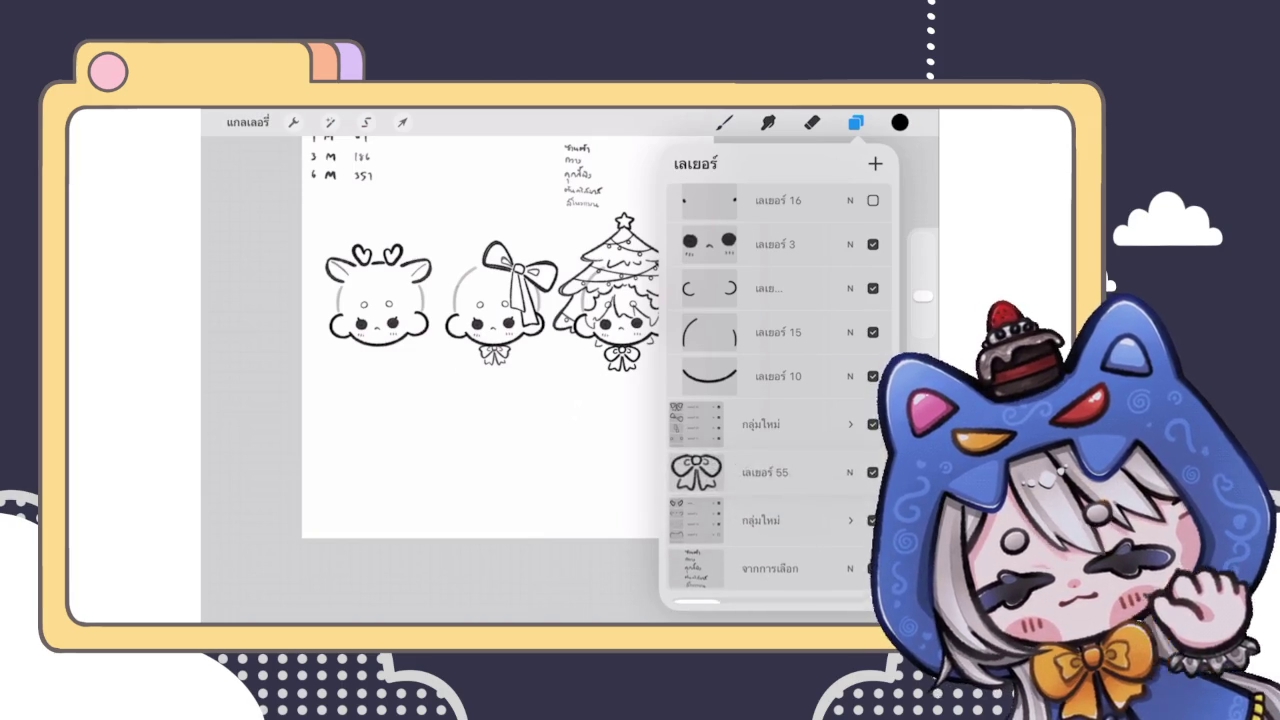
pyautogui.click(850, 520)
pyautogui.click(780, 487)
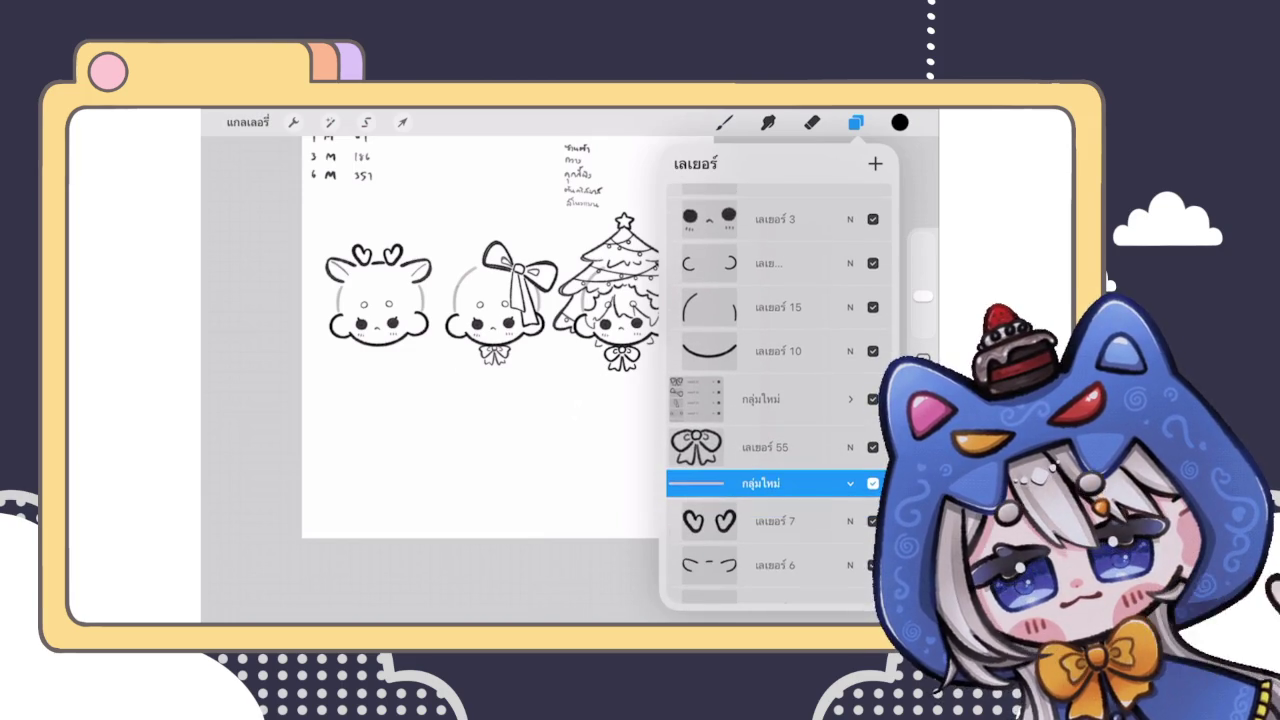
pyautogui.moveTo(780, 447); pyautogui.dragTo(740, 477)
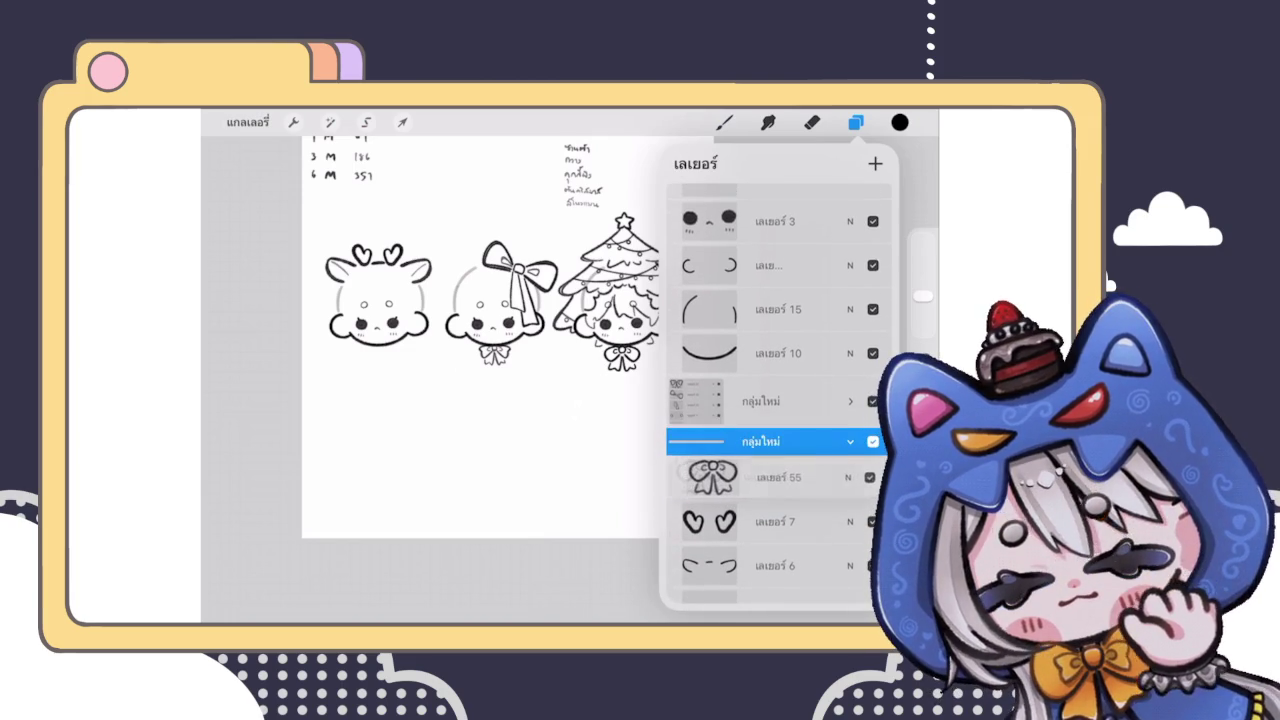
pyautogui.scroll(3, 480, 300)
pyautogui.click(775, 477)
# Step: Reposition the bow under the reindeer's chin with Transform
pyautogui.click(402, 122)
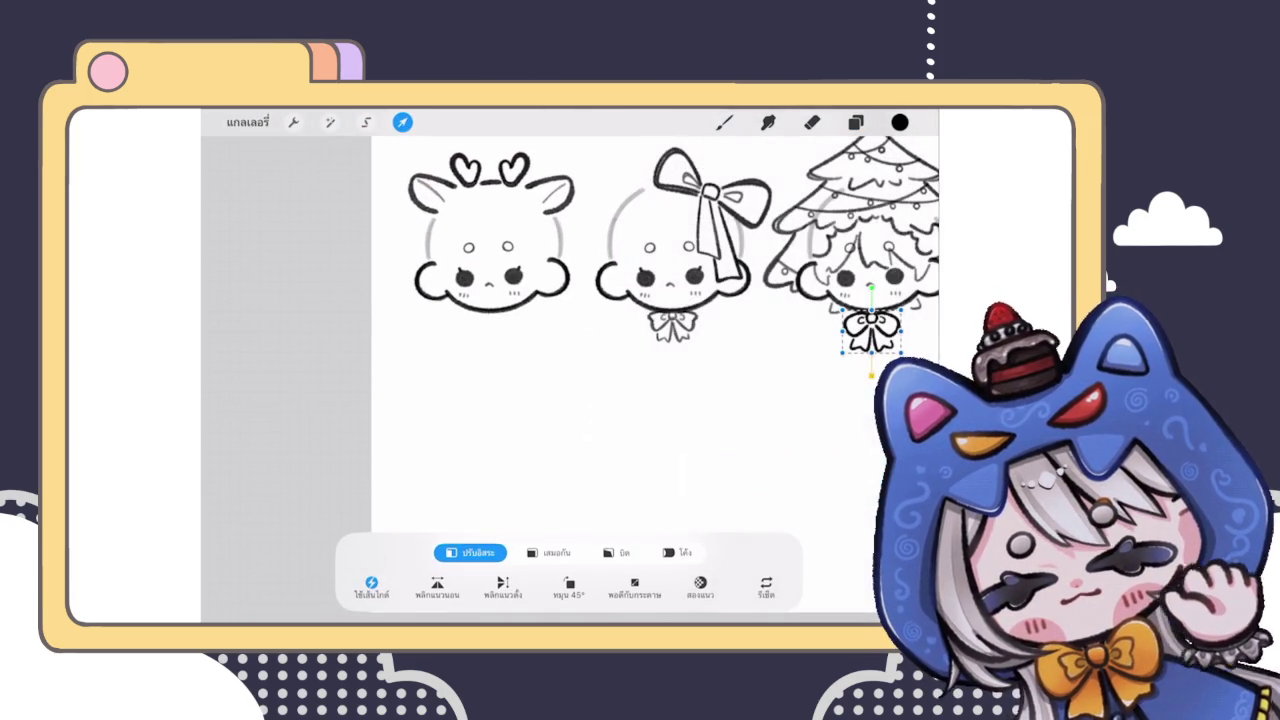
pyautogui.moveTo(871, 328)
pyautogui.mouseDown()
pyautogui.moveTo(586, 314)
pyautogui.moveTo(490, 330)
pyautogui.mouseUp()
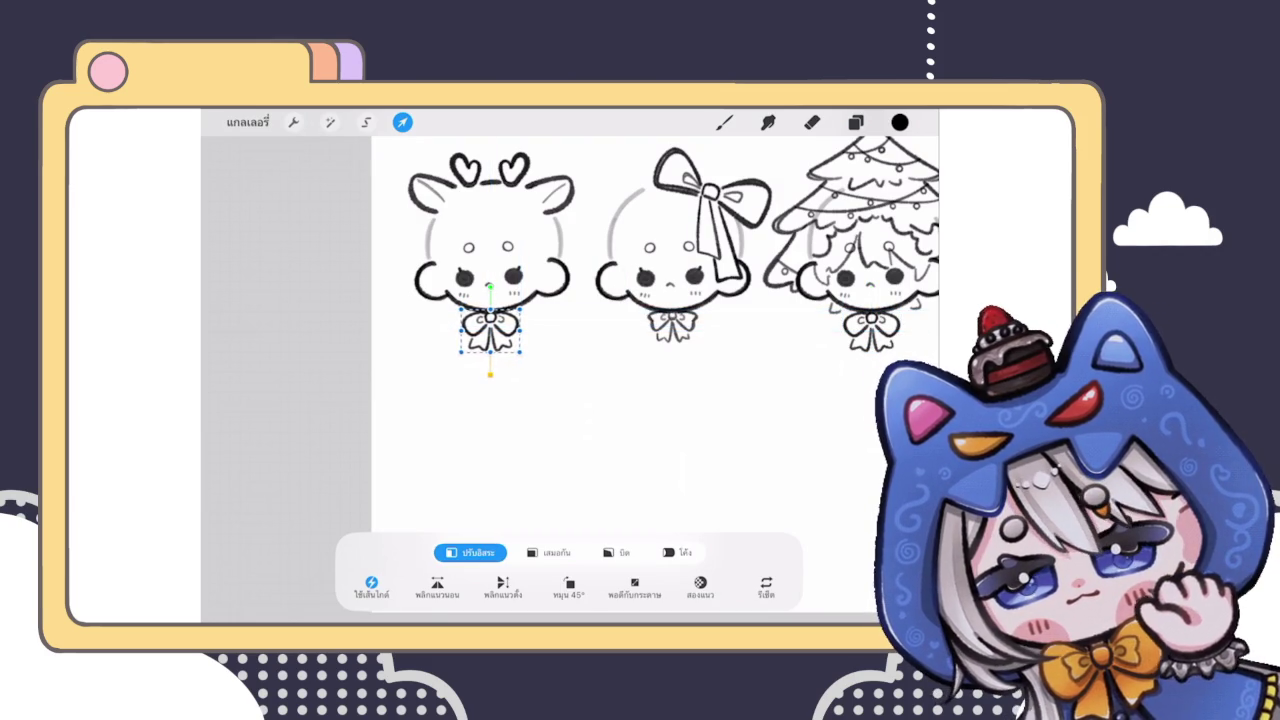
pyautogui.click(724, 122)
pyautogui.scroll(-3, 655, 370)
pyautogui.scroll(3, 655, 370)
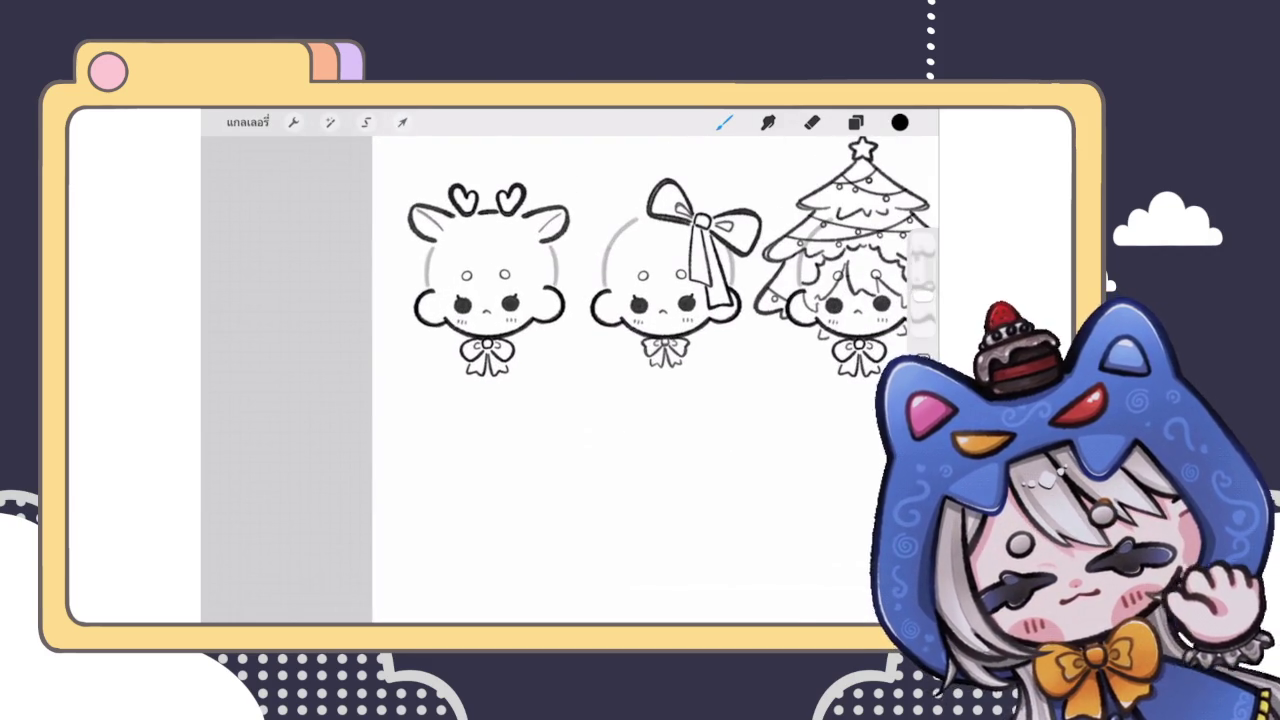
pyautogui.click(402, 122)
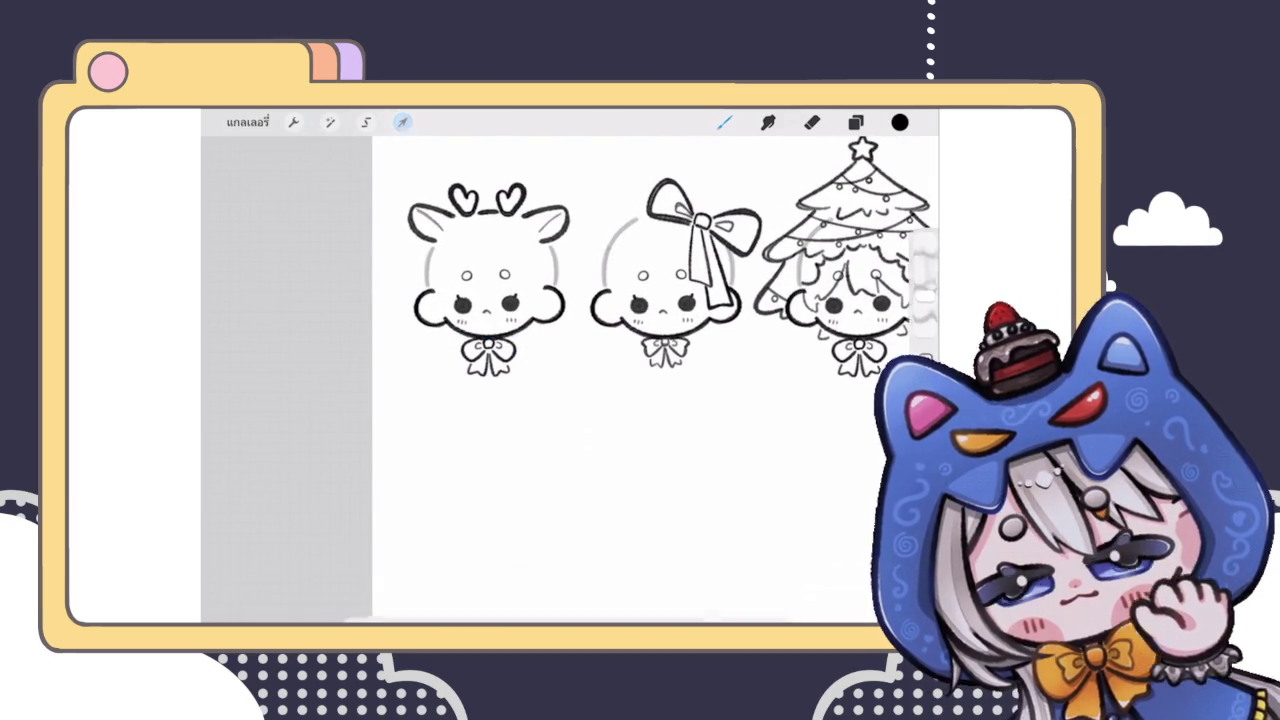
pyautogui.click(402, 122)
pyautogui.scroll(-3, 600, 370)
pyautogui.scroll(3, 600, 370)
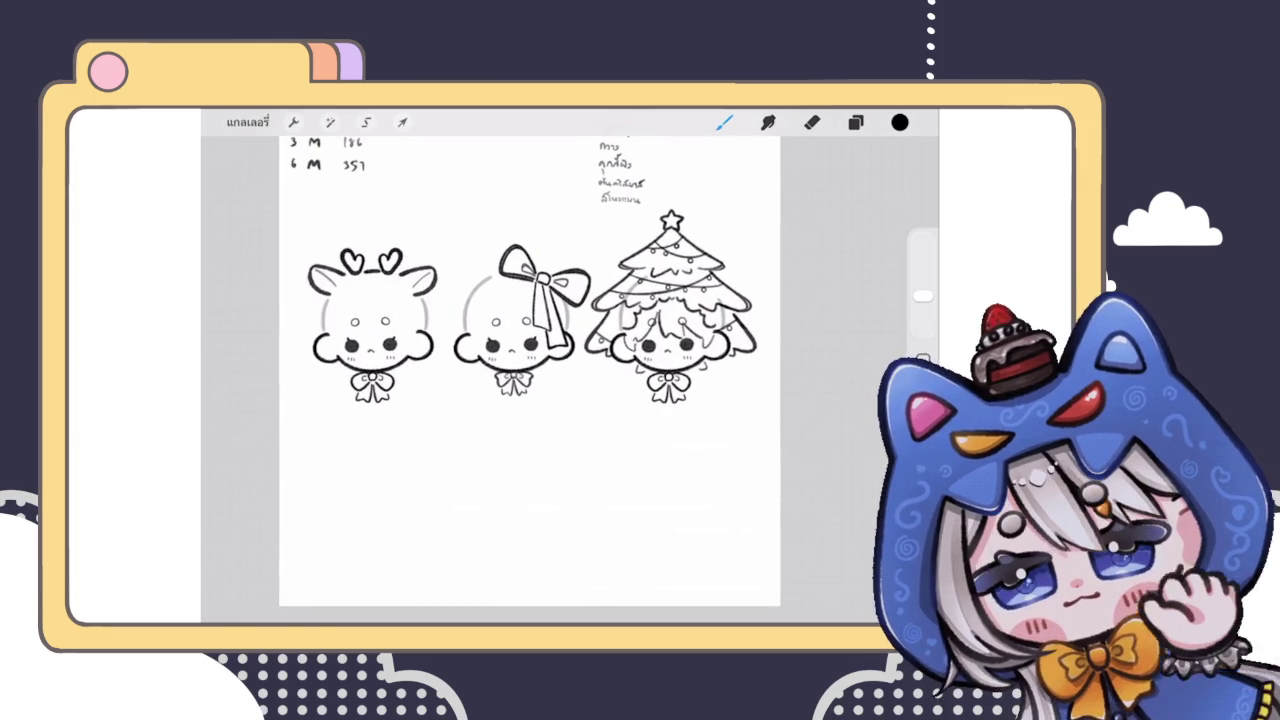
# Step: Select the top character group in the Layers list
pyautogui.click(855, 122)
pyautogui.click(780, 495)
pyautogui.scroll(5, 780, 400)
pyautogui.scroll(5, 780, 400)
pyautogui.scroll(5, 780, 400)
pyautogui.scroll(5, 780, 400)
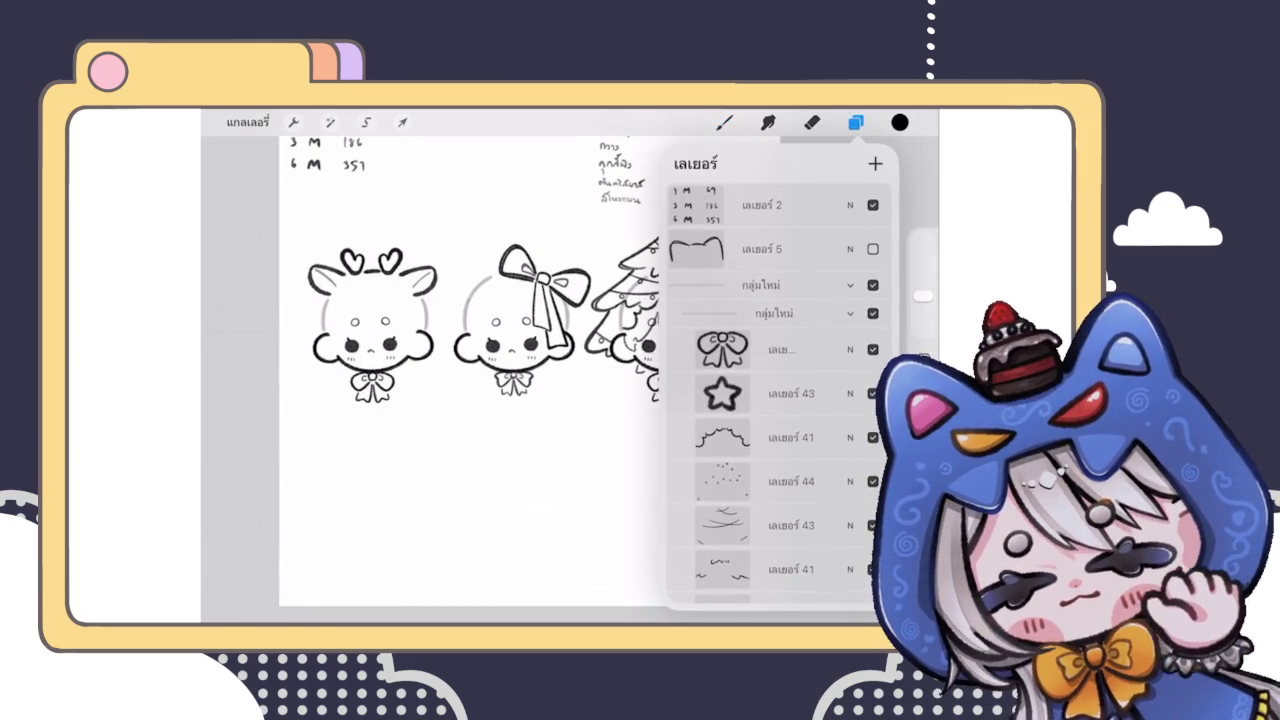
# Step: Collapse the inner layer group and the expanded character group
pyautogui.click(850, 319)
pyautogui.click(850, 285)
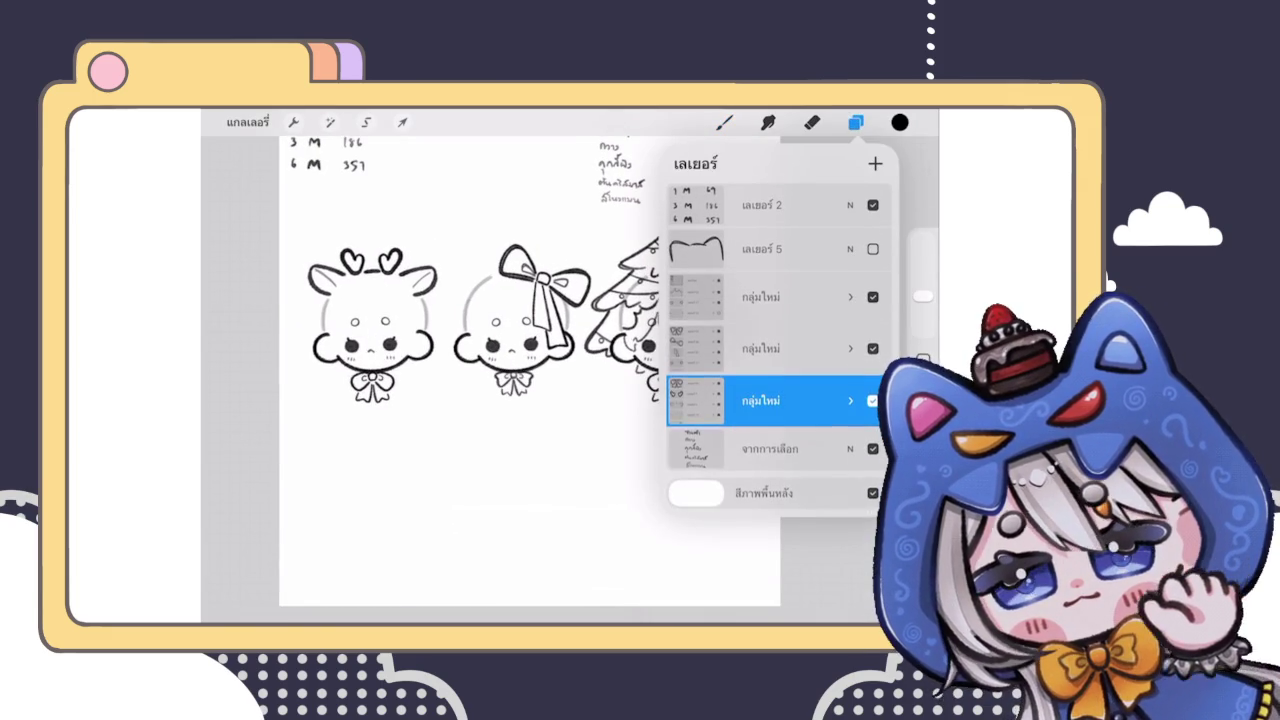
pyautogui.scroll(-5, 504, 340)
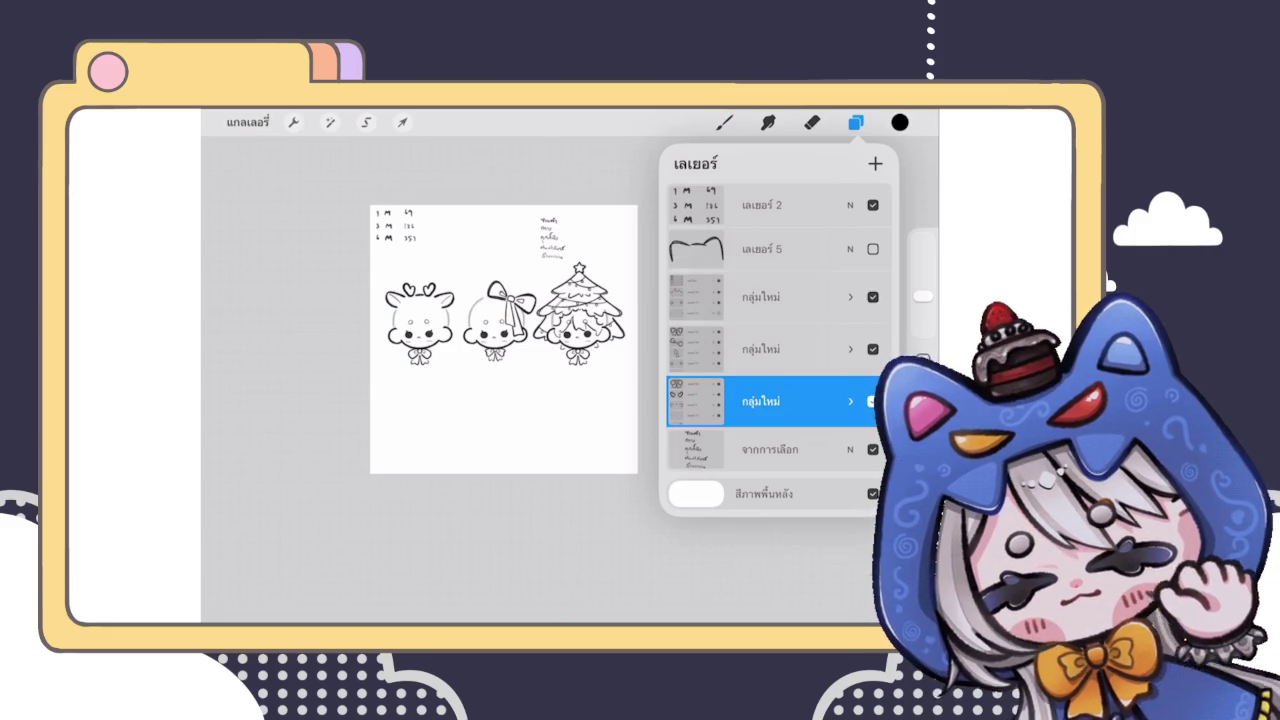
# Step: Duplicate the tree-costume character's layer group
pyautogui.scroll(3, 510, 280)
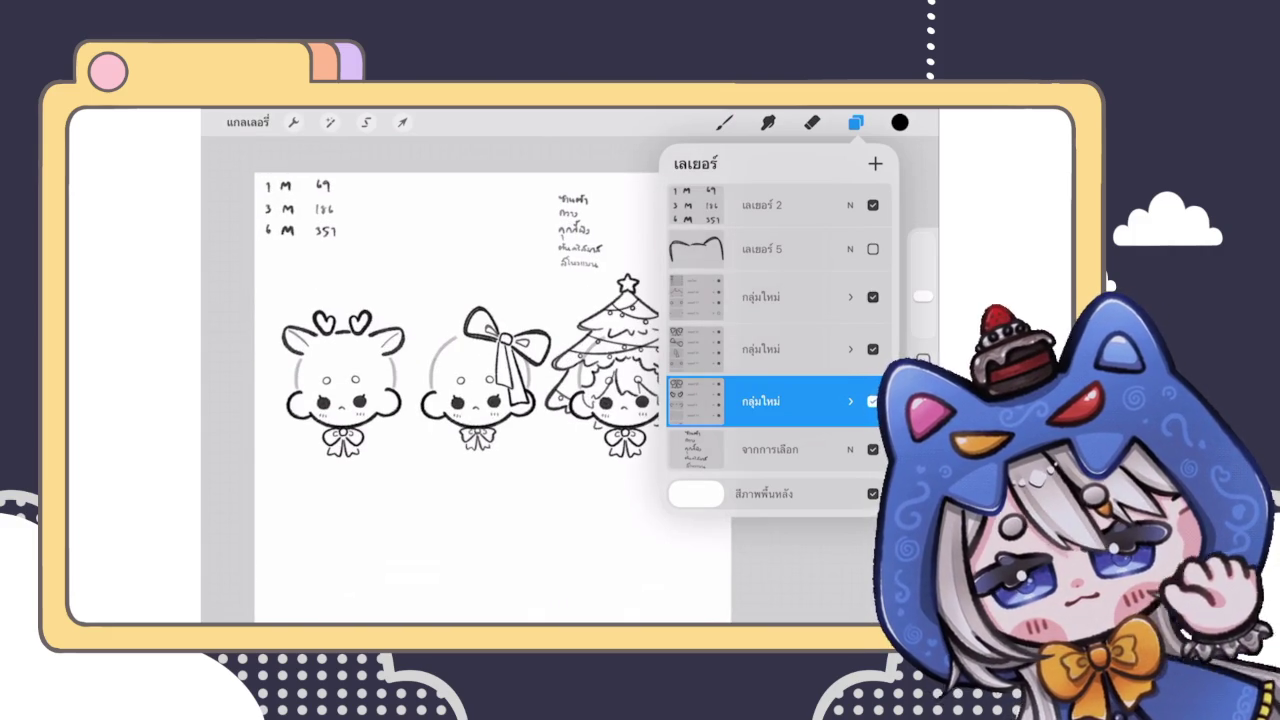
pyautogui.click(760, 297)
pyautogui.moveTo(820, 297)
pyautogui.mouseDown()
pyautogui.moveTo(700, 297)
pyautogui.moveTo(820, 297)
pyautogui.mouseUp()
pyautogui.scroll(-3, 490, 400)
# Step: Move the tree copy below the middle heads and expand its layer group
pyautogui.click(402, 122)
pyautogui.moveTo(628, 322)
pyautogui.mouseDown()
pyautogui.moveTo(489, 426)
pyautogui.moveTo(505, 418)
pyautogui.mouseUp()
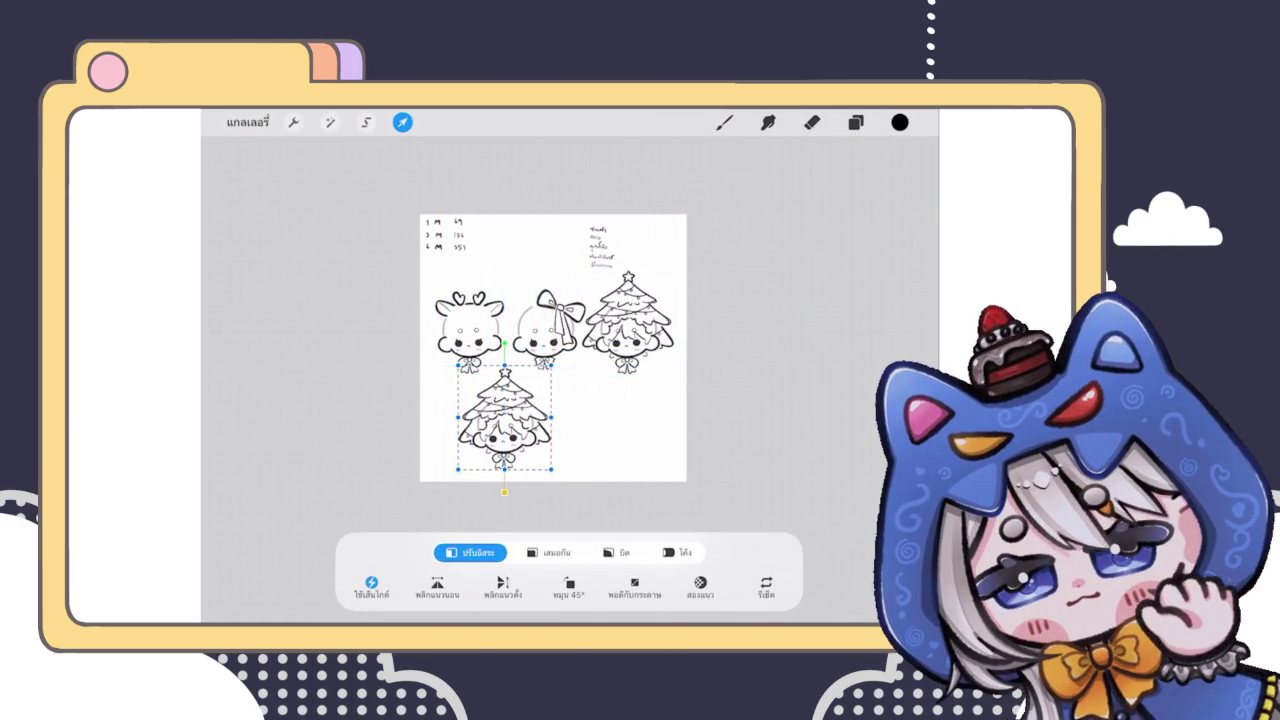
pyautogui.click(855, 122)
pyautogui.scroll(5, 470, 330)
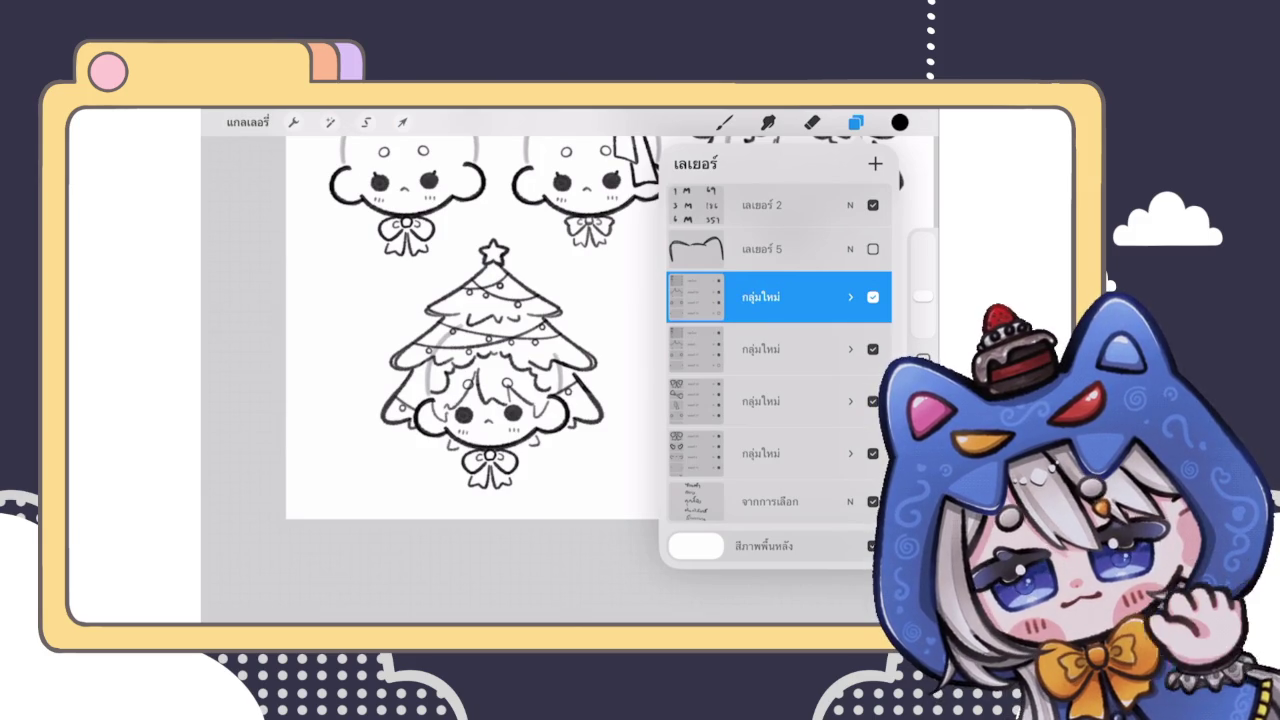
pyautogui.click(850, 297)
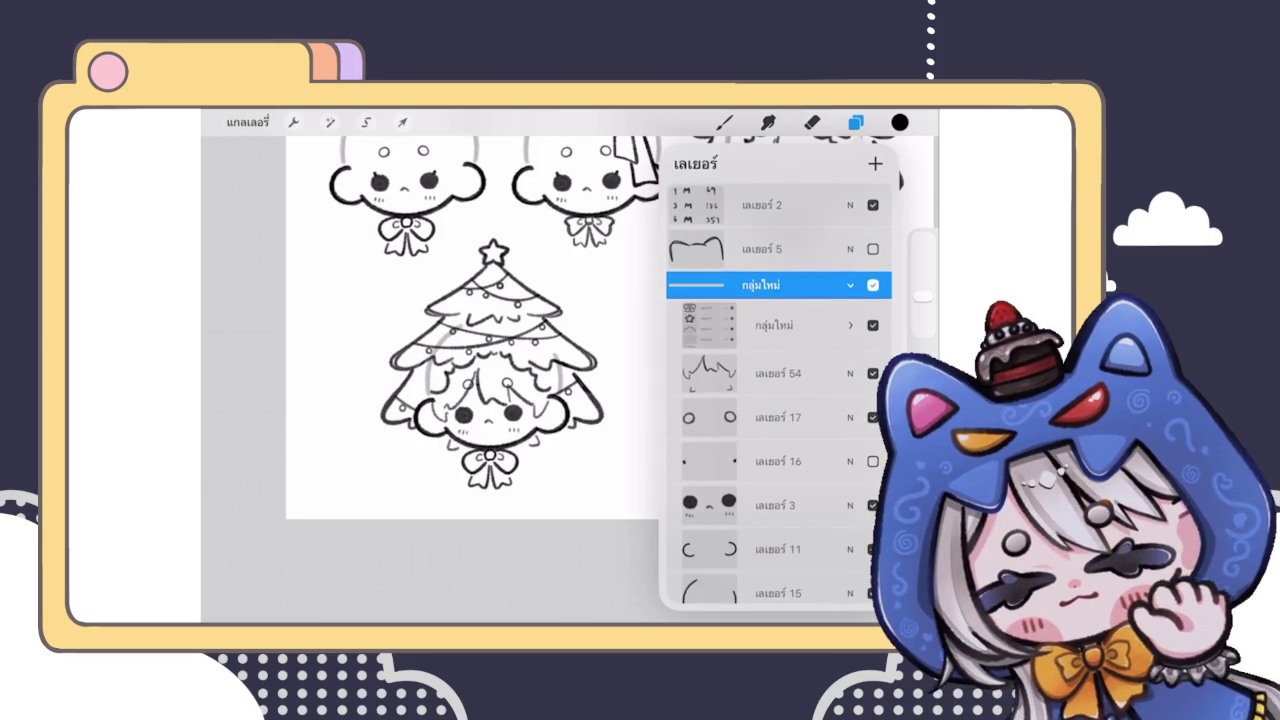
# Step: Delete the copy's hair strokes, tree outline and side strokes layers
pyautogui.click(850, 325)
pyautogui.scroll(-2, 780, 420)
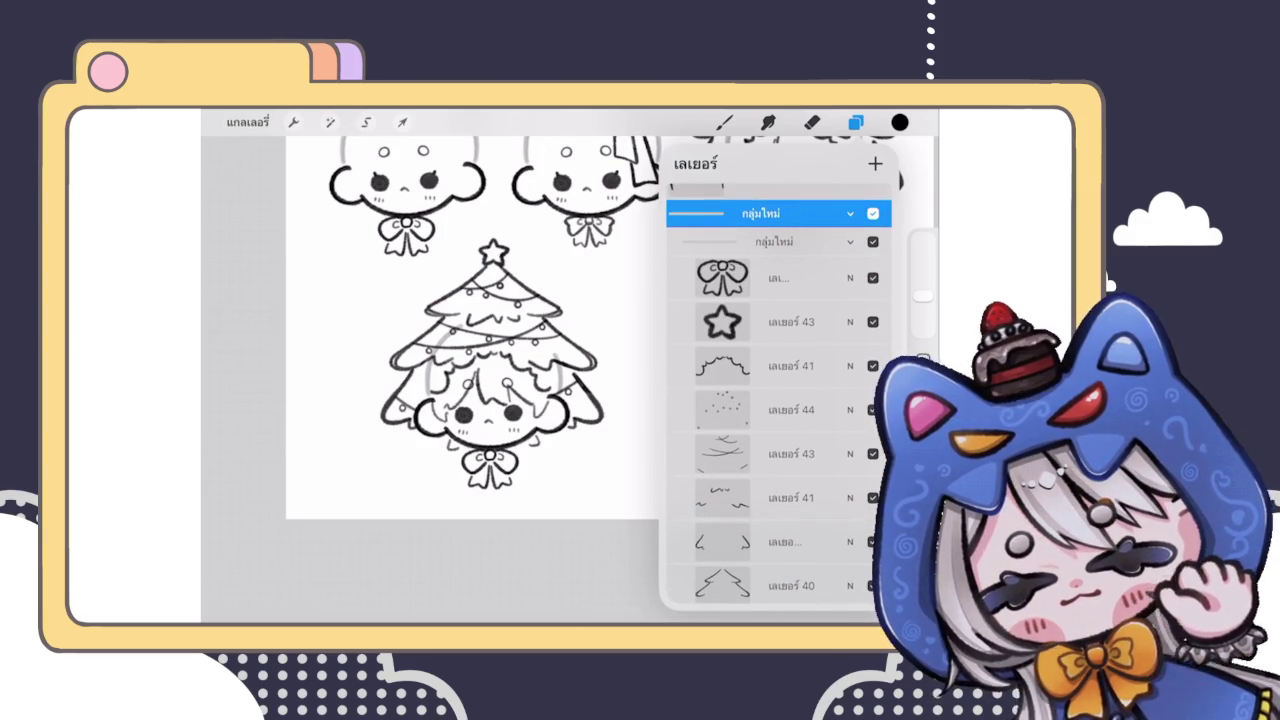
pyautogui.scroll(-3, 780, 400)
pyautogui.moveTo(790, 434); pyautogui.dragTo(700, 434)
pyautogui.click(850, 434)
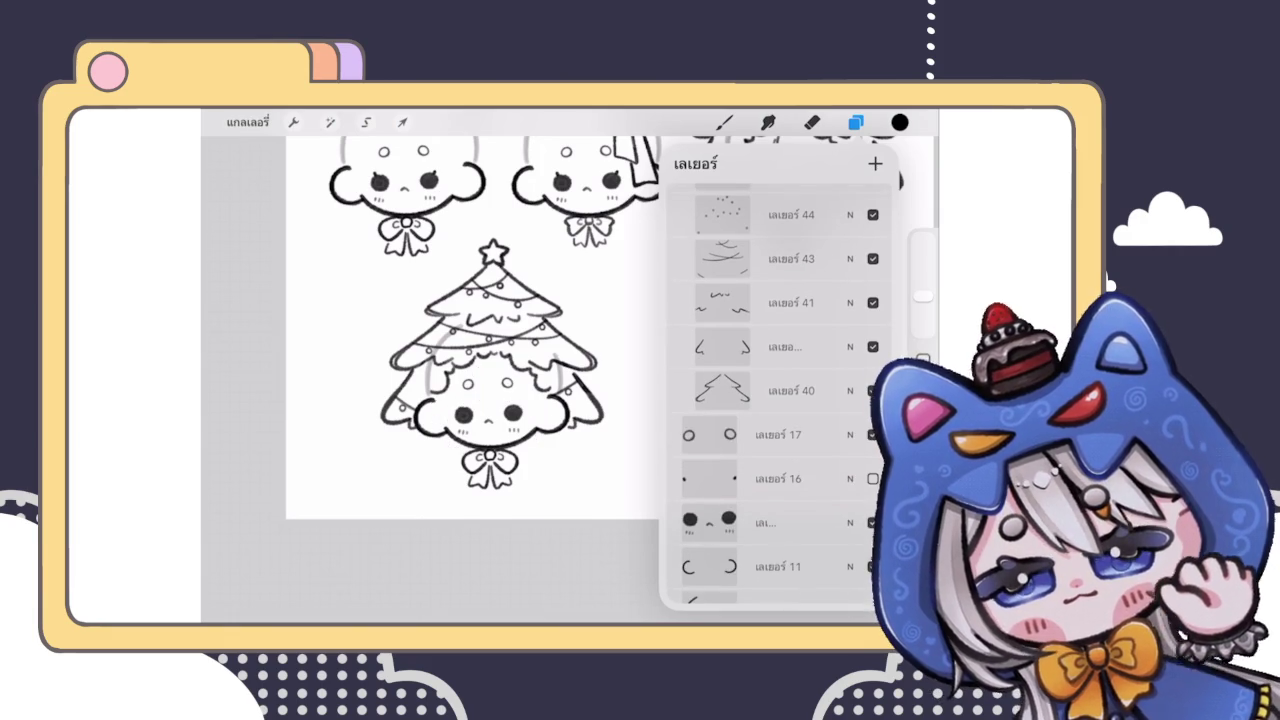
pyautogui.scroll(1, 780, 400)
pyautogui.moveTo(790, 418); pyautogui.dragTo(700, 418)
pyautogui.click(860, 418)
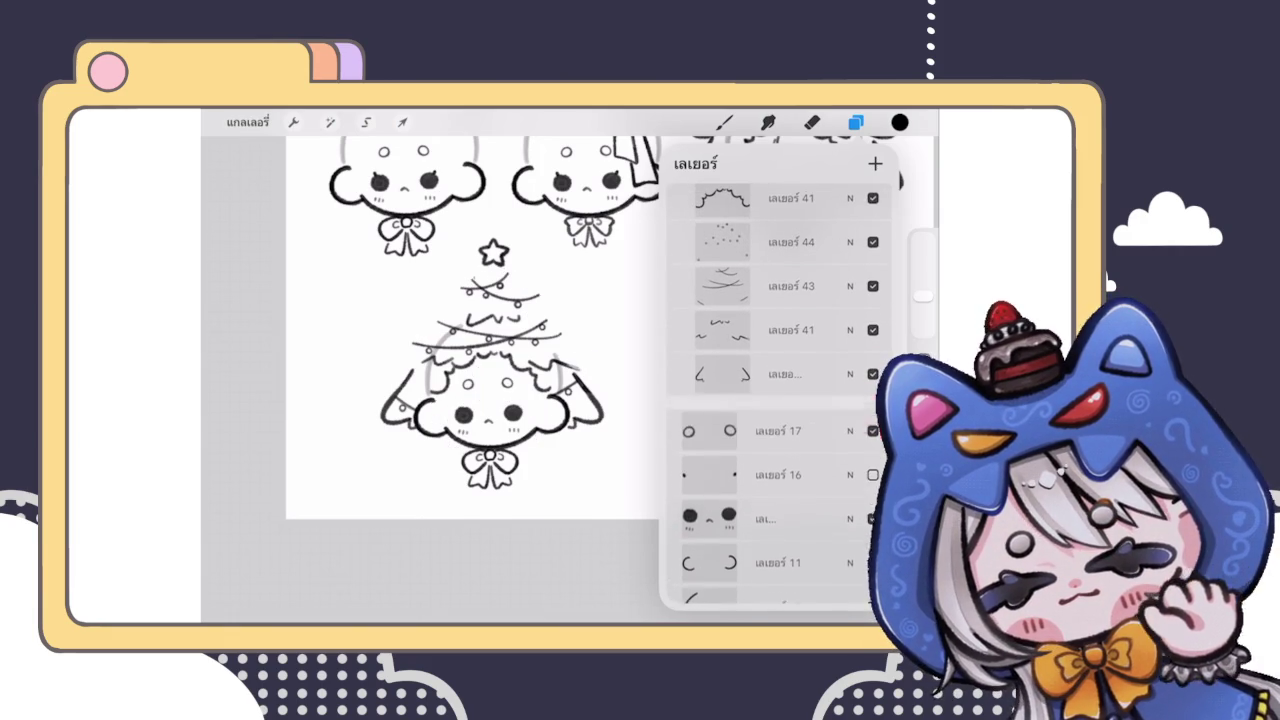
pyautogui.moveTo(790, 374); pyautogui.dragTo(700, 374)
pyautogui.click(850, 374)
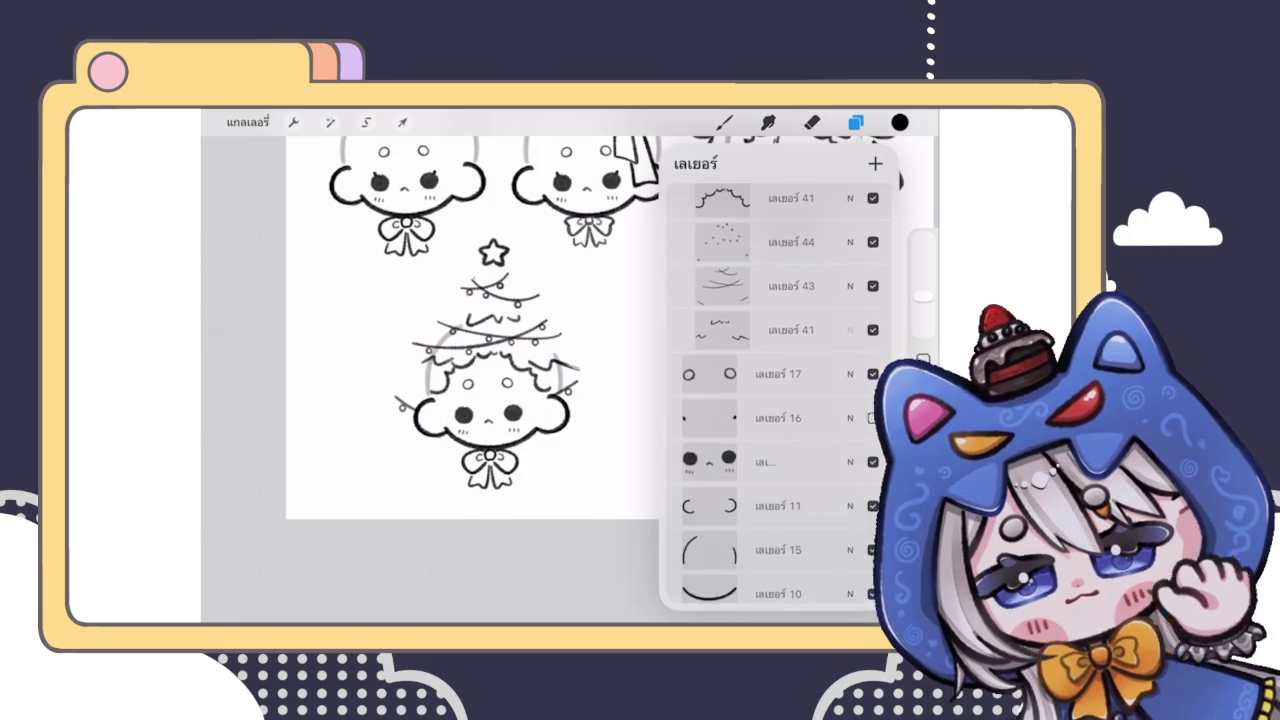
# Step: Delete the garland, ornament dots, wavy arc and star layers from the copy
pyautogui.click(850, 330)
pyautogui.click(850, 304)
pyautogui.click(865, 304)
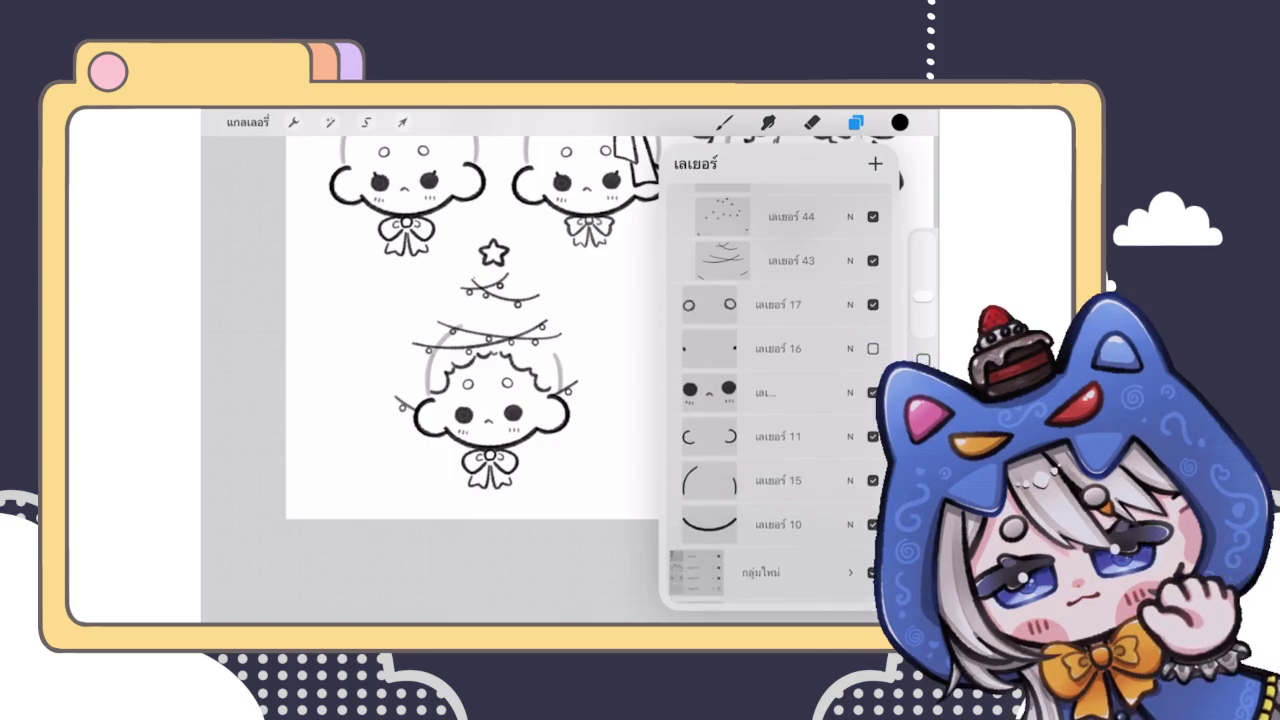
pyautogui.scroll(3, 780, 400)
pyautogui.moveTo(820, 345); pyautogui.dragTo(720, 345)
pyautogui.click(868, 345)
pyautogui.moveTo(820, 345); pyautogui.dragTo(720, 345)
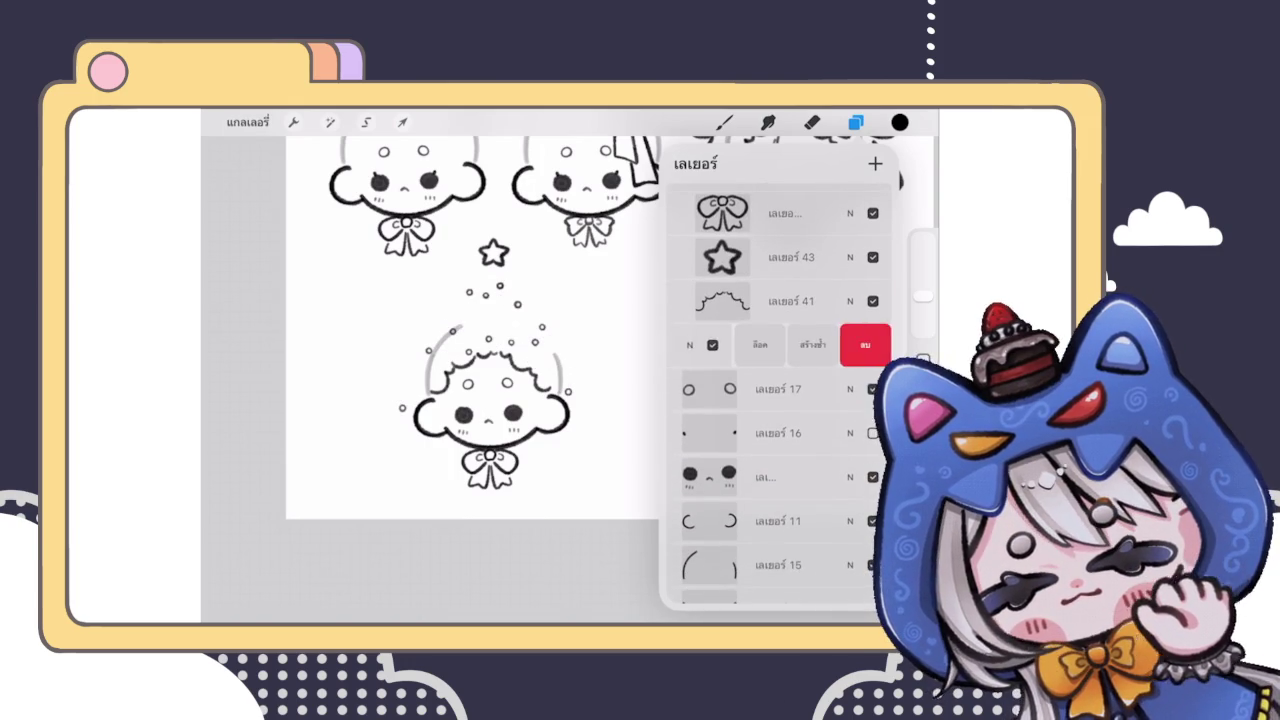
pyautogui.click(866, 345)
pyautogui.moveTo(820, 301); pyautogui.dragTo(720, 301)
pyautogui.click(866, 299)
pyautogui.moveTo(820, 257); pyautogui.dragTo(720, 257)
pyautogui.click(866, 257)
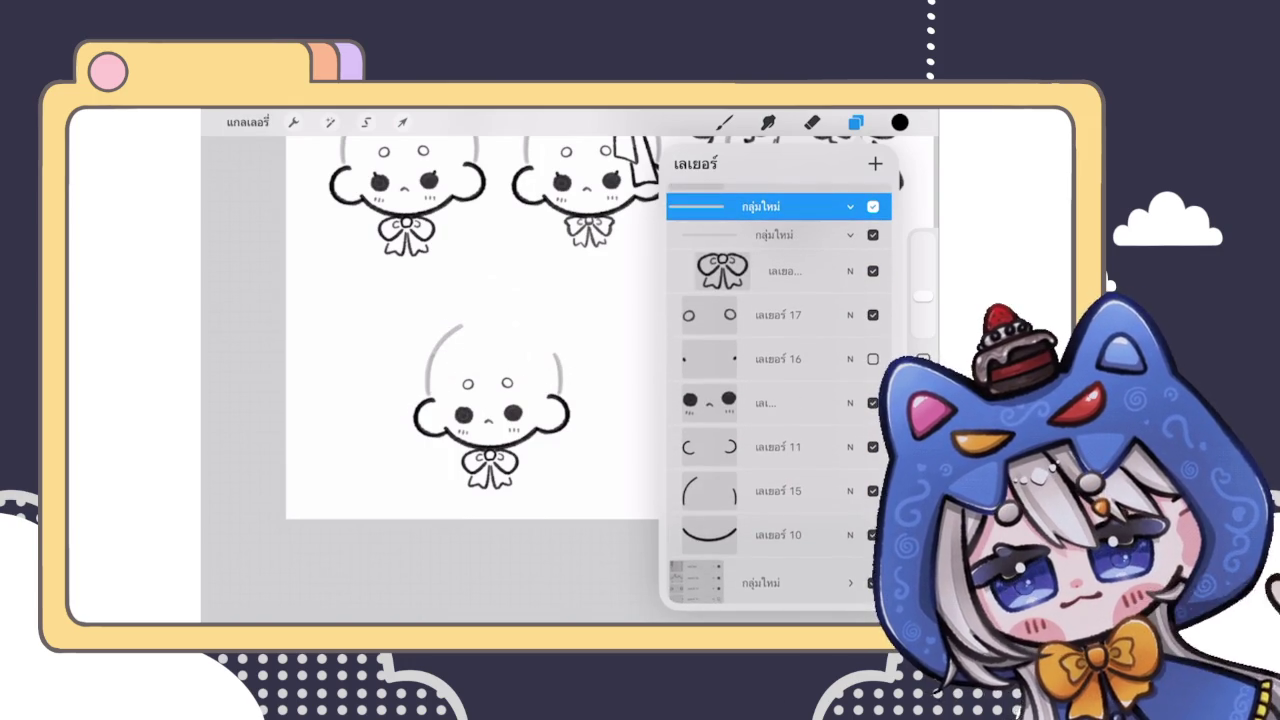
# Step: Hide the bow layer on the copied head
pyautogui.click(780, 271)
pyautogui.click(872, 271)
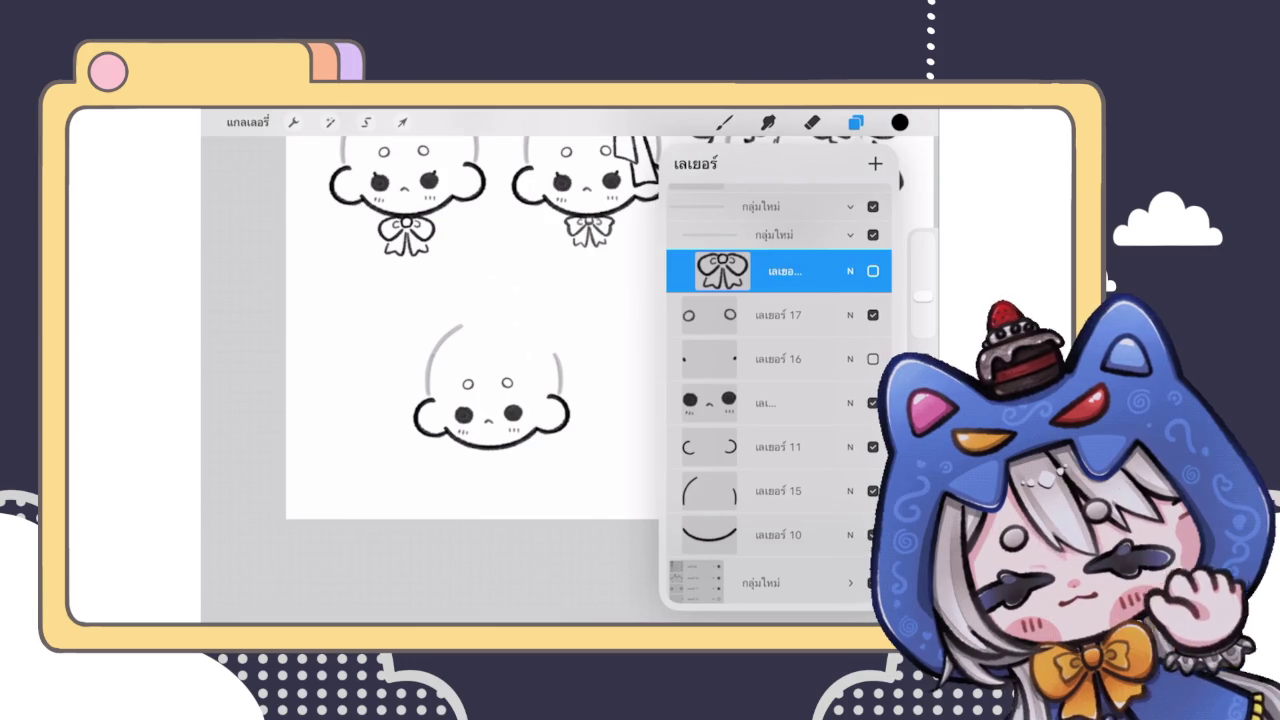
pyautogui.scroll(-2, 778, 400)
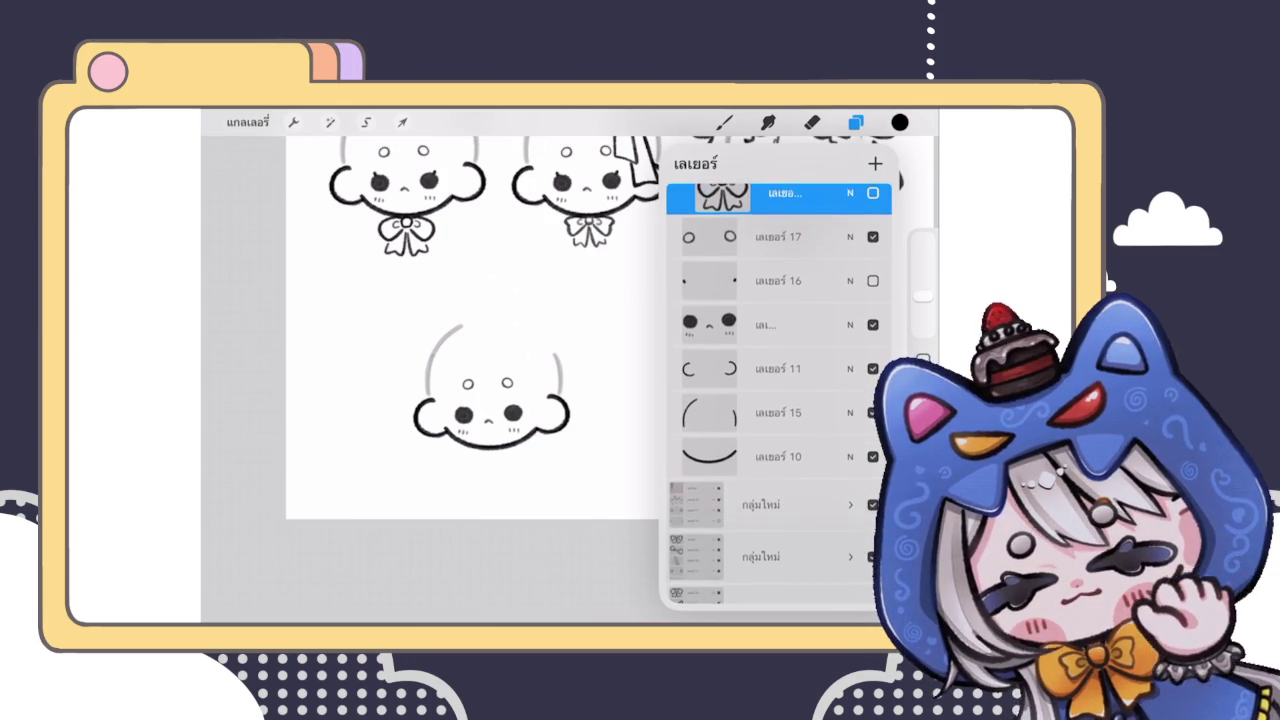
pyautogui.scroll(2, 778, 400)
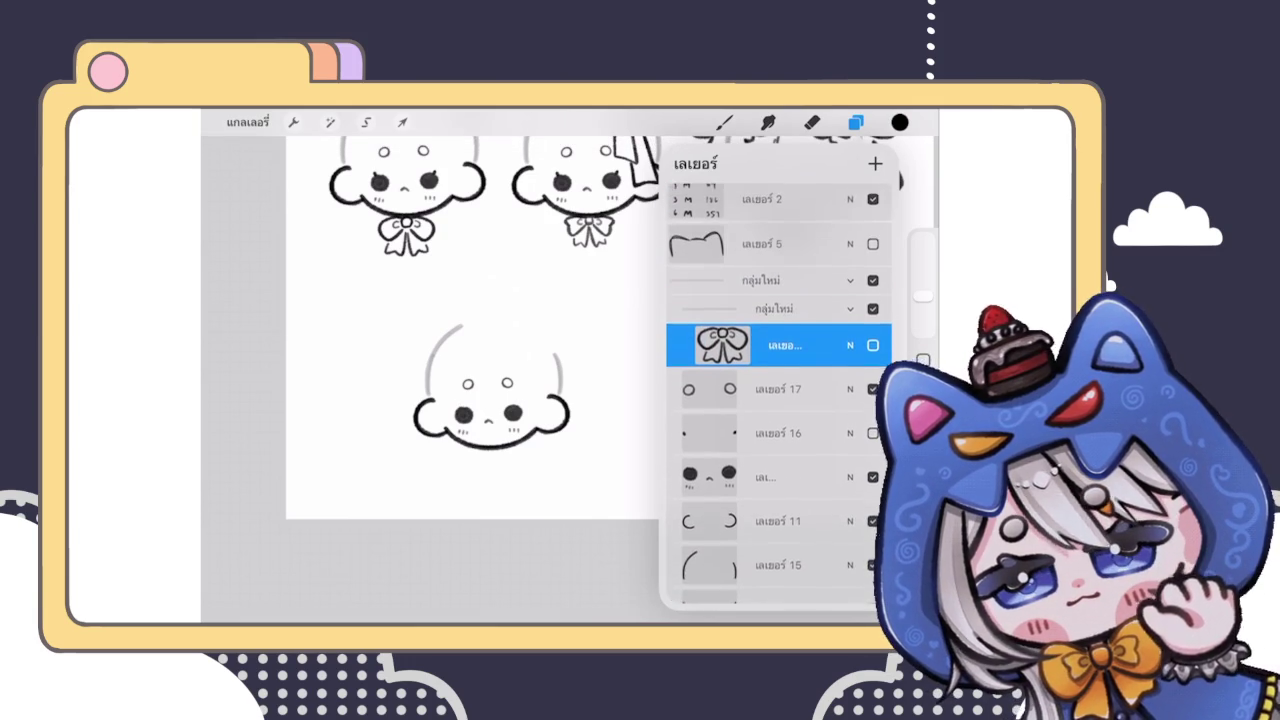
# Step: Draw a hair curl and cloud-like bumps at the top-left of the fourth head, undoing stray strokes
pyautogui.click(855, 122)
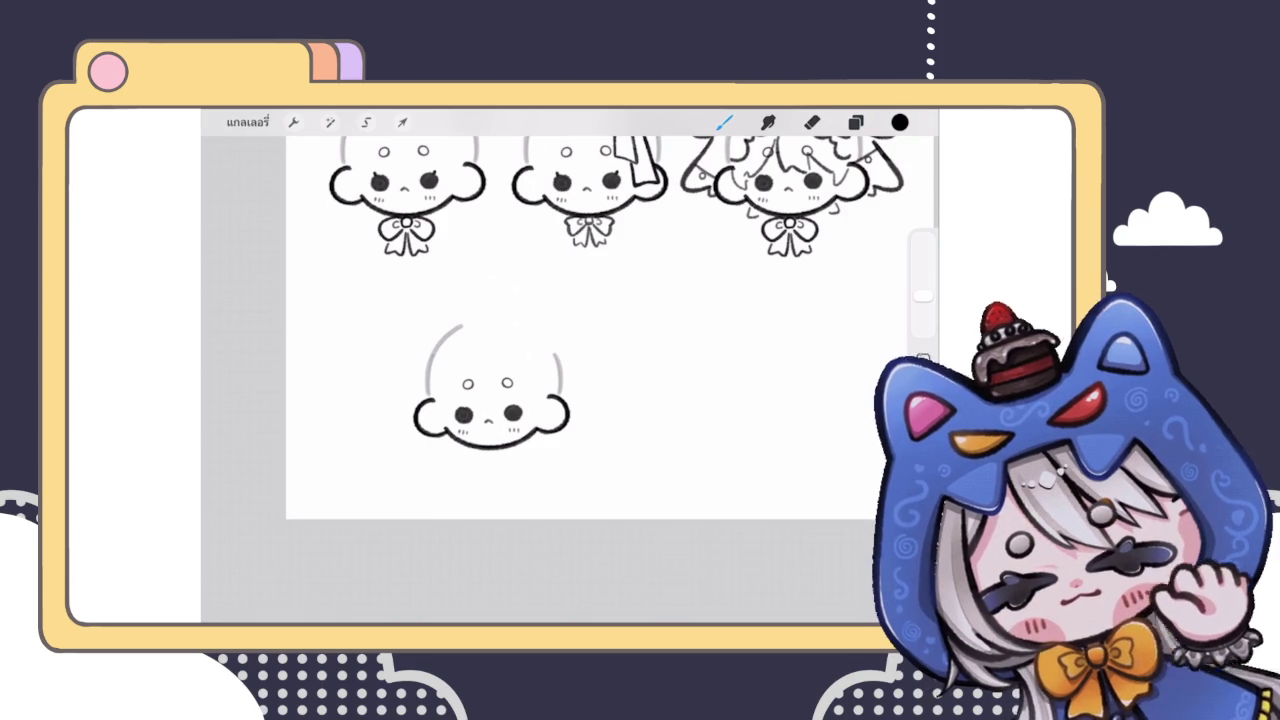
pyautogui.scroll(3, 490, 400)
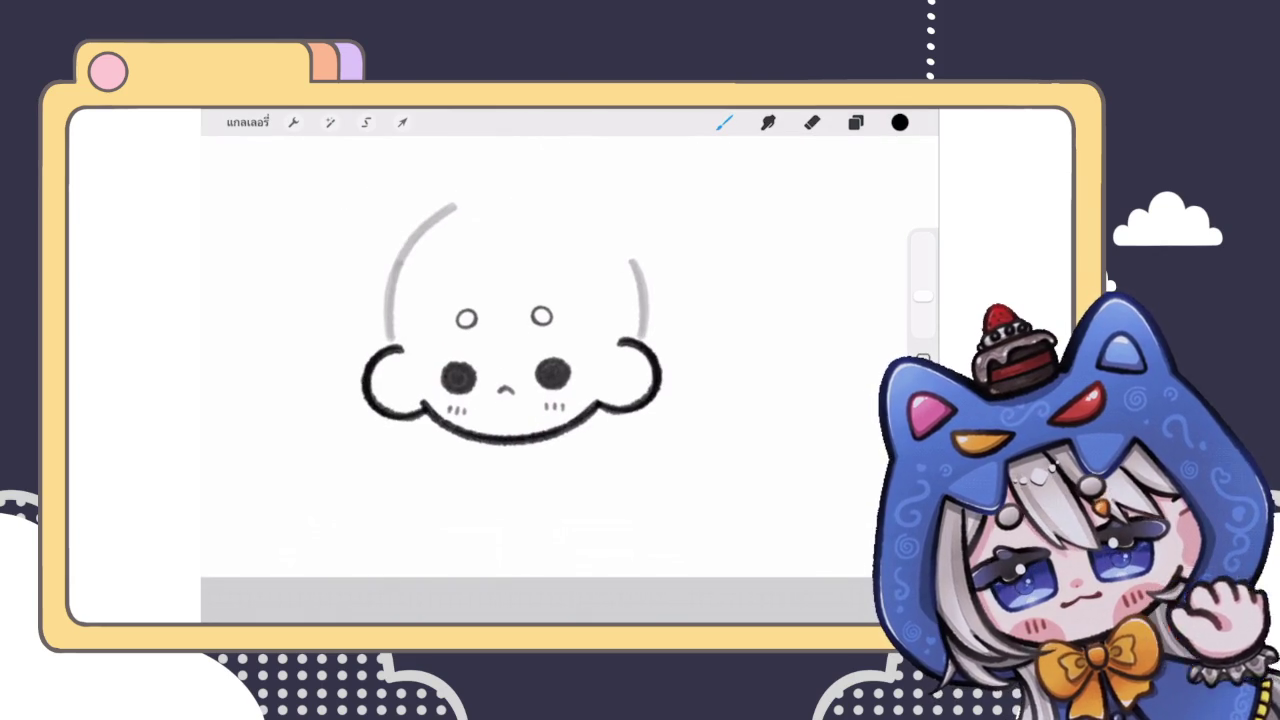
pyautogui.scroll(2, 540, 380)
pyautogui.scroll(1, 540, 380)
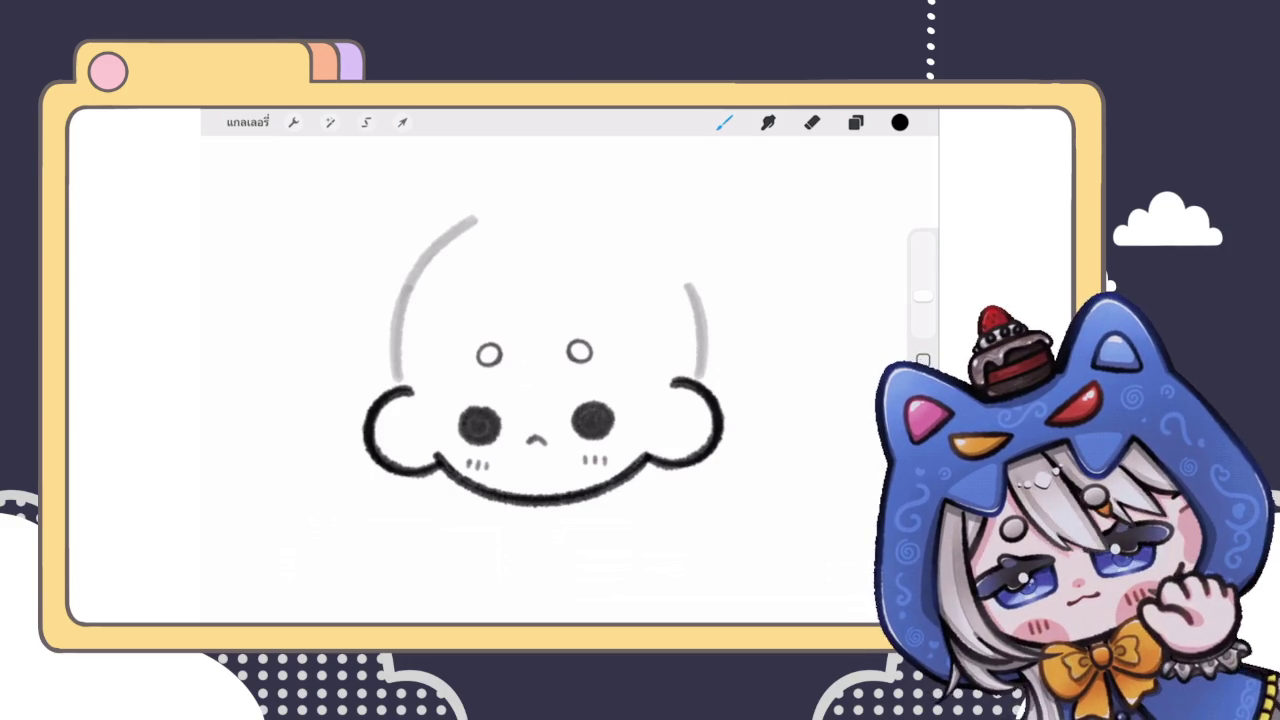
pyautogui.moveTo(392, 264); pyautogui.dragTo(442, 306)
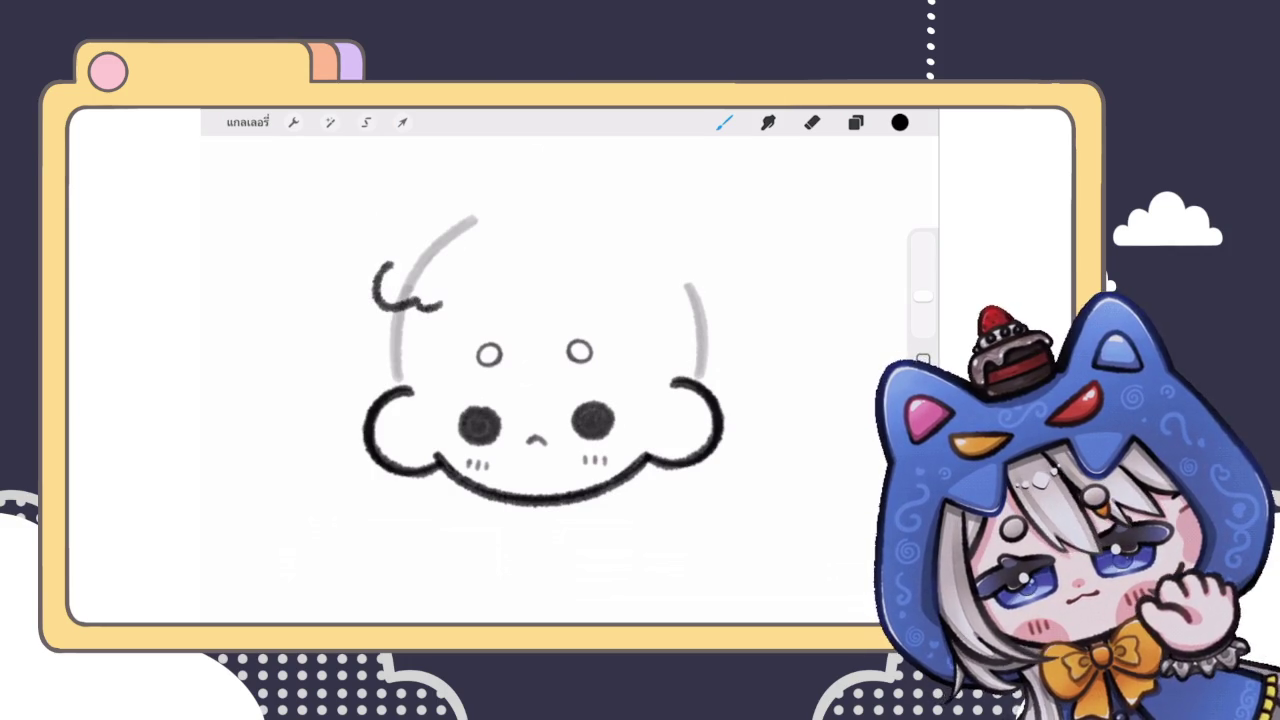
pyautogui.moveTo(390, 266)
pyautogui.mouseDown()
pyautogui.moveTo(402, 236)
pyautogui.moveTo(440, 228)
pyautogui.moveTo(426, 246)
pyautogui.moveTo(452, 268)
pyautogui.moveTo(546, 272)
pyautogui.moveTo(574, 288)
pyautogui.mouseUp()
pyautogui.scroll(3, 540, 400)
pyautogui.hotkey('ctrl', 'z')
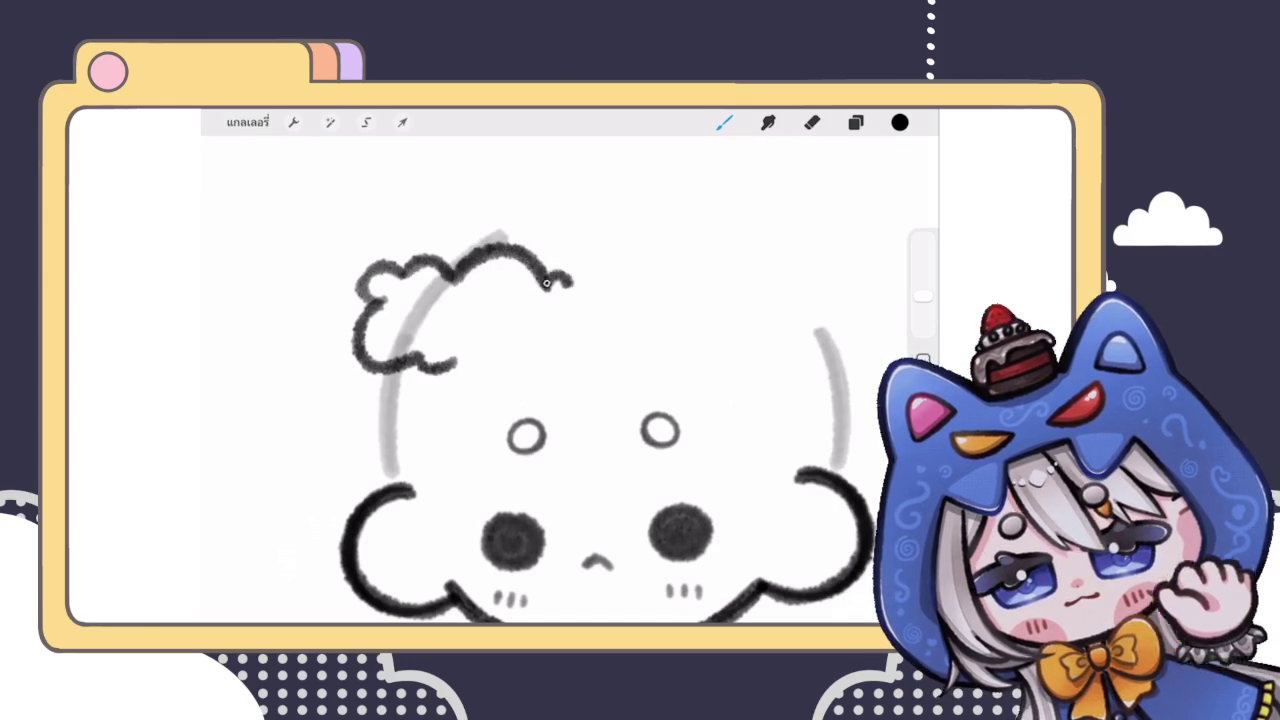
pyautogui.scroll(3, 540, 400)
pyautogui.moveTo(484, 308)
pyautogui.mouseDown()
pyautogui.moveTo(662, 290)
pyautogui.moveTo(678, 312)
pyautogui.mouseUp()
pyautogui.hotkey('ctrl', 'z')
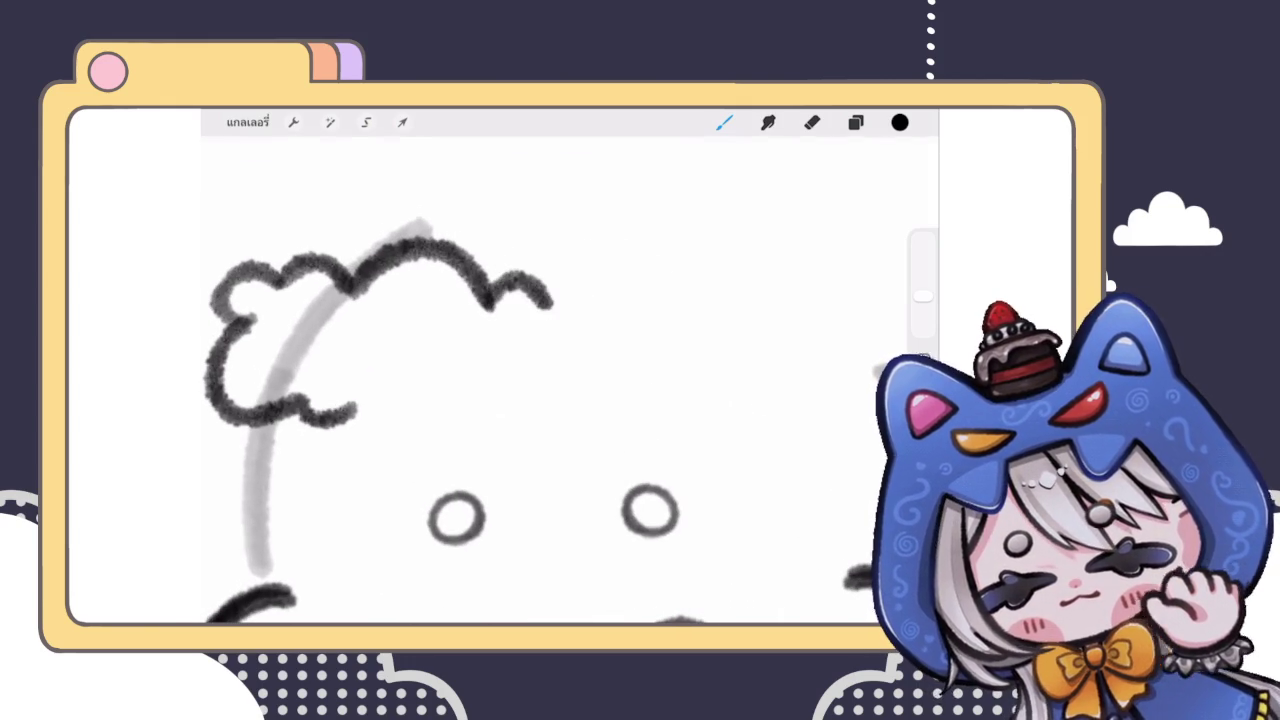
# Step: Extend the bumpy, wavy brim outline rightward across the head top, redrawing misshapen strokes
pyautogui.moveTo(548, 302); pyautogui.dragTo(686, 278)
pyautogui.scroll(-3, 560, 400)
pyautogui.scroll(1, 560, 400)
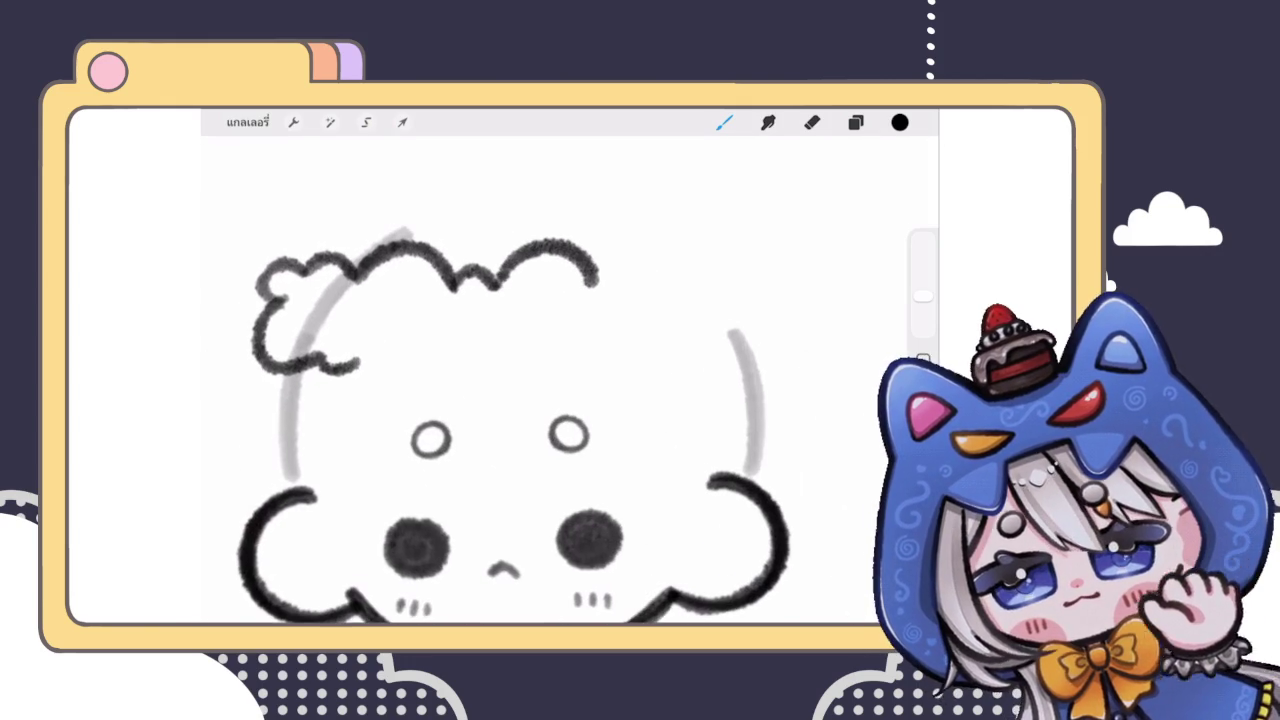
pyautogui.moveTo(358, 365)
pyautogui.mouseDown()
pyautogui.moveTo(616, 340)
pyautogui.moveTo(755, 352)
pyautogui.mouseUp()
pyautogui.scroll(3, 450, 380)
pyautogui.hotkey('ctrl', 'z')
pyautogui.scroll(-3, 520, 380)
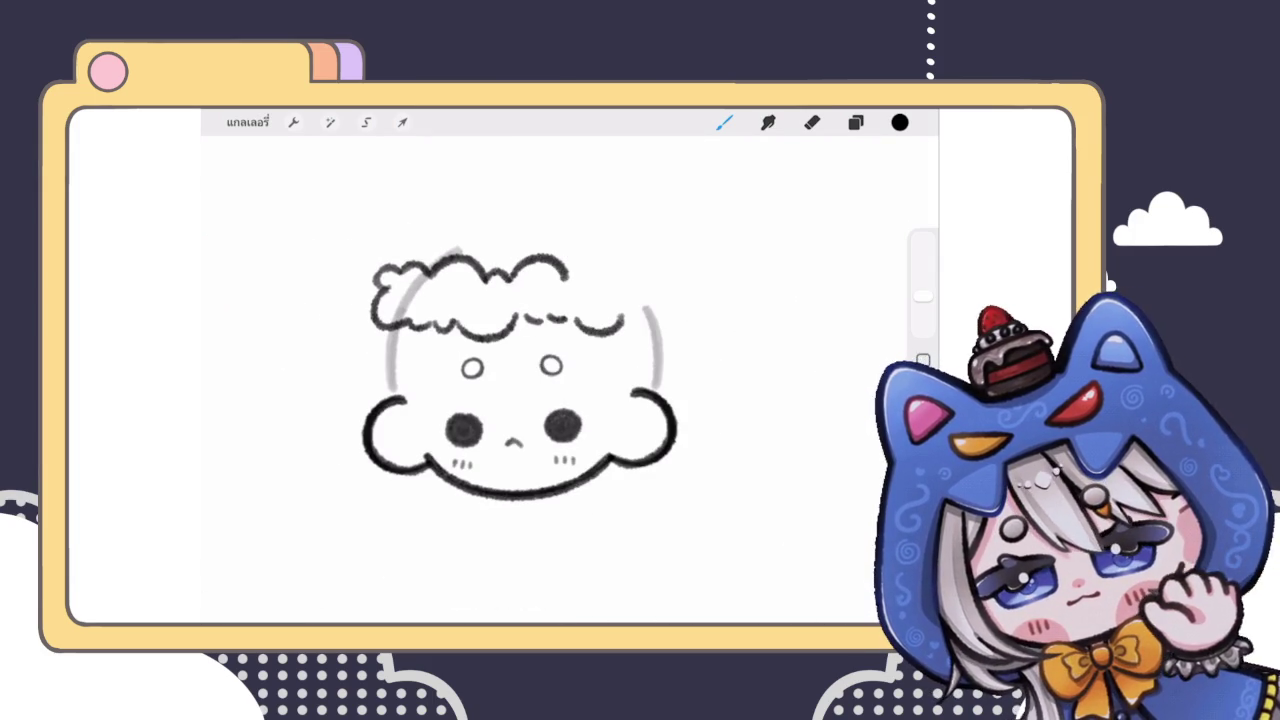
pyautogui.scroll(3, 480, 420)
pyautogui.moveTo(556, 268)
pyautogui.mouseDown()
pyautogui.moveTo(586, 256)
pyautogui.moveTo(684, 270)
pyautogui.moveTo(690, 296)
pyautogui.moveTo(720, 272)
pyautogui.moveTo(704, 322)
pyautogui.mouseUp()
pyautogui.hotkey('ctrl', 'z')
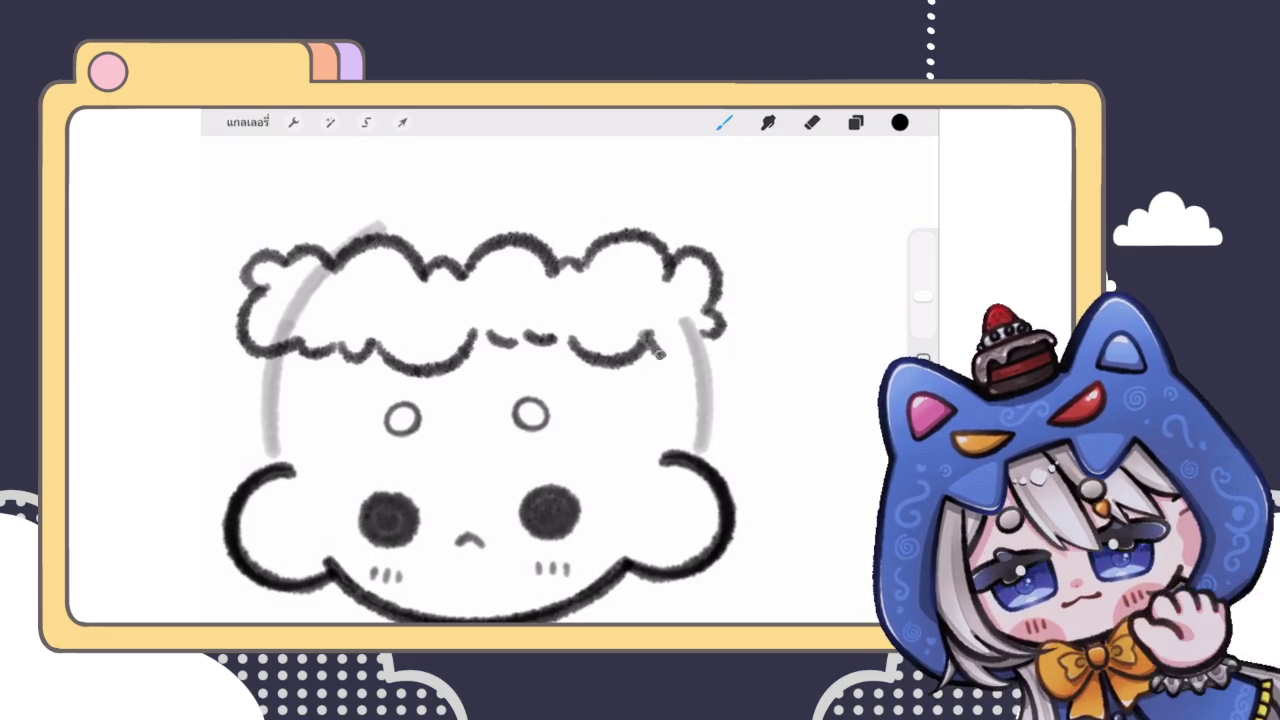
pyautogui.scroll(-5, 540, 400)
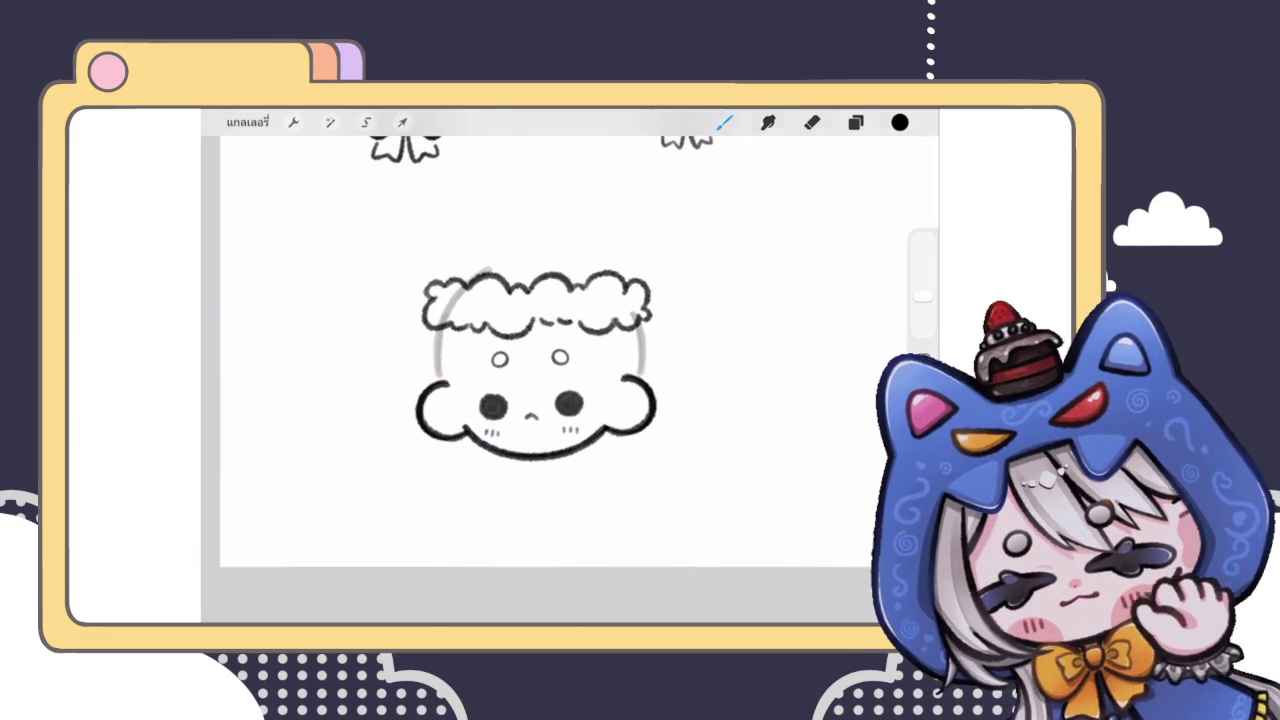
pyautogui.scroll(-5, 540, 370)
pyautogui.scroll(5, 540, 370)
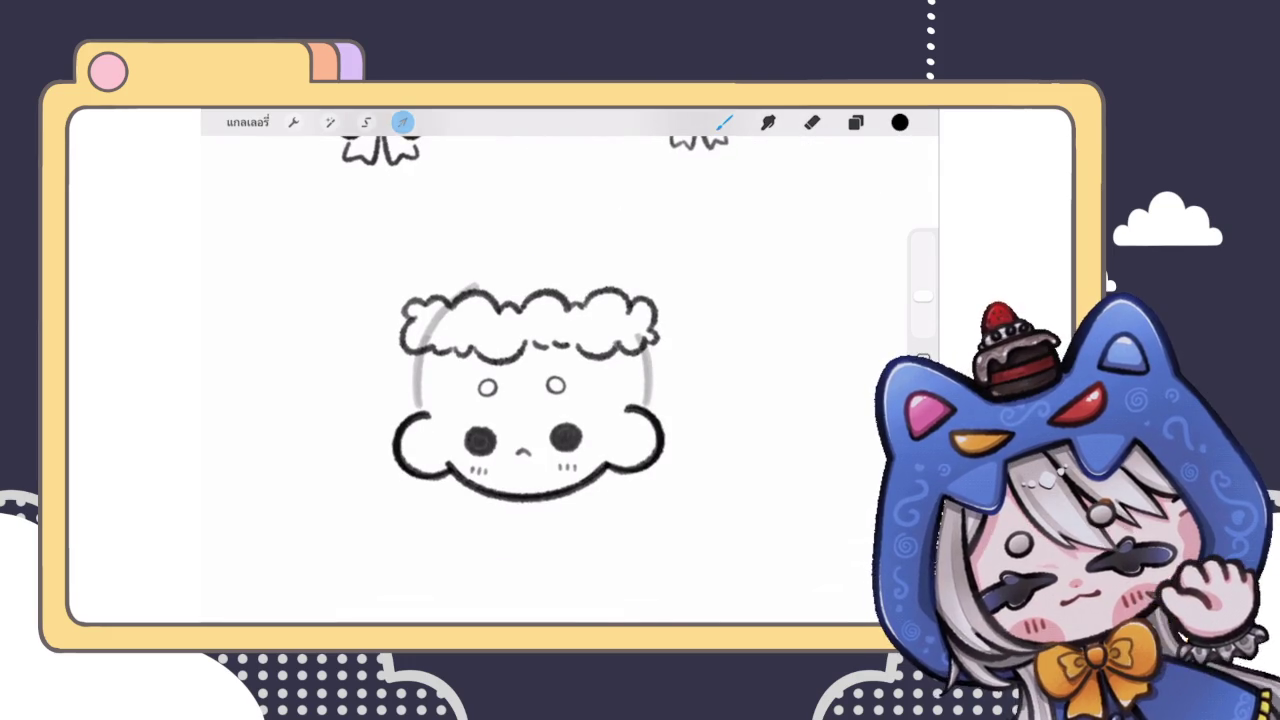
# Step: Stretch the fluffy brim slightly wider with Transform
pyautogui.click(402, 122)
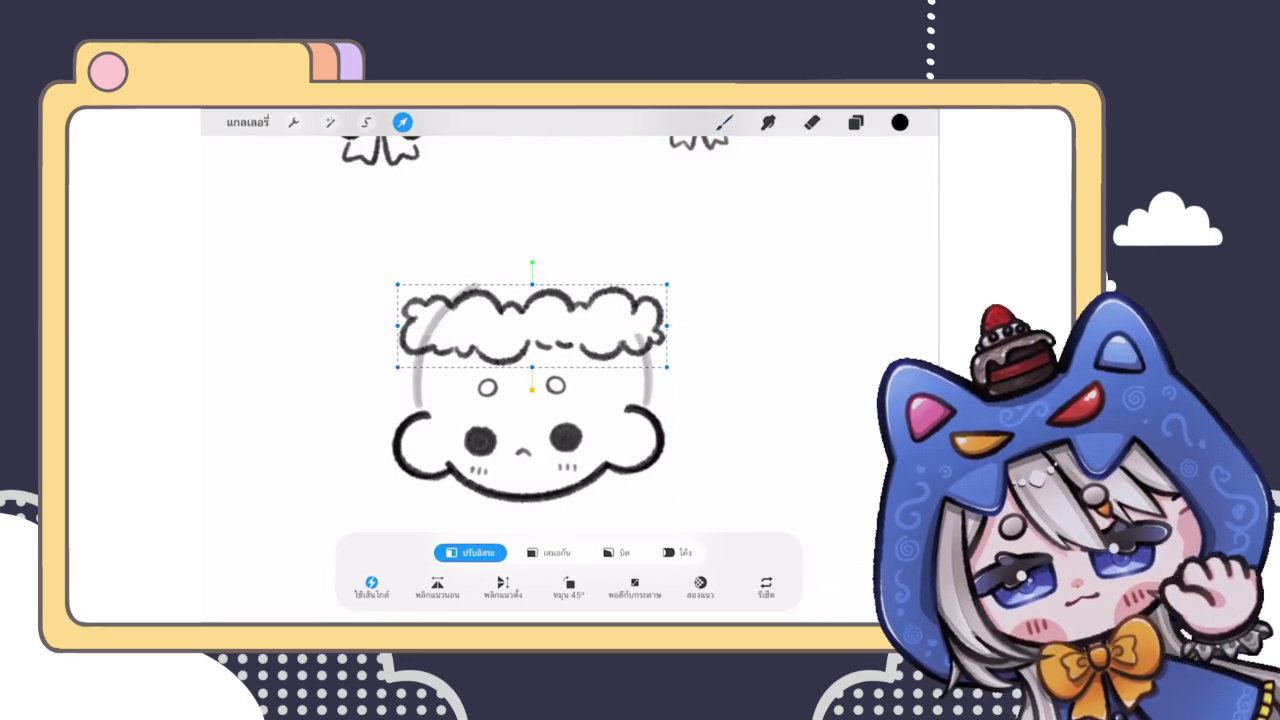
pyautogui.moveTo(661, 326); pyautogui.dragTo(666, 327)
pyautogui.click(725, 122)
pyautogui.scroll(-5, 530, 390)
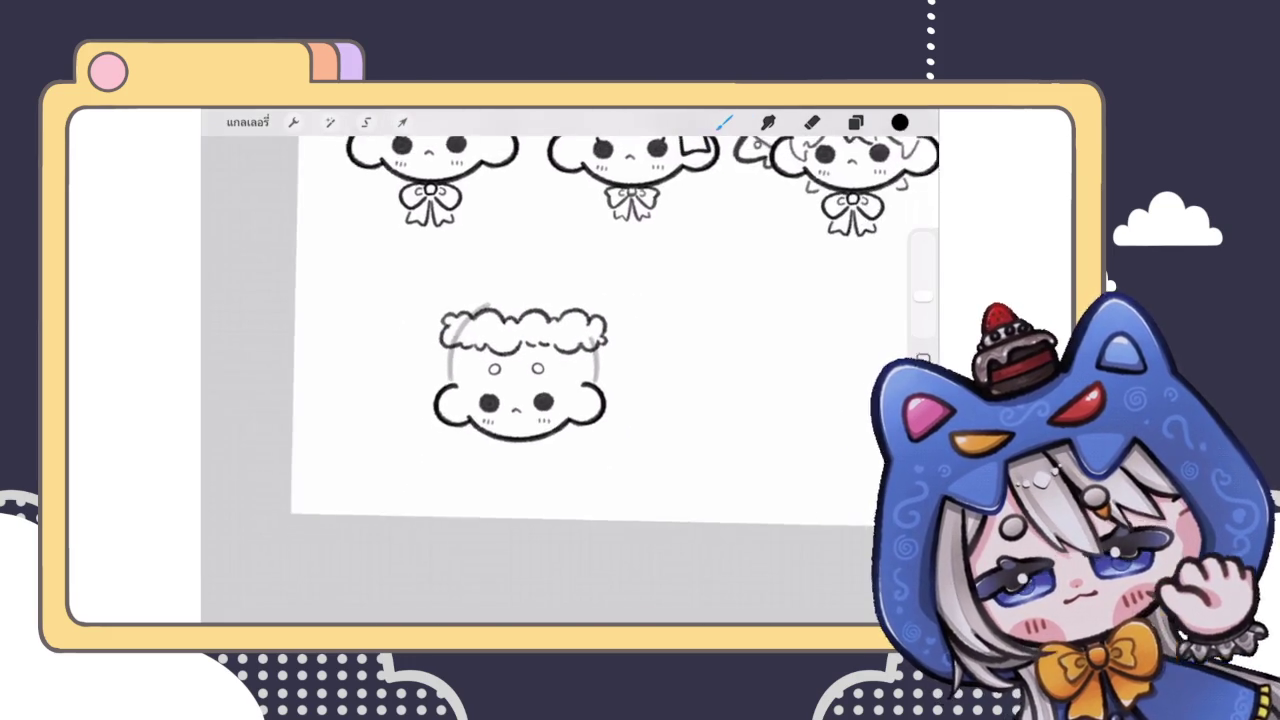
pyautogui.scroll(-2, 590, 330)
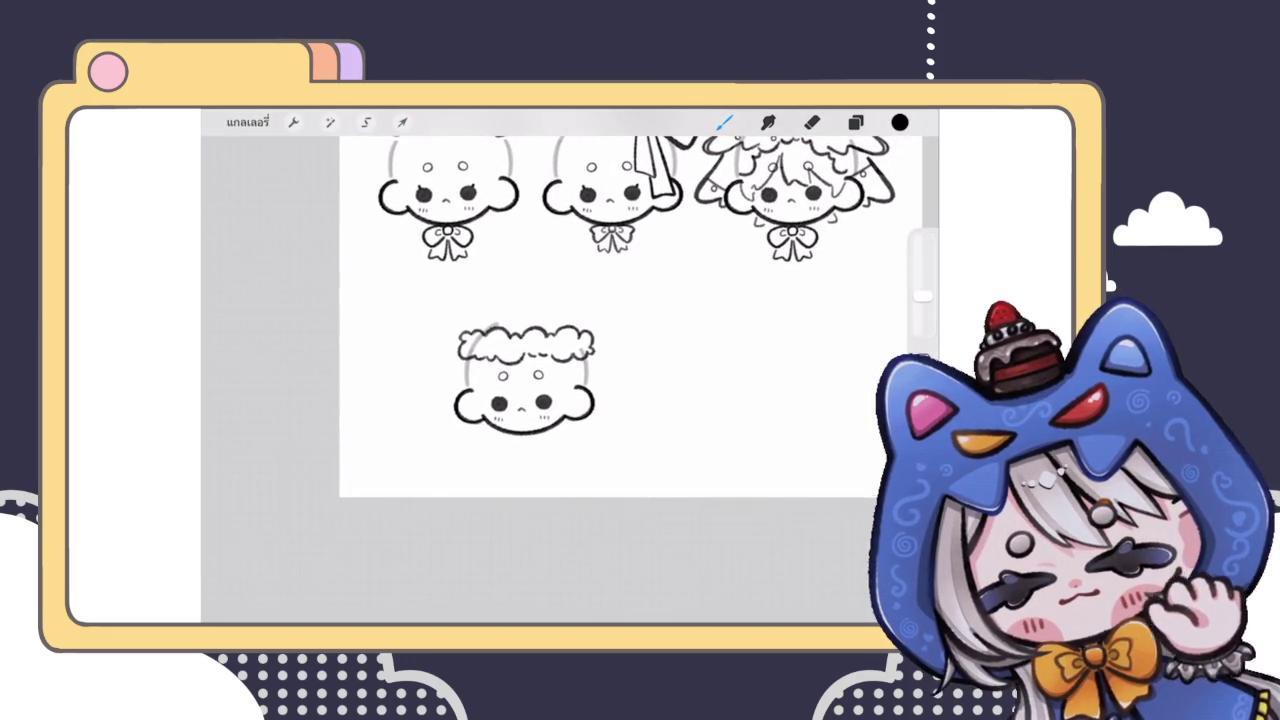
pyautogui.scroll(3, 530, 390)
# Step: Add a new empty layer 60 above the brim and select it
pyautogui.click(856, 122)
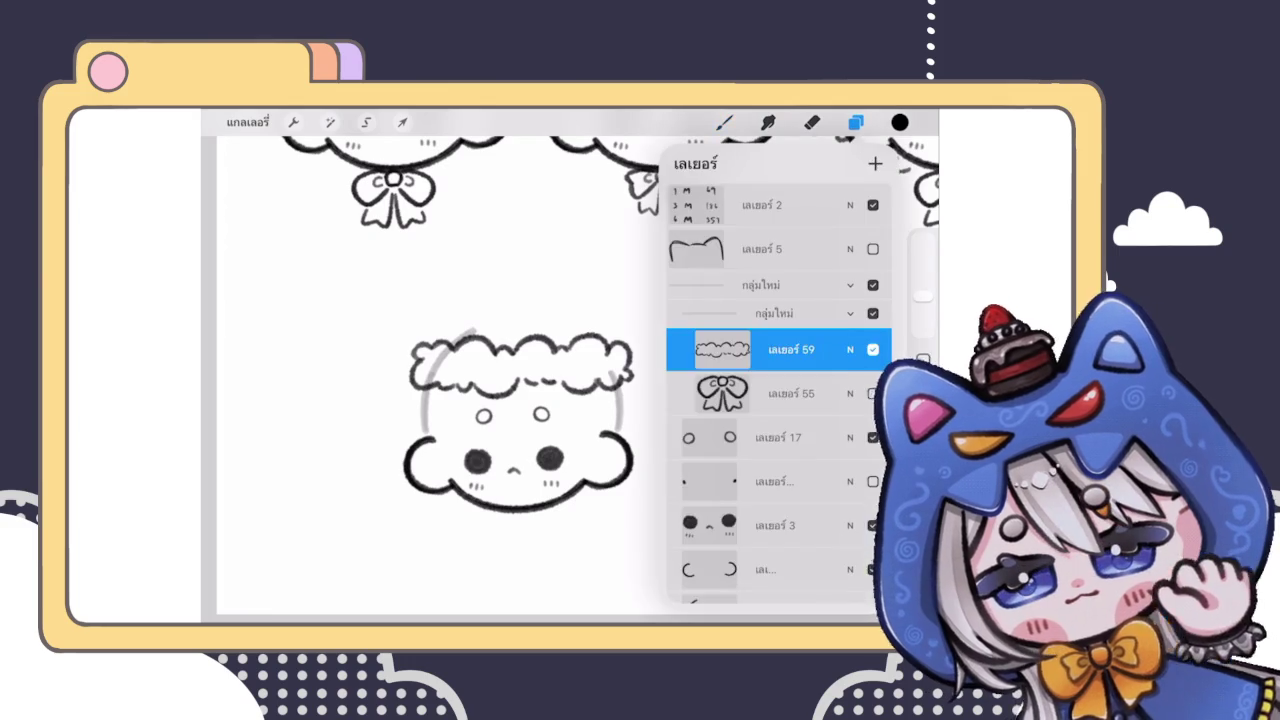
pyautogui.click(856, 122)
pyautogui.click(856, 122)
pyautogui.moveTo(820, 393); pyautogui.dragTo(720, 393)
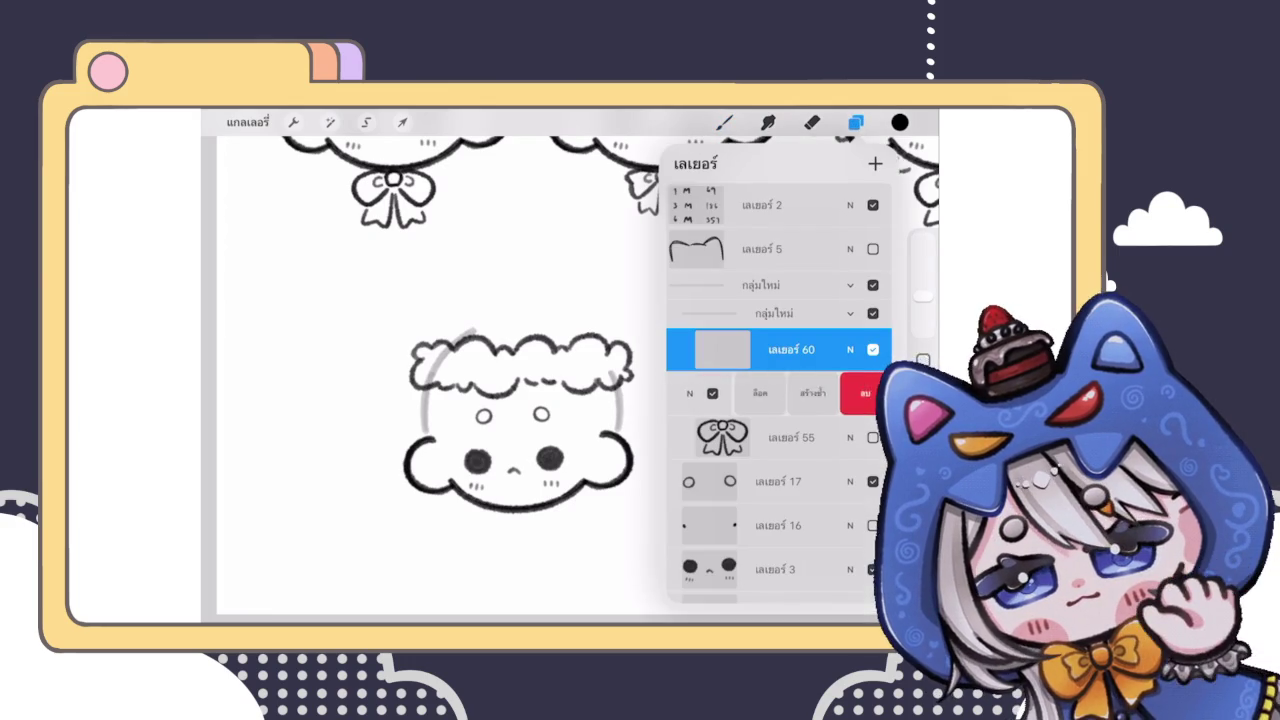
pyautogui.click(757, 393)
pyautogui.click(850, 393)
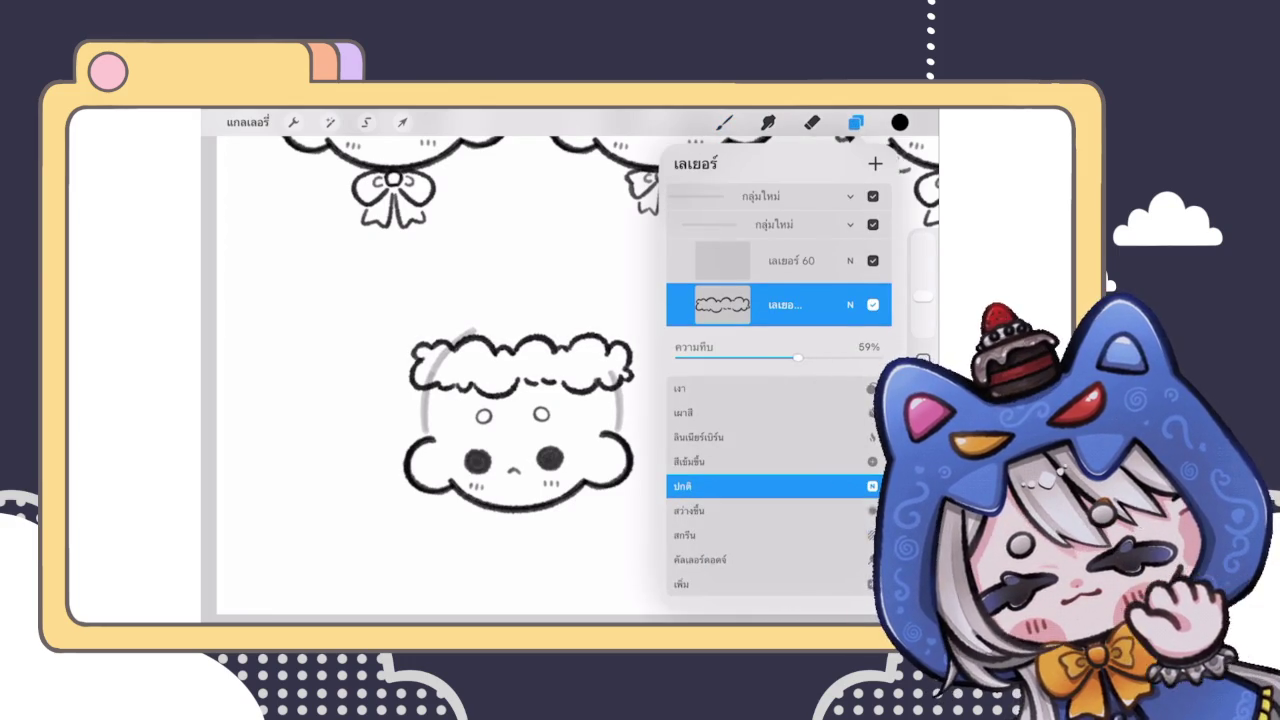
pyautogui.click(722, 304)
pyautogui.click(790, 260)
pyautogui.click(856, 122)
# Step: Sketch the left side of the hat cone over the head, retrying misplaced strokes
pyautogui.moveTo(449, 310)
pyautogui.mouseDown()
pyautogui.moveTo(438, 333)
pyautogui.moveTo(565, 237)
pyautogui.mouseUp()
pyautogui.scroll(2, 520, 420)
pyautogui.hotkey('ctrl', 'z')
pyautogui.moveTo(423, 337); pyautogui.dragTo(614, 314)
pyautogui.hotkey('ctrl', 'z')
pyautogui.moveTo(418, 345)
pyautogui.mouseDown()
pyautogui.moveTo(460, 291)
pyautogui.moveTo(614, 332)
pyautogui.mouseUp()
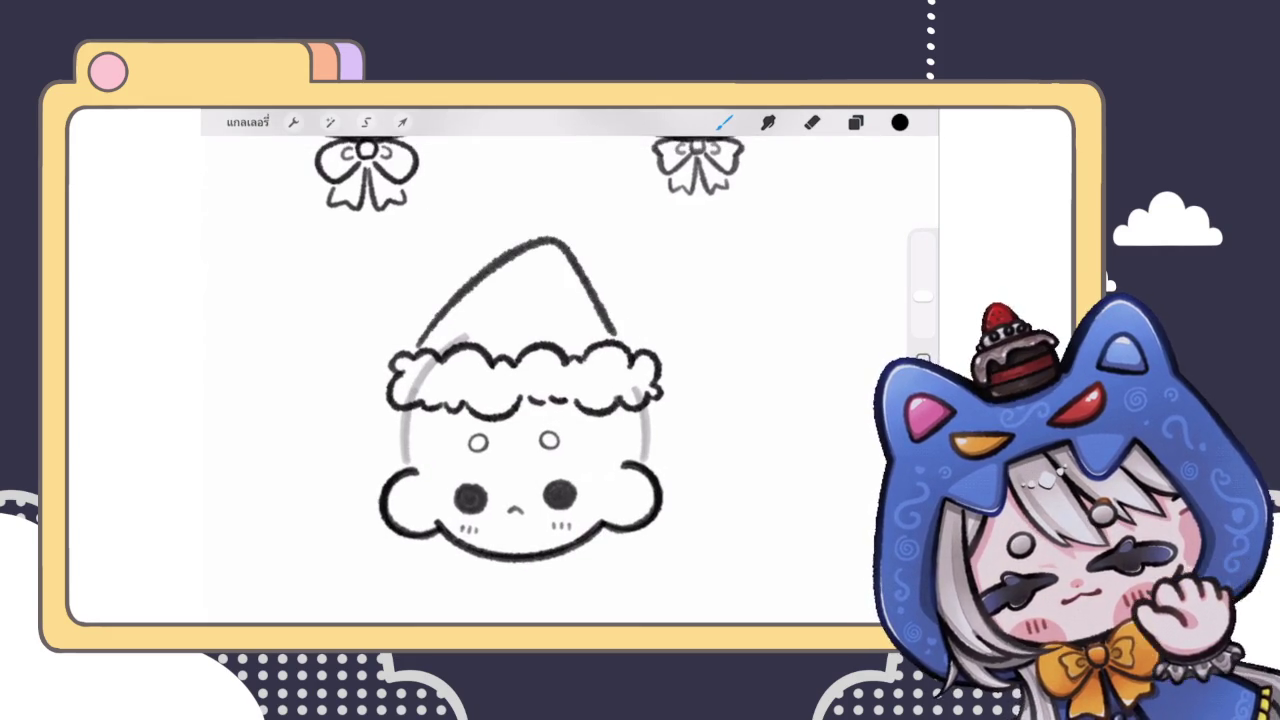
pyautogui.scroll(-3, 520, 400)
pyautogui.scroll(3, 520, 400)
# Step: Redraw the full pointed hat cone outline above the brim
pyautogui.hotkey('ctrl', 'z')
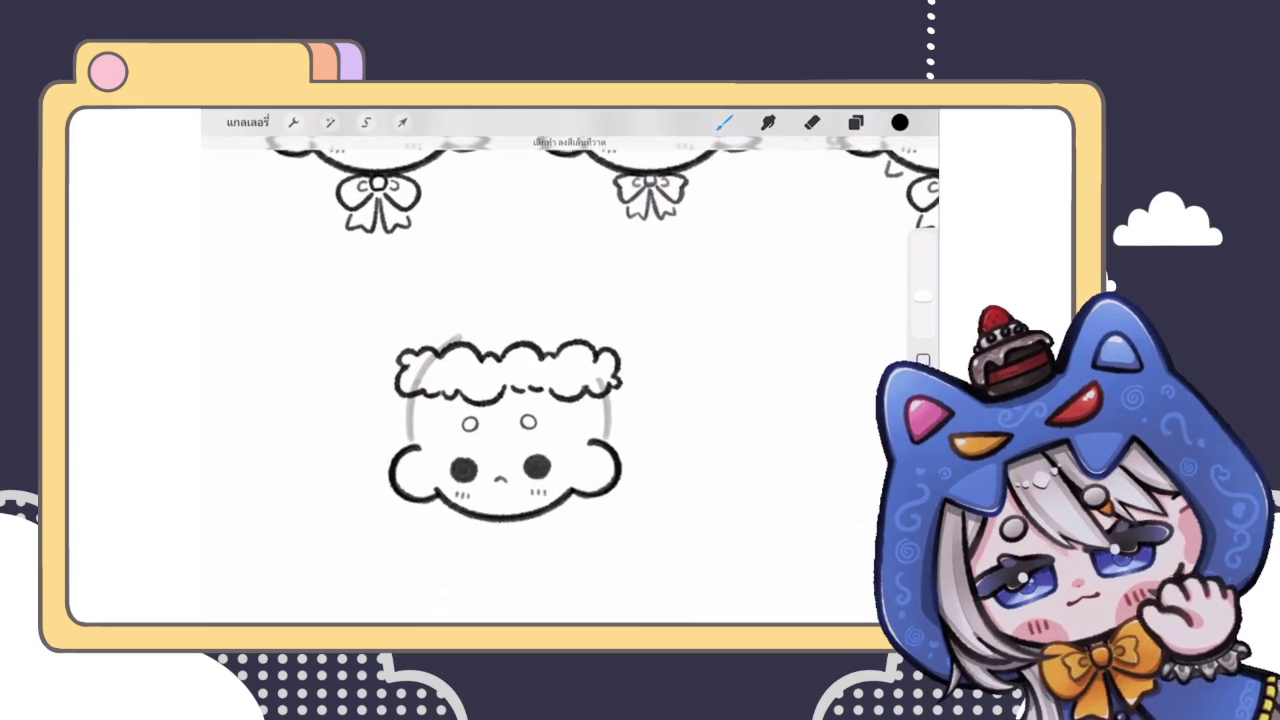
pyautogui.moveTo(418, 342)
pyautogui.mouseDown()
pyautogui.moveTo(565, 262)
pyautogui.moveTo(594, 334)
pyautogui.mouseUp()
pyautogui.hotkey('ctrl', 'z')
pyautogui.moveTo(412, 345)
pyautogui.mouseDown()
pyautogui.moveTo(508, 228)
pyautogui.moveTo(597, 335)
pyautogui.mouseUp()
pyautogui.scroll(-3, 520, 380)
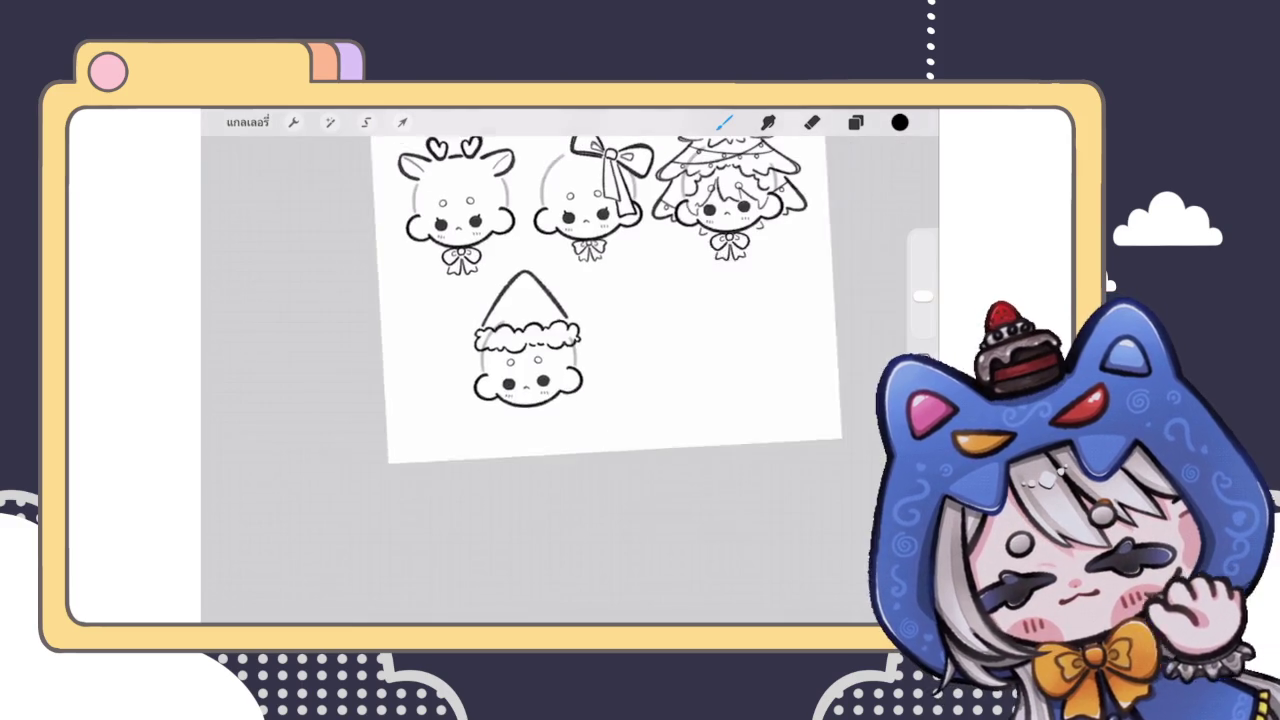
pyautogui.scroll(3, 528, 345)
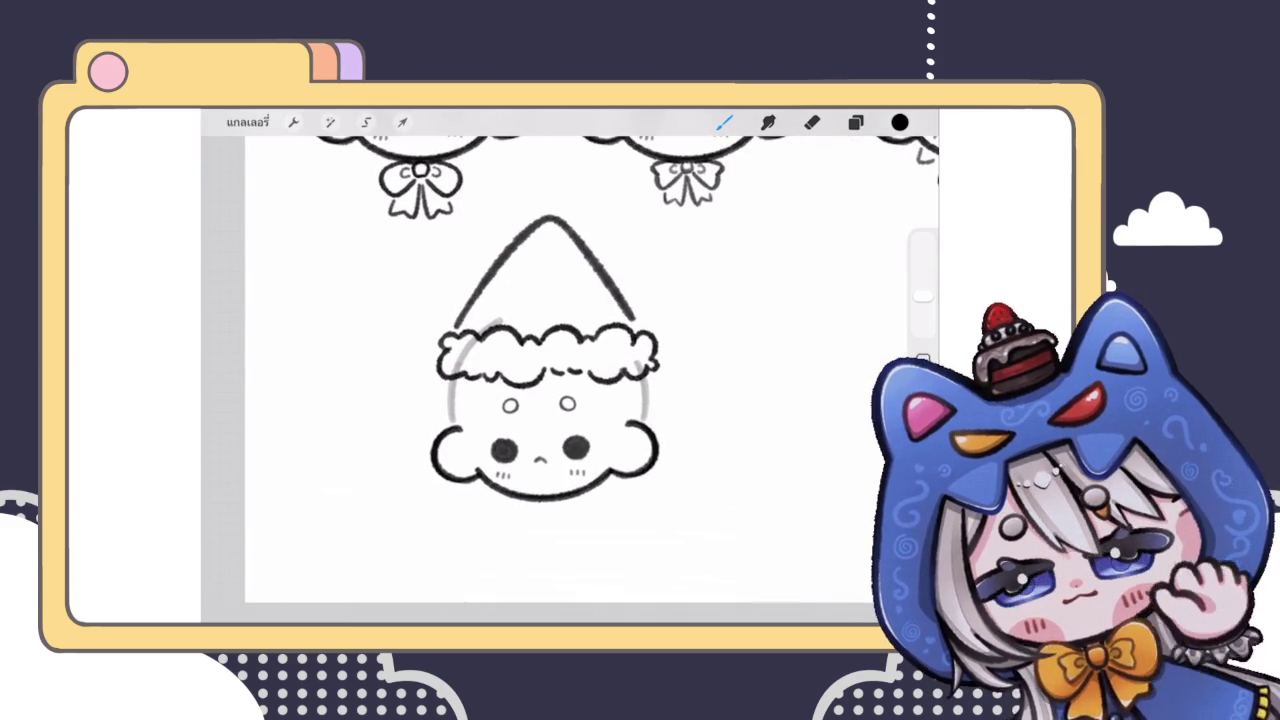
# Step: Centre the hat cone over the head and tilt it slightly clockwise
pyautogui.click(402, 122)
pyautogui.moveTo(540, 270); pyautogui.dragTo(548, 270)
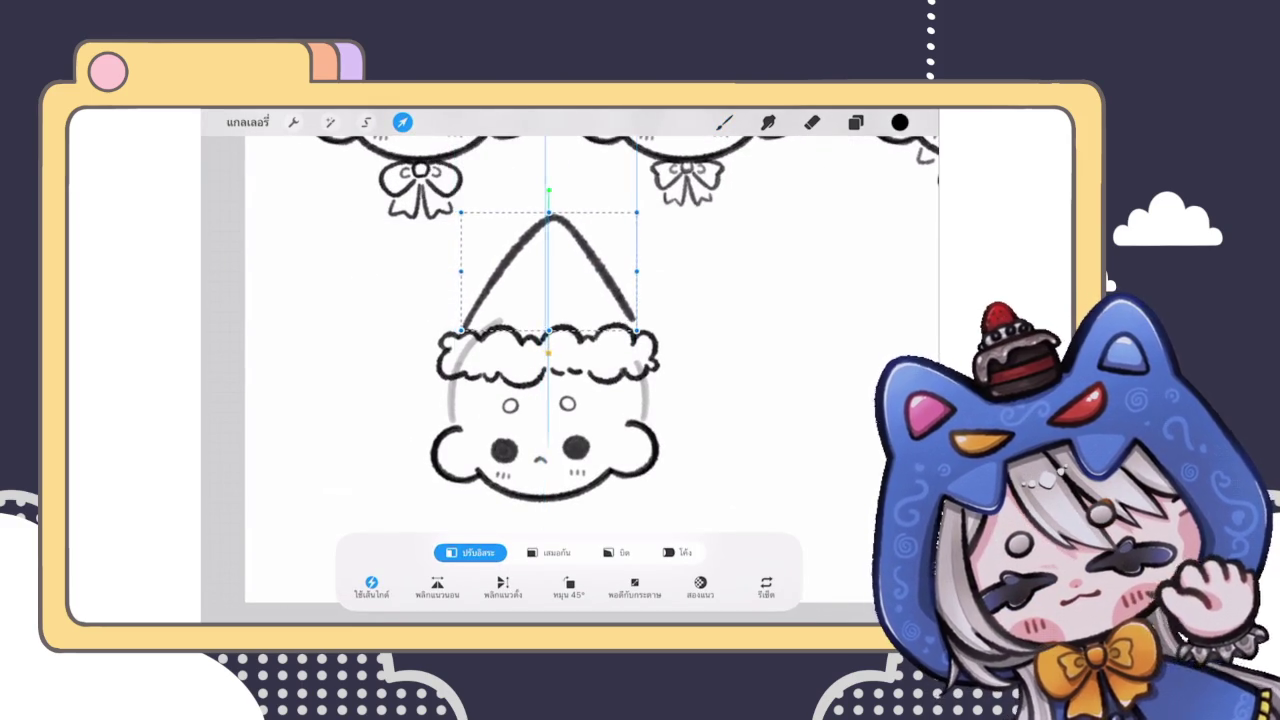
pyautogui.press('b')
pyautogui.scroll(-3, 550, 370)
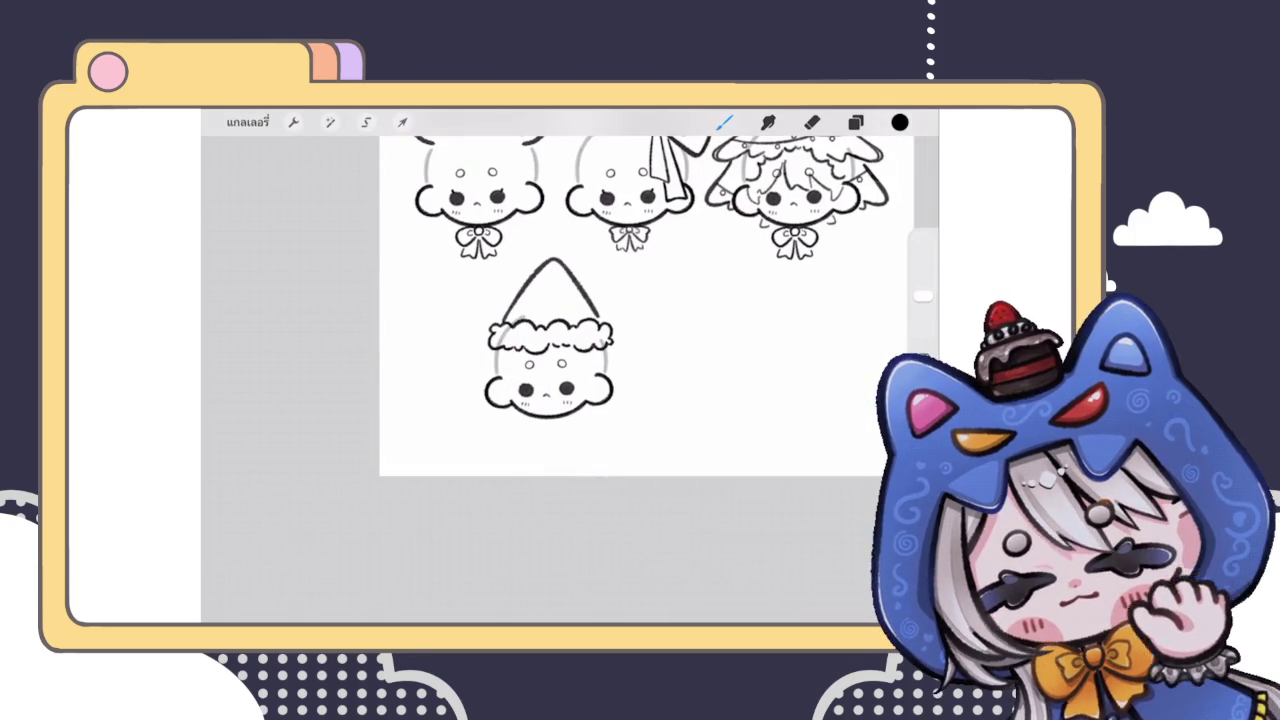
pyautogui.scroll(5, 550, 340)
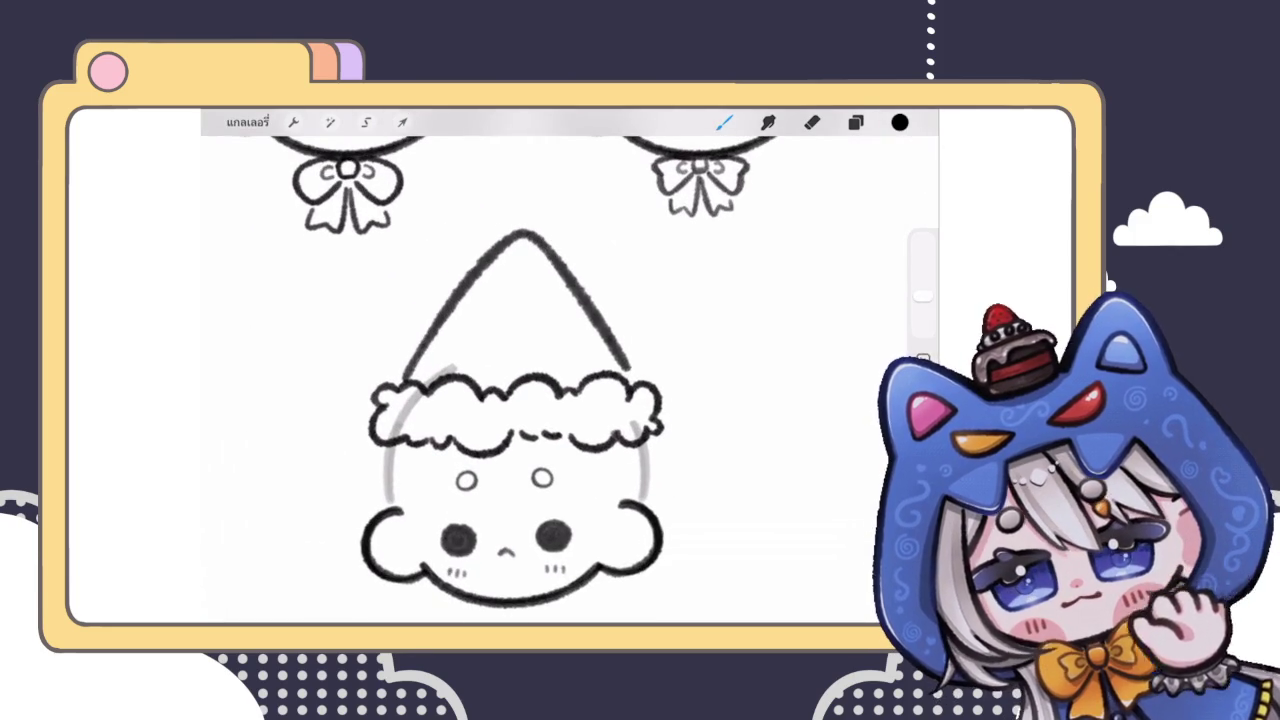
pyautogui.press('v')
pyautogui.moveTo(500, 300); pyautogui.dragTo(502, 302)
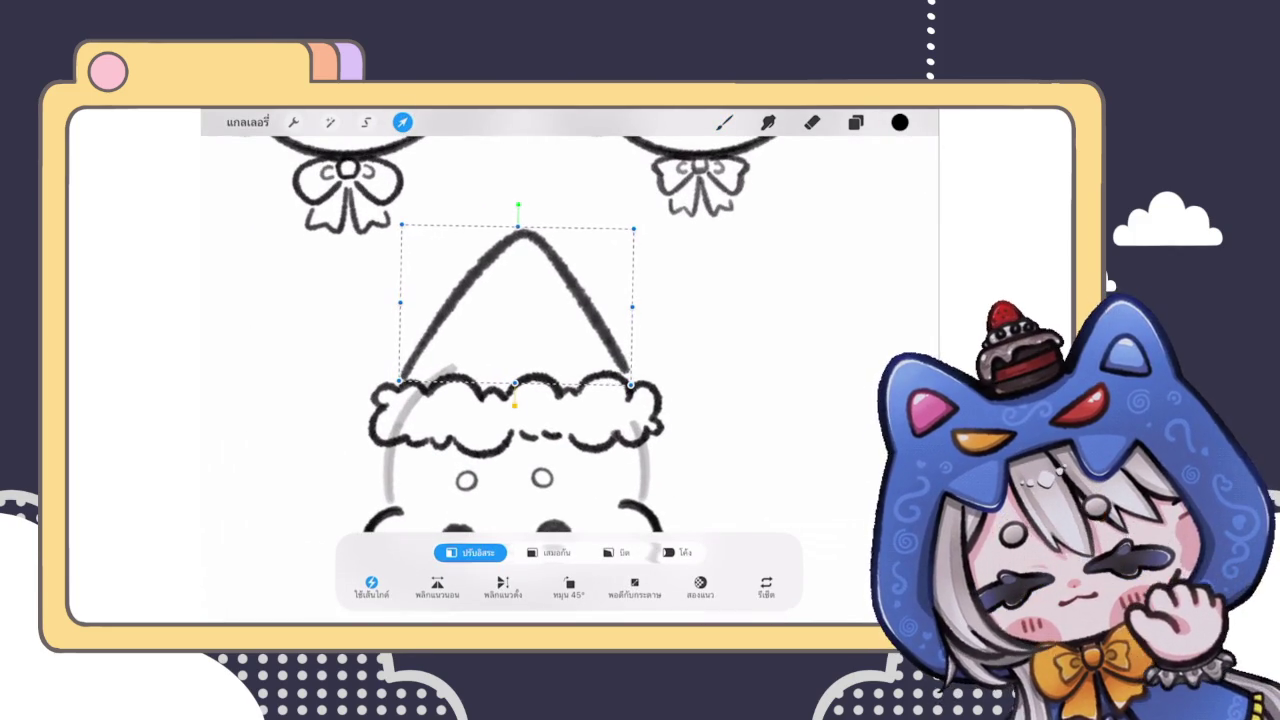
# Step: On a new layer, draw a fluffy pom-pom outline around the hat peak
pyautogui.press('l')
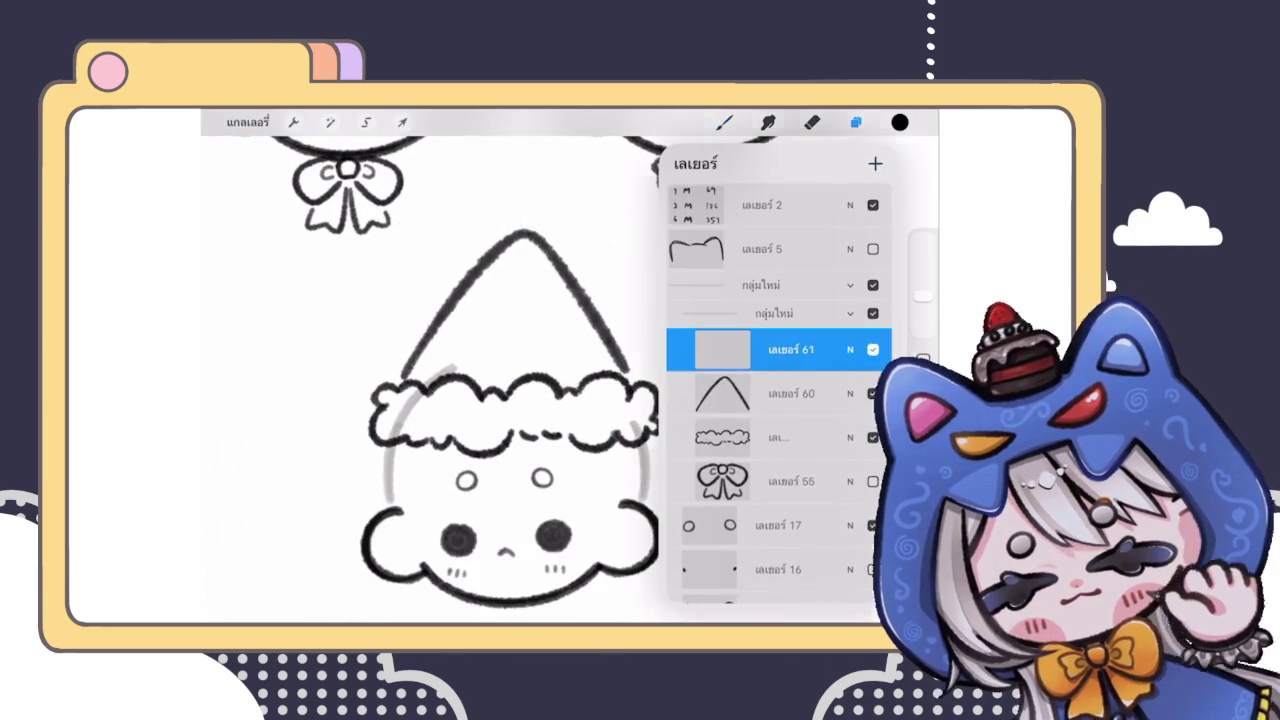
pyautogui.press('b')
pyautogui.scroll(3, 546, 426)
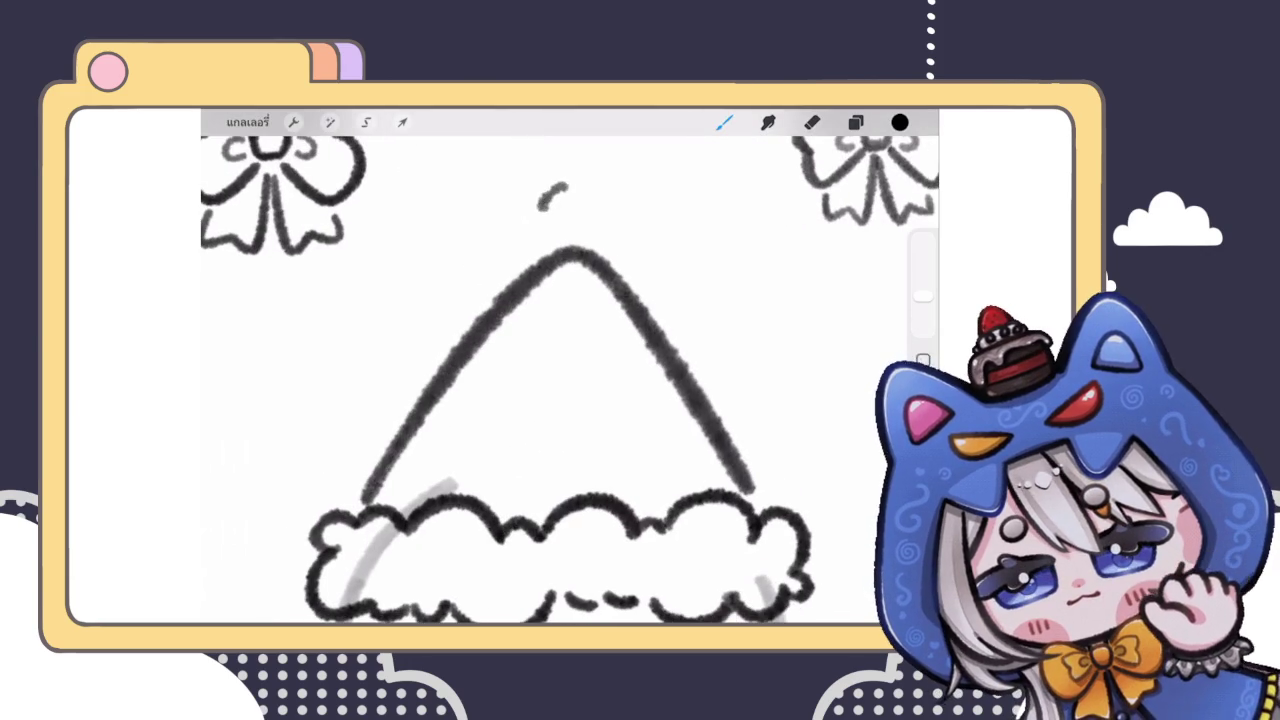
pyautogui.scroll(2, 550, 300)
pyautogui.moveTo(480, 252)
pyautogui.mouseDown()
pyautogui.moveTo(520, 233)
pyautogui.moveTo(494, 308)
pyautogui.mouseUp()
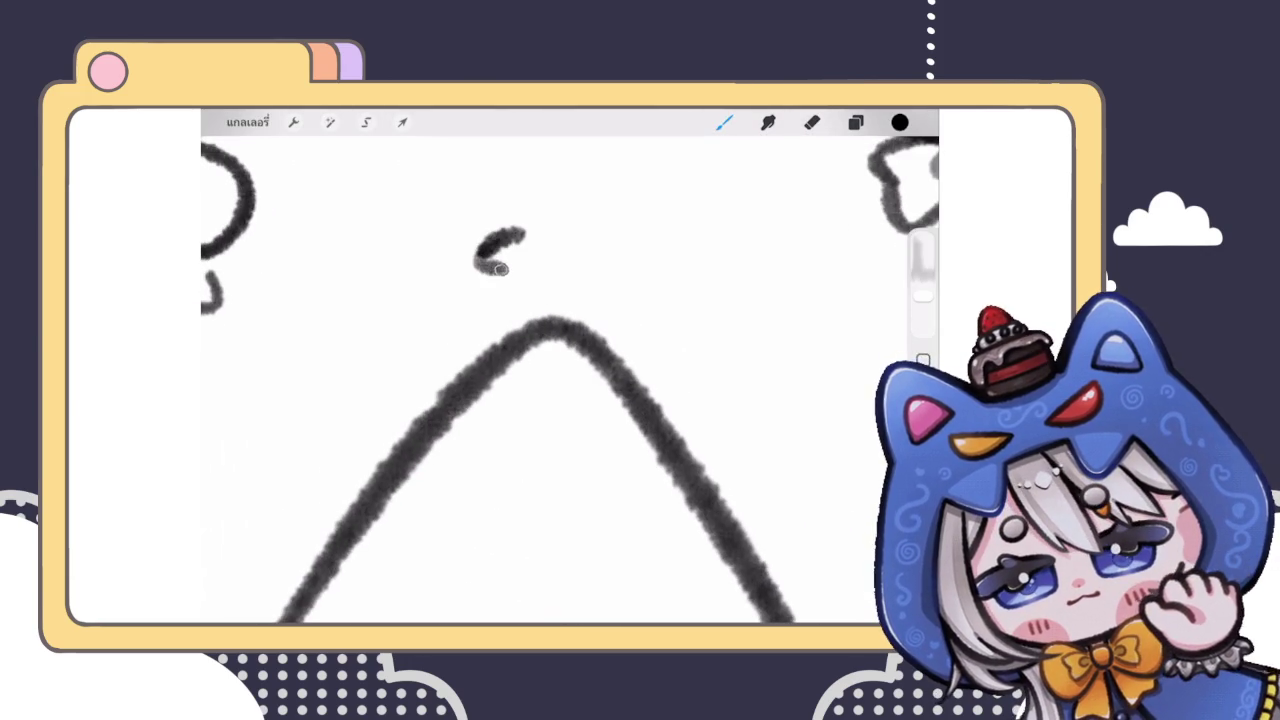
pyautogui.moveTo(527, 219)
pyautogui.mouseDown()
pyautogui.moveTo(572, 210)
pyautogui.moveTo(646, 296)
pyautogui.mouseUp()
pyautogui.moveTo(494, 310)
pyautogui.mouseDown()
pyautogui.moveTo(545, 364)
pyautogui.moveTo(582, 332)
pyautogui.moveTo(640, 318)
pyautogui.mouseUp()
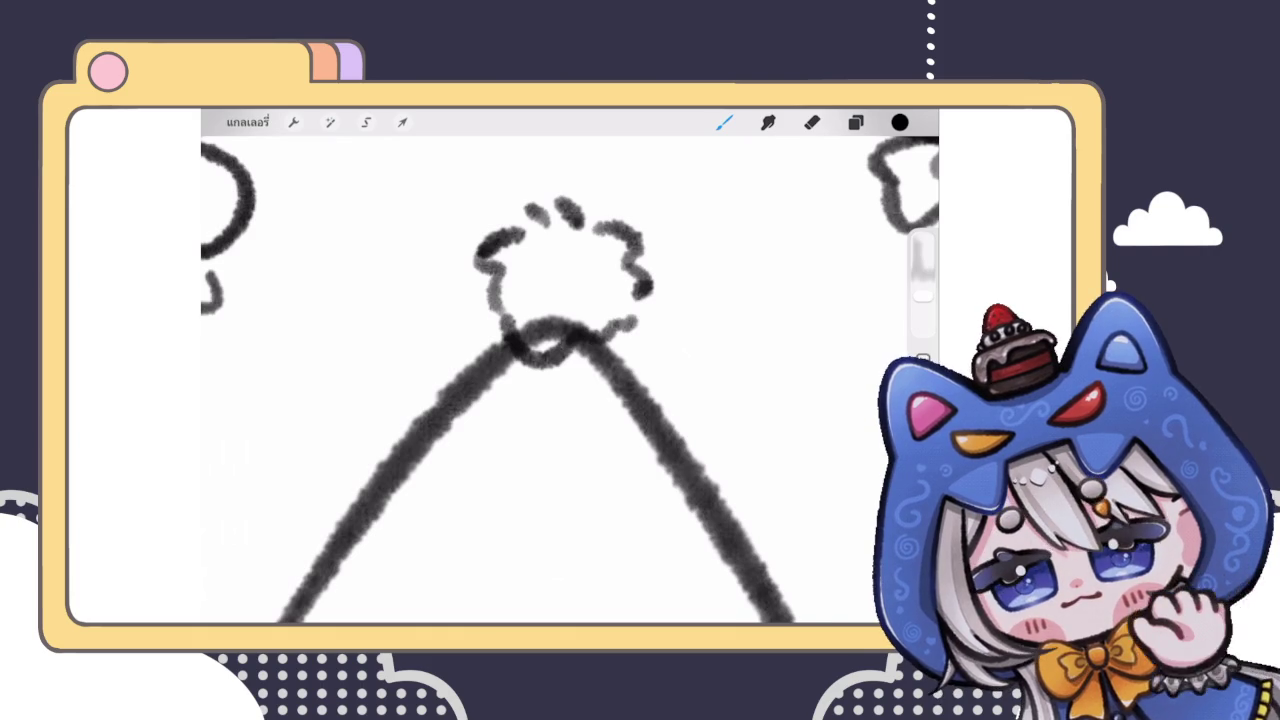
pyautogui.scroll(2, 560, 350)
pyautogui.moveTo(478, 276); pyautogui.dragTo(496, 334)
pyautogui.scroll(-3, 560, 380)
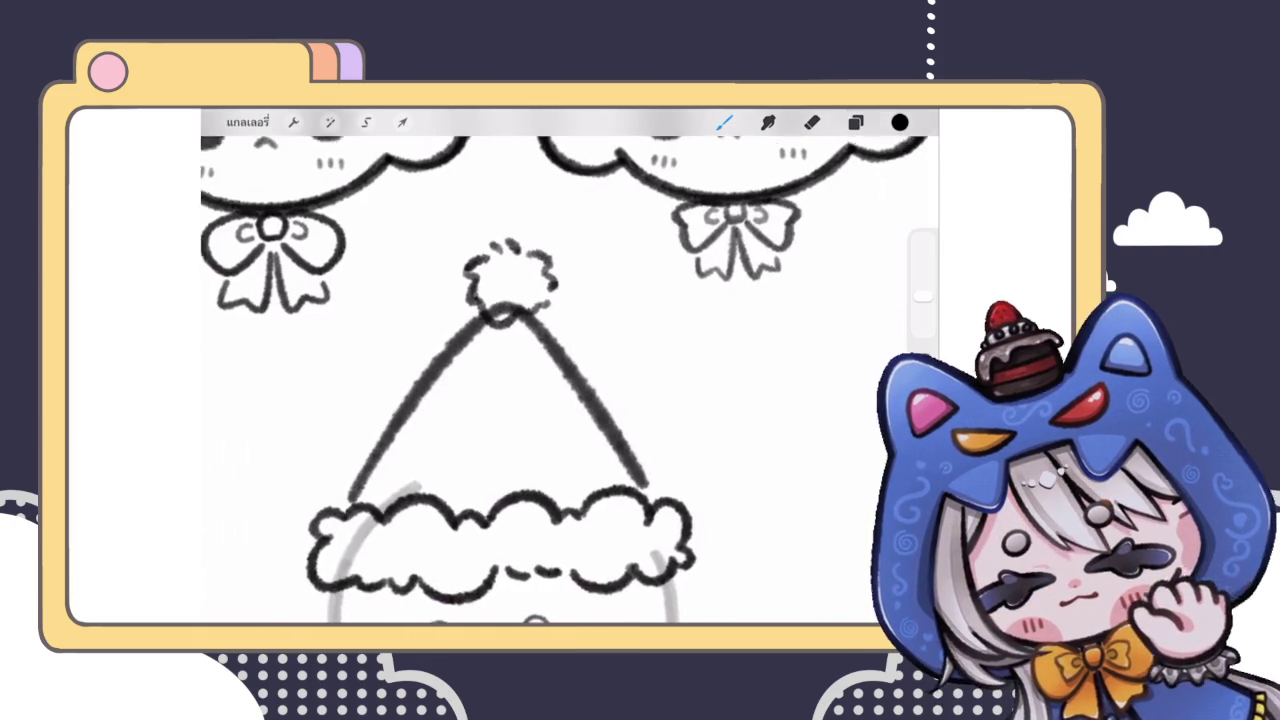
pyautogui.scroll(2, 500, 380)
pyautogui.scroll(2, 500, 380)
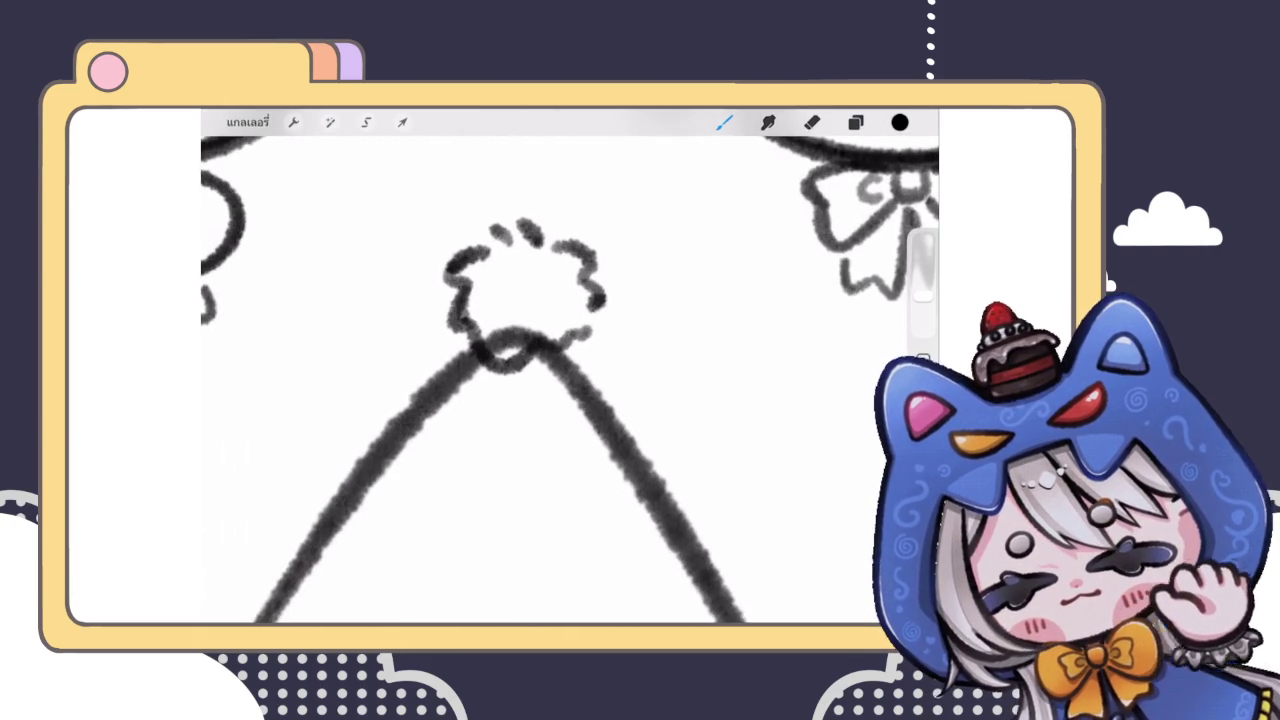
# Step: Merge the pom-pom layer 61 down and rotate the pom-pom slightly clockwise
pyautogui.click(855, 122)
pyautogui.click(790, 358)
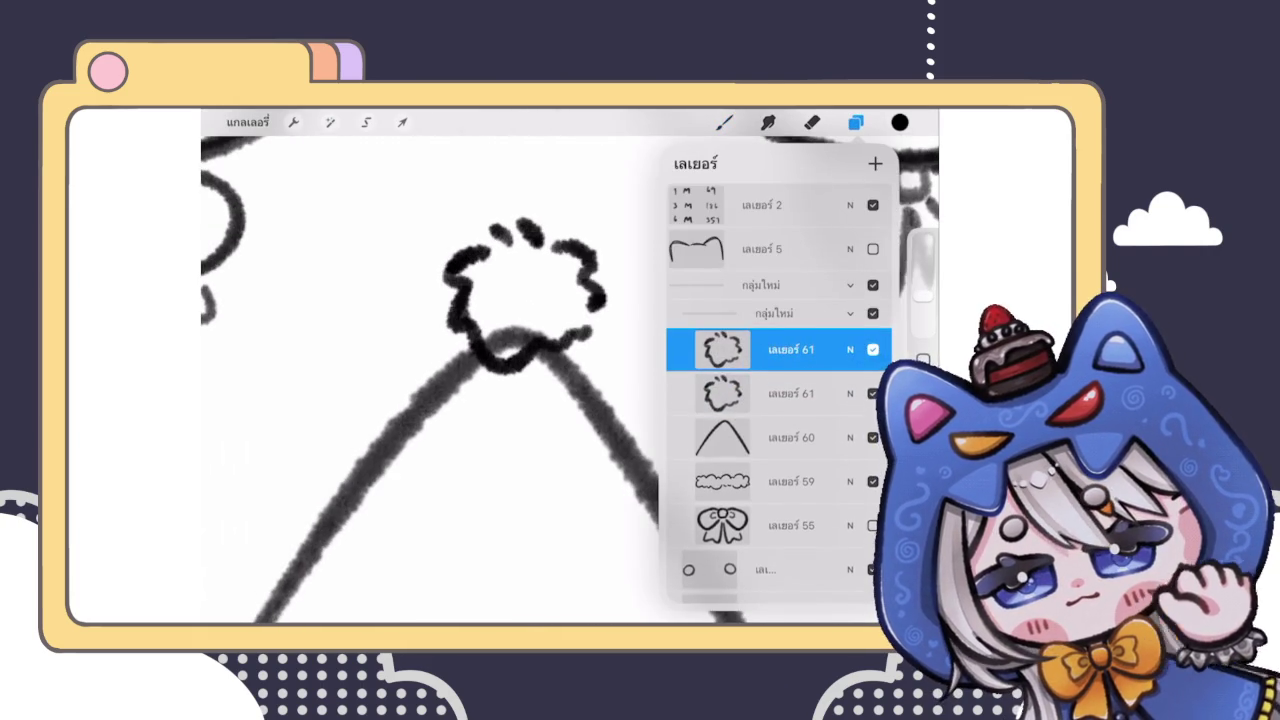
pyautogui.click(850, 358)
pyautogui.click(780, 305)
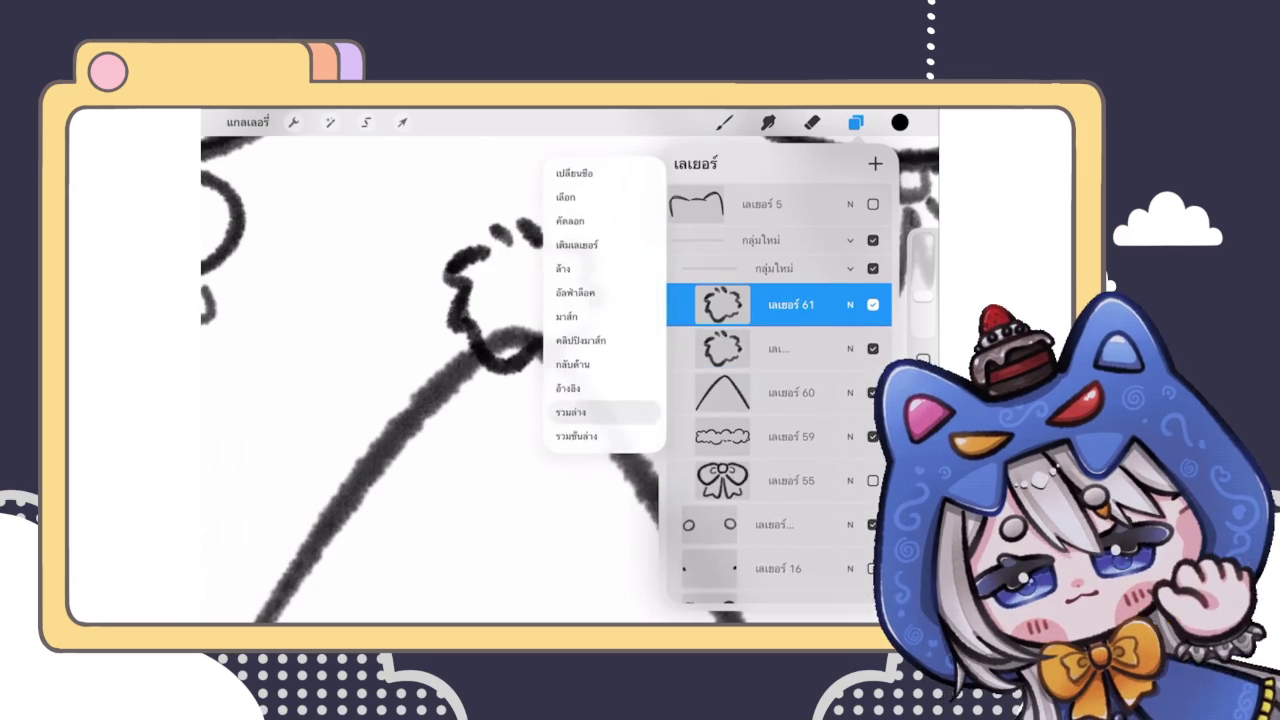
pyautogui.click(575, 411)
pyautogui.click(402, 122)
pyautogui.moveTo(523, 194)
pyautogui.mouseDown()
pyautogui.moveTo(551, 200)
pyautogui.moveTo(548, 190)
pyautogui.mouseUp()
pyautogui.click(855, 122)
# Step: On cone layer 60, erase the cone's tip hidden inside the pom-pom
pyautogui.click(790, 393)
pyautogui.click(811, 122)
pyautogui.moveTo(493, 302)
pyautogui.mouseDown()
pyautogui.moveTo(509, 286)
pyautogui.moveTo(500, 280)
pyautogui.moveTo(537, 277)
pyautogui.moveTo(490, 302)
pyautogui.mouseUp()
pyautogui.click(724, 122)
pyautogui.scroll(-5, 570, 380)
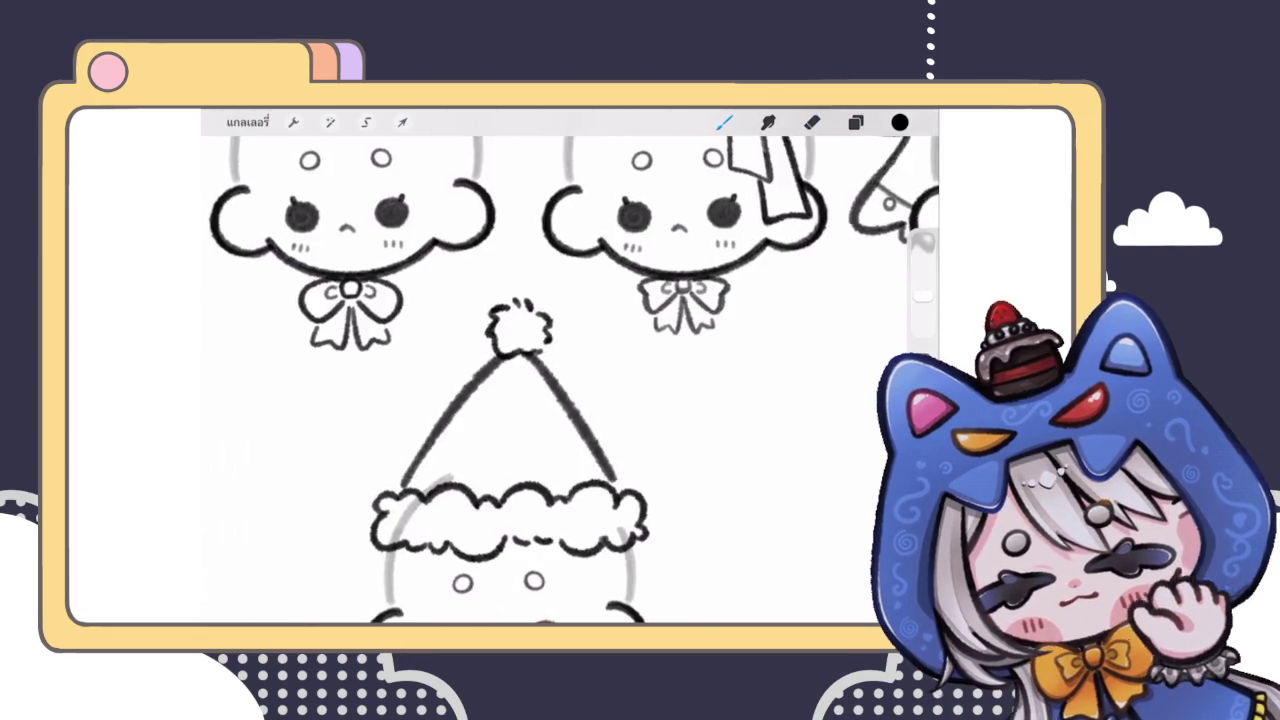
# Step: Shorten the hat cone slightly from the top with Transform
pyautogui.scroll(5, 530, 420)
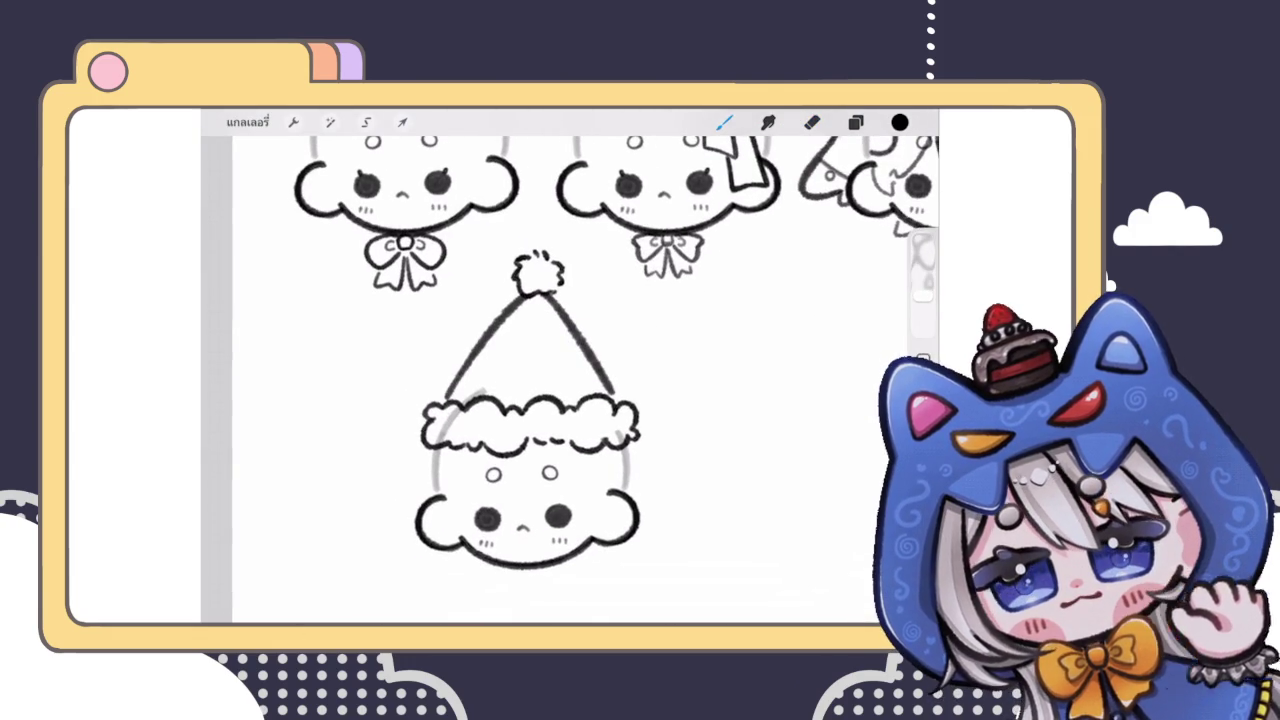
pyautogui.click(855, 122)
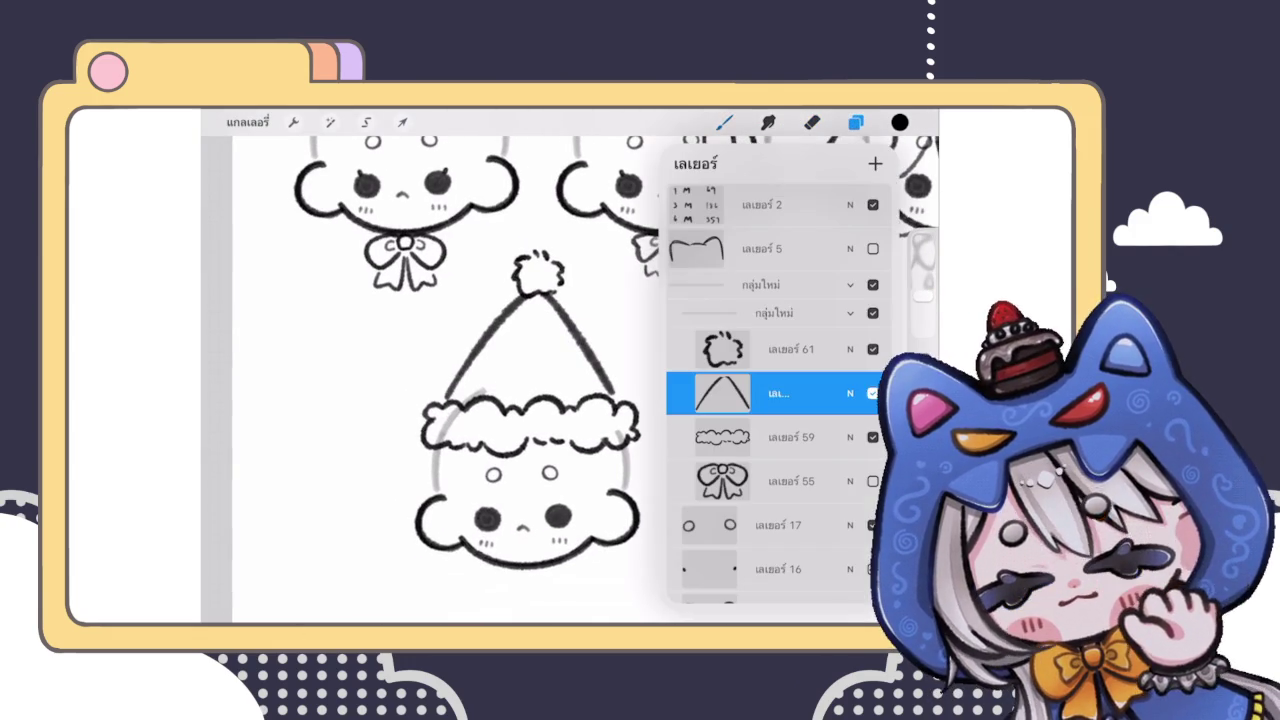
pyautogui.click(402, 122)
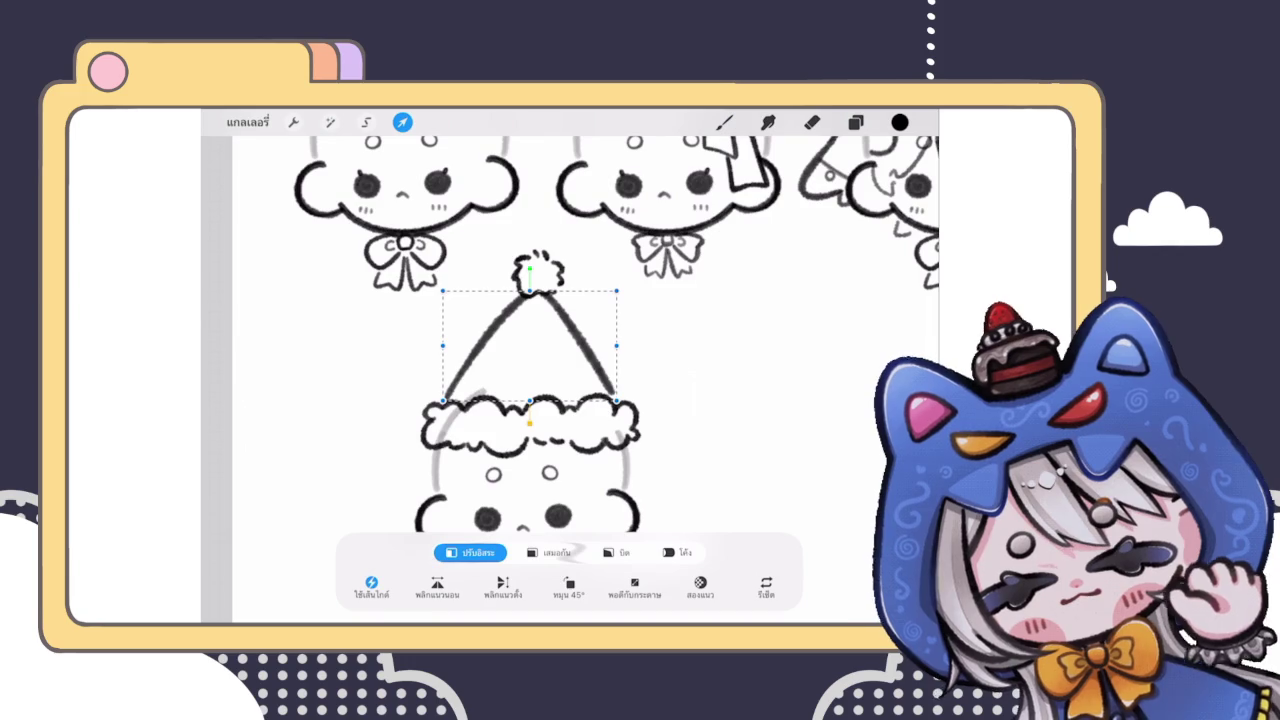
pyautogui.moveTo(530, 291); pyautogui.dragTo(530, 299)
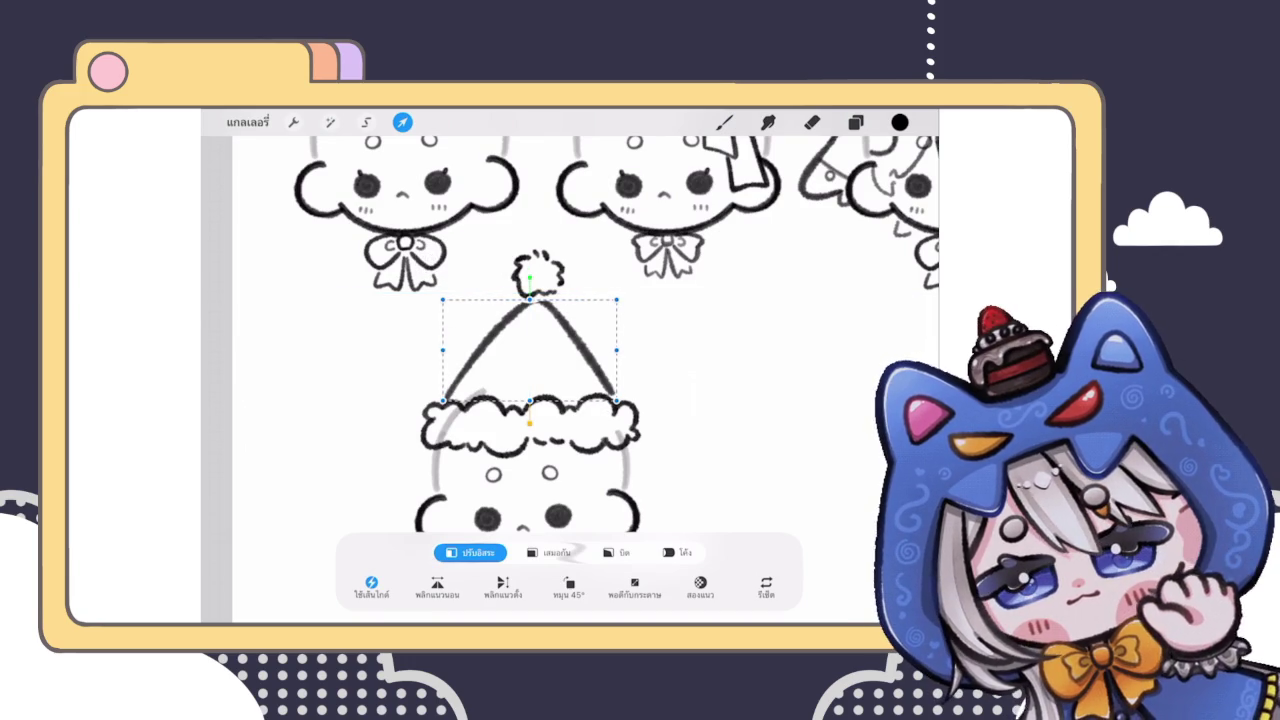
pyautogui.click(725, 122)
pyautogui.scroll(-3, 530, 400)
pyautogui.scroll(4, 530, 400)
# Step: Nudge the pompom layer down so it sits on the hat tip
pyautogui.click(855, 122)
pyautogui.click(770, 346)
pyautogui.click(402, 122)
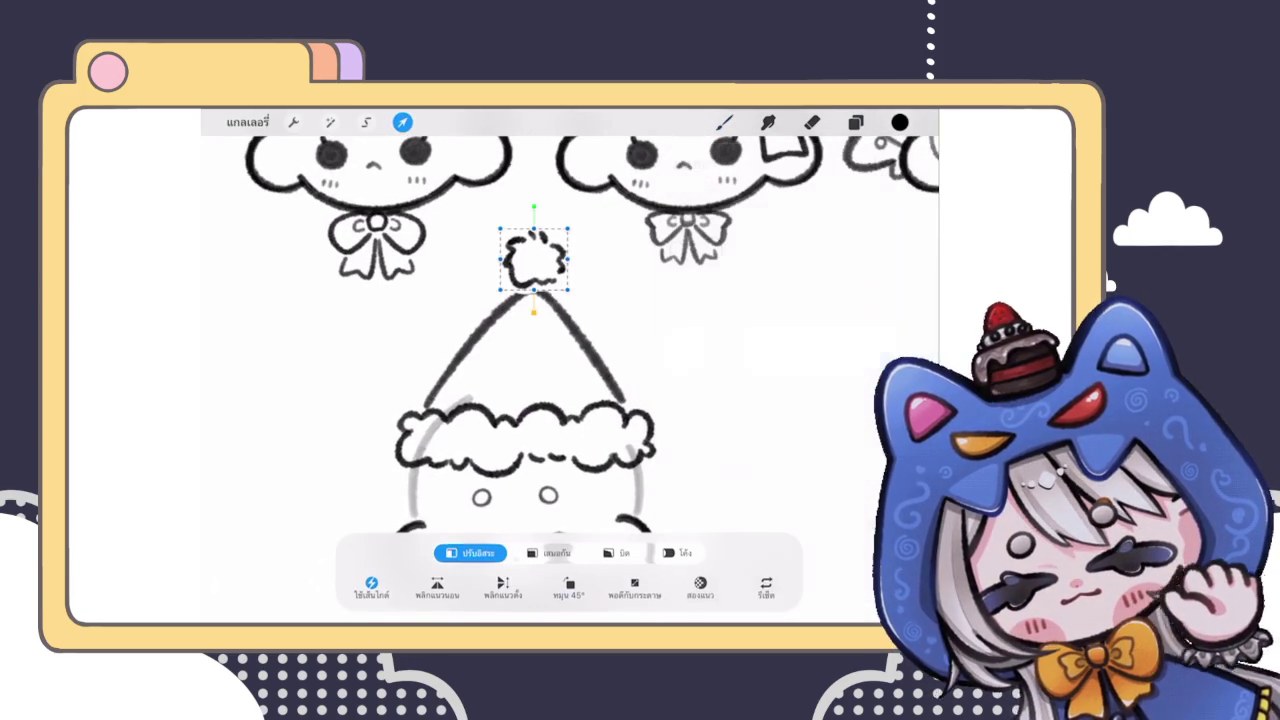
pyautogui.moveTo(534, 260); pyautogui.dragTo(534, 272)
pyautogui.click(725, 122)
pyautogui.scroll(-3, 530, 380)
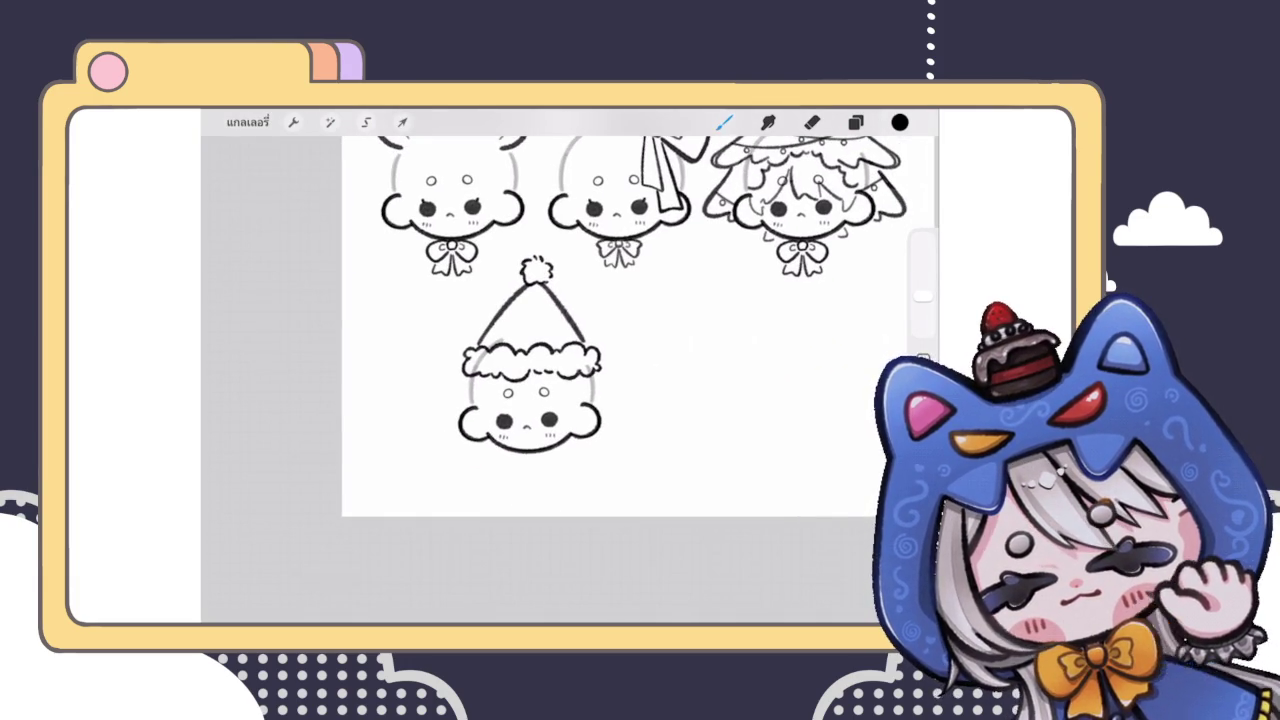
pyautogui.scroll(2, 530, 350)
pyautogui.click(855, 122)
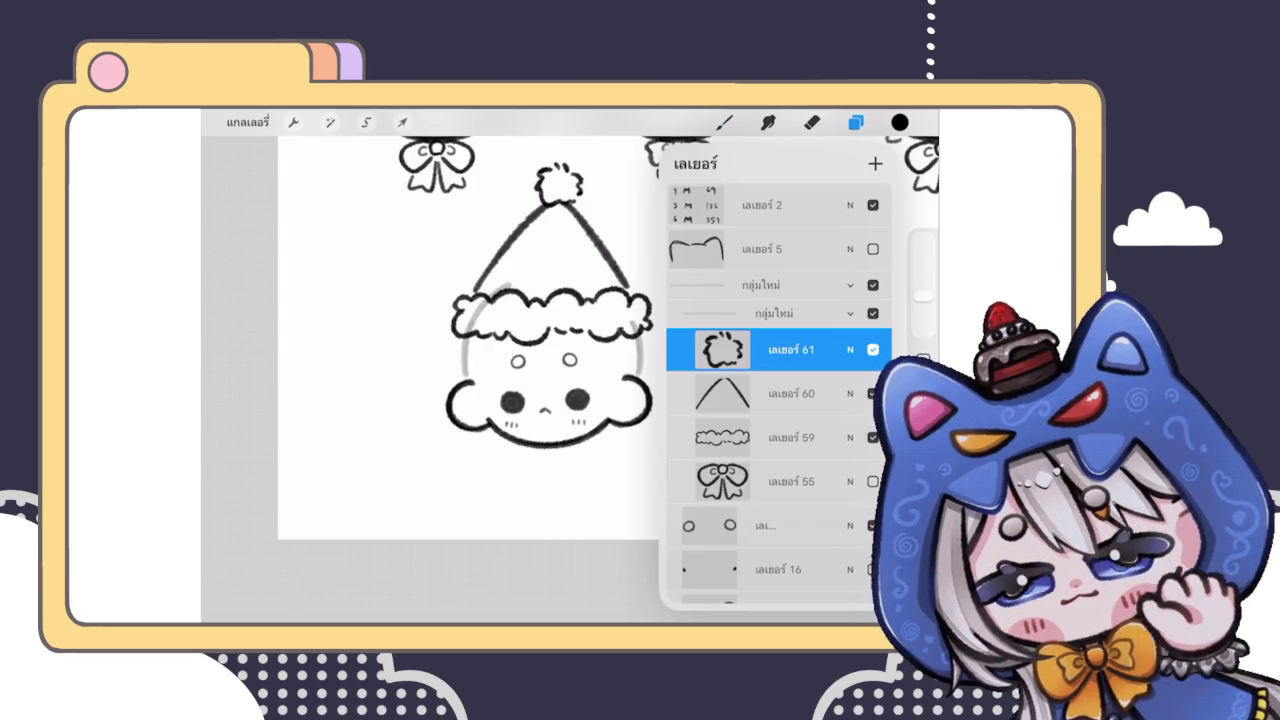
# Step: Create empty layer 62 above pom-pom layer 61 and return to the canvas
pyautogui.click(875, 163)
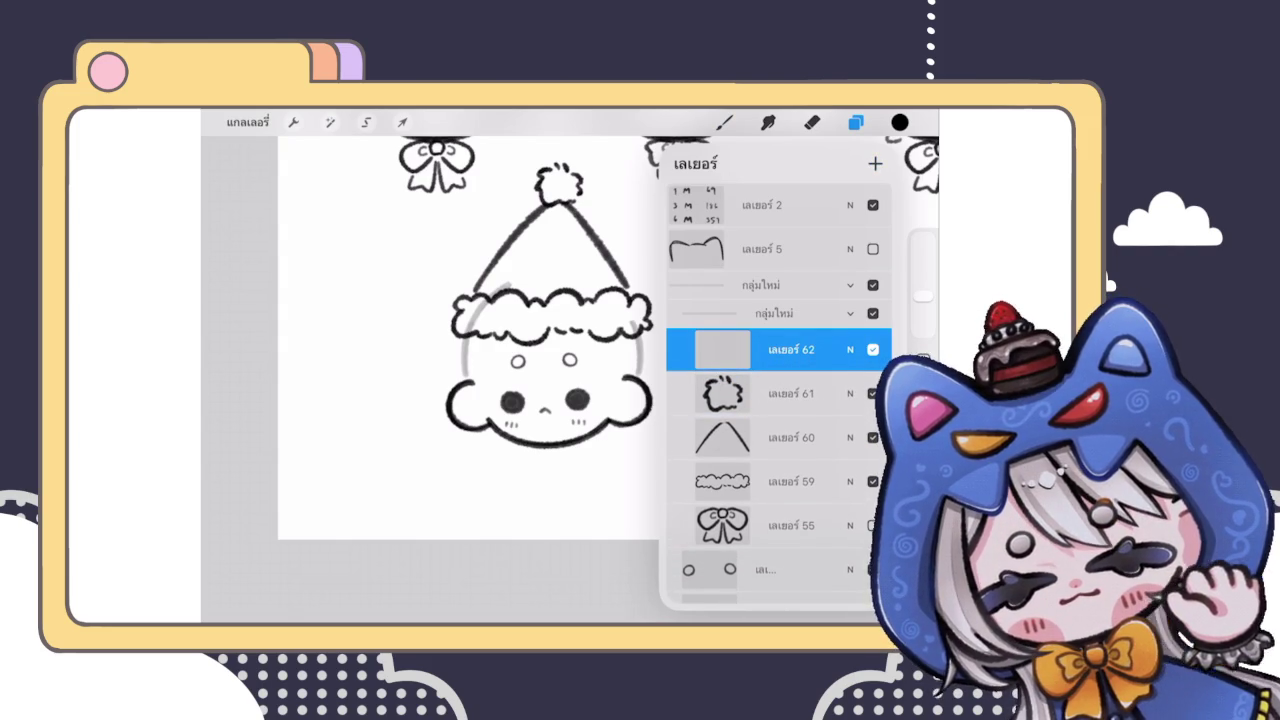
pyautogui.scroll(-2, 470, 330)
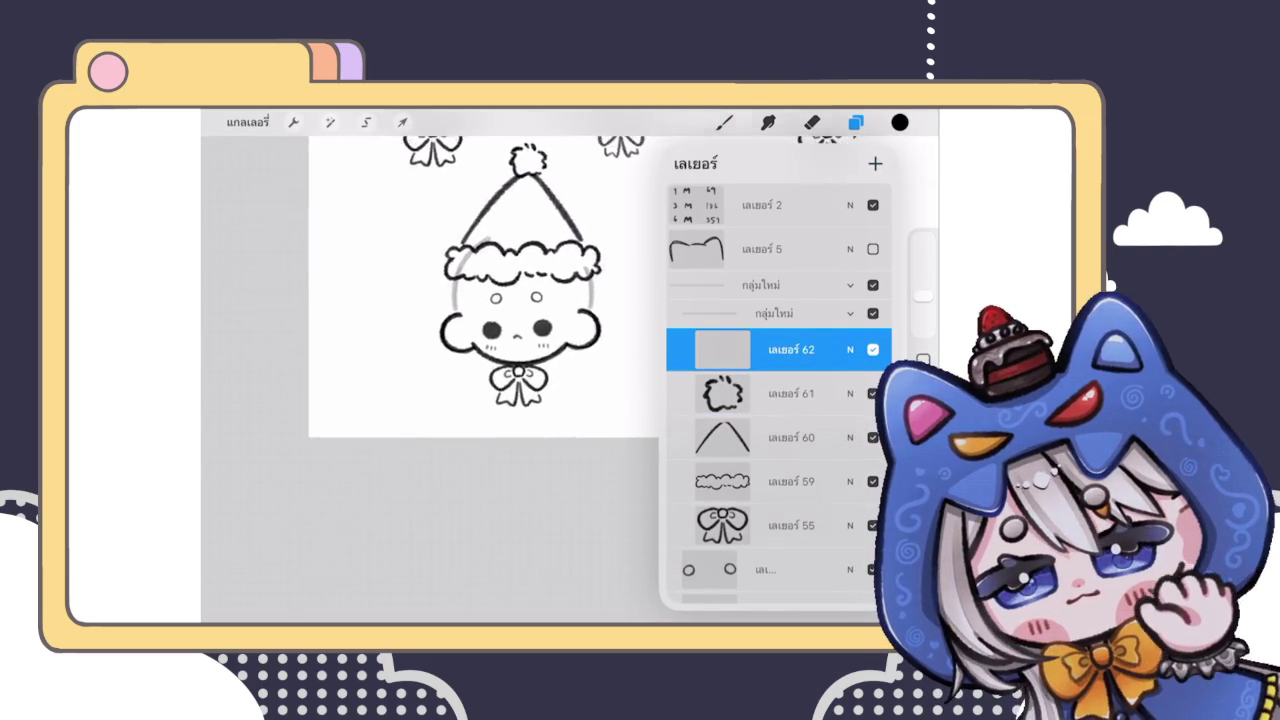
pyautogui.scroll(-2, 484, 287)
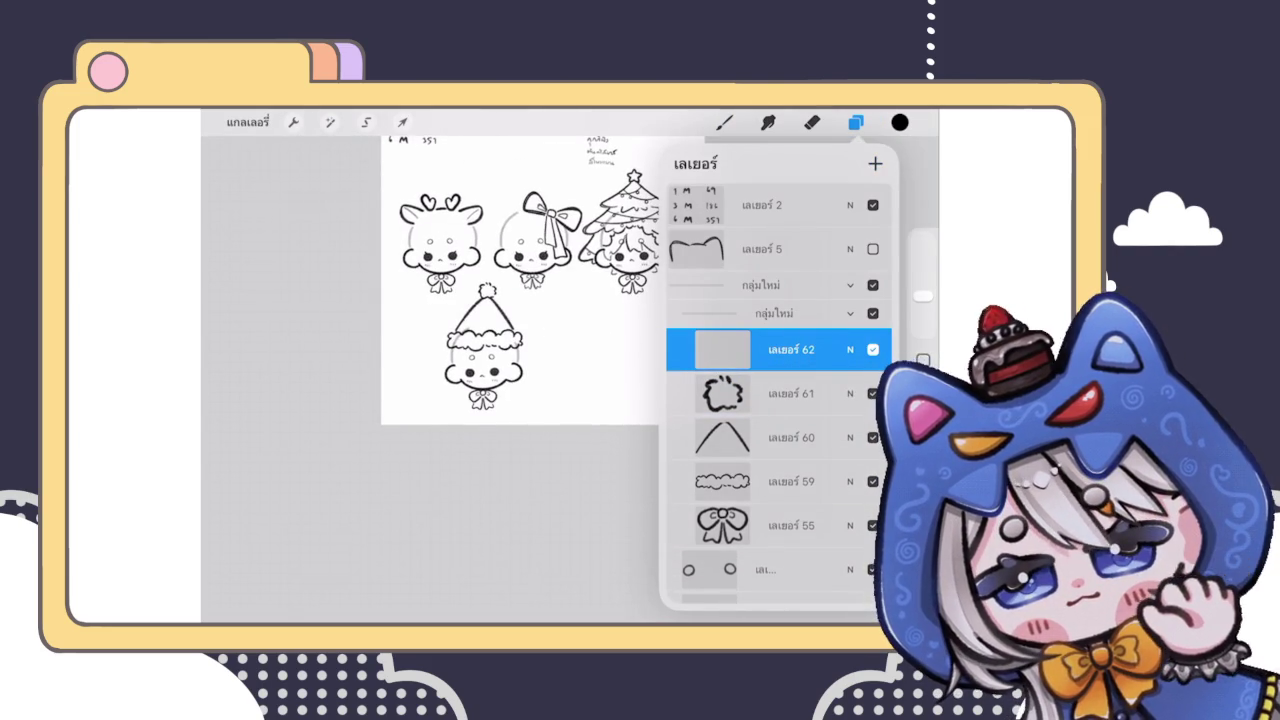
pyautogui.scroll(1, 484, 345)
pyautogui.scroll(3, 484, 345)
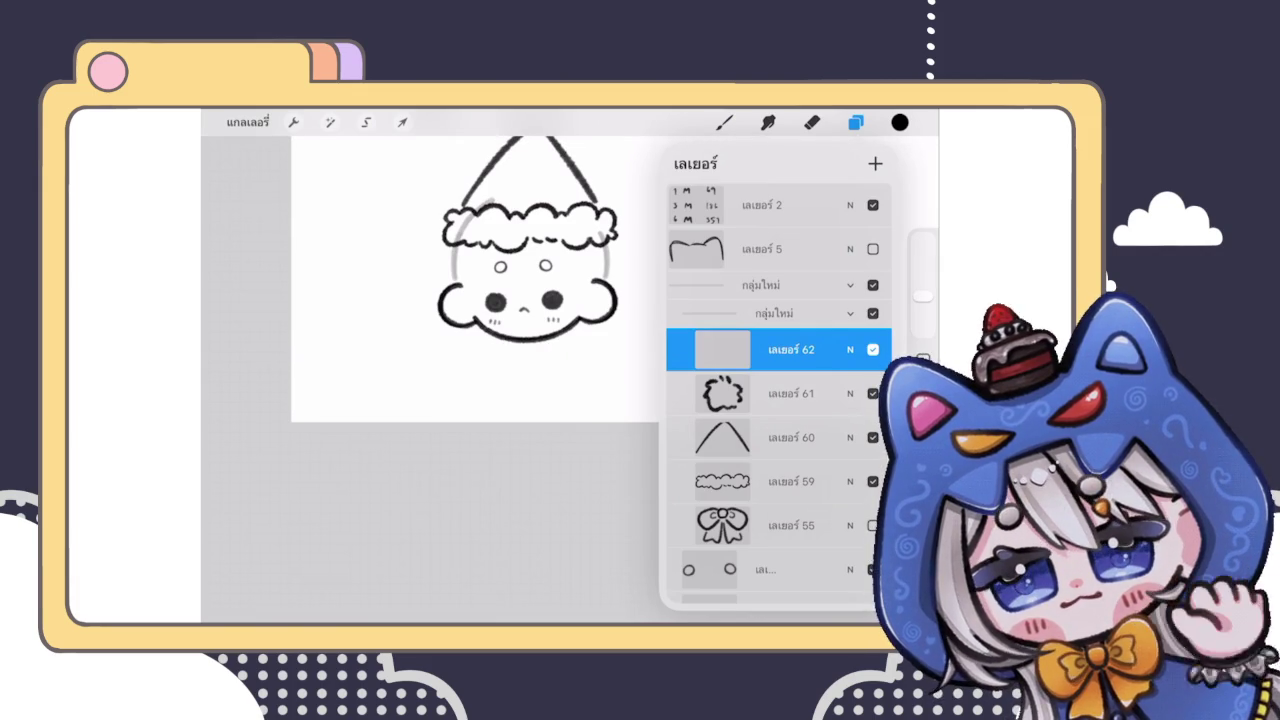
pyautogui.click(855, 122)
pyautogui.scroll(5, 530, 280)
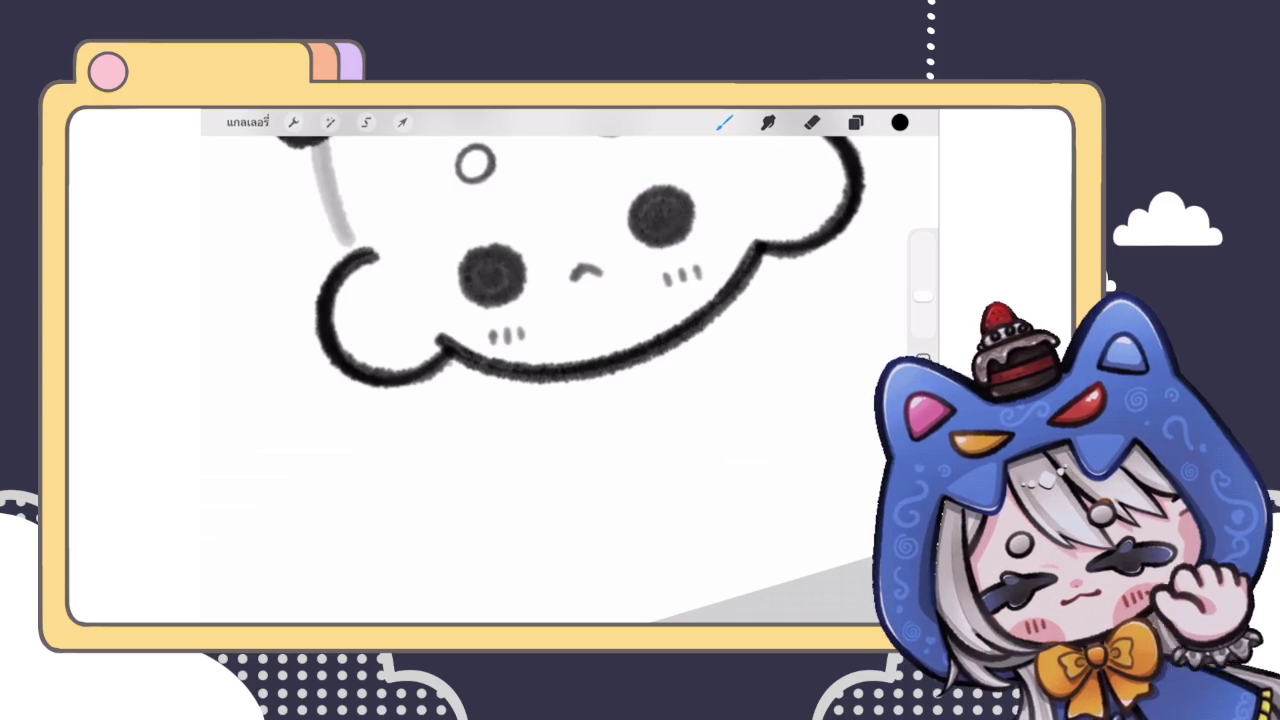
# Step: Start the scarf below the cheek, undoing overlong horizontal strokes
pyautogui.moveTo(442, 355); pyautogui.dragTo(522, 452)
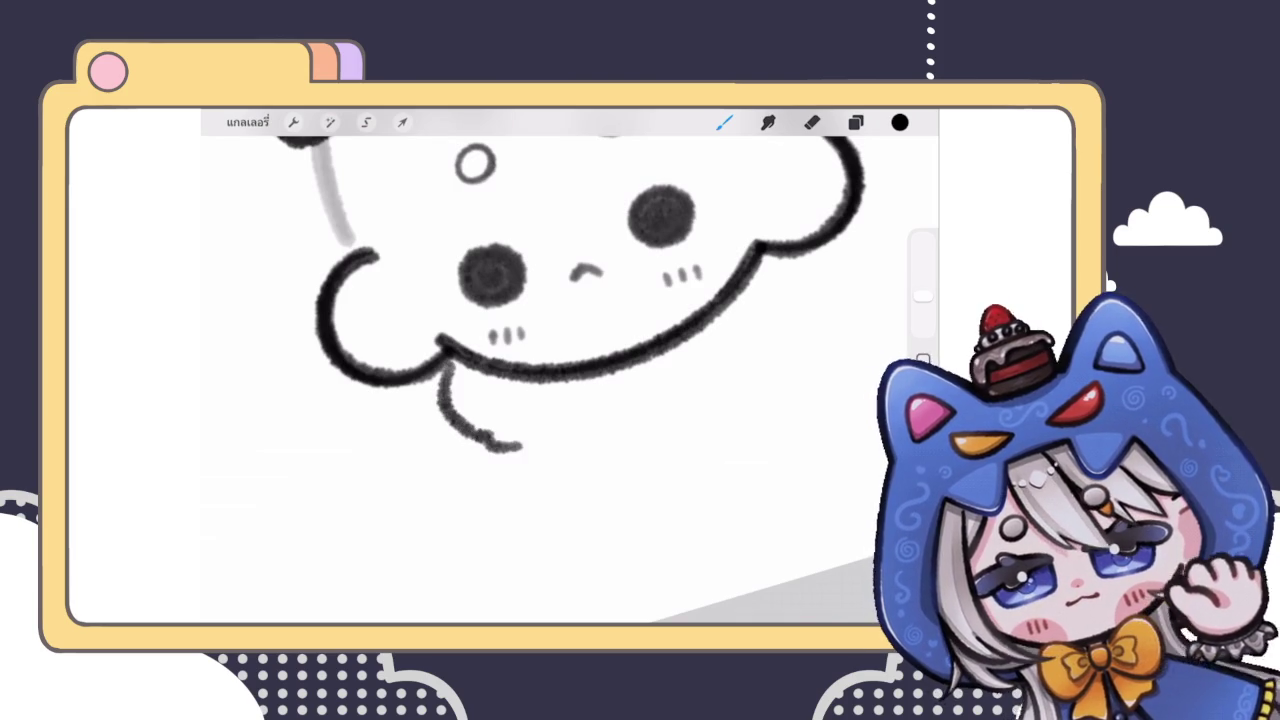
pyautogui.scroll(-3, 550, 300)
pyautogui.scroll(2, 540, 290)
pyautogui.moveTo(440, 430); pyautogui.dragTo(686, 400)
pyautogui.hotkey('ctrl', 'z')
pyautogui.moveTo(416, 416)
pyautogui.mouseDown()
pyautogui.moveTo(487, 444)
pyautogui.moveTo(686, 428)
pyautogui.mouseUp()
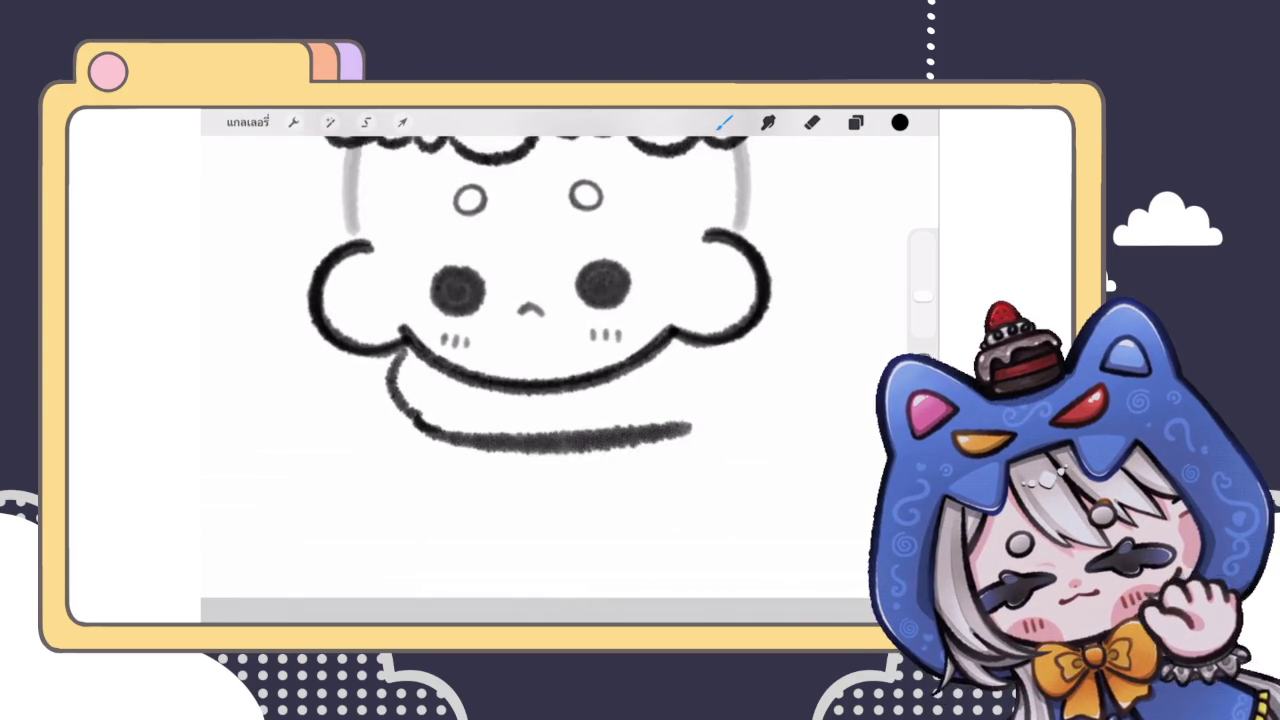
pyautogui.hotkey('ctrl', 'z')
pyautogui.hotkey('ctrl', 'z')
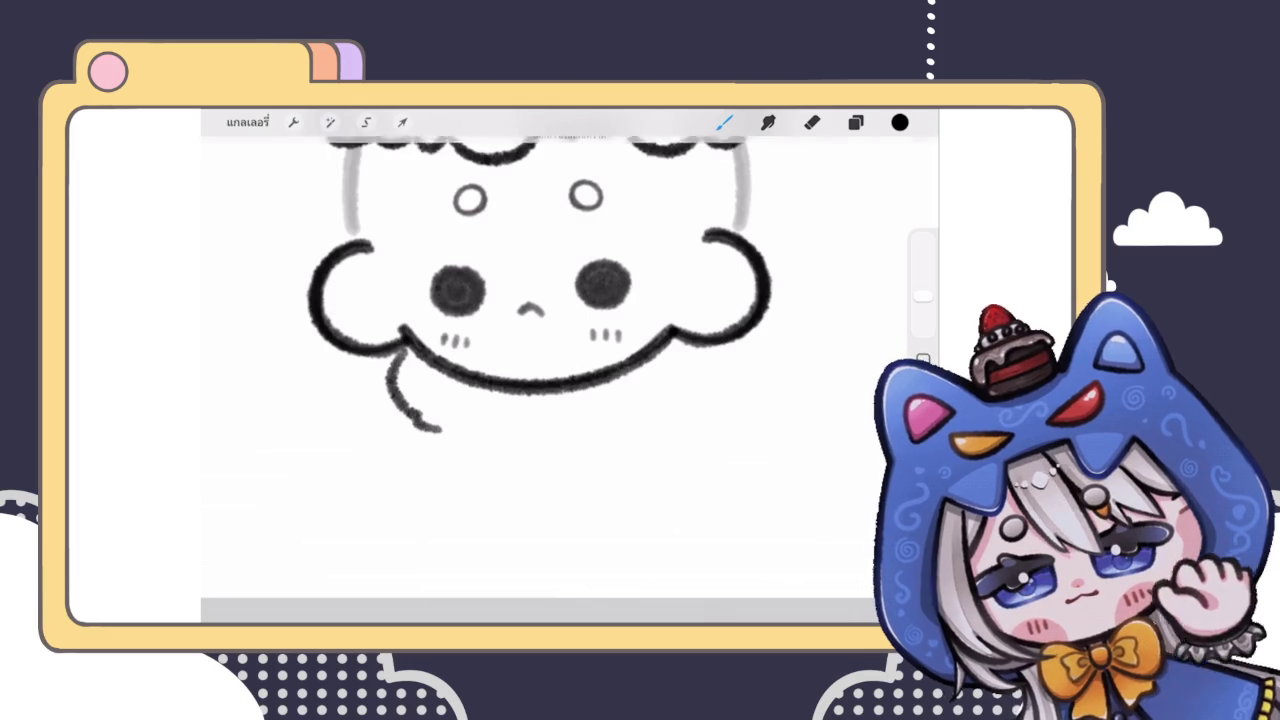
# Step: Sketch the scarf band's left edge, right side and upper rim under the chin
pyautogui.moveTo(588, 218); pyautogui.dragTo(395, 447)
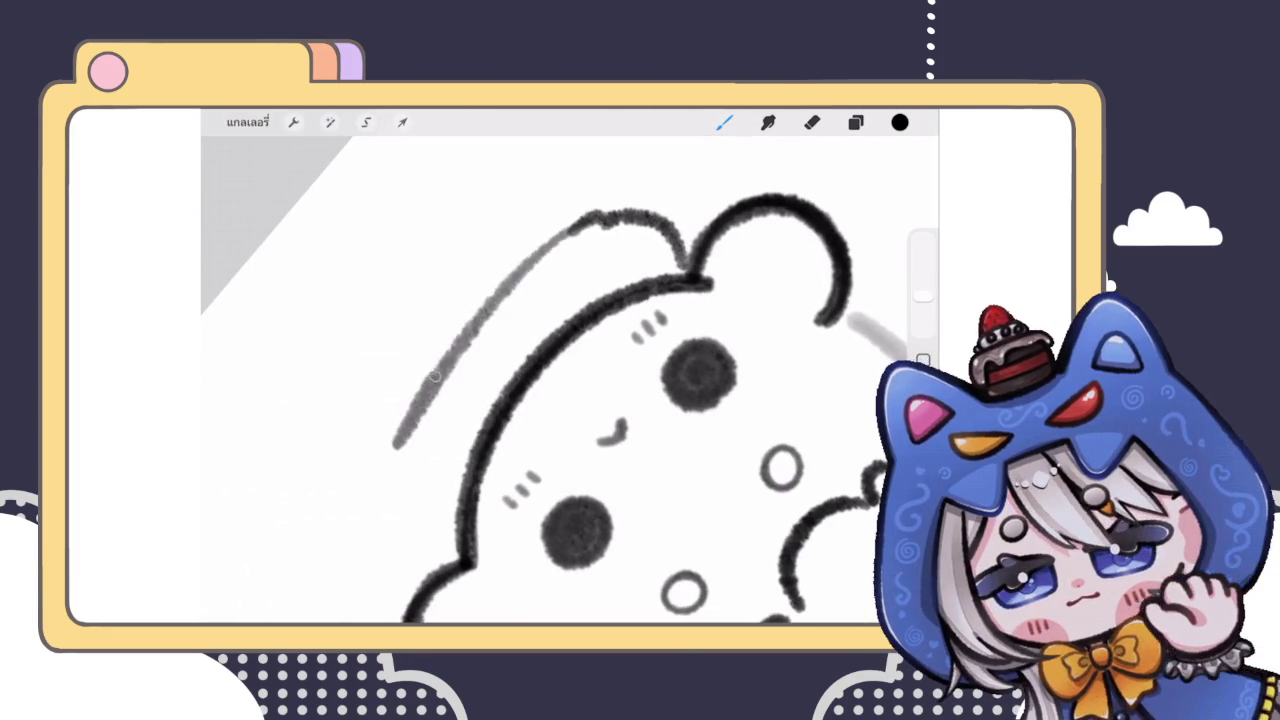
pyautogui.scroll(-3, 570, 380)
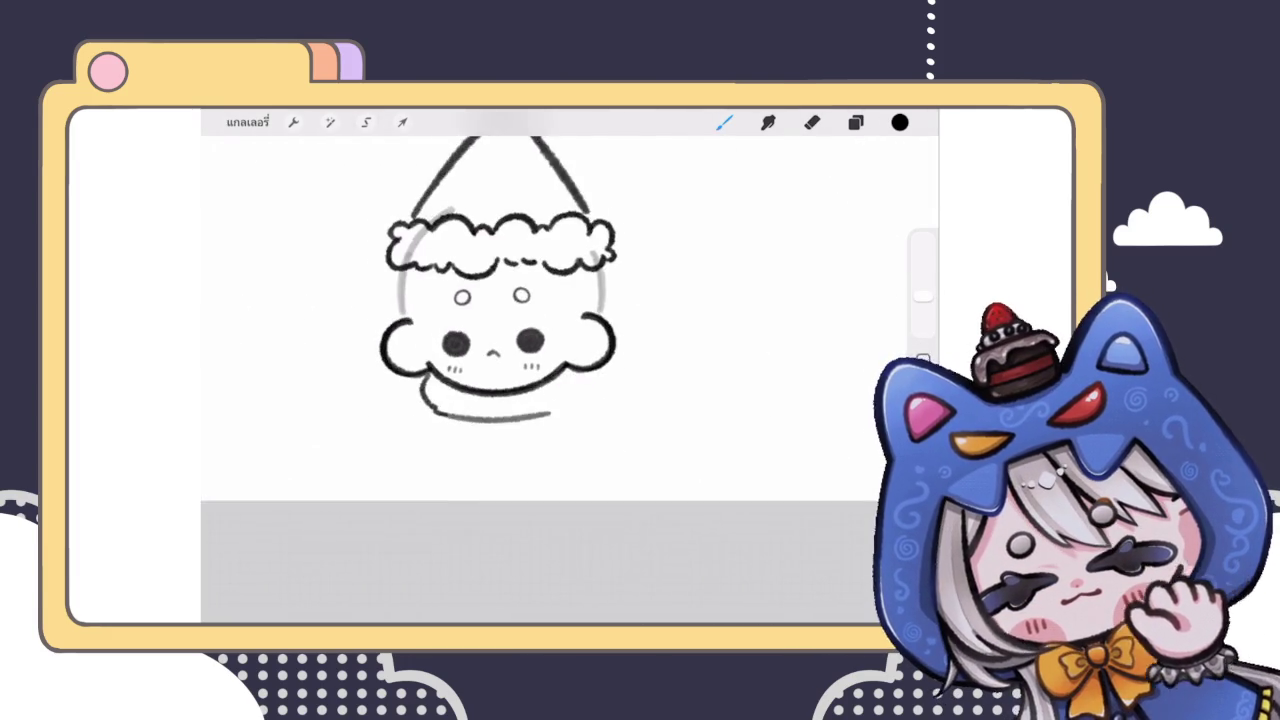
pyautogui.scroll(3, 570, 380)
pyautogui.moveTo(632, 354); pyautogui.dragTo(600, 432)
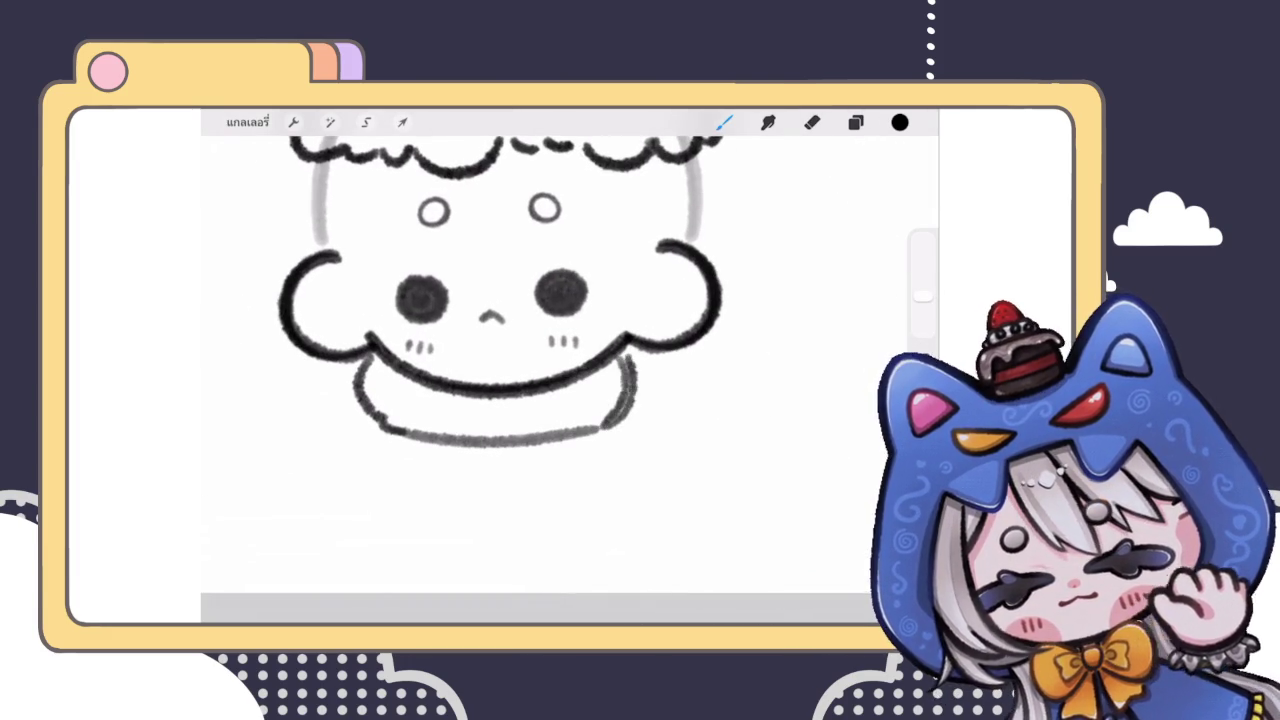
pyautogui.scroll(2, 500, 290)
pyautogui.moveTo(382, 350); pyautogui.dragTo(642, 345)
pyautogui.scroll(2, 520, 300)
pyautogui.hotkey('ctrl', 'z')
pyautogui.moveTo(380, 340)
pyautogui.mouseDown()
pyautogui.moveTo(688, 338)
pyautogui.moveTo(360, 348)
pyautogui.mouseUp()
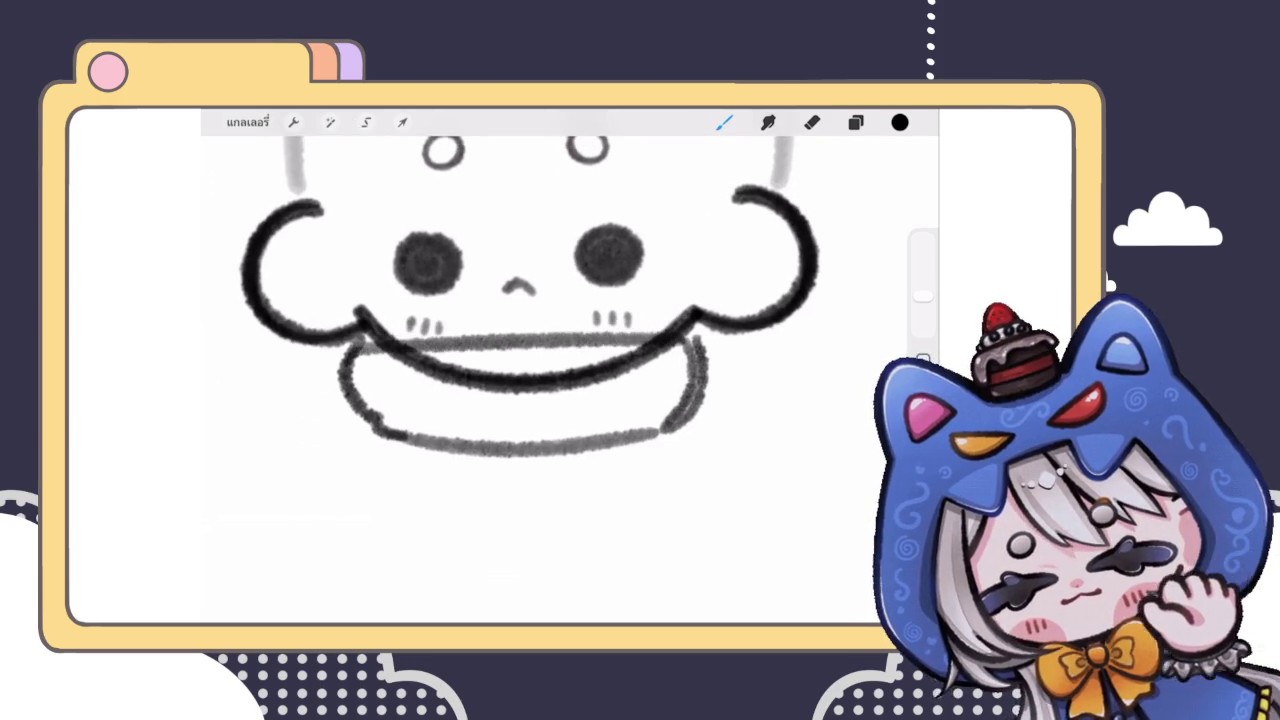
# Step: Warp the scarf band to fit the chin and draw the scarf's hanging end
pyautogui.moveTo(922, 313); pyautogui.dragTo(922, 319)
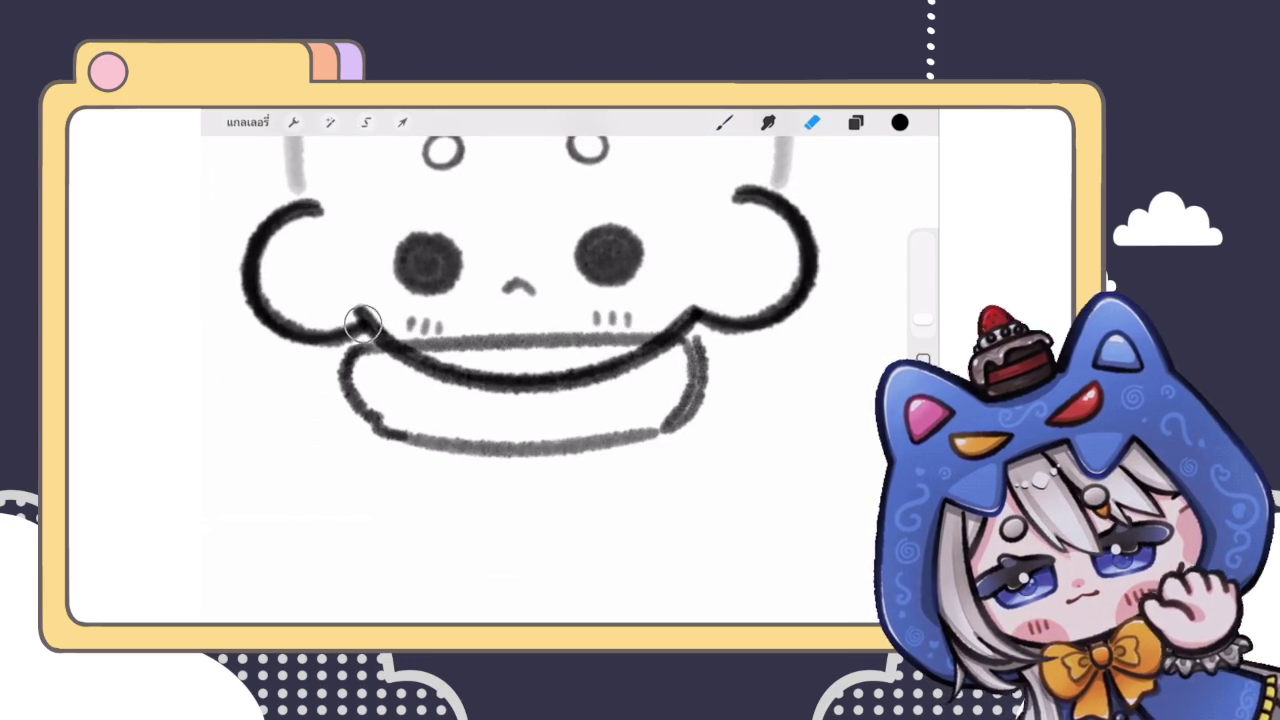
pyautogui.scroll(-2, 520, 300)
pyautogui.click(402, 122)
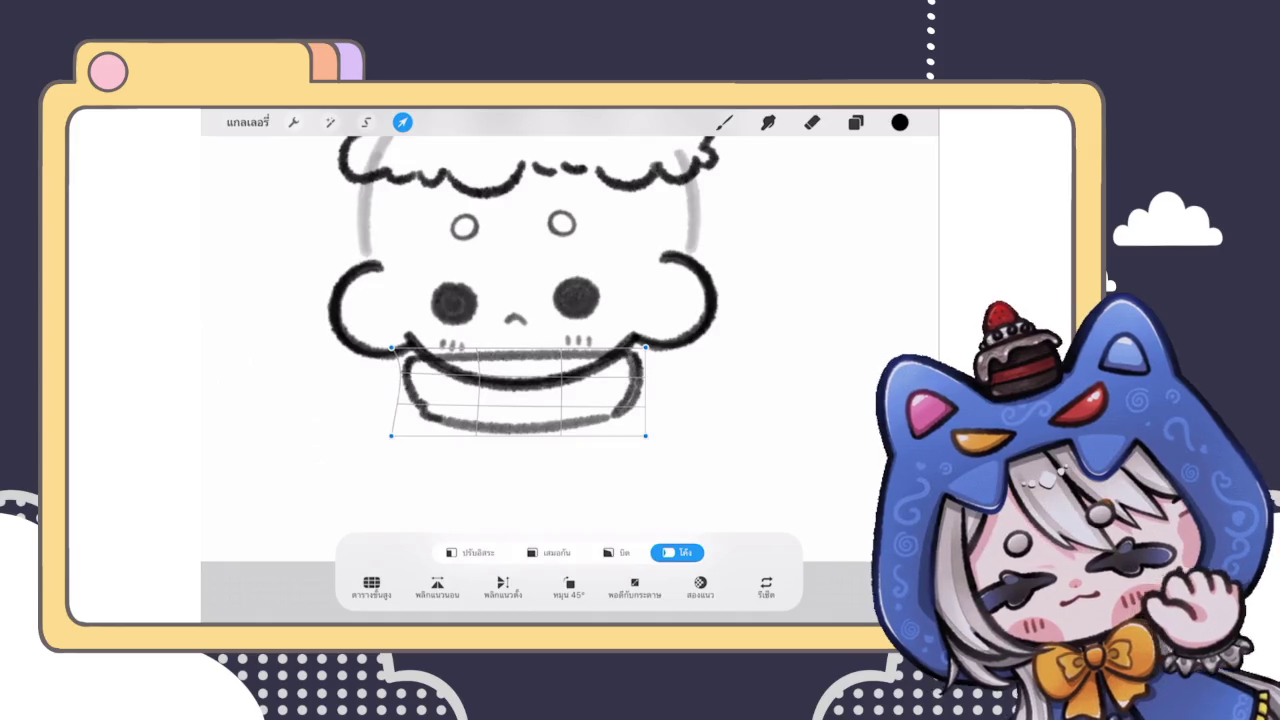
pyautogui.moveTo(391, 347); pyautogui.dragTo(393, 350)
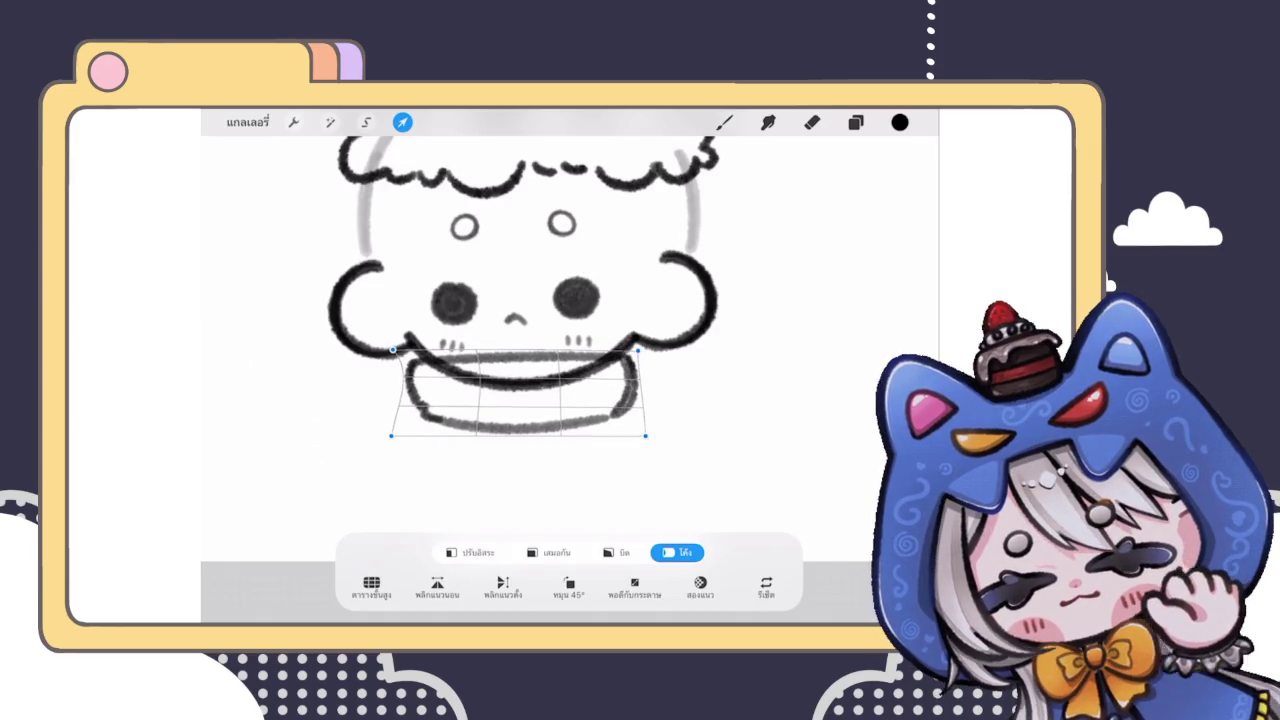
pyautogui.click(724, 122)
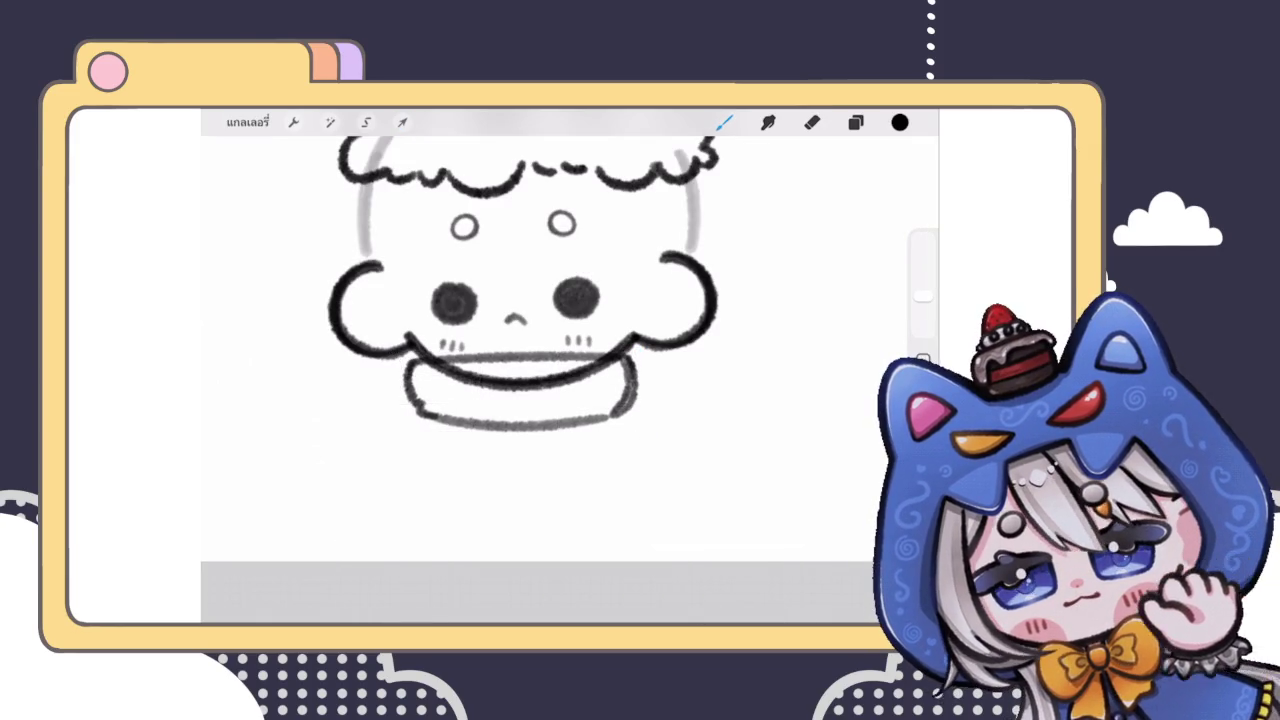
pyautogui.scroll(-3, 530, 300)
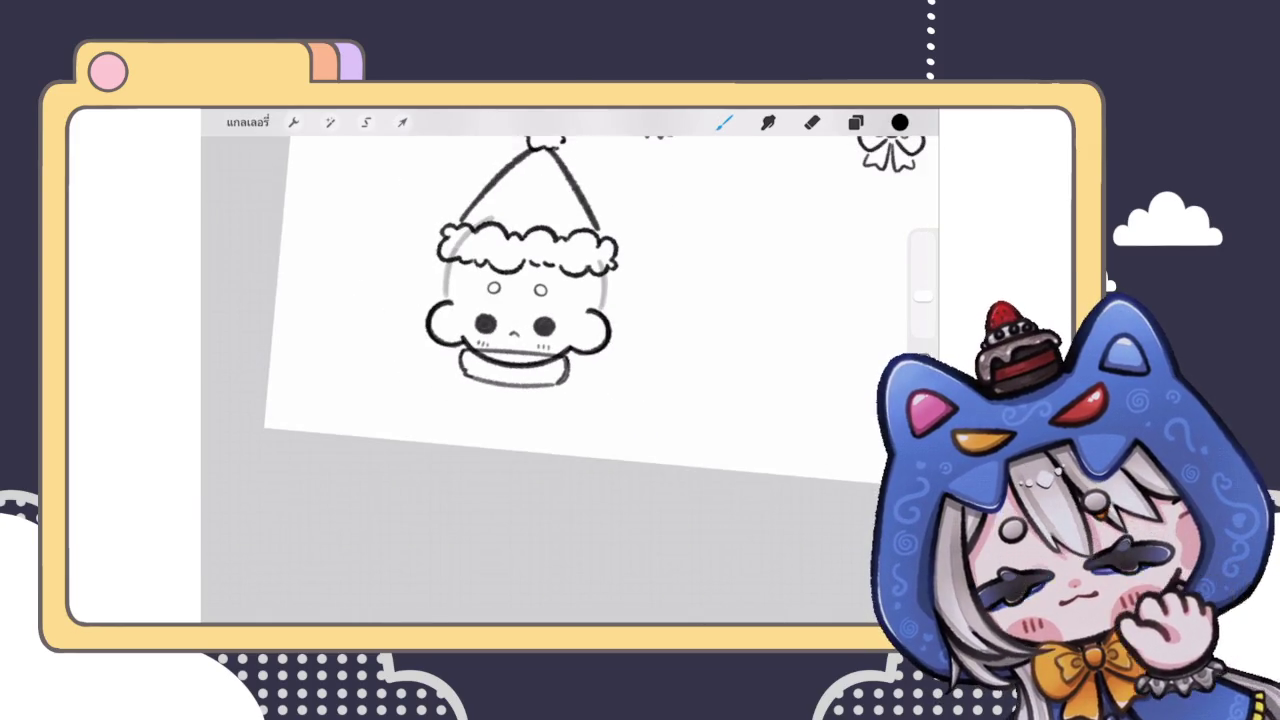
pyautogui.scroll(5, 520, 320)
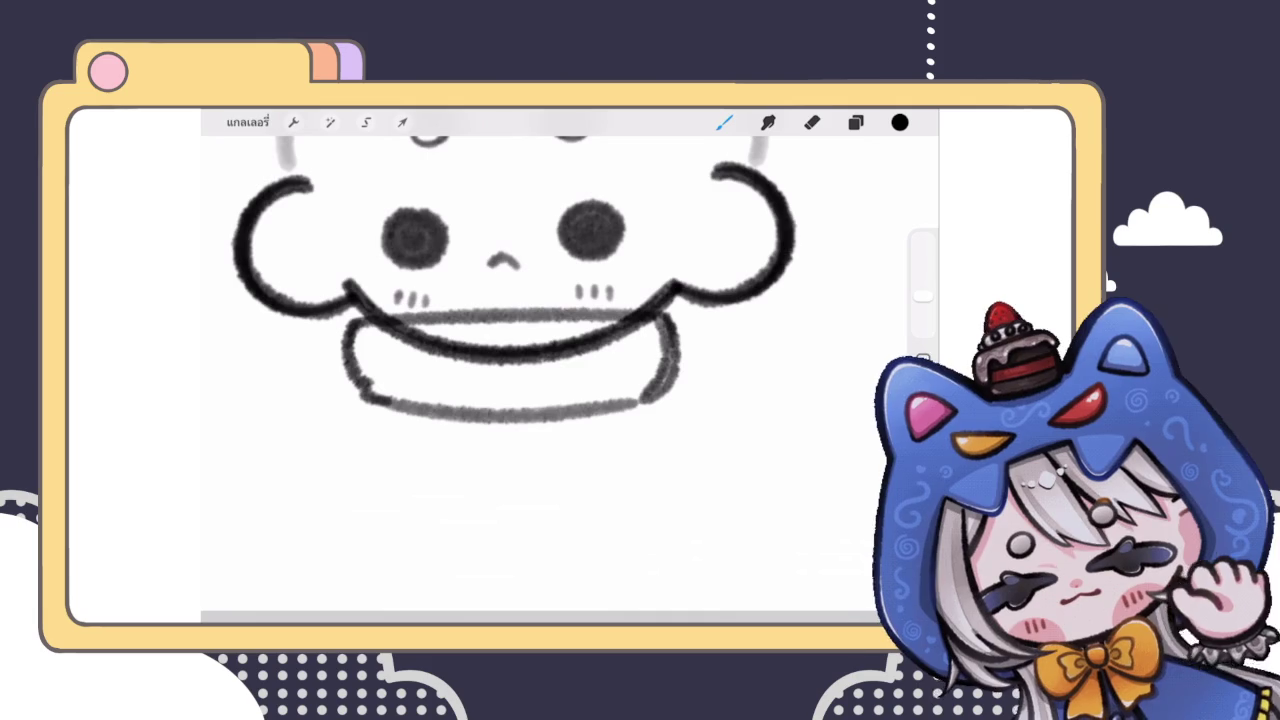
pyautogui.moveTo(570, 424)
pyautogui.mouseDown()
pyautogui.moveTo(622, 500)
pyautogui.moveTo(657, 408)
pyautogui.mouseUp()
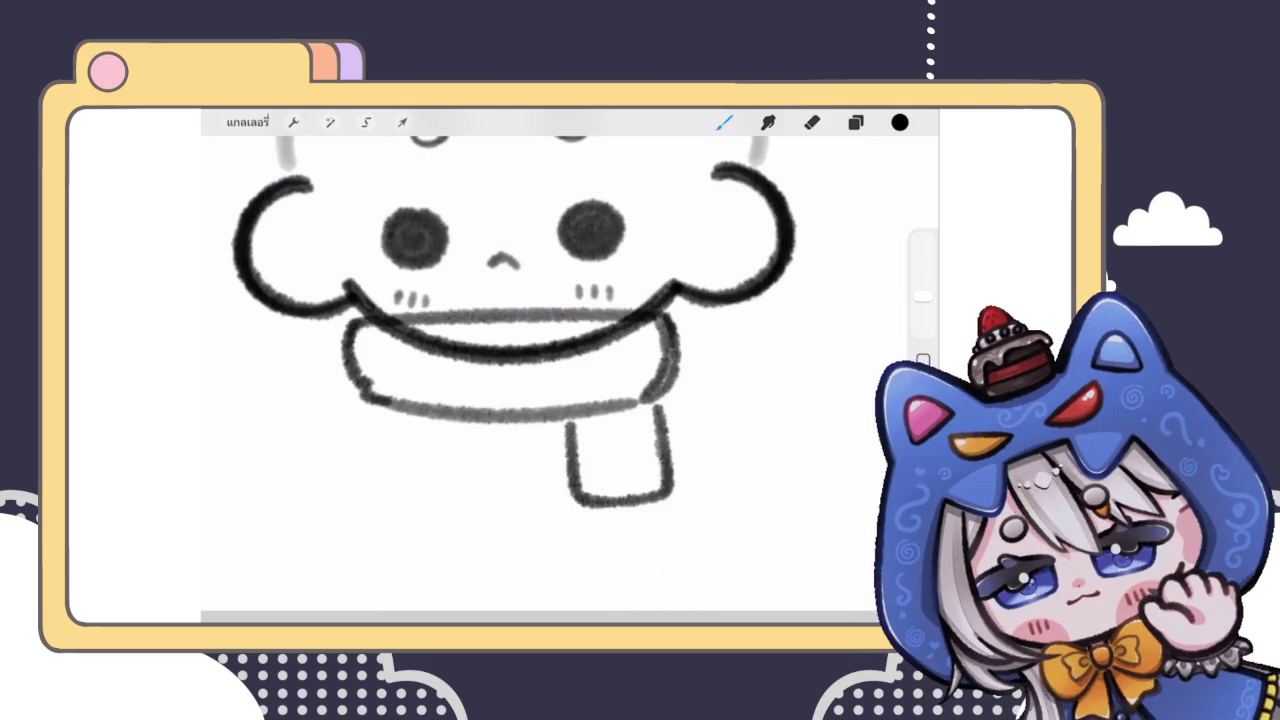
# Step: Draw a second scarf tail beside the first one
pyautogui.moveTo(533, 424); pyautogui.dragTo(567, 471)
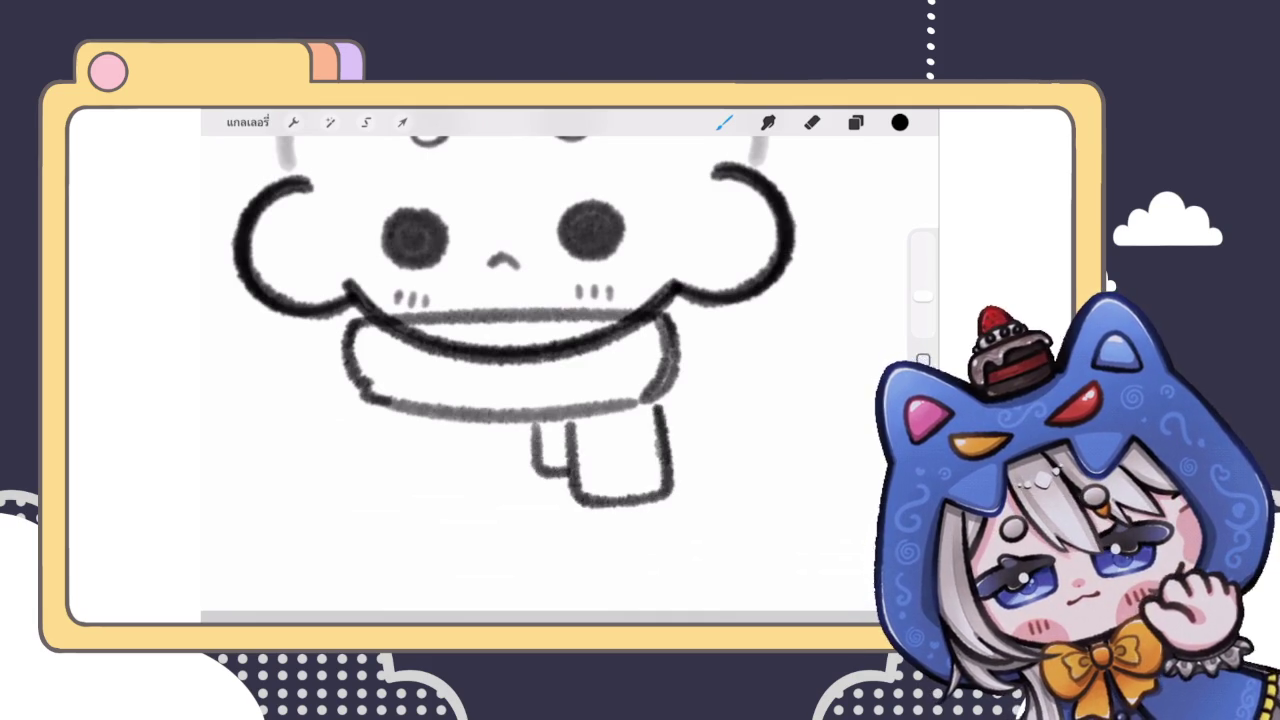
pyautogui.scroll(-5, 530, 300)
pyautogui.scroll(-5, 540, 300)
pyautogui.scroll(5, 540, 300)
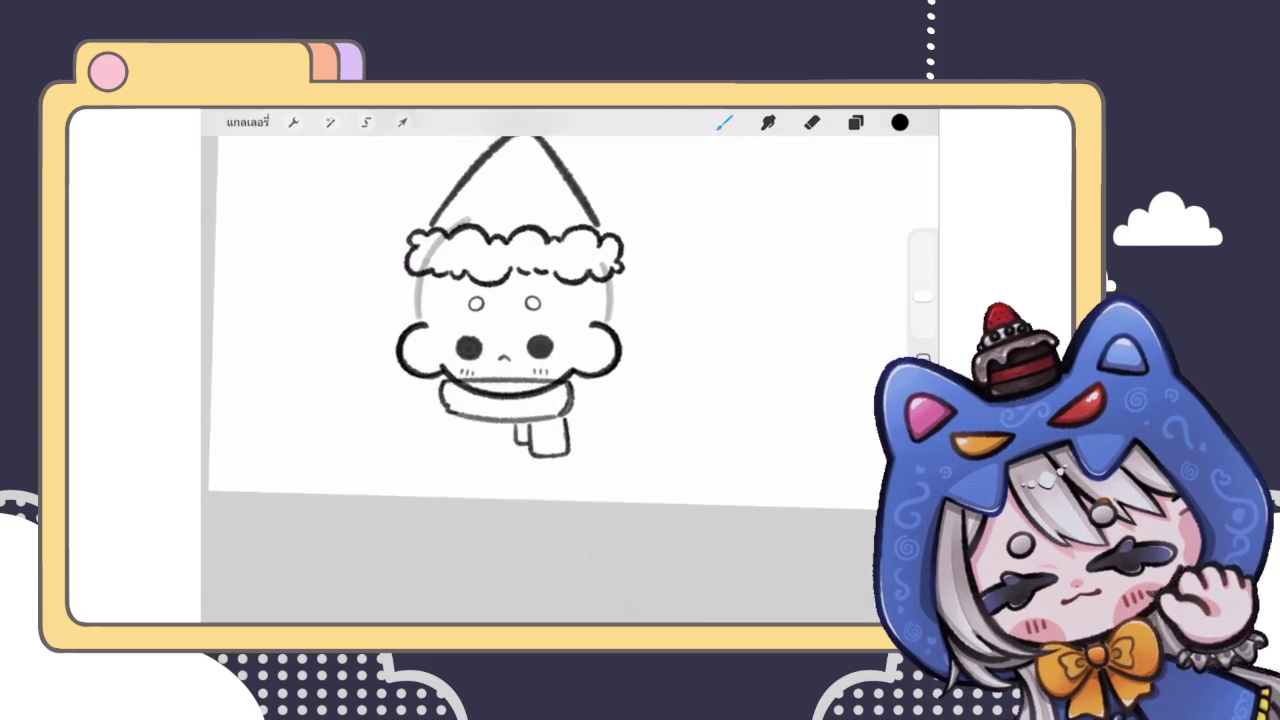
pyautogui.scroll(3, 580, 300)
pyautogui.scroll(1, 590, 310)
# Step: Erase a stray part of the scarf outline
pyautogui.moveTo(490, 414); pyautogui.dragTo(455, 376)
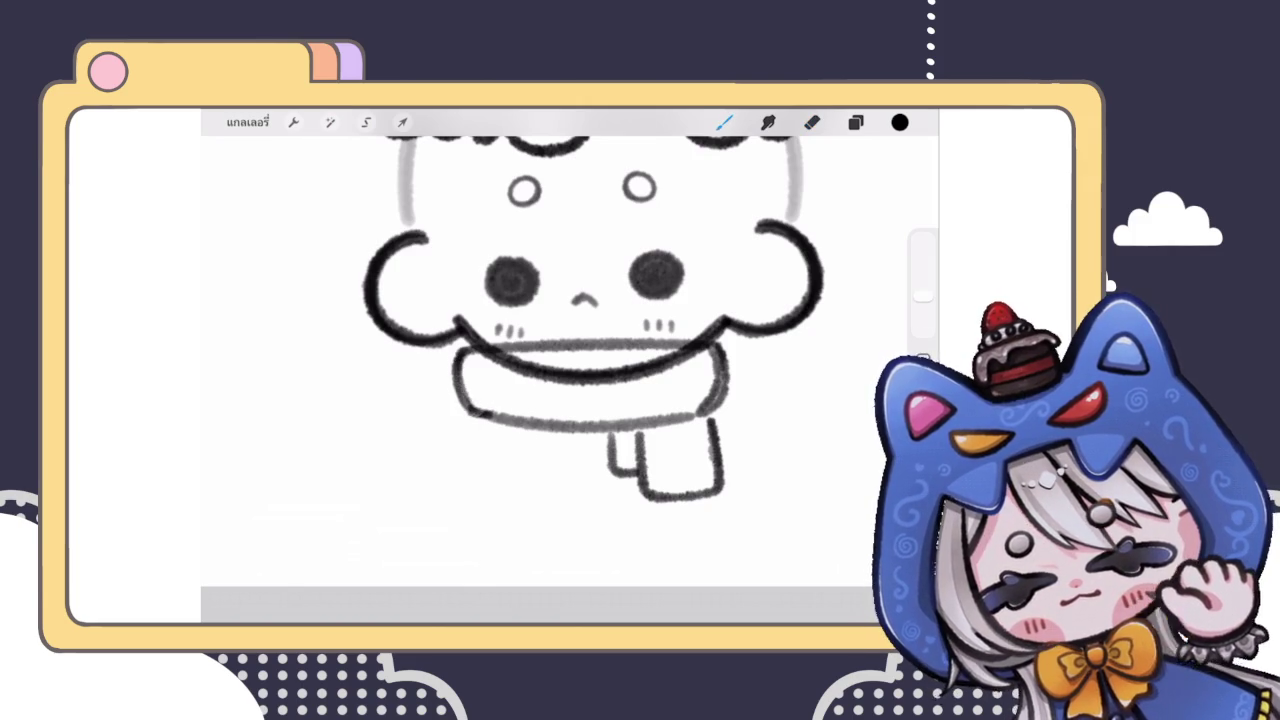
pyautogui.scroll(-3, 560, 350)
pyautogui.scroll(4, 600, 350)
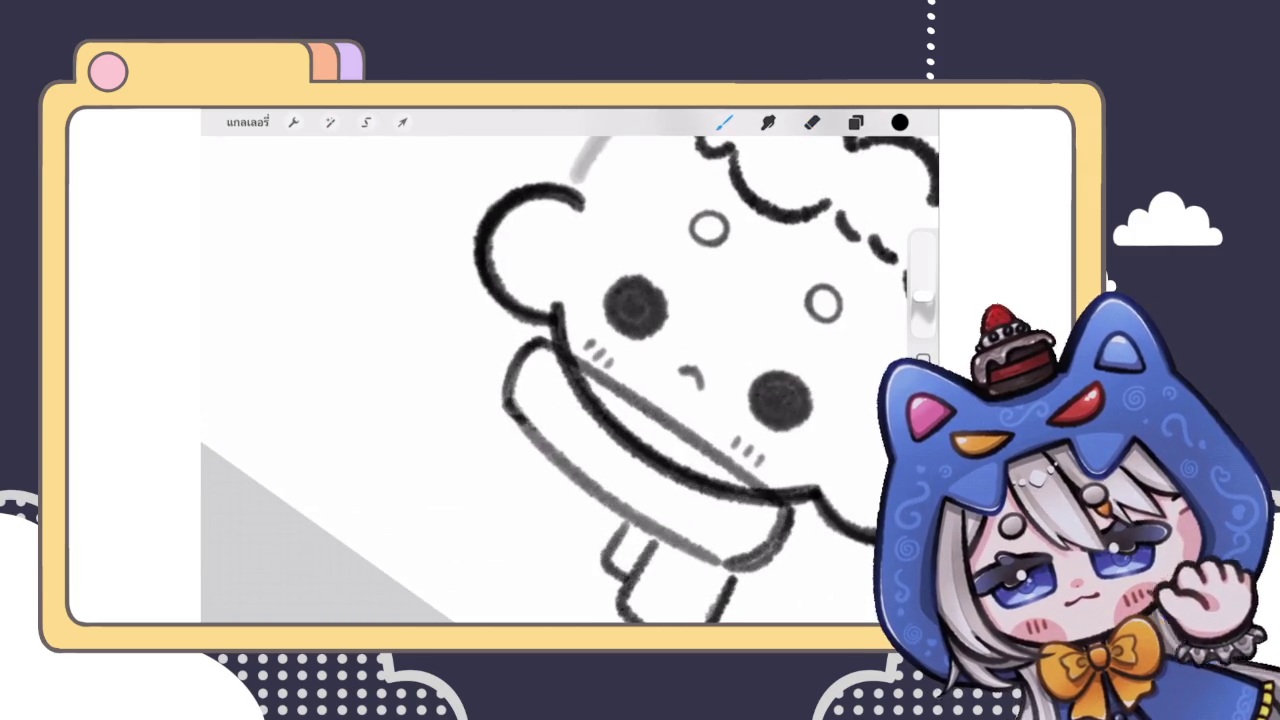
pyautogui.scroll(-4, 560, 370)
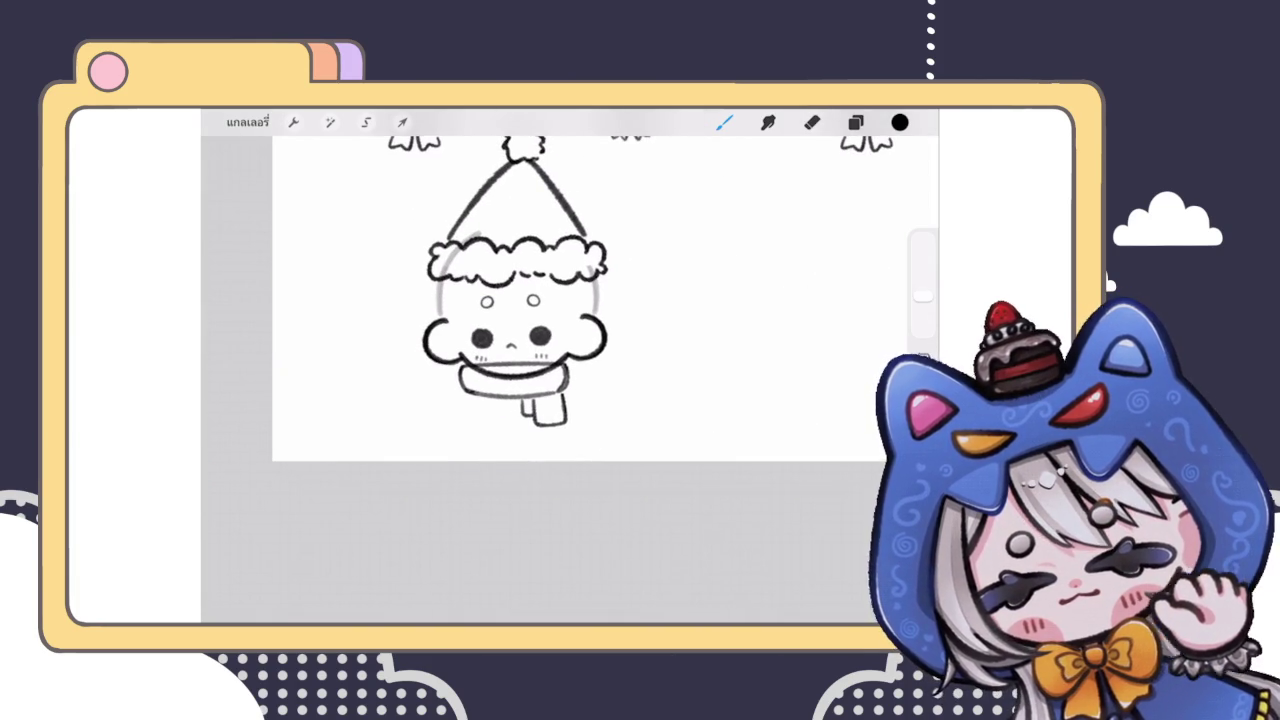
pyautogui.scroll(3, 545, 300)
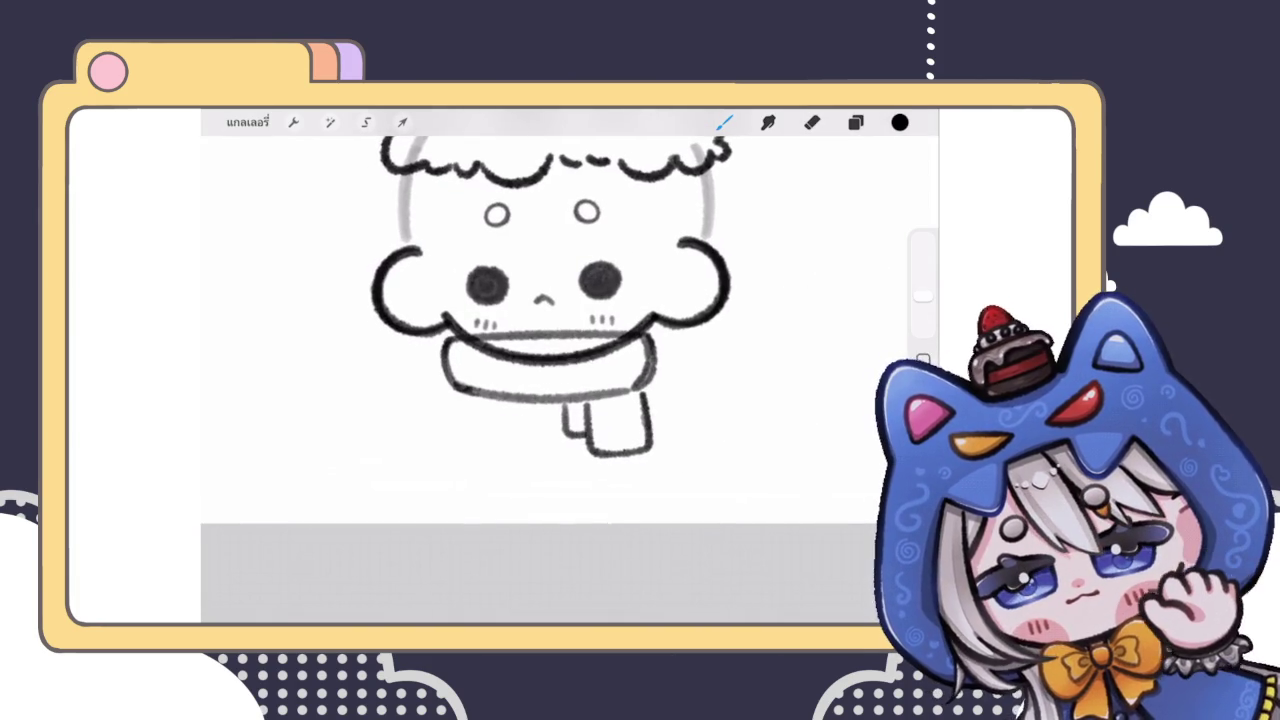
pyautogui.scroll(1, 545, 310)
# Step: Tilt the scarf slightly with Transform
pyautogui.click(402, 122)
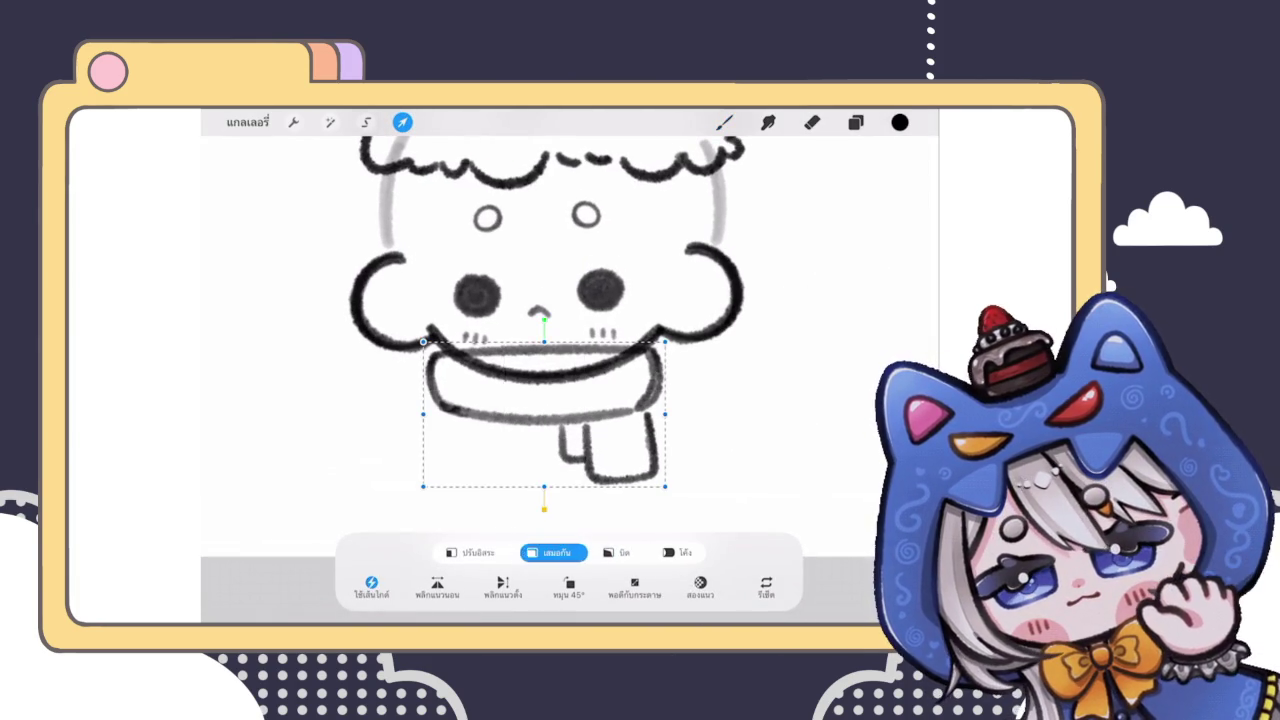
pyautogui.moveTo(545, 318); pyautogui.dragTo(543, 318)
pyautogui.click(724, 122)
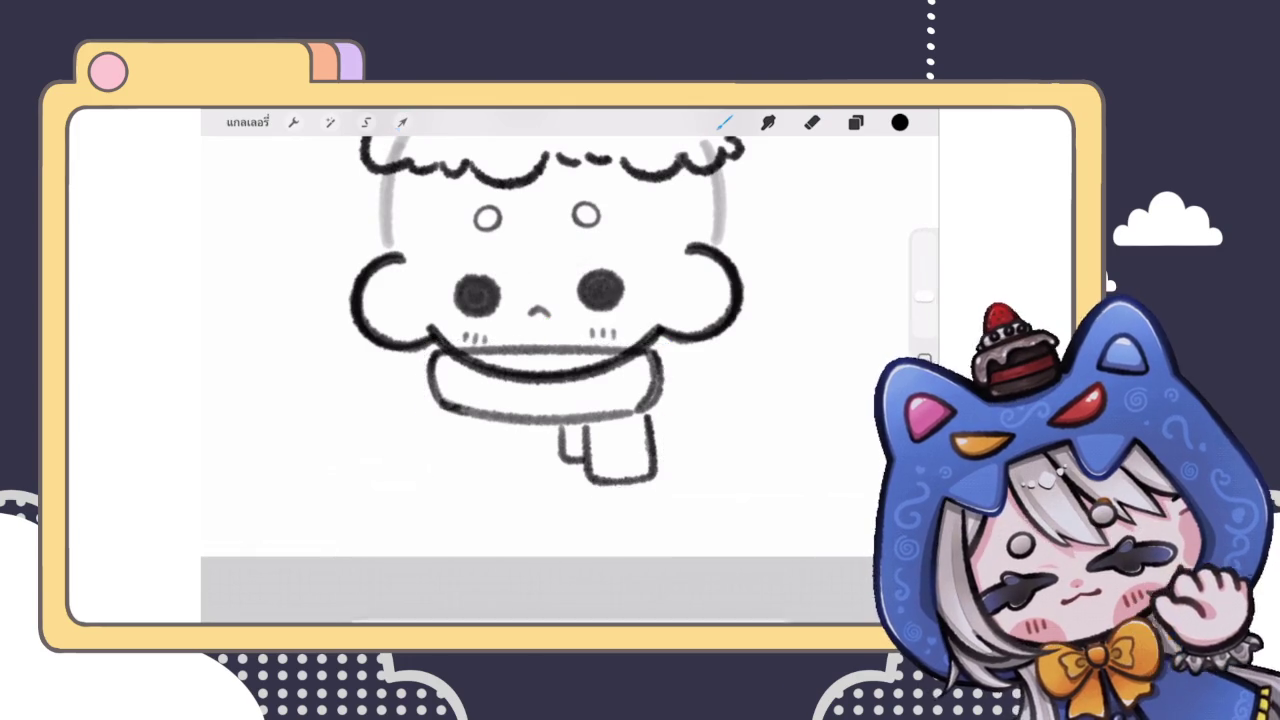
pyautogui.scroll(-3, 545, 300)
pyautogui.scroll(-2, 560, 300)
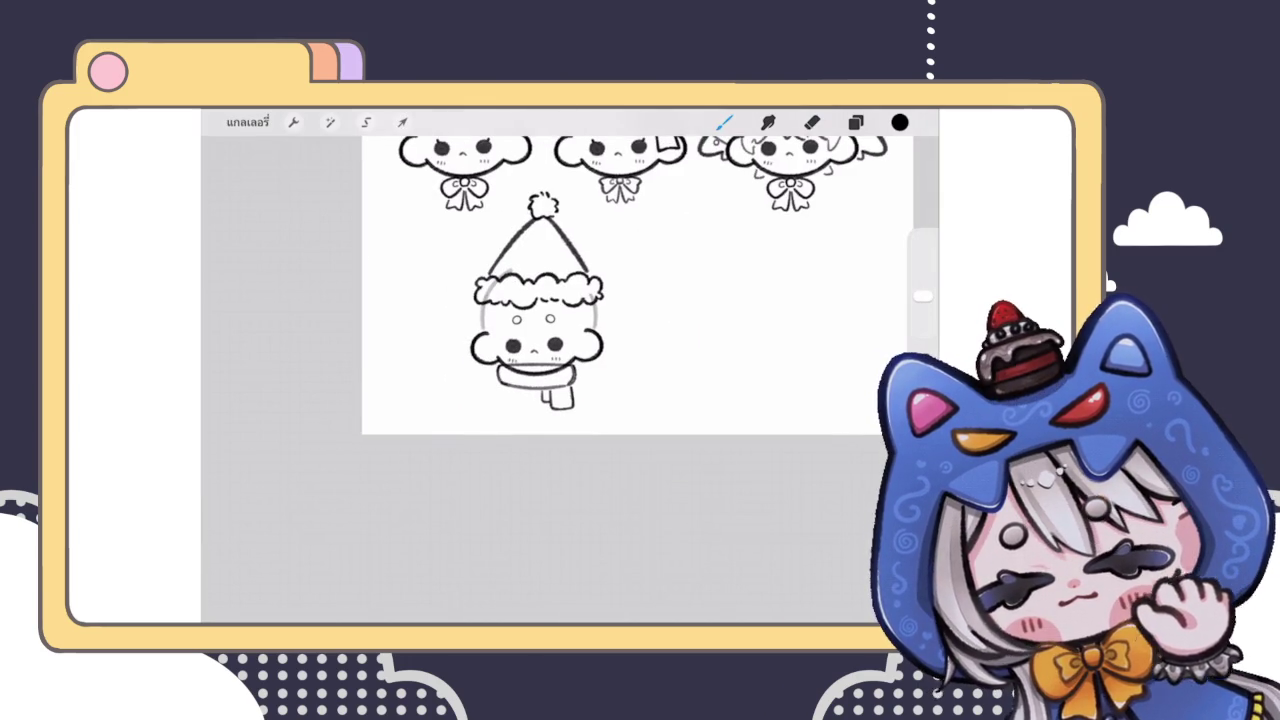
pyautogui.scroll(2, 540, 300)
# Step: Shift the scarf a few pixels right and commit the move
pyautogui.click(402, 122)
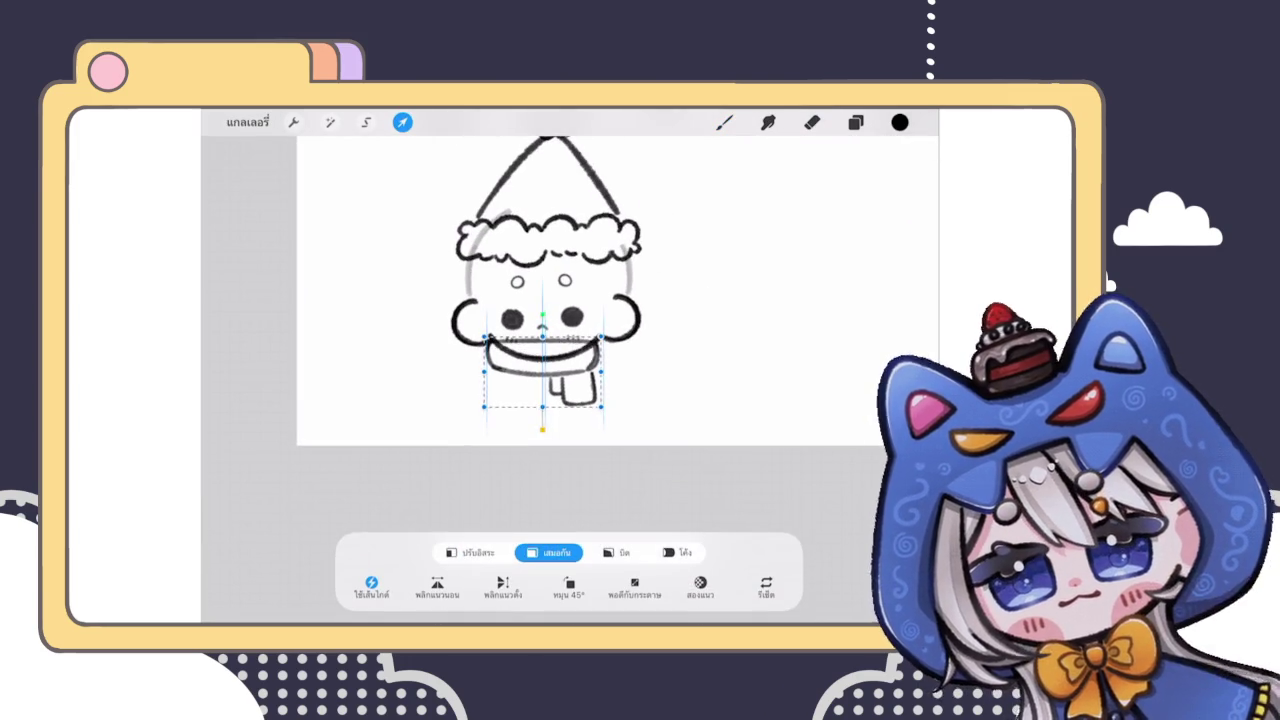
pyautogui.moveTo(542, 372); pyautogui.dragTo(545, 372)
pyautogui.click(724, 122)
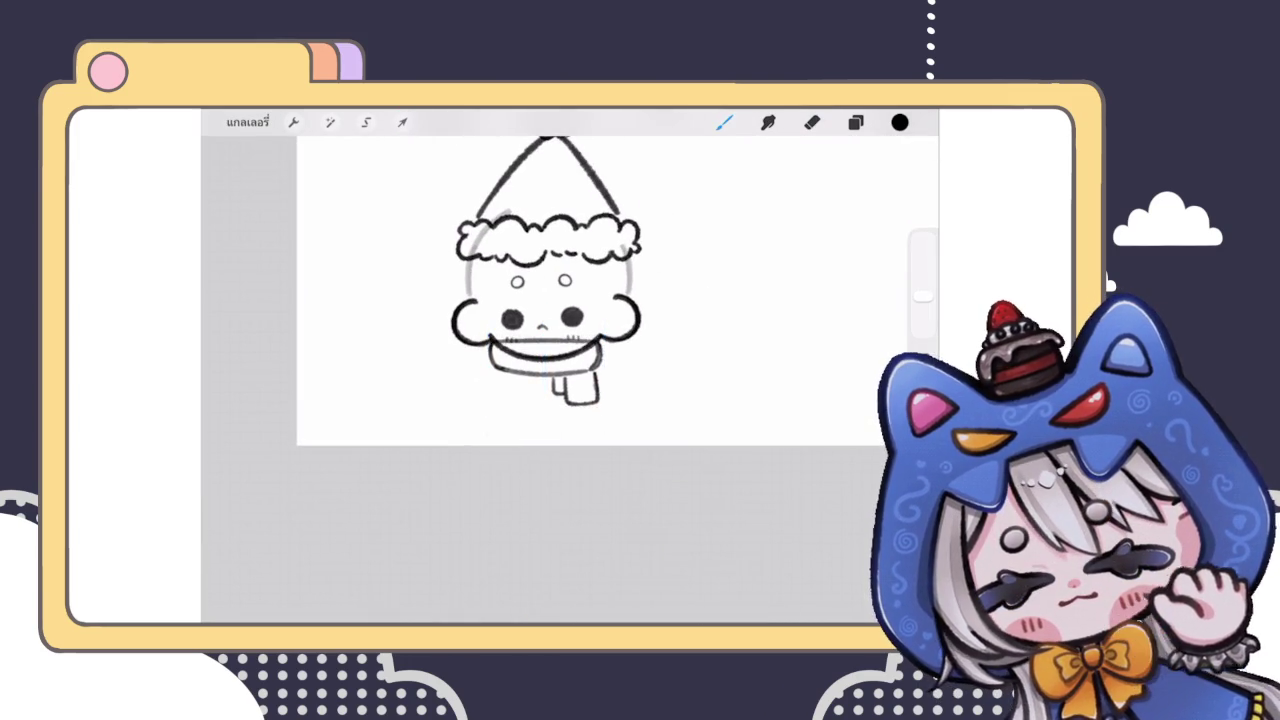
pyautogui.scroll(-2, 560, 300)
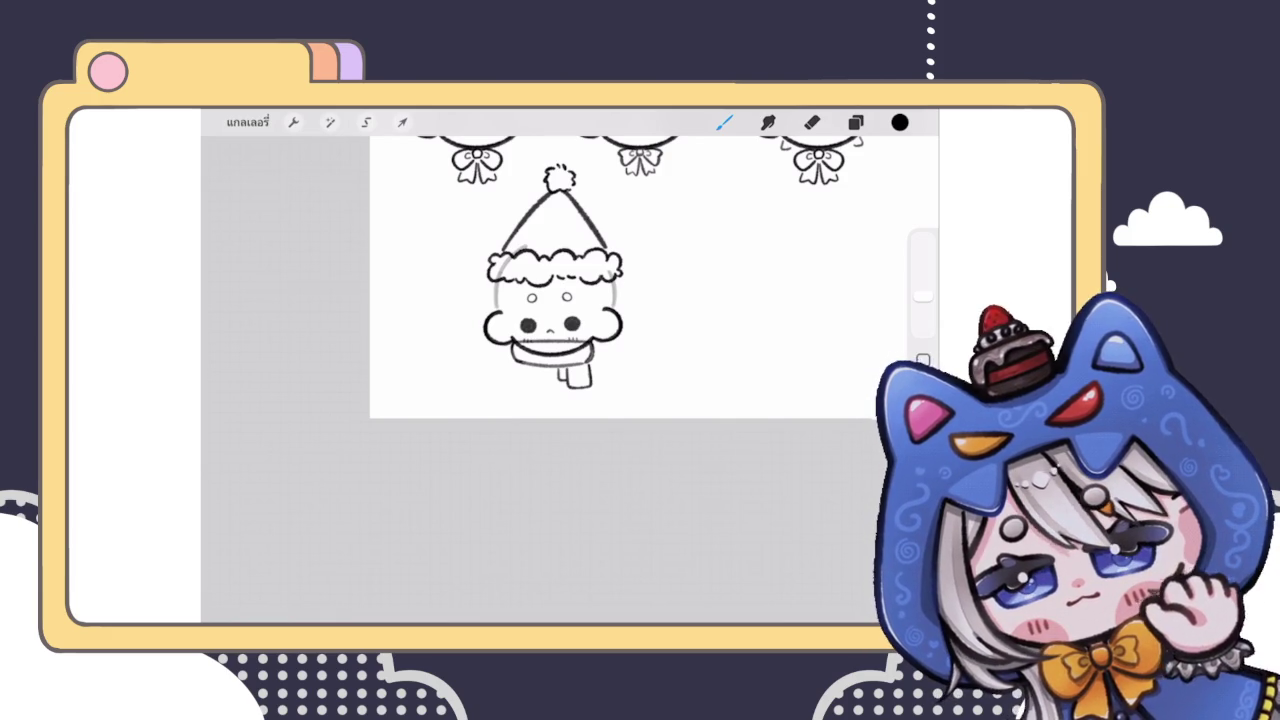
pyautogui.scroll(2, 550, 300)
pyautogui.click(855, 122)
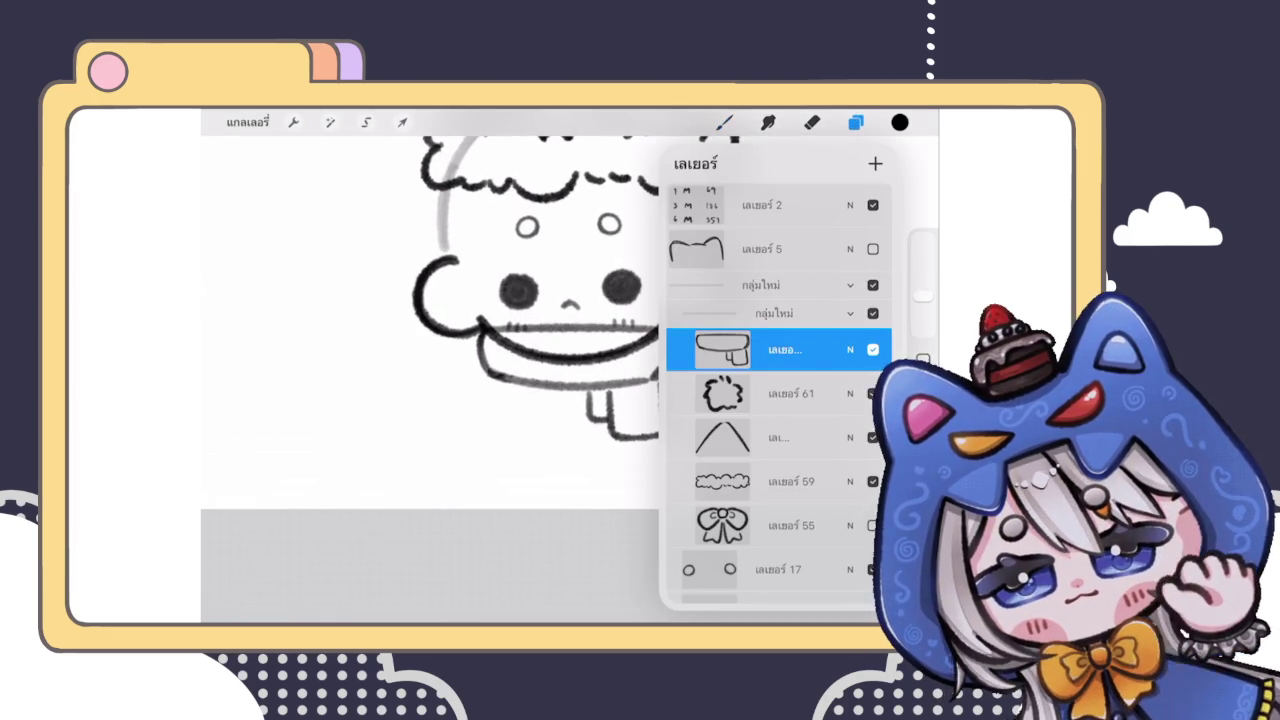
# Step: Select the layer beneath the scarf outline to hold the stripes
pyautogui.moveTo(780, 349); pyautogui.dragTo(780, 360)
pyautogui.click(850, 349)
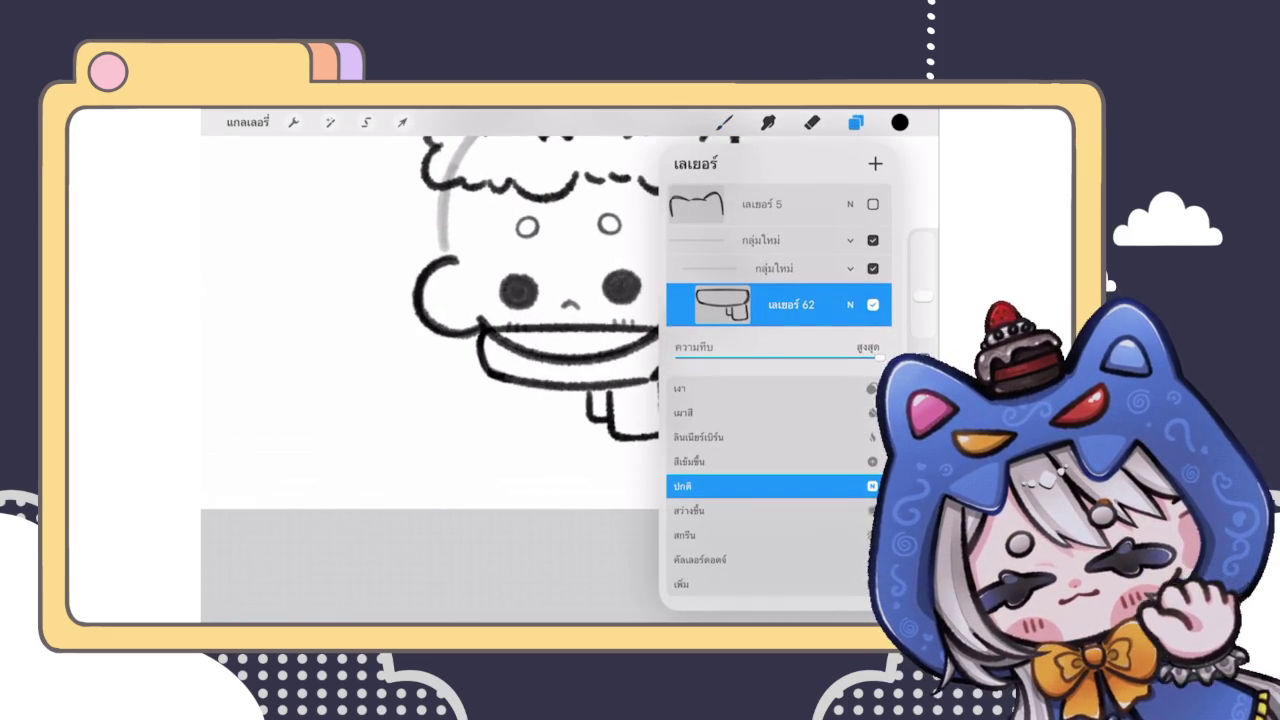
pyautogui.click(722, 304)
pyautogui.click(722, 304)
pyautogui.click(780, 348)
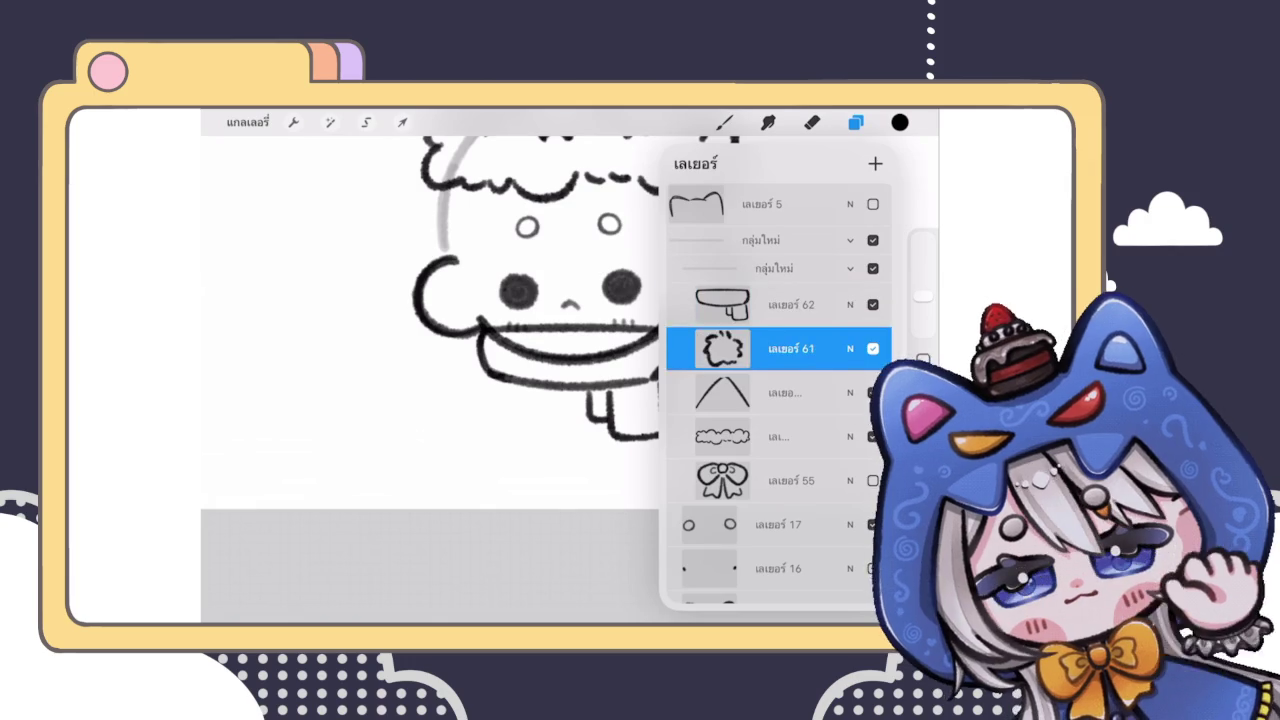
pyautogui.click(855, 122)
pyautogui.scroll(3, 560, 350)
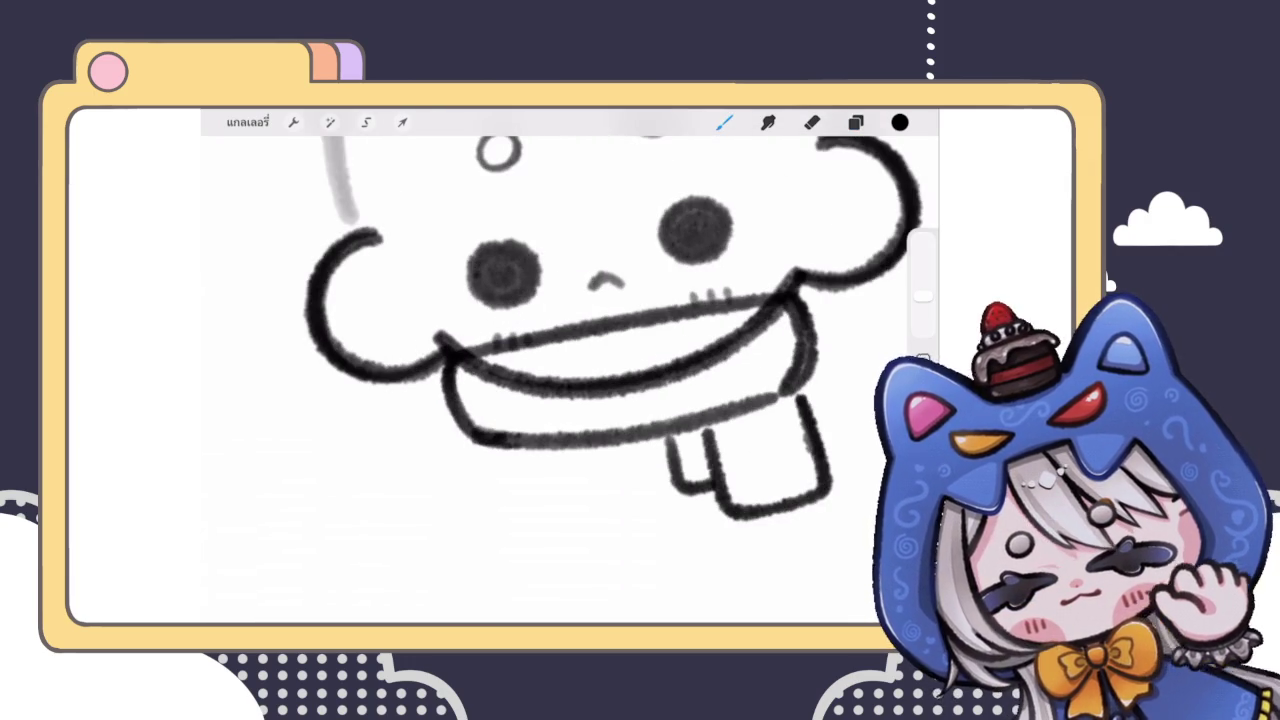
# Step: Draw four diagonal stripes across the scarf
pyautogui.moveTo(512, 344); pyautogui.dragTo(470, 418)
pyautogui.moveTo(584, 332); pyautogui.dragTo(528, 434)
pyautogui.moveTo(648, 320); pyautogui.dragTo(590, 432)
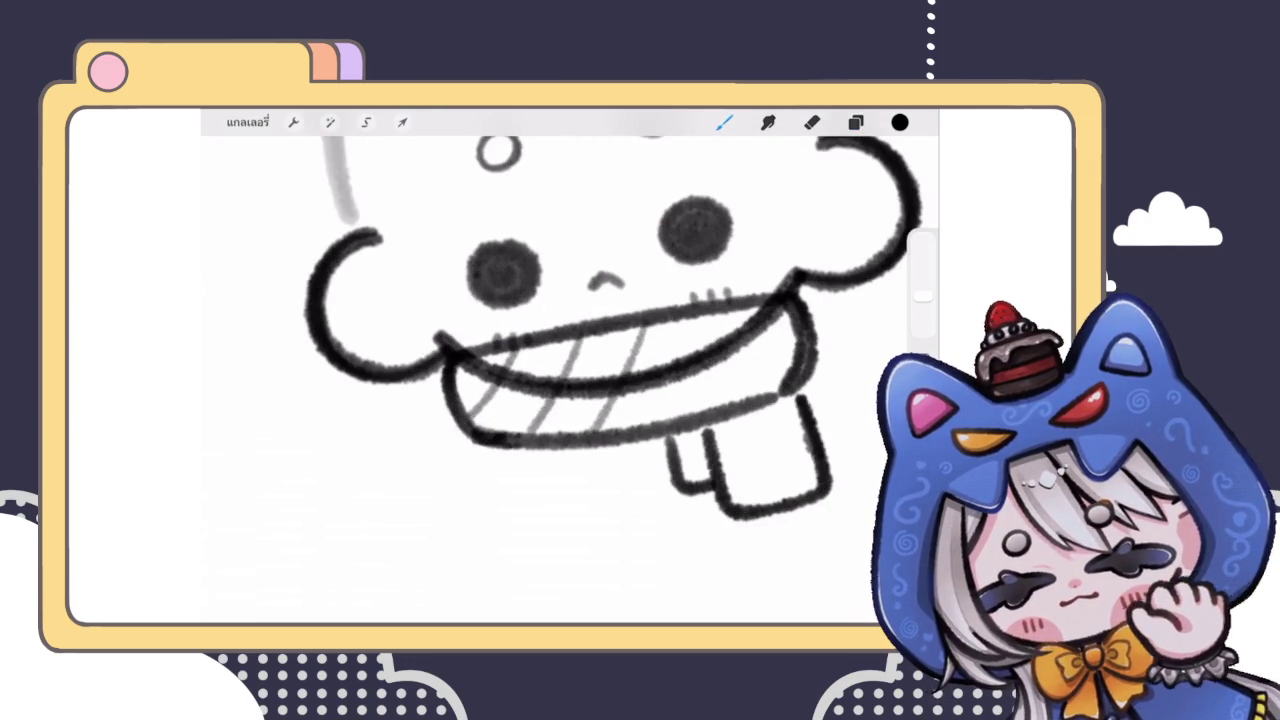
pyautogui.moveTo(768, 304); pyautogui.dragTo(722, 418)
pyautogui.scroll(-5, 560, 350)
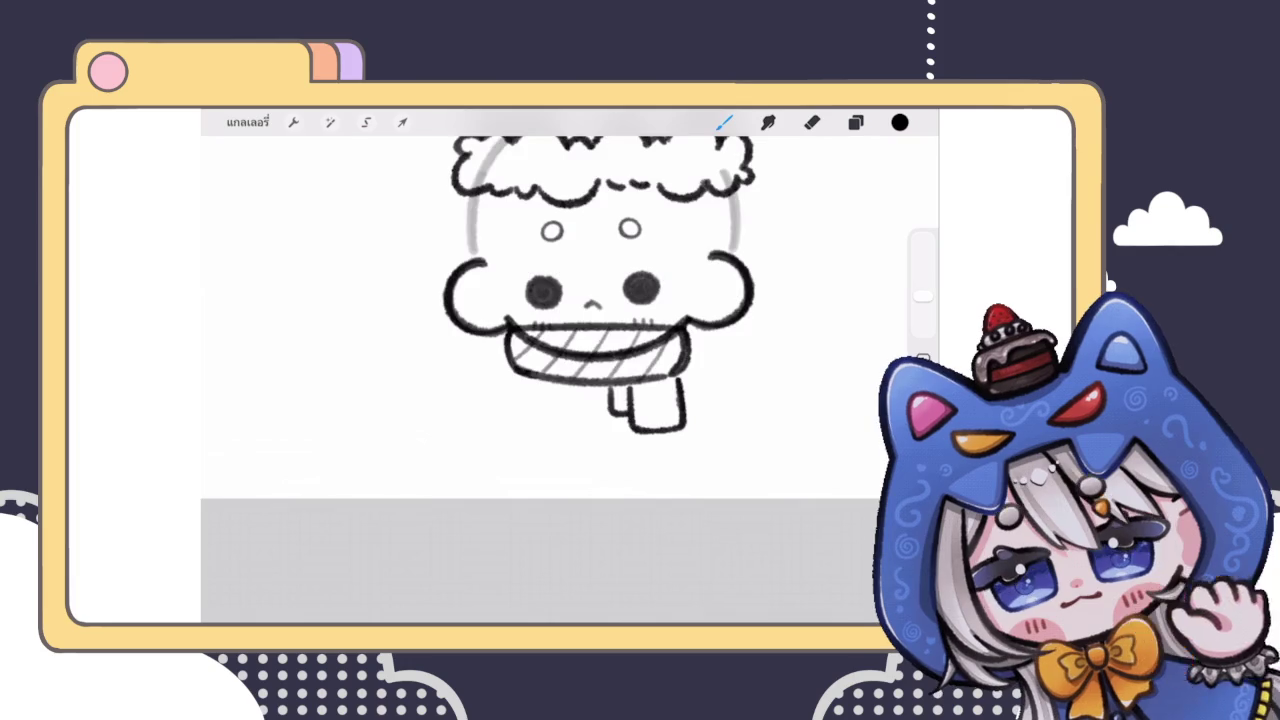
pyautogui.scroll(5, 590, 330)
pyautogui.scroll(5, 590, 300)
# Step: Undo and redo the right-hand stripe to compare, keeping it
pyautogui.hotkey('ctrl', 'z')
pyautogui.hotkey('ctrl', 'shift', 'z')
pyautogui.scroll(3, 698, 185)
pyautogui.hotkey('ctrl', 'z')
pyautogui.hotkey('ctrl', 'shift', 'z')
pyautogui.hotkey('ctrl', 'z')
pyautogui.hotkey('ctrl', 'shift', 'z')
pyautogui.scroll(-3, 560, 340)
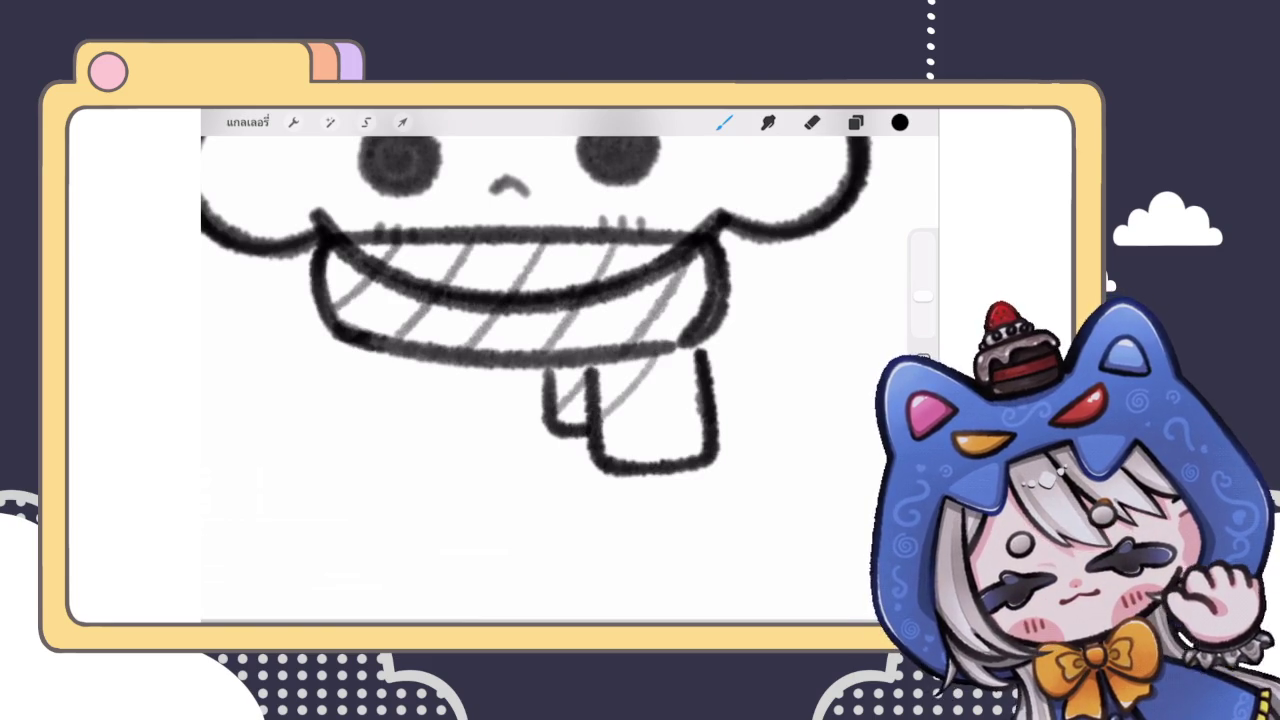
pyautogui.scroll(-3, 540, 340)
pyautogui.scroll(-2, 540, 280)
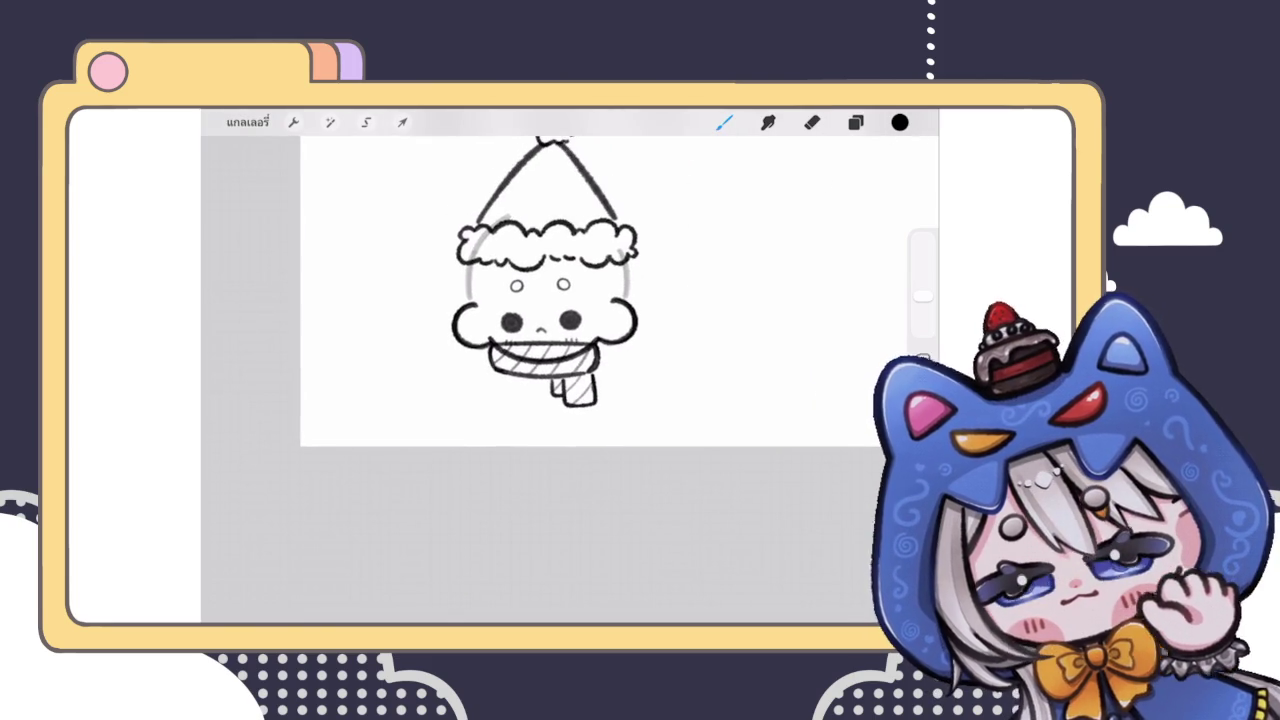
pyautogui.scroll(2, 540, 340)
pyautogui.scroll(2, 540, 340)
pyautogui.scroll(2, 540, 340)
pyautogui.scroll(2, 540, 340)
# Step: Lasso the scarf tail with a freehand selection and transform it
pyautogui.press('e')
pyautogui.press('s')
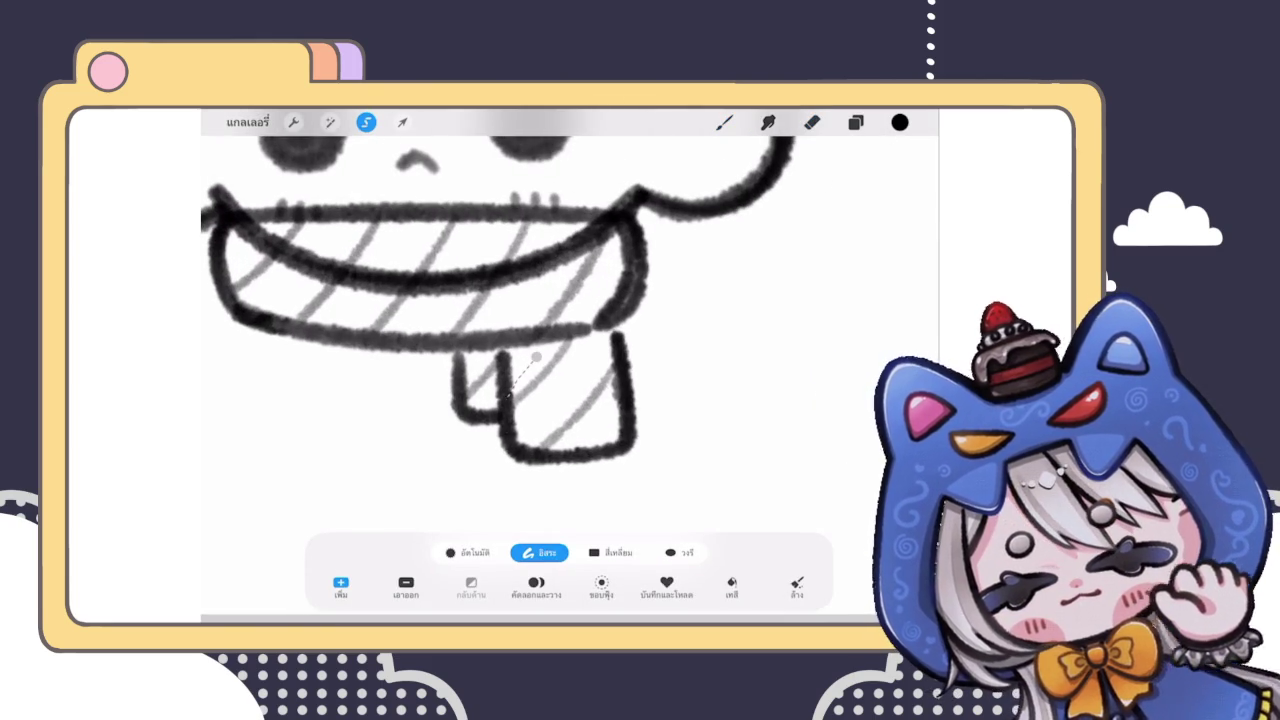
pyautogui.click(402, 122)
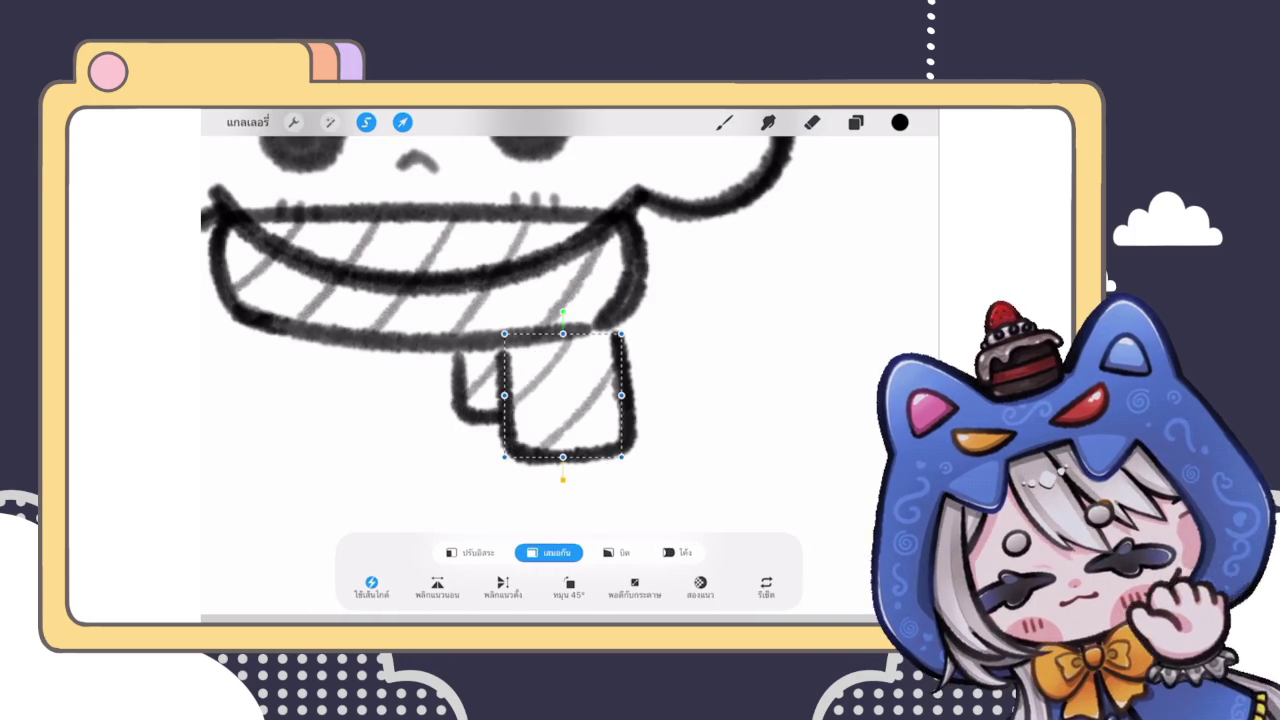
pyautogui.click(724, 122)
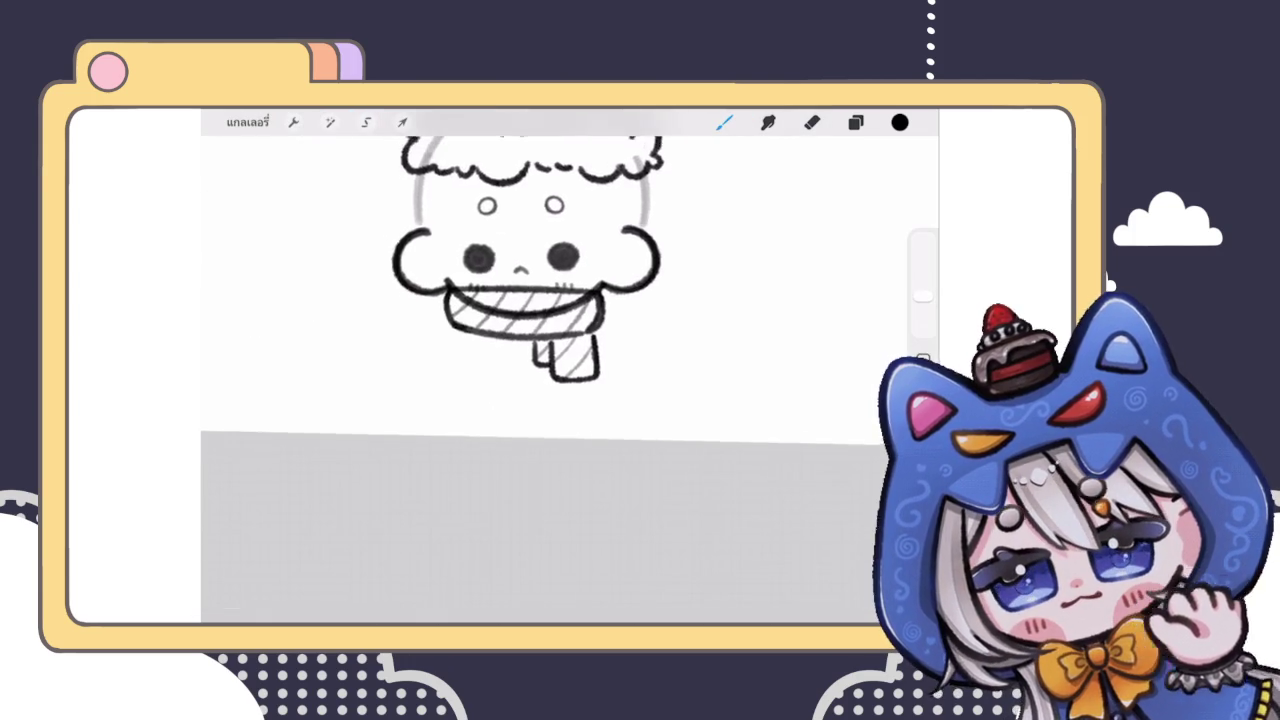
pyautogui.scroll(-3, 540, 340)
# Step: Hide layer 10 and select the layer below it for erasing
pyautogui.click(855, 122)
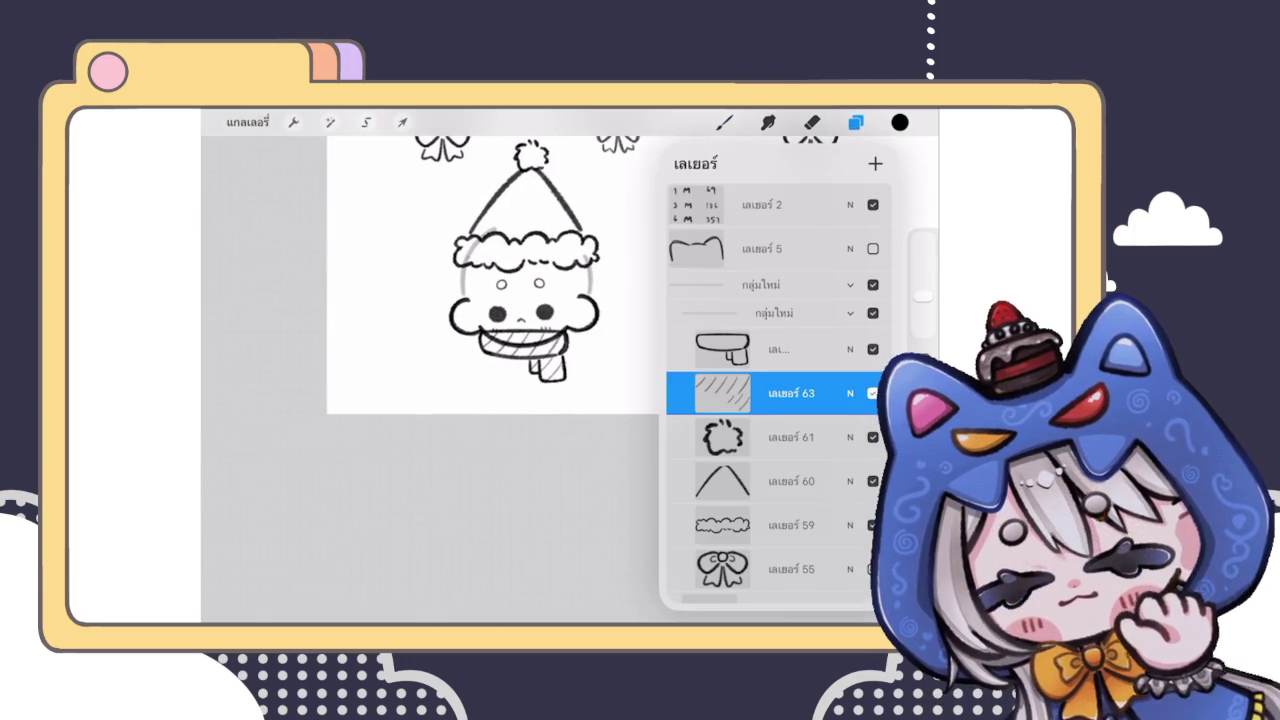
pyautogui.moveTo(800, 393); pyautogui.dragTo(760, 393)
pyautogui.click(850, 393)
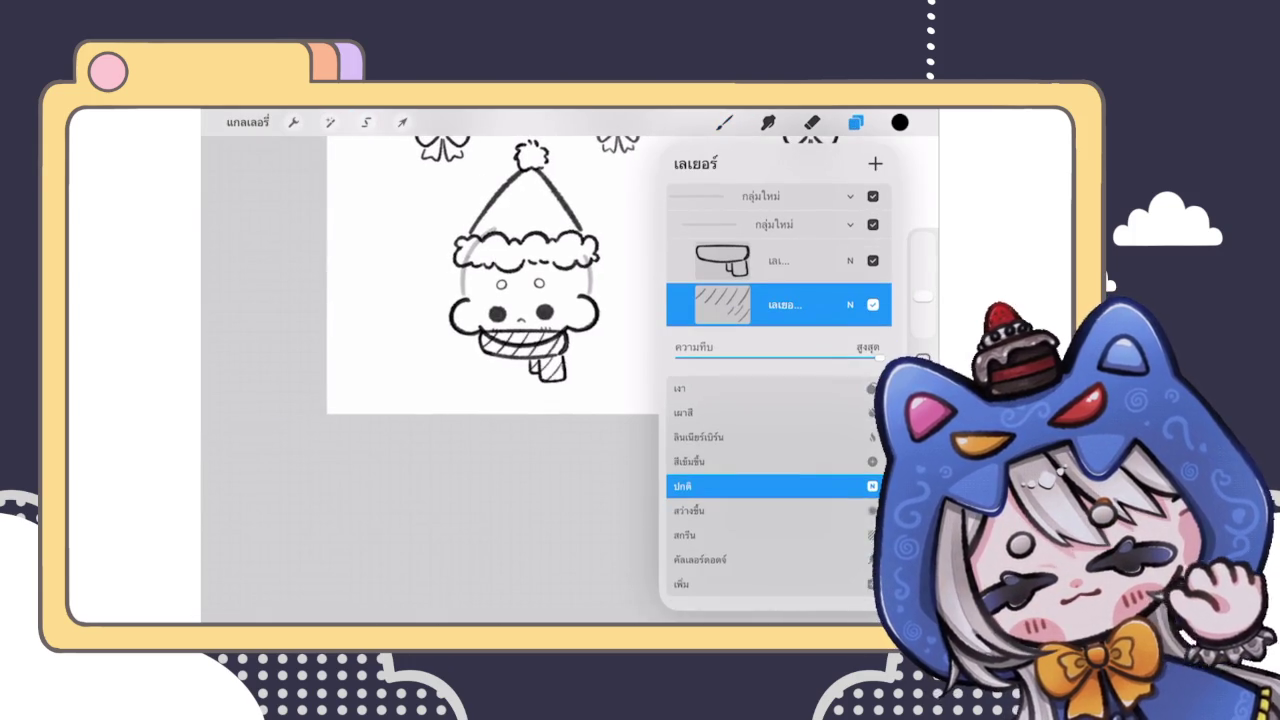
pyautogui.click(790, 304)
pyautogui.click(790, 304)
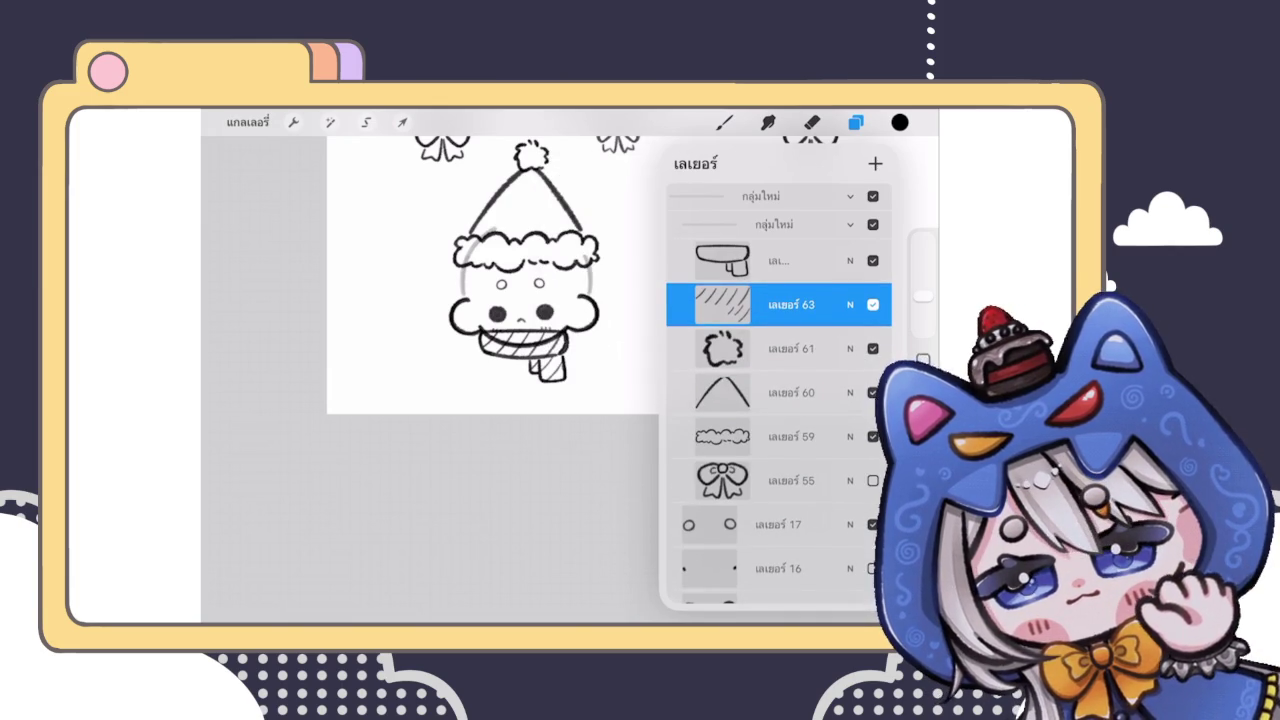
pyautogui.moveTo(780, 480); pyautogui.dragTo(780, 248)
pyautogui.moveTo(800, 512); pyautogui.dragTo(730, 512)
pyautogui.click(780, 512)
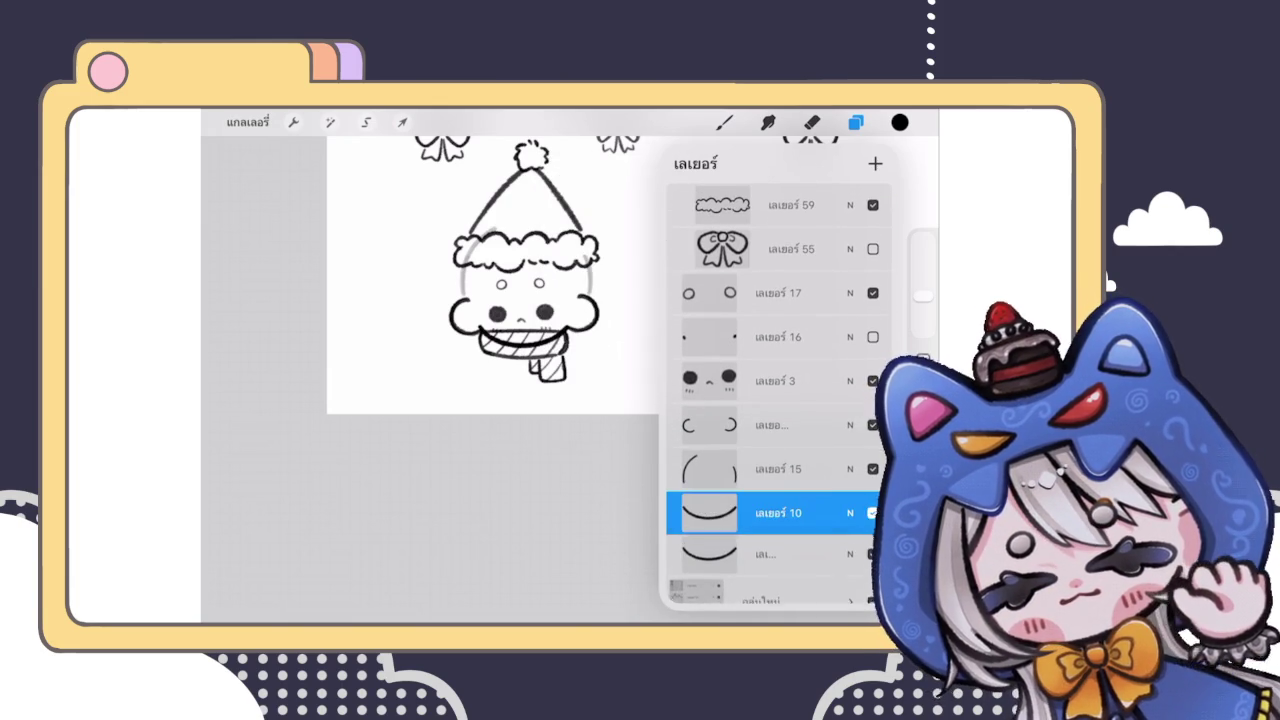
pyautogui.click(872, 513)
pyautogui.click(780, 556)
pyautogui.click(812, 122)
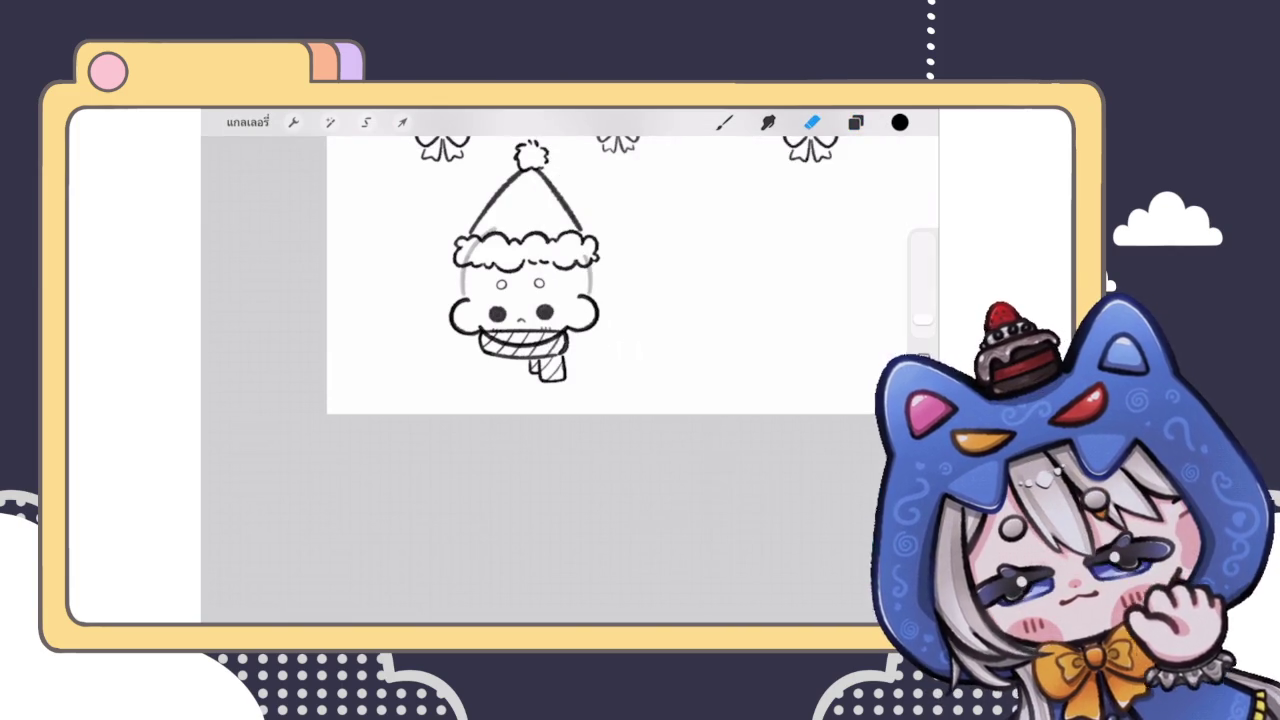
# Step: Erase the inner curved line running across the scarf
pyautogui.scroll(5, 520, 340)
pyautogui.moveTo(473, 376)
pyautogui.mouseDown()
pyautogui.moveTo(457, 349)
pyautogui.moveTo(557, 400)
pyautogui.moveTo(789, 353)
pyautogui.mouseUp()
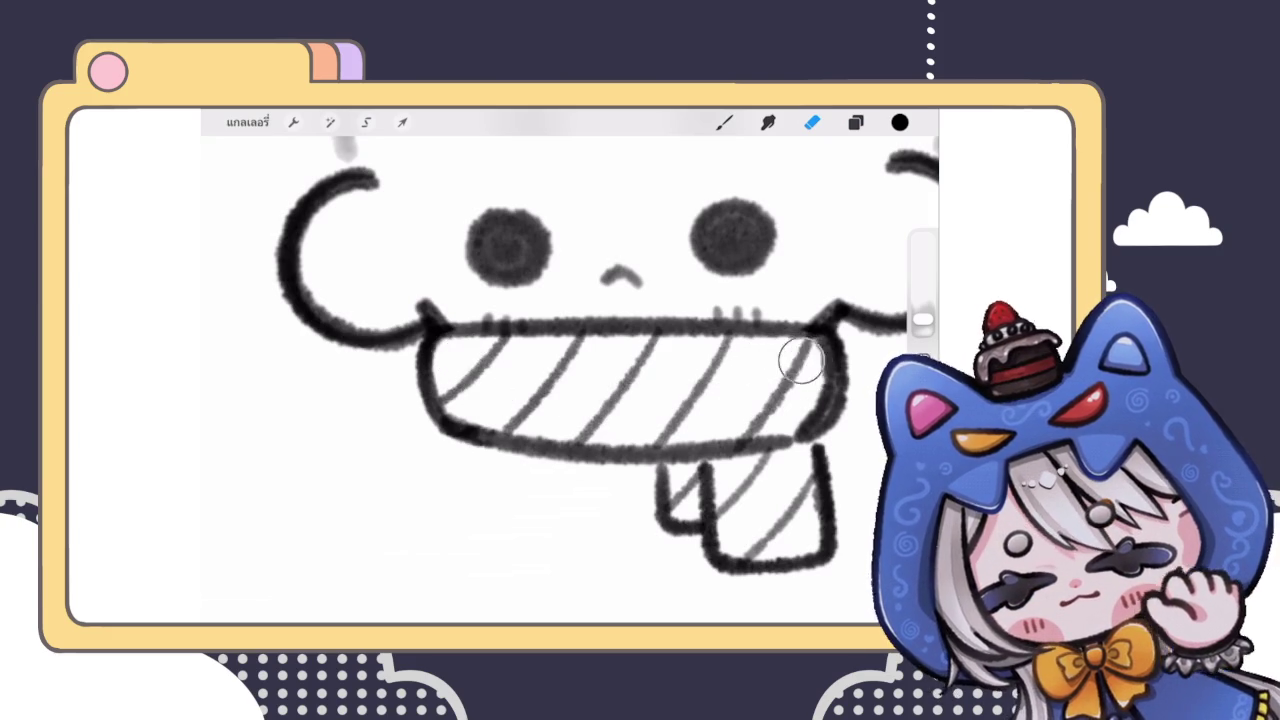
pyautogui.scroll(-3, 570, 360)
pyautogui.scroll(4, 570, 360)
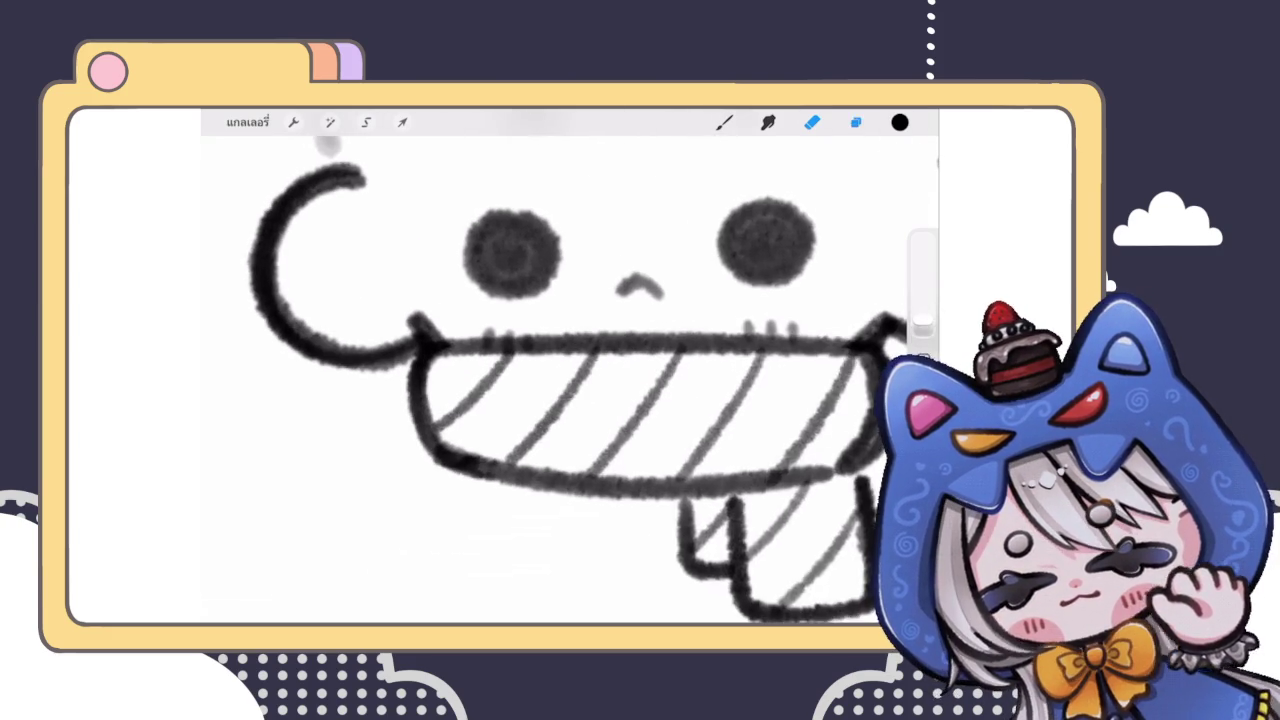
# Step: Reorder and duplicate layer 3, hiding the upper copy and working on the lower one
pyautogui.click(855, 122)
pyautogui.scroll(1, 779, 395)
pyautogui.scroll(3, 779, 395)
pyautogui.scroll(1, 779, 395)
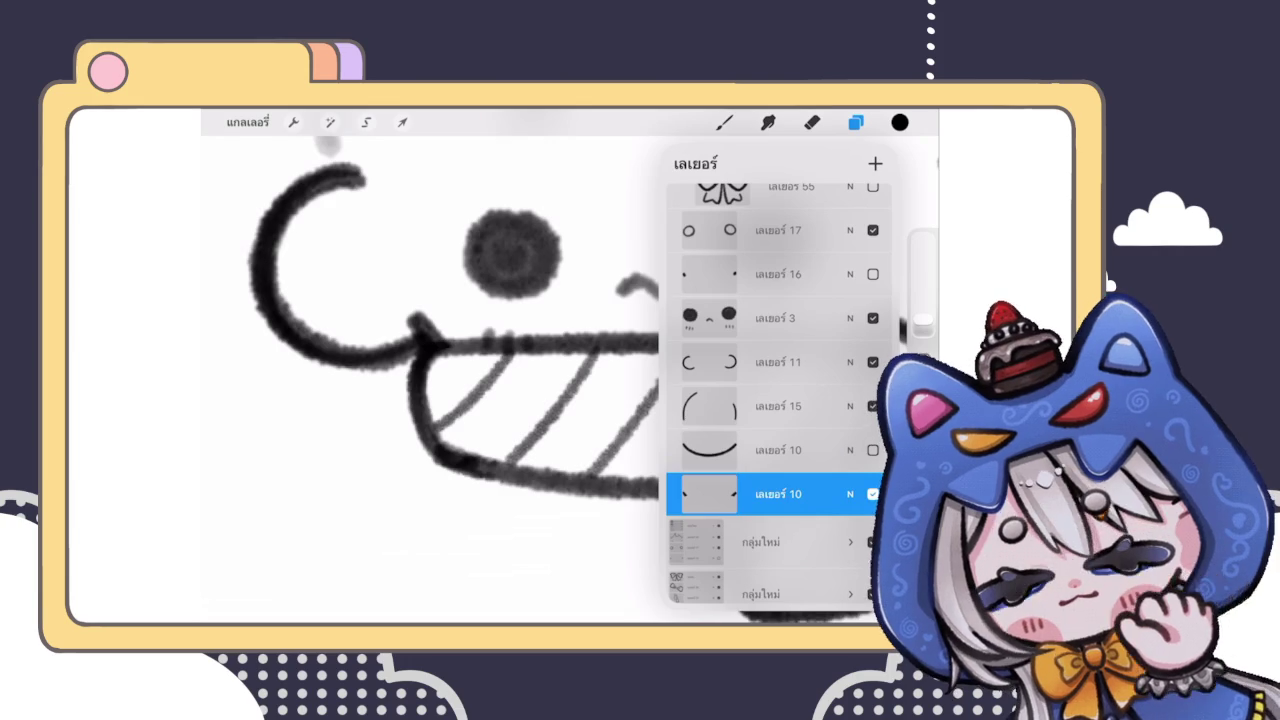
pyautogui.click(775, 318)
pyautogui.moveTo(775, 318); pyautogui.dragTo(720, 318)
pyautogui.scroll(3, 430, 360)
pyautogui.click(820, 318)
pyautogui.click(873, 318)
pyautogui.click(775, 362)
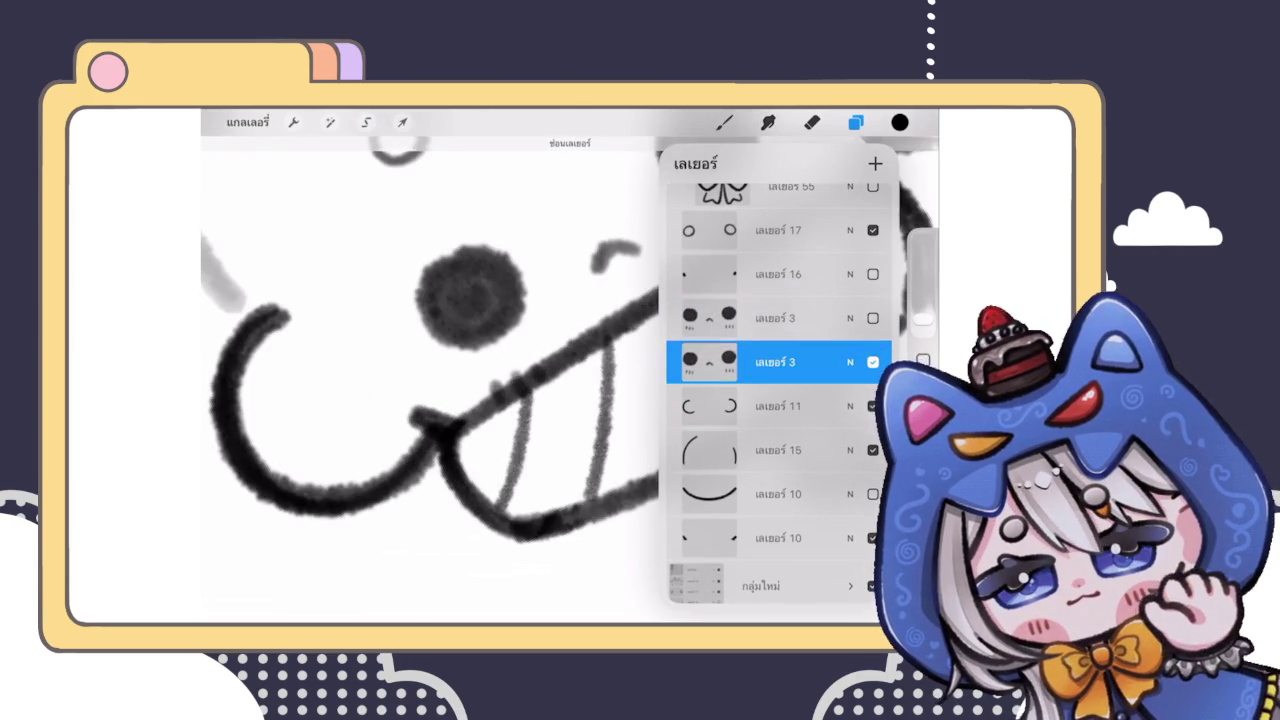
pyautogui.click(811, 122)
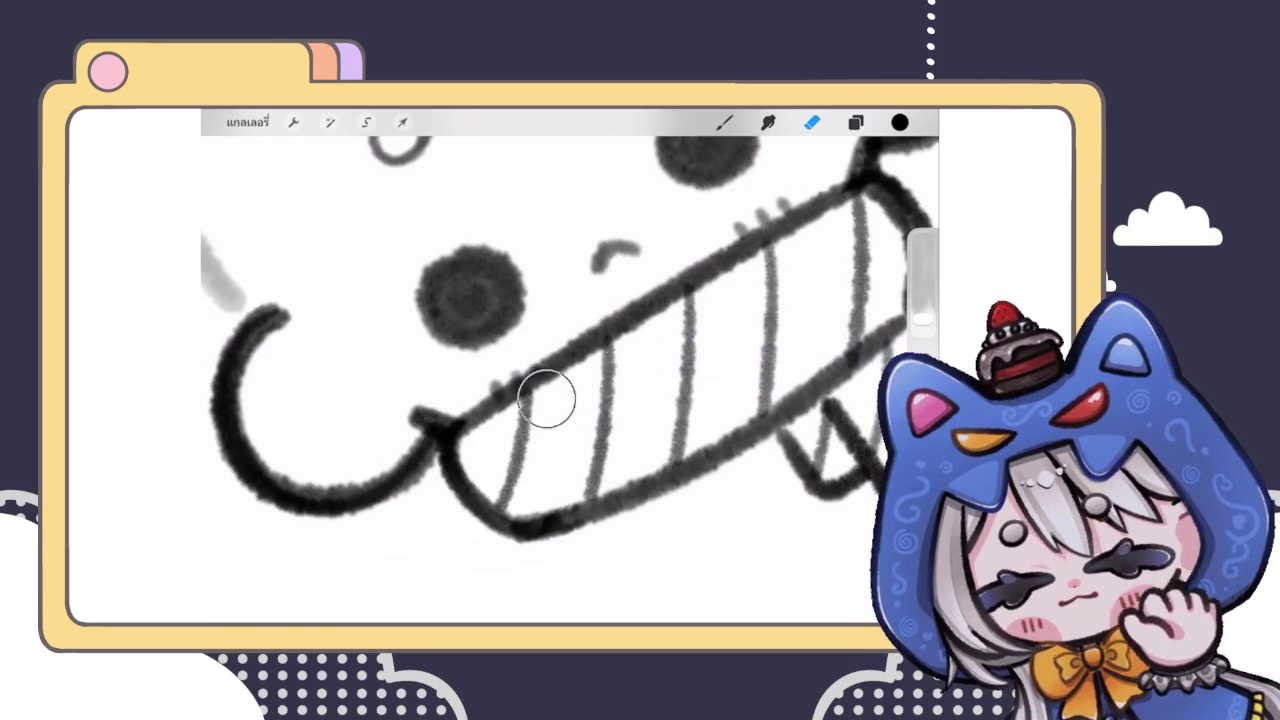
pyautogui.moveTo(600, 480); pyautogui.dragTo(613, 468)
pyautogui.moveTo(570, 380)
pyautogui.mouseDown()
pyautogui.moveTo(540, 300)
pyautogui.moveTo(560, 380)
pyautogui.mouseUp()
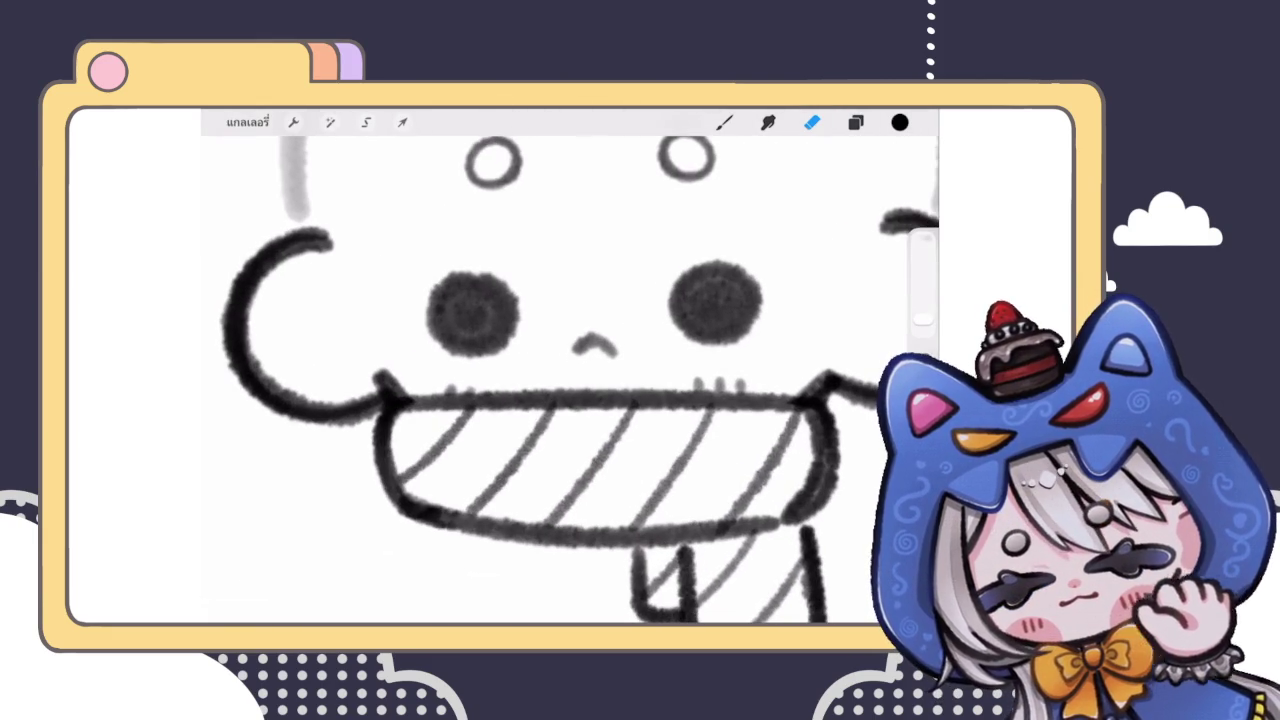
# Step: Lasso the right-cheek tick marks and place a copy under the left eye
pyautogui.click(366, 122)
pyautogui.moveTo(708, 358); pyautogui.dragTo(720, 425)
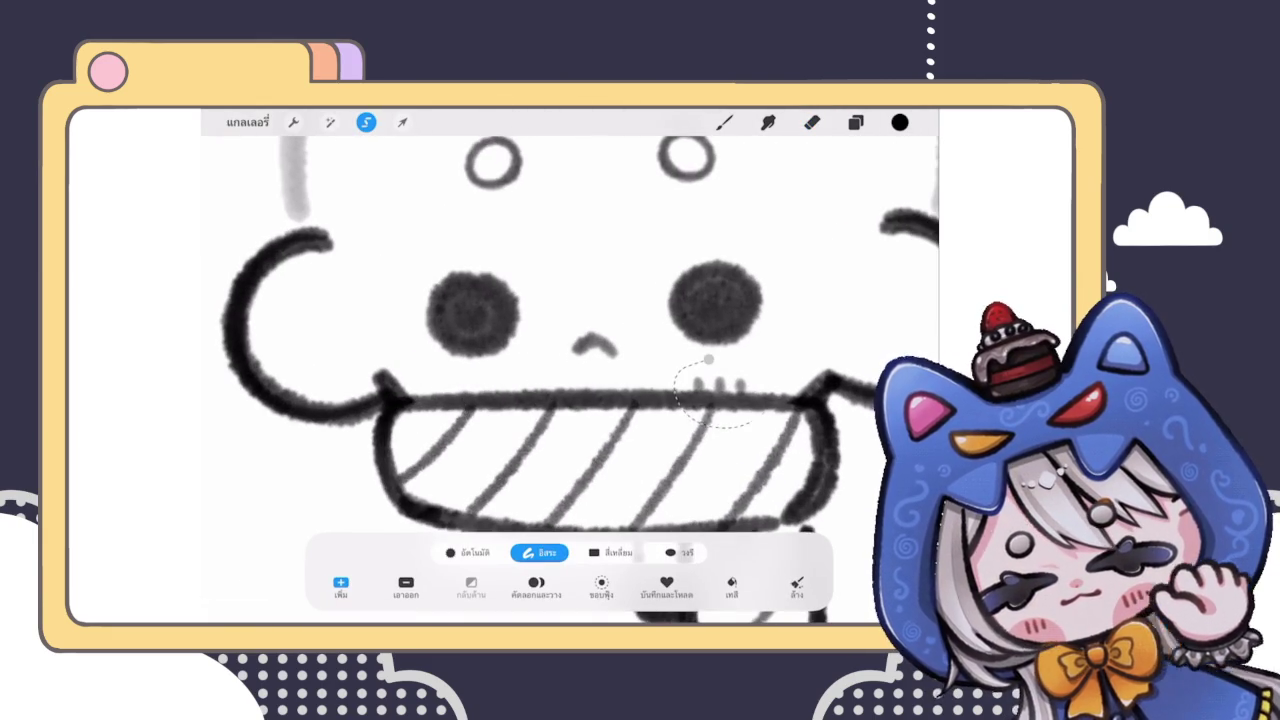
pyautogui.click(402, 122)
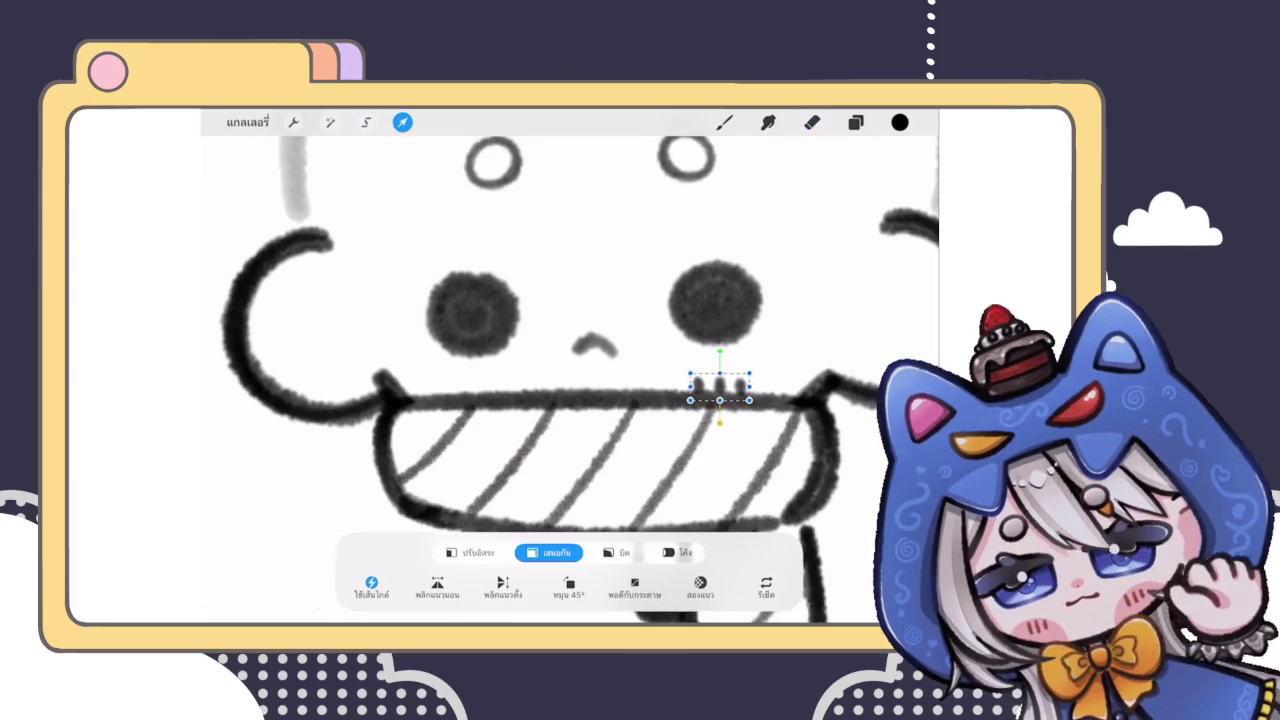
pyautogui.moveTo(720, 388); pyautogui.dragTo(473, 390)
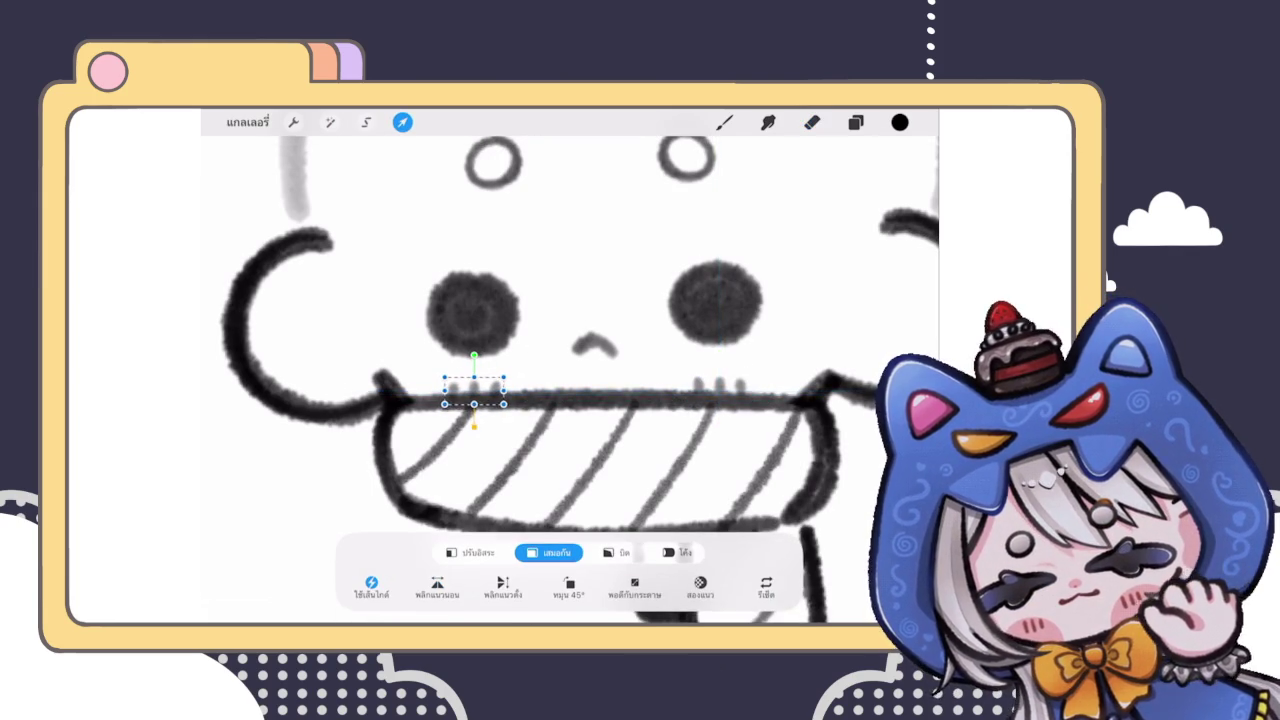
pyautogui.scroll(-3, 570, 380)
pyautogui.click(724, 122)
pyautogui.scroll(3, 570, 380)
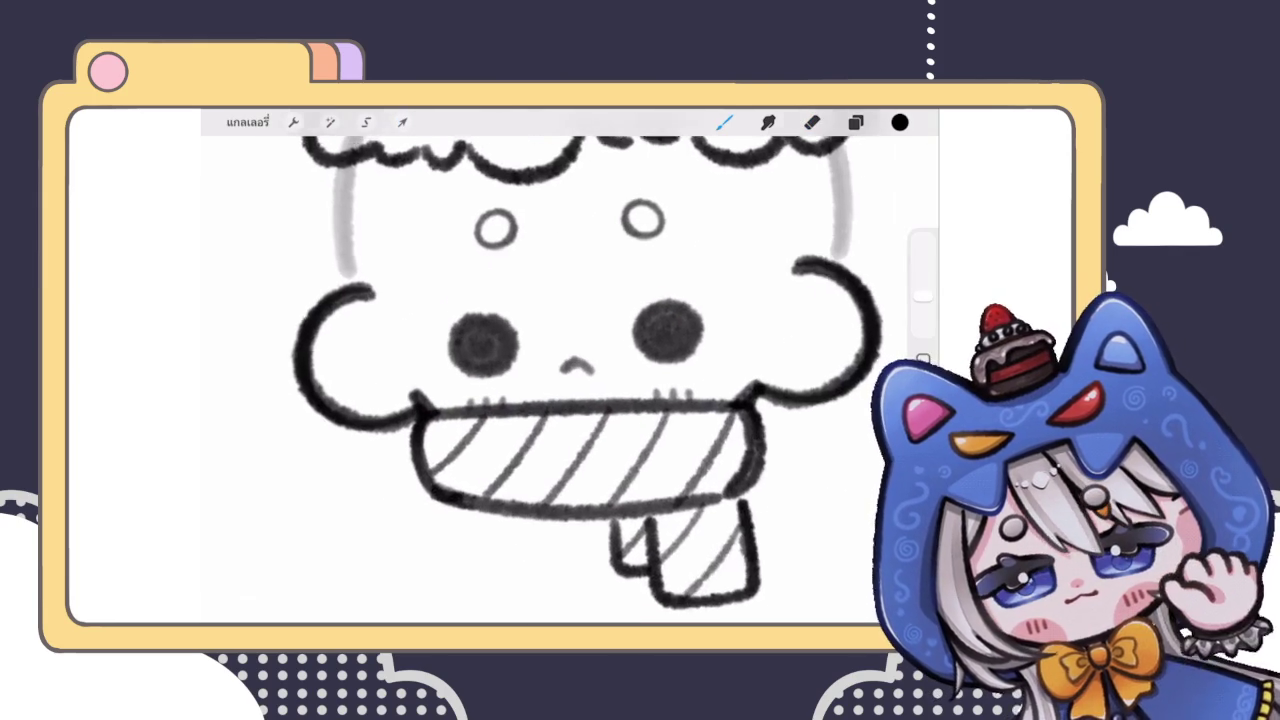
# Step: Merge the copied marks layer down into layer 3 and pick the eraser
pyautogui.click(855, 122)
pyautogui.click(710, 393)
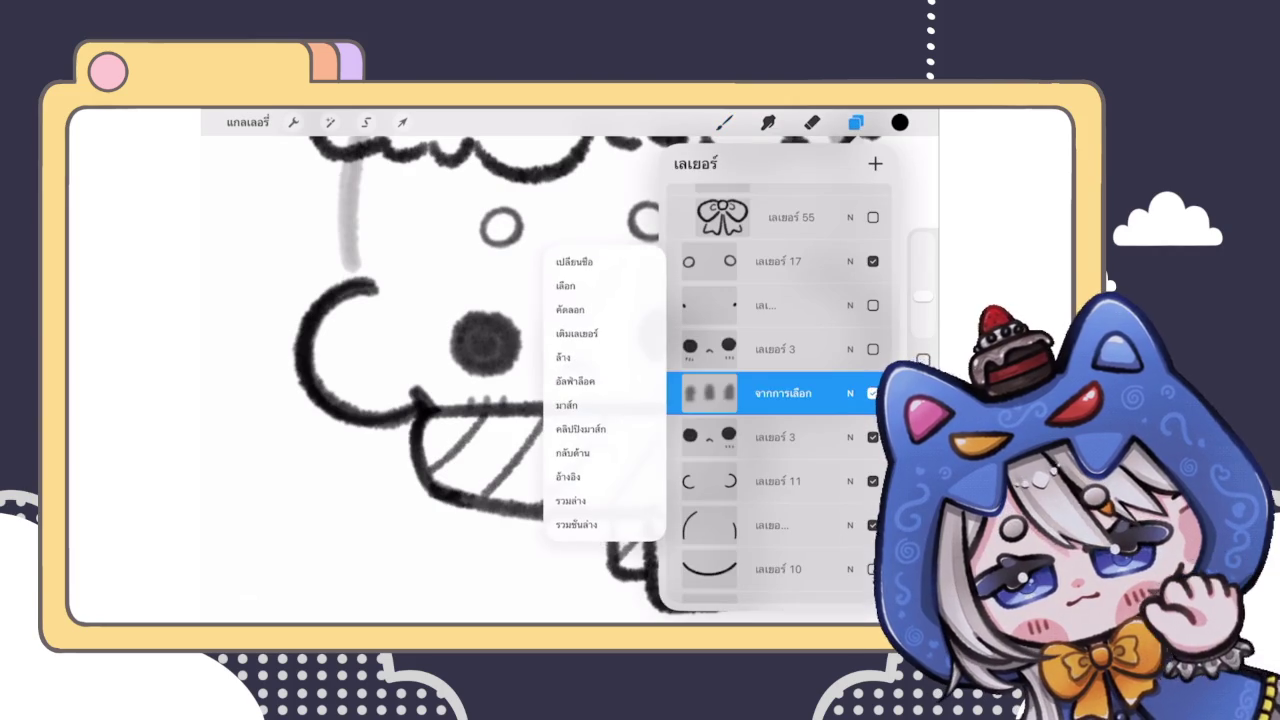
pyautogui.click(575, 520)
pyautogui.click(855, 122)
pyautogui.click(811, 122)
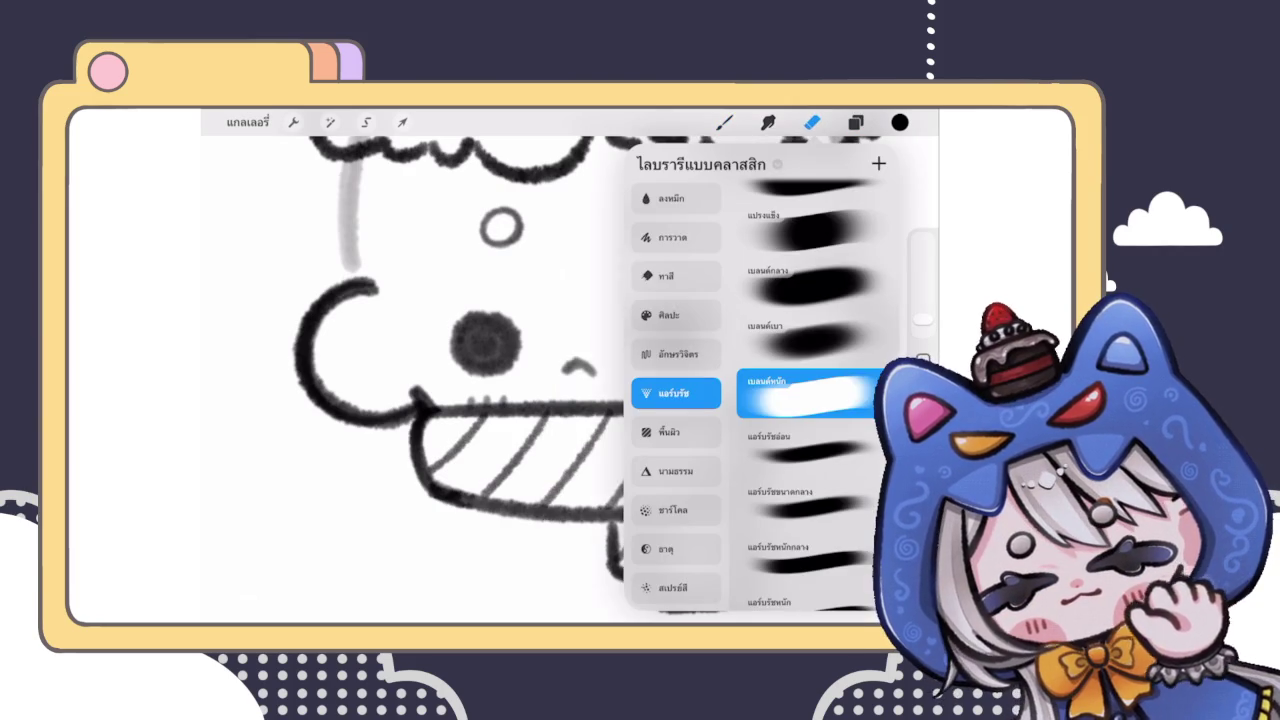
pyautogui.click(855, 122)
pyautogui.click(855, 122)
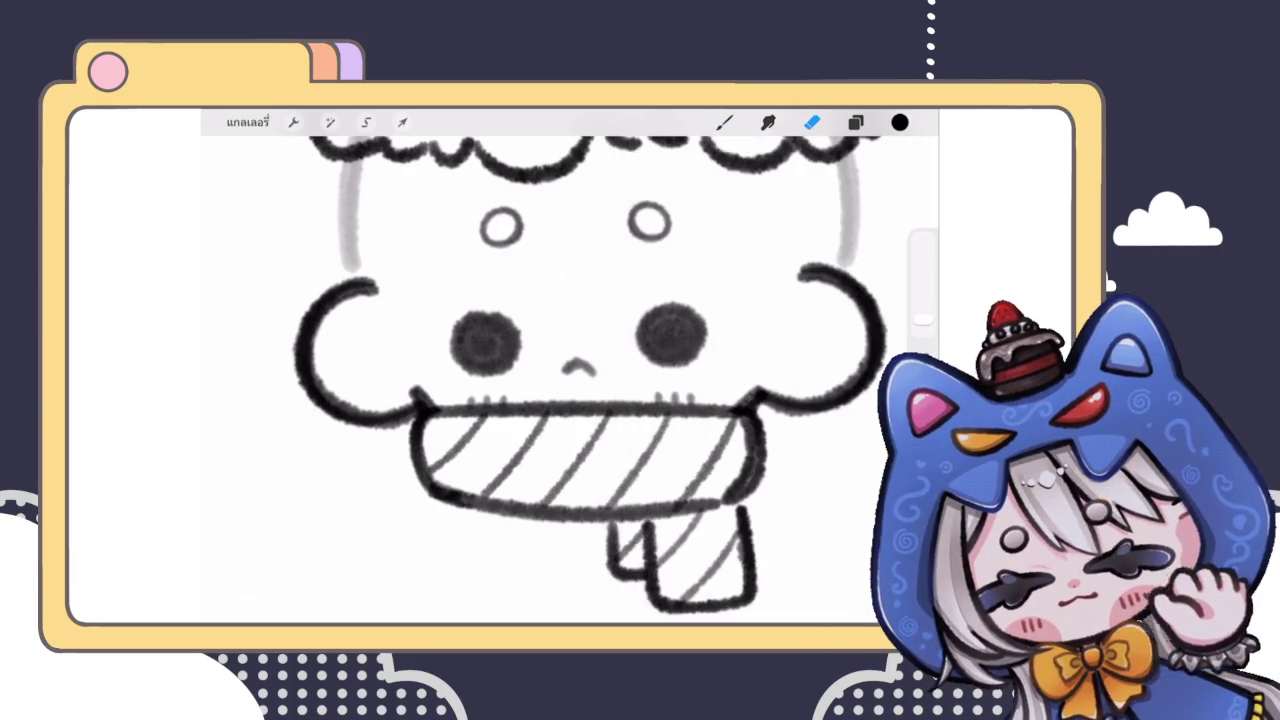
# Step: Lasso and adjust a stray bit at the scarf's top edge
pyautogui.click(366, 122)
pyautogui.click(402, 122)
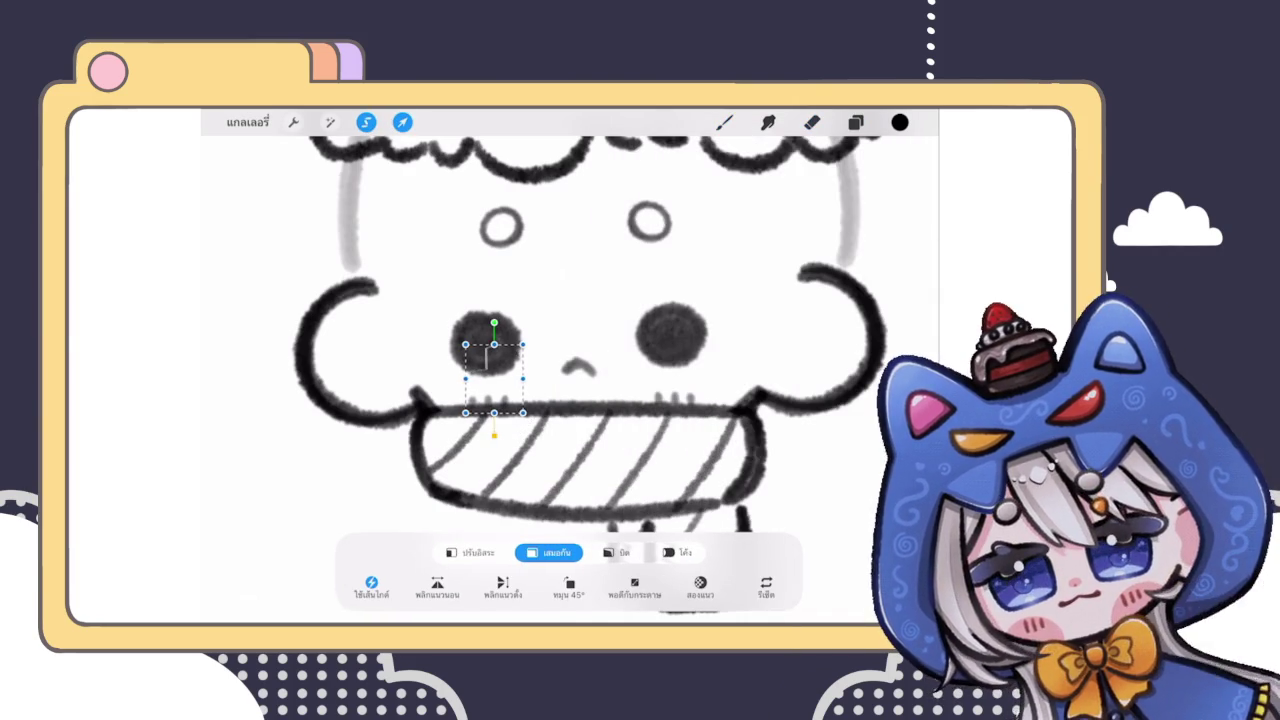
pyautogui.click(402, 122)
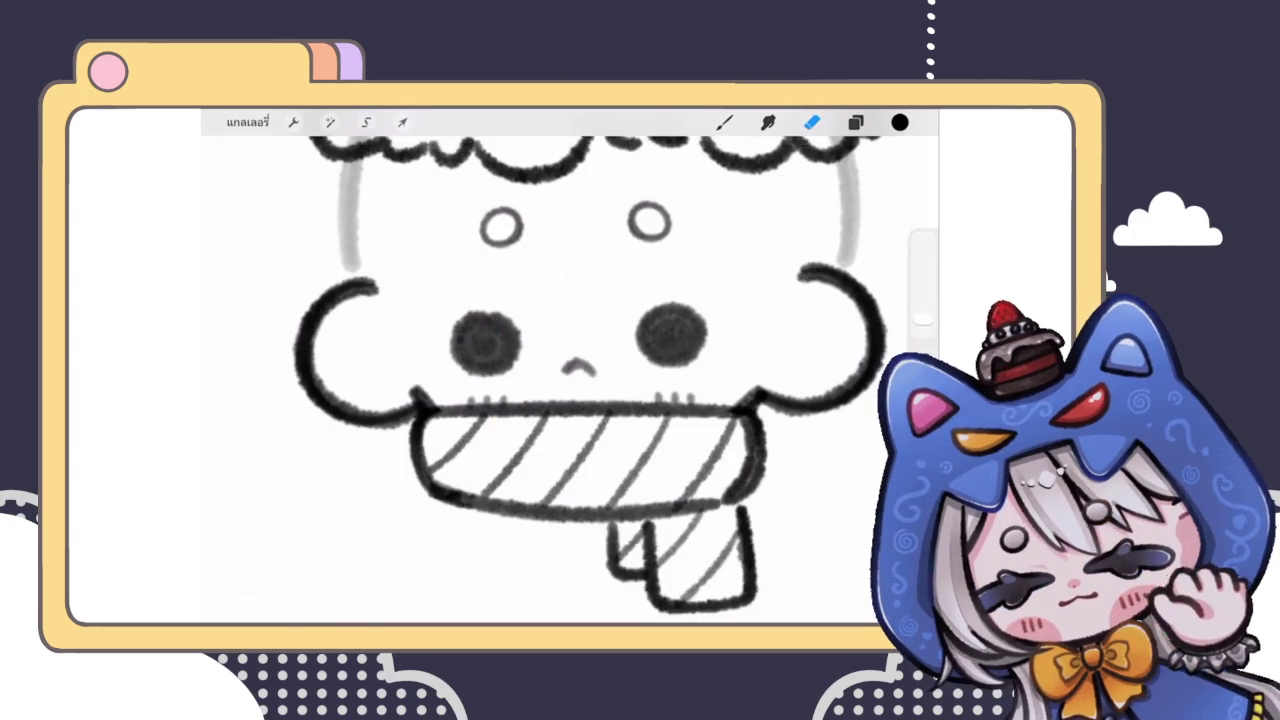
pyautogui.moveTo(490, 384); pyautogui.dragTo(455, 420)
pyautogui.click(402, 122)
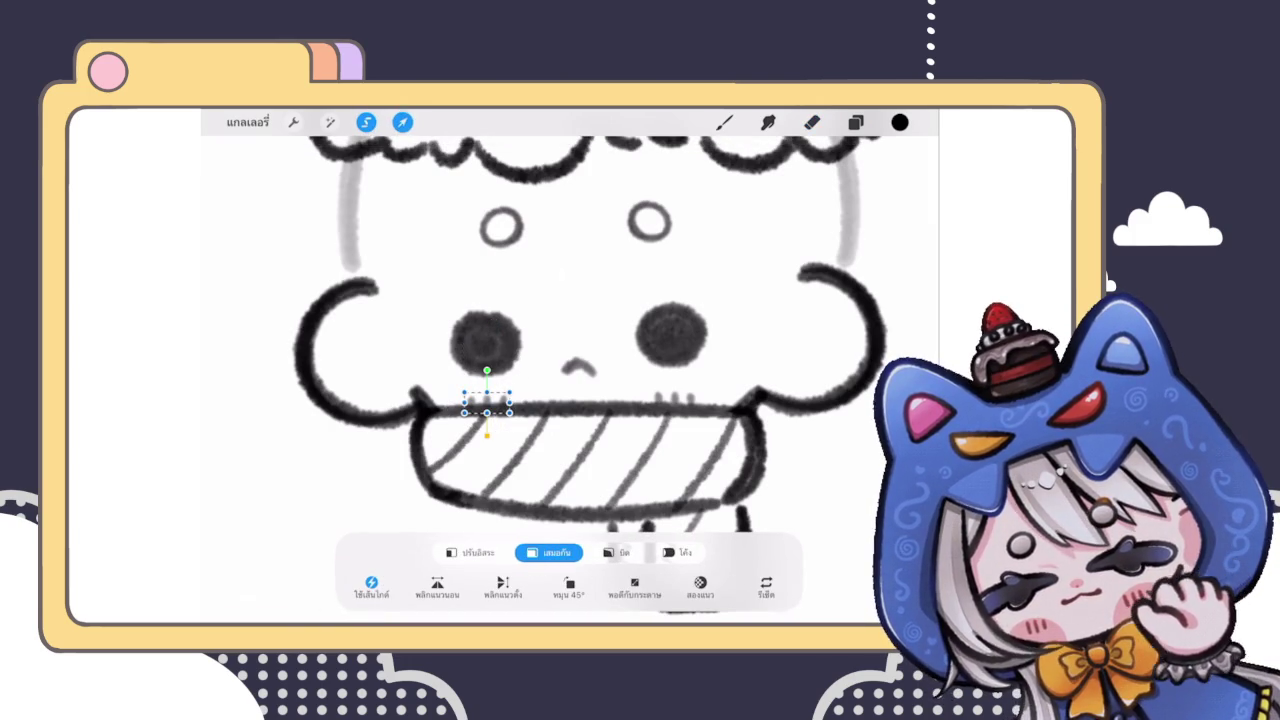
pyautogui.click(724, 122)
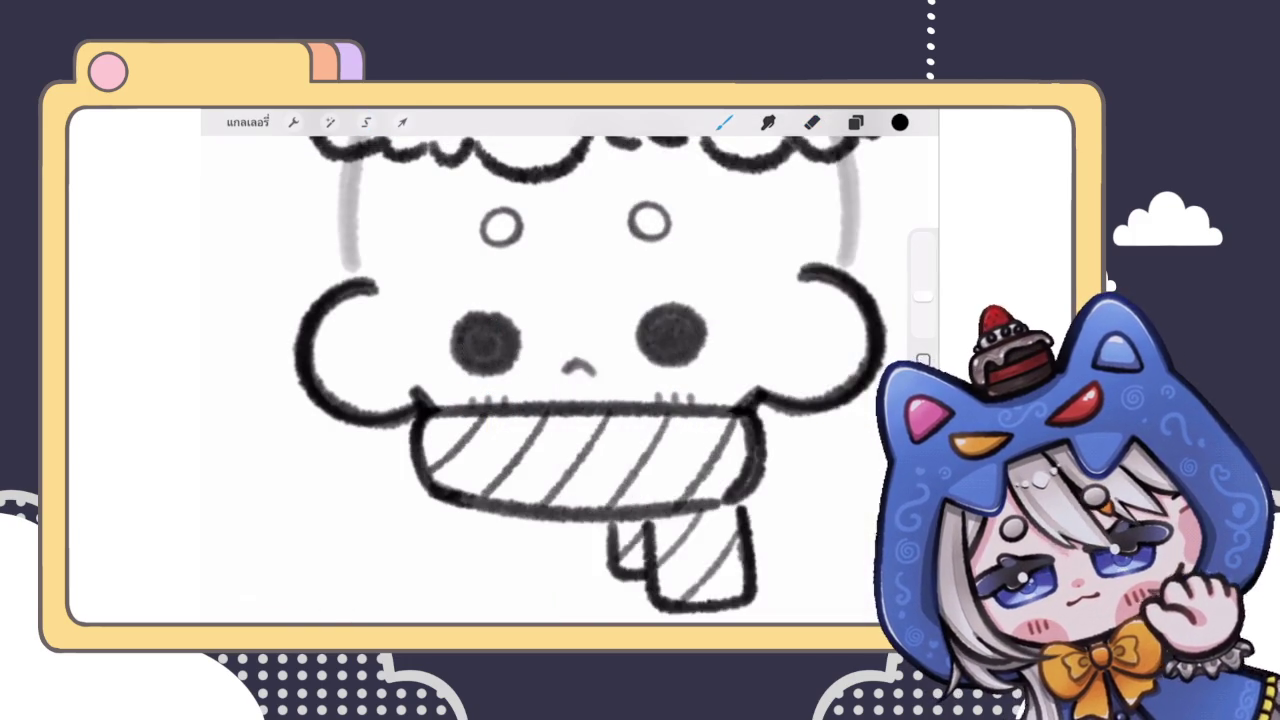
pyautogui.scroll(-3, 555, 300)
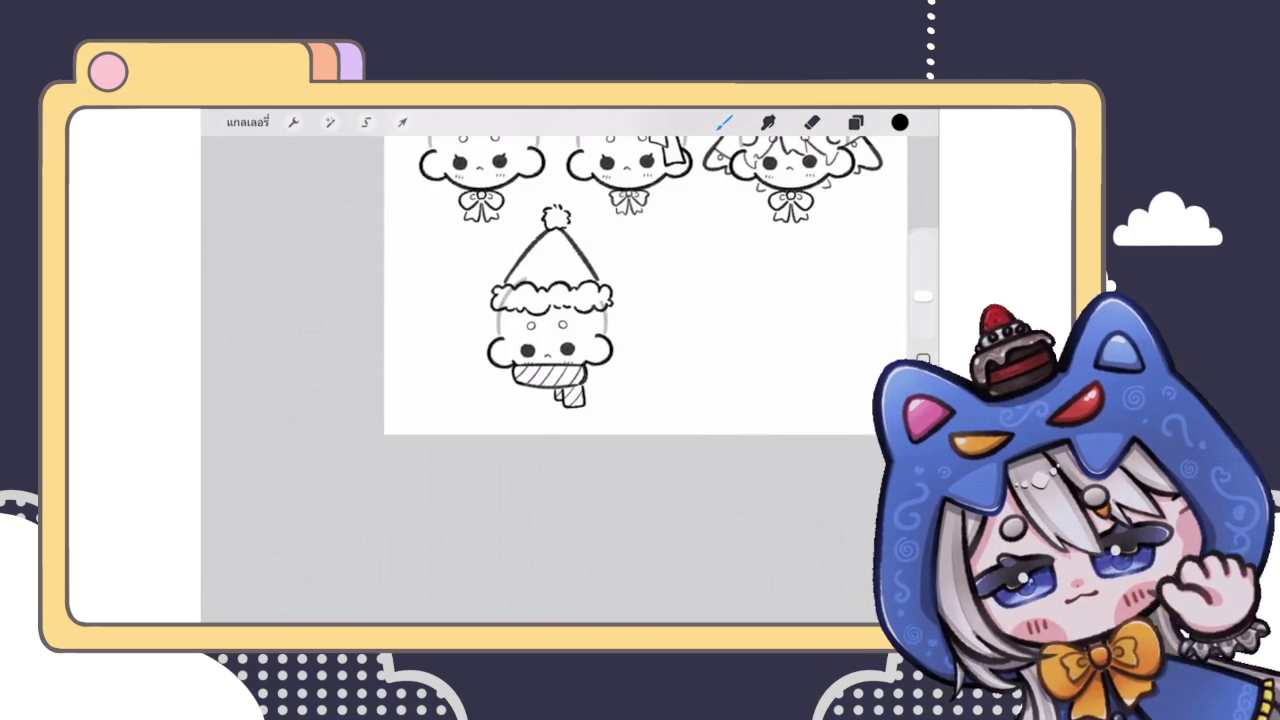
# Step: Group the hat outline layer and pom-pom layer together
pyautogui.scroll(-3, 595, 280)
pyautogui.scroll(3, 538, 350)
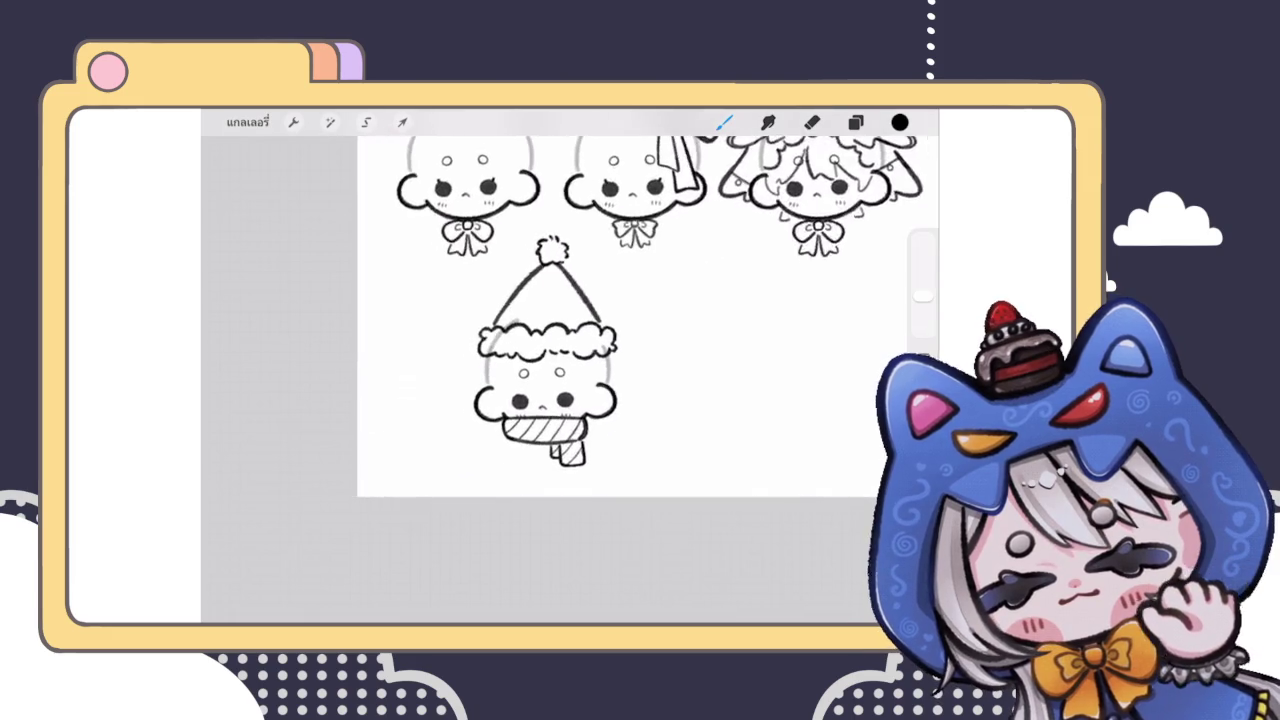
pyautogui.scroll(3, 538, 350)
pyautogui.click(855, 122)
pyautogui.scroll(3, 770, 380)
pyautogui.scroll(2, 590, 170)
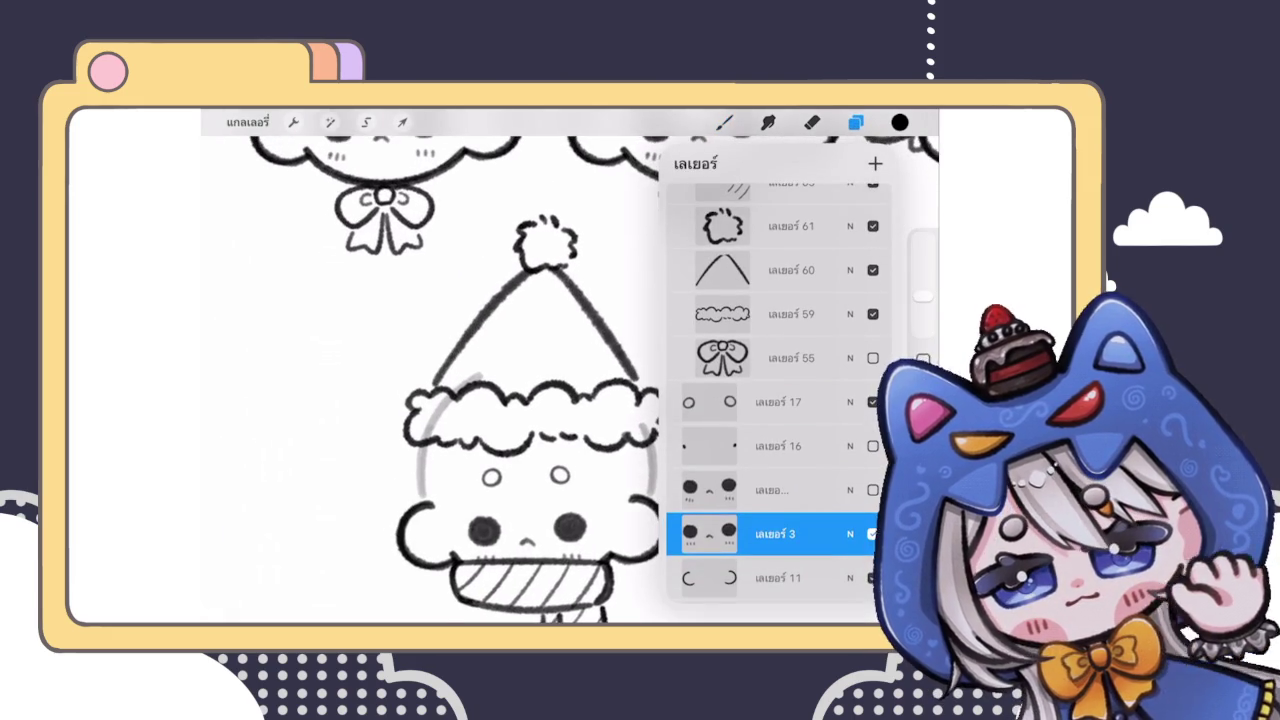
pyautogui.click(790, 226)
pyautogui.moveTo(760, 270); pyautogui.dragTo(830, 270)
pyautogui.click(838, 163)
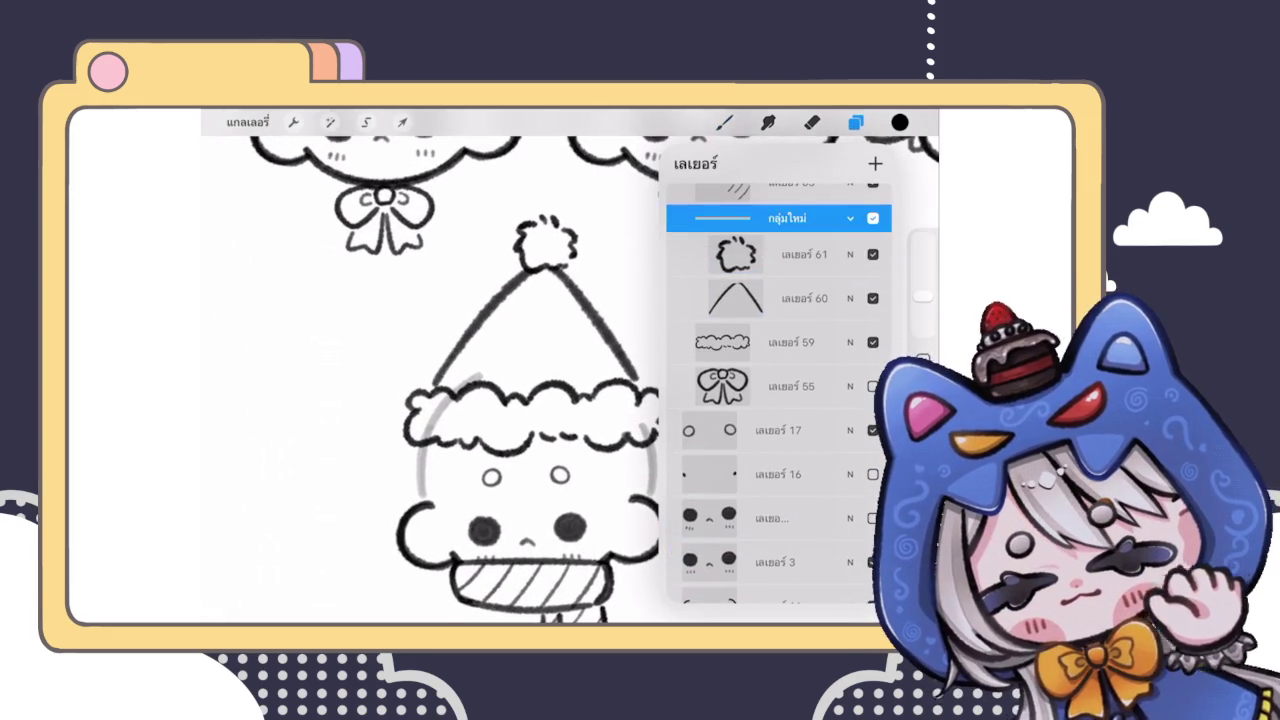
# Step: Stretch the grouped hat taller in Freeform mode, comparing with undo/redo
pyautogui.click(402, 122)
pyautogui.click(470, 553)
pyautogui.moveTo(535, 212); pyautogui.dragTo(535, 229)
pyautogui.click(724, 122)
pyautogui.scroll(-3, 540, 360)
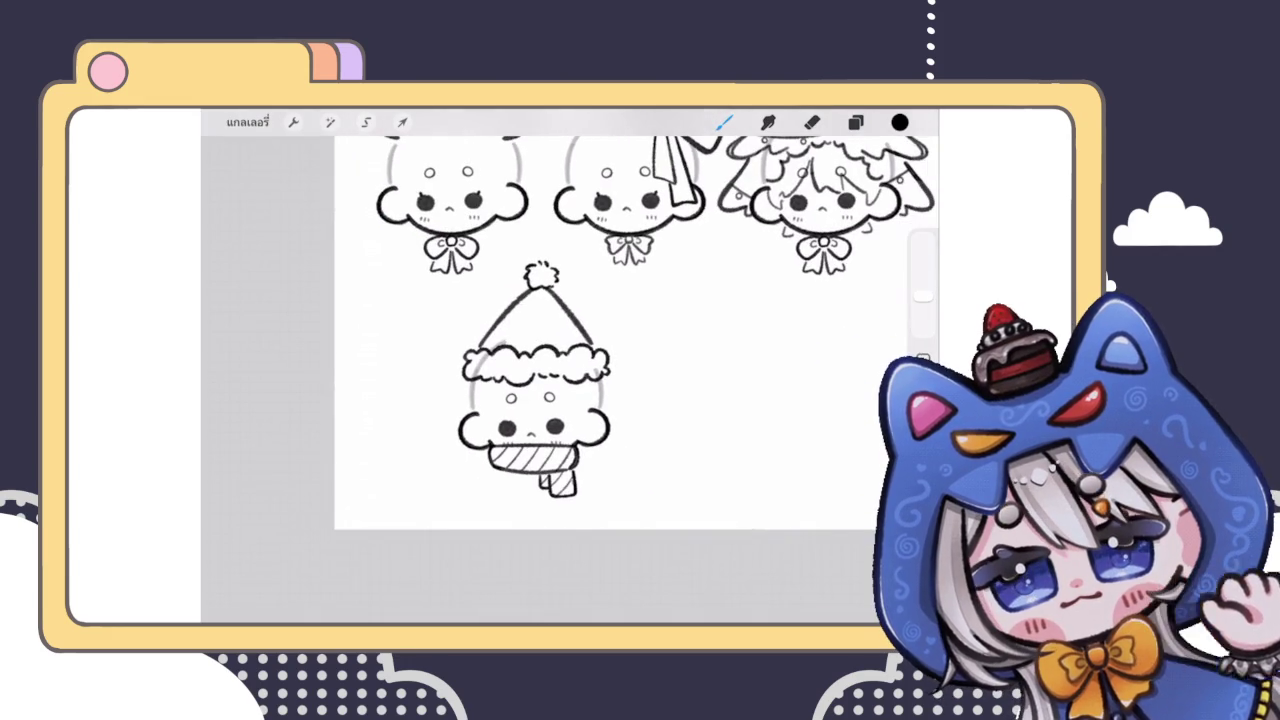
pyautogui.scroll(2, 540, 400)
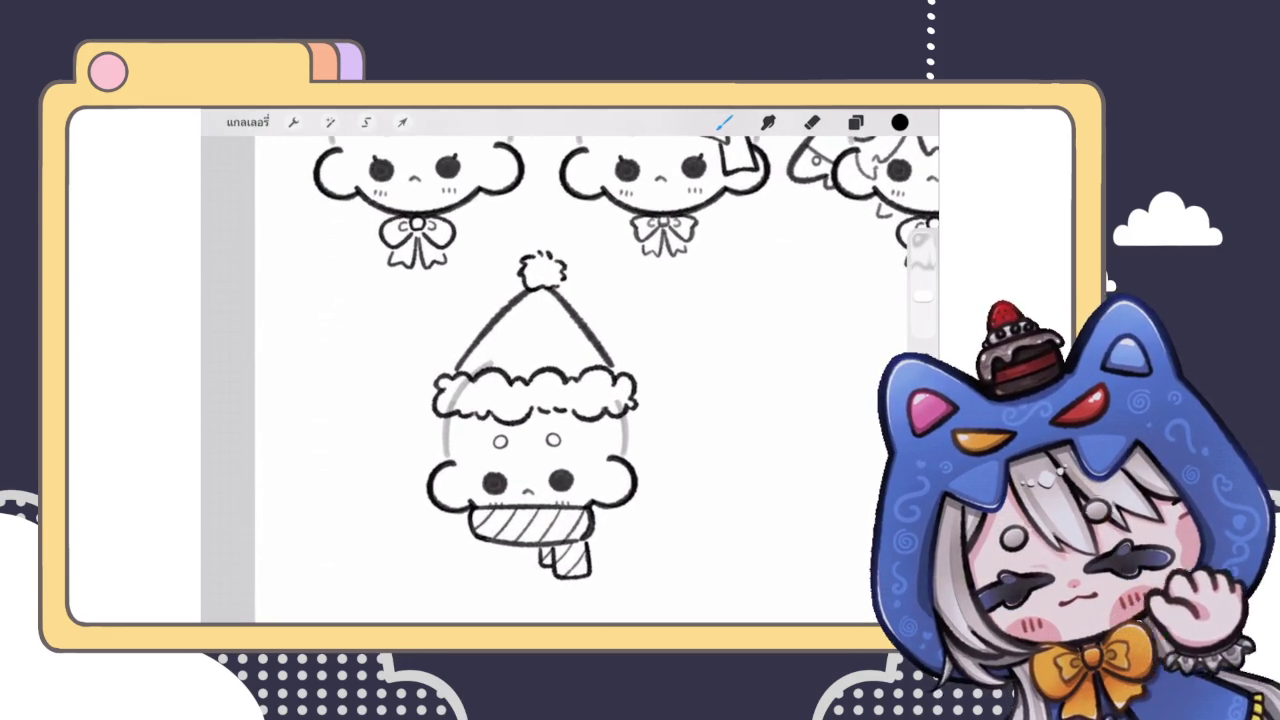
pyautogui.hotkey('ctrl', 'z')
pyautogui.hotkey('ctrl', 'shift', 'z')
pyautogui.hotkey('ctrl', 'z')
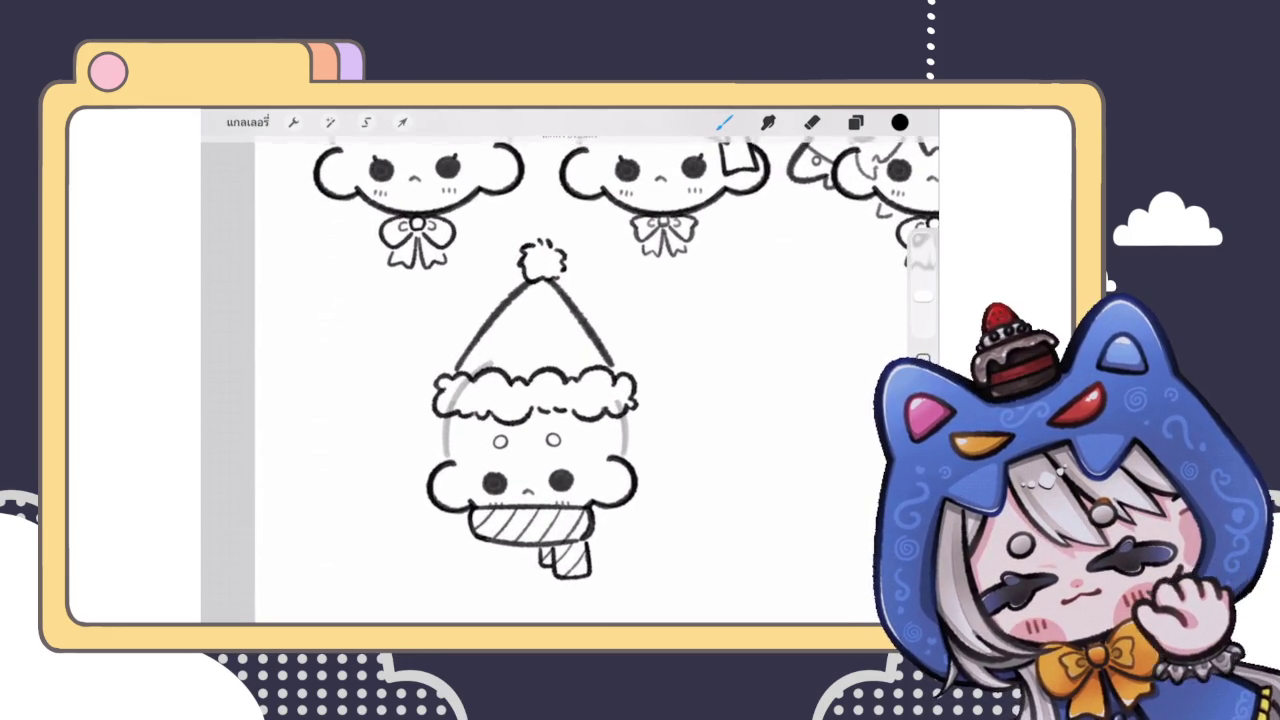
# Step: Nudge the pom-pom on layer 61 down onto the hat tip
pyautogui.click(855, 122)
pyautogui.click(760, 473)
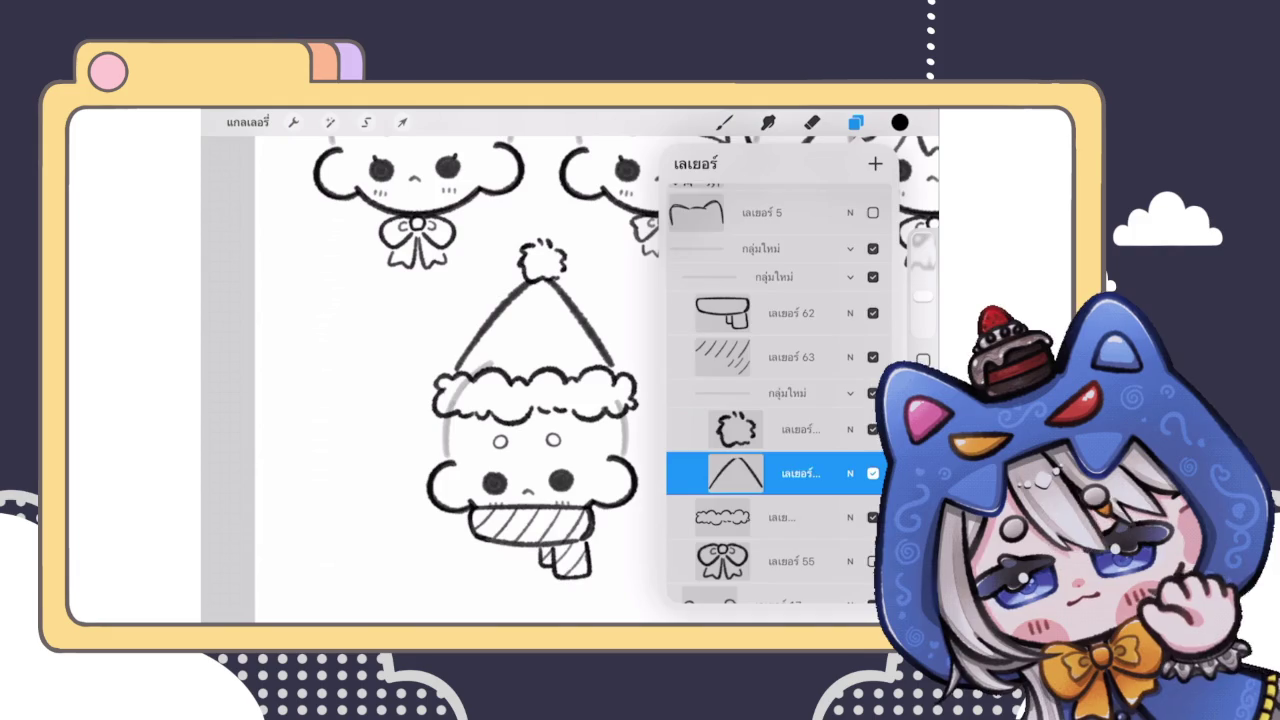
pyautogui.click(402, 122)
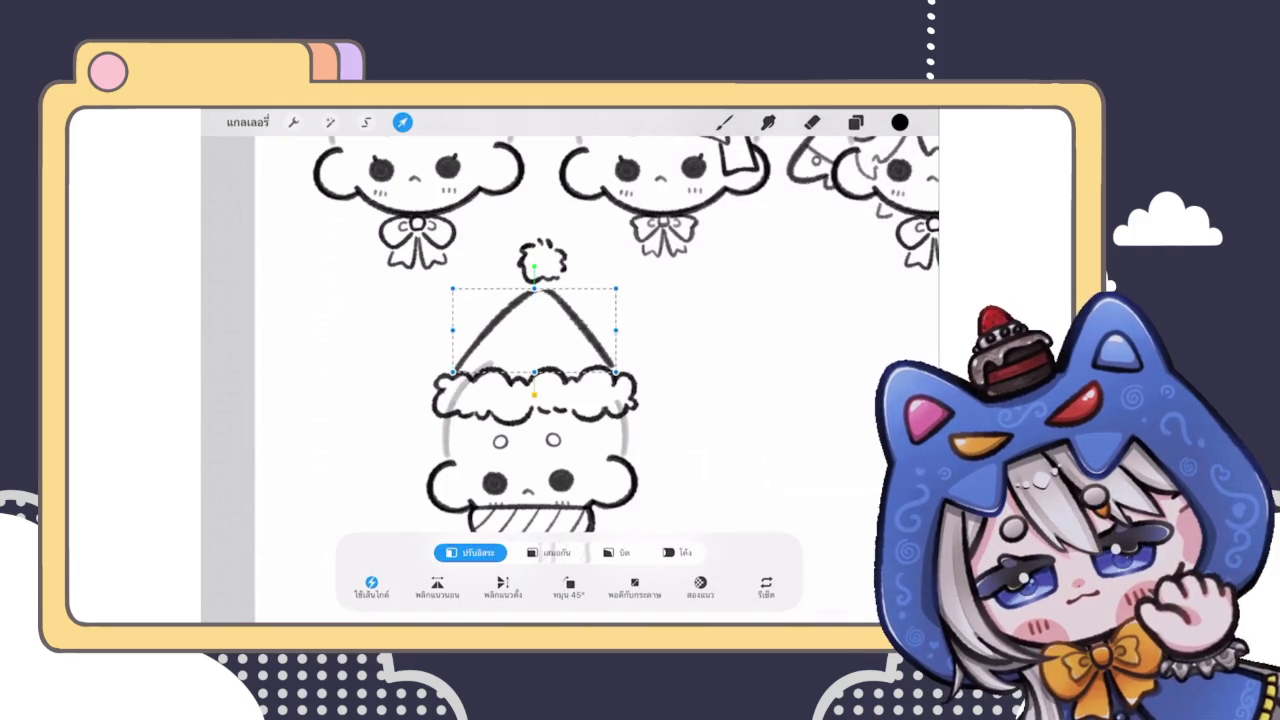
pyautogui.click(855, 122)
pyautogui.click(760, 349)
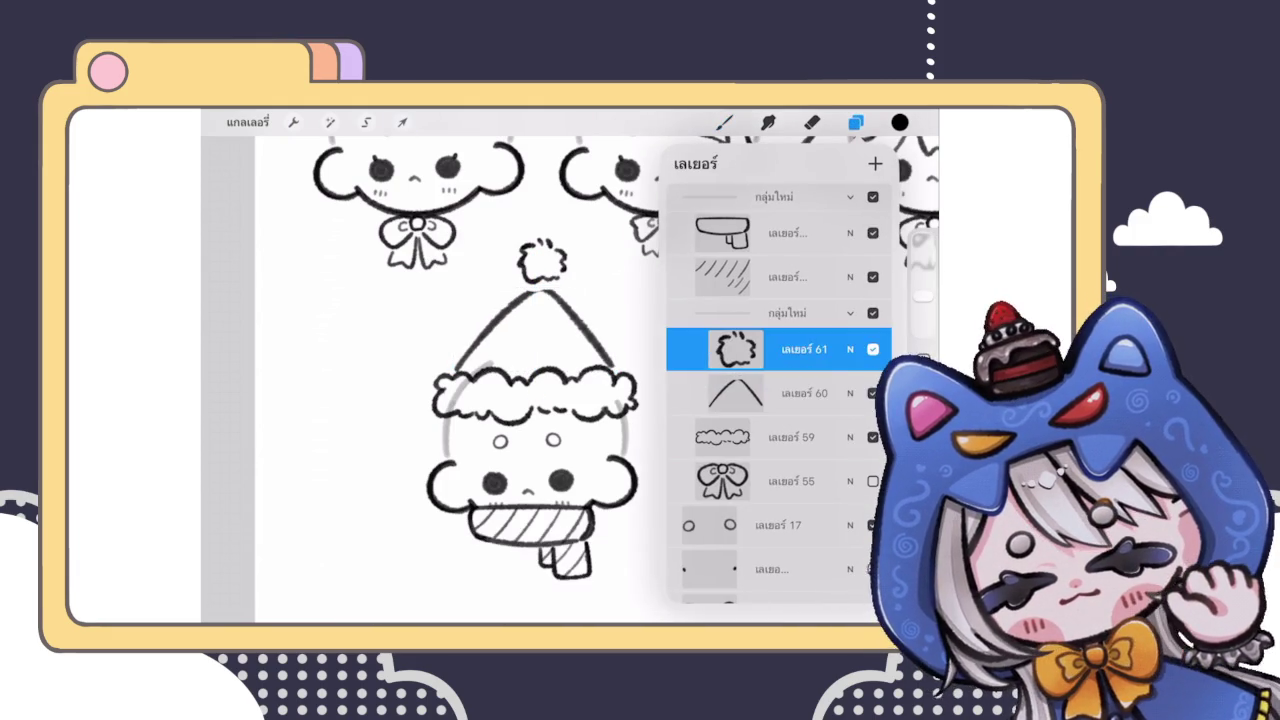
pyautogui.click(402, 122)
pyautogui.moveTo(541, 262); pyautogui.dragTo(541, 272)
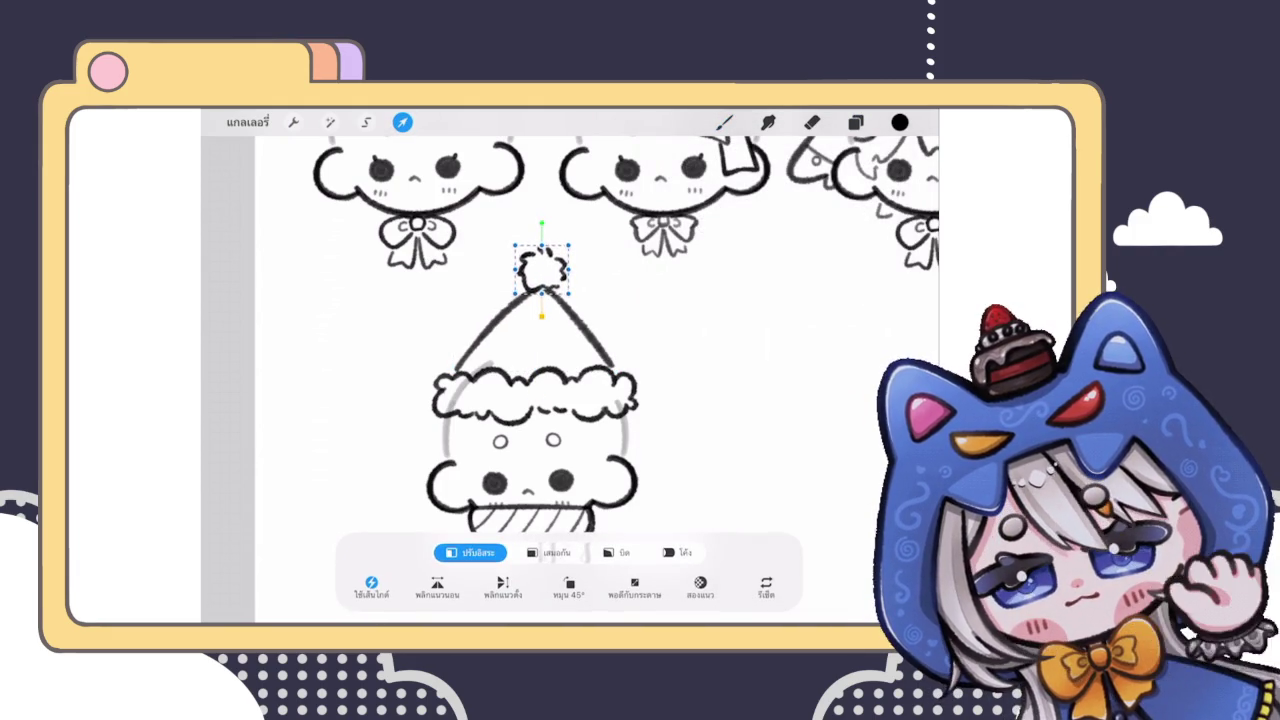
pyautogui.click(724, 122)
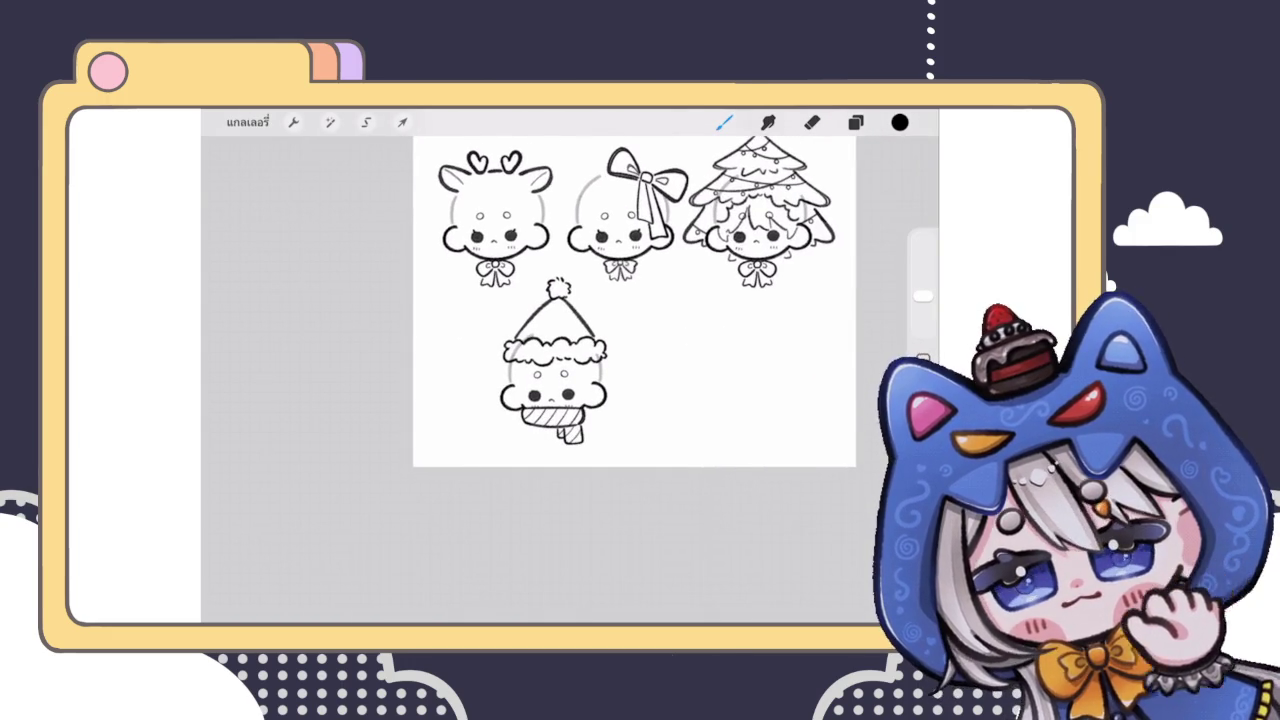
# Step: On face guide layer 15, erase the grey guide arc inside the Santa hat's brim
pyautogui.scroll(3, 540, 330)
pyautogui.click(855, 122)
pyautogui.scroll(3, 770, 380)
pyautogui.click(760, 468)
pyautogui.click(811, 122)
pyautogui.scroll(3, 566, 263)
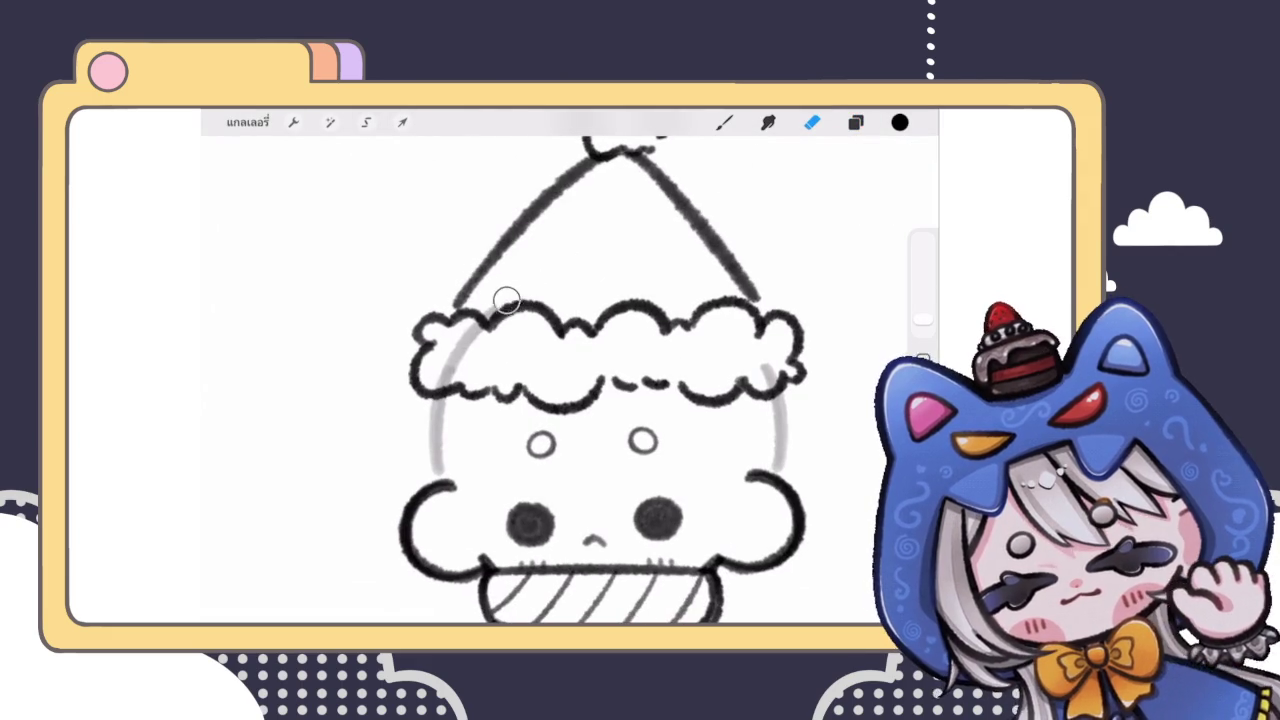
pyautogui.moveTo(510, 298); pyautogui.dragTo(451, 352)
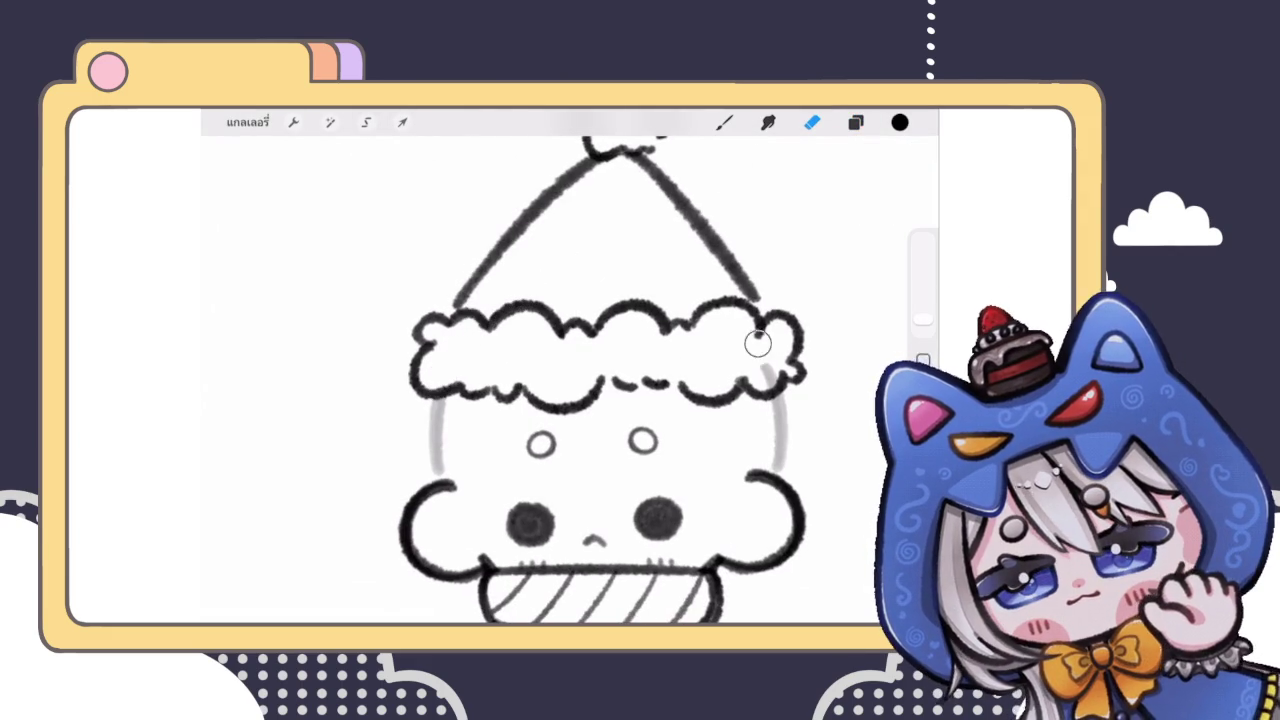
pyautogui.scroll(-5, 570, 380)
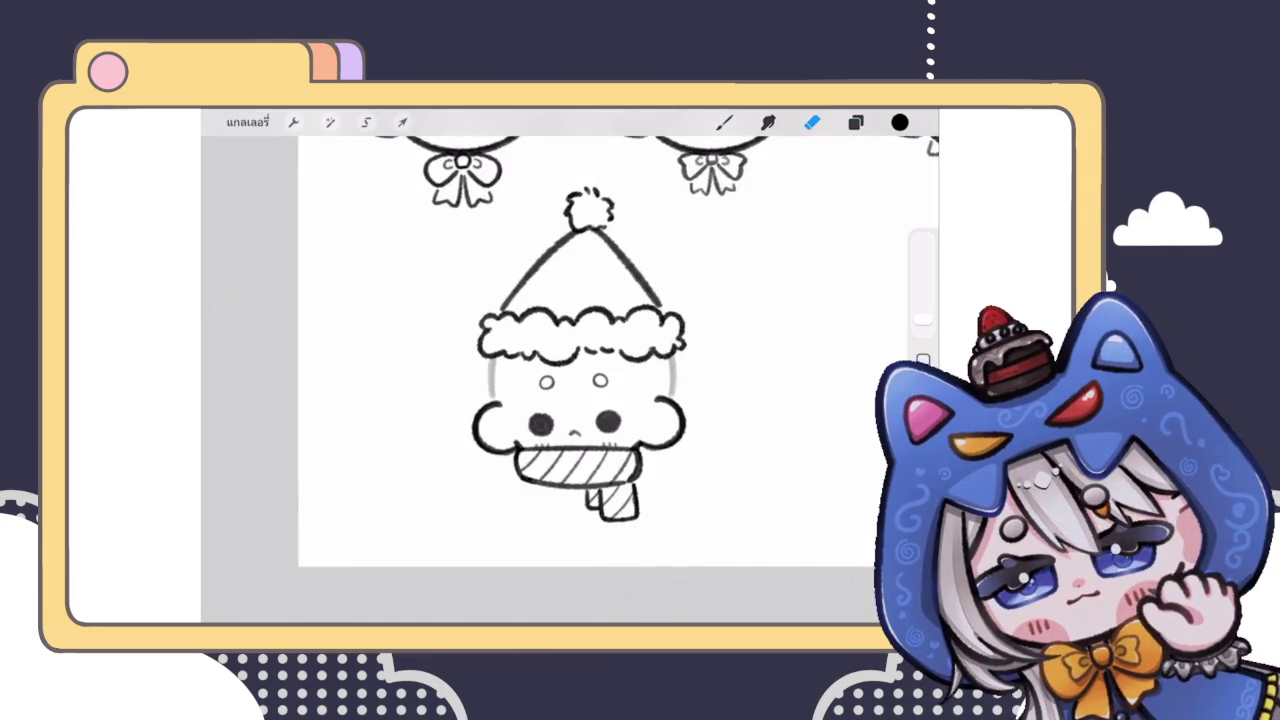
pyautogui.scroll(-3, 570, 370)
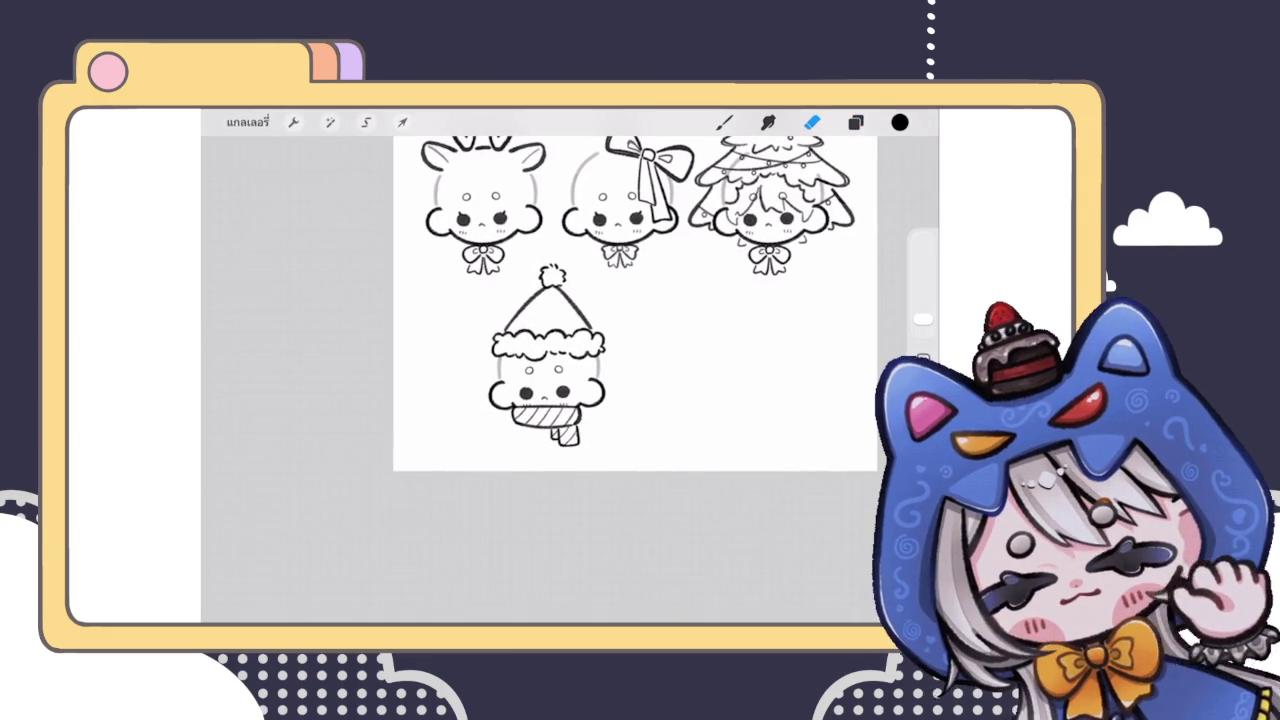
pyautogui.scroll(-3, 600, 300)
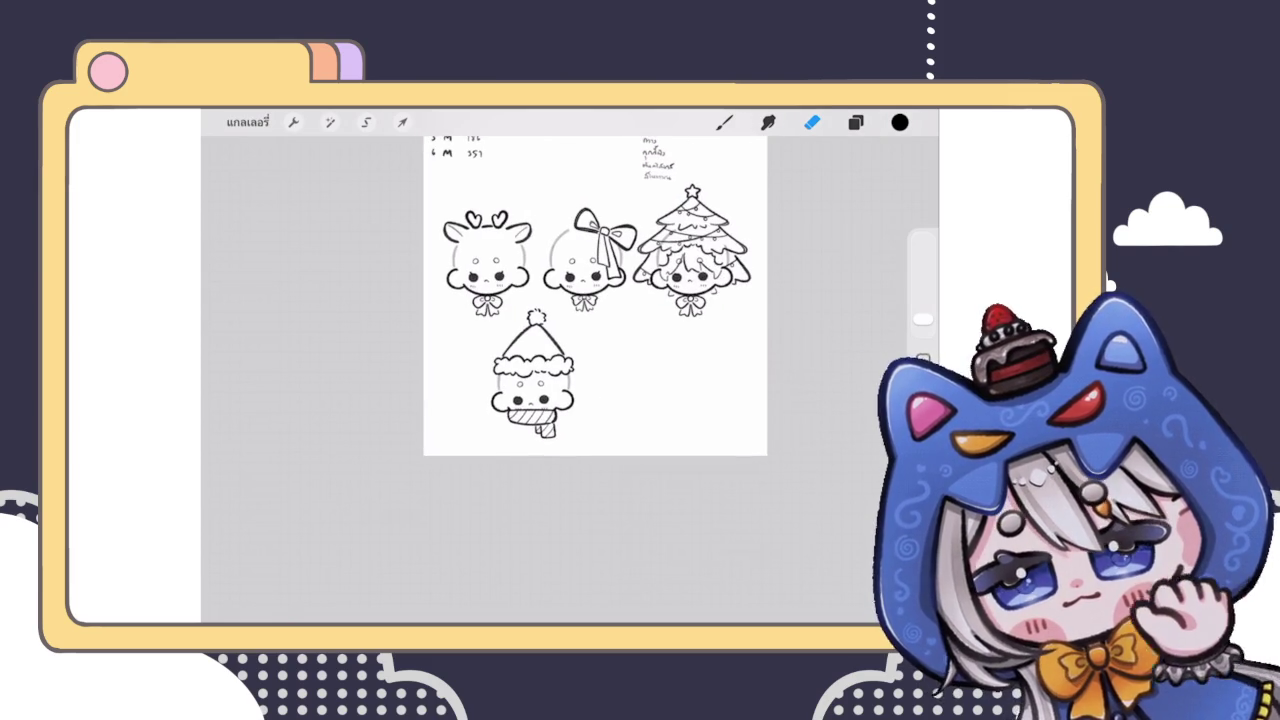
# Step: Collapse the Santa character's layer group and delete the handwritten notes layer
pyautogui.click(855, 122)
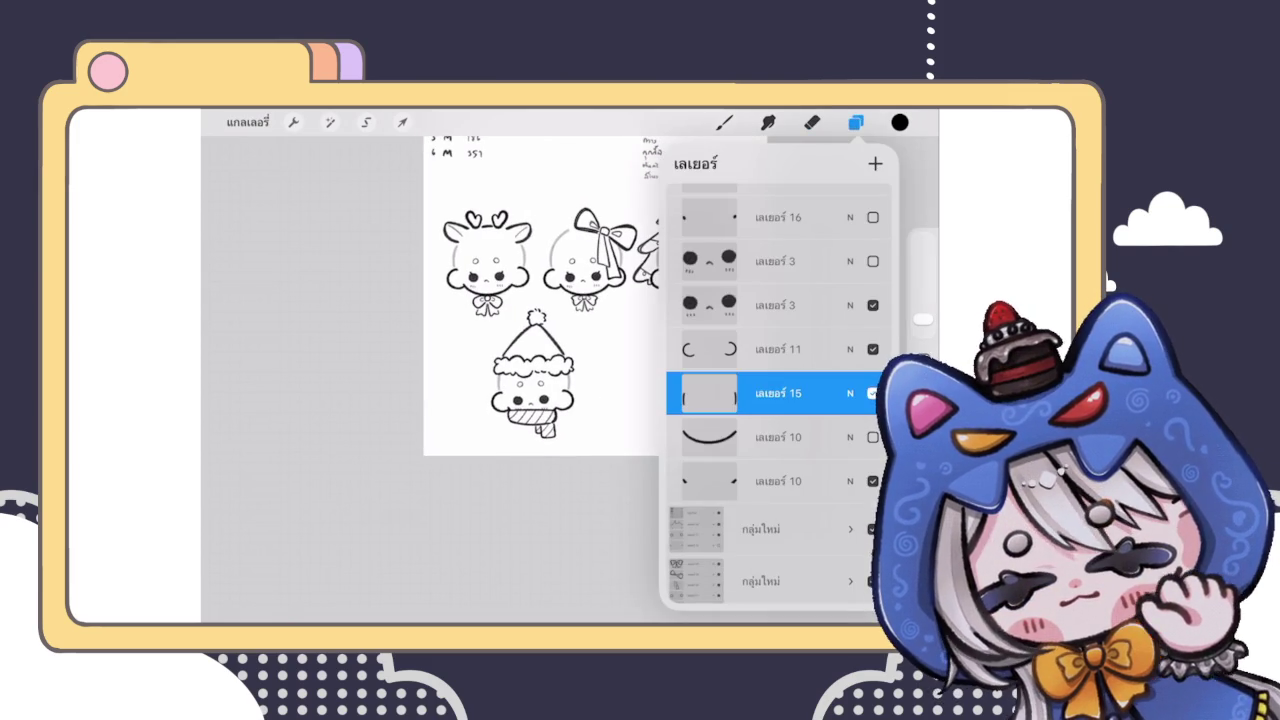
pyautogui.scroll(3, 770, 400)
pyautogui.scroll(-5, 780, 400)
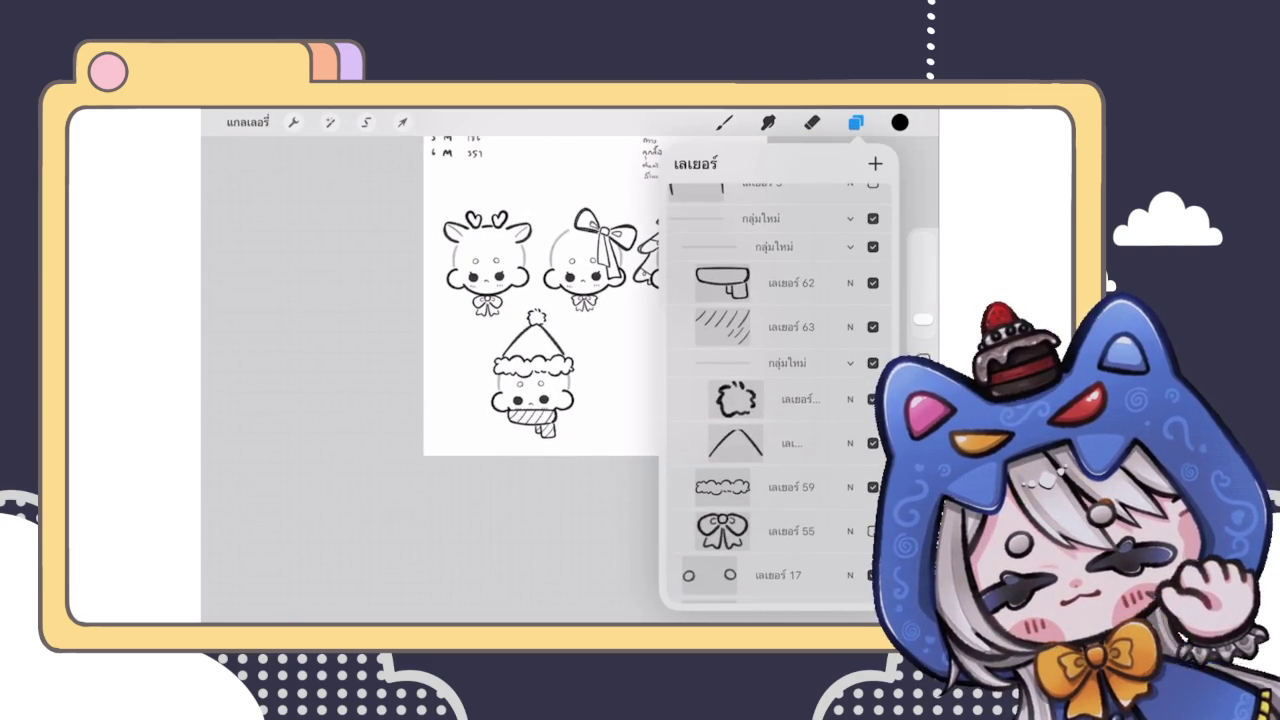
pyautogui.click(850, 262)
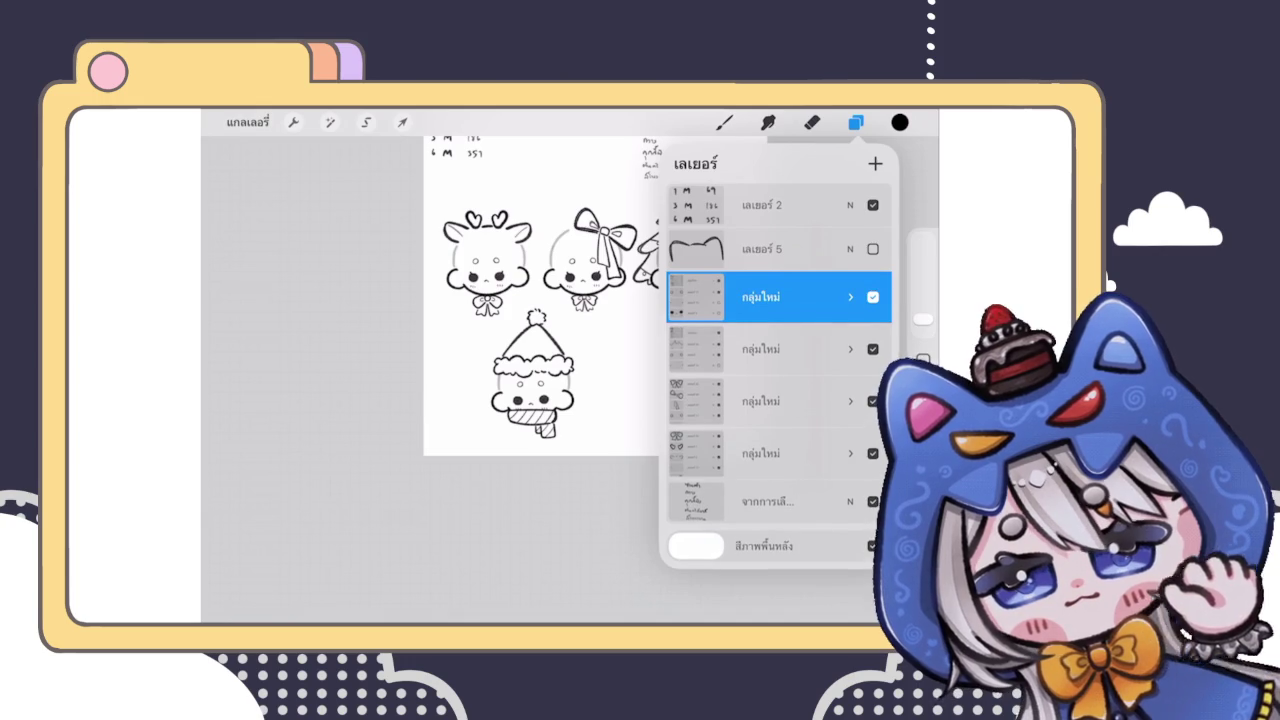
pyautogui.scroll(-3, 540, 300)
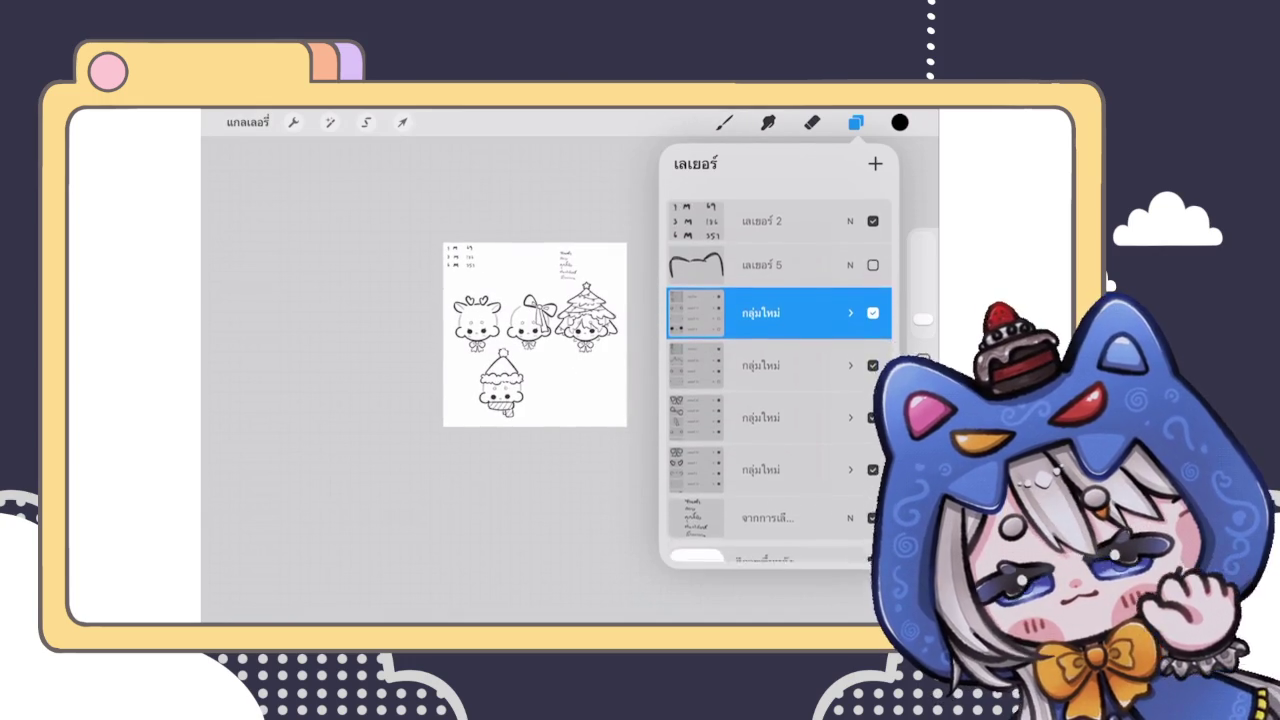
pyautogui.moveTo(820, 501); pyautogui.dragTo(700, 501)
pyautogui.click(862, 501)
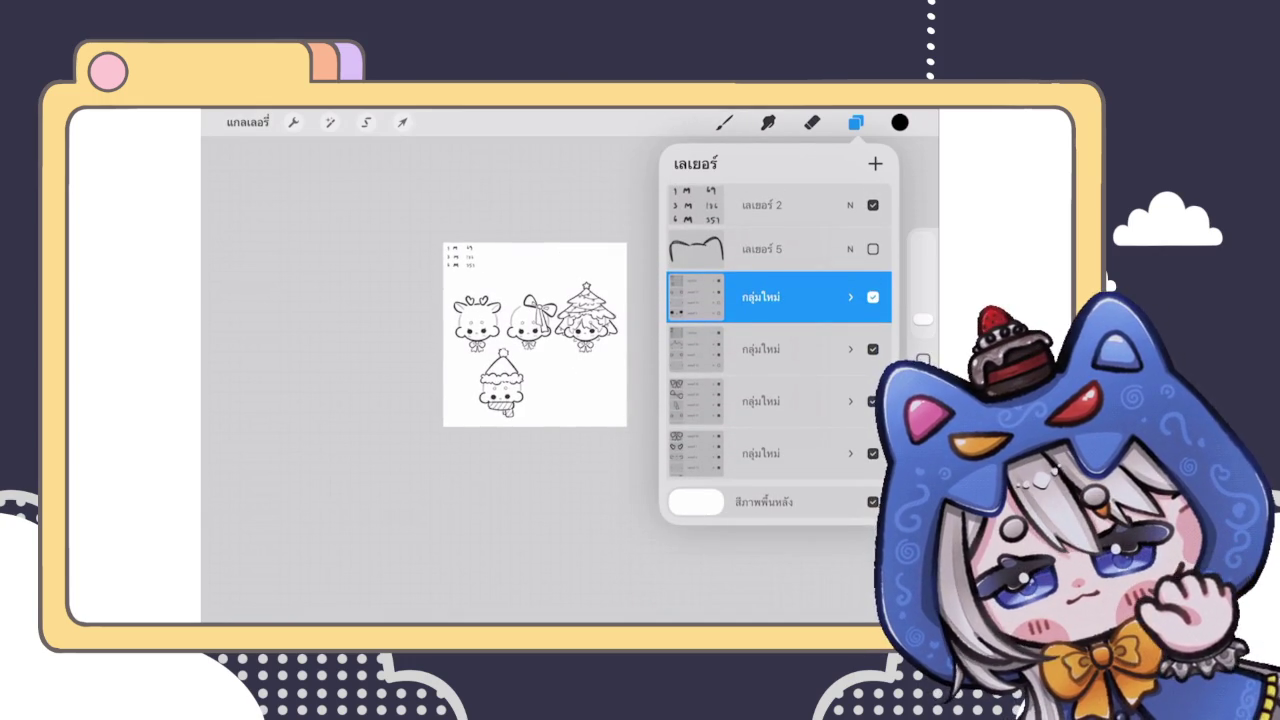
pyautogui.click(760, 349)
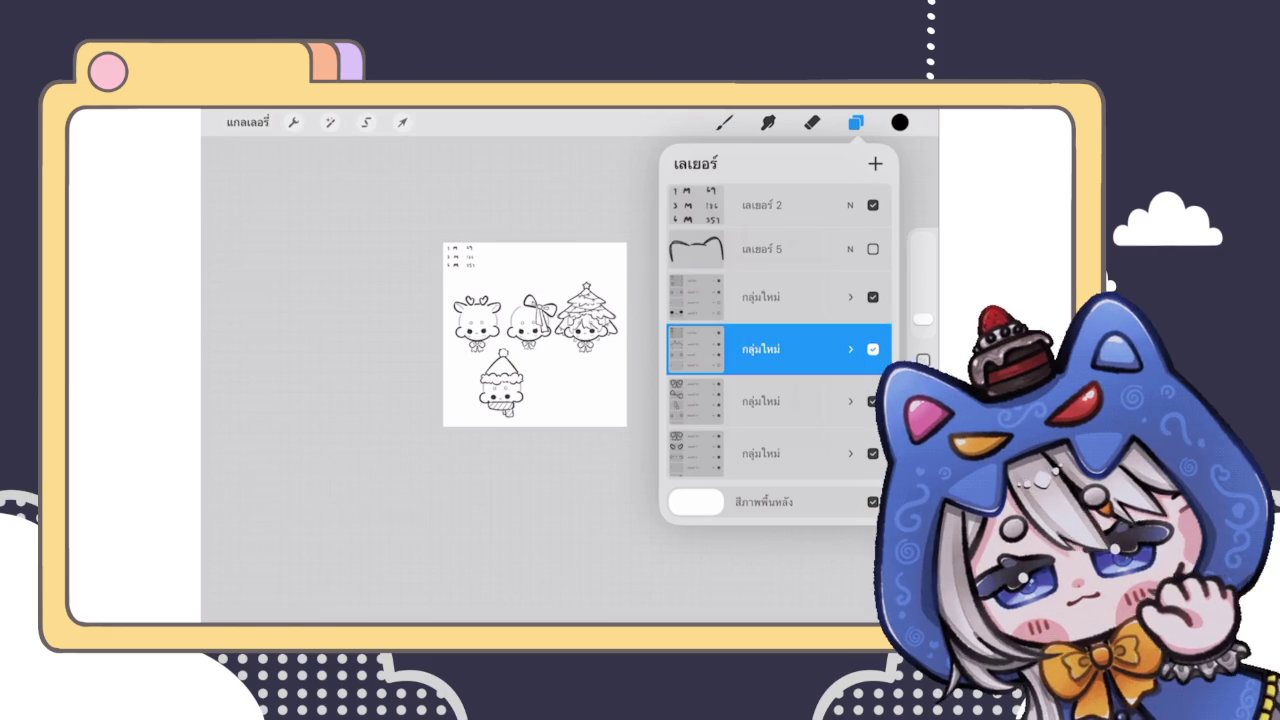
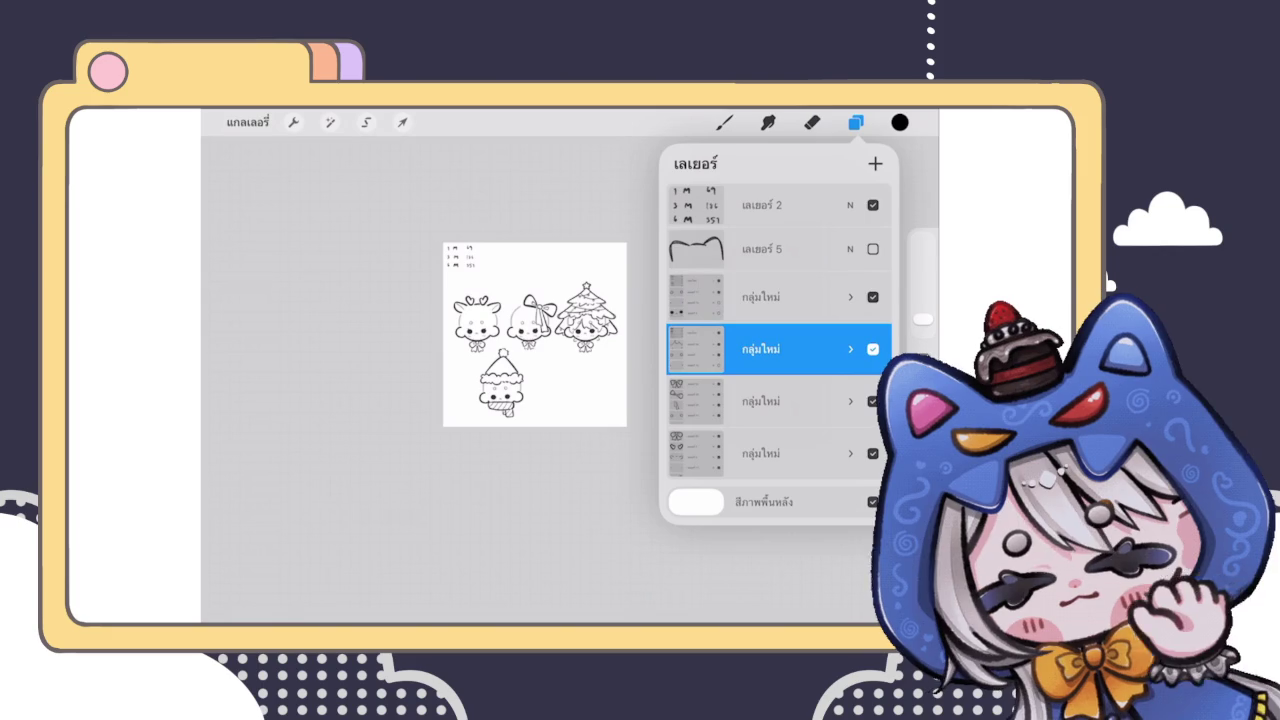
# Step: Move the hat character's group up onto the top row
pyautogui.click(760, 297)
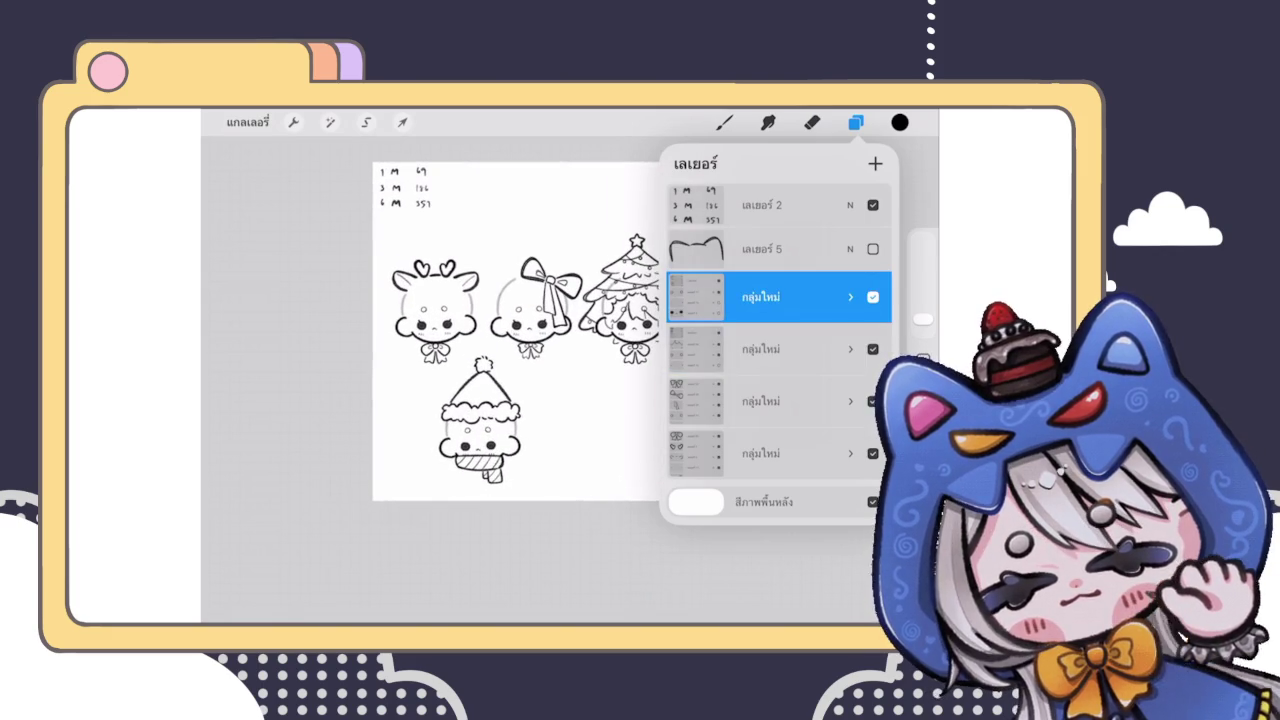
pyautogui.click(402, 122)
pyautogui.moveTo(480, 414)
pyautogui.mouseDown()
pyautogui.moveTo(493, 225)
pyautogui.moveTo(457, 414)
pyautogui.moveTo(430, 420)
pyautogui.moveTo(479, 406)
pyautogui.mouseUp()
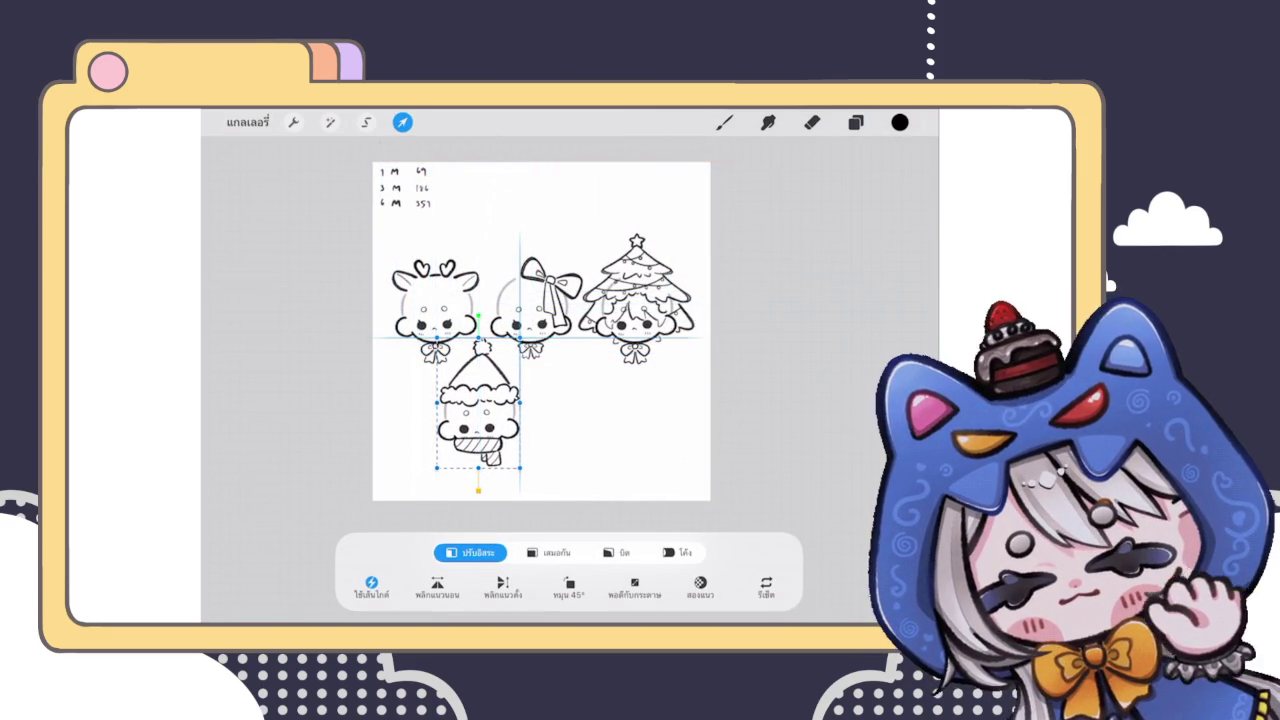
pyautogui.click(725, 122)
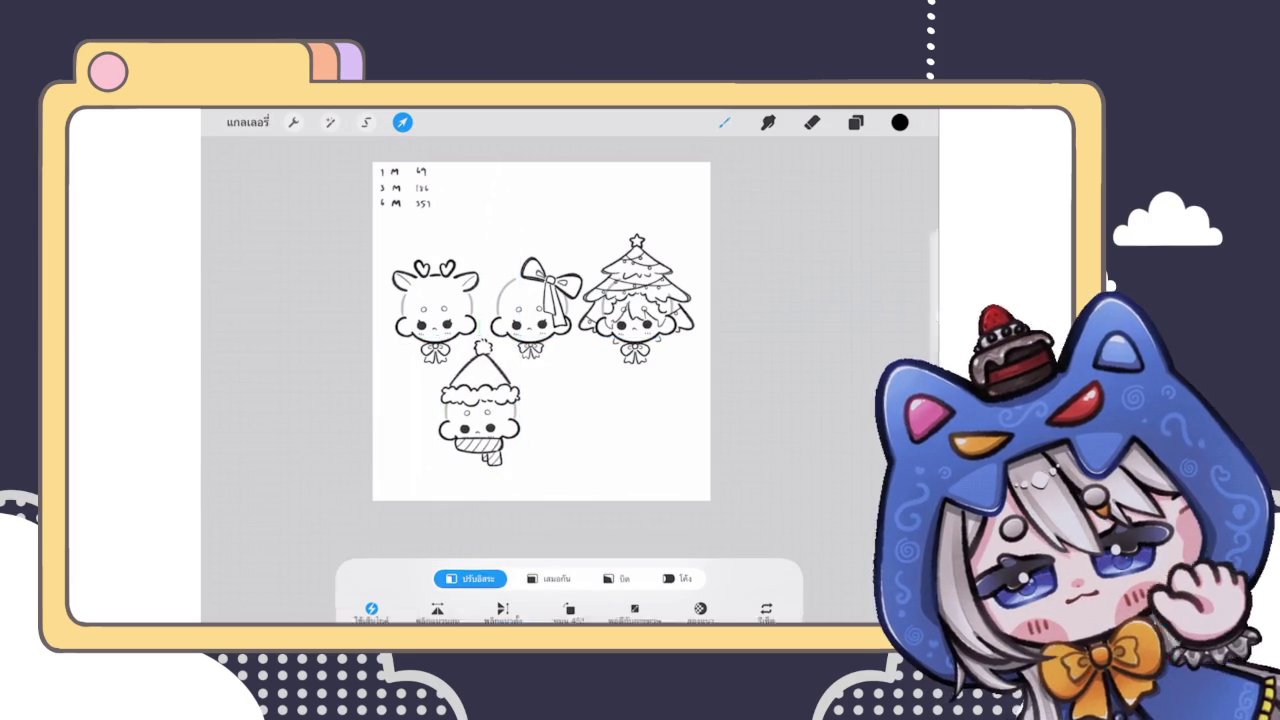
# Step: Multi-select the other character groups and combine them into one group
pyautogui.click(856, 122)
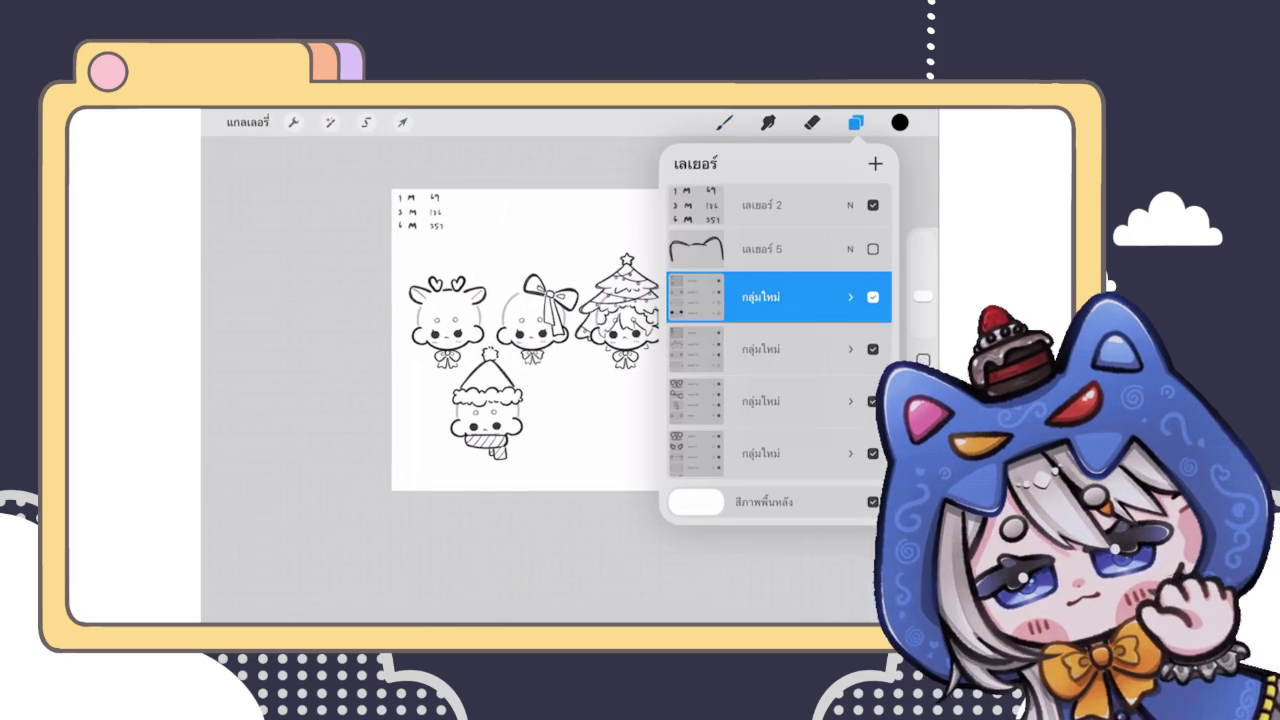
pyautogui.moveTo(730, 349); pyautogui.dragTo(820, 349)
pyautogui.moveTo(730, 401); pyautogui.dragTo(820, 401)
pyautogui.moveTo(730, 453); pyautogui.dragTo(820, 453)
pyautogui.click(875, 163)
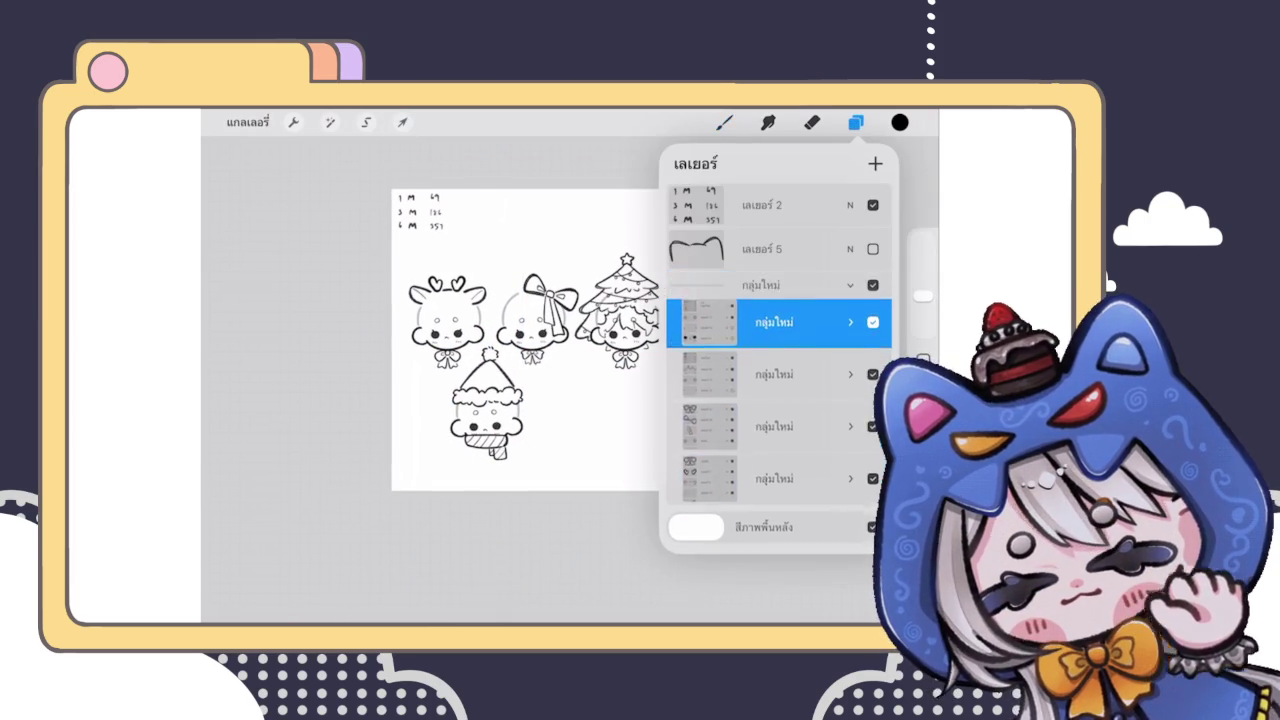
pyautogui.click(851, 297)
# Step: Scale the combined characters down proportionally and shift them up and right
pyautogui.click(402, 122)
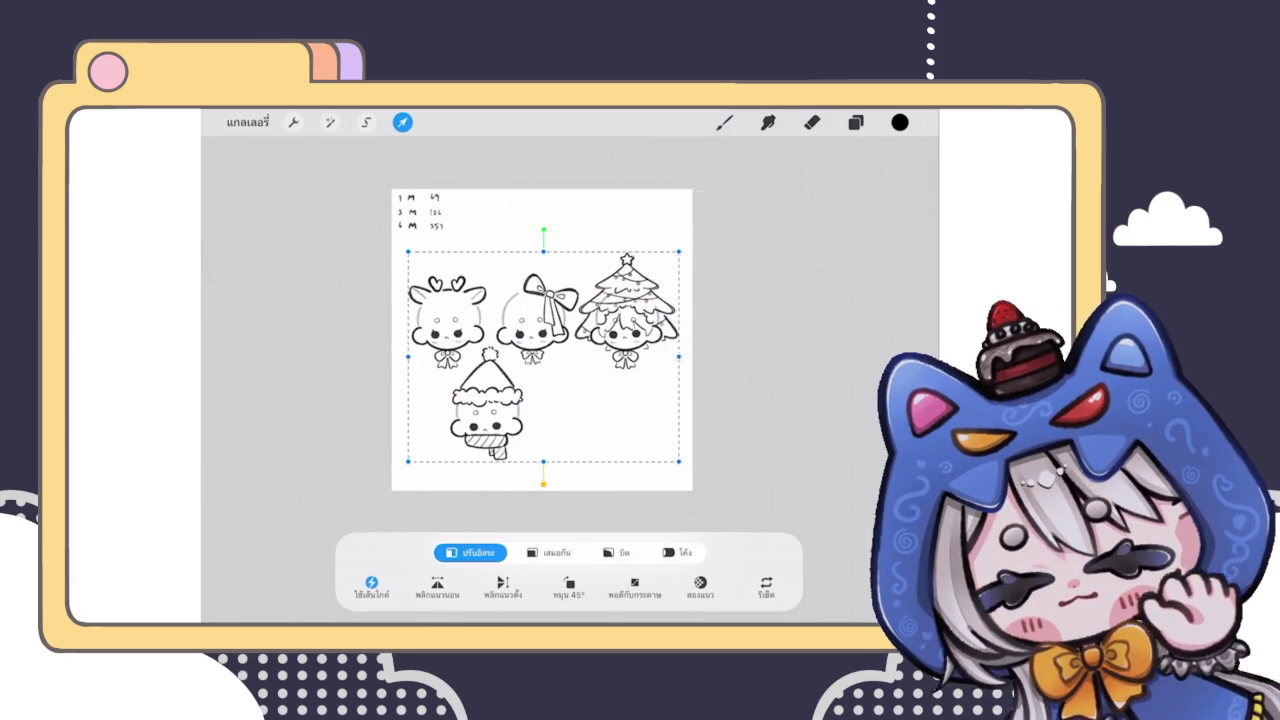
pyautogui.moveTo(679, 356); pyautogui.dragTo(649, 356)
pyautogui.hotkey('ctrl', 'z')
pyautogui.click(549, 552)
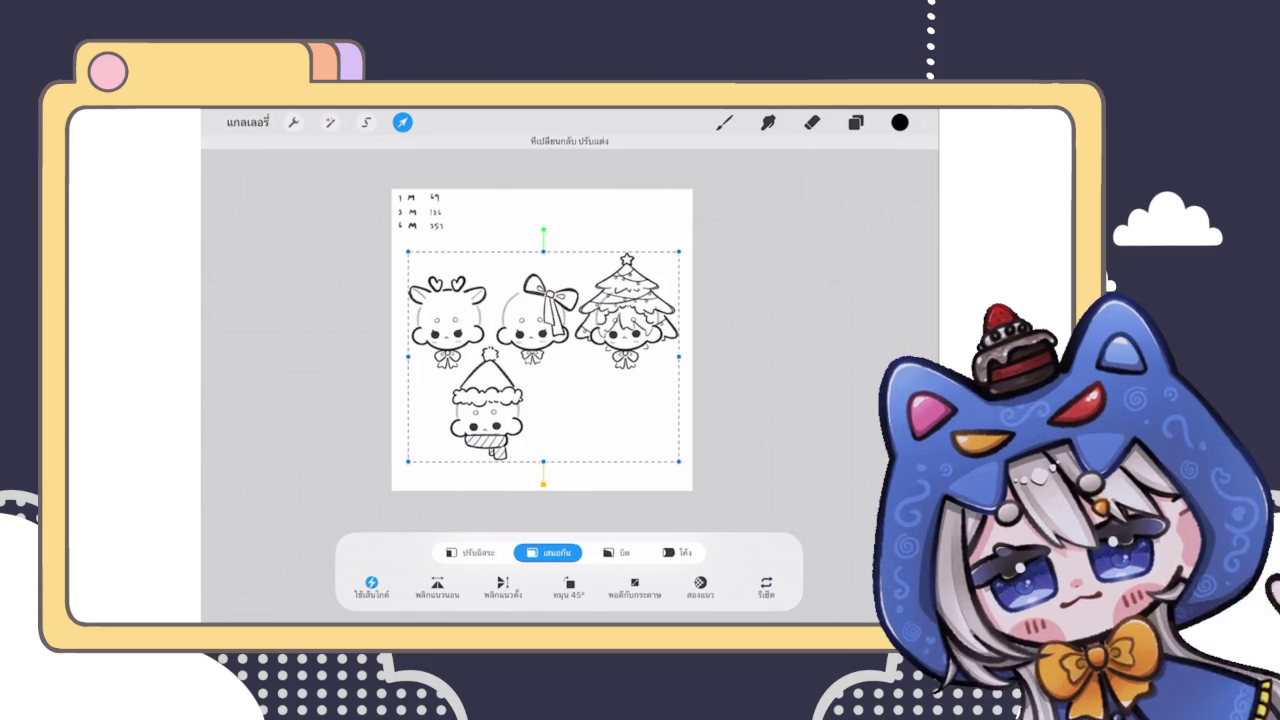
pyautogui.moveTo(679, 252); pyautogui.dragTo(631, 277)
pyautogui.moveTo(518, 367)
pyautogui.mouseDown()
pyautogui.moveTo(565, 284)
pyautogui.moveTo(562, 403)
pyautogui.moveTo(510, 391)
pyautogui.mouseUp()
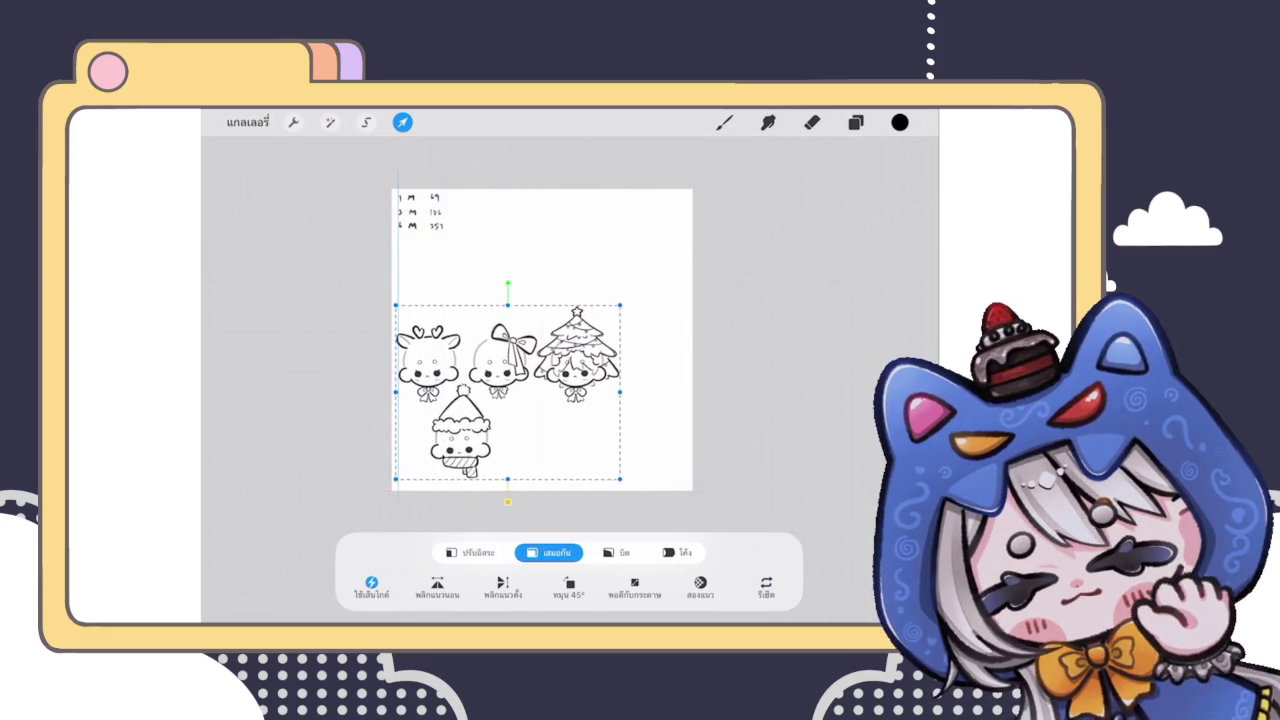
pyautogui.click(724, 122)
# Step: Place the hat character's group to the right of the tree
pyautogui.click(855, 122)
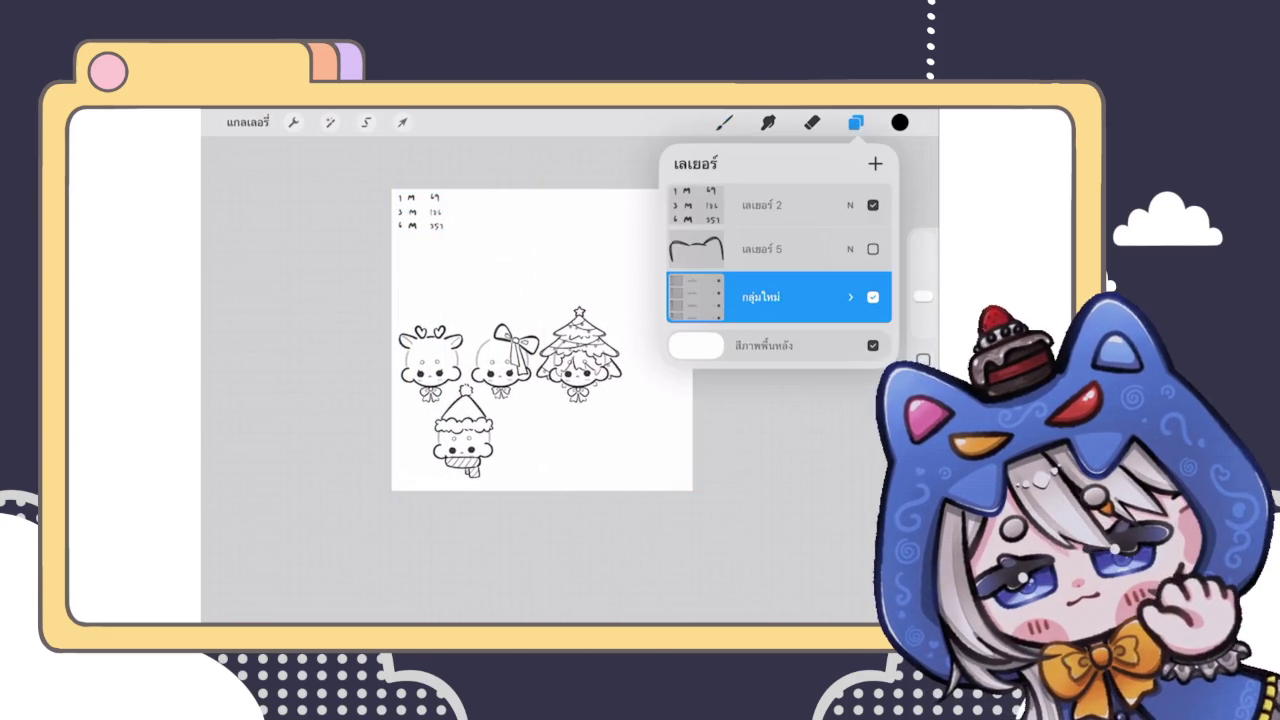
pyautogui.click(850, 297)
pyautogui.click(770, 323)
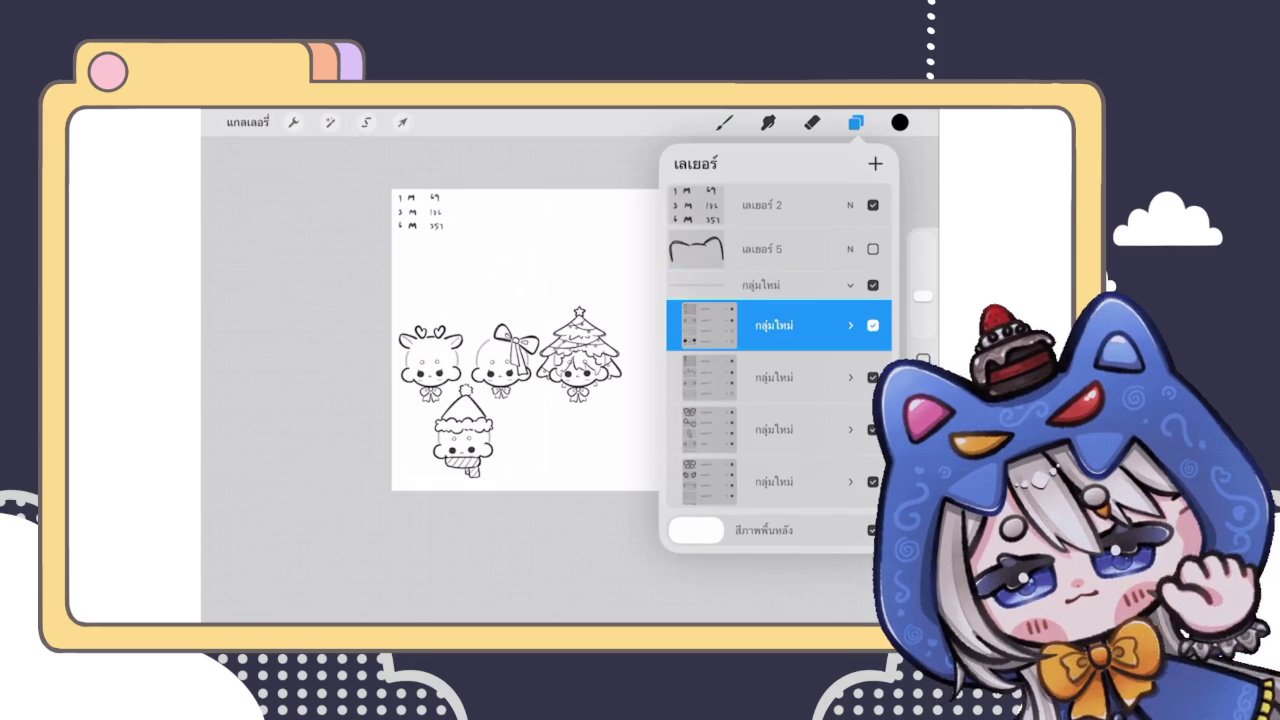
pyautogui.click(402, 122)
pyautogui.moveTo(463, 430)
pyautogui.mouseDown()
pyautogui.moveTo(629, 414)
pyautogui.moveTo(656, 361)
pyautogui.mouseUp()
pyautogui.click(724, 122)
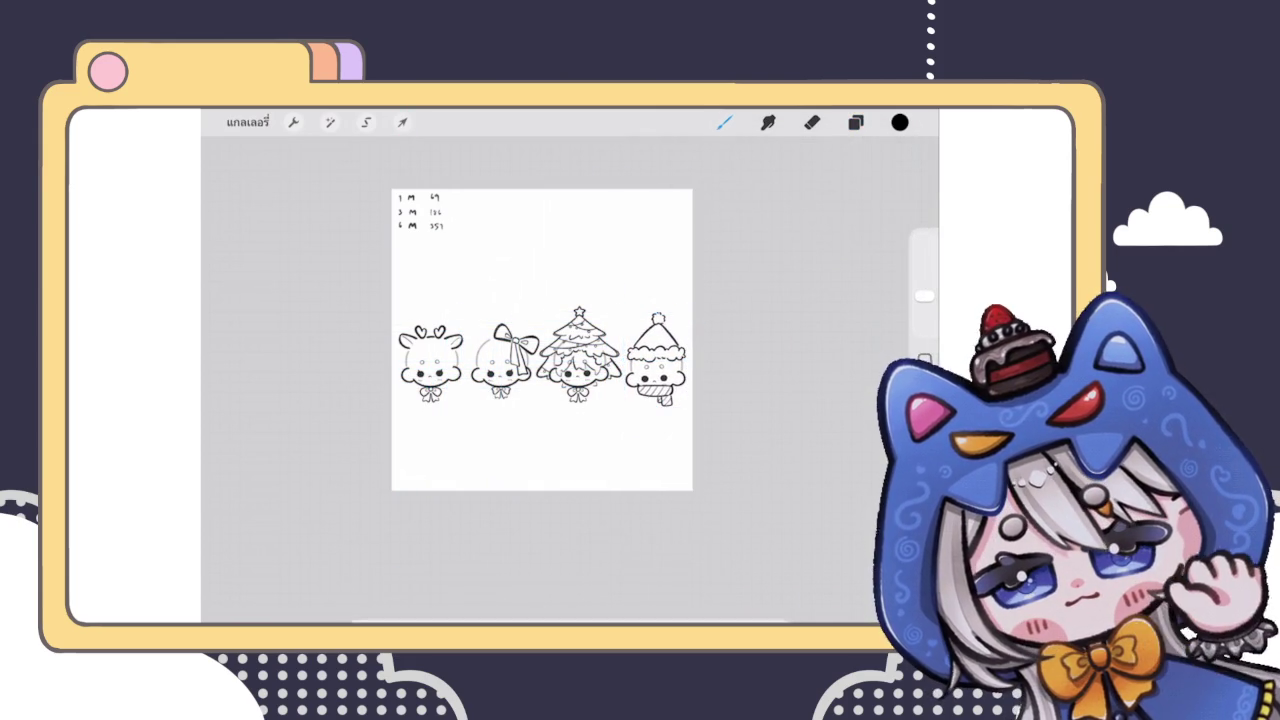
# Step: Move the combined character row down to the bottom of the page
pyautogui.scroll(-2, 541, 340)
pyautogui.click(855, 122)
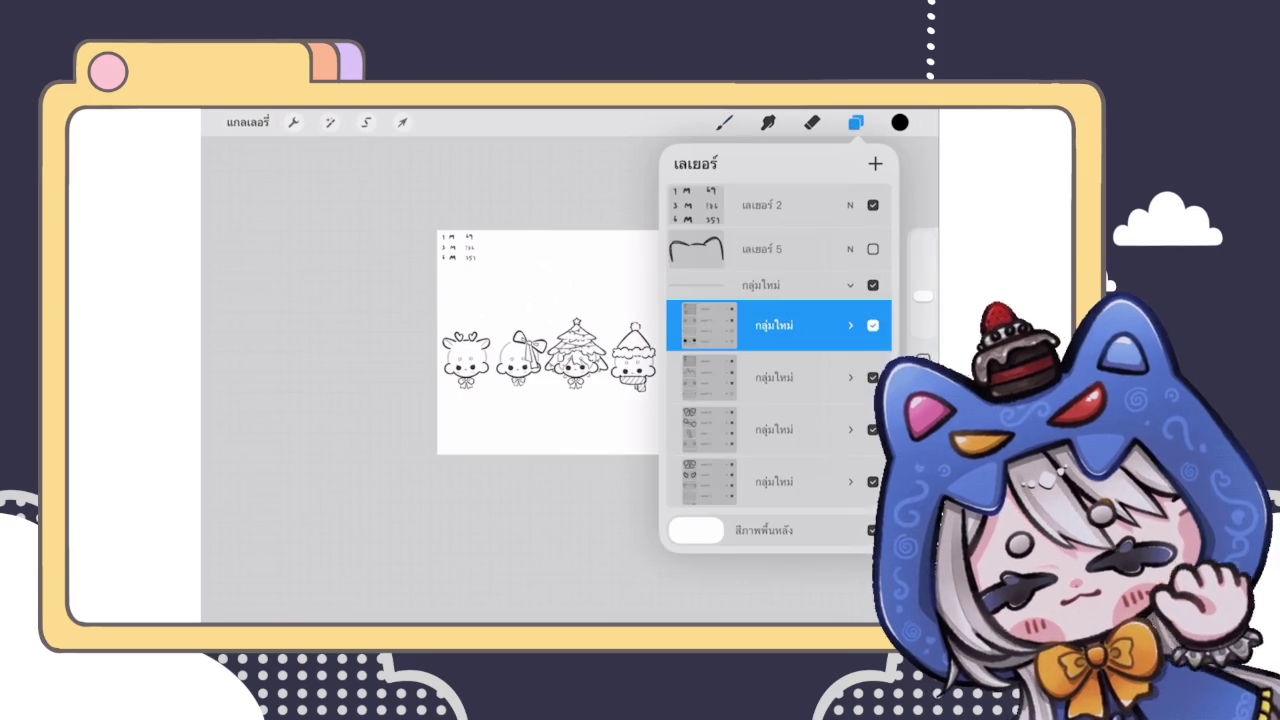
pyautogui.click(760, 286)
pyautogui.click(851, 286)
pyautogui.scroll(2, 548, 342)
pyautogui.click(402, 122)
pyautogui.moveTo(540, 366); pyautogui.dragTo(540, 445)
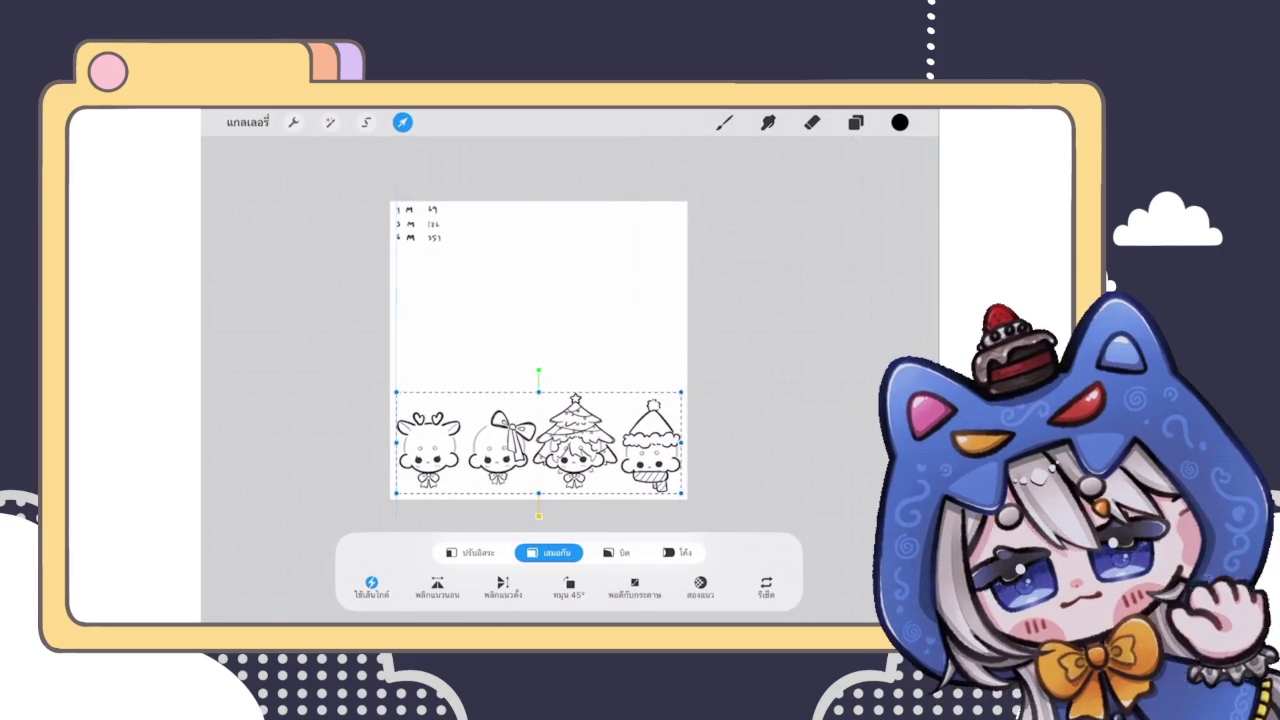
pyautogui.click(855, 122)
pyautogui.click(855, 122)
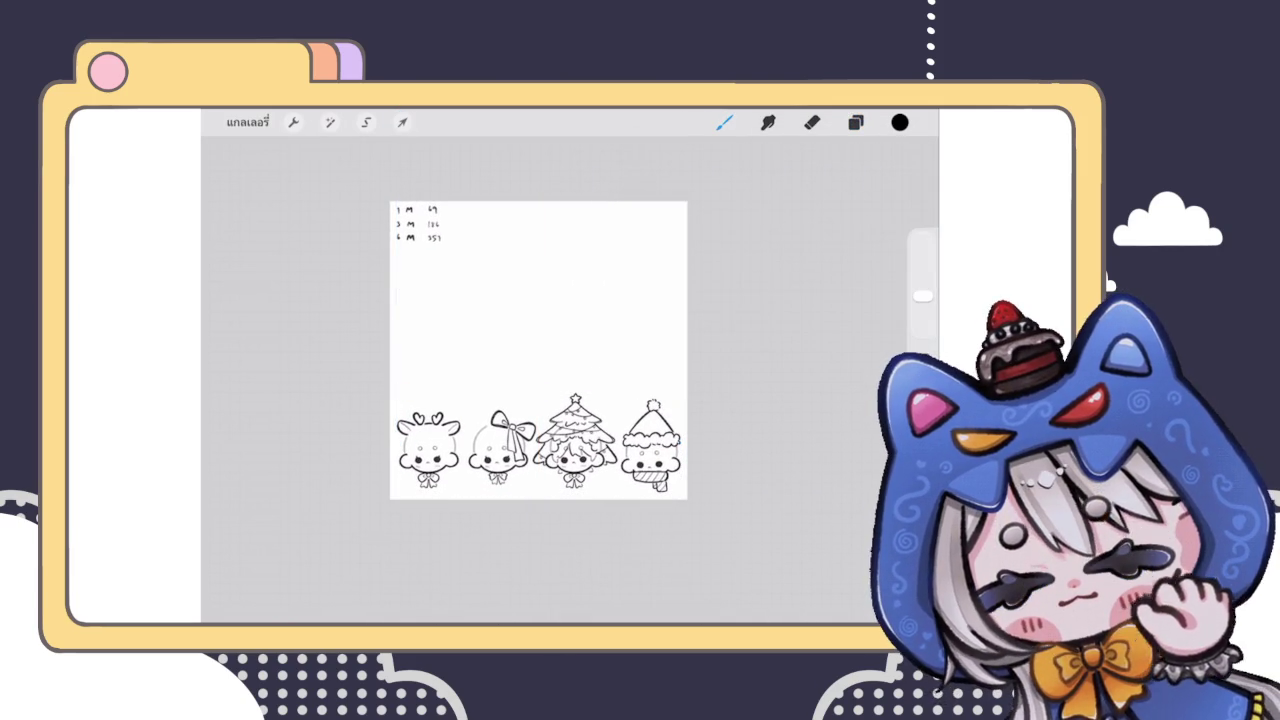
# Step: Add a new empty Layer 67 above the characters and return to the brush
pyautogui.click(855, 122)
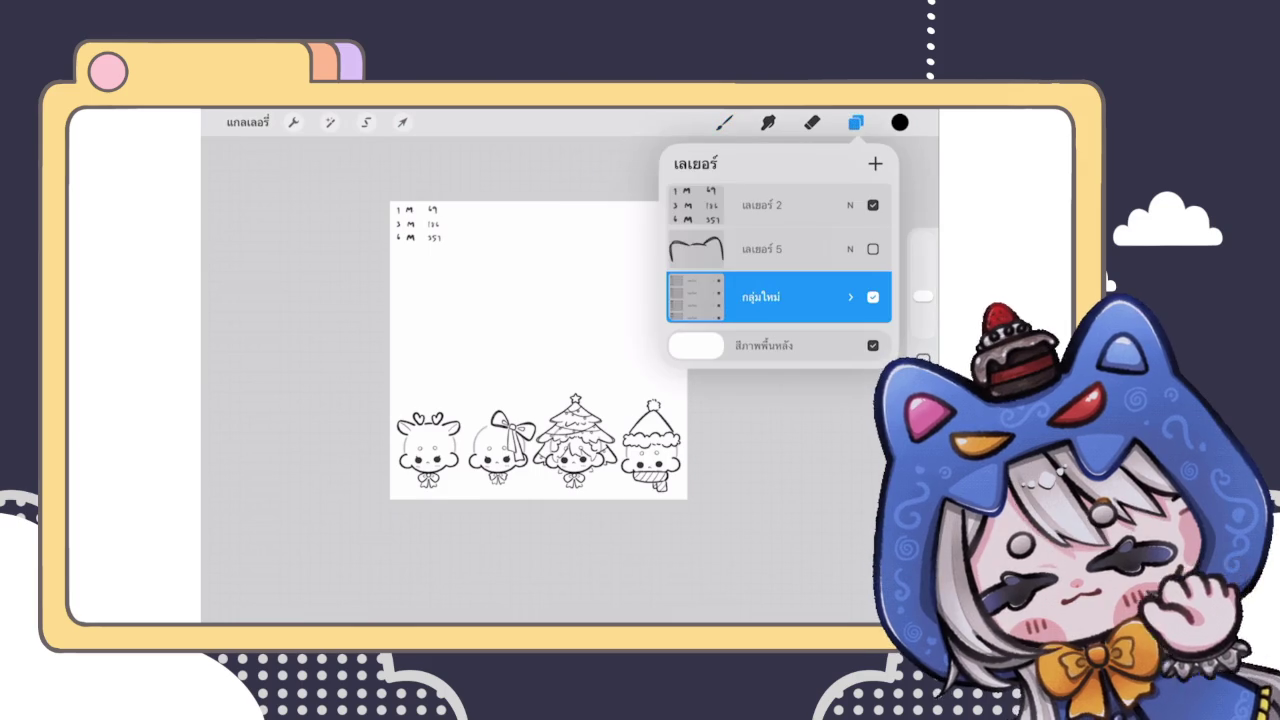
pyautogui.click(875, 163)
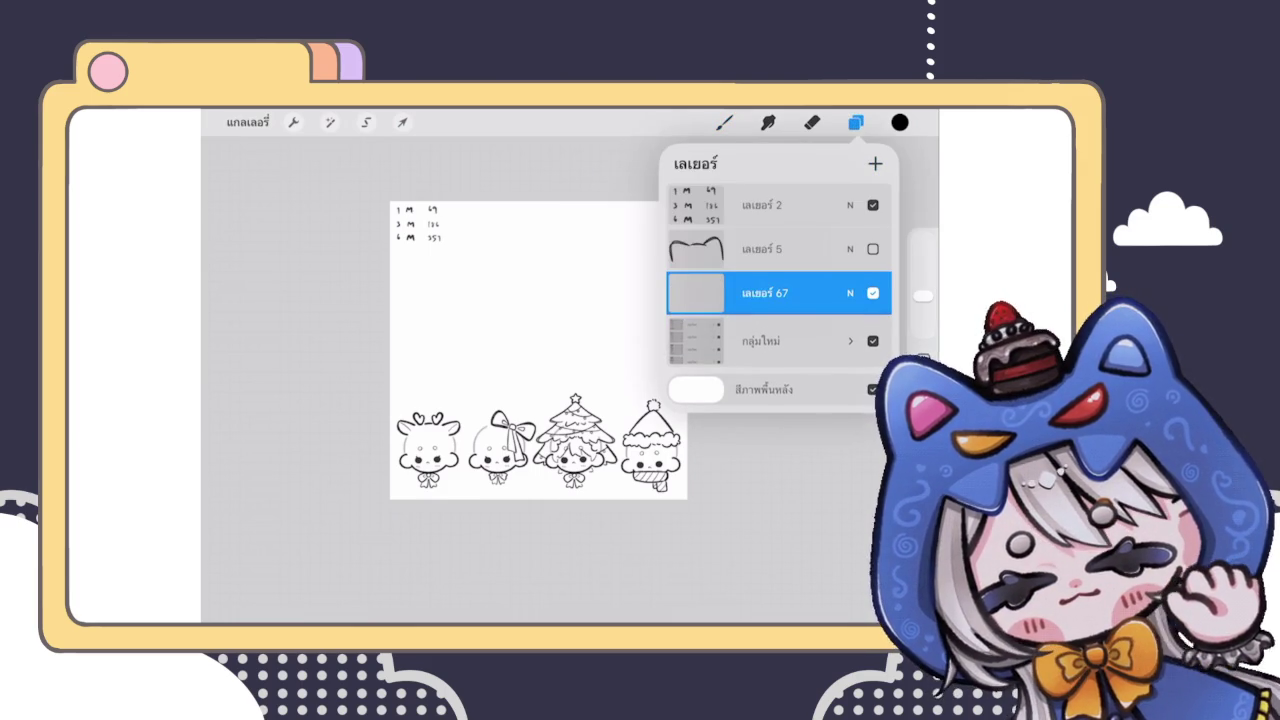
pyautogui.click(724, 122)
pyautogui.click(724, 122)
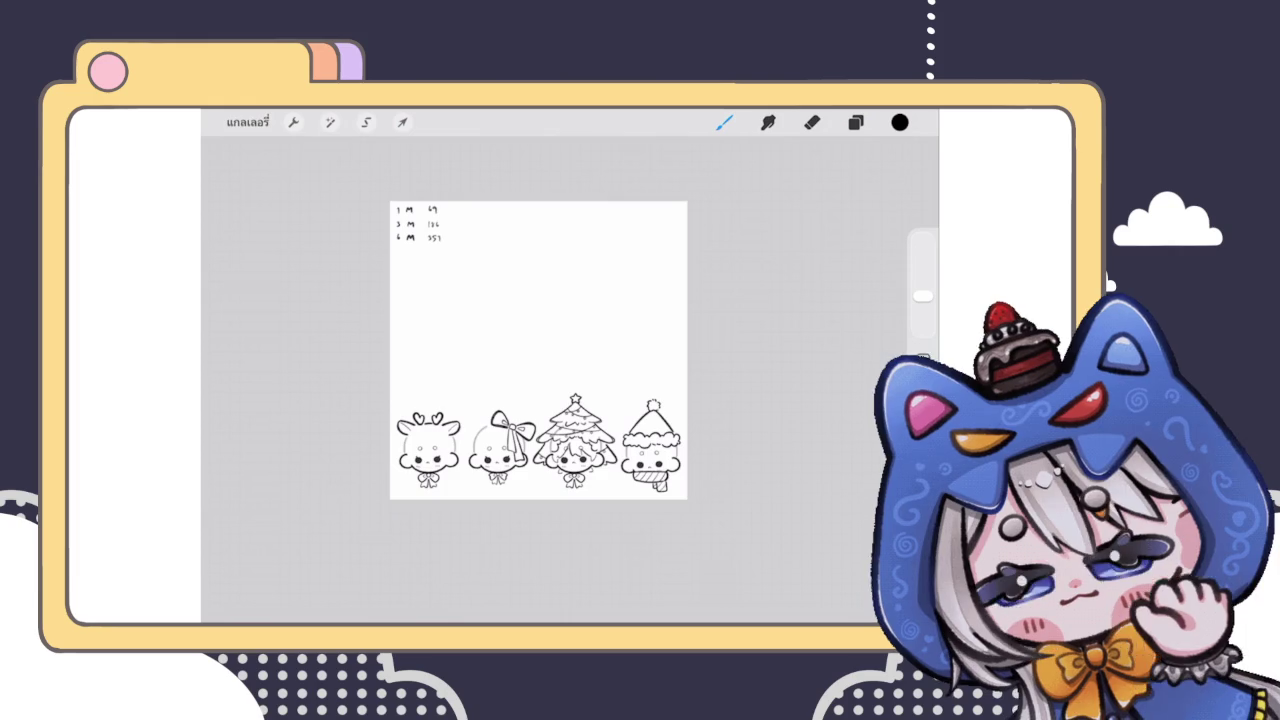
# Step: Collapse the expanded character groups in the layer list
pyautogui.scroll(3, 572, 396)
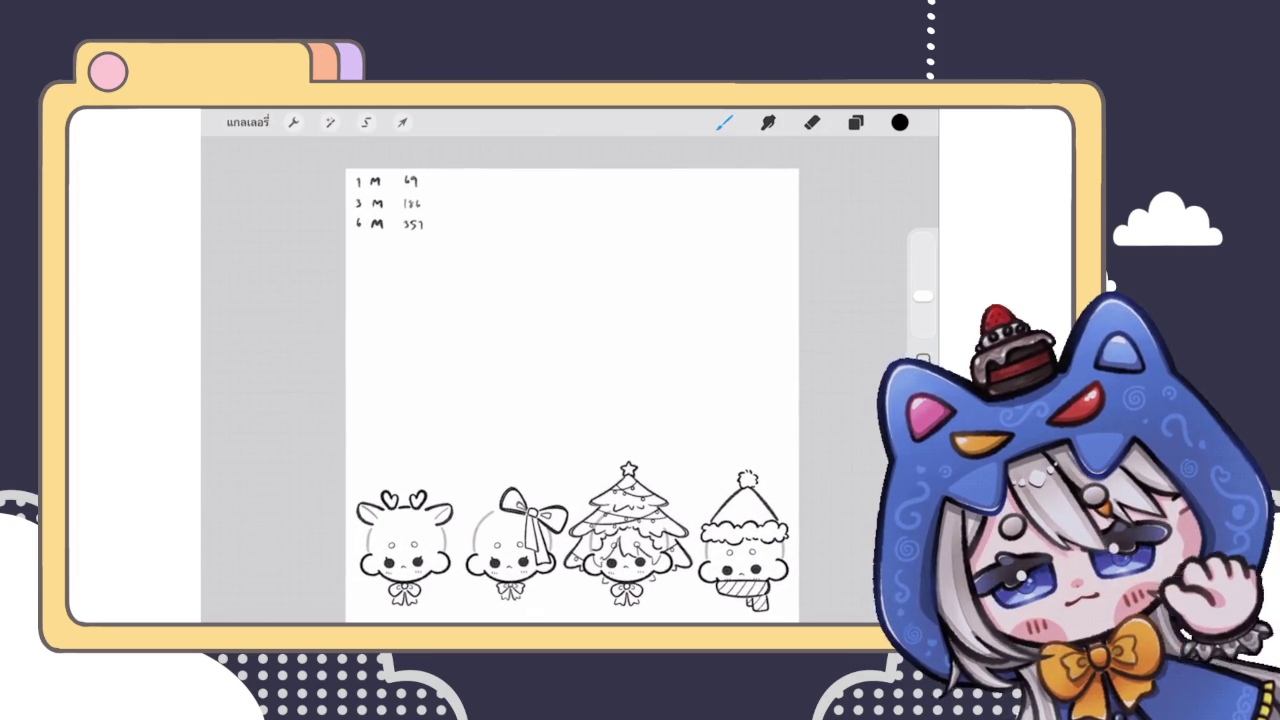
pyautogui.scroll(-2, 572, 396)
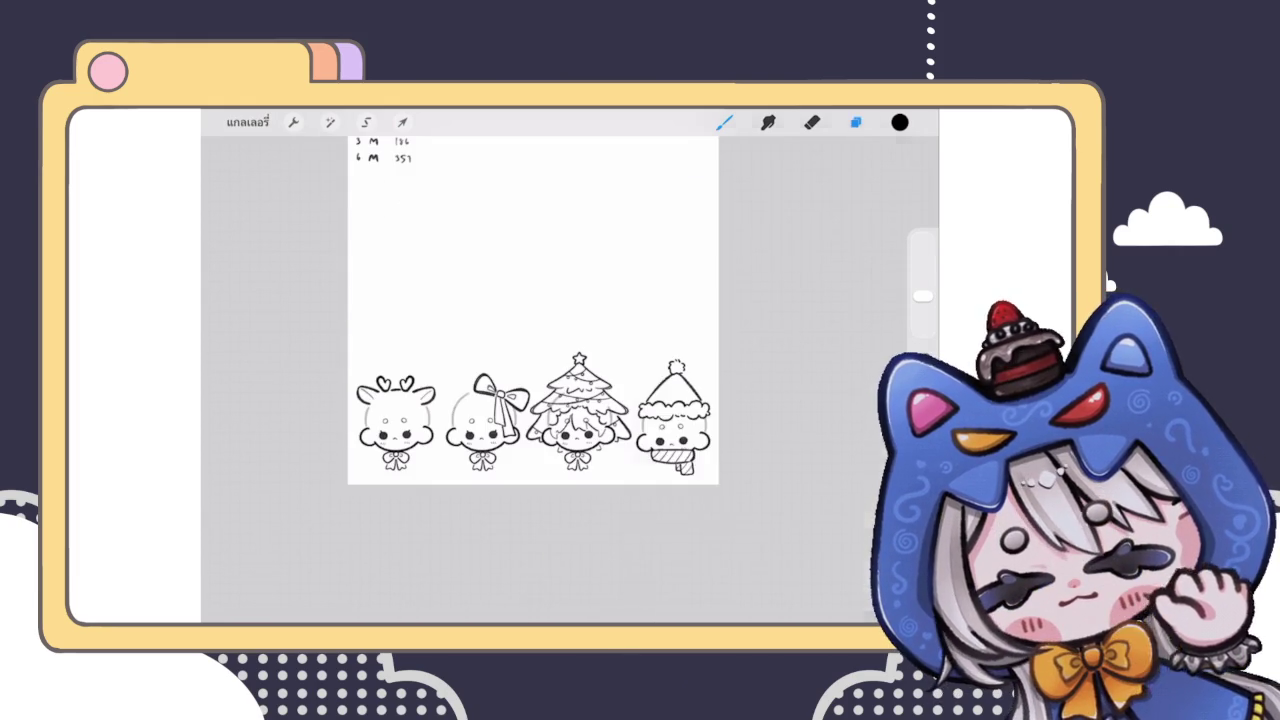
pyautogui.click(855, 122)
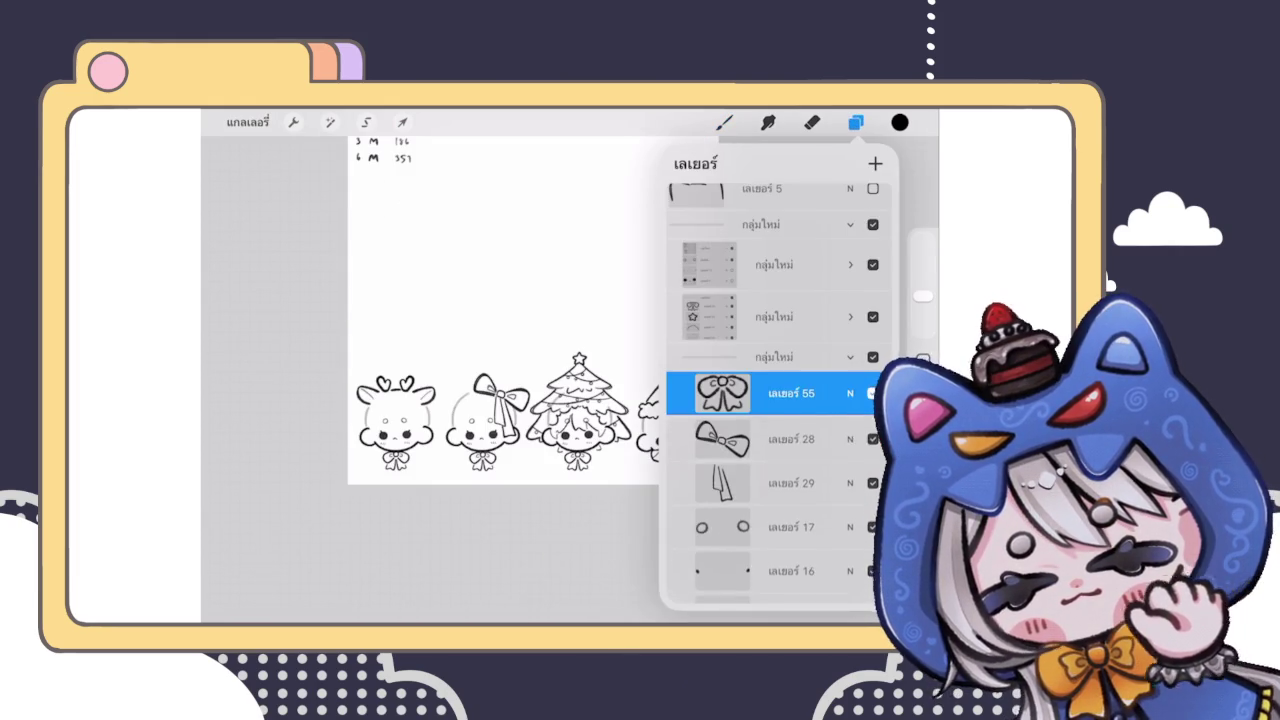
pyautogui.click(850, 288)
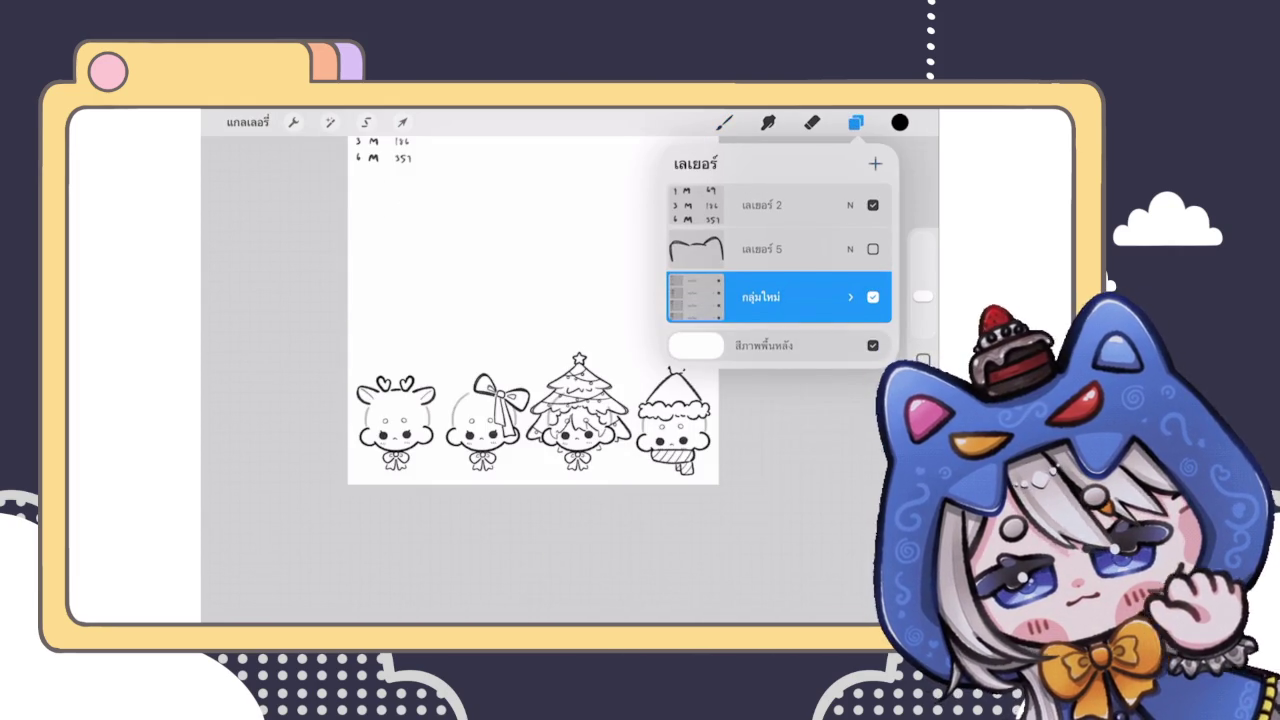
pyautogui.click(724, 122)
pyautogui.scroll(3, 600, 400)
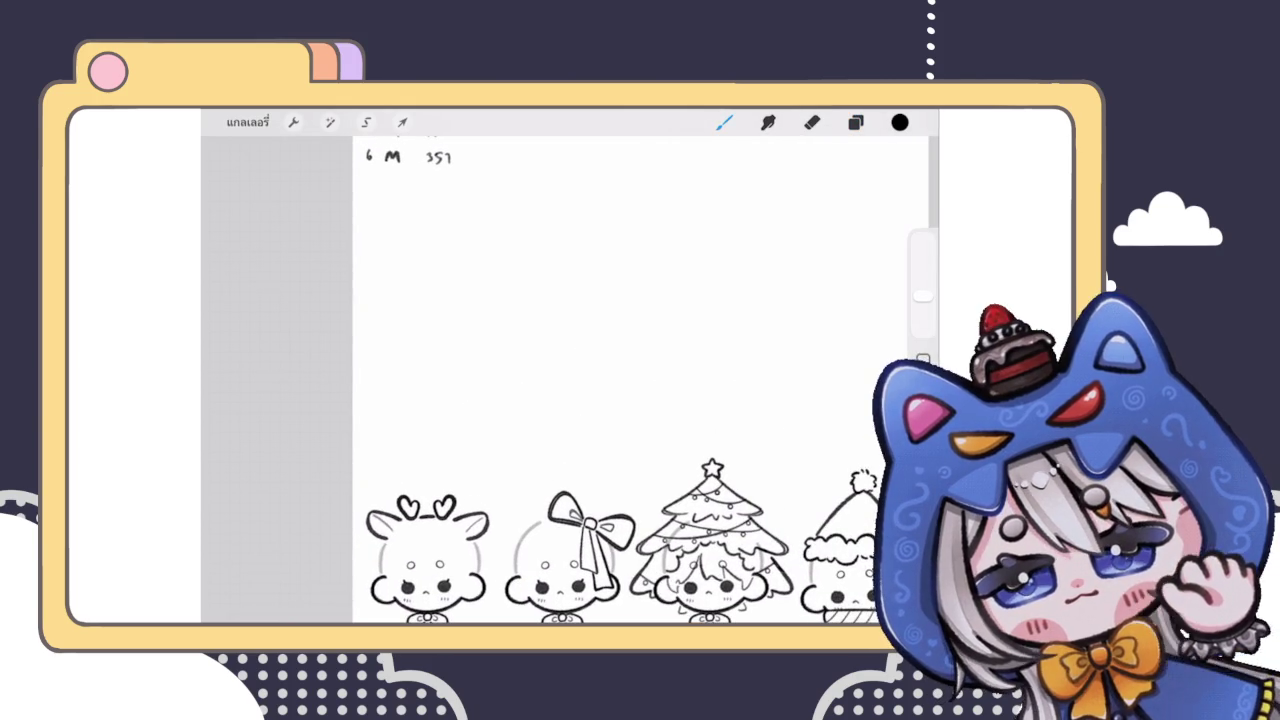
pyautogui.scroll(-3, 600, 400)
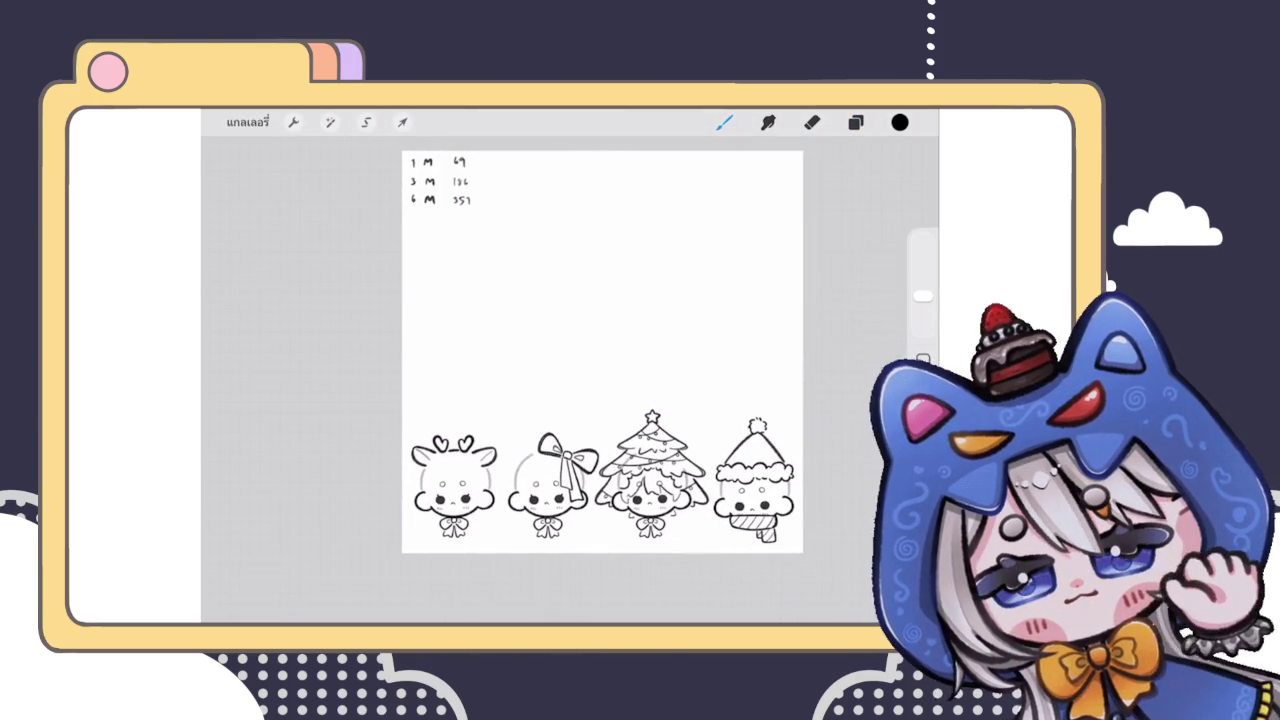
pyautogui.scroll(3, 600, 450)
# Step: Drag the loose character group into the main group, then reselect Layer 67
pyautogui.click(855, 122)
pyautogui.moveTo(700, 440); pyautogui.dragTo(710, 421)
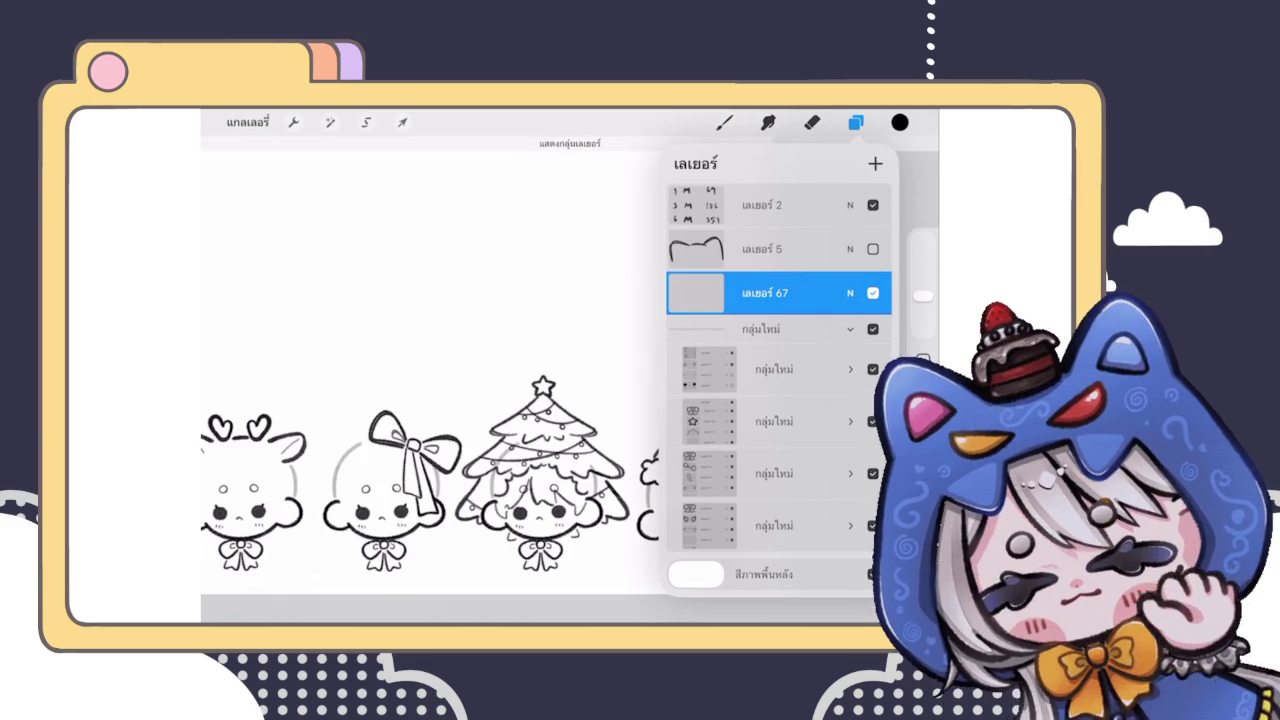
pyautogui.click(775, 421)
pyautogui.scroll(-3, 770, 400)
pyautogui.scroll(-3, 770, 400)
pyautogui.scroll(-2, 770, 400)
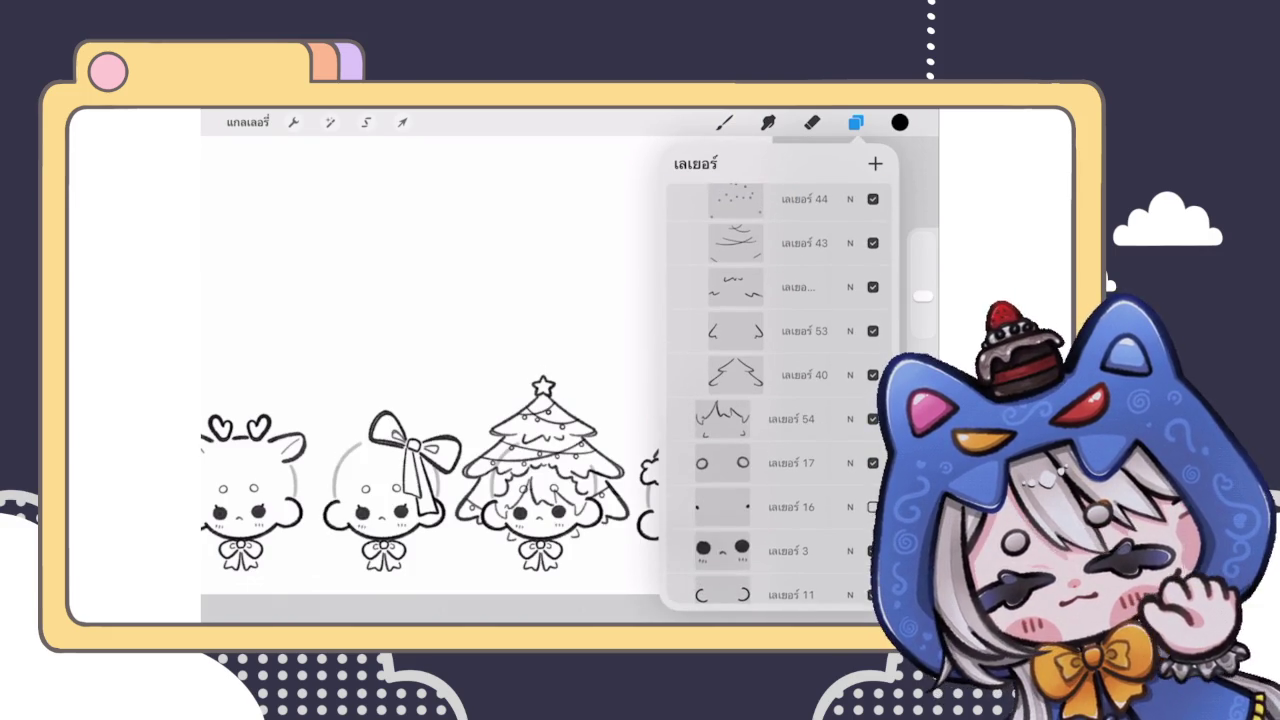
pyautogui.scroll(4, 780, 400)
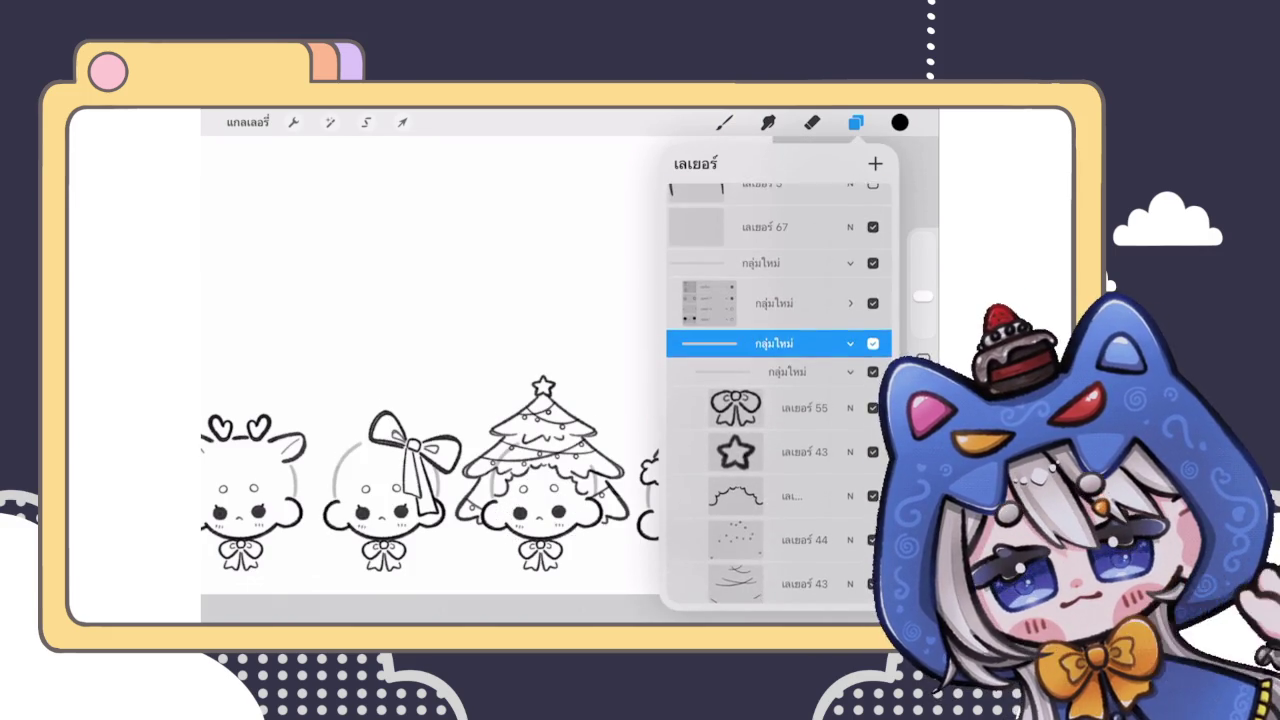
pyautogui.scroll(2, 770, 300)
pyautogui.click(770, 292)
pyautogui.click(850, 341)
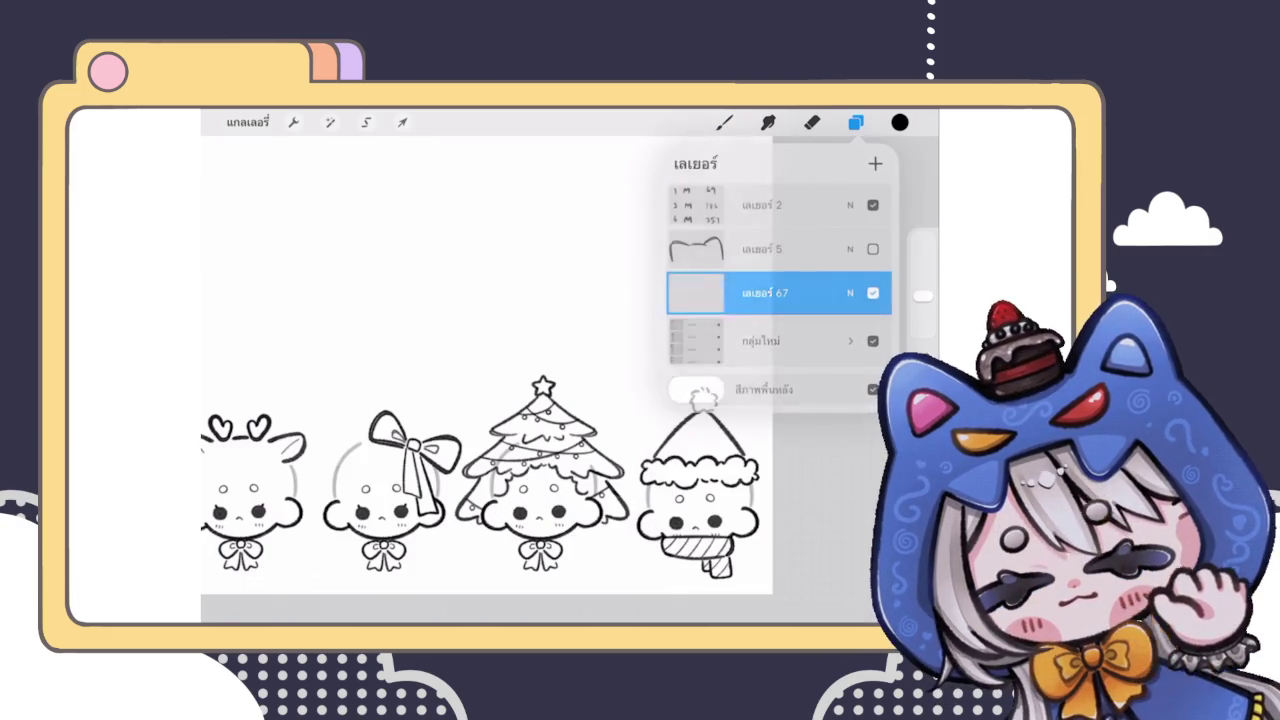
pyautogui.click(724, 122)
pyautogui.scroll(-3, 487, 354)
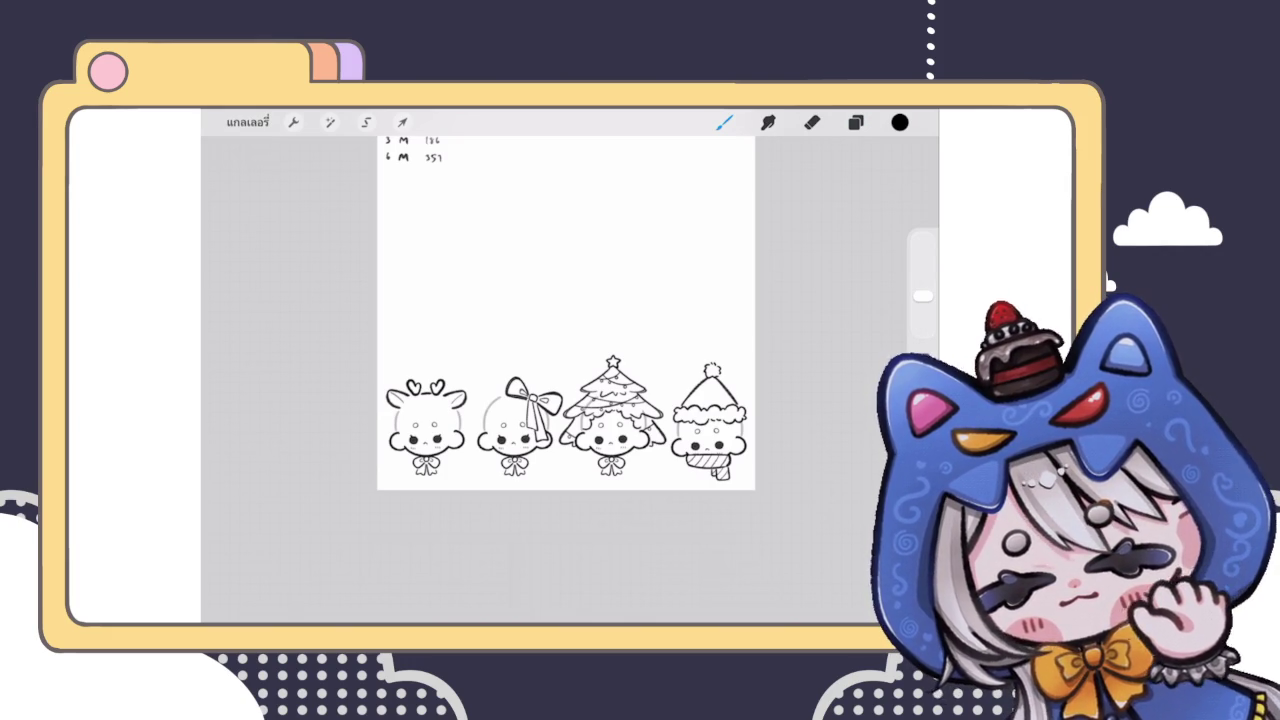
# Step: Select the tree's guide layer and erase the grey arc on both sides
pyautogui.scroll(5, 565, 420)
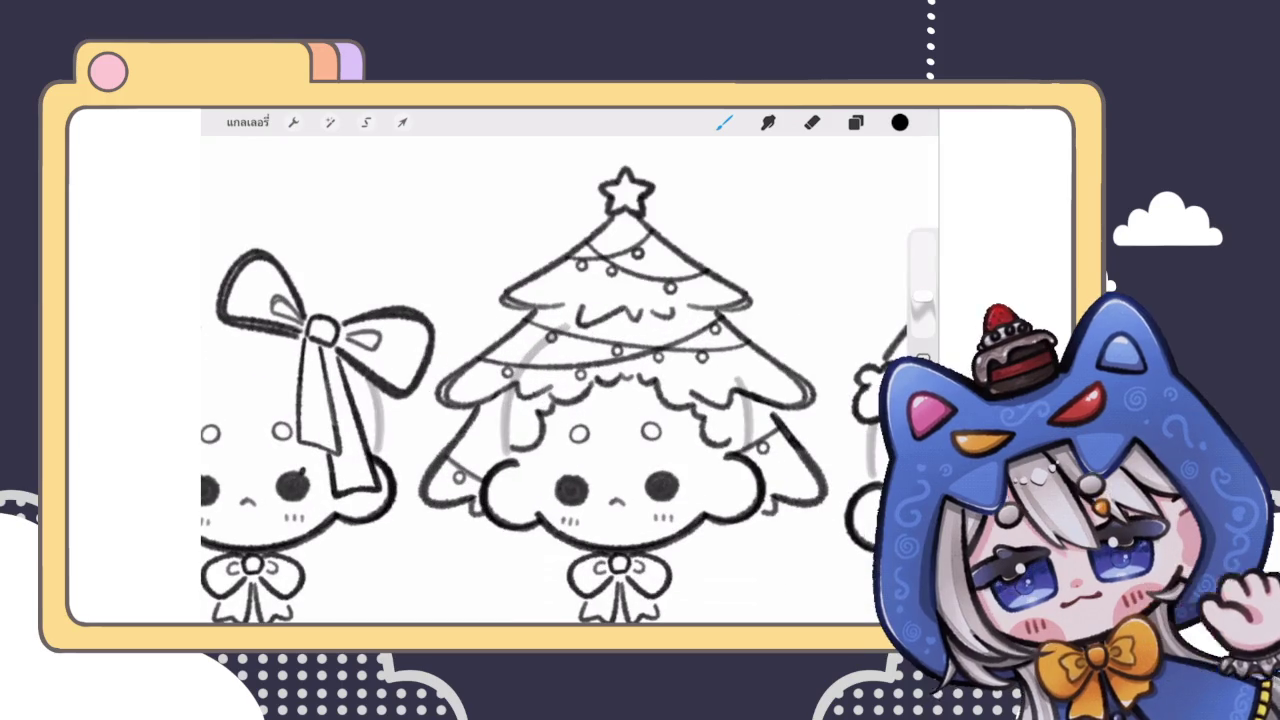
pyautogui.click(855, 122)
pyautogui.click(850, 341)
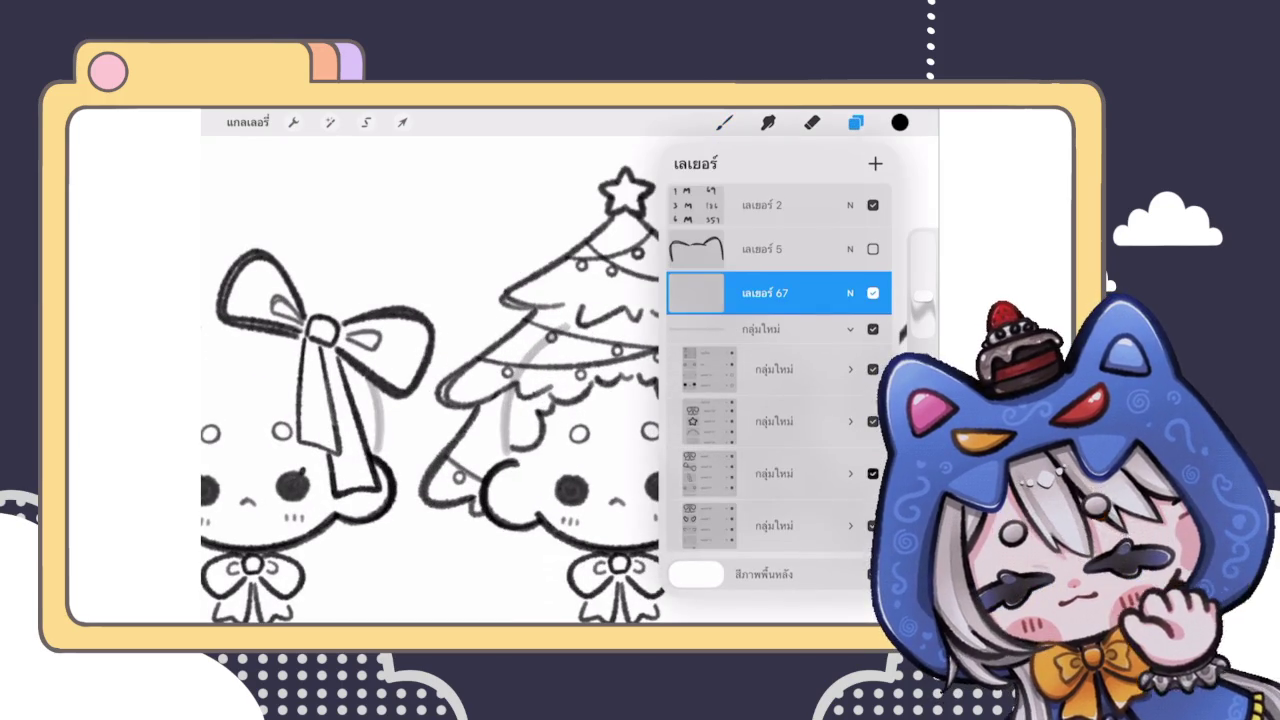
pyautogui.click(775, 525)
pyautogui.scroll(-5, 770, 450)
pyautogui.click(780, 481)
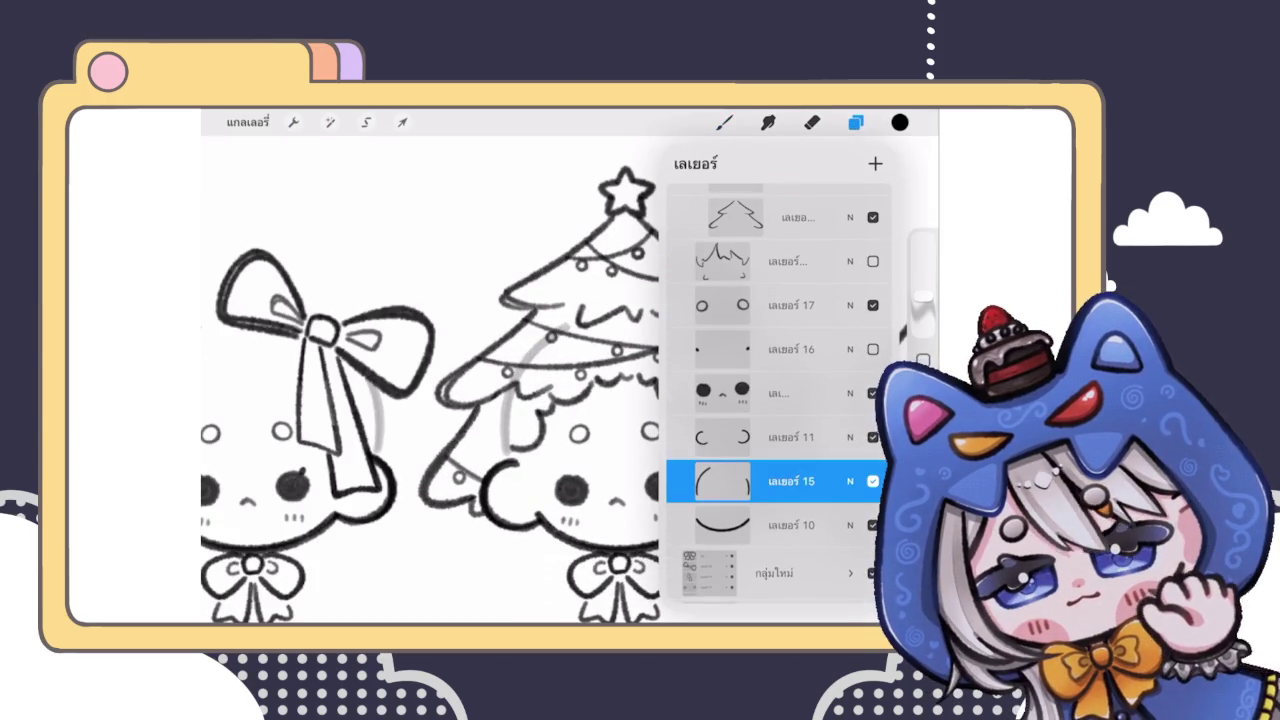
pyautogui.click(812, 122)
pyautogui.moveTo(540, 325)
pyautogui.mouseDown()
pyautogui.moveTo(575, 320)
pyautogui.moveTo(510, 380)
pyautogui.moveTo(505, 449)
pyautogui.mouseUp()
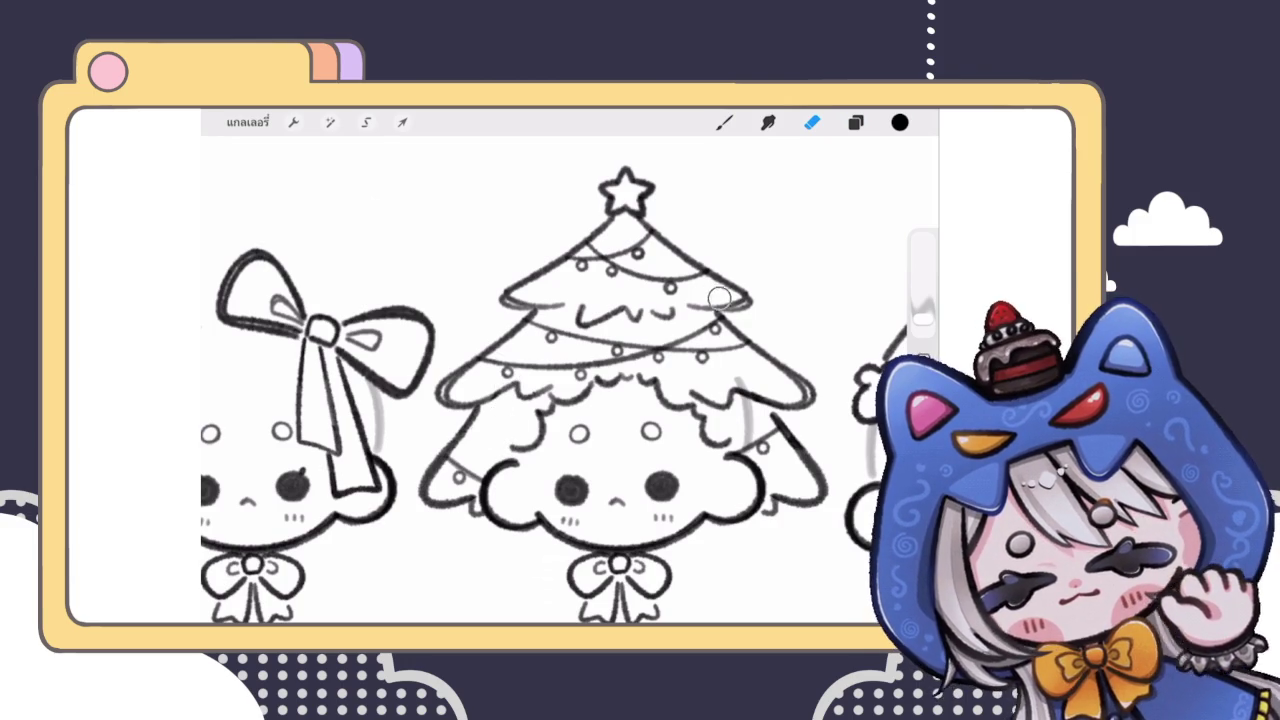
pyautogui.moveTo(745, 411); pyautogui.dragTo(750, 455)
pyautogui.scroll(-3, 570, 380)
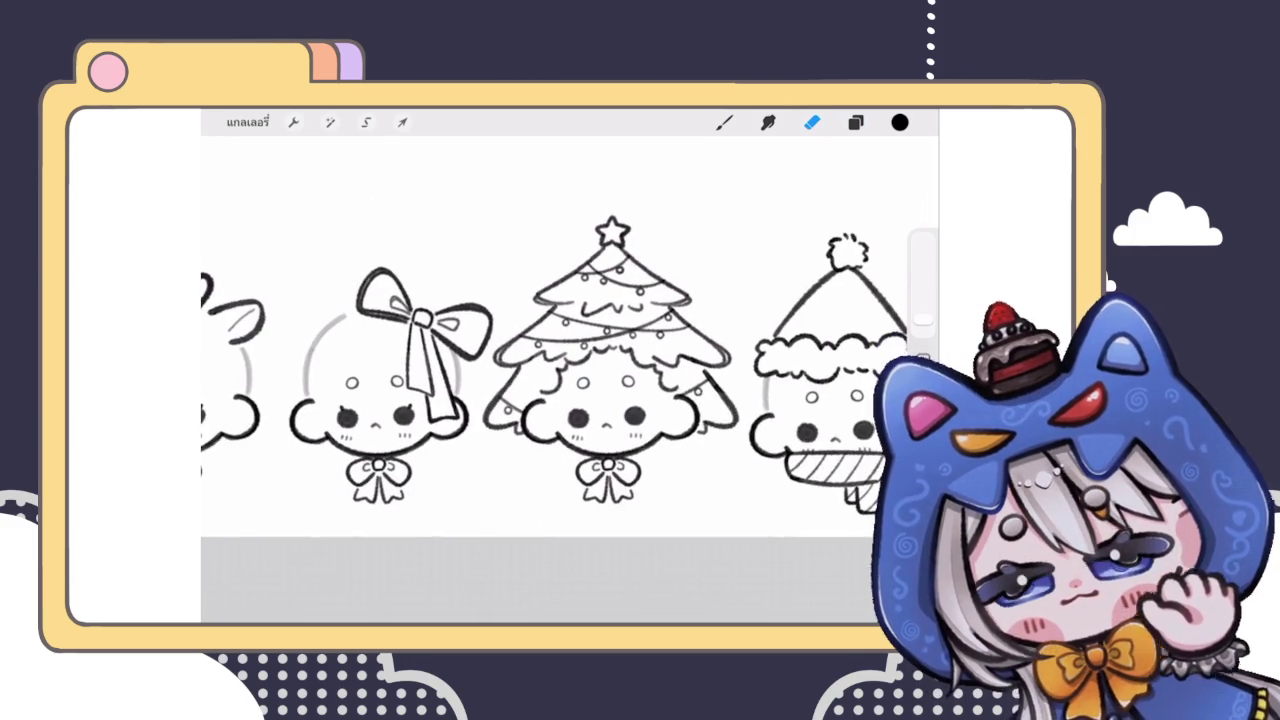
# Step: Reselect Layer 67, collapse the groups, and go back to the brush
pyautogui.click(855, 122)
pyautogui.click(790, 476)
pyautogui.scroll(-5, 778, 390)
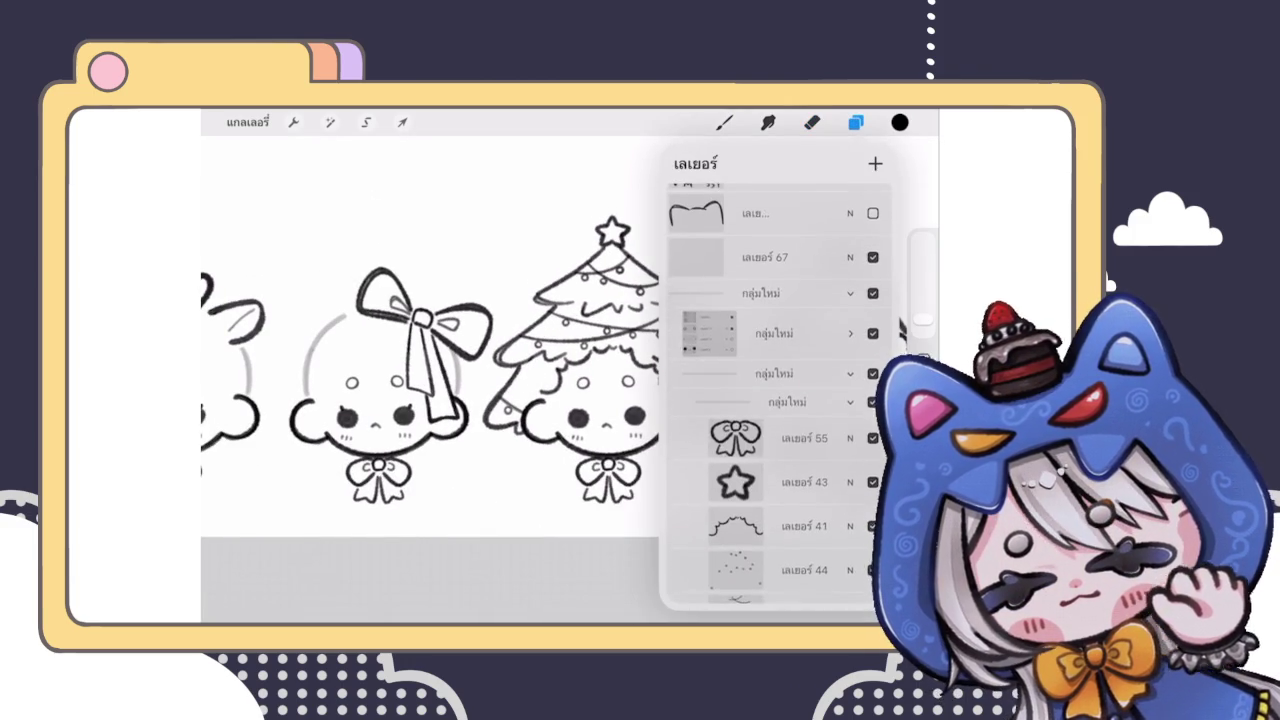
pyautogui.click(775, 421)
pyautogui.click(850, 329)
pyautogui.click(765, 293)
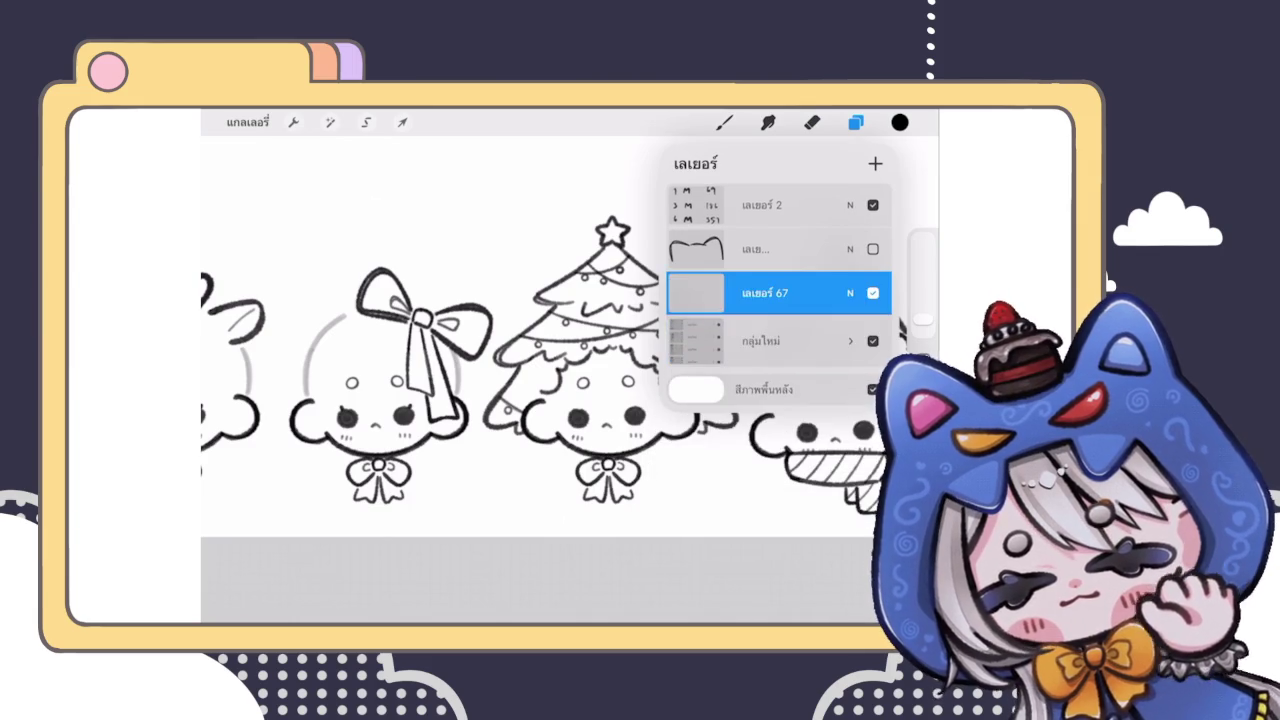
pyautogui.click(812, 122)
pyautogui.press('b')
pyautogui.scroll(-5, 570, 320)
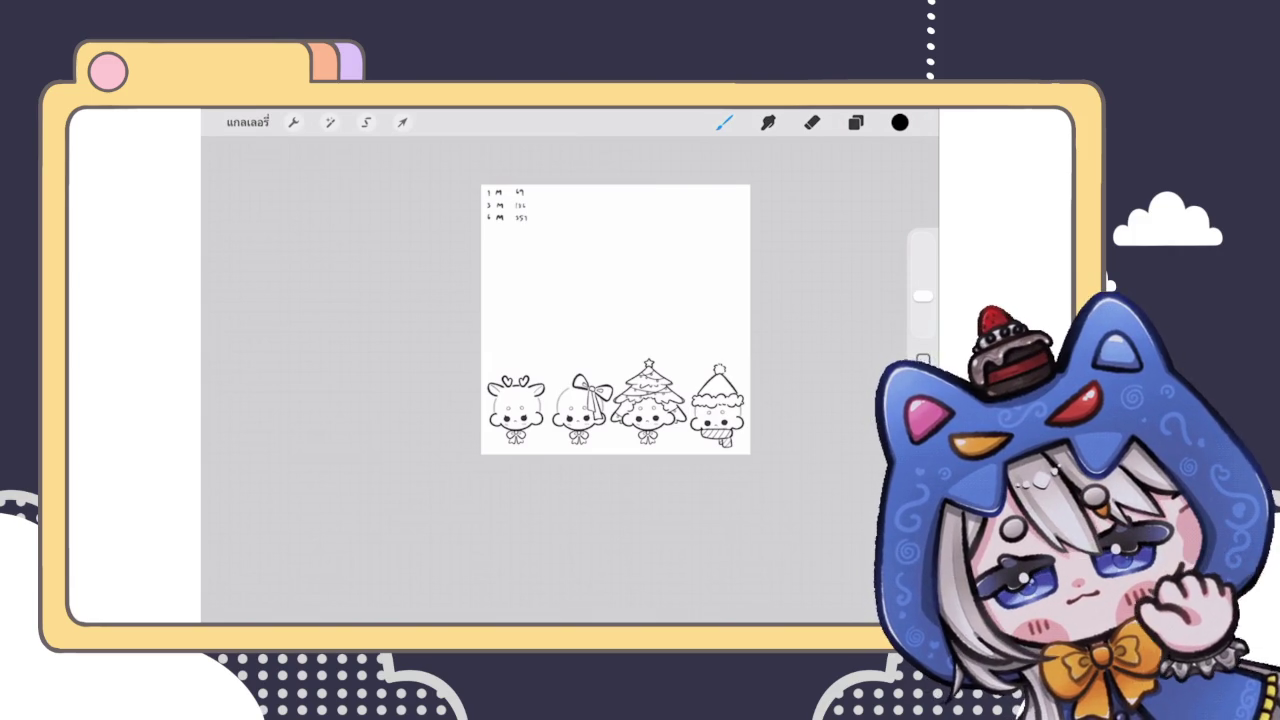
pyautogui.click(855, 122)
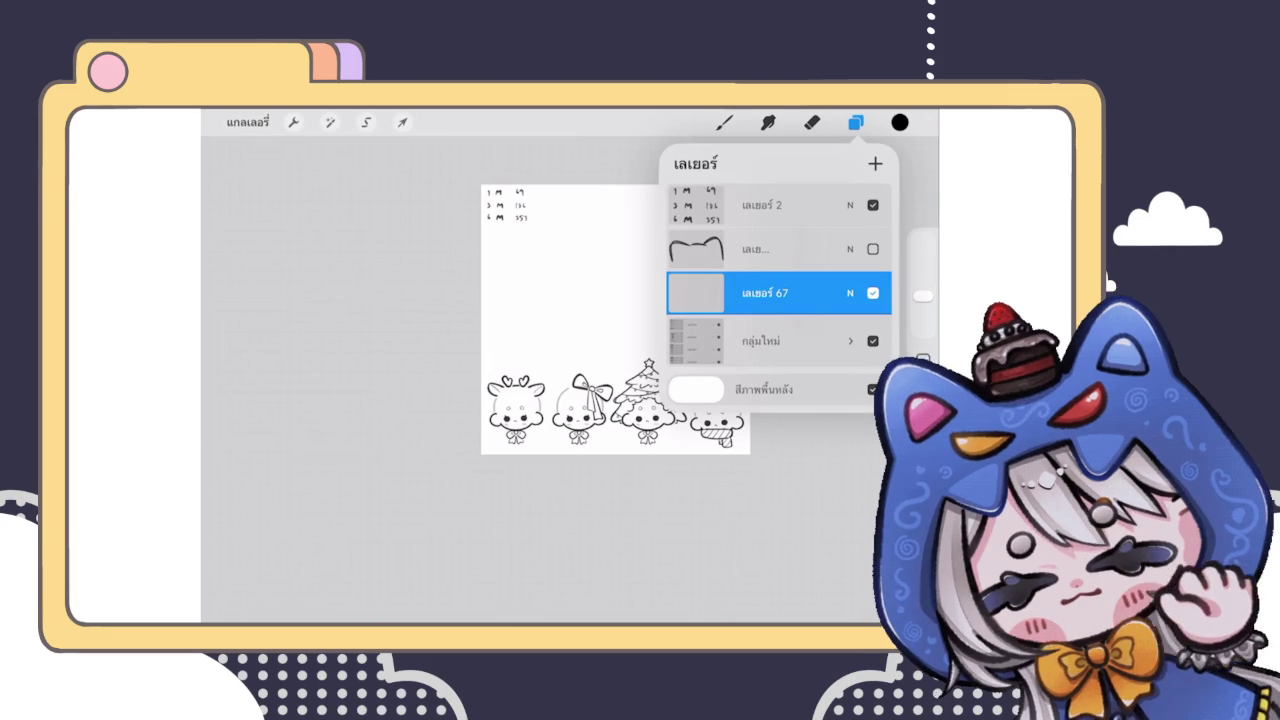
pyautogui.click(855, 122)
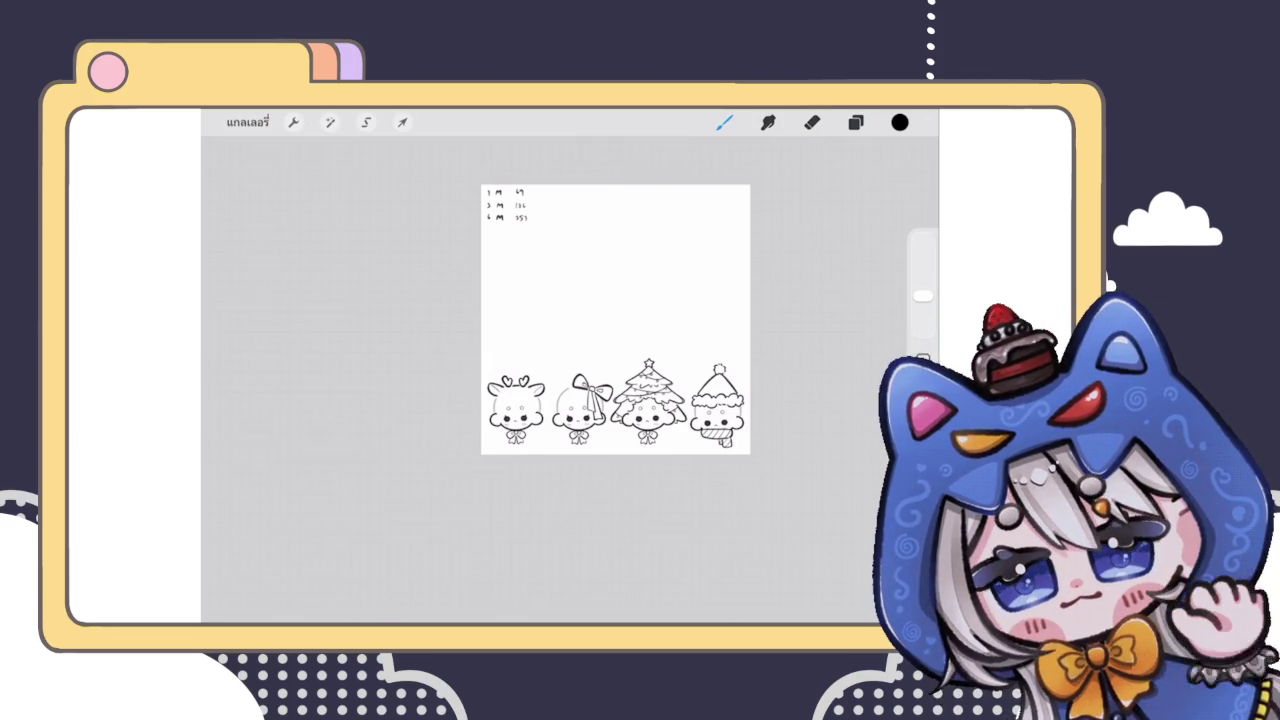
pyautogui.press('e')
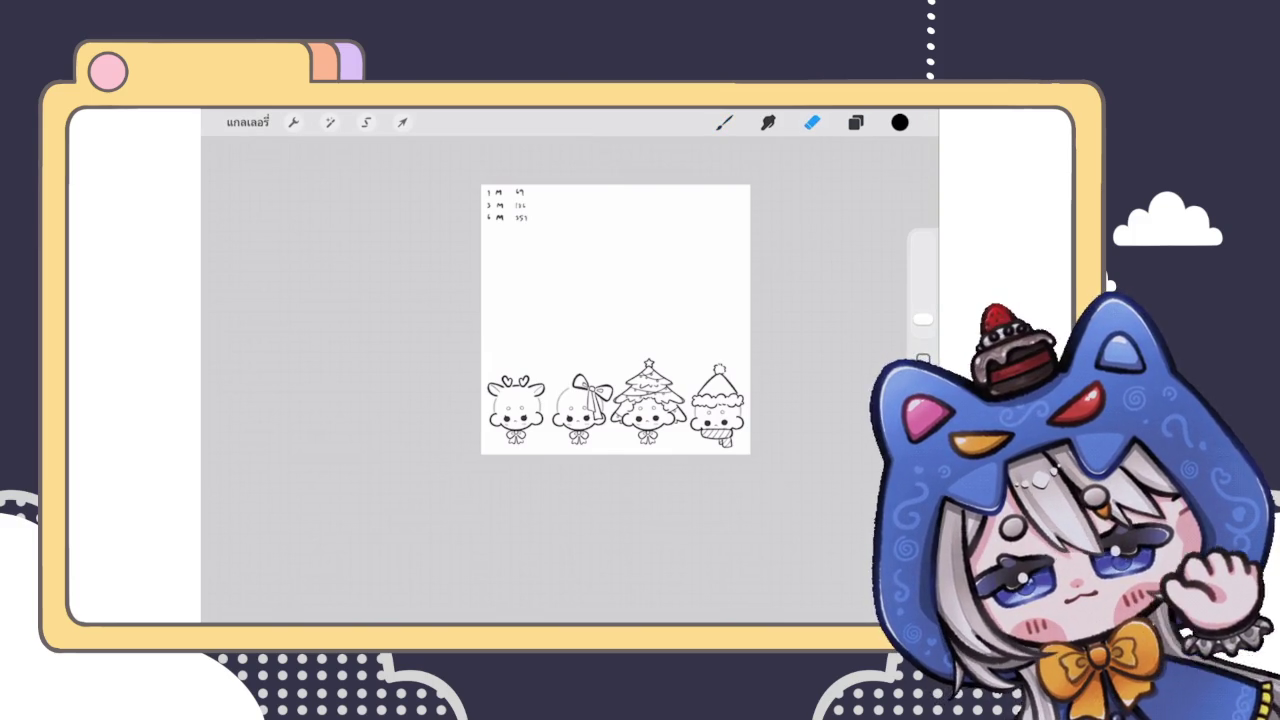
pyautogui.scroll(2, 547, 322)
pyautogui.scroll(2, 547, 322)
pyautogui.scroll(2, 547, 322)
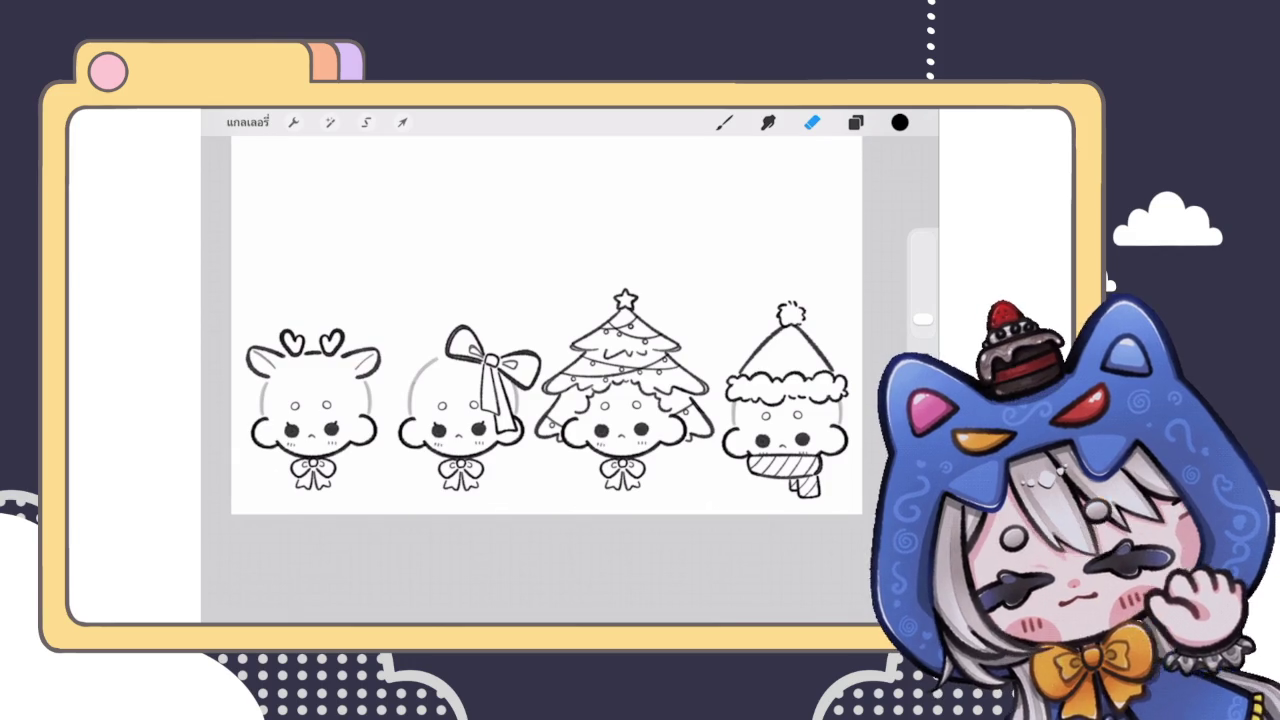
# Step: Switch to the brush and bring up the Layers panel
pyautogui.click(724, 122)
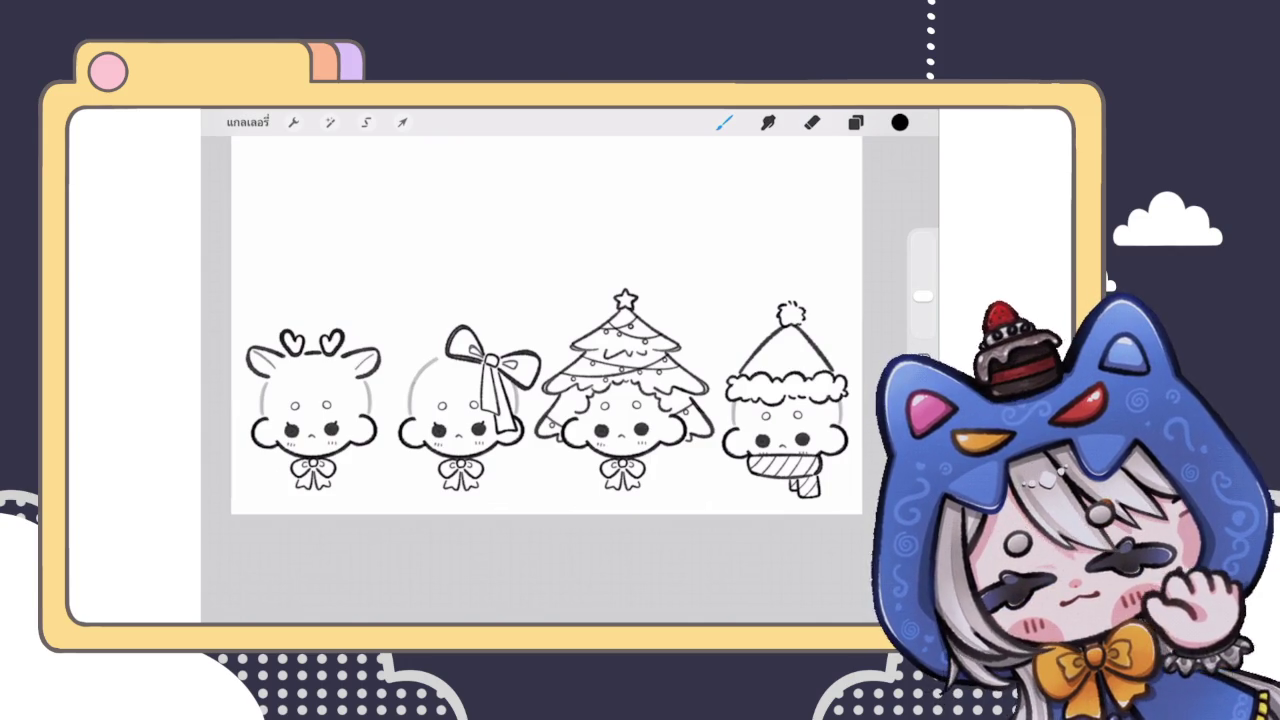
pyautogui.click(855, 122)
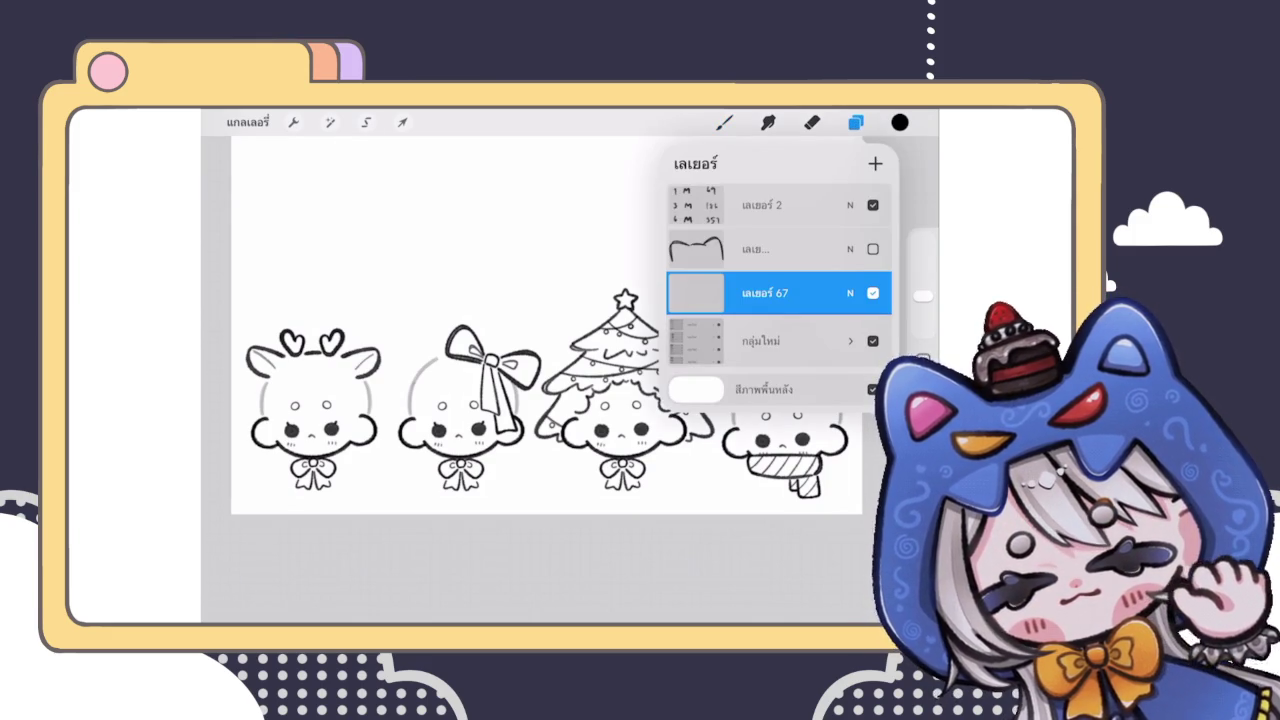
# Step: Expand the New Group folder and select the snowman character's group
pyautogui.click(811, 122)
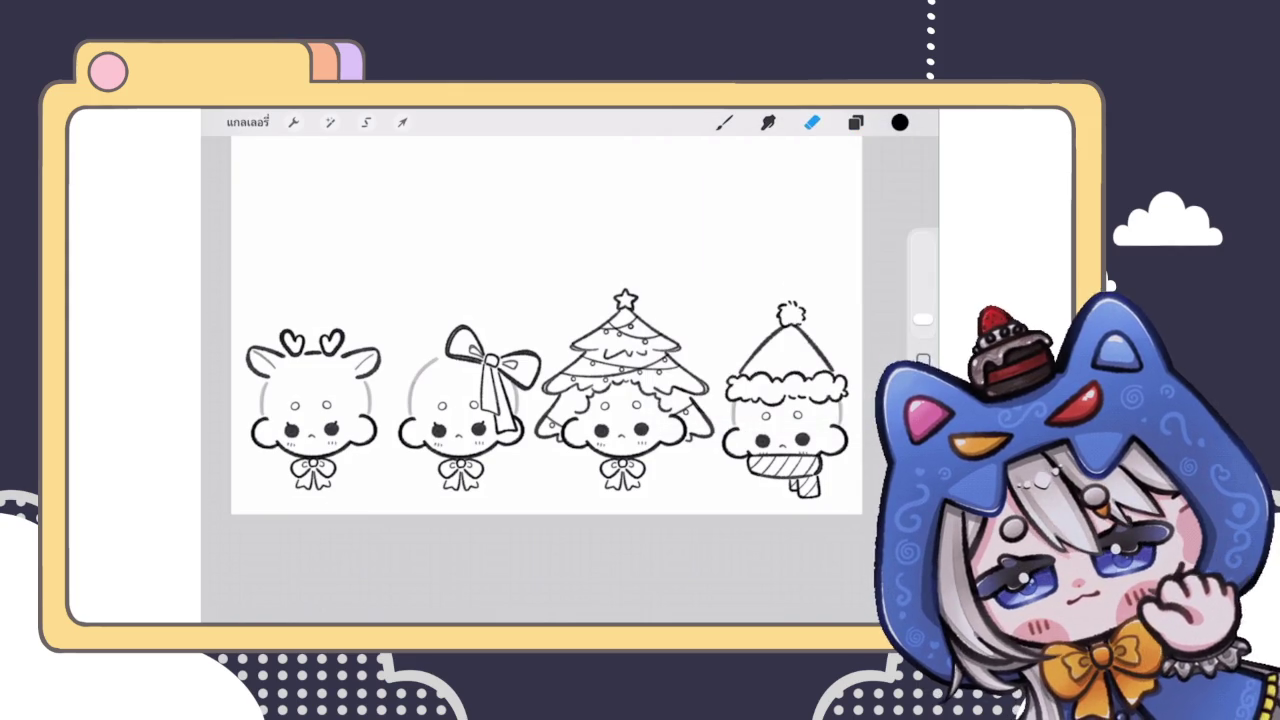
pyautogui.press('b')
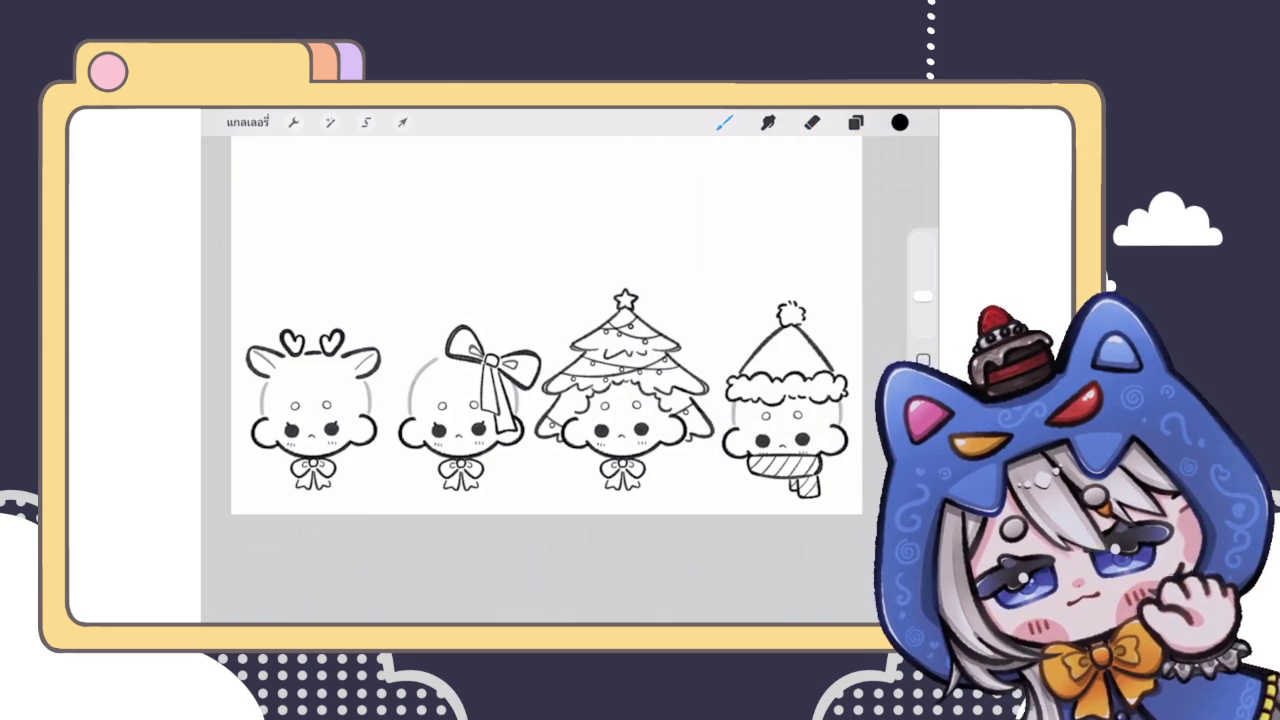
pyautogui.scroll(3, 570, 450)
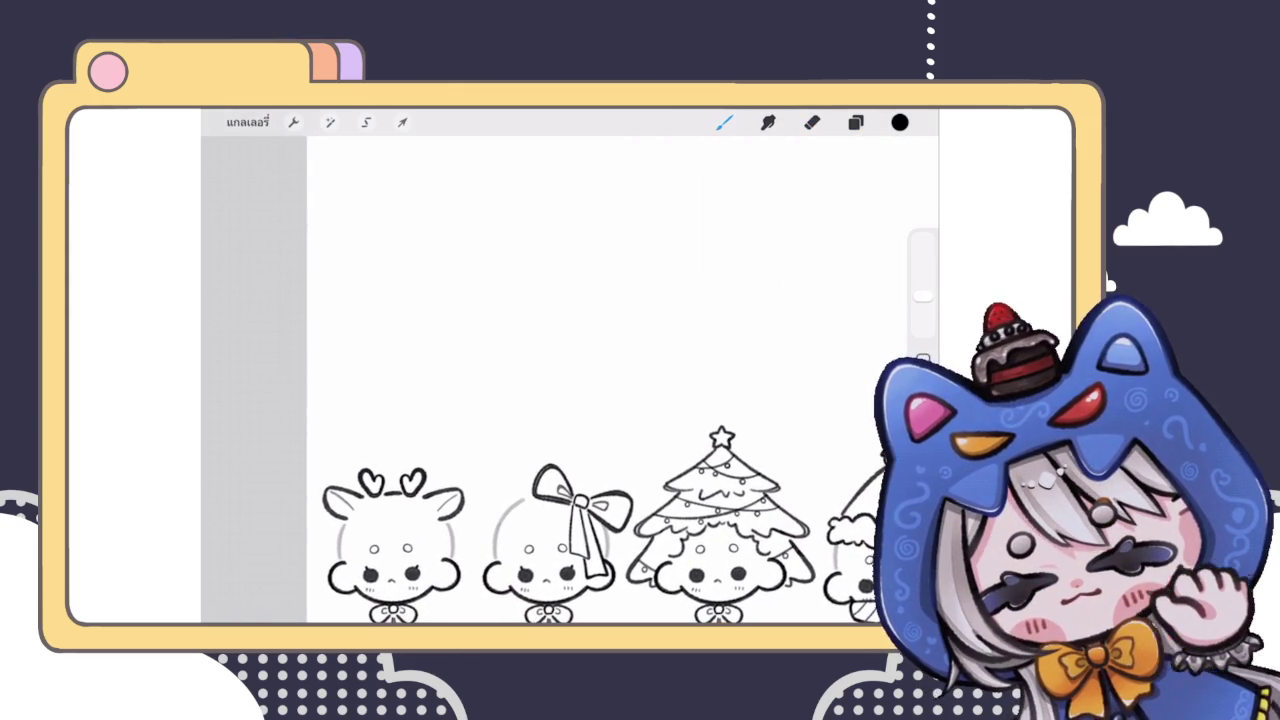
pyautogui.click(855, 122)
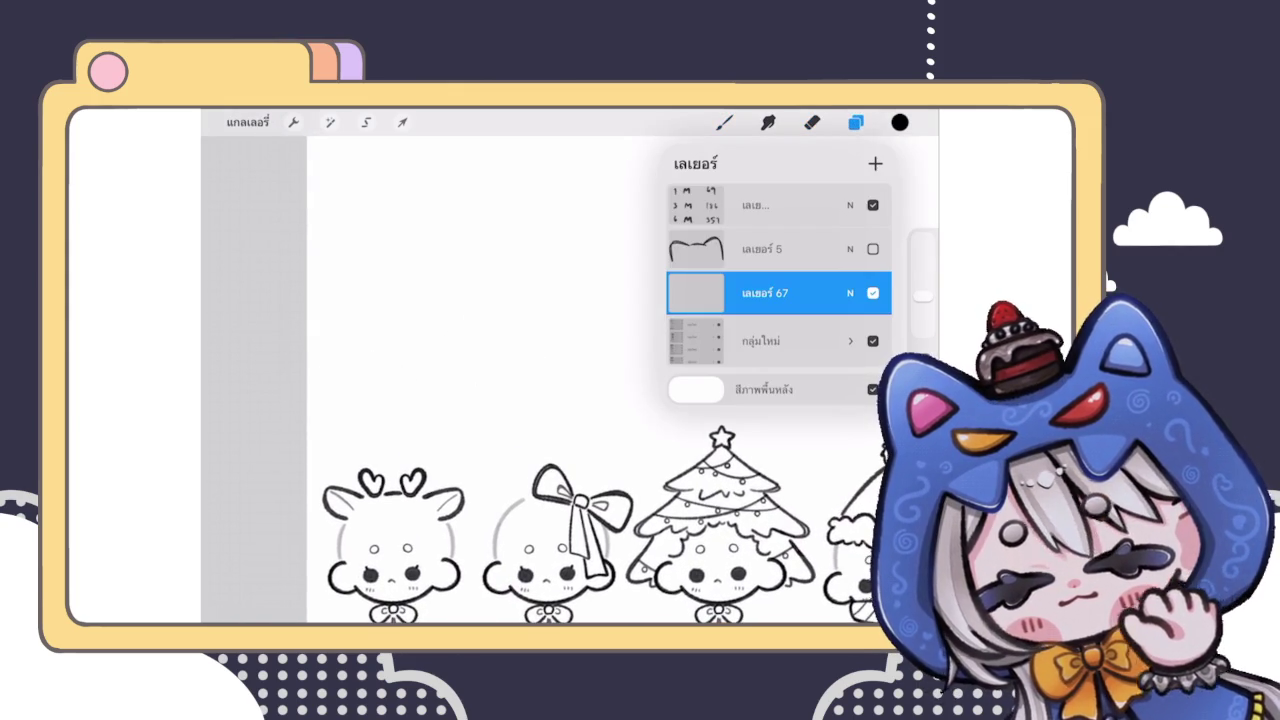
pyautogui.click(850, 341)
pyautogui.moveTo(840, 369)
pyautogui.mouseDown()
pyautogui.moveTo(700, 369)
pyautogui.moveTo(840, 369)
pyautogui.moveTo(775, 297)
pyautogui.mouseUp()
pyautogui.click(775, 369)
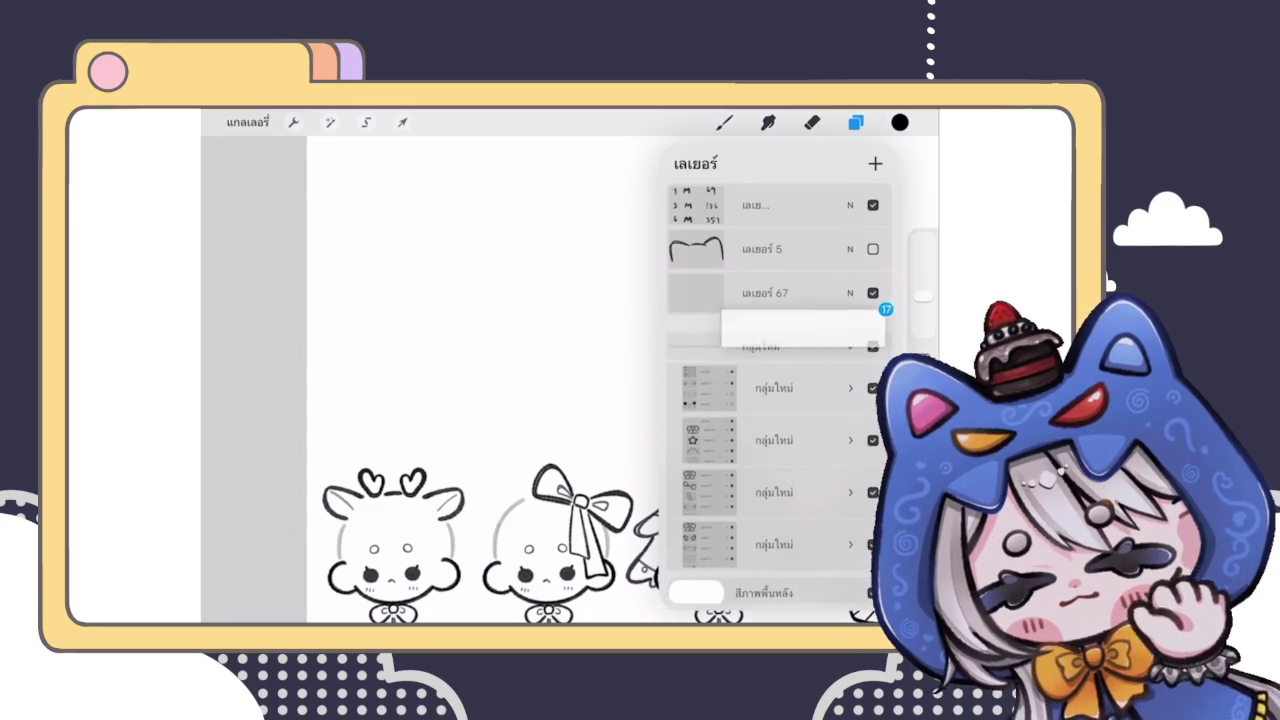
pyautogui.click(402, 122)
# Step: Move the snowman copy to the upper centre, then delete that copy group
pyautogui.moveTo(880, 520)
pyautogui.mouseDown()
pyautogui.moveTo(832, 429)
pyautogui.moveTo(629, 366)
pyautogui.moveTo(515, 298)
pyautogui.mouseUp()
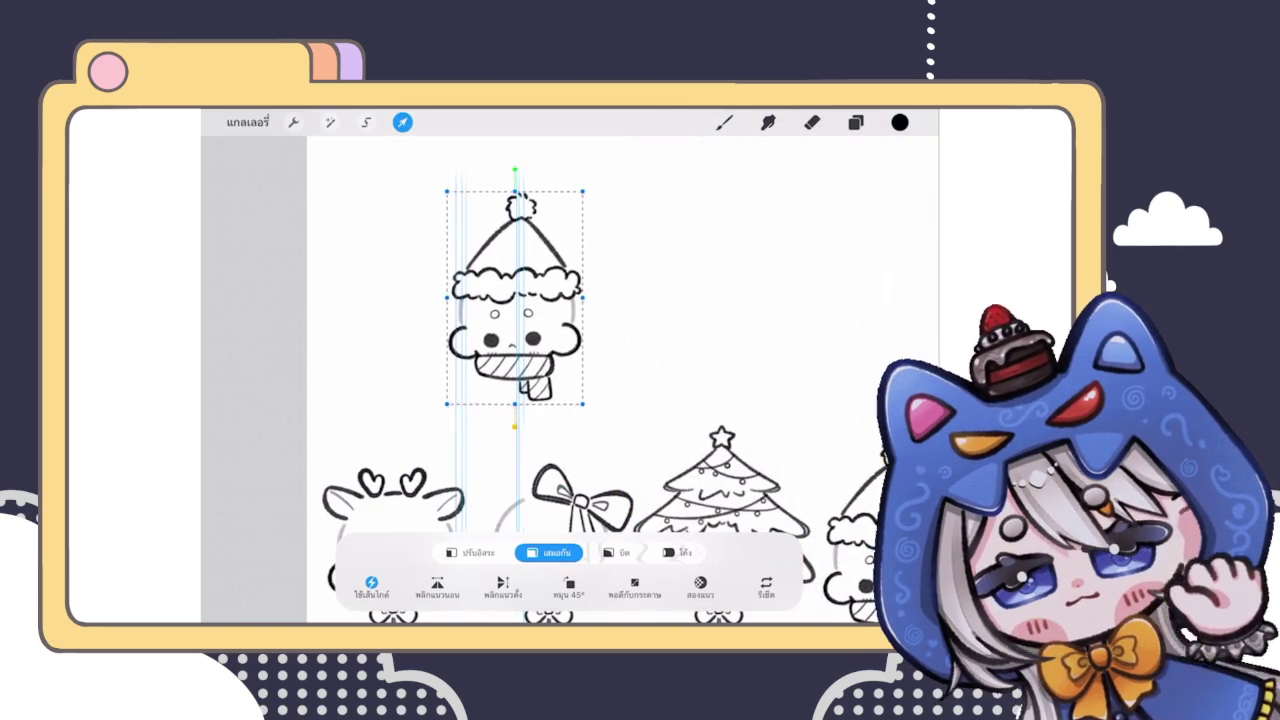
pyautogui.click(855, 122)
pyautogui.click(402, 122)
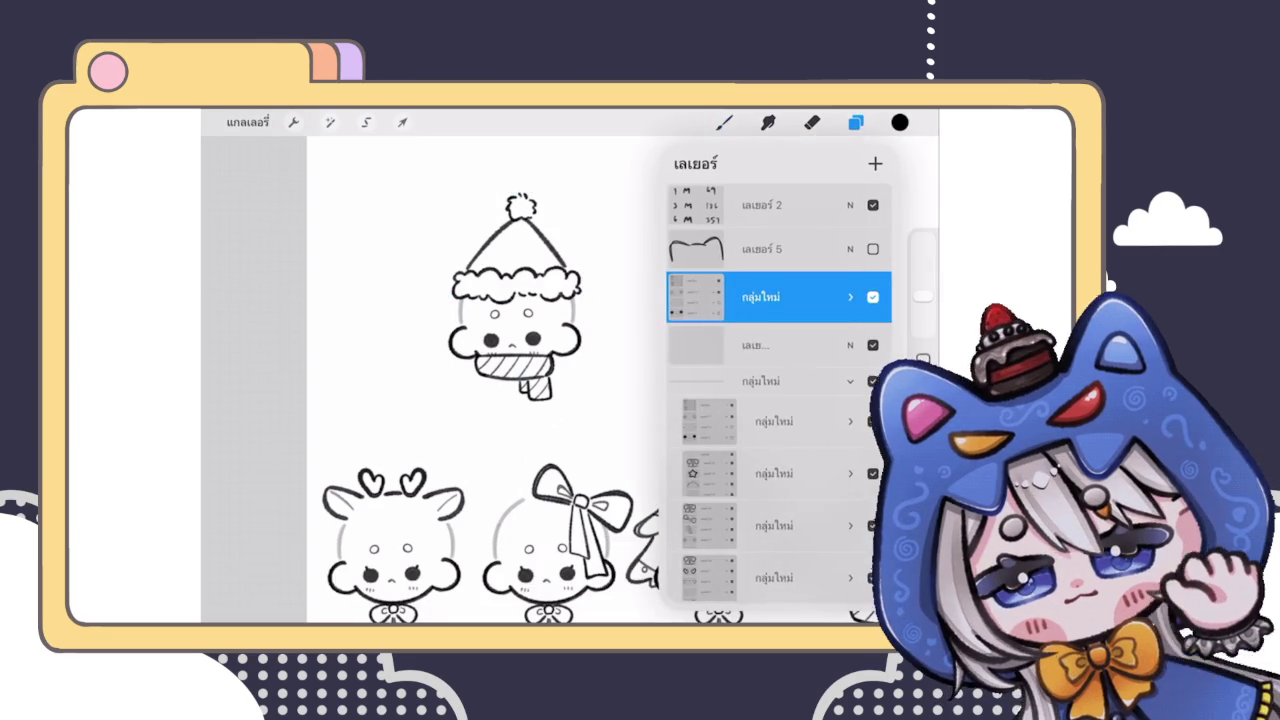
pyautogui.click(879, 297)
pyautogui.scroll(-5, 775, 400)
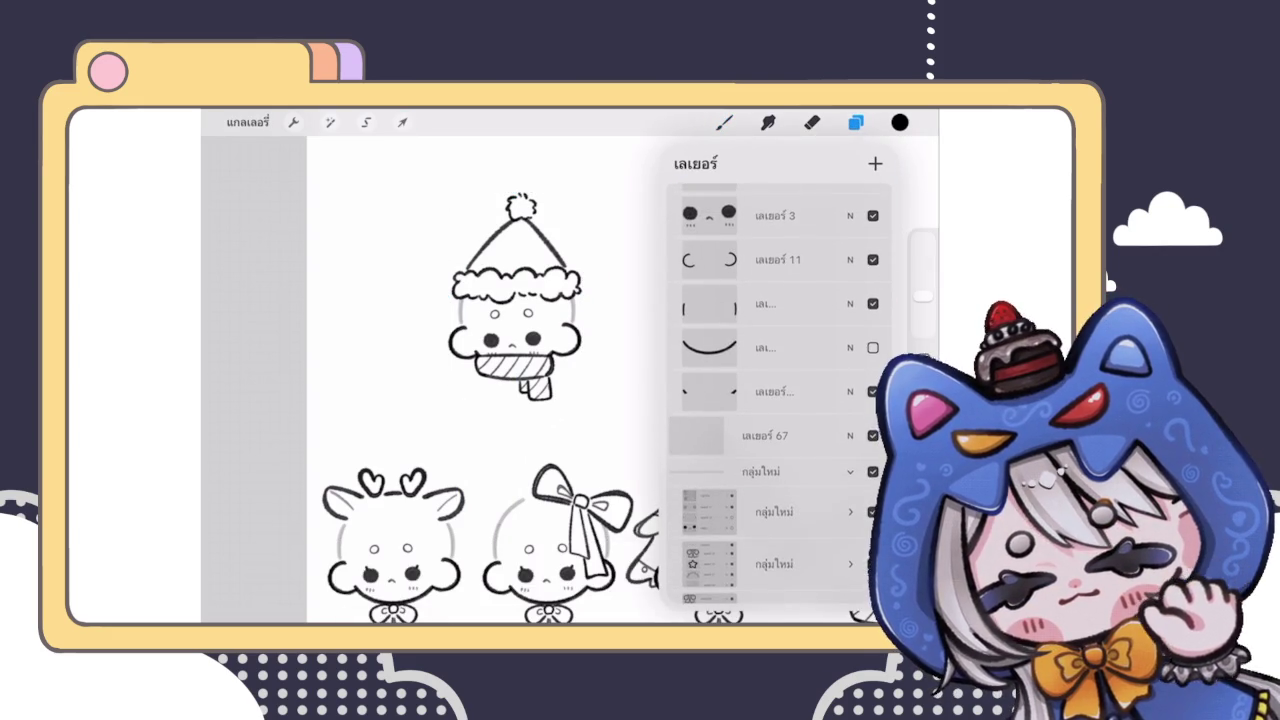
pyautogui.scroll(5, 778, 400)
pyautogui.moveTo(820, 279); pyautogui.dragTo(700, 279)
pyautogui.click(857, 284)
# Step: Duplicate the reindeer character's group and move the copy up above the row
pyautogui.click(775, 525)
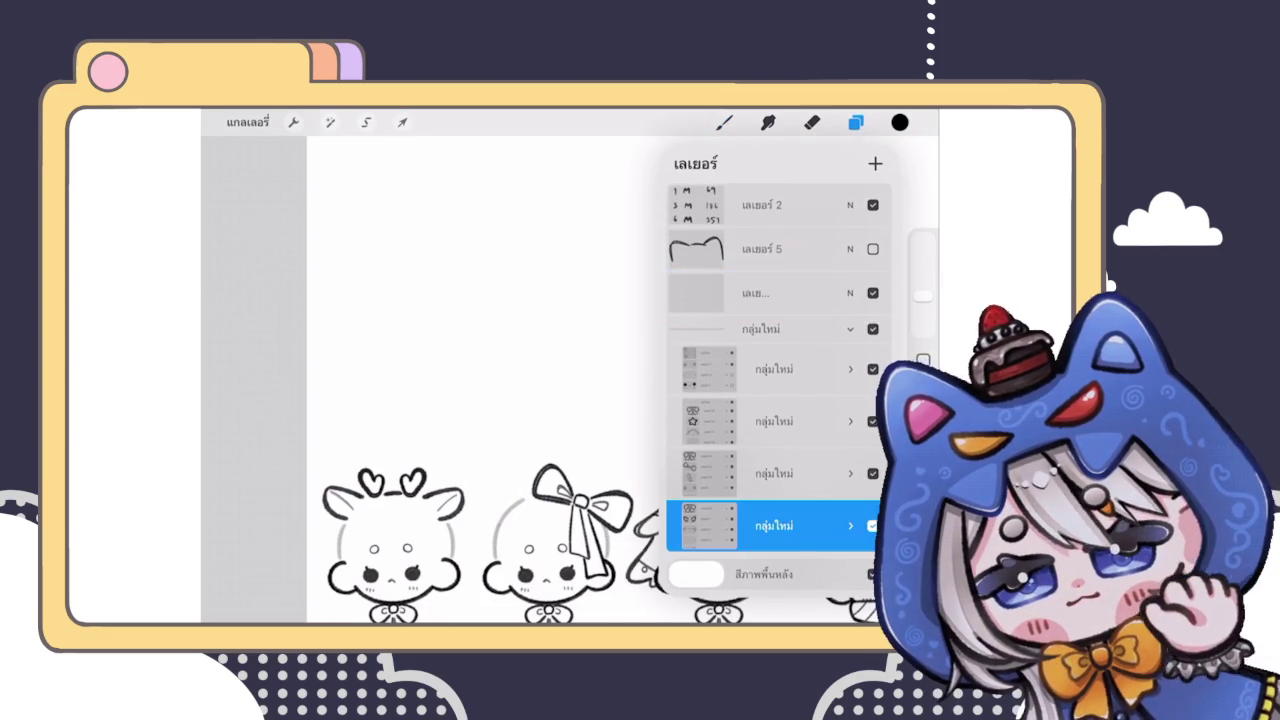
pyautogui.moveTo(820, 525)
pyautogui.mouseDown()
pyautogui.moveTo(700, 525)
pyautogui.moveTo(820, 525)
pyautogui.moveTo(775, 482)
pyautogui.moveTo(775, 341)
pyautogui.mouseUp()
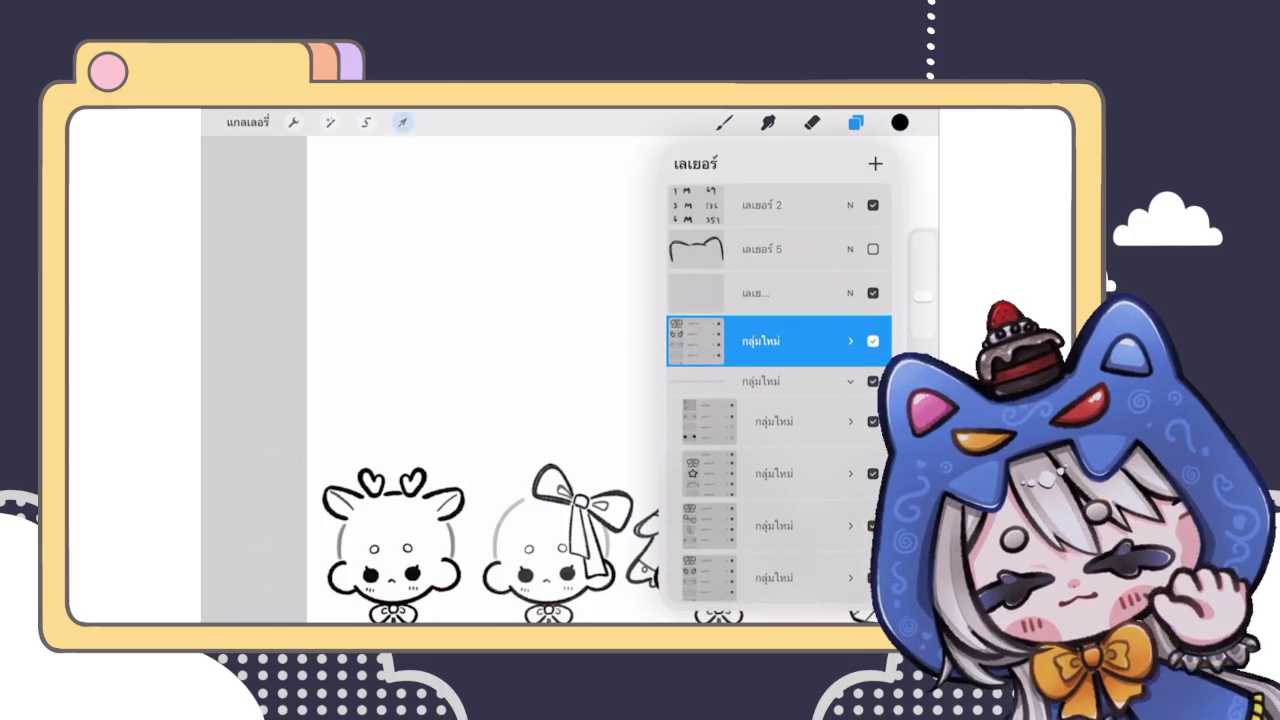
pyautogui.click(402, 122)
pyautogui.moveTo(393, 540); pyautogui.dragTo(470, 330)
pyautogui.click(724, 122)
pyautogui.click(856, 122)
pyautogui.click(854, 341)
pyautogui.moveTo(820, 335)
pyautogui.mouseDown()
pyautogui.moveTo(700, 335)
pyautogui.moveTo(820, 329)
pyautogui.mouseUp()
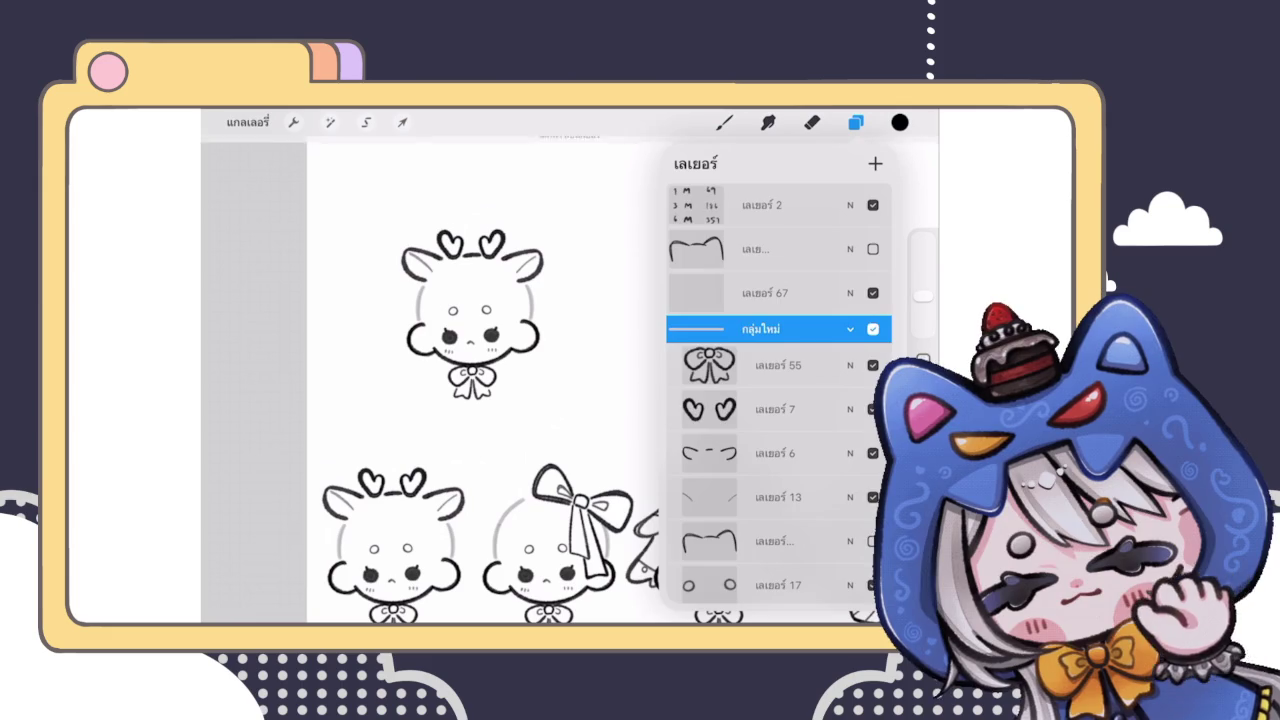
pyautogui.scroll(-3, 779, 400)
# Step: Delete the hearts, brows and reindeer ears layers from the copied chibi
pyautogui.moveTo(820, 256); pyautogui.dragTo(700, 256)
pyautogui.click(864, 256)
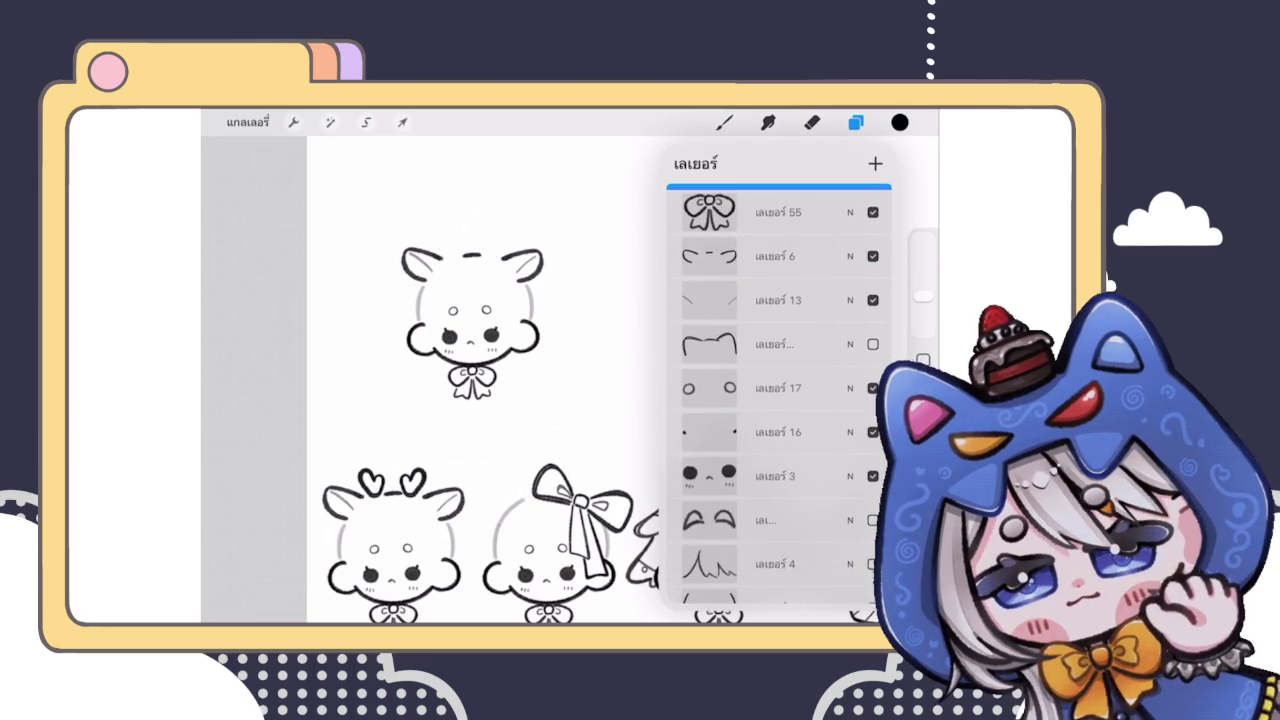
pyautogui.moveTo(820, 256); pyautogui.dragTo(700, 256)
pyautogui.click(864, 256)
pyautogui.moveTo(820, 256); pyautogui.dragTo(700, 256)
pyautogui.click(864, 256)
pyautogui.moveTo(820, 256)
pyautogui.mouseDown()
pyautogui.moveTo(700, 256)
pyautogui.moveTo(820, 256)
pyautogui.mouseUp()
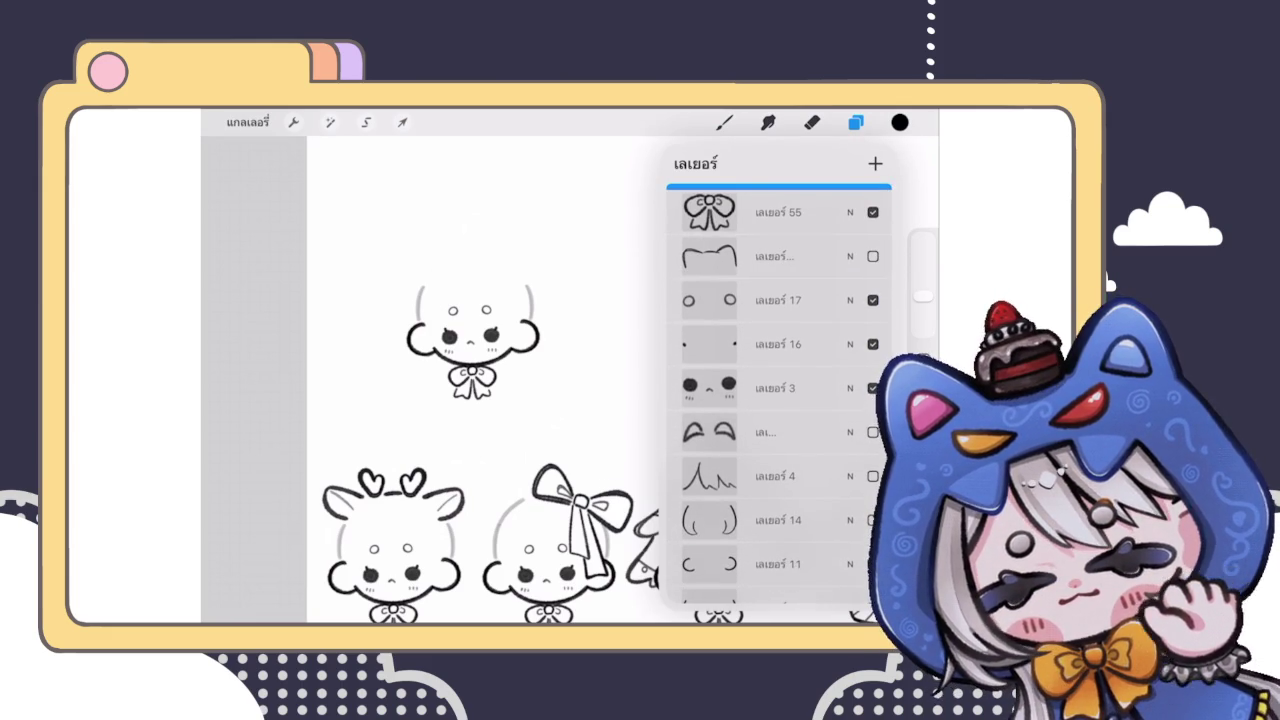
# Step: Show the cat-ears layer and stretch it slightly wider
pyautogui.click(872, 256)
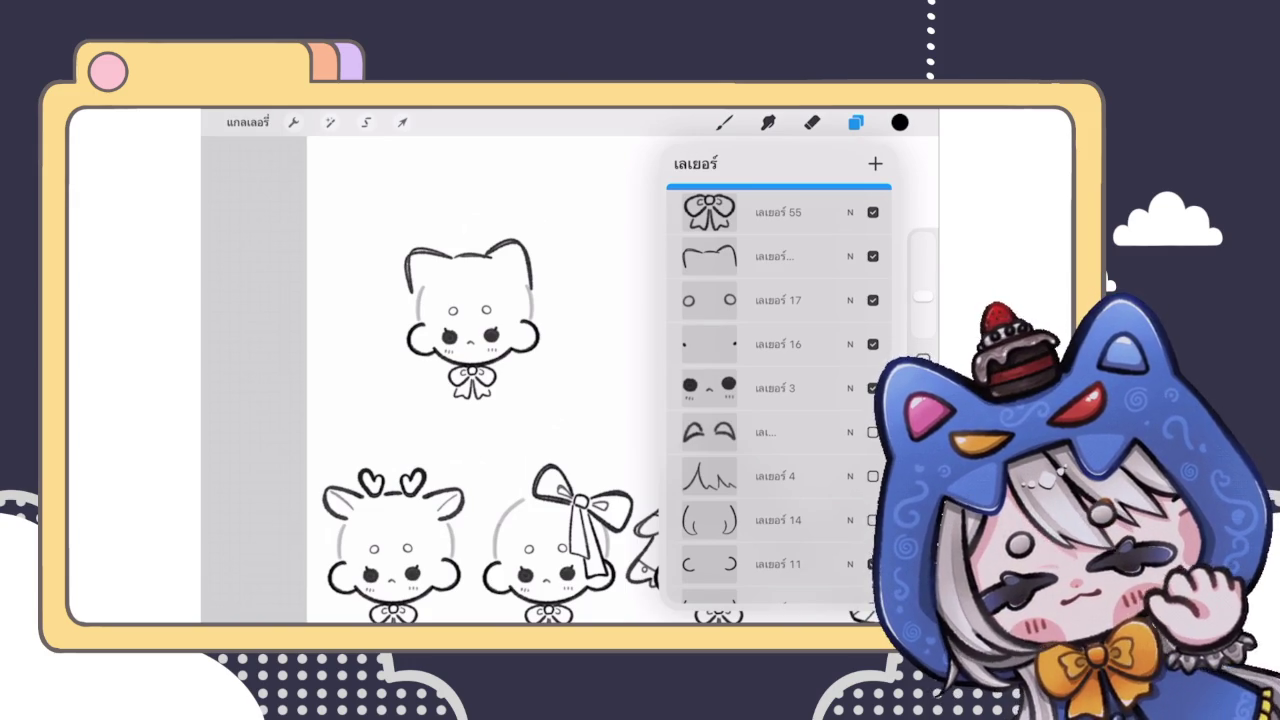
pyautogui.click(779, 256)
pyautogui.click(402, 122)
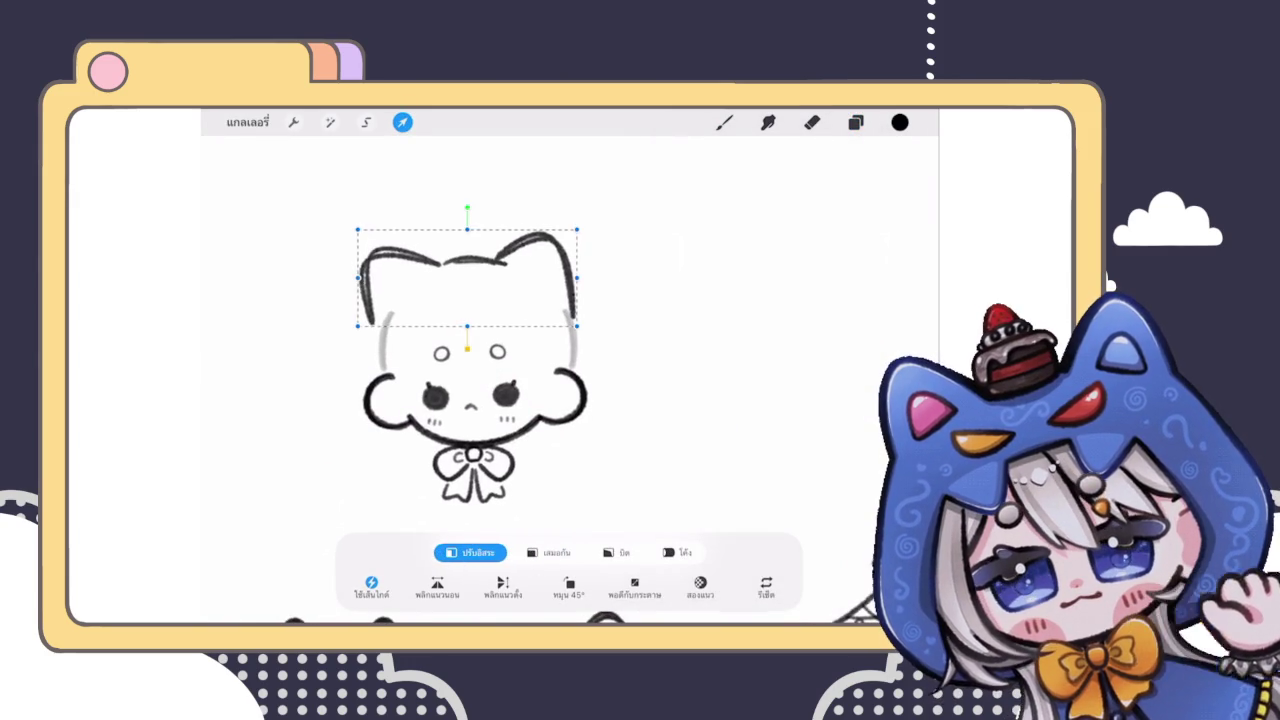
pyautogui.moveTo(358, 229); pyautogui.dragTo(368, 229)
pyautogui.click(402, 122)
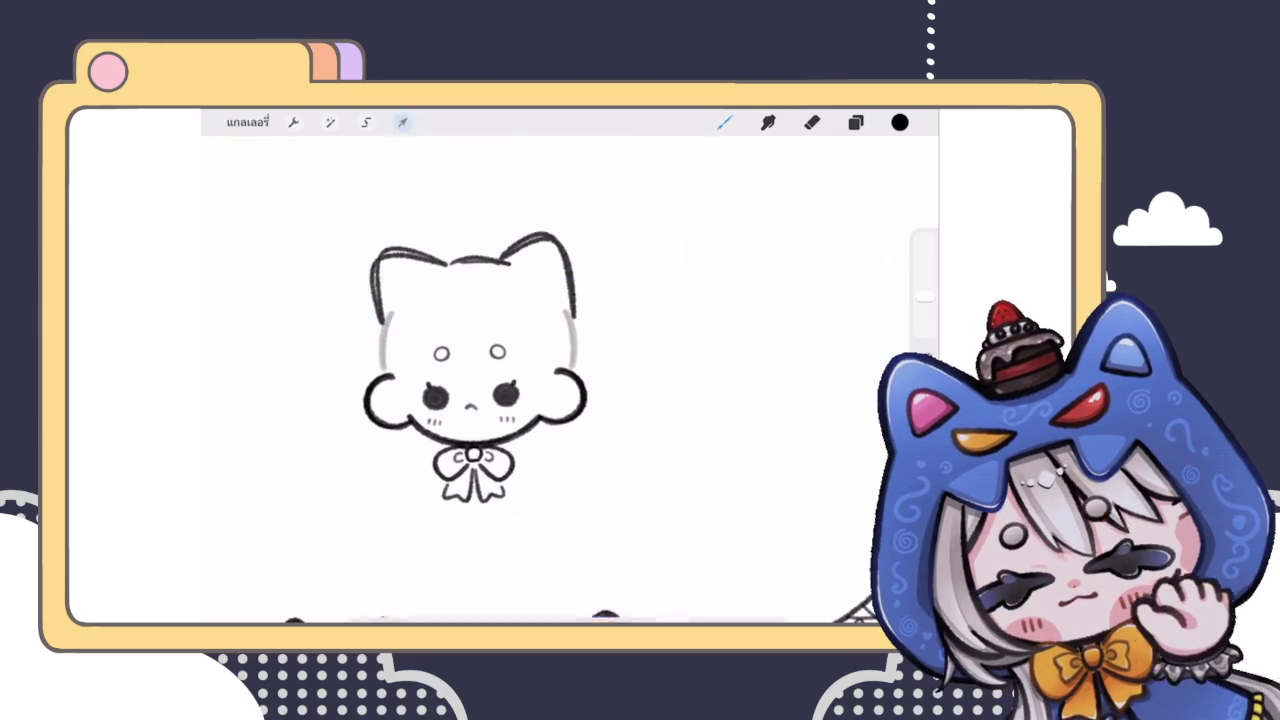
# Step: Erase the head outline between the cat ears
pyautogui.scroll(3, 500, 400)
pyautogui.click(811, 122)
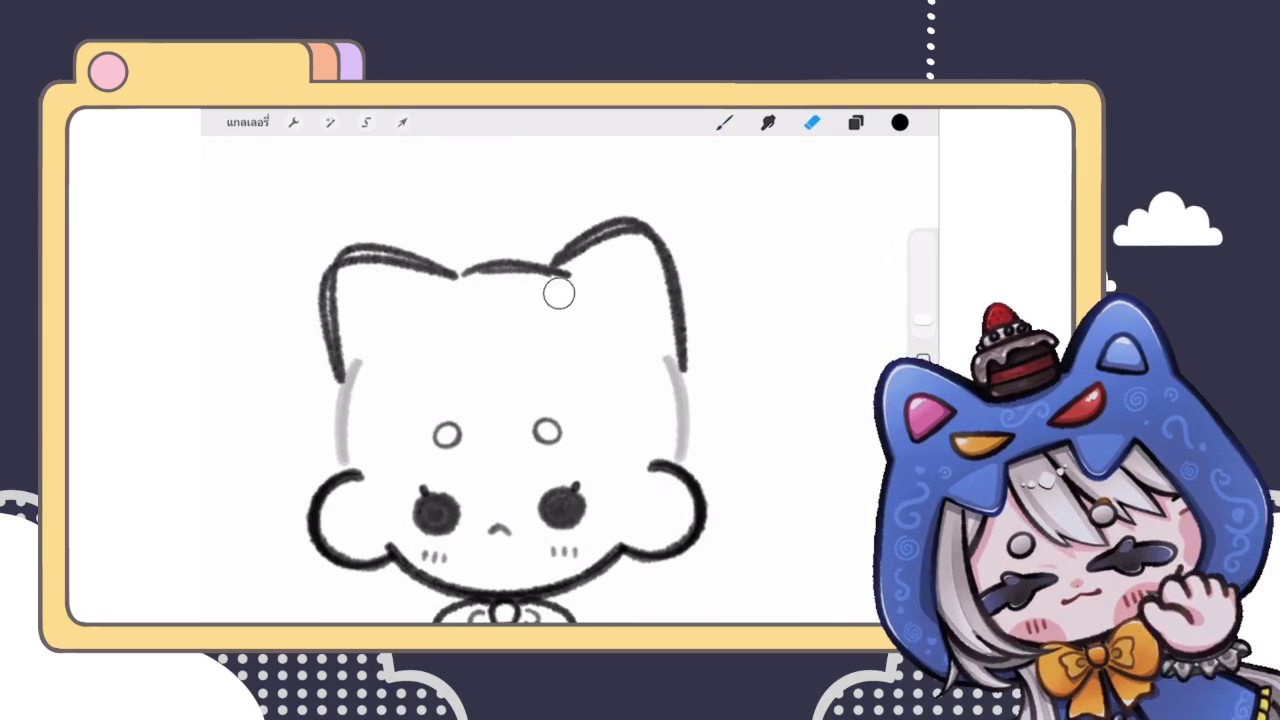
pyautogui.moveTo(577, 321); pyautogui.dragTo(563, 278)
pyautogui.scroll(-3, 500, 400)
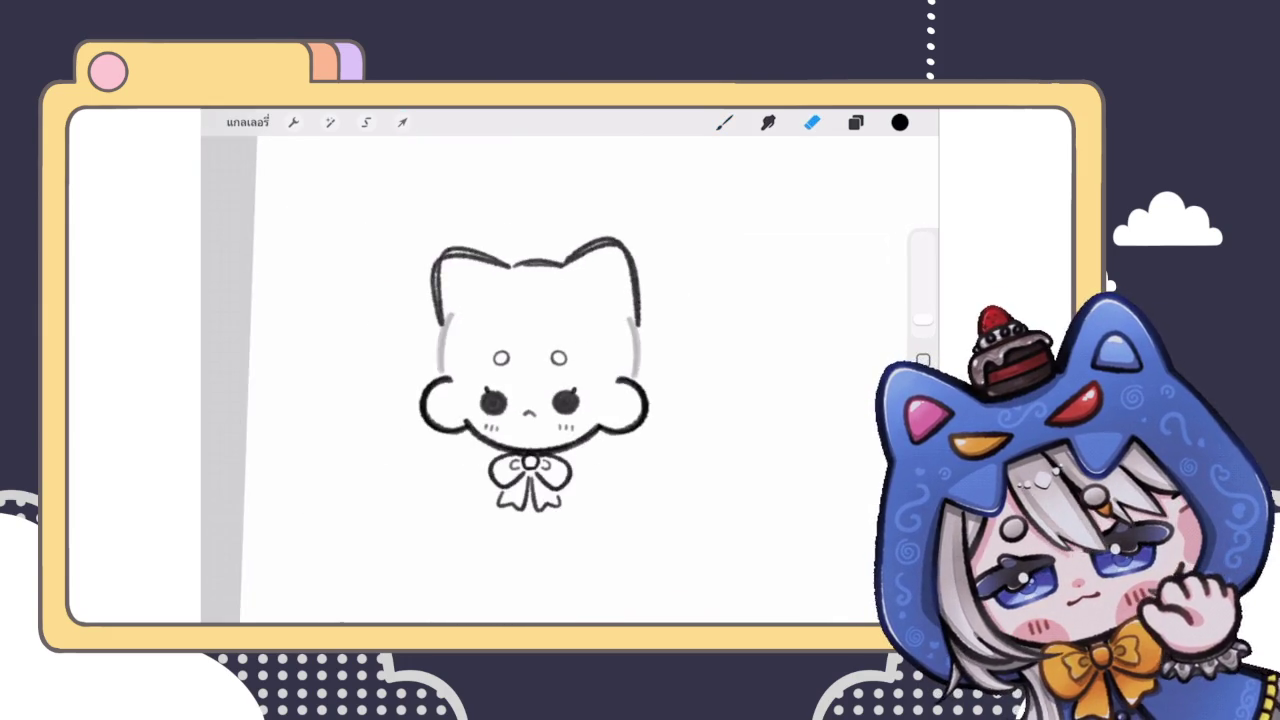
pyautogui.scroll(-2, 500, 400)
pyautogui.click(724, 122)
pyautogui.scroll(-3, 600, 380)
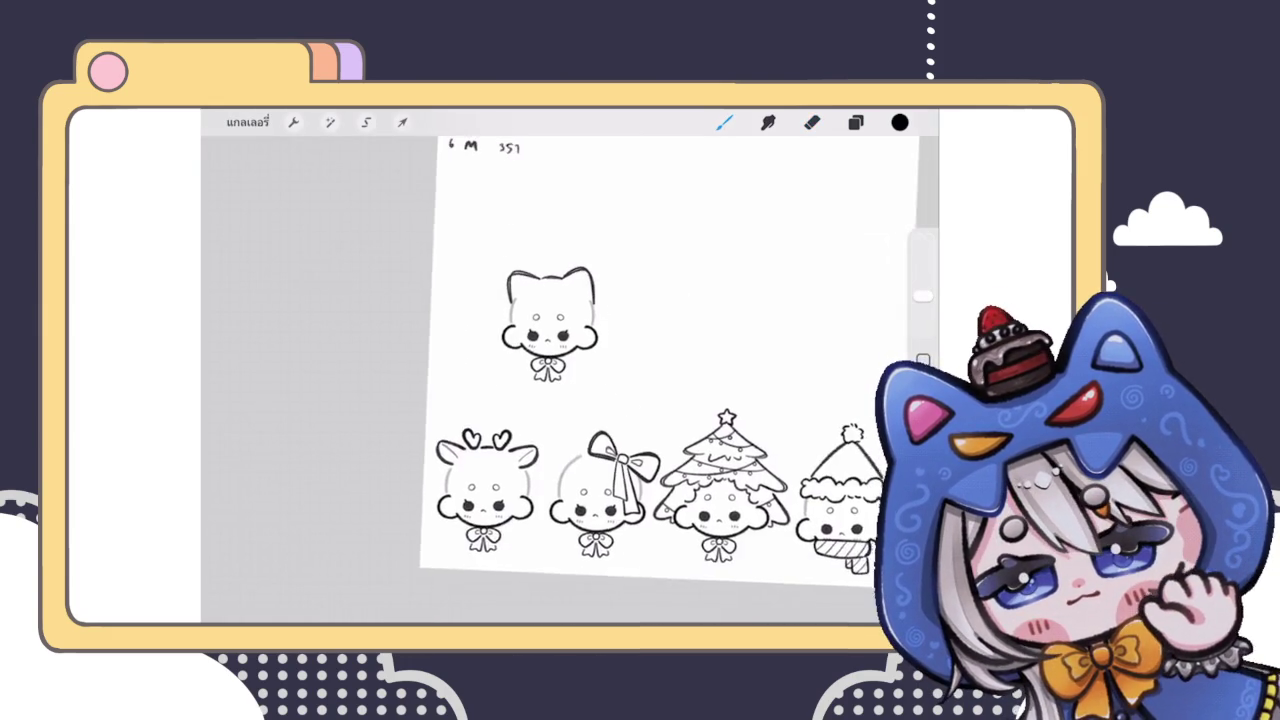
# Step: Hide the dots layer and the cat-eared head outline, then select layer 15
pyautogui.scroll(3, 530, 330)
pyautogui.click(855, 122)
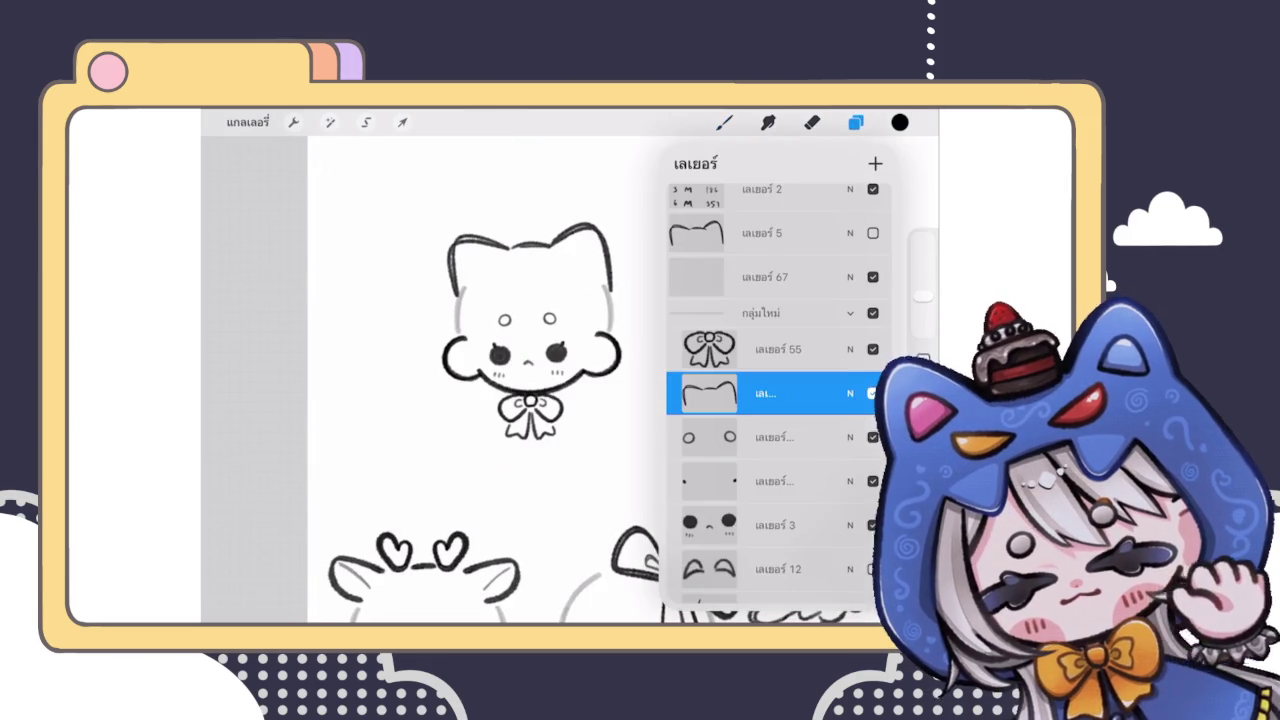
pyautogui.scroll(-2, 778, 400)
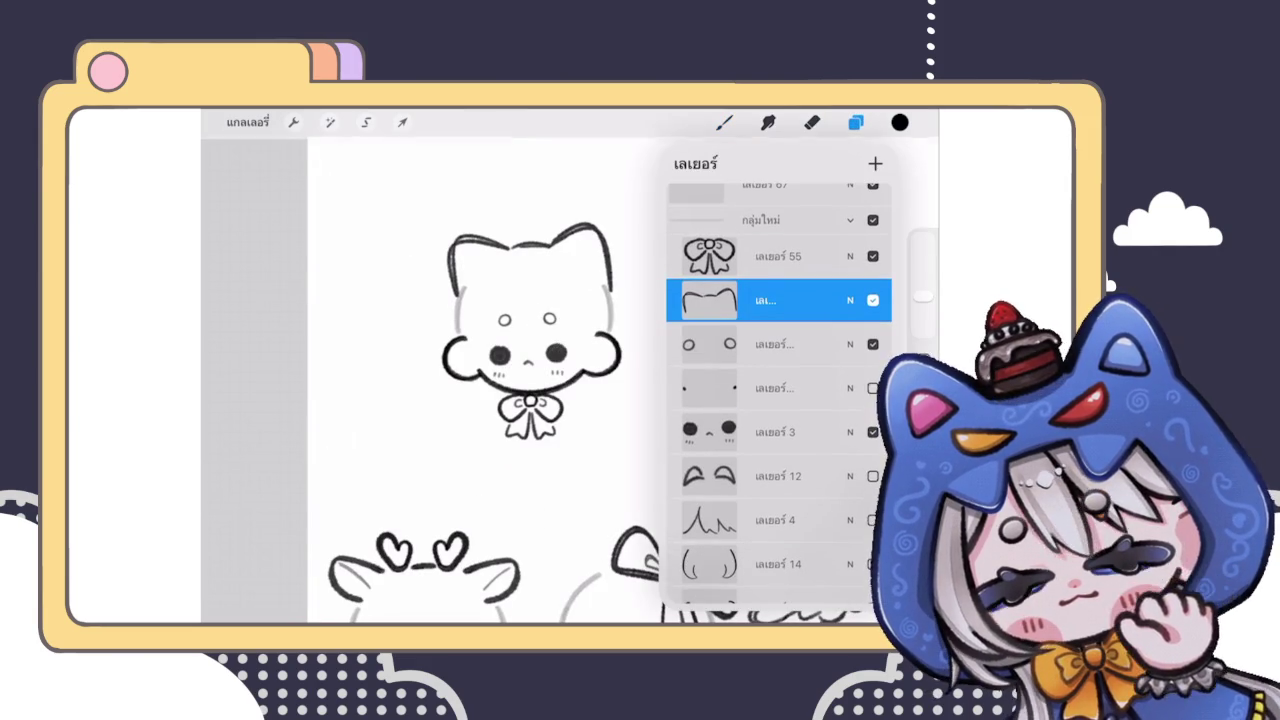
pyautogui.click(872, 388)
pyautogui.scroll(-2, 778, 400)
pyautogui.scroll(2, 778, 400)
pyautogui.scroll(1, 778, 400)
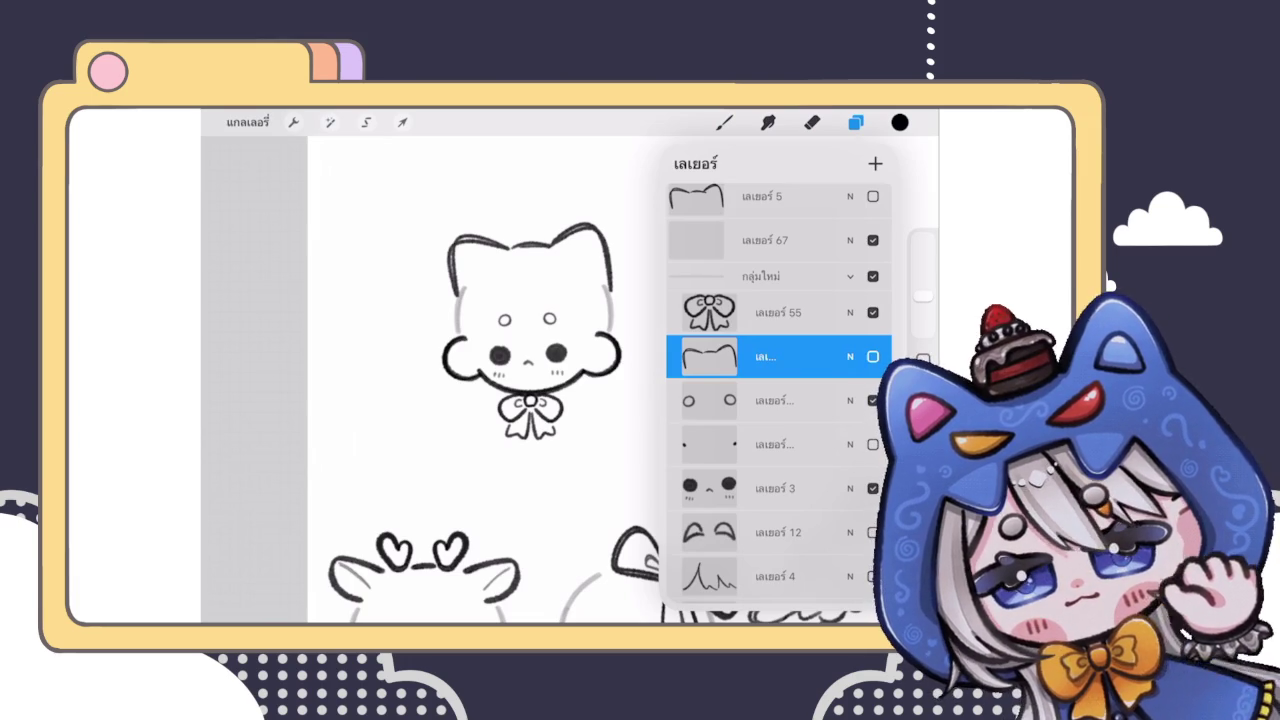
pyautogui.click(872, 356)
pyautogui.scroll(-5, 778, 400)
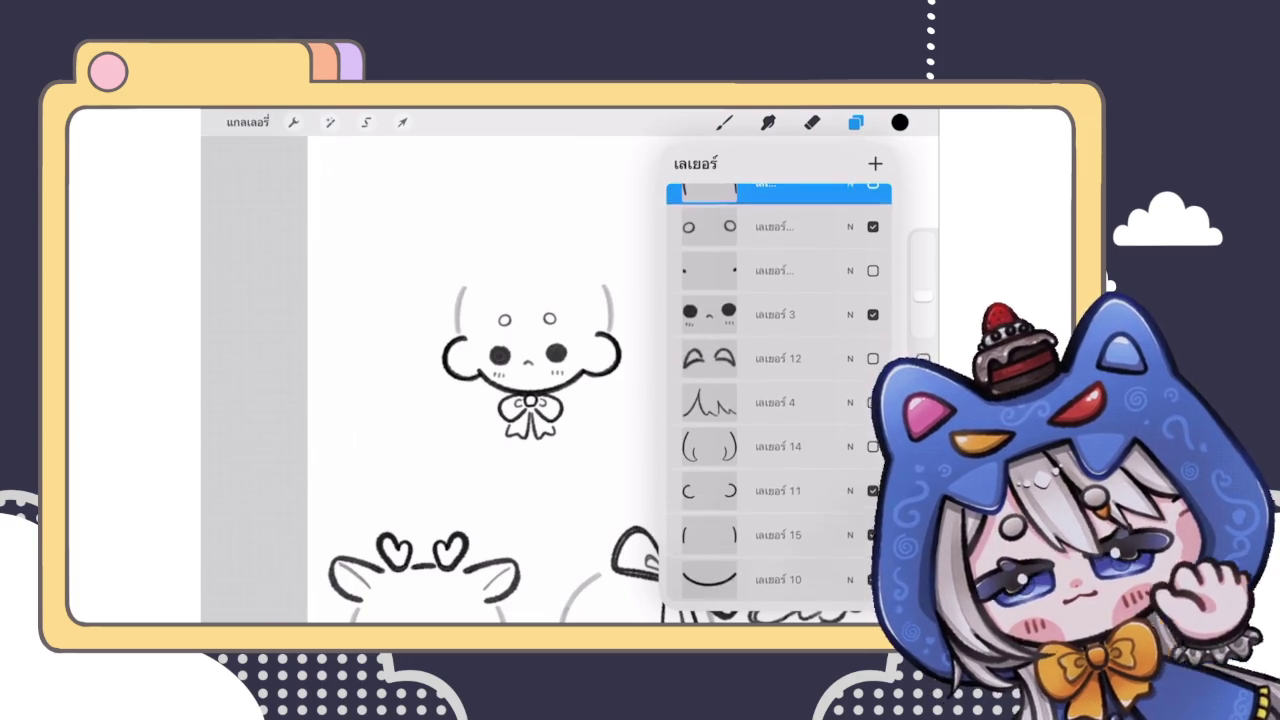
pyautogui.click(778, 403)
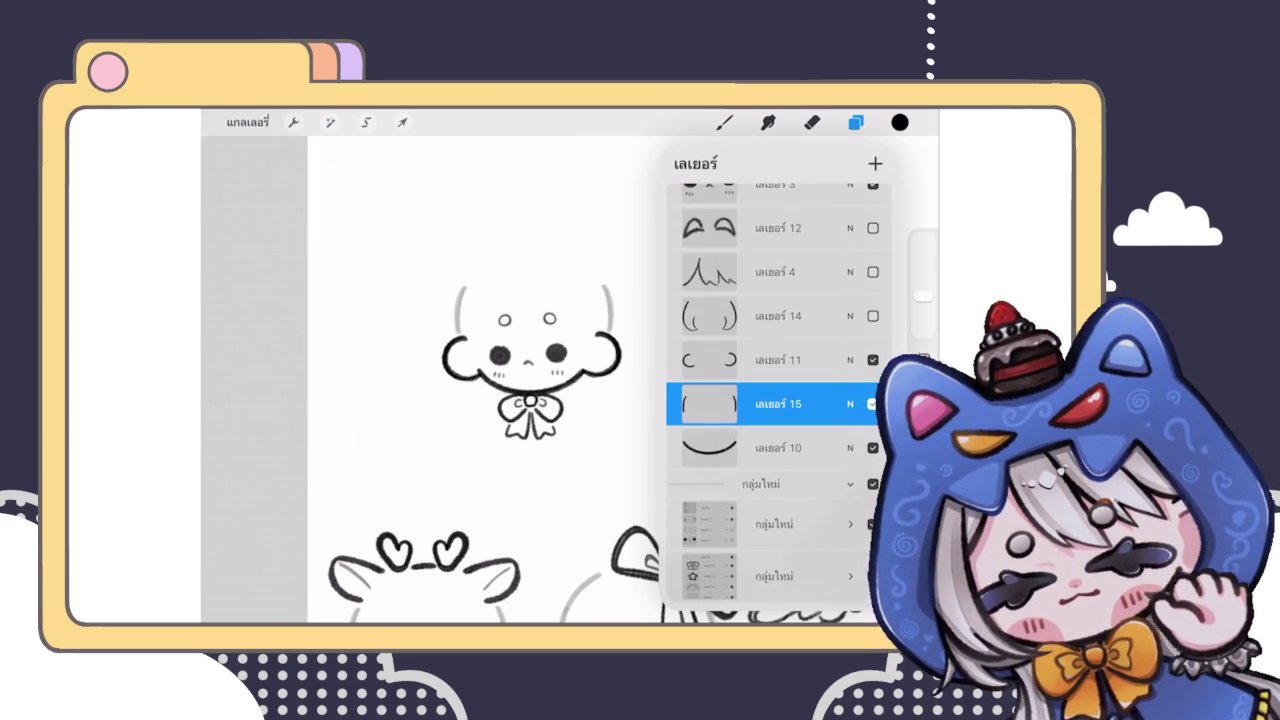
pyautogui.click(724, 122)
pyautogui.scroll(3, 540, 420)
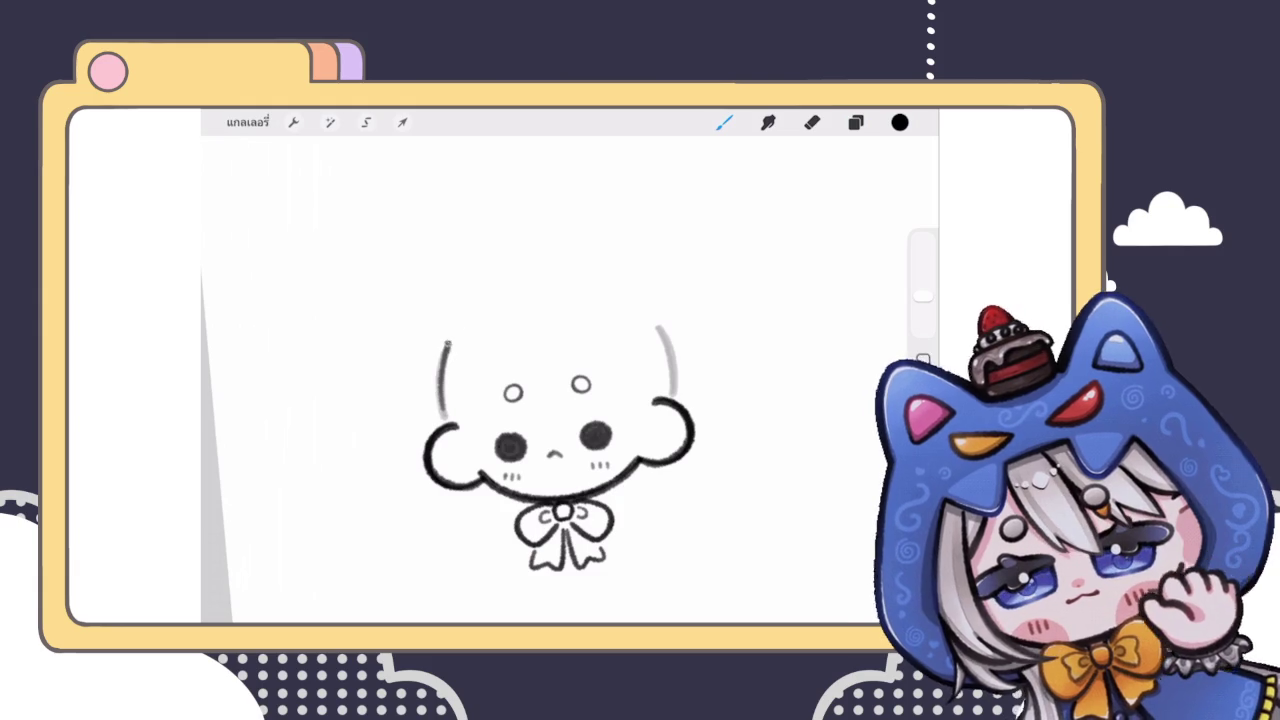
# Step: Draw a large arc over the face, snap it into a clean curve, and adjust its top
pyautogui.moveTo(440, 400); pyautogui.dragTo(670, 398)
pyautogui.scroll(2, 550, 450)
pyautogui.hotkey('ctrl', 'z')
pyautogui.moveTo(408, 425)
pyautogui.mouseDown()
pyautogui.moveTo(557, 243)
pyautogui.moveTo(705, 400)
pyautogui.mouseUp()
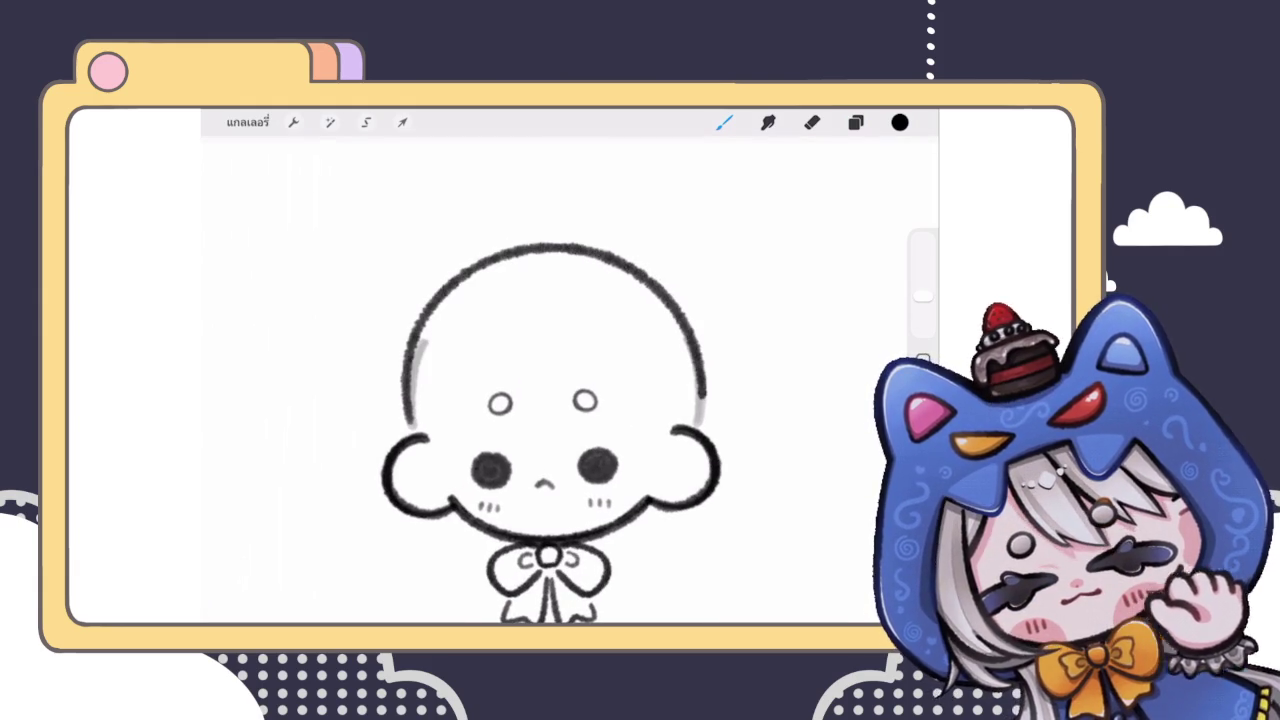
pyautogui.click(560, 145)
pyautogui.moveTo(584, 250); pyautogui.dragTo(590, 257)
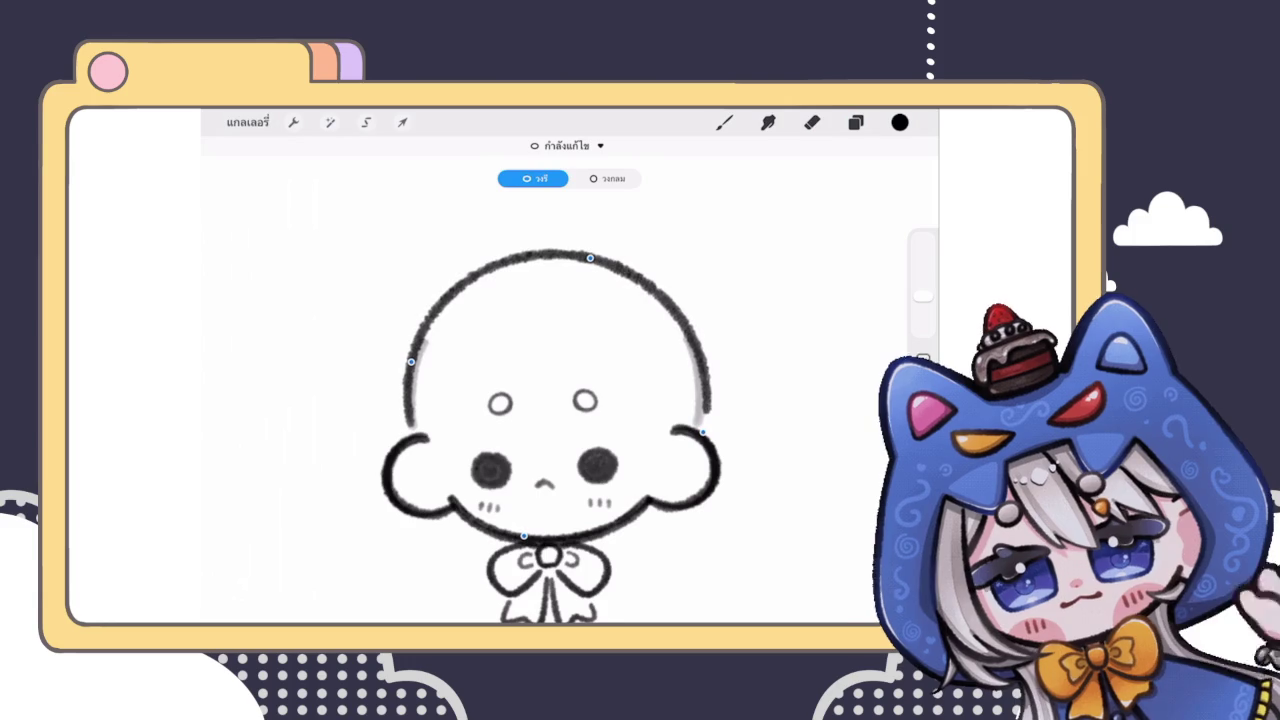
# Step: Warp the head arc to meet the cheek curves, undoing a stray stroke afterwards
pyautogui.click(402, 122)
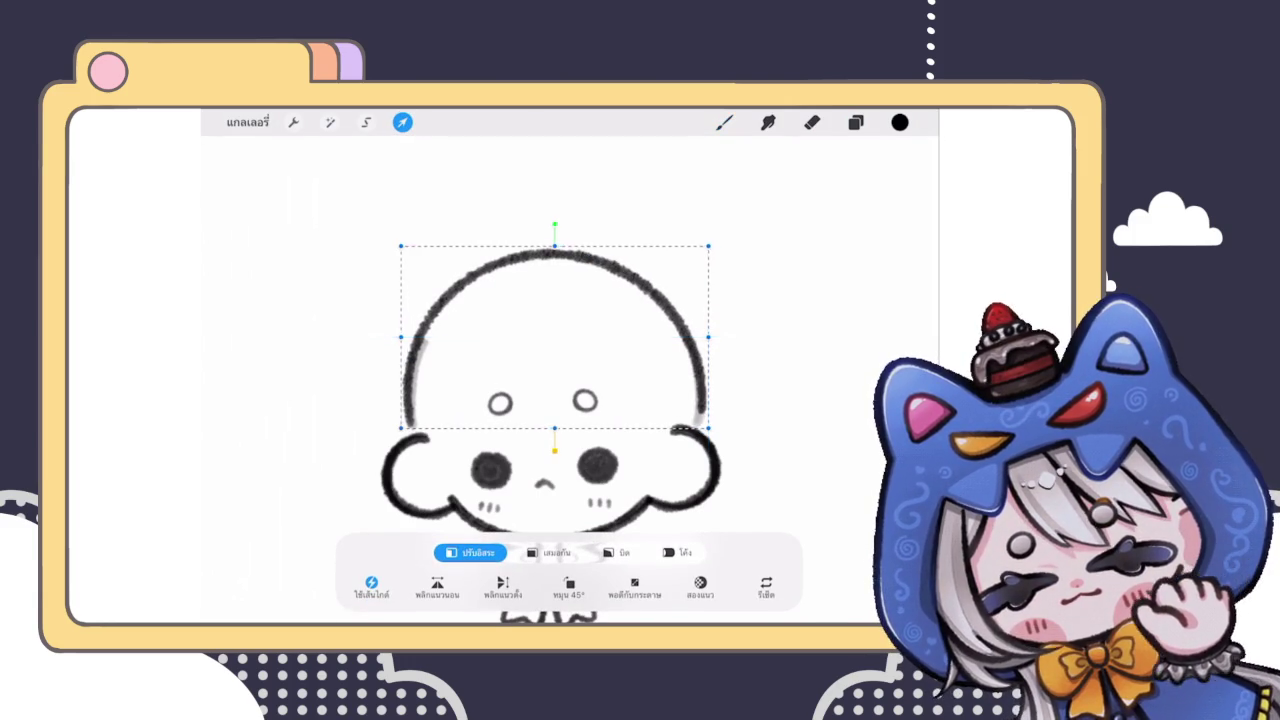
pyautogui.click(724, 122)
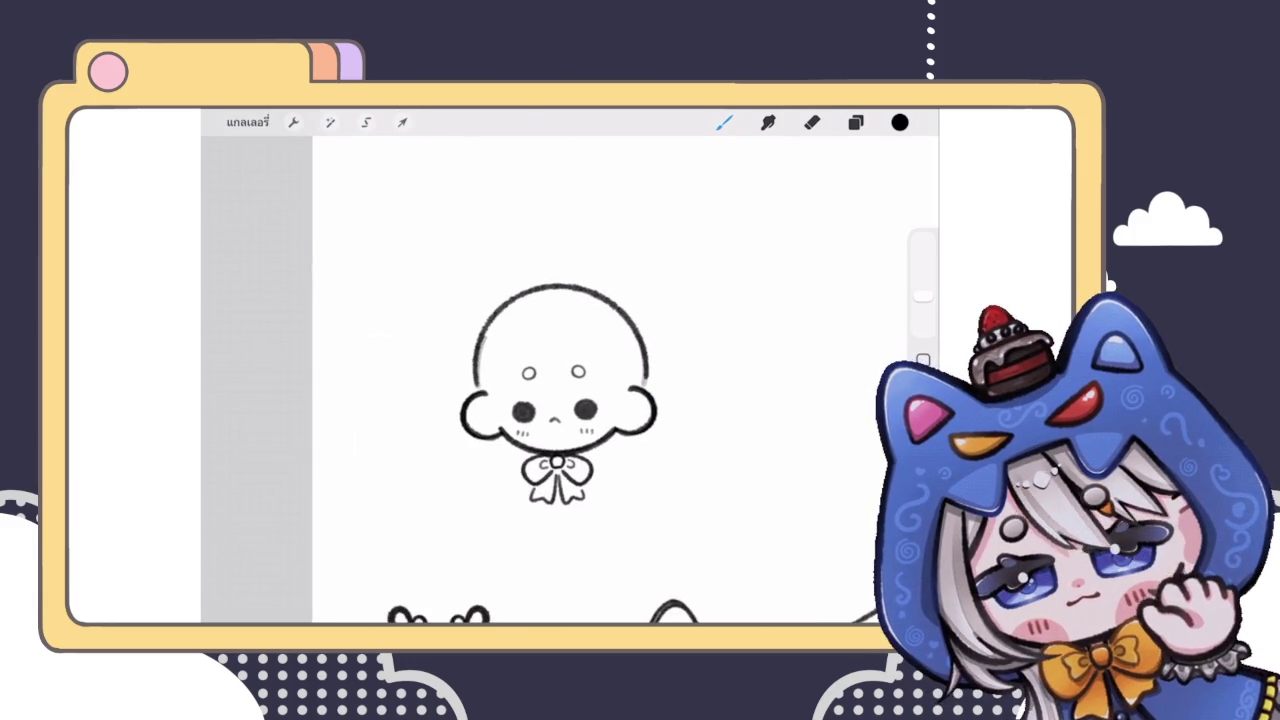
pyautogui.scroll(2, 550, 400)
pyautogui.click(402, 122)
pyautogui.click(677, 552)
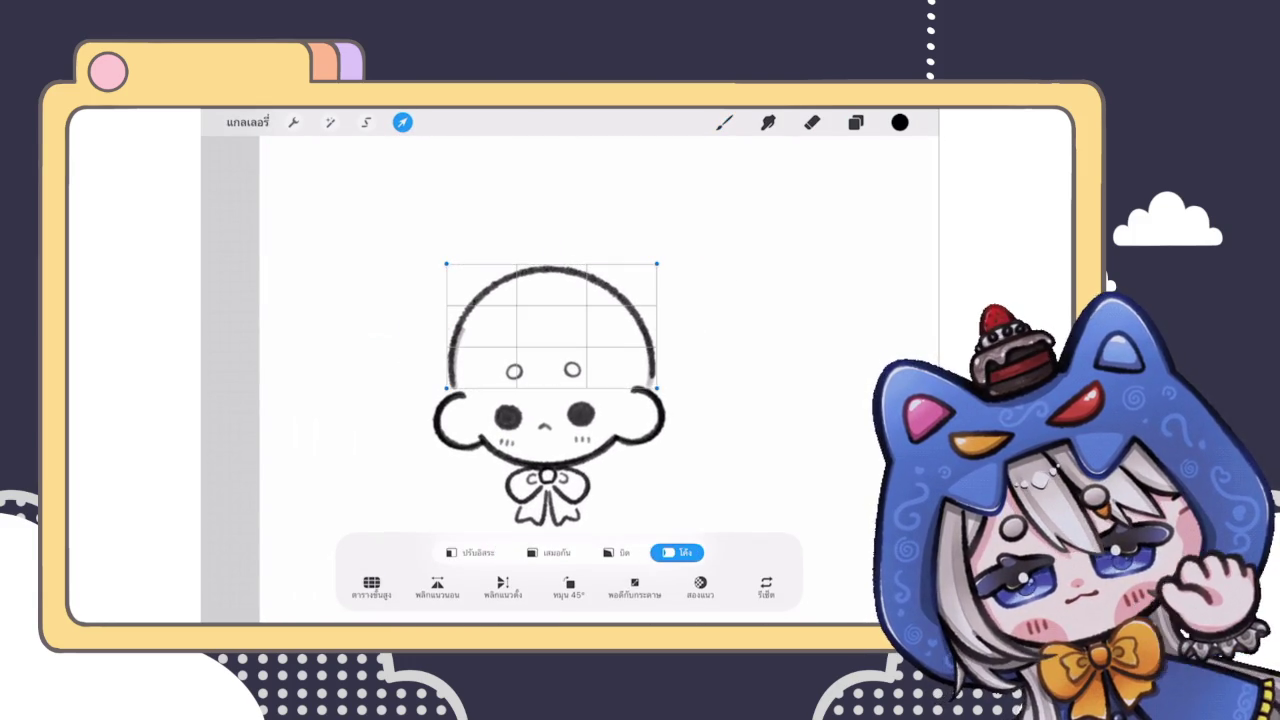
pyautogui.click(724, 122)
pyautogui.moveTo(550, 418); pyautogui.dragTo(552, 446)
pyautogui.scroll(-2, 560, 400)
pyautogui.hotkey('ctrl', 'z')
pyautogui.scroll(2, 550, 400)
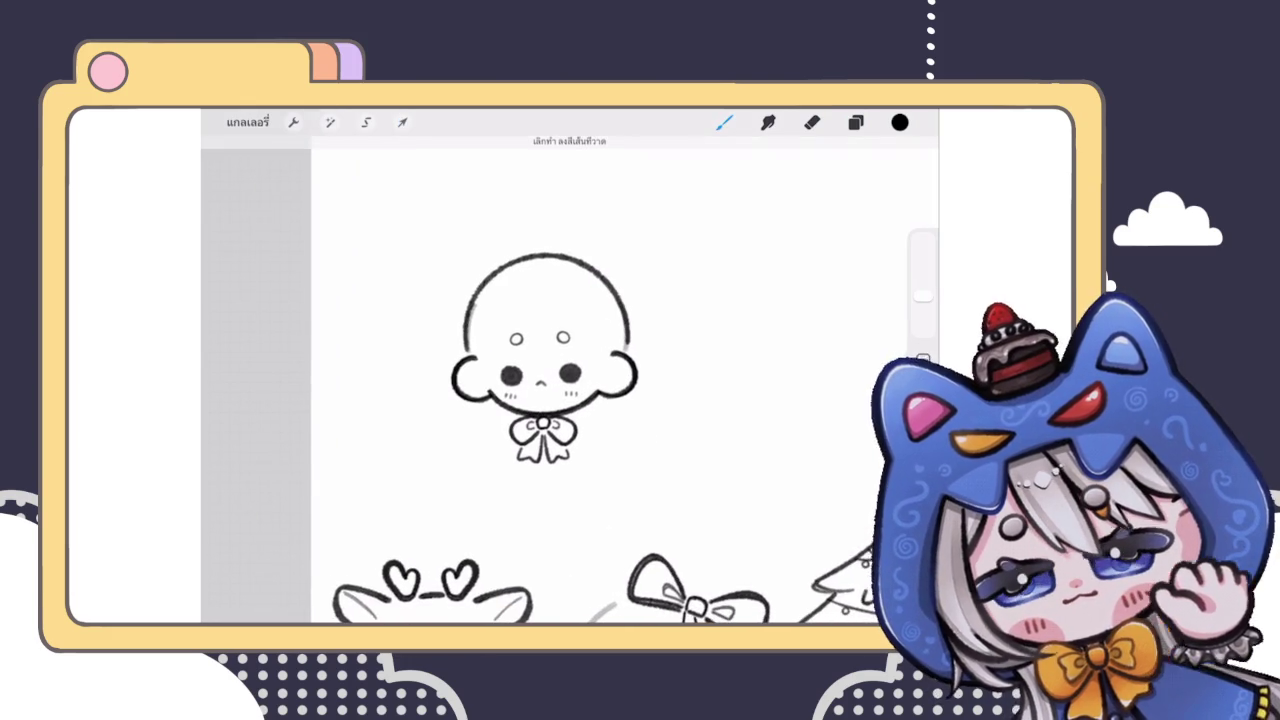
pyautogui.click(855, 122)
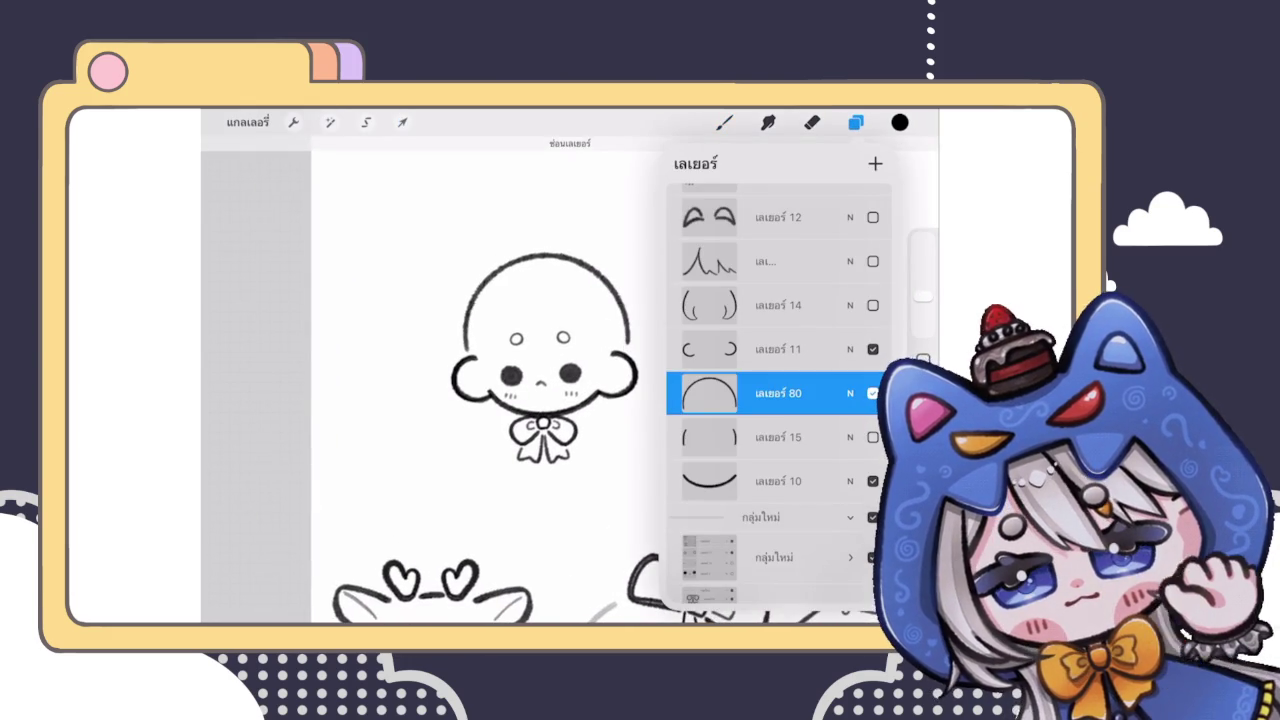
# Step: Retrace the left side and darken the right end of the head outline
pyautogui.scroll(2, 540, 380)
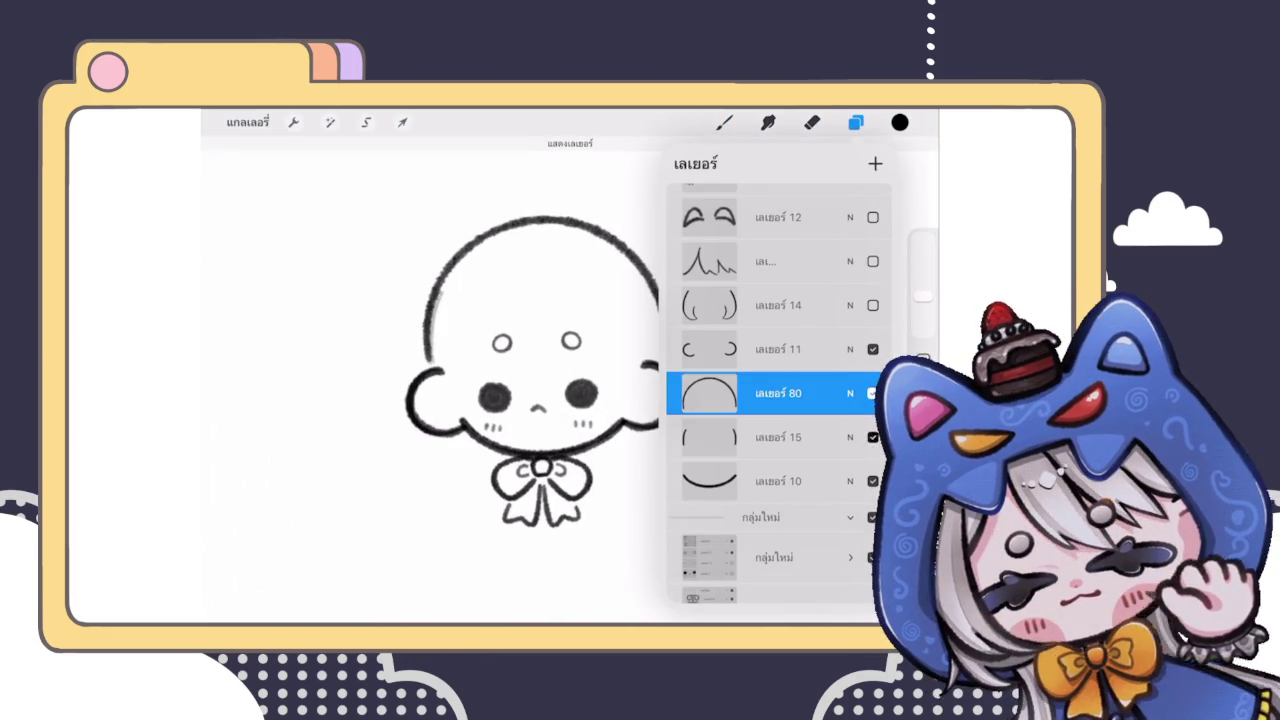
pyautogui.click(724, 122)
pyautogui.scroll(3, 540, 380)
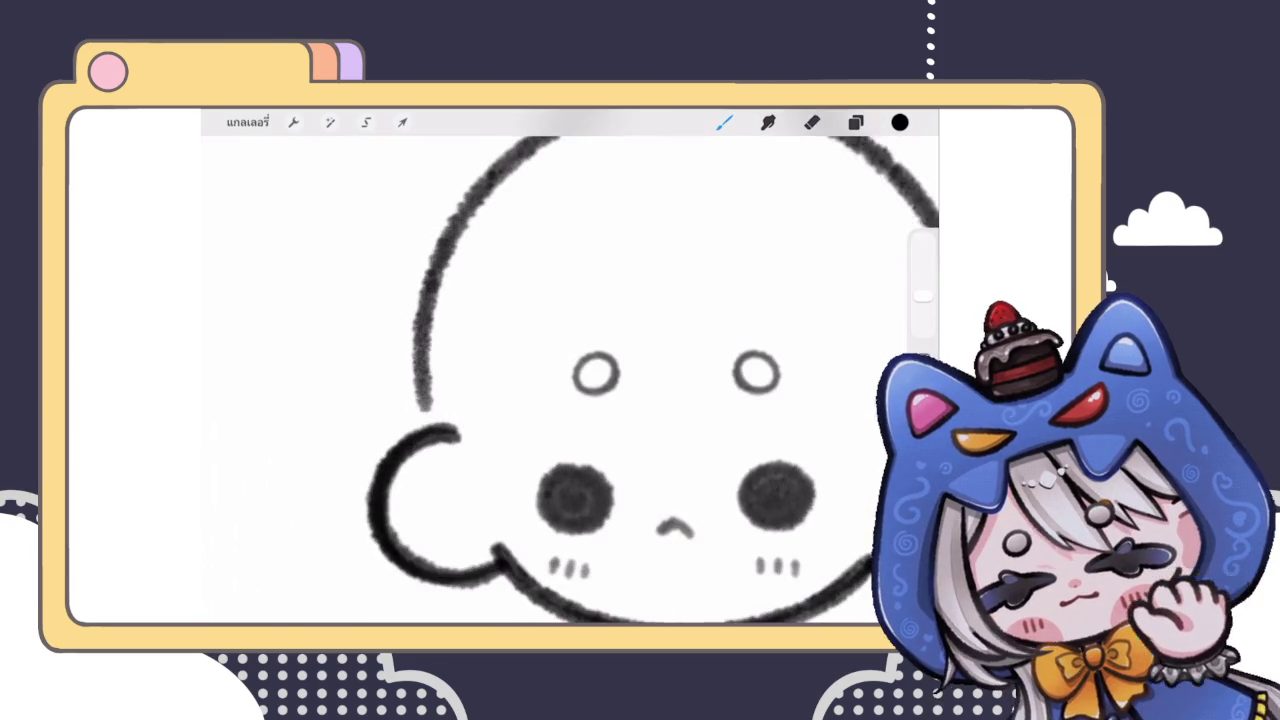
pyautogui.moveTo(420, 414); pyautogui.dragTo(432, 300)
pyautogui.moveTo(440, 256); pyautogui.dragTo(430, 372)
pyautogui.moveTo(470, 205); pyautogui.dragTo(430, 390)
pyautogui.scroll(5, 540, 380)
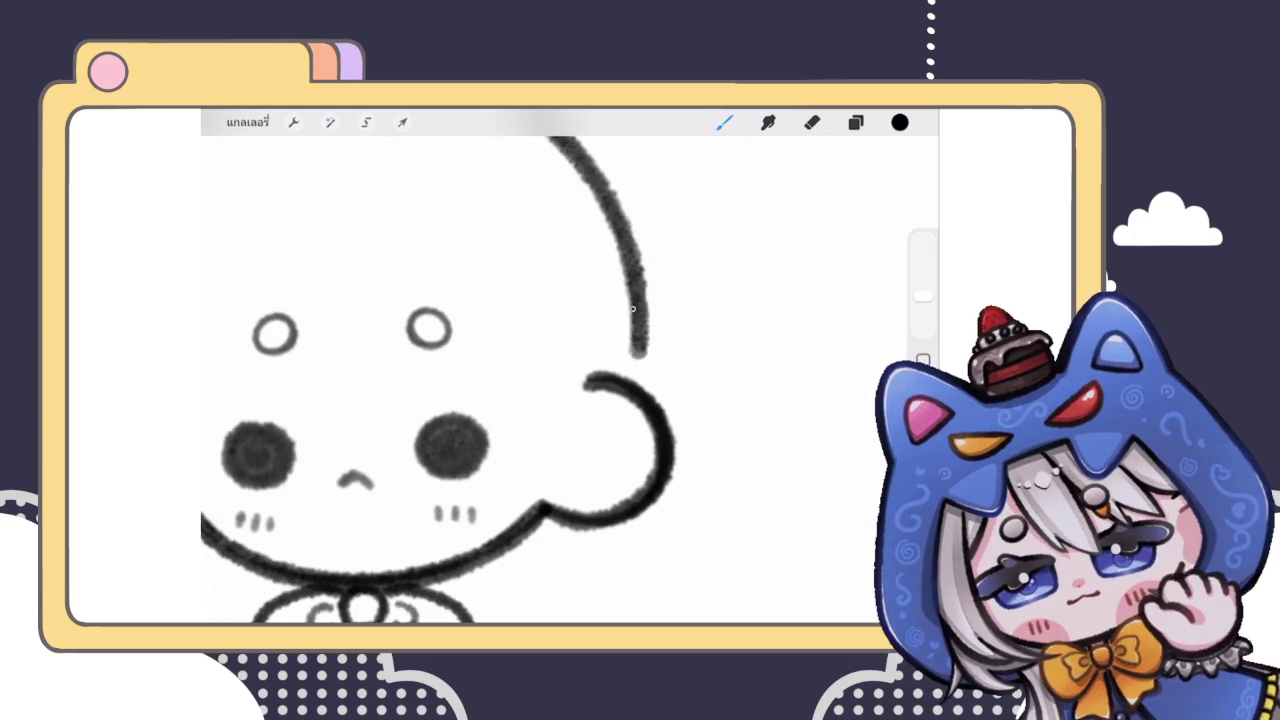
pyautogui.moveTo(633, 342); pyautogui.dragTo(633, 345)
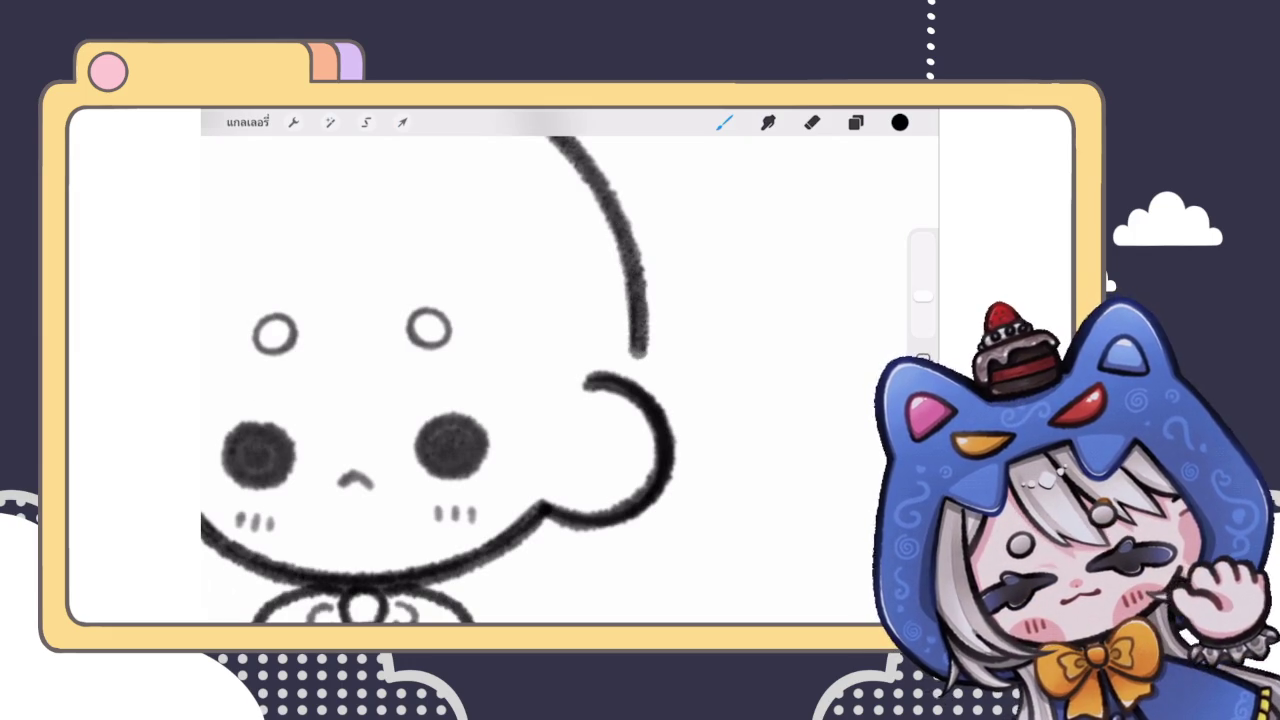
pyautogui.scroll(-5, 545, 380)
pyautogui.scroll(-2, 545, 380)
pyautogui.scroll(3, 515, 375)
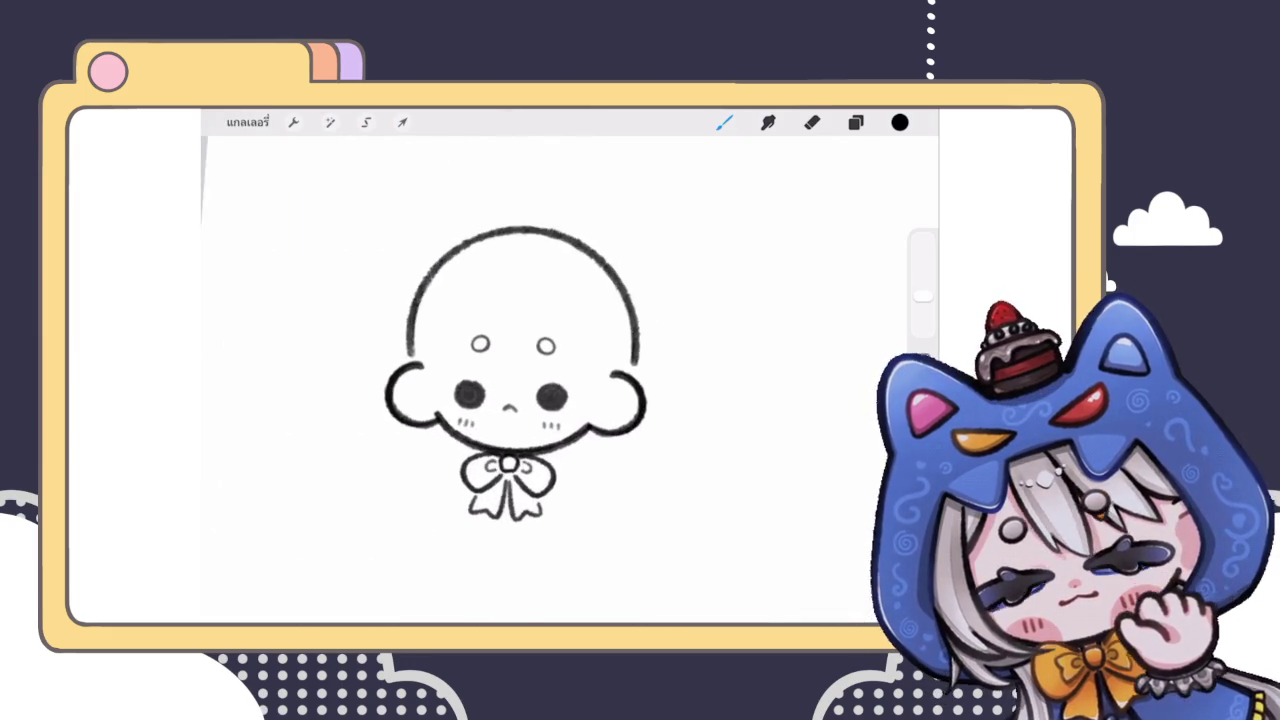
# Step: Lower the head layer's opacity to 52%
pyautogui.click(855, 122)
pyautogui.click(850, 305)
pyautogui.moveTo(878, 357)
pyautogui.mouseDown()
pyautogui.moveTo(740, 348)
pyautogui.moveTo(850, 348)
pyautogui.mouseUp()
pyautogui.click(850, 305)
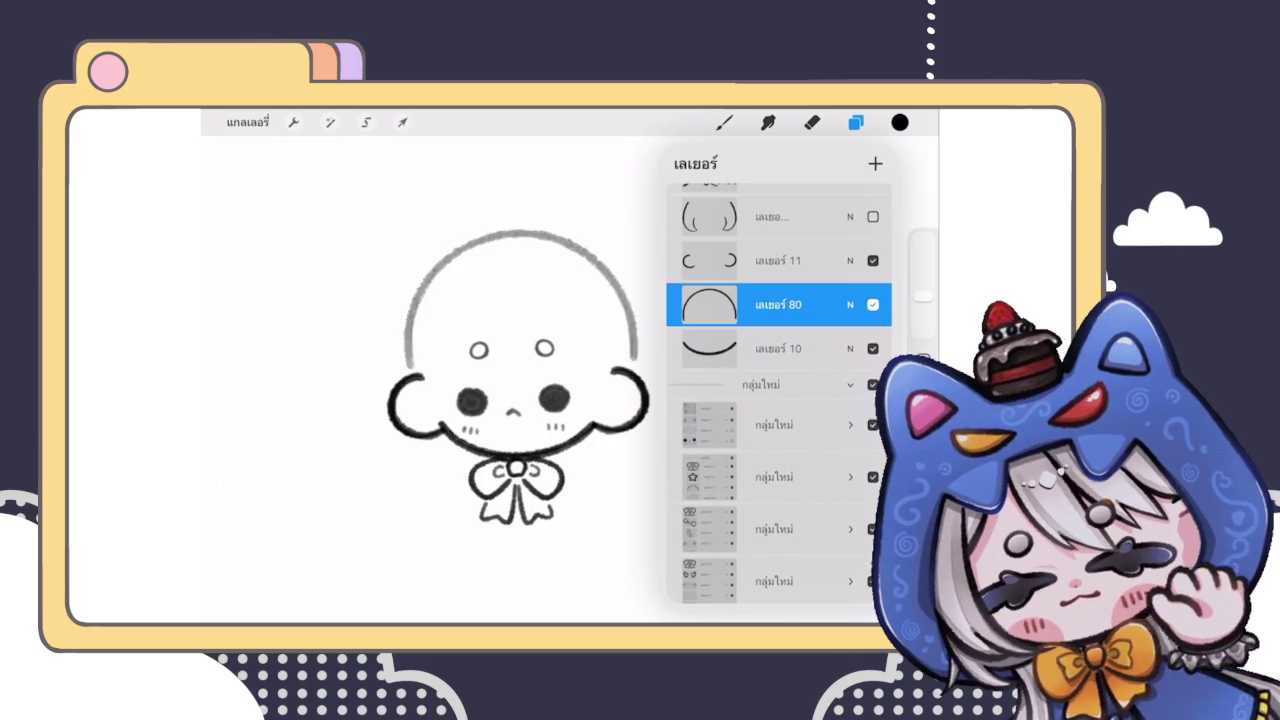
# Step: Group the bow layer with its neighbours and delete the empty layer
pyautogui.scroll(-3, 450, 380)
pyautogui.scroll(5, 778, 400)
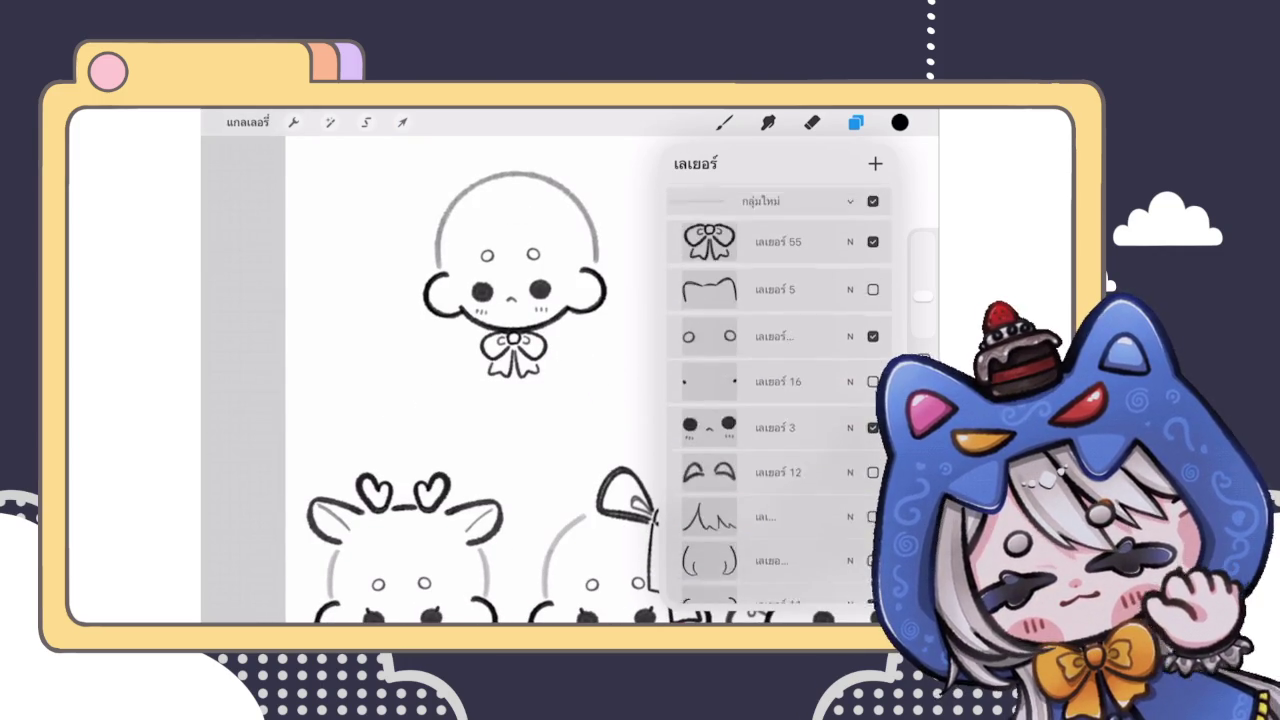
pyautogui.click(709, 209)
pyautogui.click(760, 394)
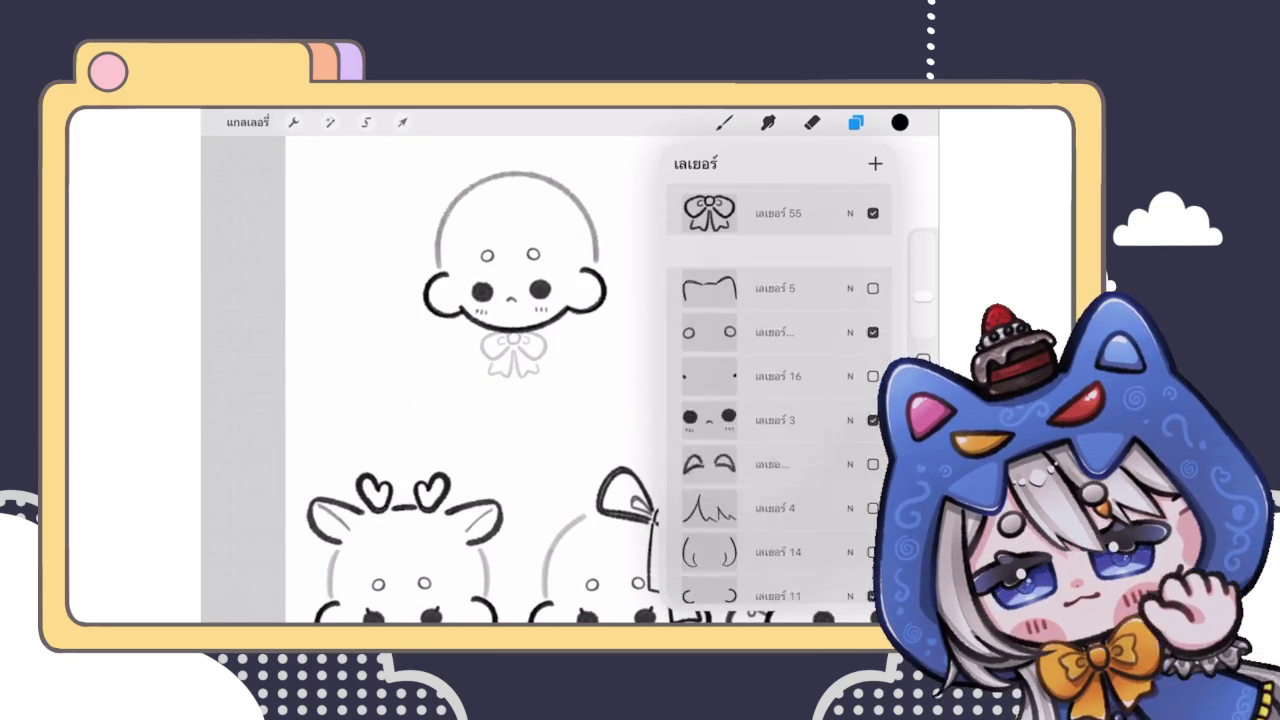
pyautogui.moveTo(800, 251); pyautogui.dragTo(700, 251)
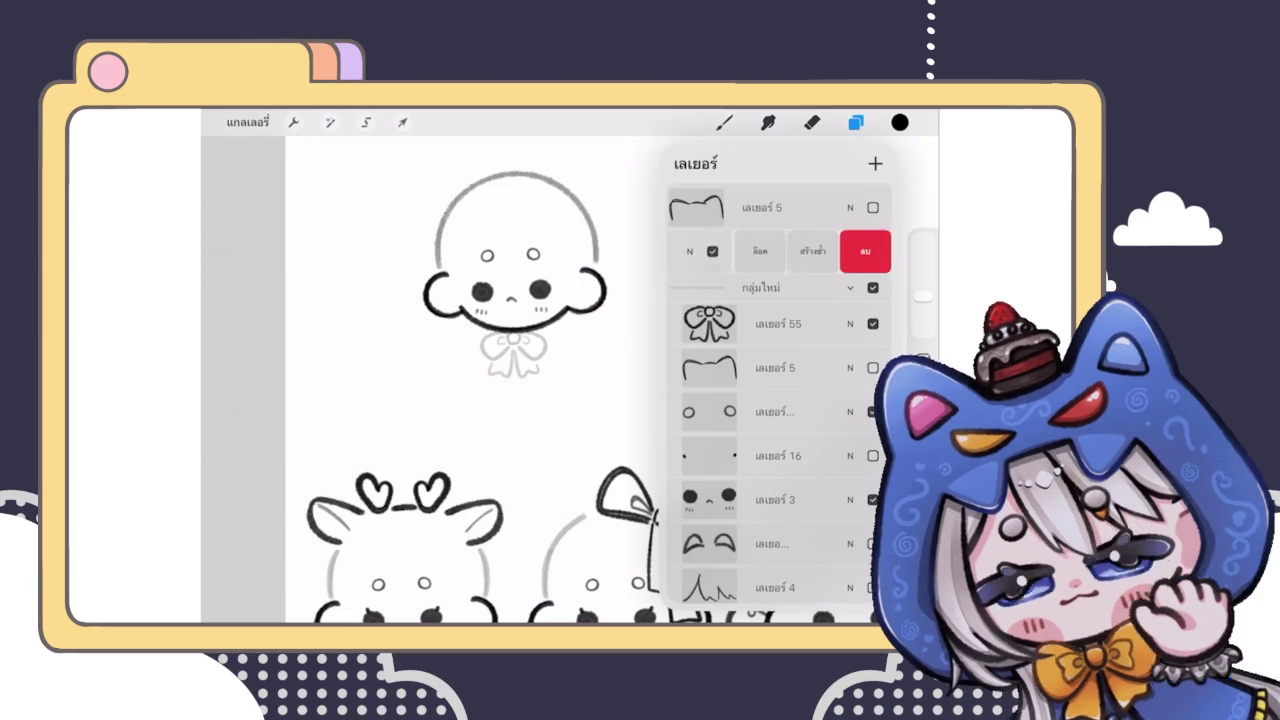
pyautogui.click(862, 251)
# Step: Add a new blank layer above bow layer 55
pyautogui.click(780, 280)
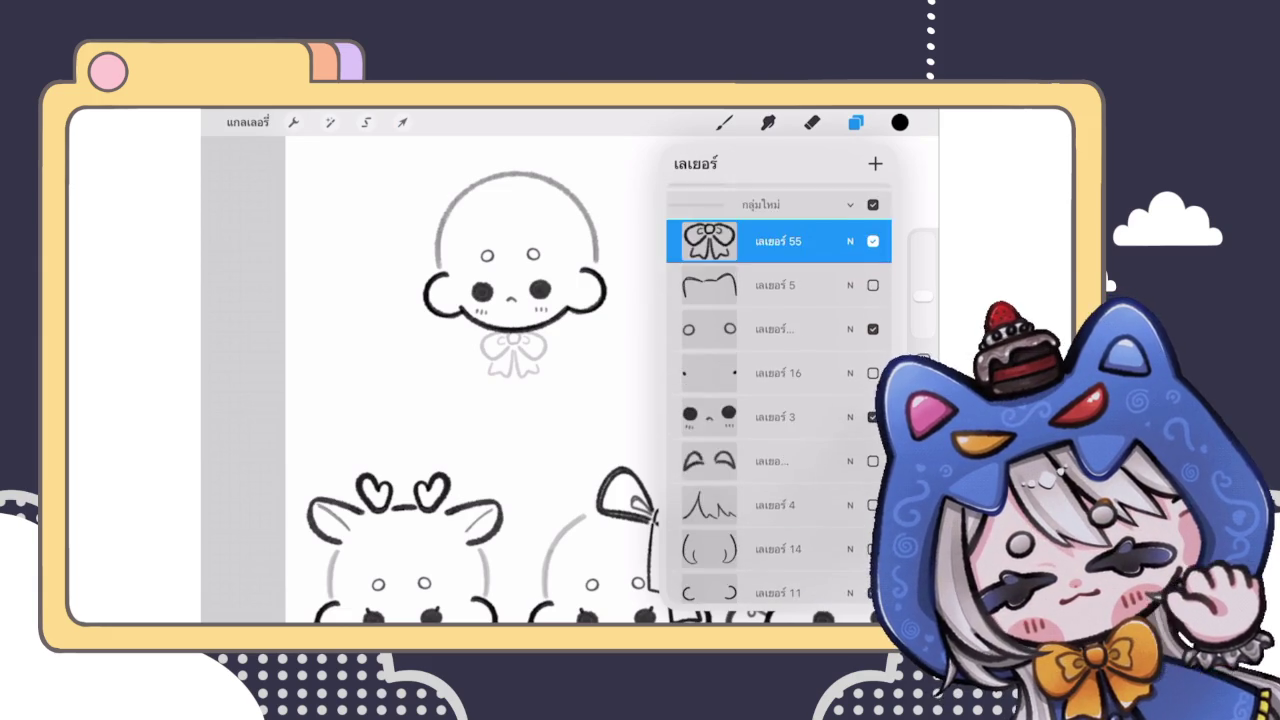
pyautogui.click(875, 163)
pyautogui.click(724, 122)
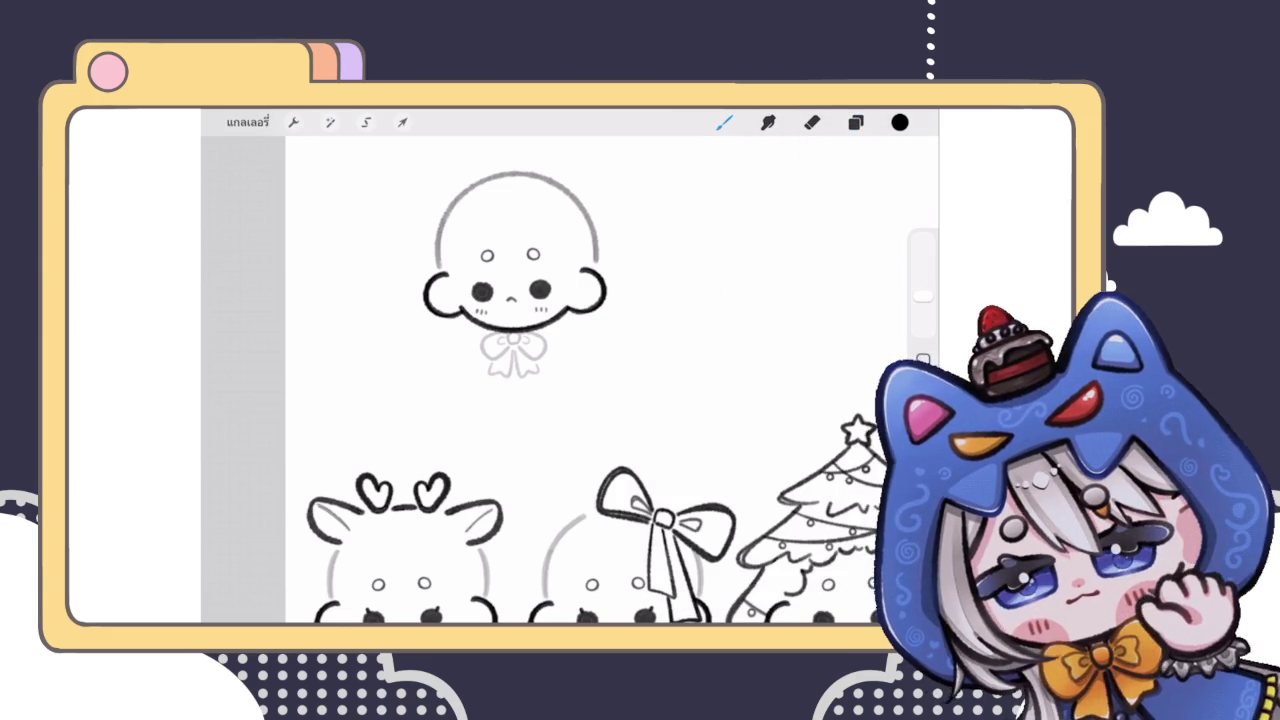
pyautogui.scroll(3, 540, 300)
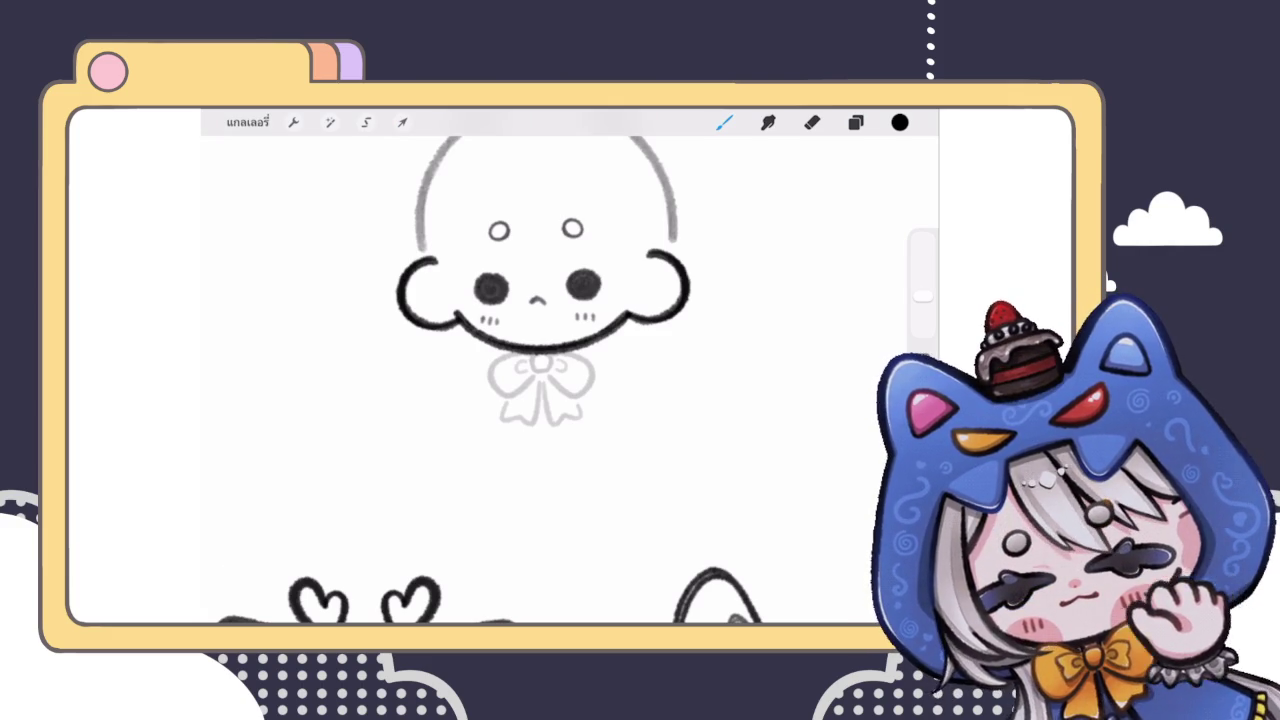
pyautogui.click(855, 122)
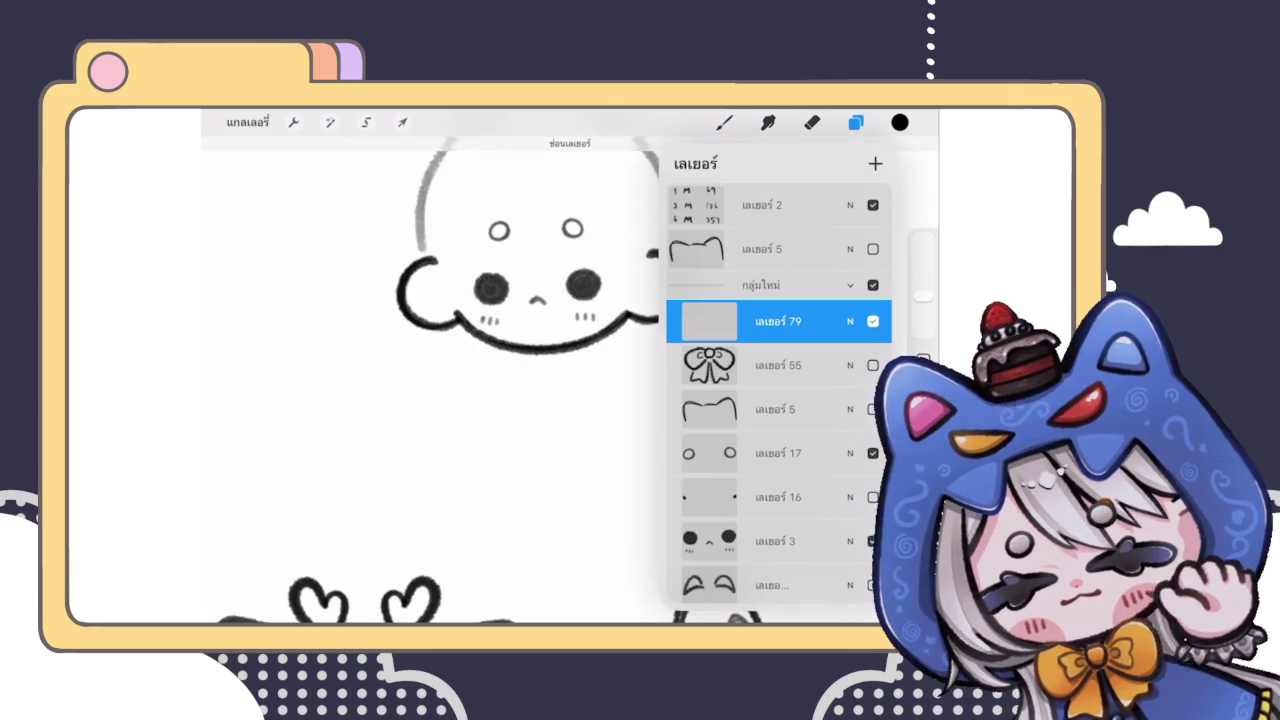
# Step: After several undone attempts, draw a rounded square box outline below the face
pyautogui.click(724, 122)
pyautogui.moveTo(490, 474)
pyautogui.mouseDown()
pyautogui.moveTo(490, 402)
pyautogui.moveTo(610, 460)
pyautogui.moveTo(610, 490)
pyautogui.mouseUp()
pyautogui.hotkey('ctrl', 'z')
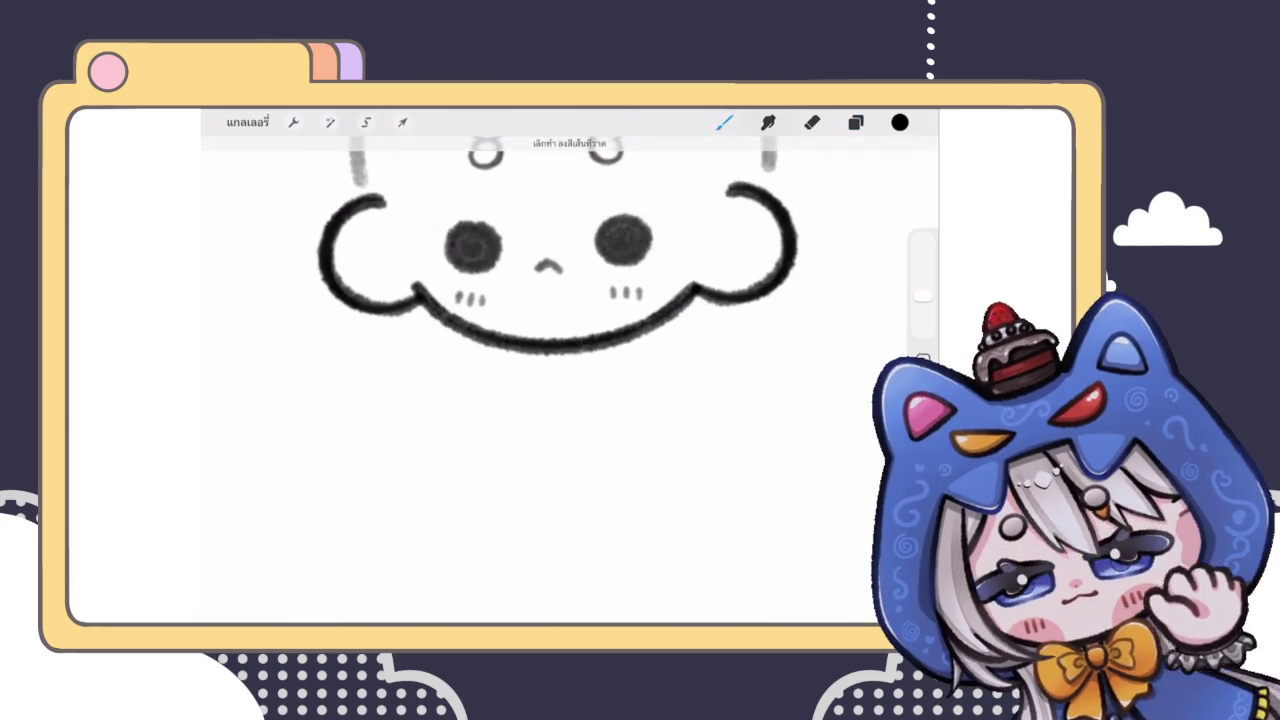
pyautogui.moveTo(484, 456)
pyautogui.mouseDown()
pyautogui.moveTo(484, 400)
pyautogui.moveTo(612, 386)
pyautogui.moveTo(580, 486)
pyautogui.moveTo(488, 484)
pyautogui.mouseUp()
pyautogui.hotkey('ctrl', 'z')
pyautogui.moveTo(484, 414)
pyautogui.mouseDown()
pyautogui.moveTo(551, 507)
pyautogui.moveTo(612, 418)
pyautogui.moveTo(482, 416)
pyautogui.moveTo(488, 500)
pyautogui.mouseUp()
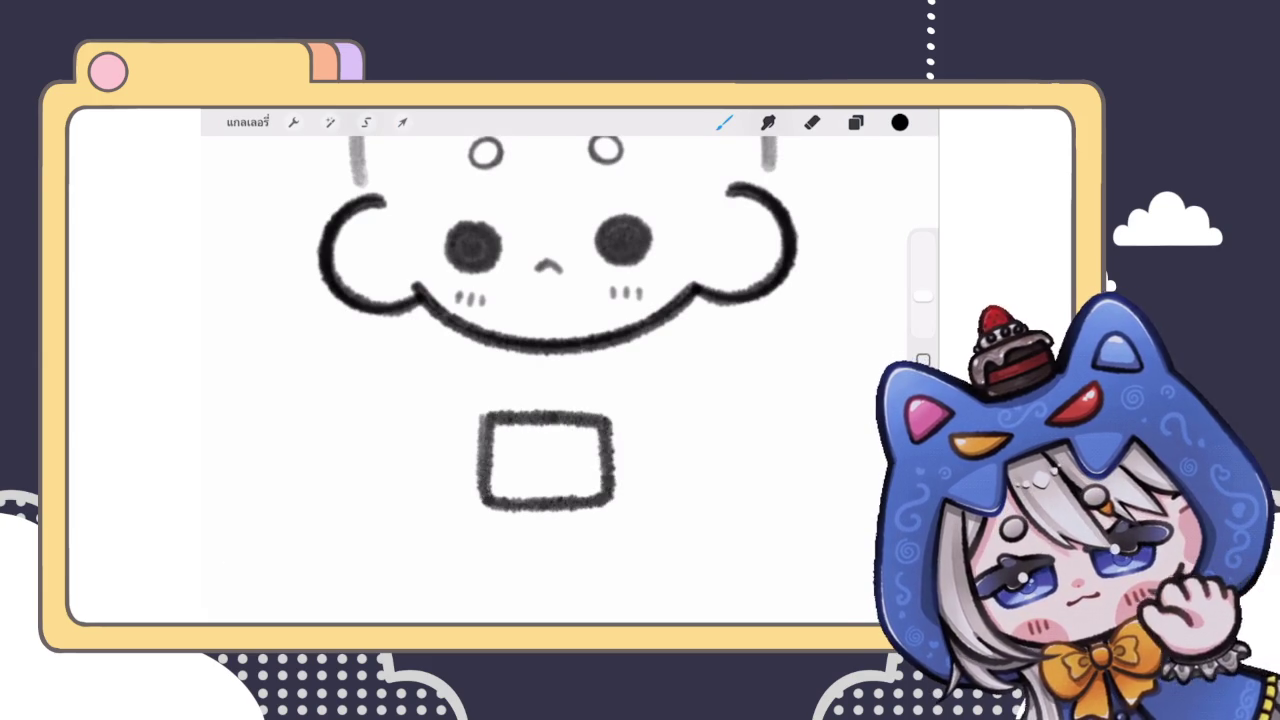
pyautogui.scroll(2, 552, 420)
pyautogui.hotkey('ctrl', 'z')
pyautogui.moveTo(455, 358)
pyautogui.mouseDown()
pyautogui.moveTo(453, 466)
pyautogui.moveTo(628, 492)
pyautogui.moveTo(630, 378)
pyautogui.moveTo(482, 364)
pyautogui.moveTo(452, 490)
pyautogui.moveTo(590, 352)
pyautogui.moveTo(571, 480)
pyautogui.moveTo(472, 484)
pyautogui.moveTo(470, 420)
pyautogui.moveTo(634, 357)
pyautogui.moveTo(593, 483)
pyautogui.moveTo(480, 371)
pyautogui.moveTo(634, 371)
pyautogui.moveTo(640, 440)
pyautogui.mouseUp()
pyautogui.hotkey('ctrl', 'z')
pyautogui.hotkey('ctrl', 'z')
pyautogui.hotkey('ctrl', 'z')
pyautogui.moveTo(472, 486)
pyautogui.mouseDown()
pyautogui.moveTo(608, 354)
pyautogui.moveTo(655, 480)
pyautogui.moveTo(466, 455)
pyautogui.moveTo(577, 348)
pyautogui.moveTo(652, 470)
pyautogui.mouseUp()
# Step: Retrace the box's right, bottom and left edges to thicken them
pyautogui.scroll(-3, 560, 400)
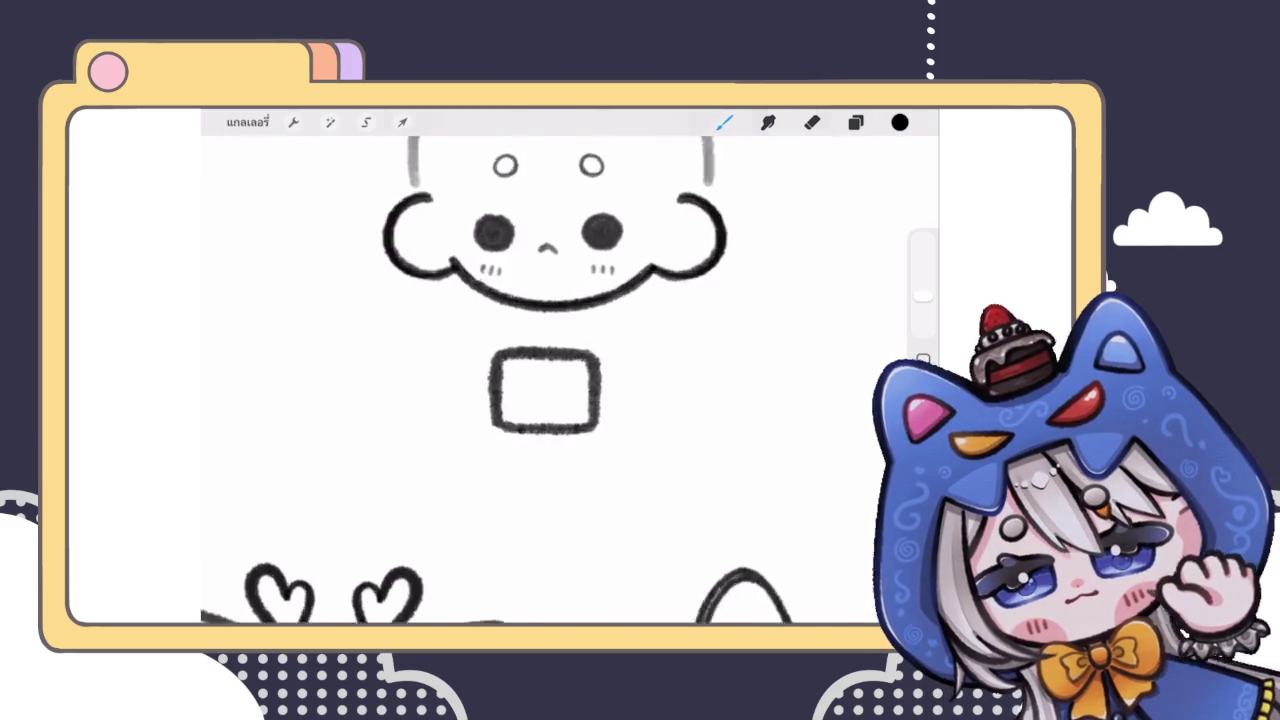
pyautogui.scroll(4, 560, 400)
pyautogui.scroll(3, 522, 480)
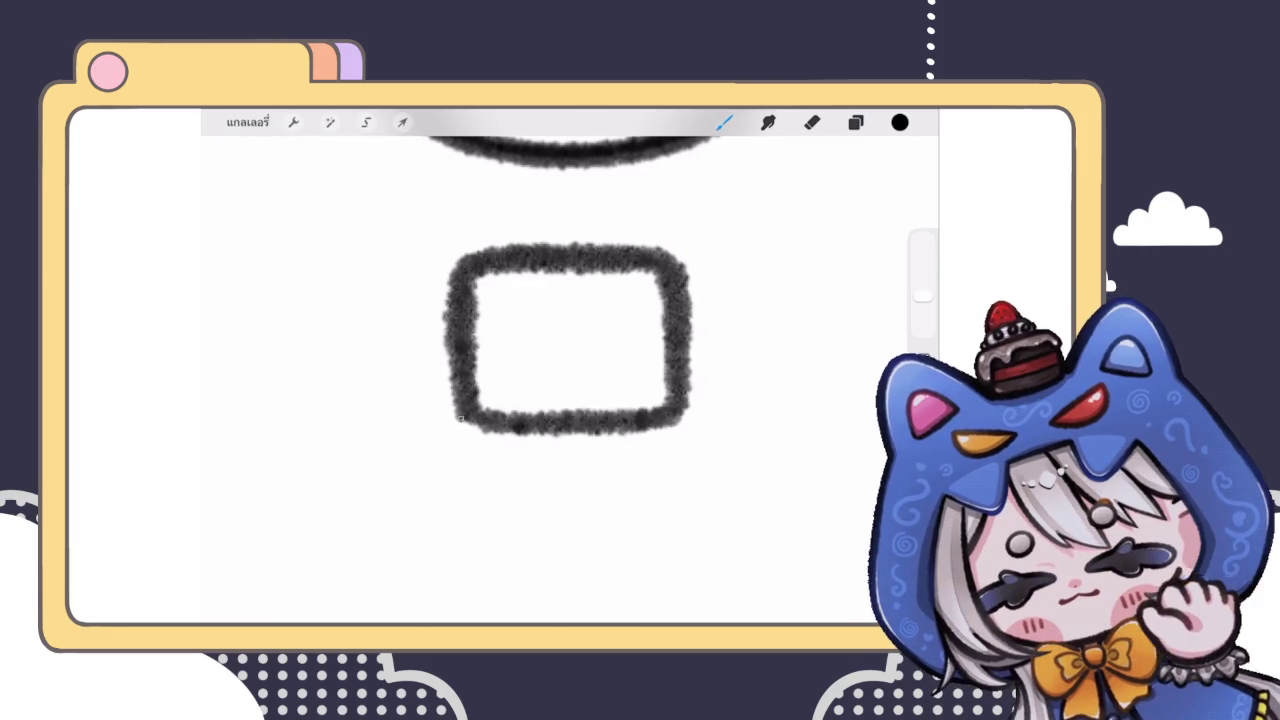
pyautogui.scroll(-3, 540, 340)
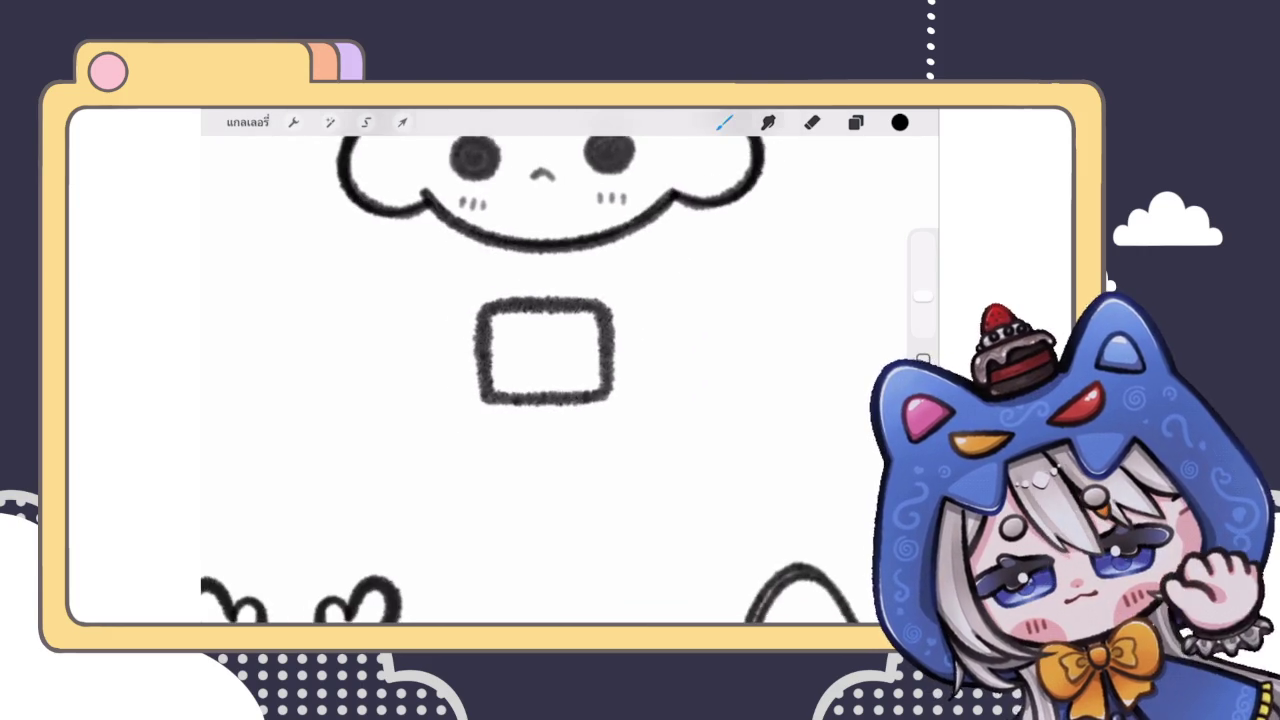
pyautogui.scroll(2, 540, 340)
pyautogui.moveTo(595, 330); pyautogui.dragTo(598, 378)
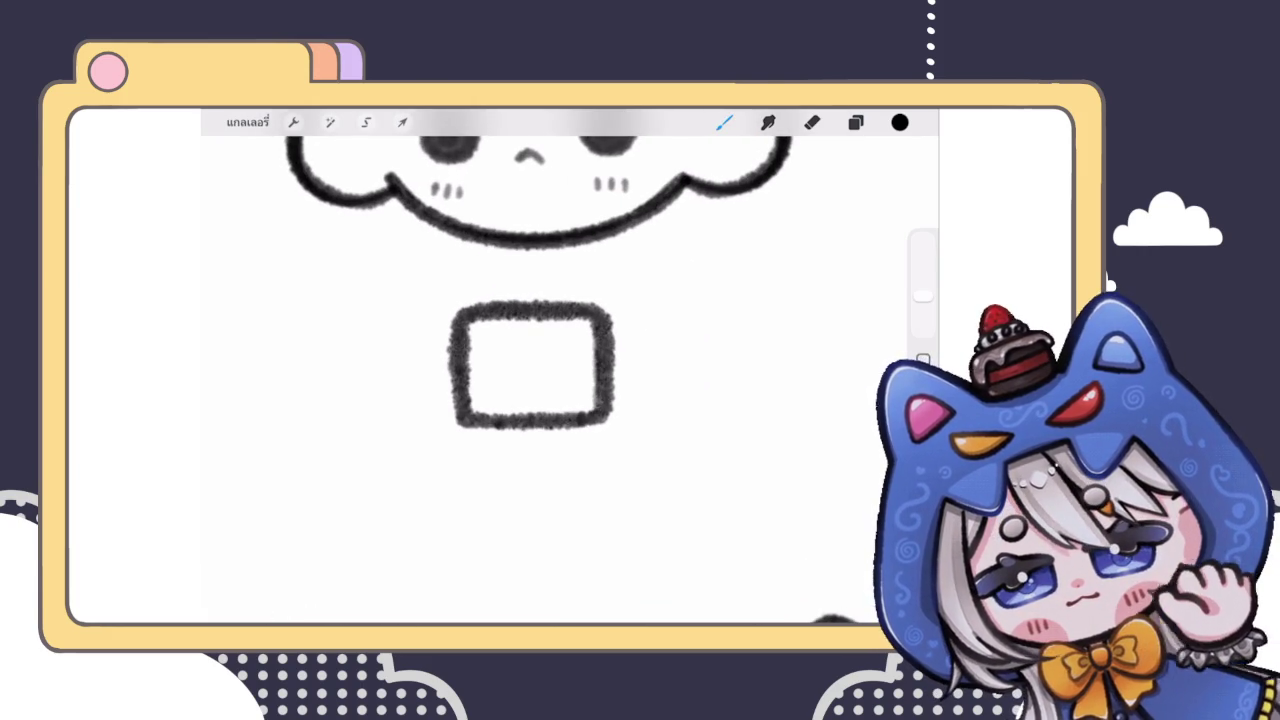
pyautogui.moveTo(468, 418); pyautogui.dragTo(597, 416)
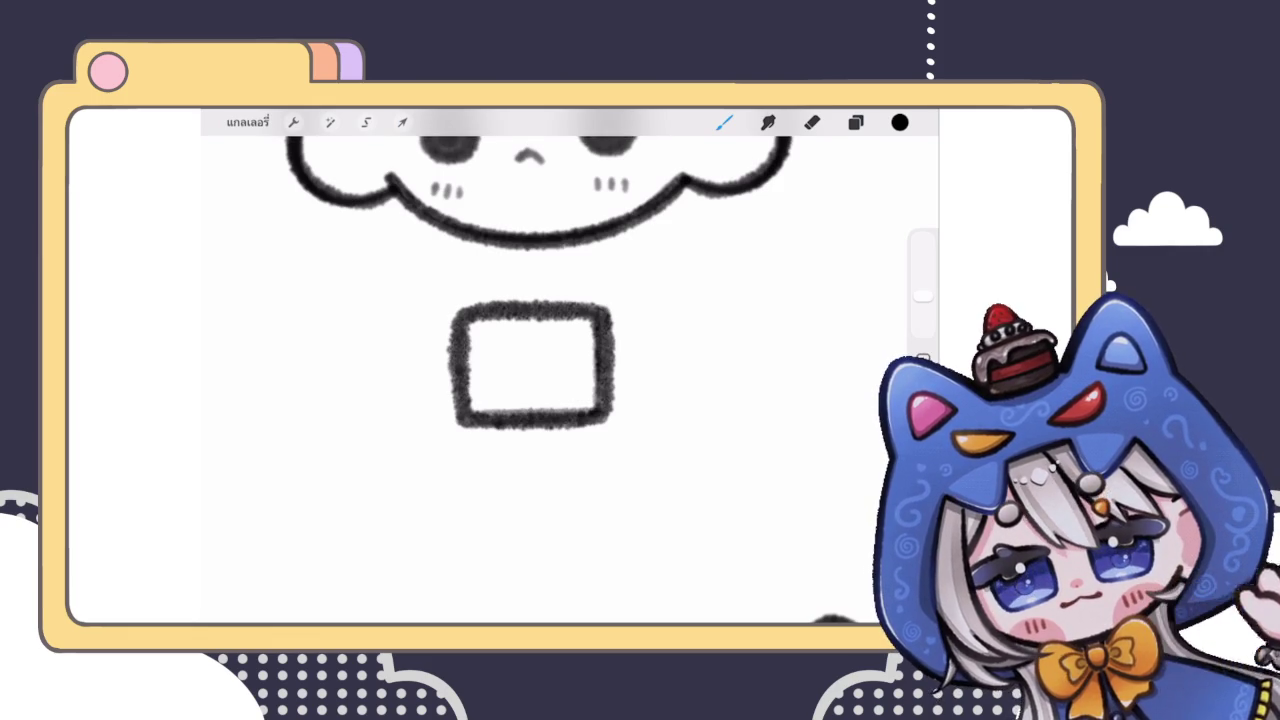
pyautogui.moveTo(452, 364); pyautogui.dragTo(453, 418)
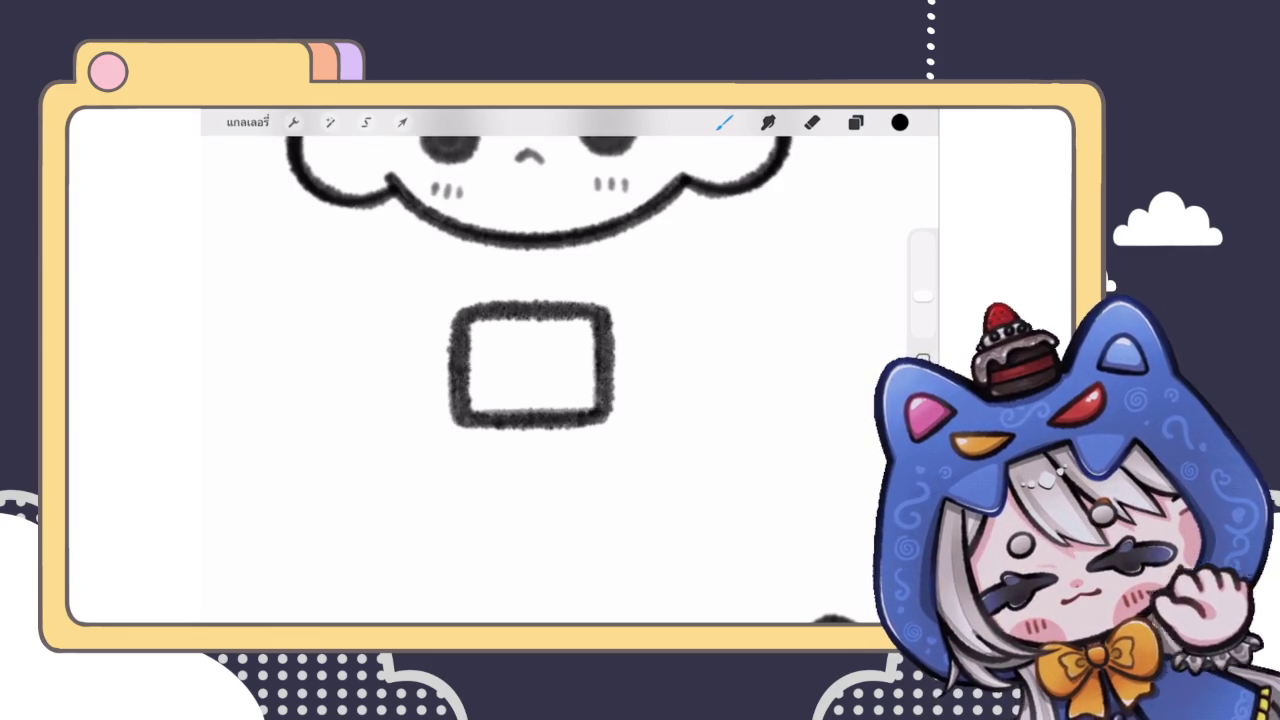
pyautogui.scroll(2, 530, 300)
# Step: Narrow the box to about 125 by 104 px with a Freeform transform
pyautogui.click(402, 122)
pyautogui.click(470, 552)
pyautogui.moveTo(632, 289); pyautogui.dragTo(612, 295)
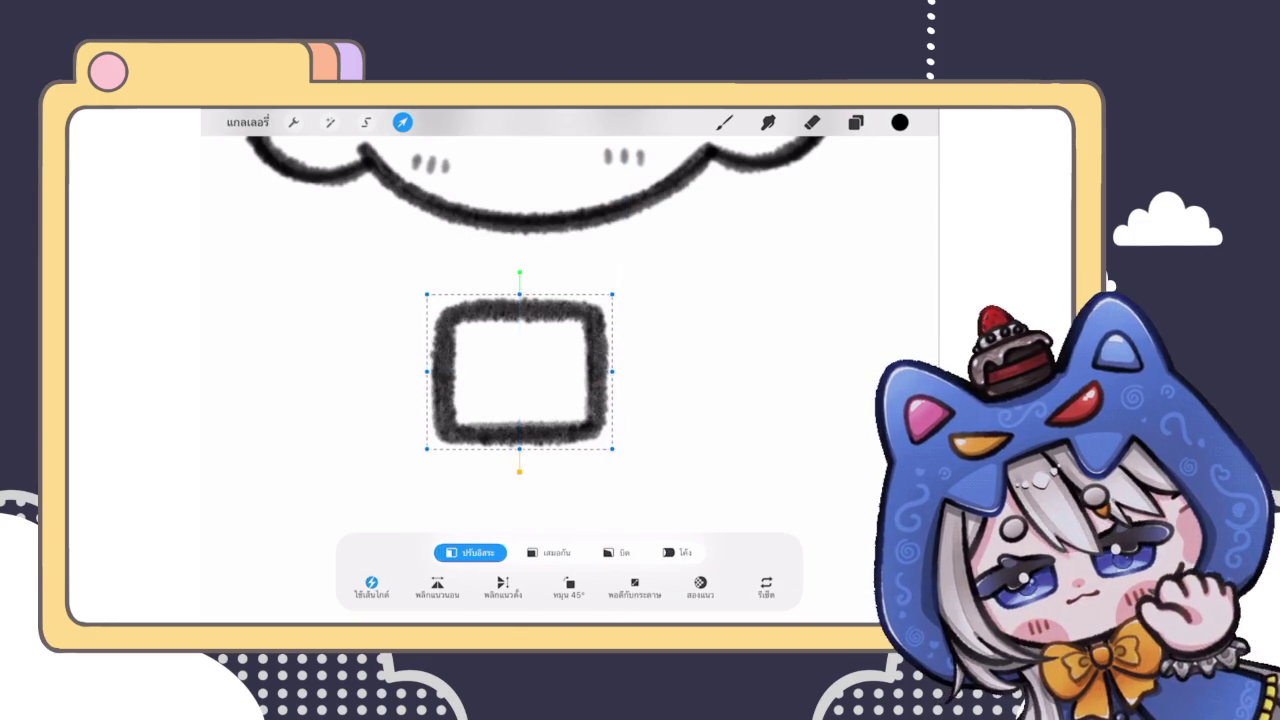
pyautogui.moveTo(427, 371); pyautogui.dragTo(443, 371)
pyautogui.click(724, 122)
pyautogui.scroll(-3, 530, 380)
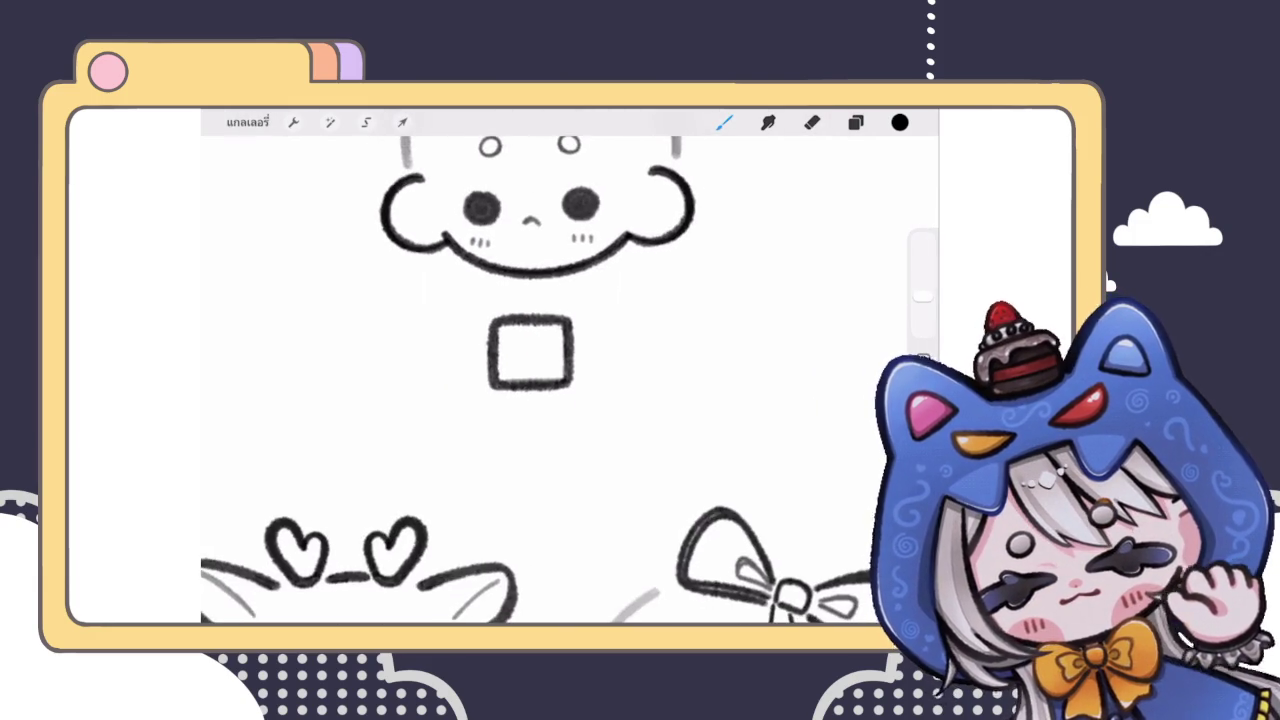
# Step: Move the square box up under the face
pyautogui.click(812, 122)
pyautogui.scroll(-3, 530, 380)
pyautogui.scroll(3, 530, 380)
pyautogui.click(402, 122)
pyautogui.moveTo(528, 384); pyautogui.dragTo(530, 361)
pyautogui.click(855, 122)
pyautogui.scroll(-3, 430, 380)
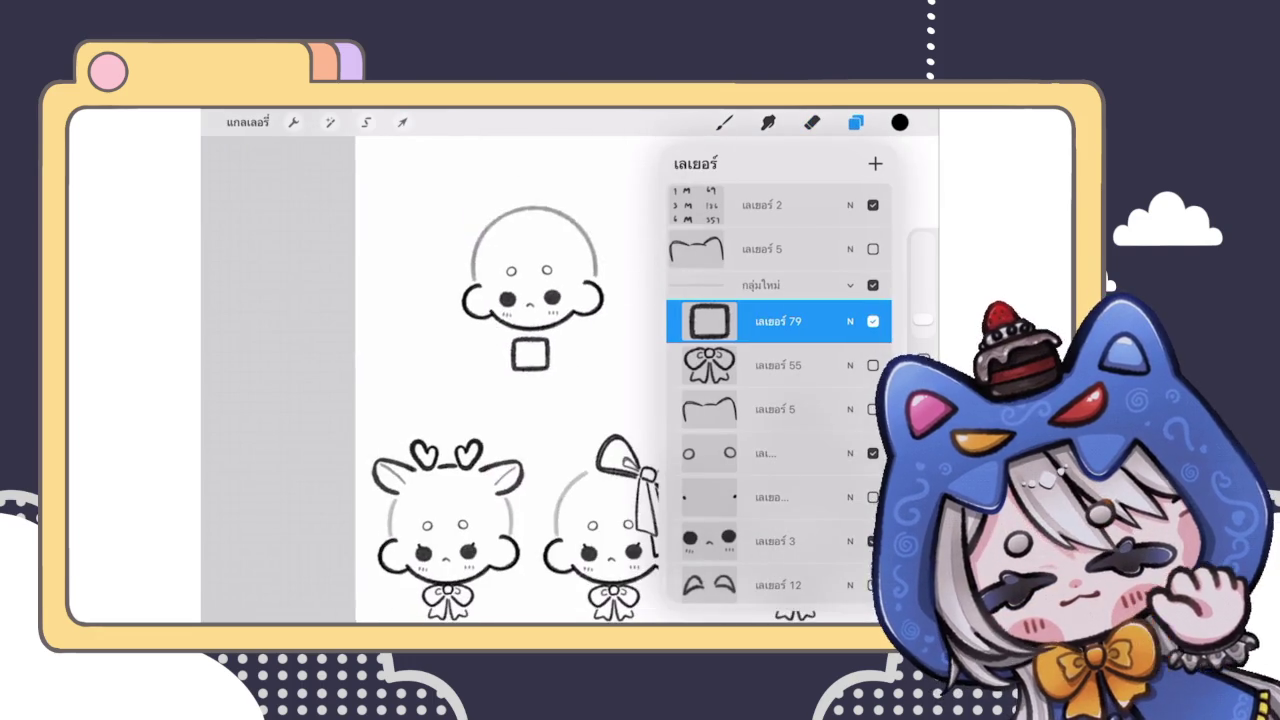
pyautogui.scroll(4, 430, 380)
# Step: Draw a small circle to the left of the square as the hand
pyautogui.press('e')
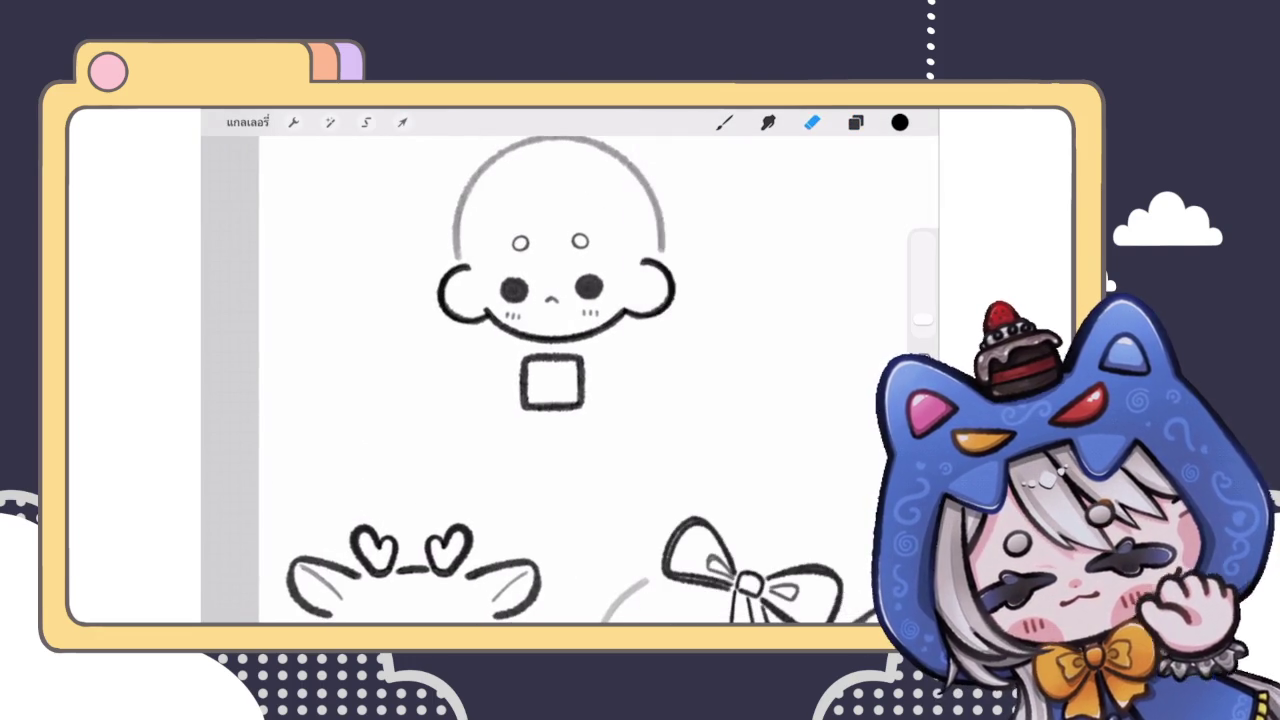
pyautogui.scroll(3, 560, 300)
pyautogui.press('b')
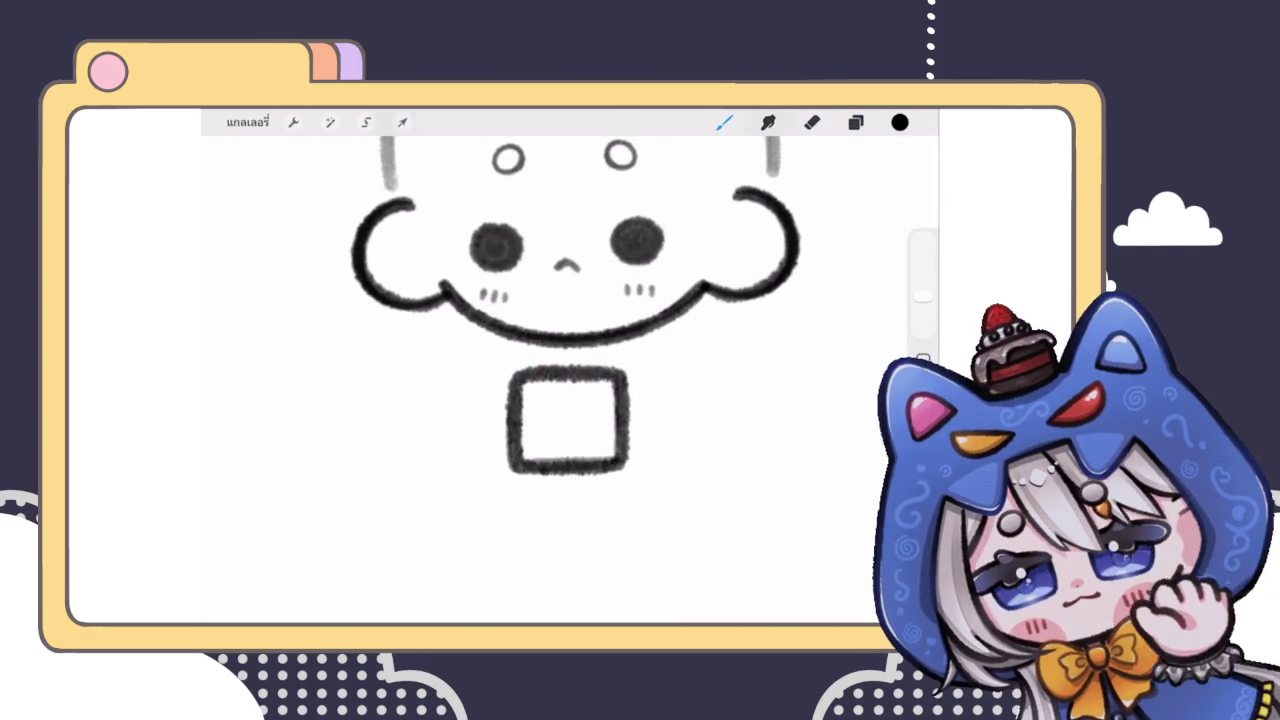
pyautogui.moveTo(487, 357); pyautogui.dragTo(484, 360)
pyautogui.scroll(-3, 560, 380)
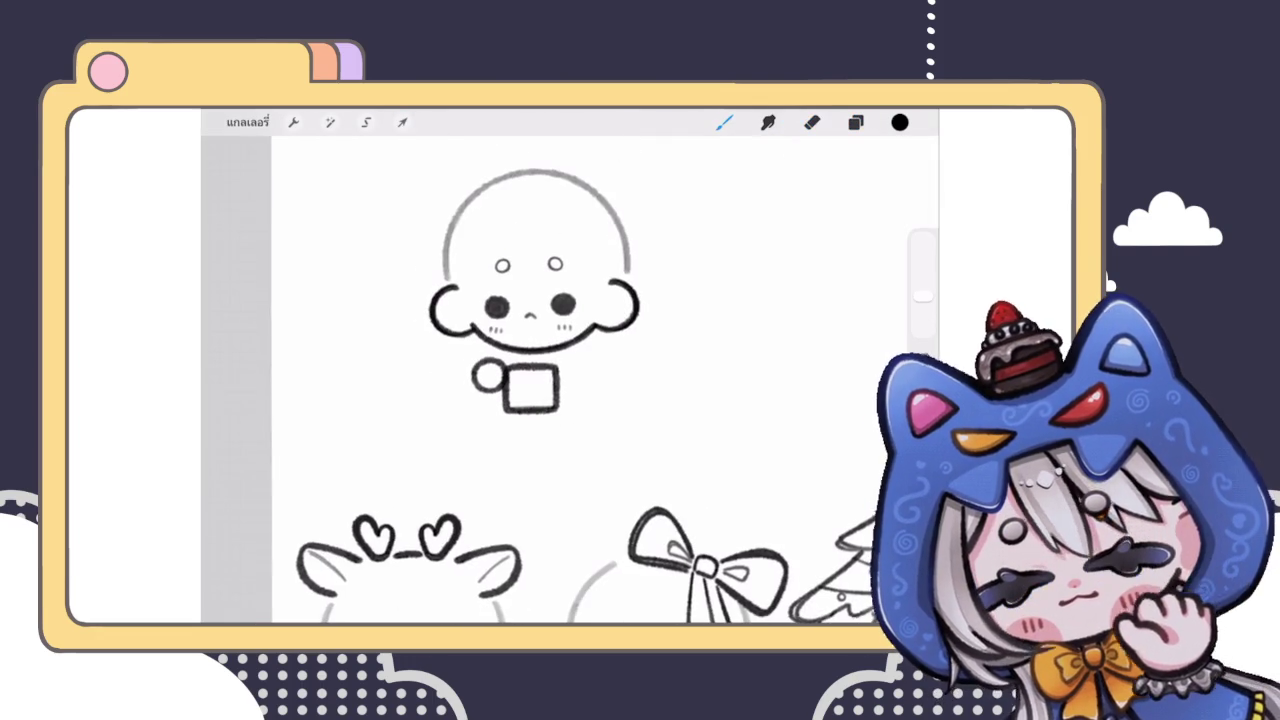
pyautogui.scroll(3, 560, 360)
pyautogui.scroll(2, 560, 360)
# Step: Reshape the circle and enlarge it uniformly so it lines up with the square
pyautogui.press('v')
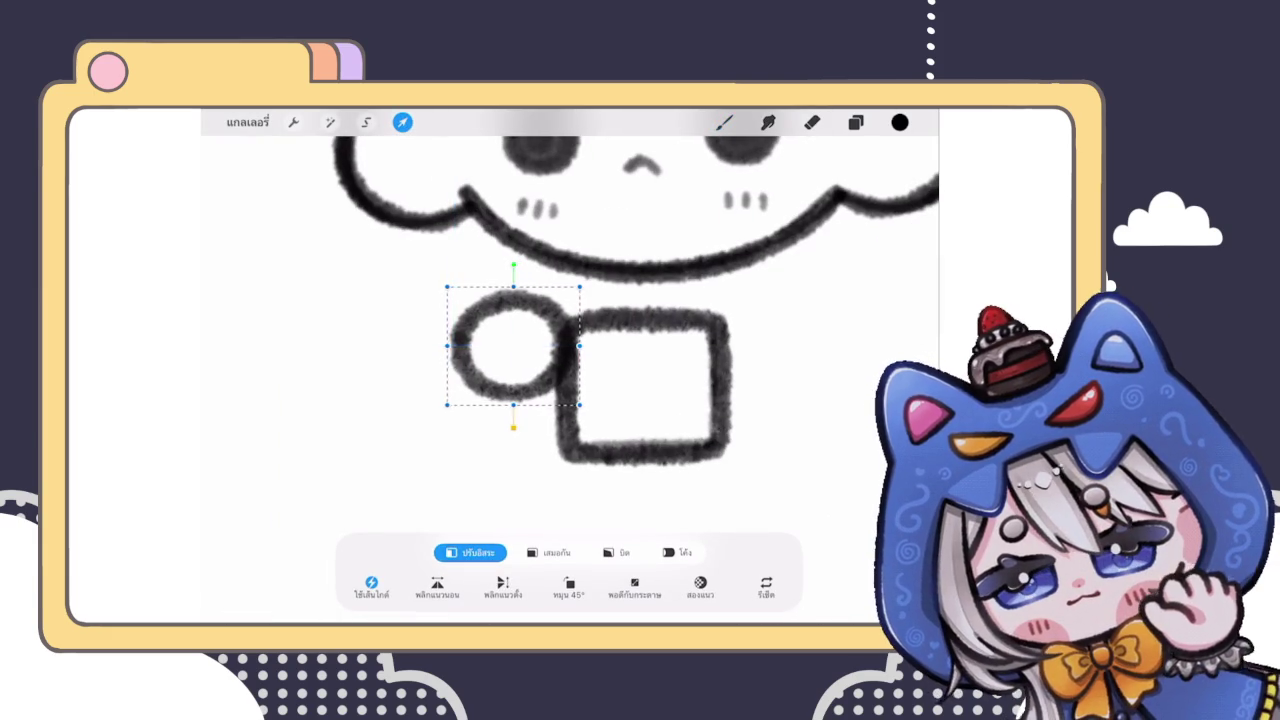
pyautogui.moveTo(518, 345)
pyautogui.mouseDown()
pyautogui.moveTo(513, 388)
pyautogui.moveTo(513, 352)
pyautogui.mouseUp()
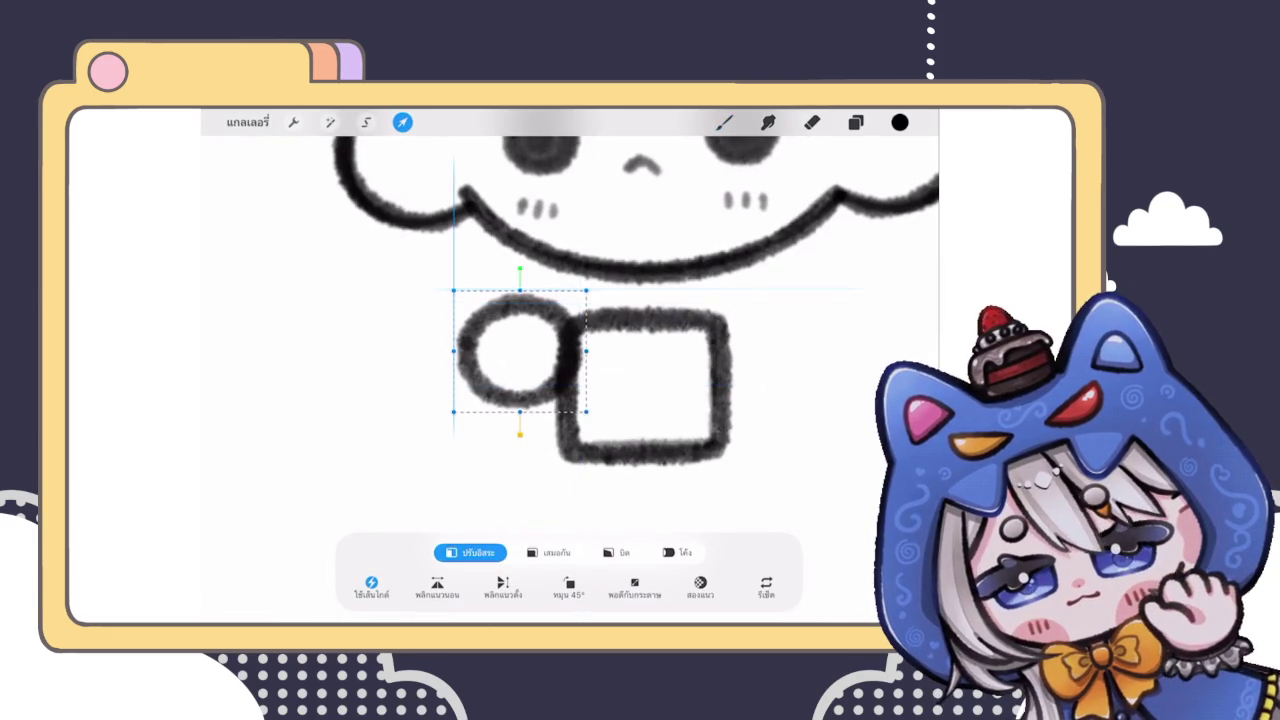
pyautogui.click(724, 122)
pyautogui.click(402, 122)
pyautogui.click(548, 552)
pyautogui.moveTo(457, 357); pyautogui.dragTo(441, 357)
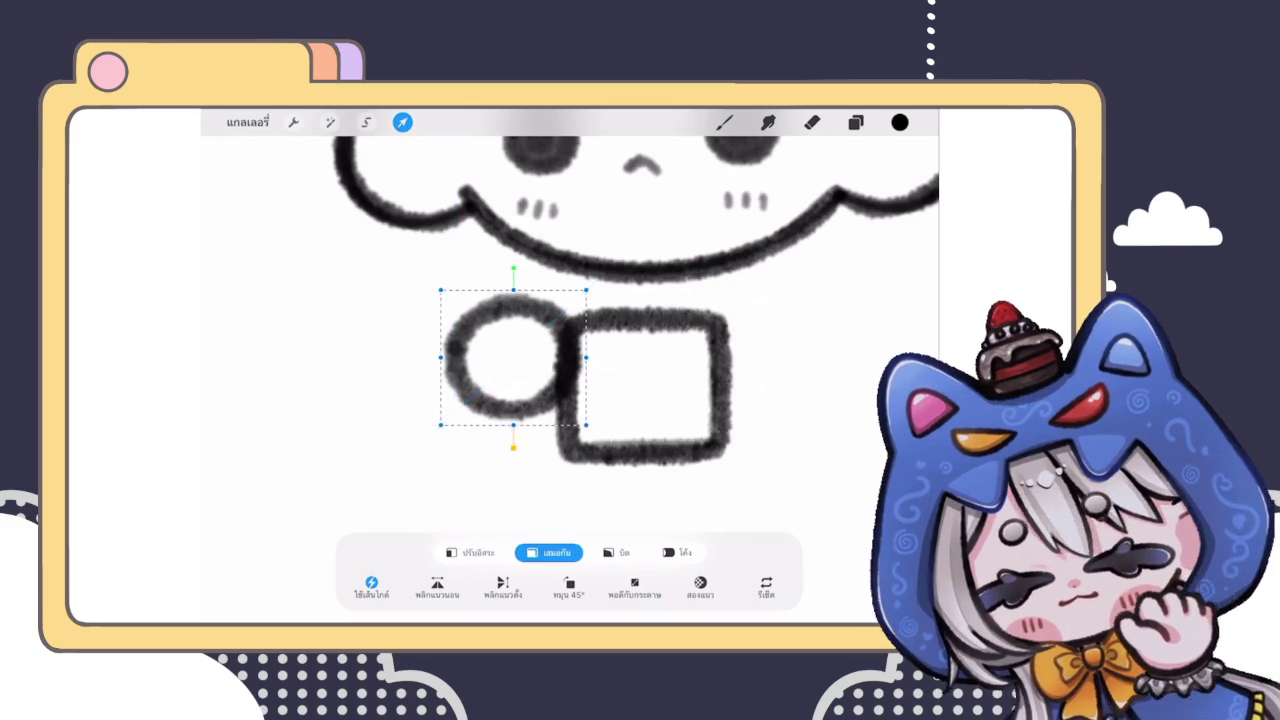
pyautogui.click(724, 122)
# Step: Add a faint stroke inside the circle hand
pyautogui.scroll(-5, 550, 370)
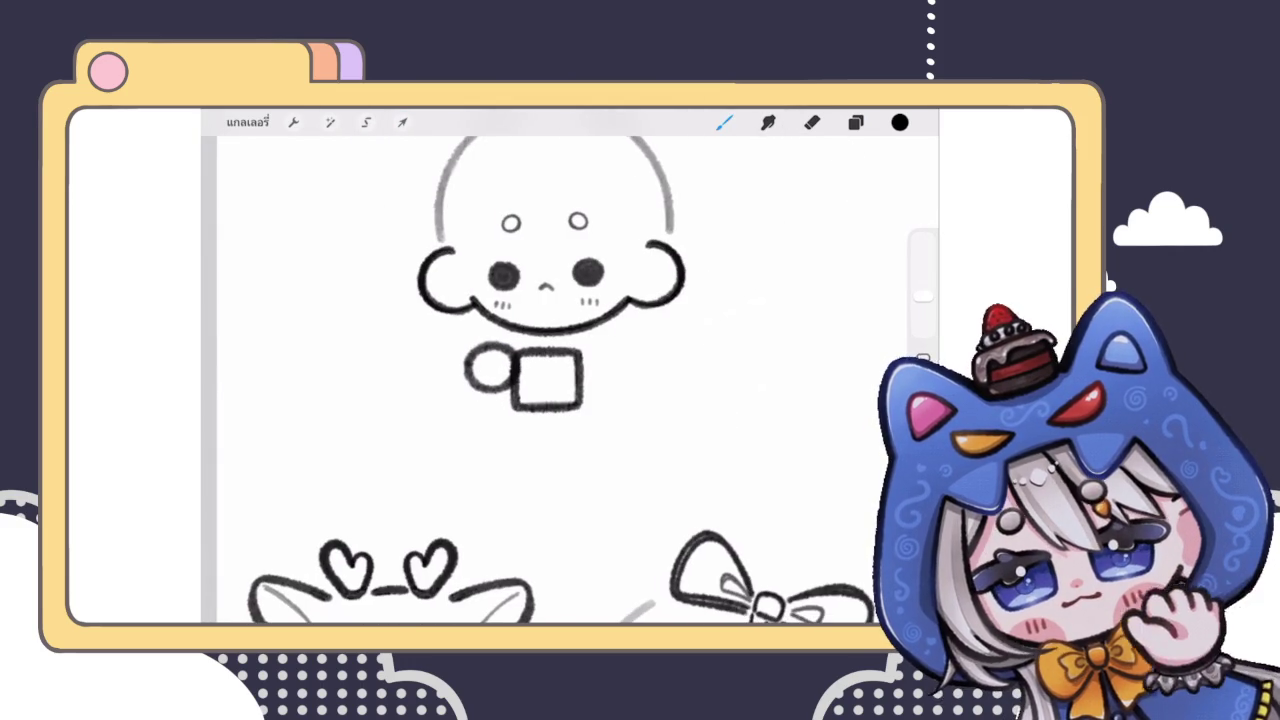
pyautogui.scroll(5, 492, 328)
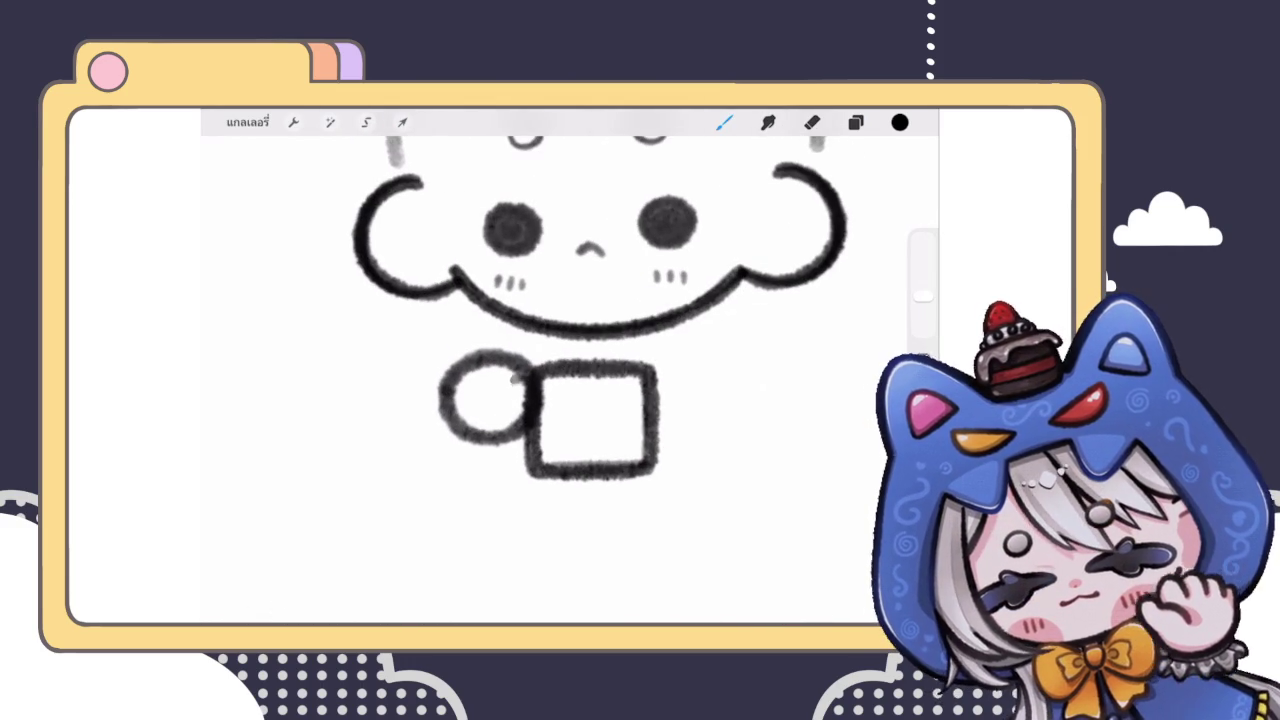
pyautogui.scroll(-5, 570, 370)
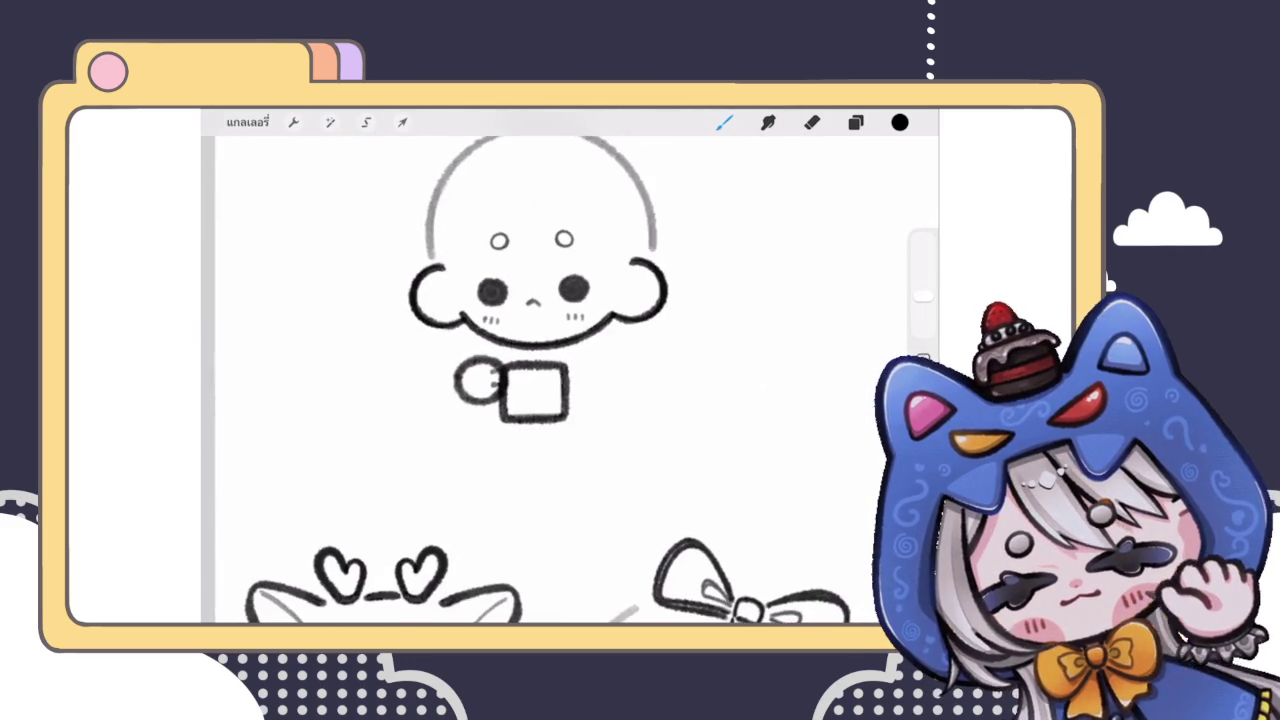
pyautogui.scroll(3, 570, 370)
pyautogui.scroll(3, 570, 370)
pyautogui.moveTo(493, 380); pyautogui.dragTo(515, 366)
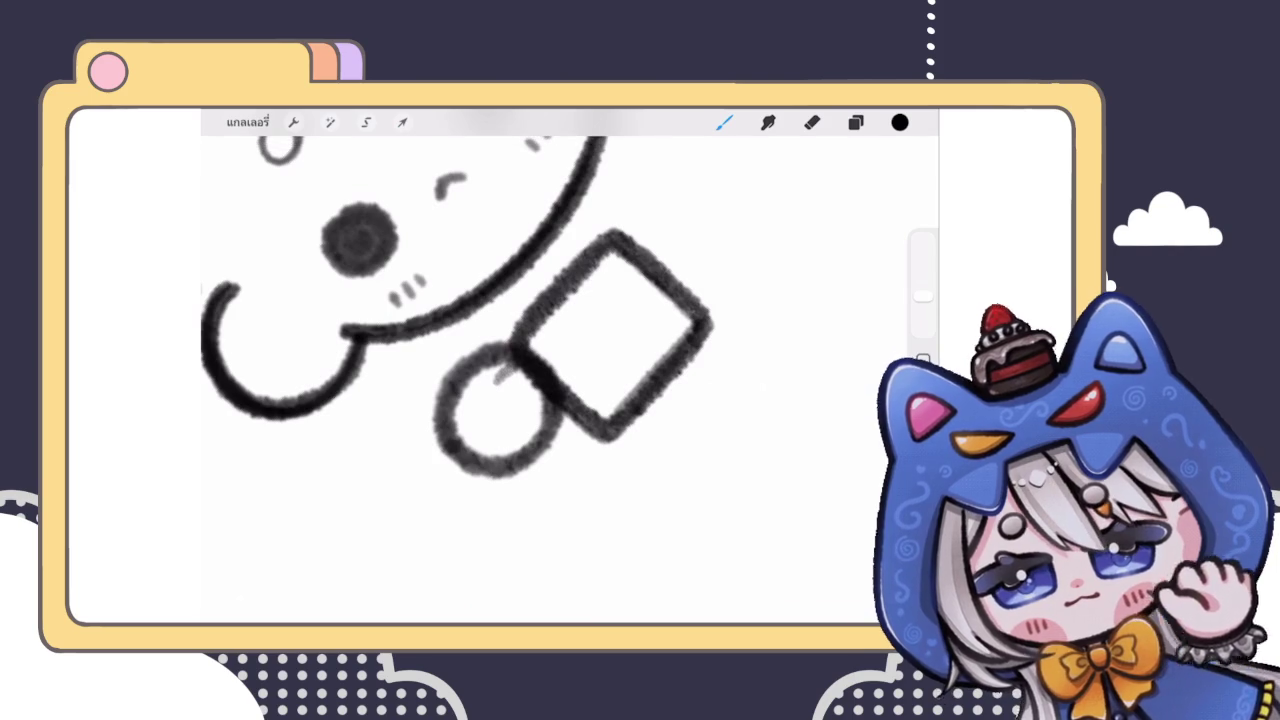
pyautogui.scroll(-3, 570, 370)
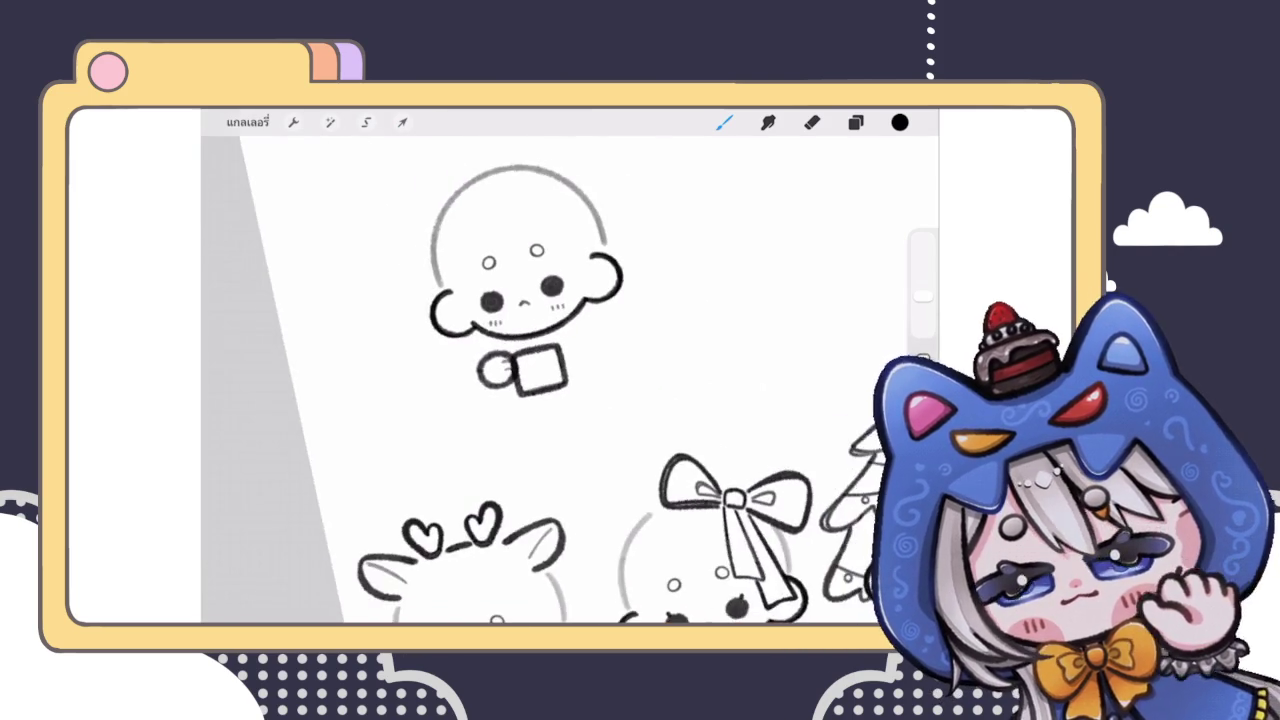
pyautogui.scroll(3, 570, 370)
pyautogui.scroll(2, 570, 300)
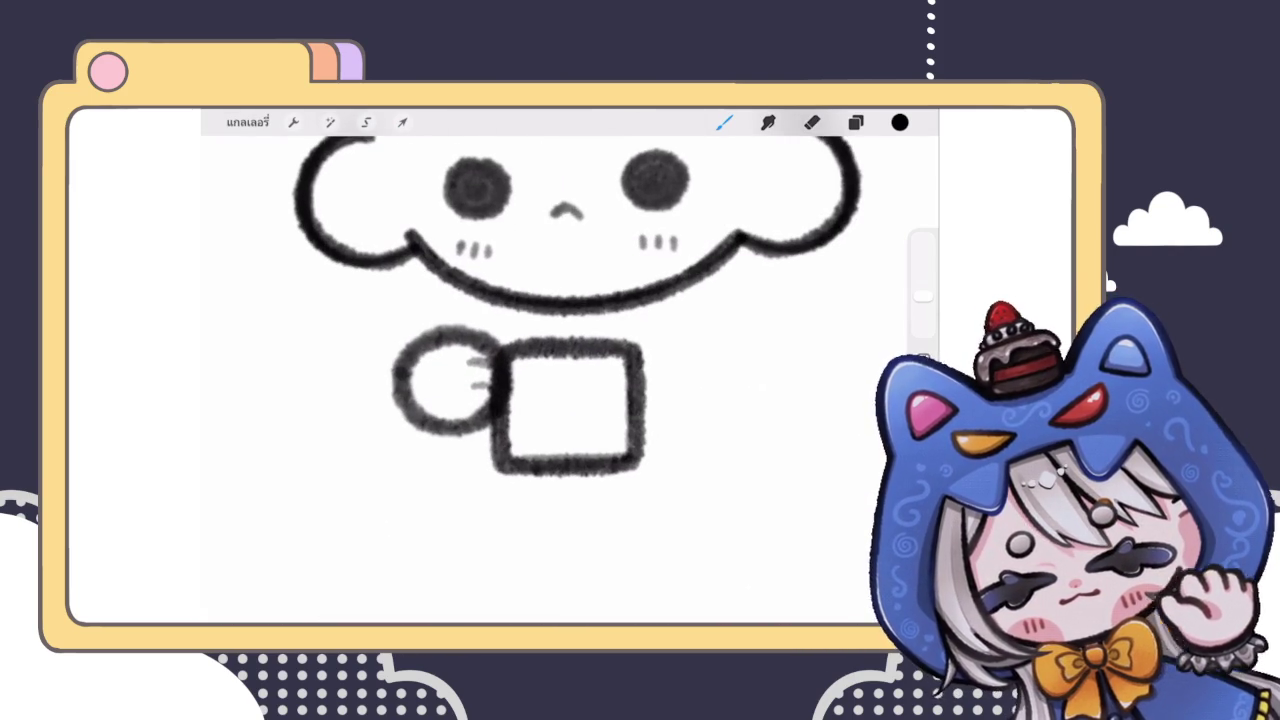
pyautogui.scroll(2, 420, 390)
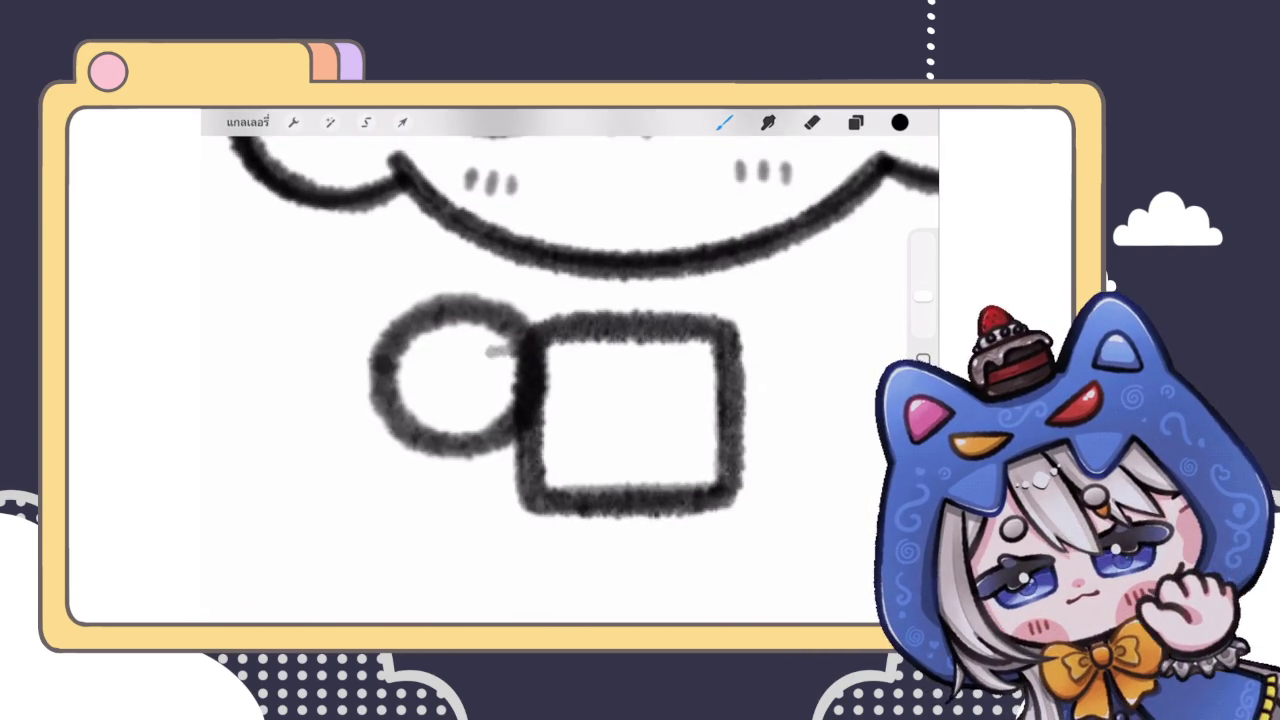
pyautogui.scroll(-3, 570, 370)
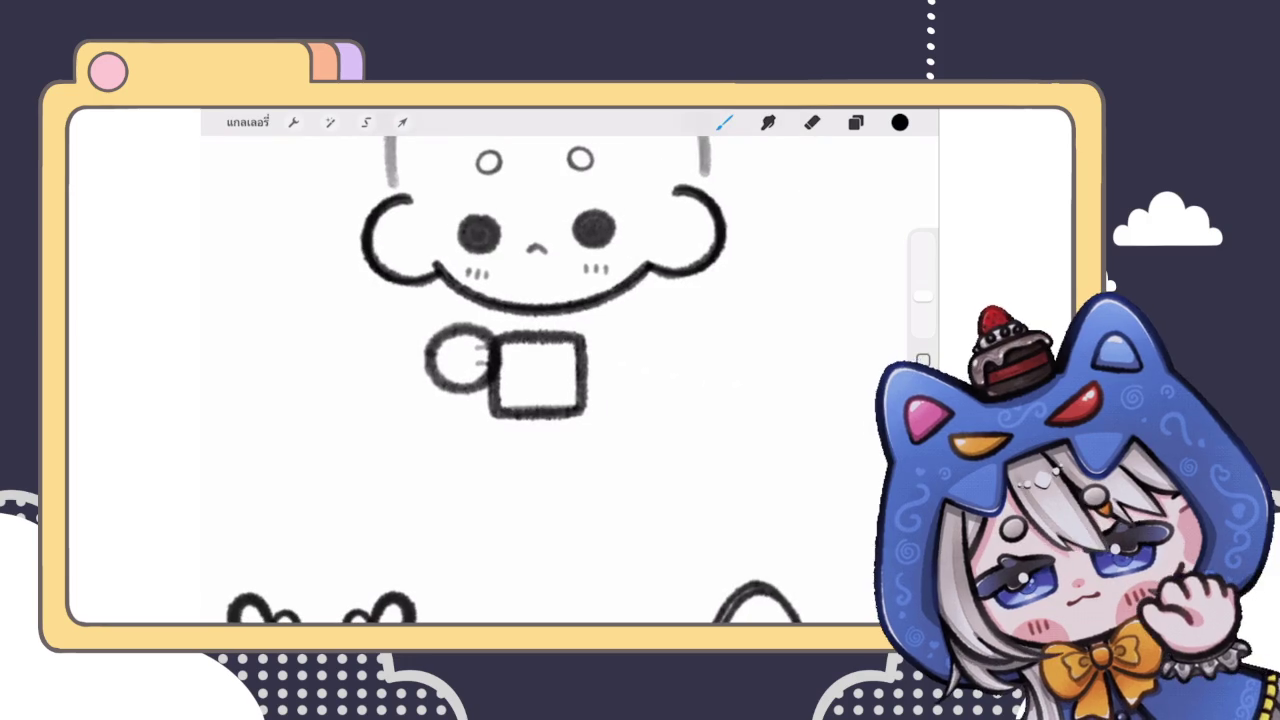
pyautogui.scroll(2, 580, 300)
pyautogui.scroll(-3, 520, 380)
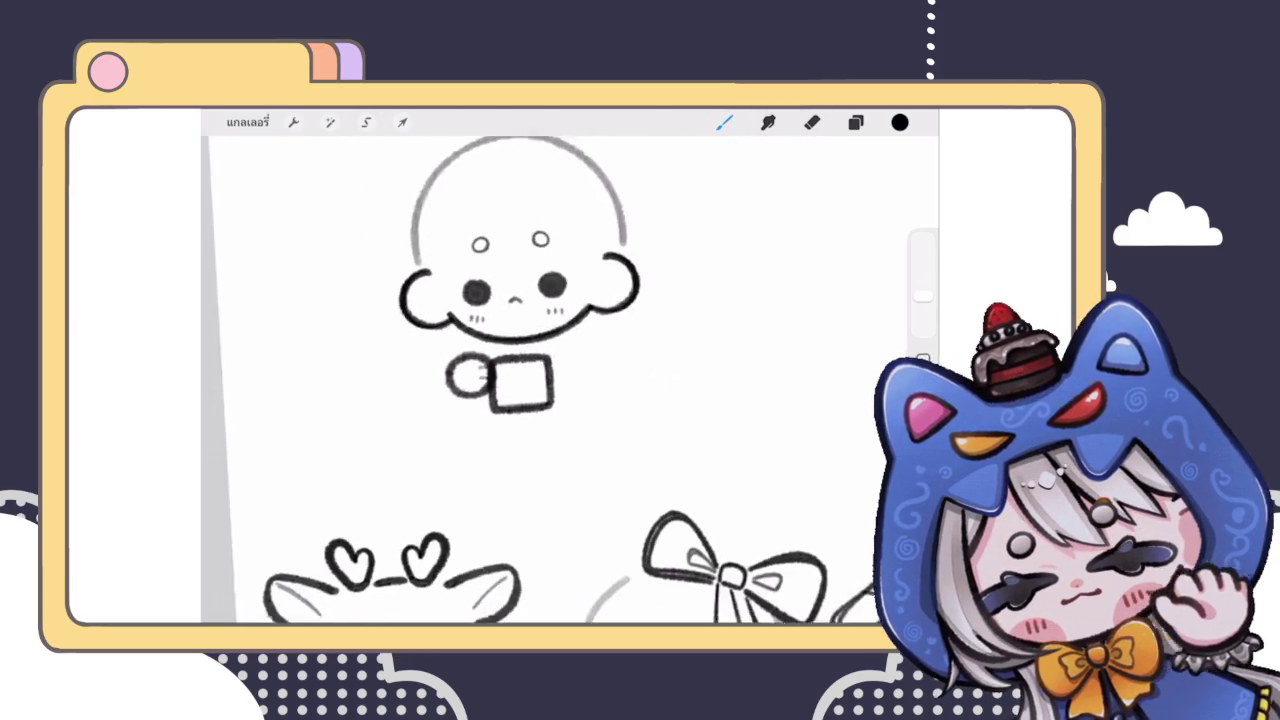
pyautogui.scroll(-2, 520, 380)
pyautogui.scroll(2, 520, 380)
pyautogui.click(855, 122)
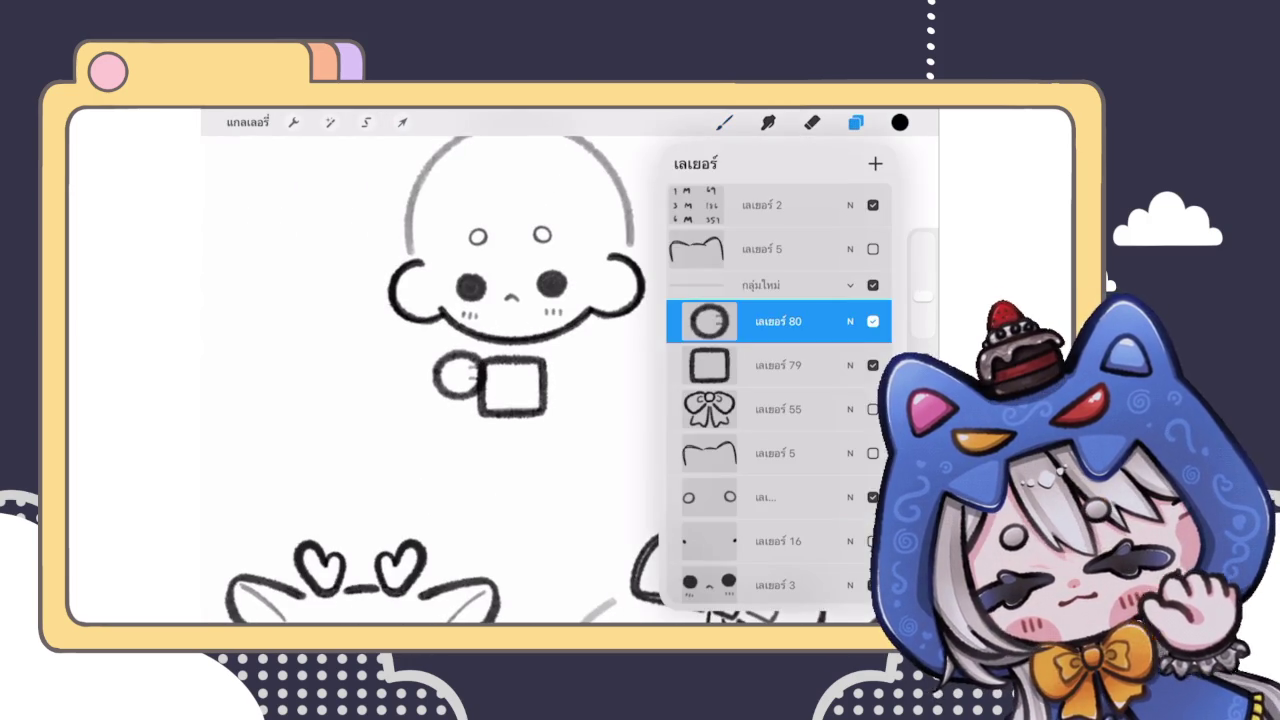
# Step: Select the square box's layer 79 and move the box up under the chin
pyautogui.click(771, 366)
pyautogui.click(402, 122)
pyautogui.moveTo(512, 385); pyautogui.dragTo(511, 361)
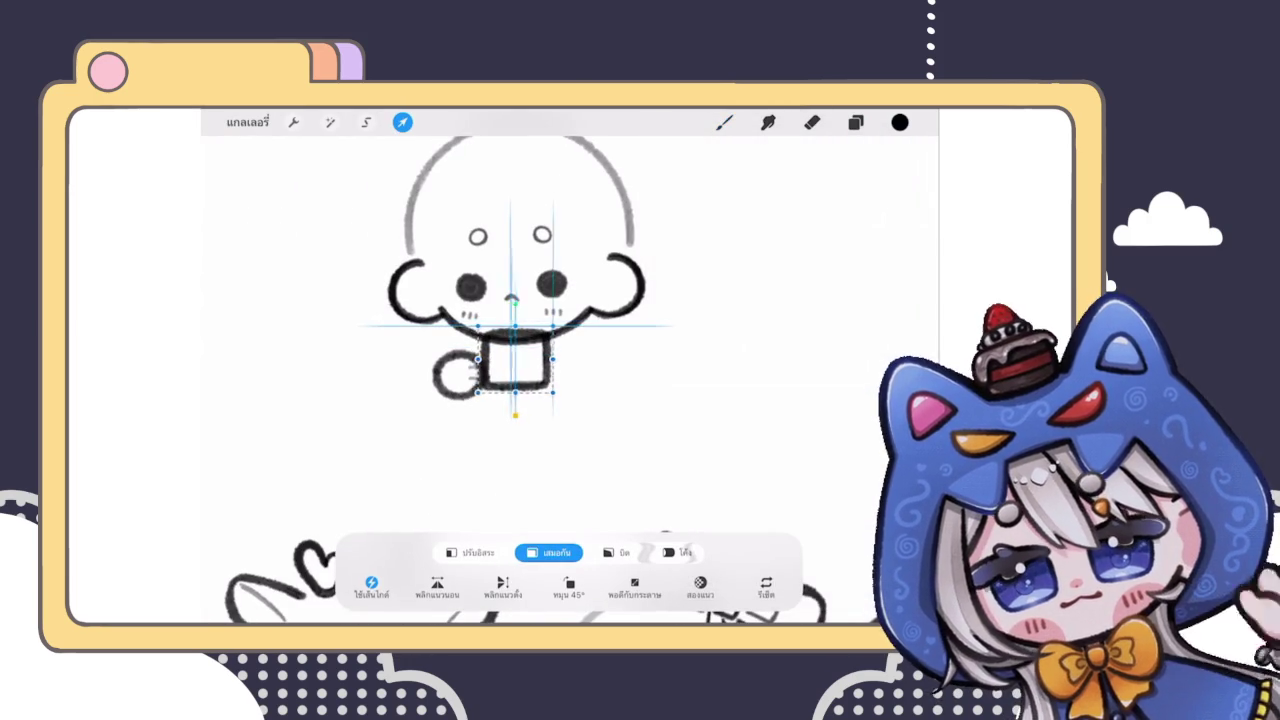
pyautogui.click(724, 122)
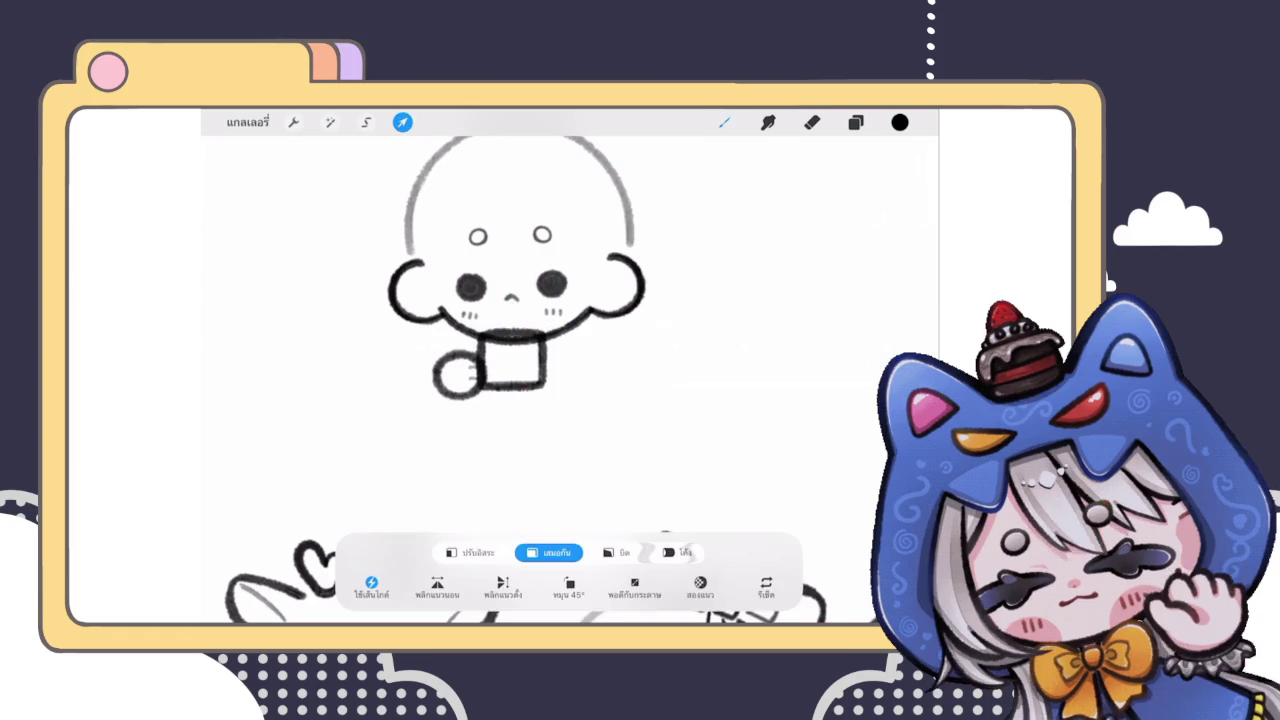
pyautogui.scroll(3, 396, 323)
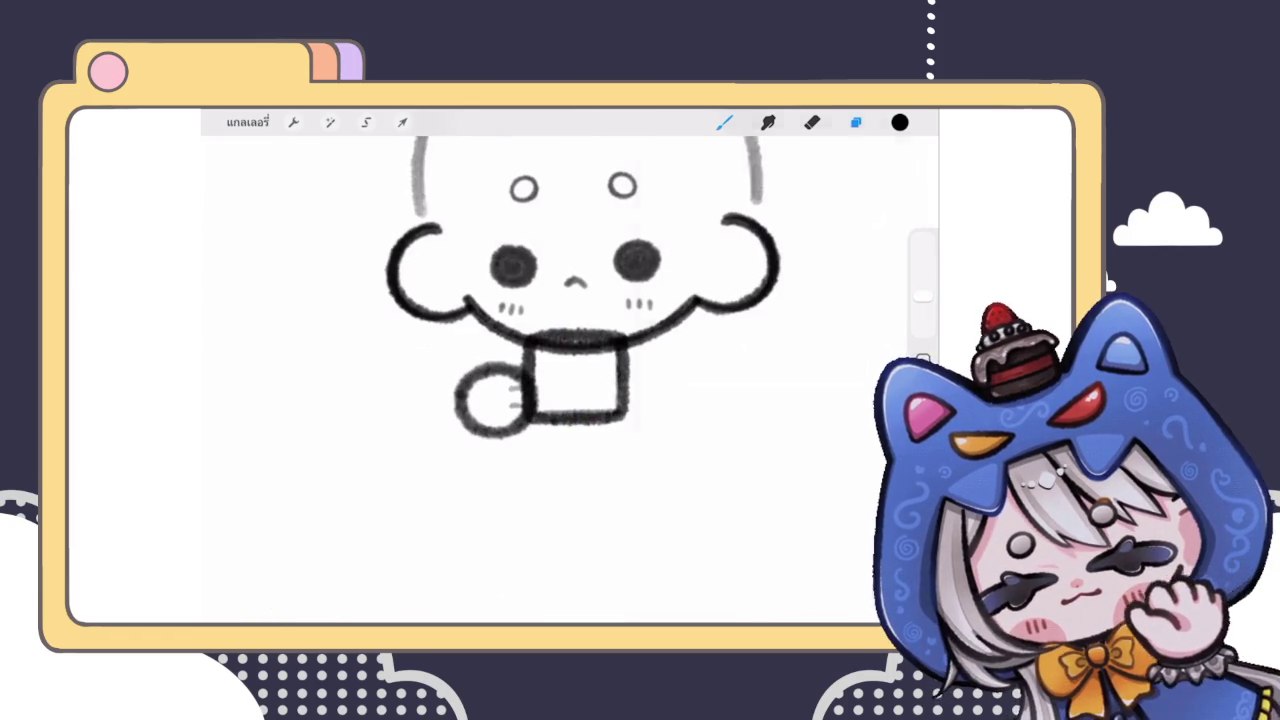
# Step: Hide the round hand's layer 80
pyautogui.click(855, 122)
pyautogui.click(872, 321)
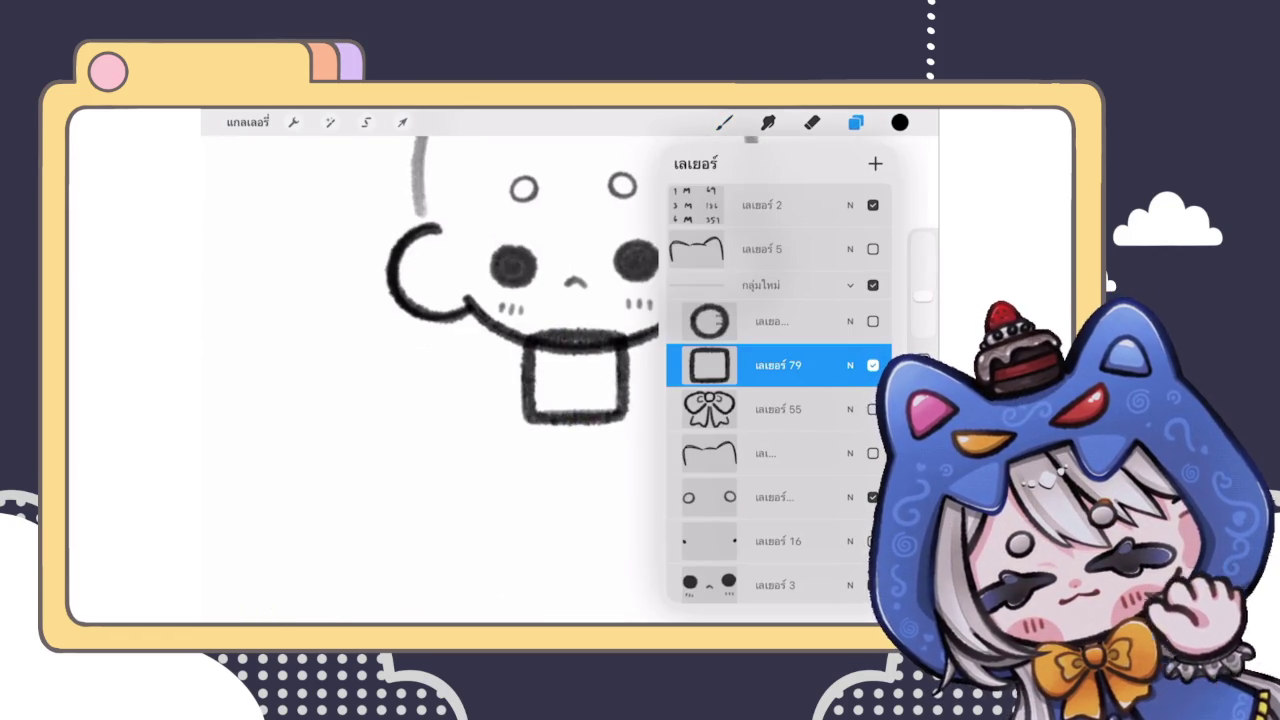
pyautogui.scroll(2, 470, 300)
pyautogui.scroll(-2, 470, 300)
# Step: Lower the square box slightly and add a new empty layer above it
pyautogui.click(402, 122)
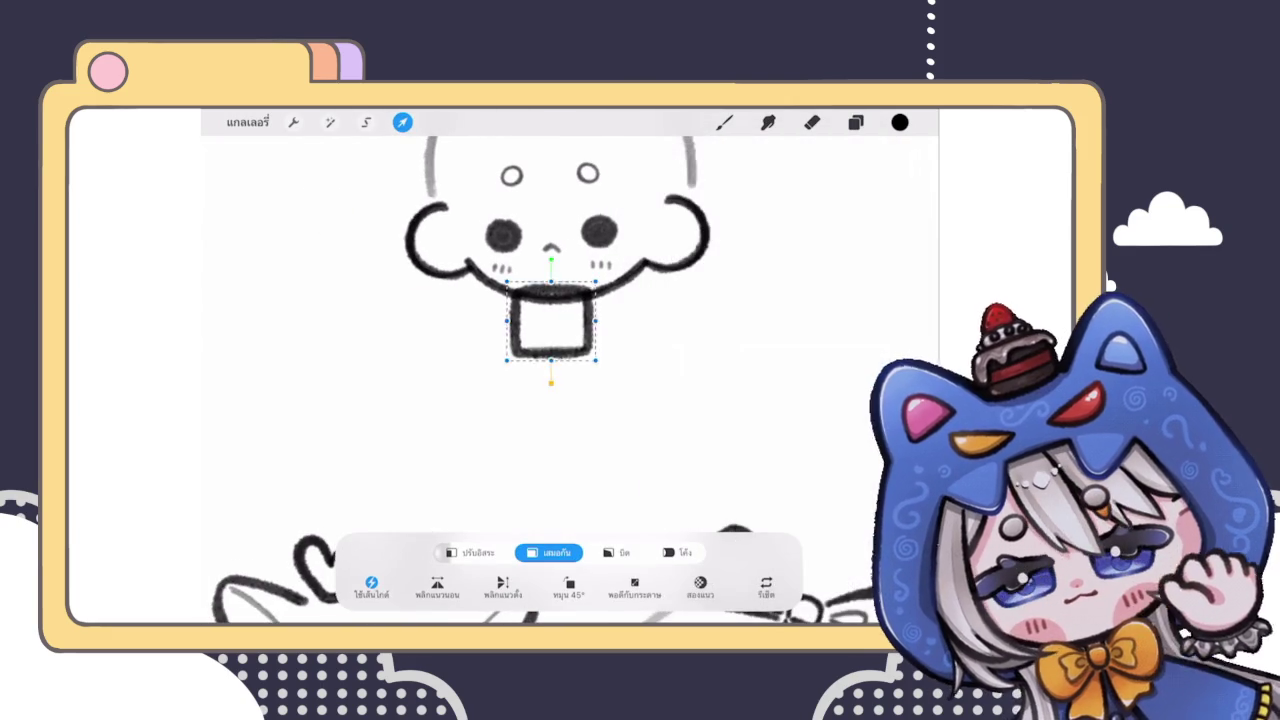
pyautogui.moveTo(551, 320); pyautogui.dragTo(534, 391)
pyautogui.click(724, 122)
pyautogui.click(855, 122)
pyautogui.click(892, 163)
pyautogui.click(900, 122)
pyautogui.scroll(2, 470, 350)
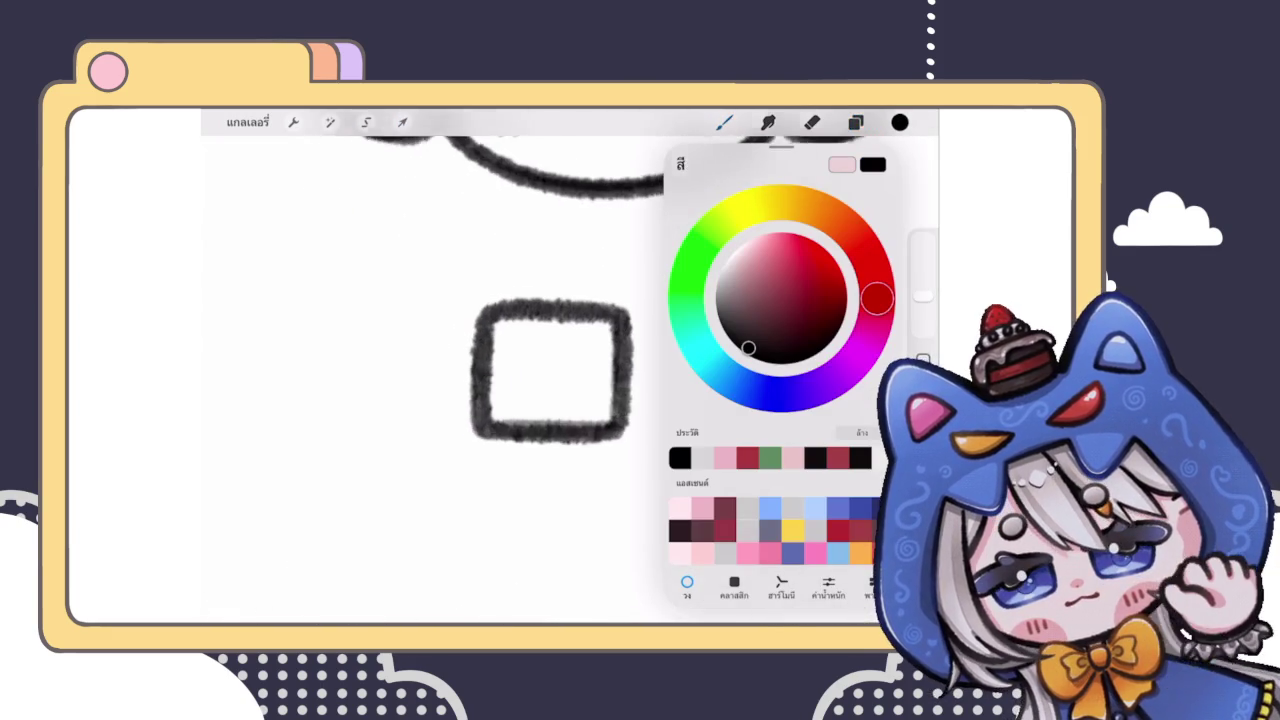
# Step: Draw two vertical ribbon lines down the gift box
pyautogui.click(855, 122)
pyautogui.click(855, 122)
pyautogui.moveTo(541, 318); pyautogui.dragTo(541, 436)
pyautogui.moveTo(567, 314); pyautogui.dragTo(567, 422)
pyautogui.scroll(-2, 540, 370)
pyautogui.scroll(2, 550, 400)
# Step: Draw a diagonal ribbon band across the box, undoing and redrawing the crooked first attempt
pyautogui.moveTo(475, 412); pyautogui.dragTo(594, 326)
pyautogui.scroll(-3, 550, 400)
pyautogui.scroll(2, 550, 400)
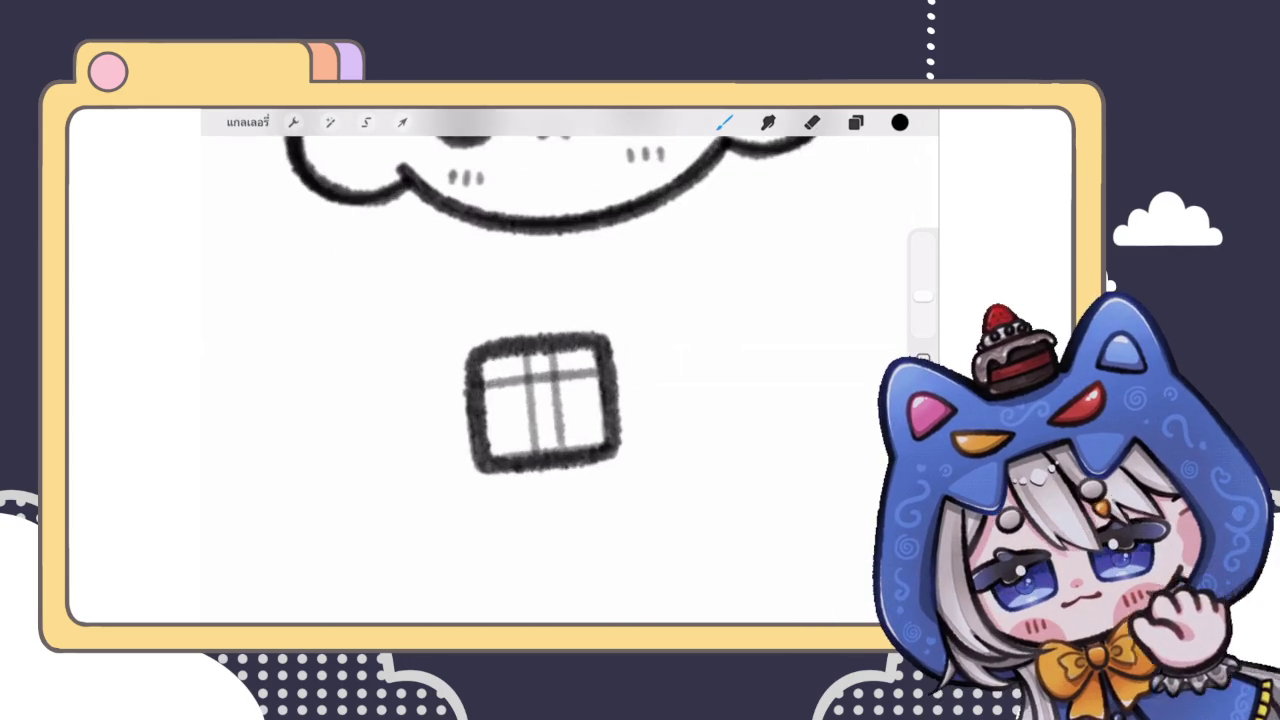
pyautogui.scroll(2, 550, 400)
pyautogui.hotkey('ctrl', 'z')
pyautogui.moveTo(486, 435); pyautogui.dragTo(627, 343)
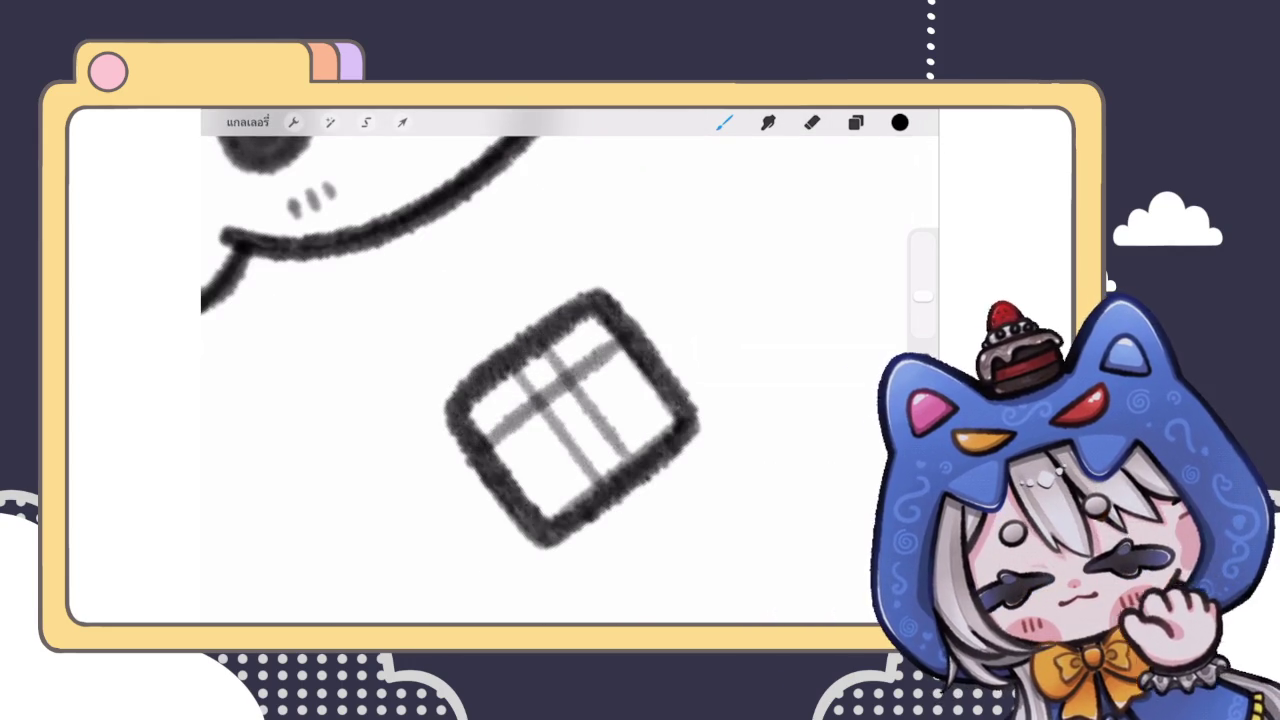
pyautogui.scroll(-3, 560, 420)
pyautogui.scroll(3, 520, 420)
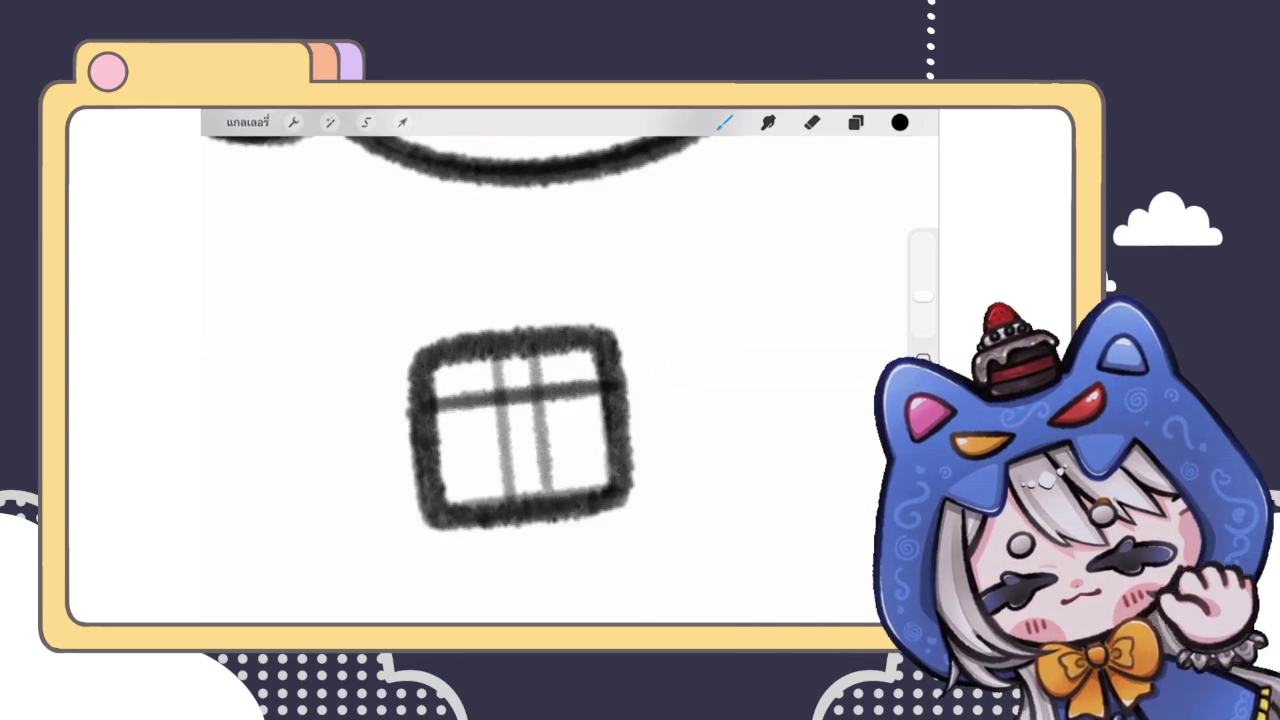
# Step: Darken the left and right vertical ribbon lines with extra strokes
pyautogui.moveTo(497, 352); pyautogui.dragTo(497, 398)
pyautogui.moveTo(538, 346); pyautogui.dragTo(510, 503)
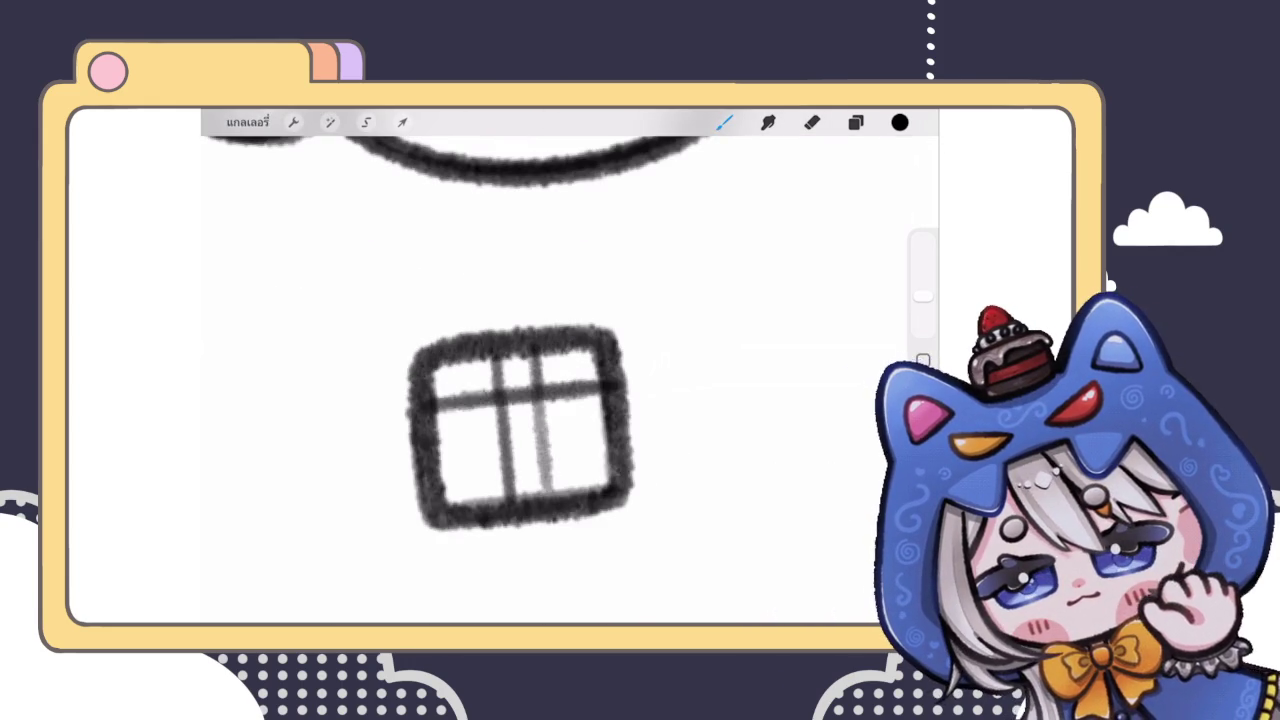
pyautogui.moveTo(538, 398); pyautogui.dragTo(541, 493)
pyautogui.scroll(-3, 520, 430)
pyautogui.scroll(2, 520, 430)
# Step: Sketch a first bow loop above the box, then undo the grey bow strokes
pyautogui.moveTo(513, 376)
pyautogui.mouseDown()
pyautogui.moveTo(533, 353)
pyautogui.moveTo(542, 380)
pyautogui.moveTo(445, 330)
pyautogui.moveTo(462, 380)
pyautogui.moveTo(510, 352)
pyautogui.moveTo(588, 380)
pyautogui.moveTo(578, 334)
pyautogui.mouseUp()
pyautogui.hotkey('ctrl', 'z')
pyautogui.hotkey('ctrl', 'z')
pyautogui.hotkey('ctrl', 'z')
pyautogui.hotkey('ctrl', 'z')
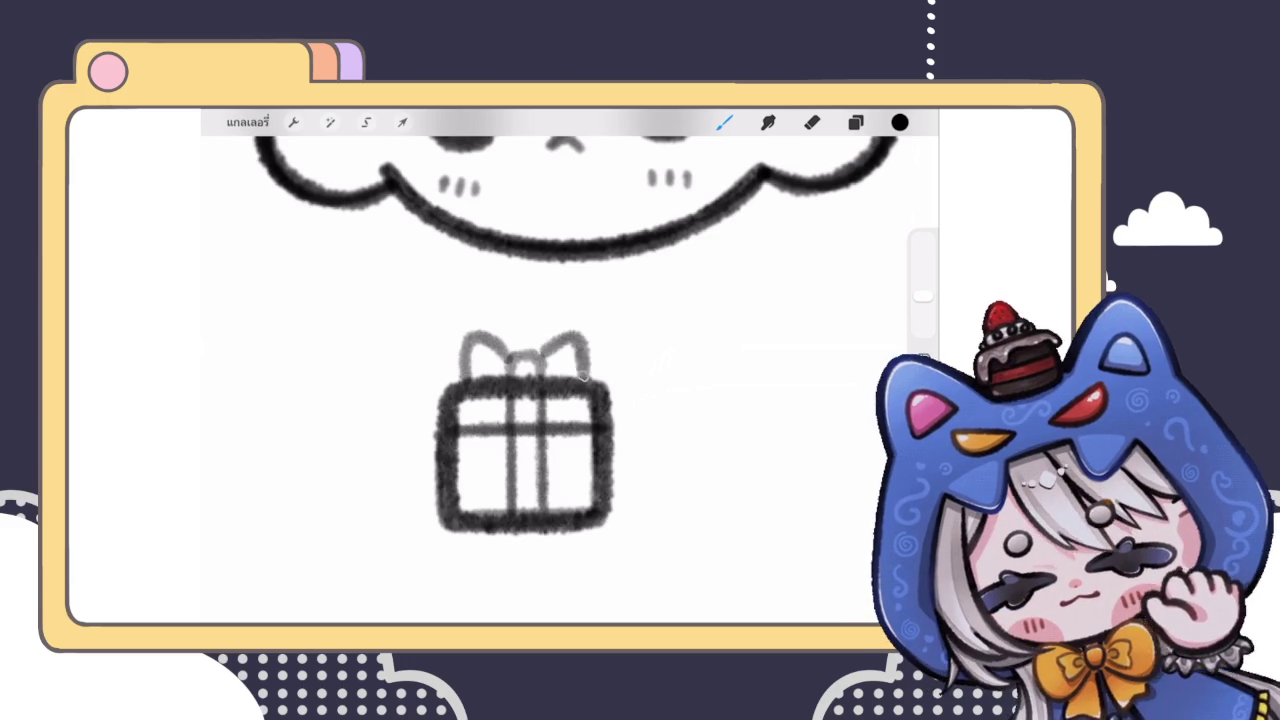
pyautogui.scroll(-5, 540, 370)
pyautogui.scroll(2, 510, 380)
pyautogui.hotkey('ctrl', 'z')
pyautogui.hotkey('ctrl', 'z')
pyautogui.scroll(3, 510, 380)
# Step: Draw the left and right bow loops on top of the gift box
pyautogui.moveTo(500, 332); pyautogui.dragTo(436, 356)
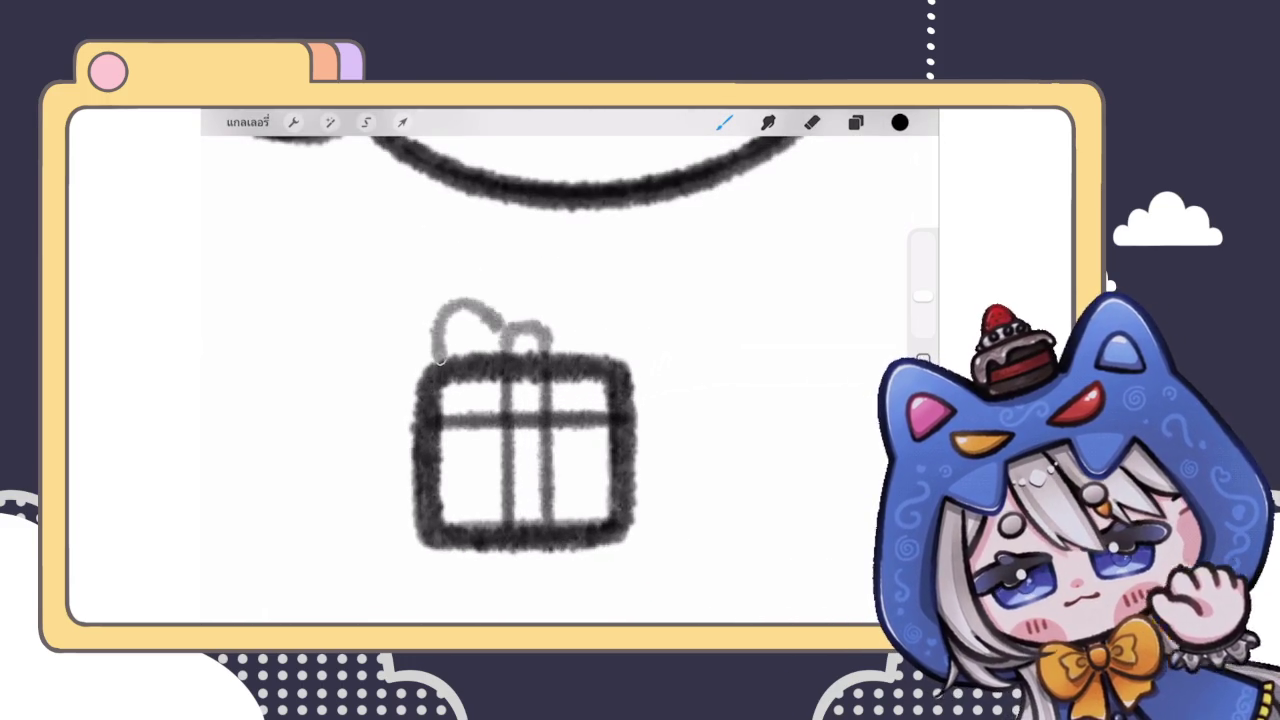
pyautogui.moveTo(552, 325); pyautogui.dragTo(610, 356)
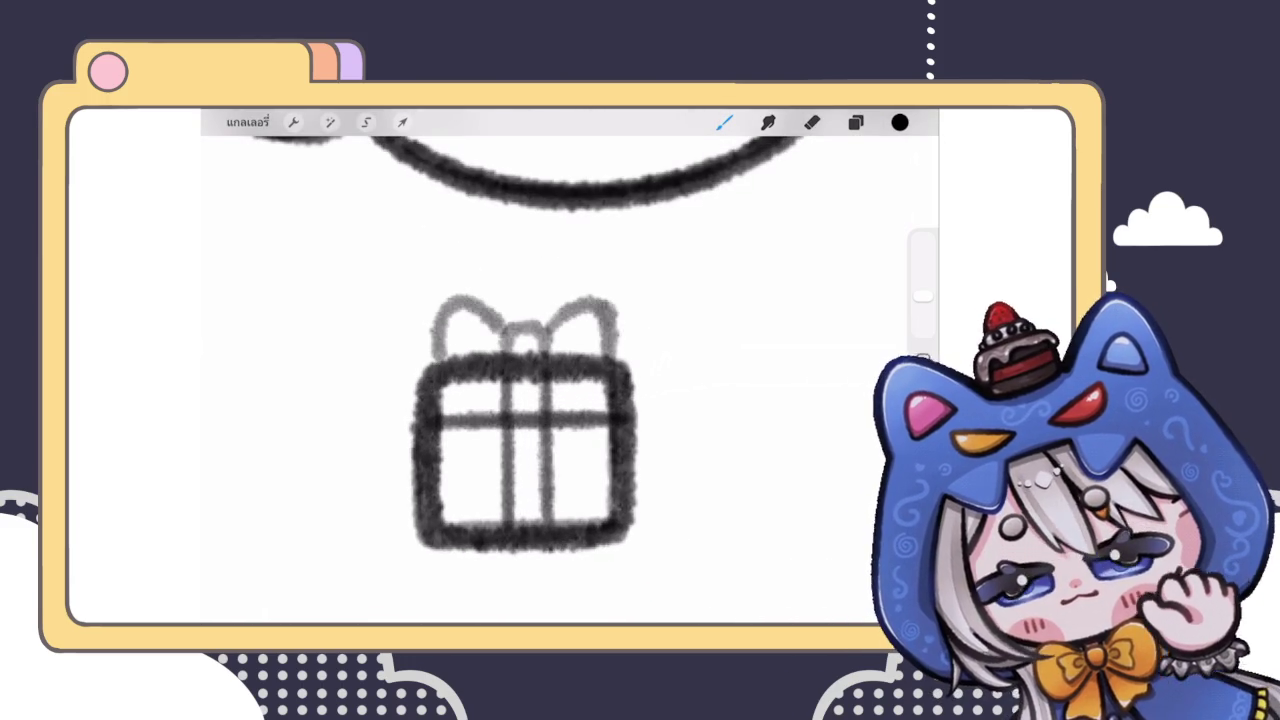
pyautogui.scroll(-3, 570, 370)
pyautogui.scroll(-2, 570, 370)
pyautogui.scroll(3, 570, 370)
pyautogui.scroll(2, 530, 380)
pyautogui.scroll(1, 530, 400)
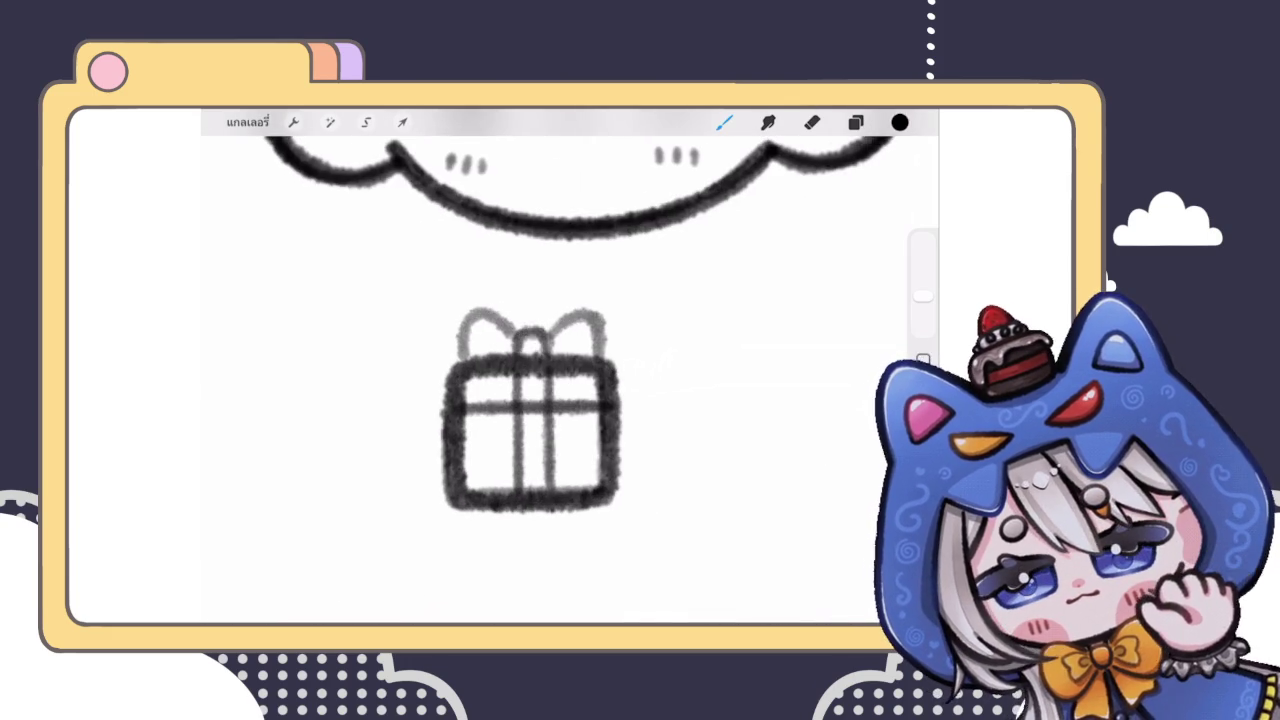
pyautogui.scroll(2, 480, 290)
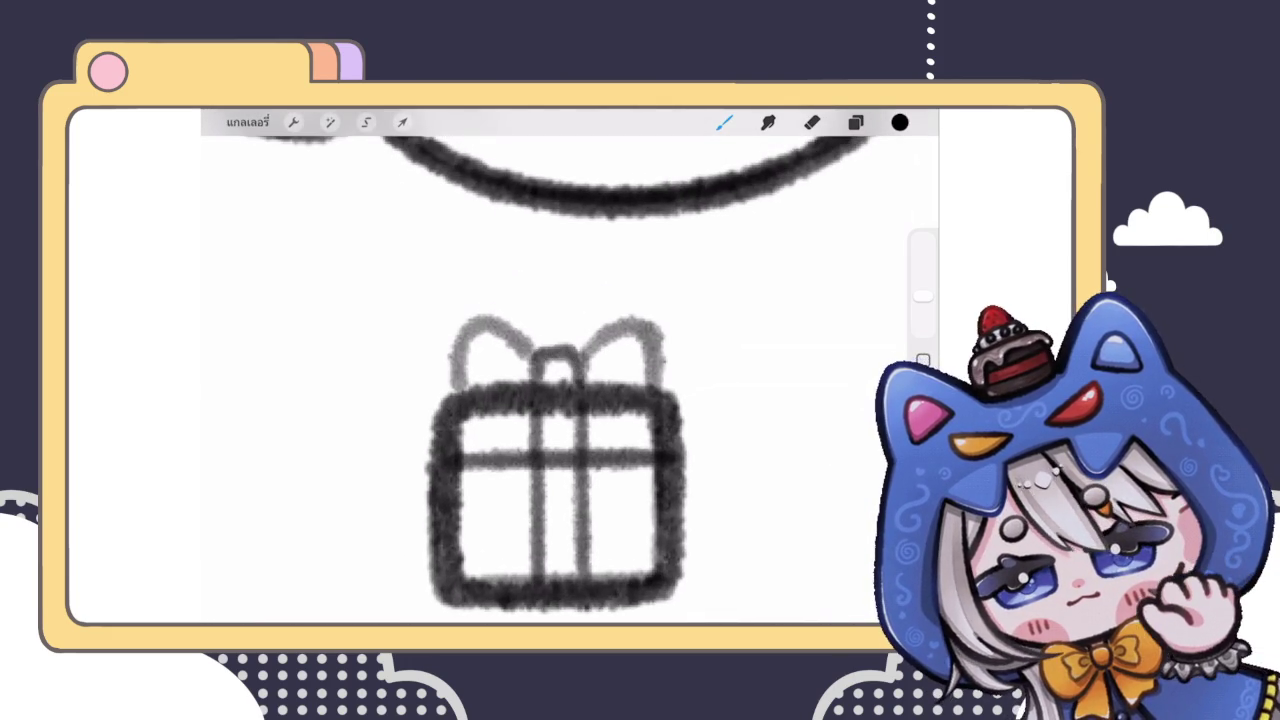
# Step: Undo and redo the last bow stroke, then restroke the right bow loop darker
pyautogui.hotkey('ctrl', 'z')
pyautogui.hotkey('ctrl', 'shift', 'z')
pyautogui.moveTo(588, 350); pyautogui.dragTo(658, 388)
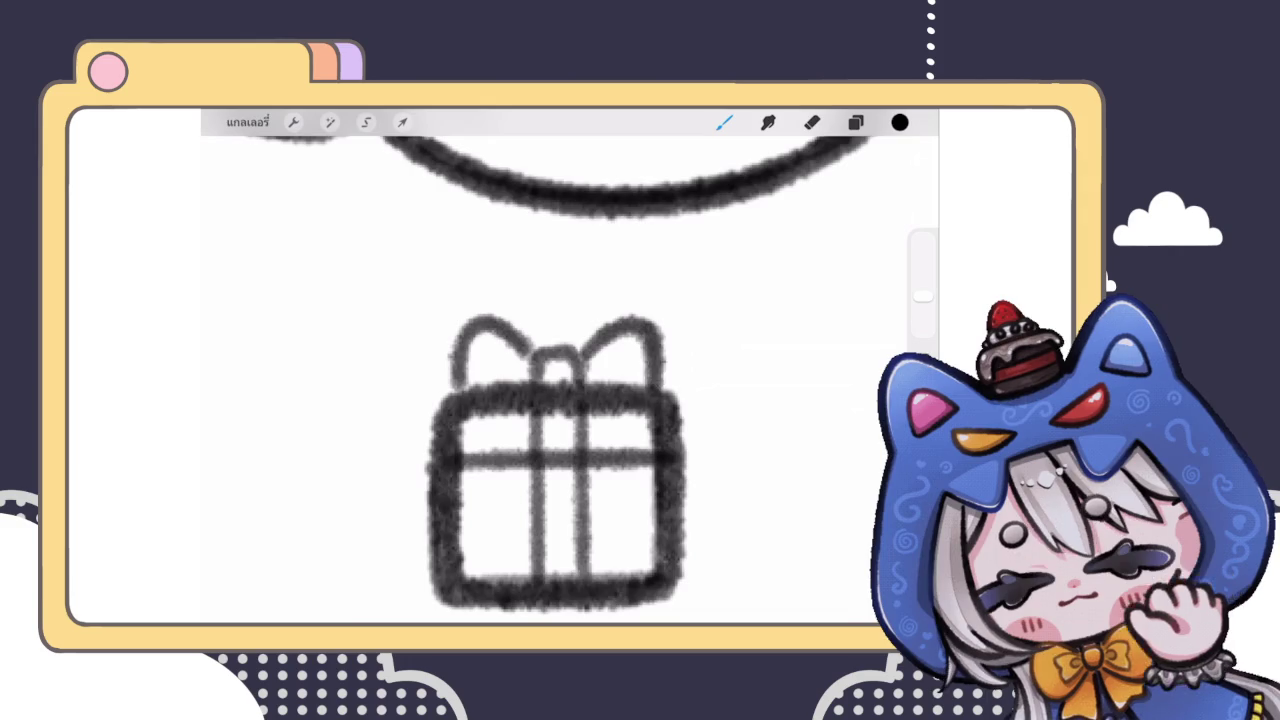
pyautogui.scroll(-5, 560, 400)
pyautogui.scroll(-5, 560, 380)
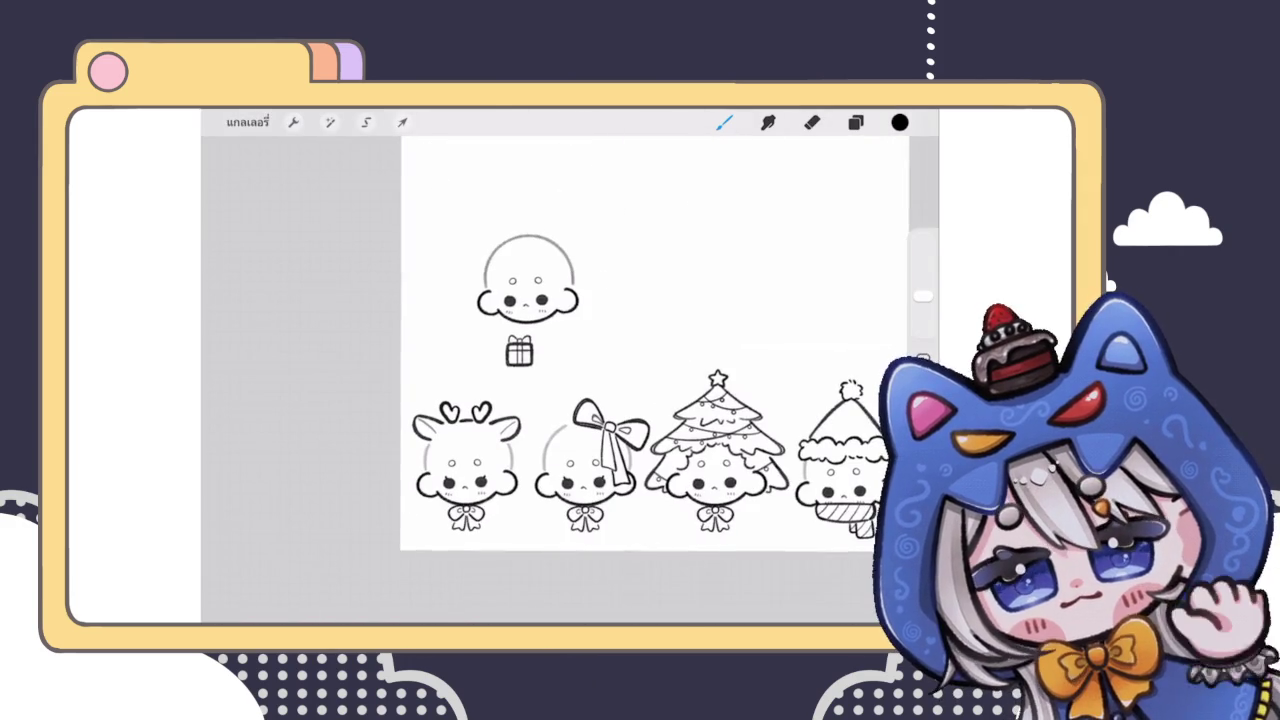
# Step: Merge the upper gift-stroke layer down into layer 79
pyautogui.scroll(5, 560, 380)
pyautogui.scroll(-3, 570, 380)
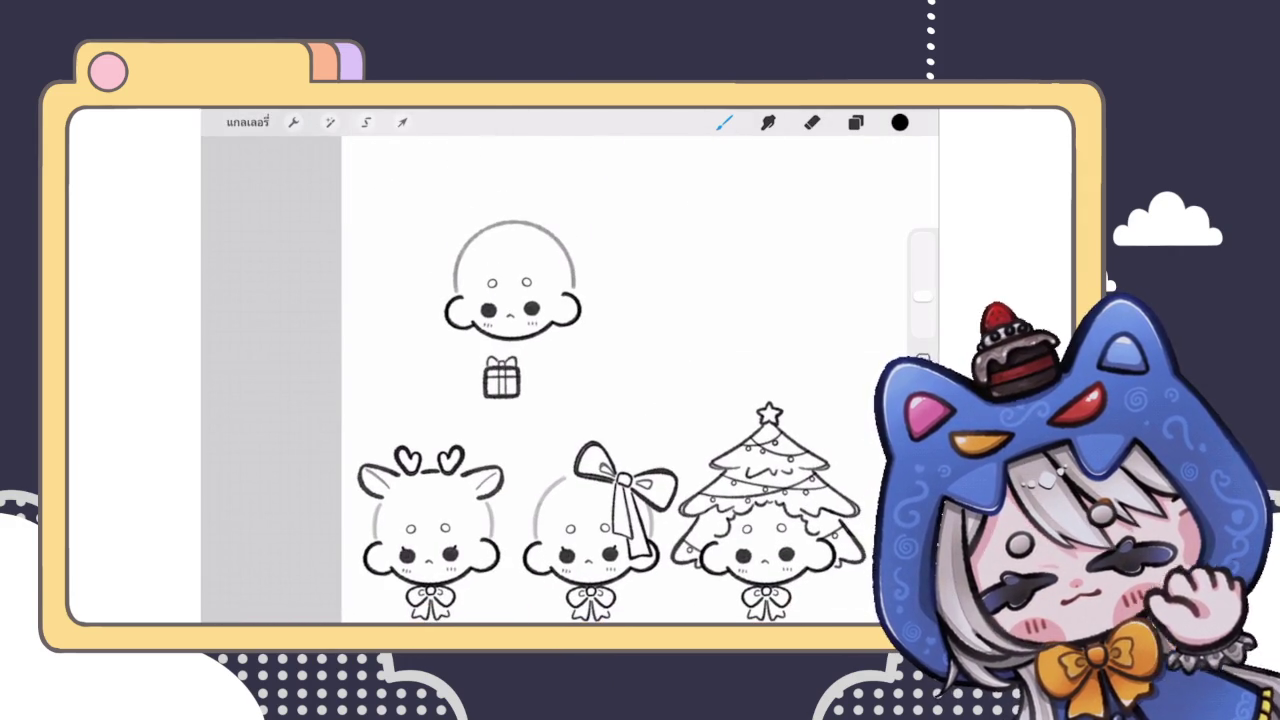
pyautogui.scroll(3, 520, 370)
pyautogui.click(855, 122)
pyautogui.click(760, 365)
pyautogui.click(573, 497)
# Step: Use Liquify to push the gift box's left edge and slightly warp its outline
pyautogui.click(330, 122)
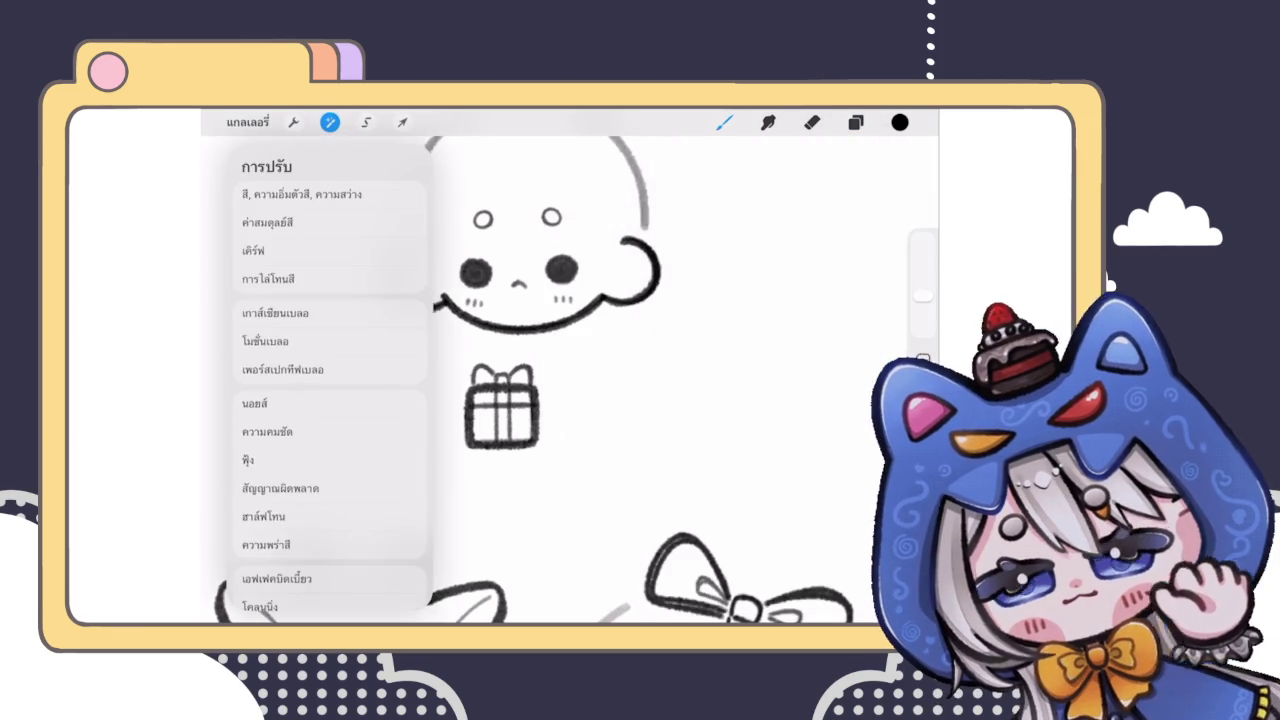
pyautogui.click(270, 580)
pyautogui.moveTo(456, 462); pyautogui.dragTo(463, 434)
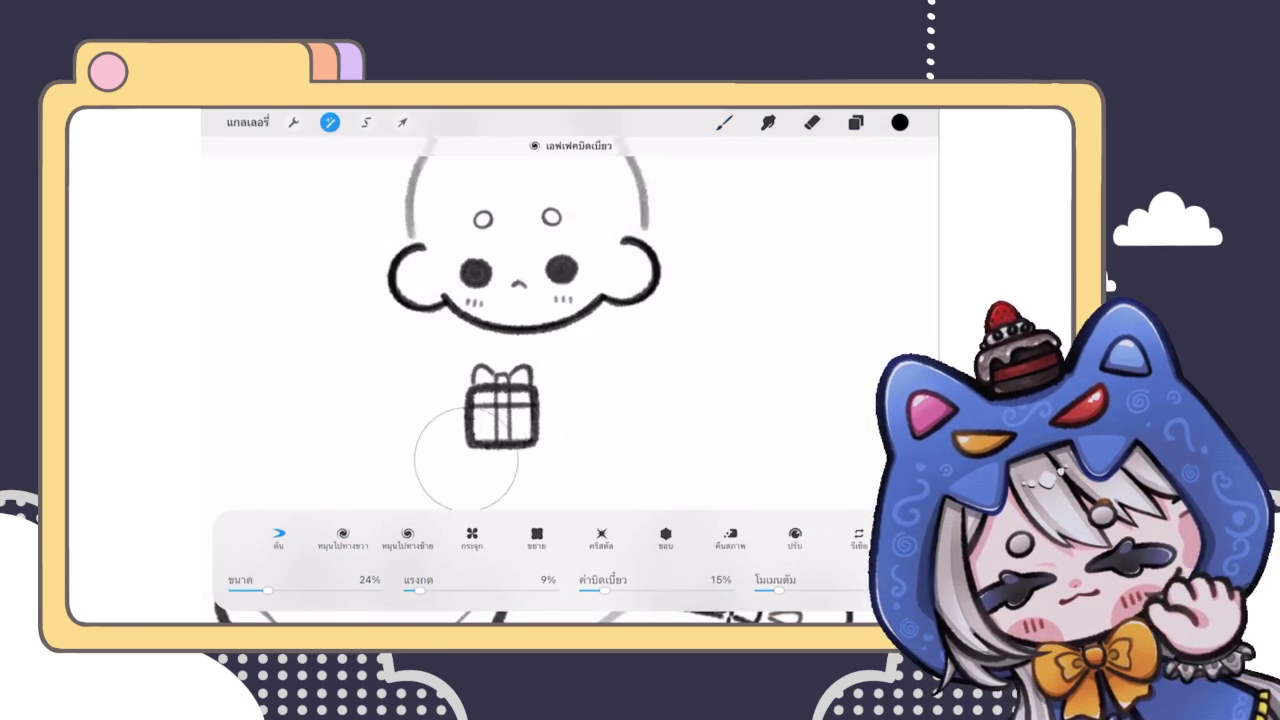
pyautogui.click(460, 465)
pyautogui.click(543, 461)
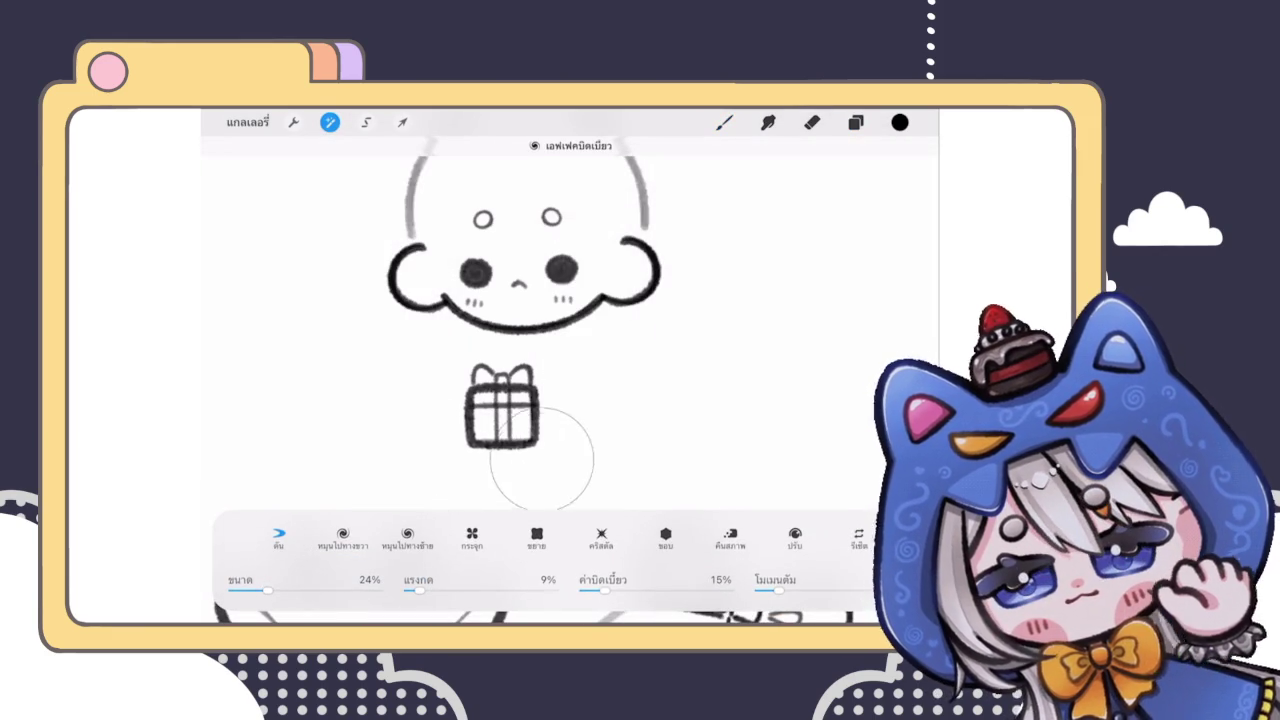
pyautogui.click(576, 387)
pyautogui.click(724, 122)
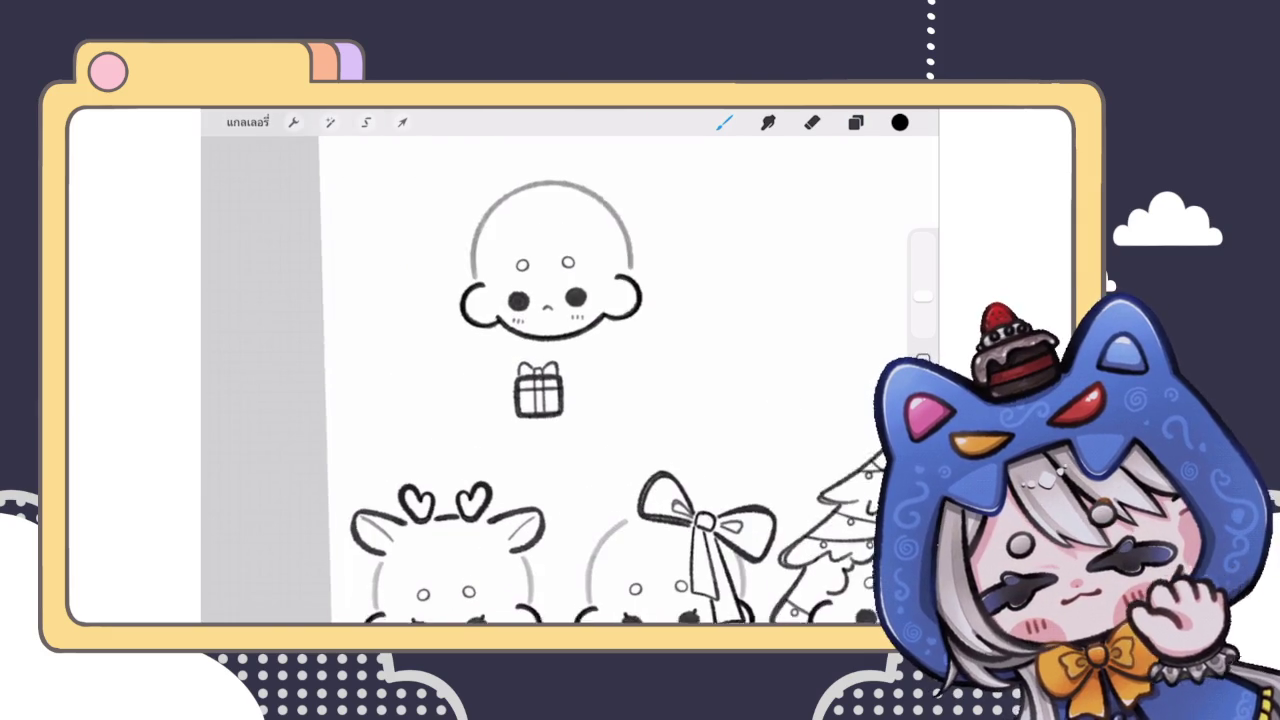
pyautogui.click(855, 122)
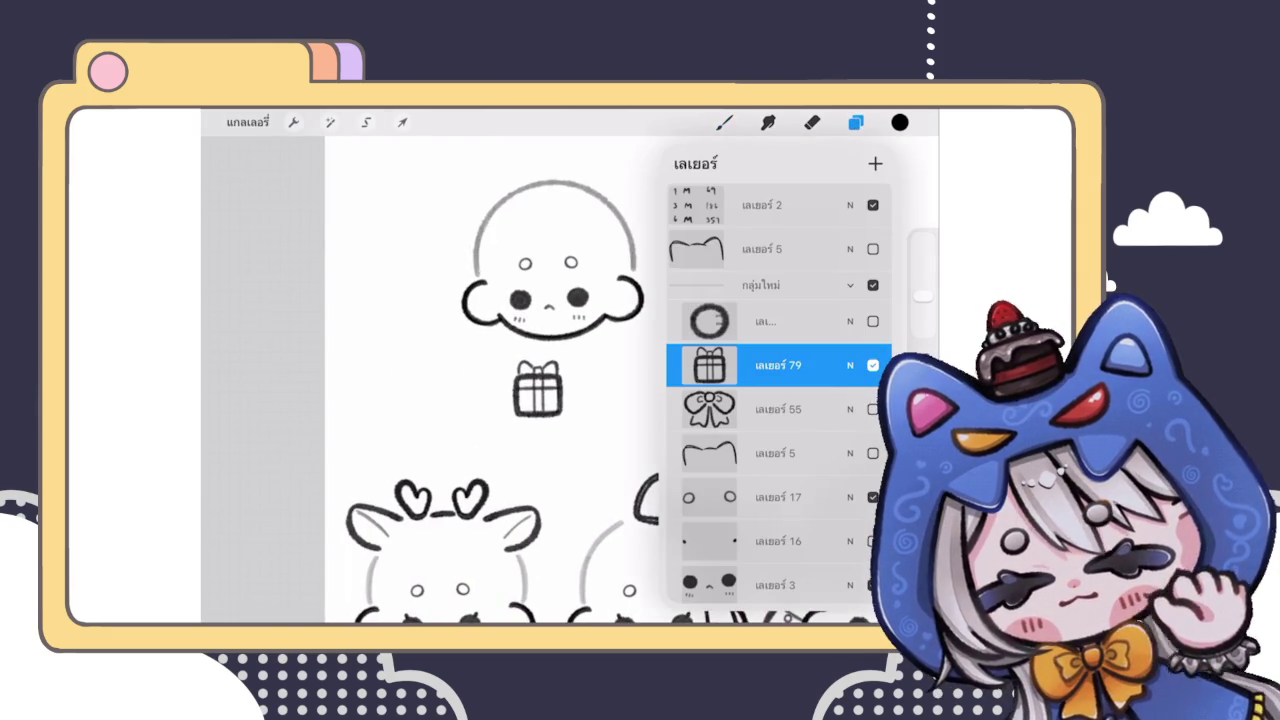
# Step: Squash the gift box shorter from its bottom edge with a Freeform transform
pyautogui.scroll(5, 540, 380)
pyautogui.click(402, 122)
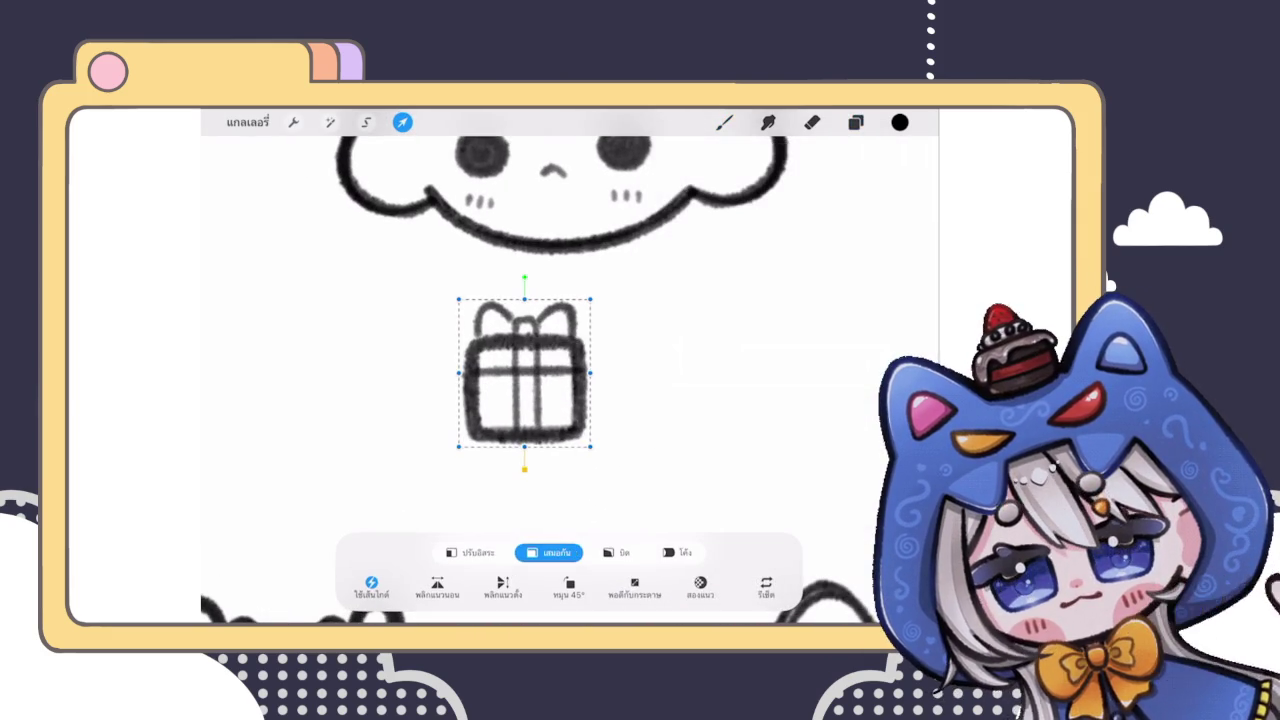
pyautogui.click(470, 552)
pyautogui.moveTo(524, 446); pyautogui.dragTo(524, 437)
pyautogui.click(724, 122)
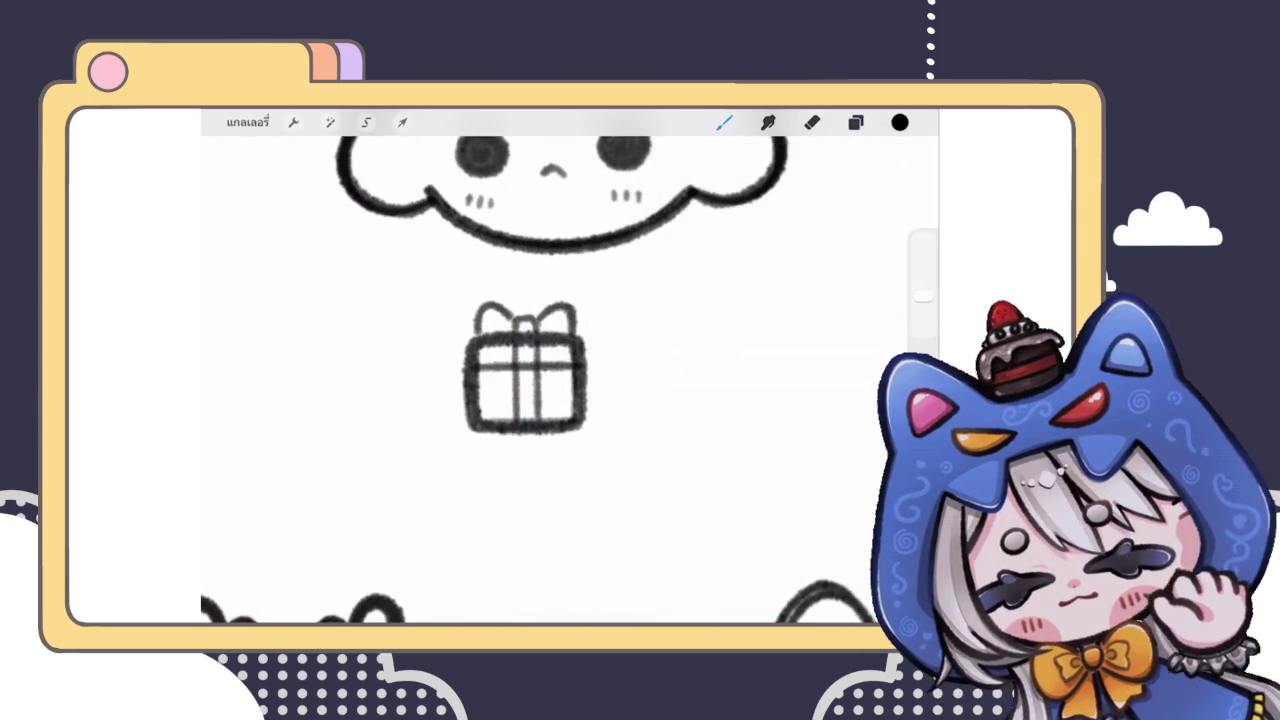
pyautogui.scroll(-3, 560, 380)
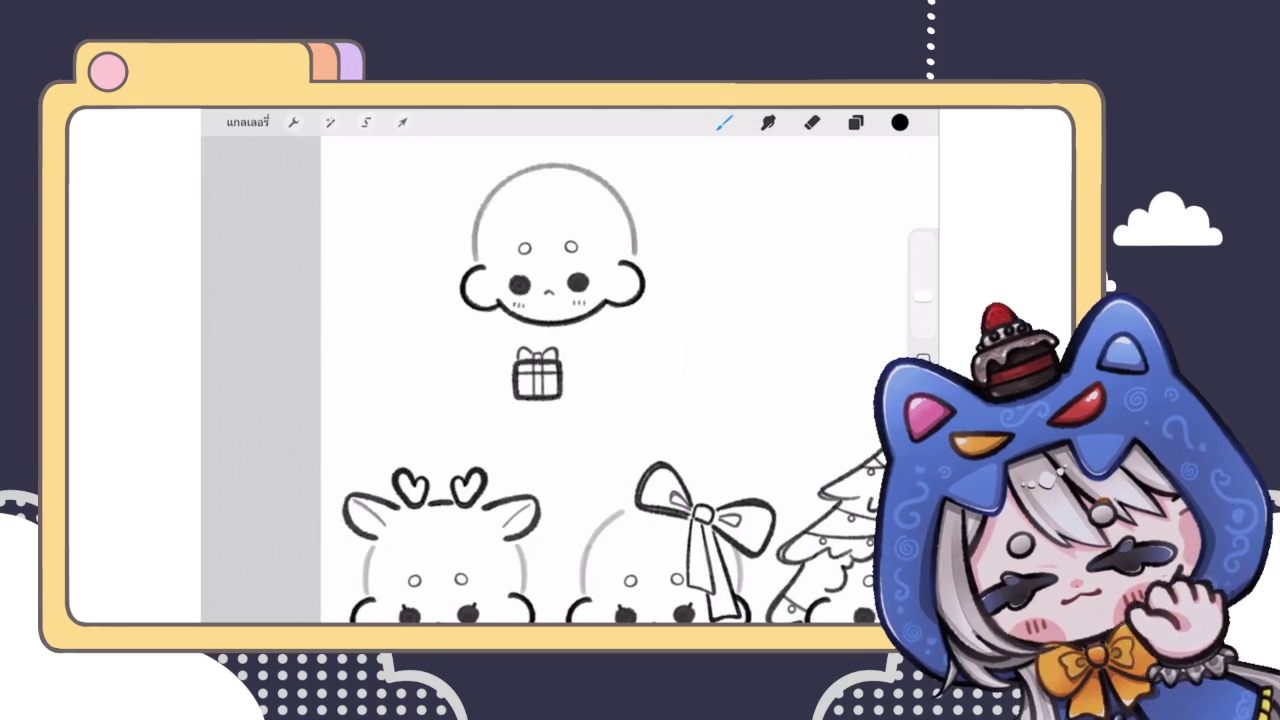
pyautogui.scroll(3, 596, 340)
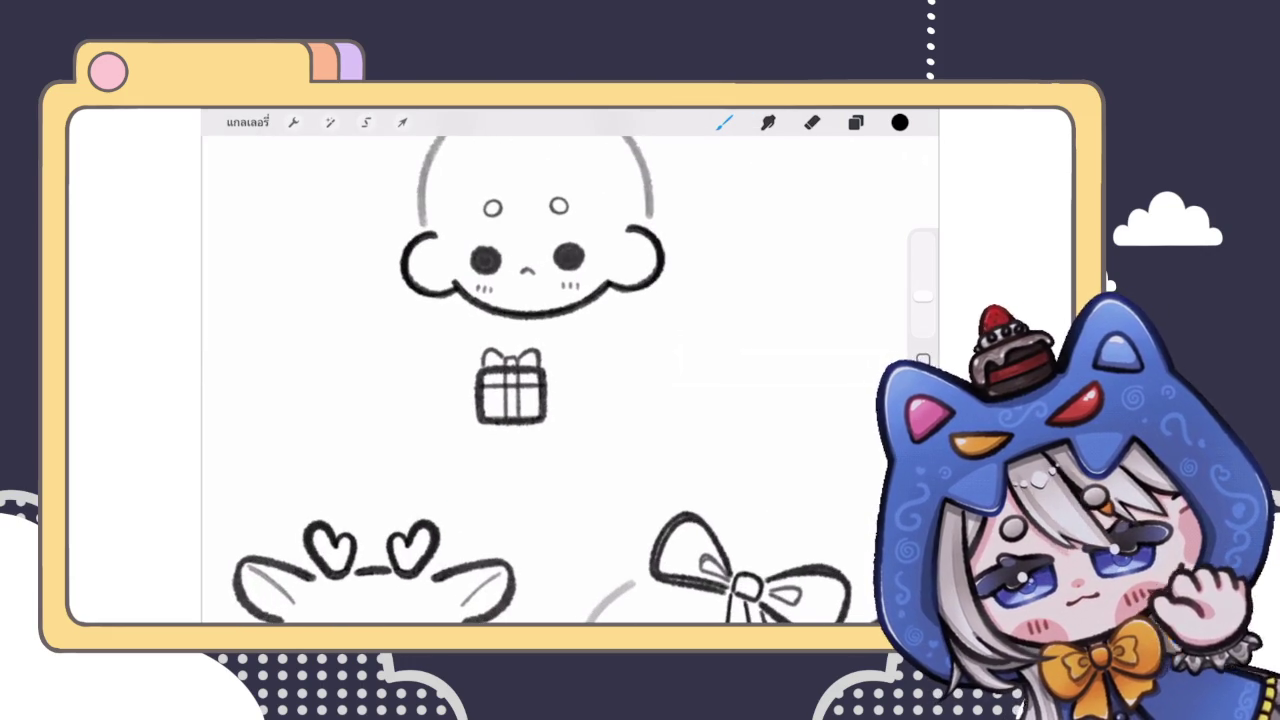
pyautogui.scroll(-3, 570, 380)
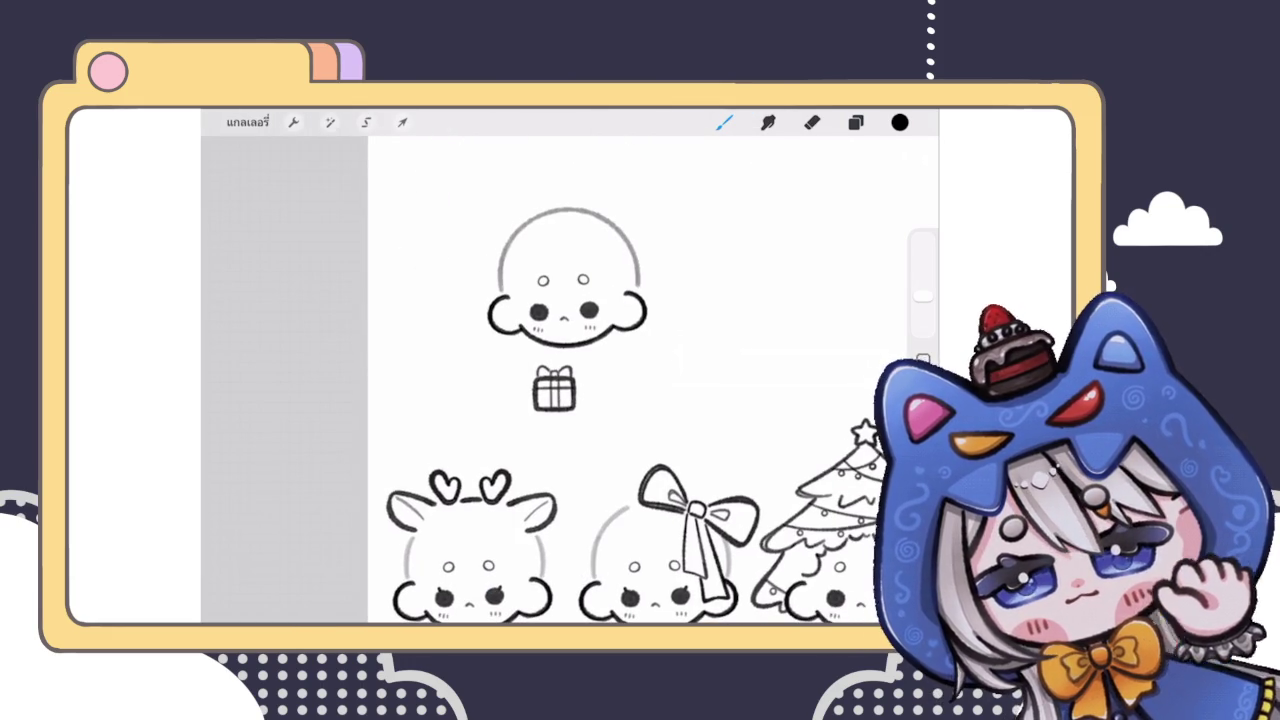
pyautogui.scroll(3, 570, 380)
# Step: Fade the dark eyes and eye circles layers to about 19% opacity
pyautogui.click(855, 122)
pyautogui.scroll(-2, 778, 400)
pyautogui.click(873, 459)
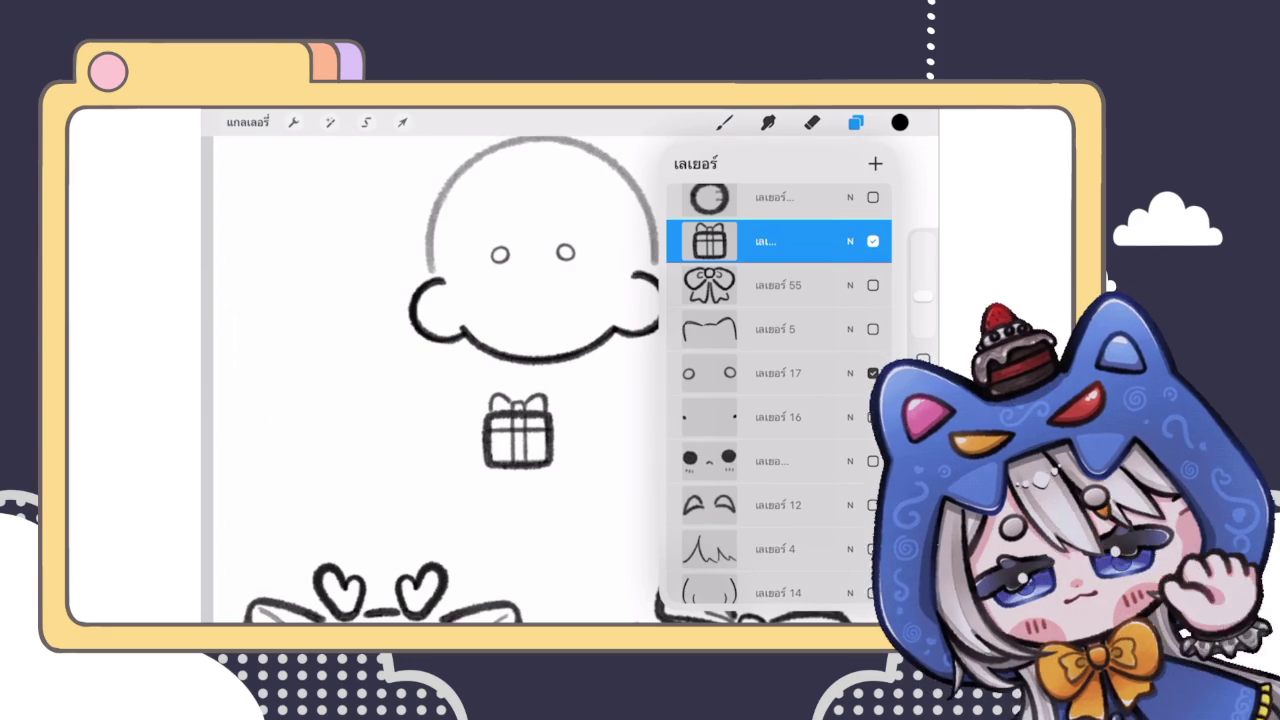
pyautogui.scroll(-2, 778, 400)
pyautogui.click(850, 304)
pyautogui.moveTo(857, 346); pyautogui.dragTo(735, 346)
pyautogui.click(850, 304)
pyautogui.click(850, 216)
pyautogui.moveTo(857, 263); pyautogui.dragTo(710, 263)
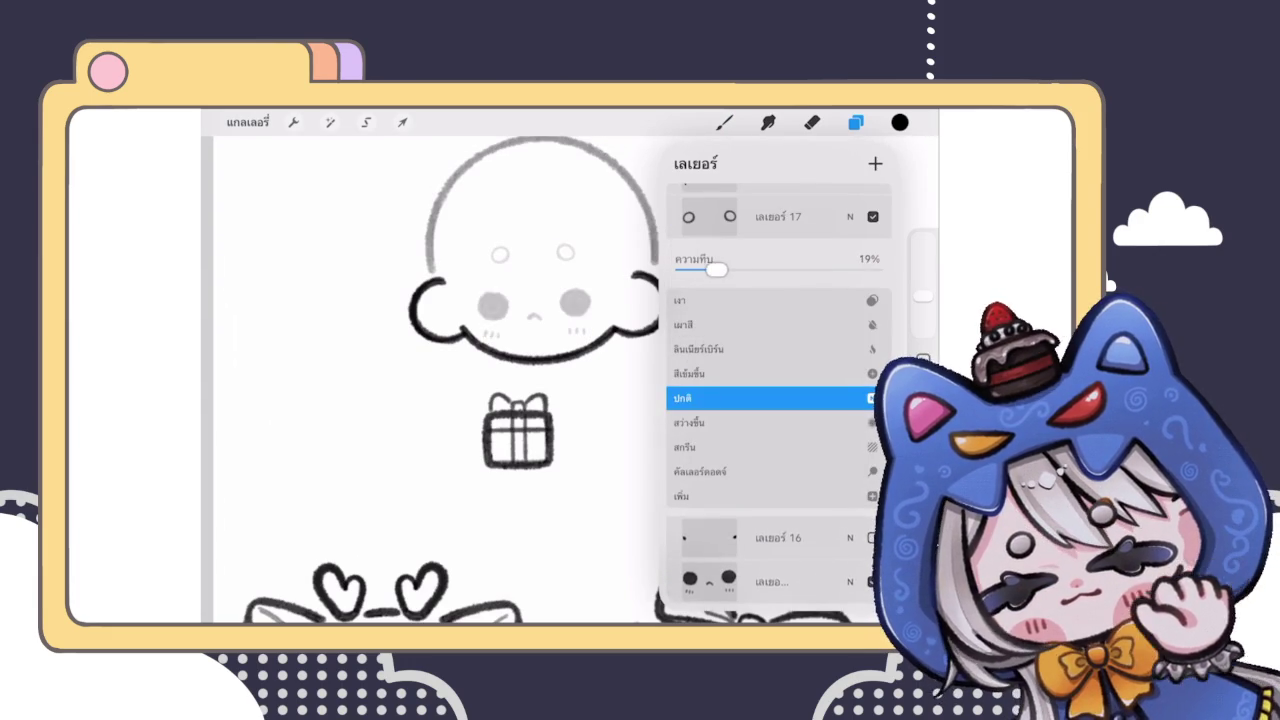
pyautogui.click(850, 216)
# Step: Move the gift box up so it sits centred beneath the chibi's chin
pyautogui.scroll(1, 778, 400)
pyautogui.scroll(3, 778, 400)
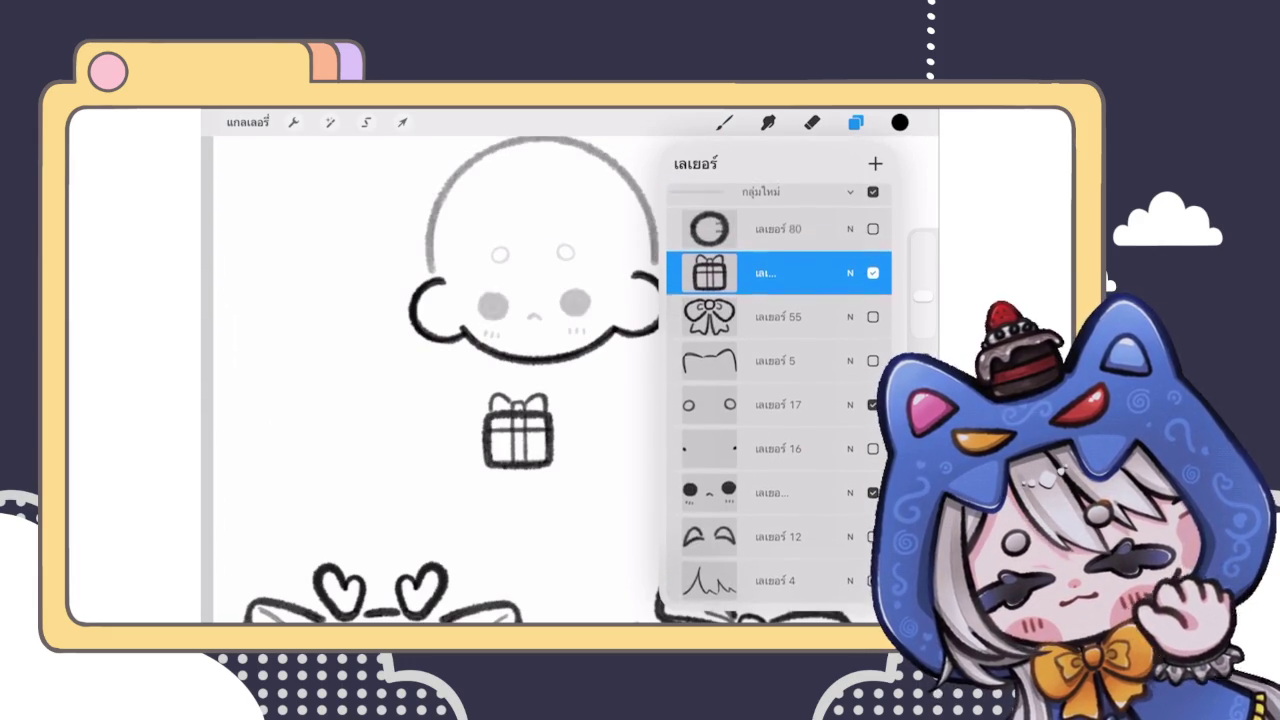
pyautogui.scroll(2, 520, 350)
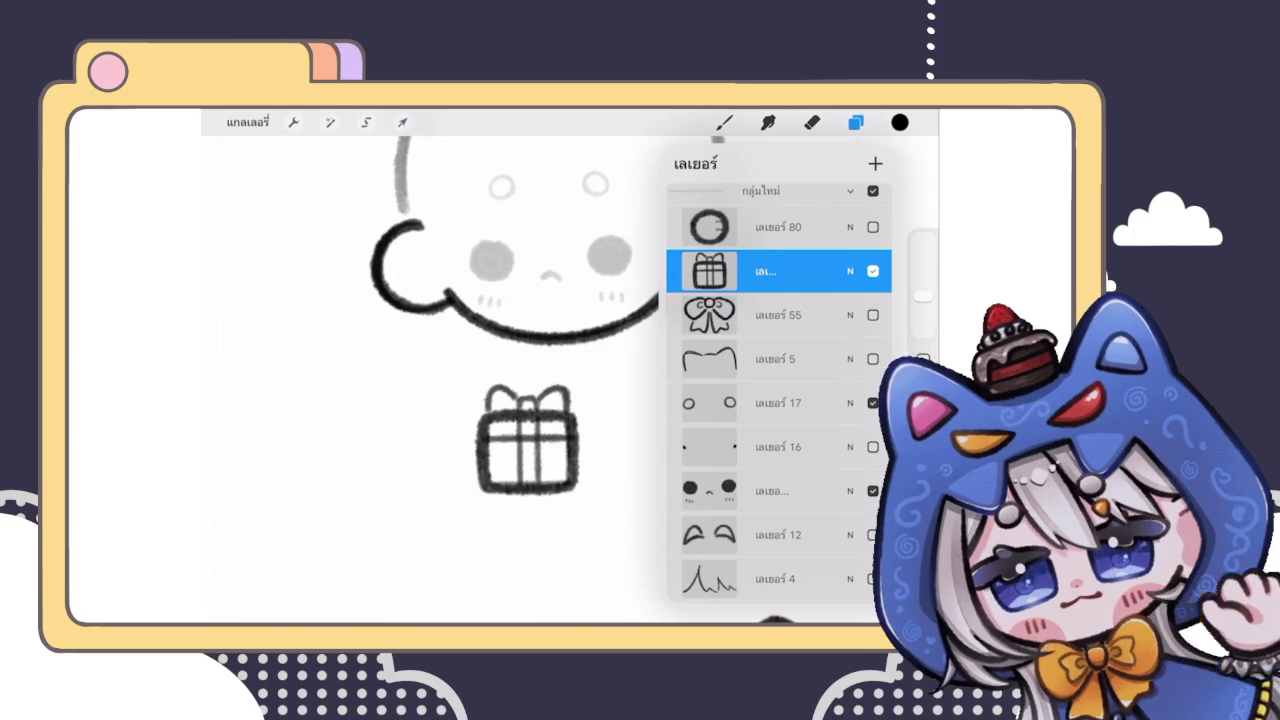
pyautogui.click(855, 122)
pyautogui.click(402, 122)
pyautogui.moveTo(527, 440)
pyautogui.mouseDown()
pyautogui.moveTo(500, 366)
pyautogui.moveTo(471, 403)
pyautogui.moveTo(546, 386)
pyautogui.moveTo(548, 370)
pyautogui.mouseUp()
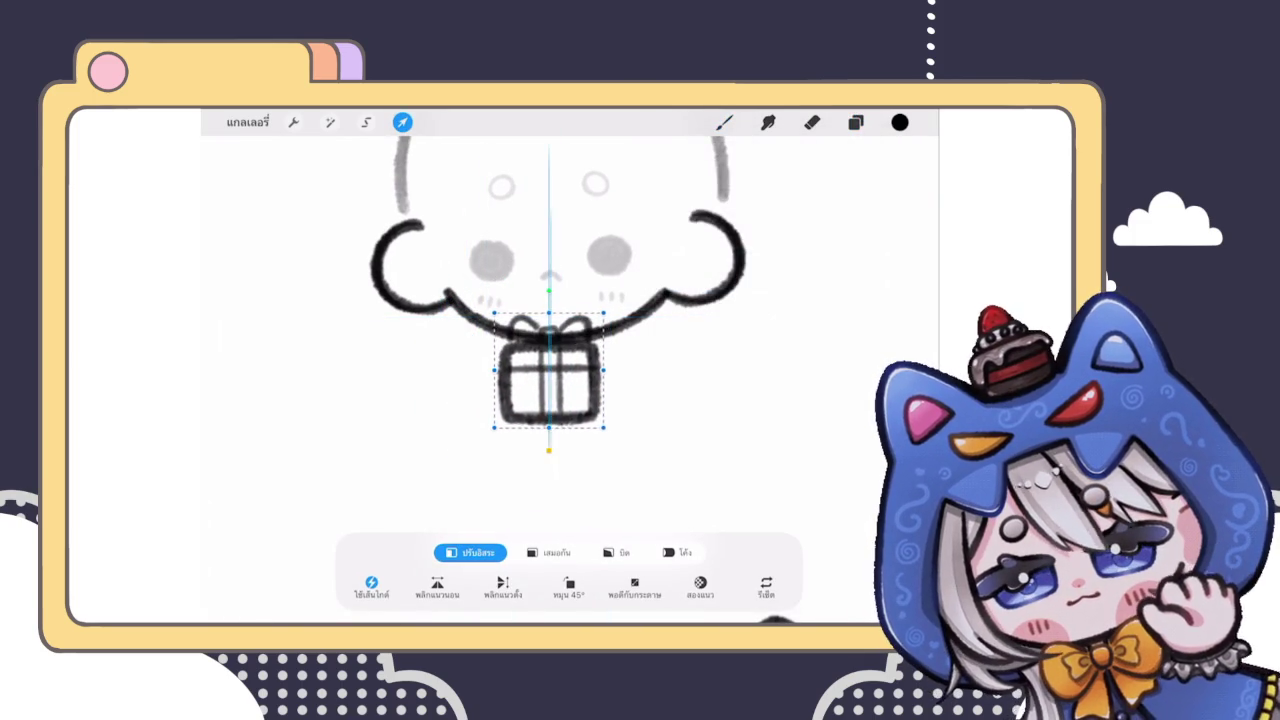
pyautogui.scroll(-5, 548, 370)
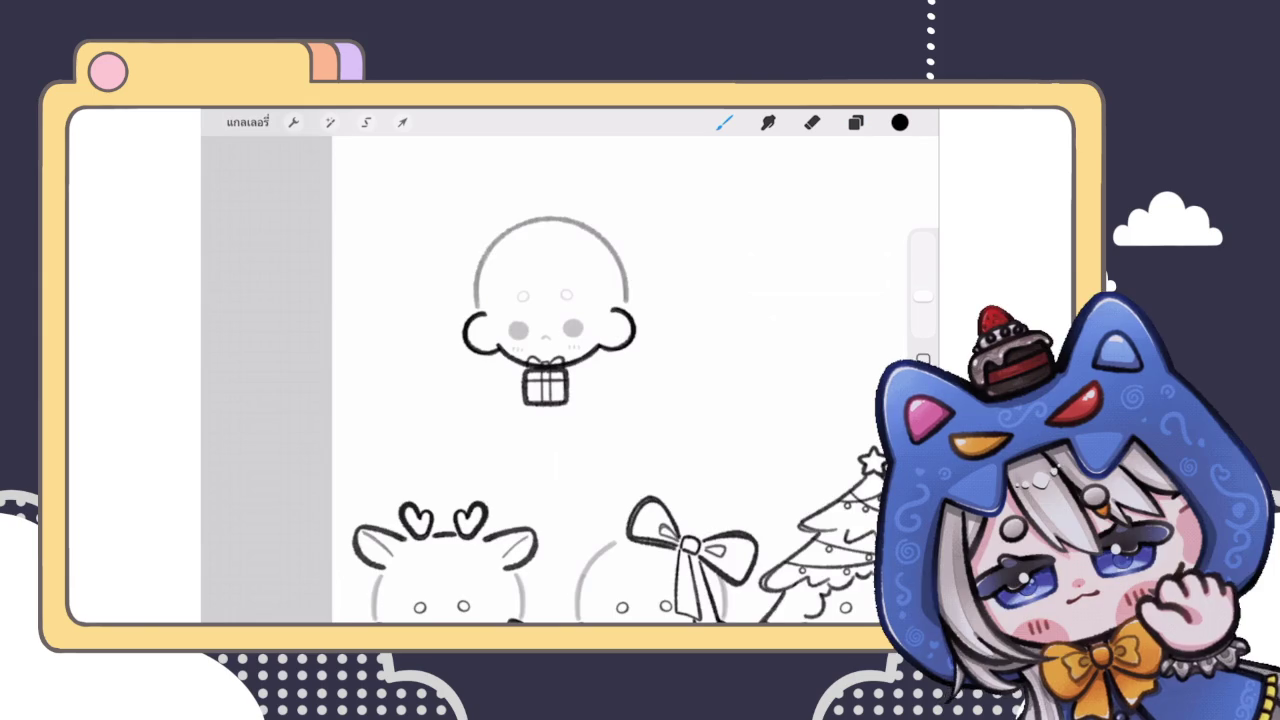
# Step: Commit the gift box's new position under the chin
pyautogui.scroll(3, 540, 330)
pyautogui.click(724, 122)
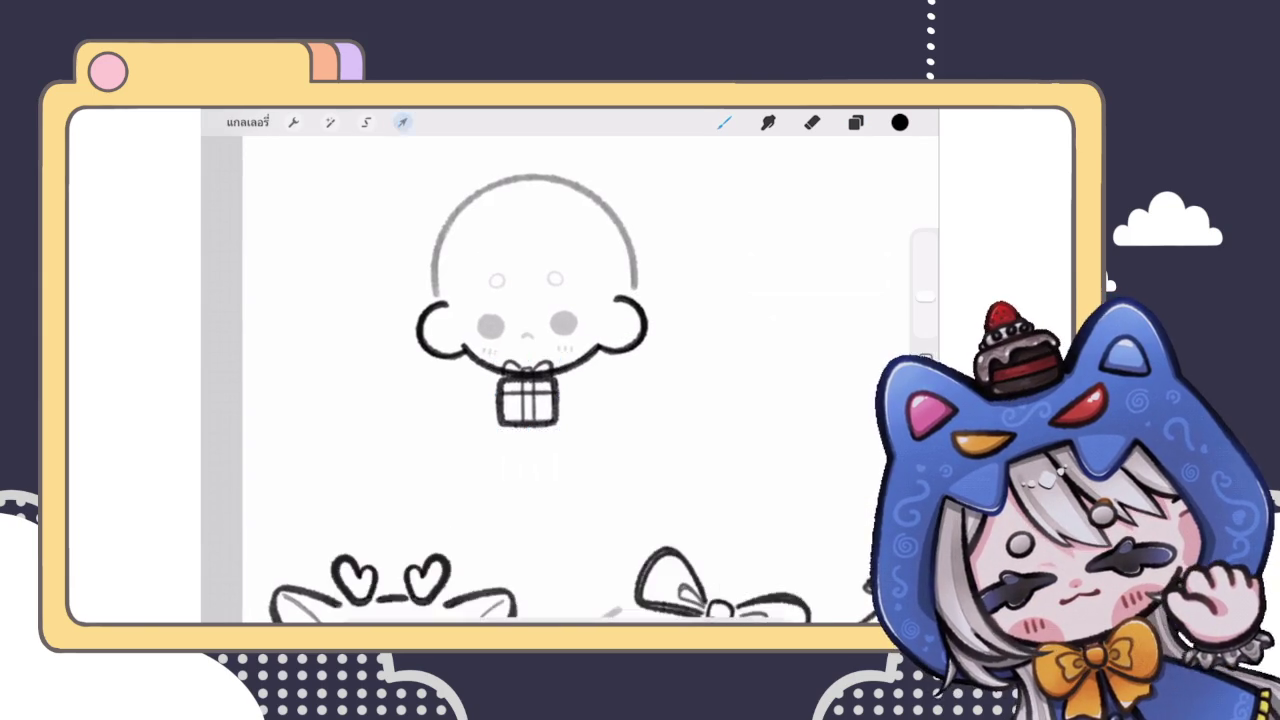
pyautogui.scroll(-3, 540, 330)
pyautogui.scroll(5, 540, 330)
pyautogui.scroll(3, 550, 380)
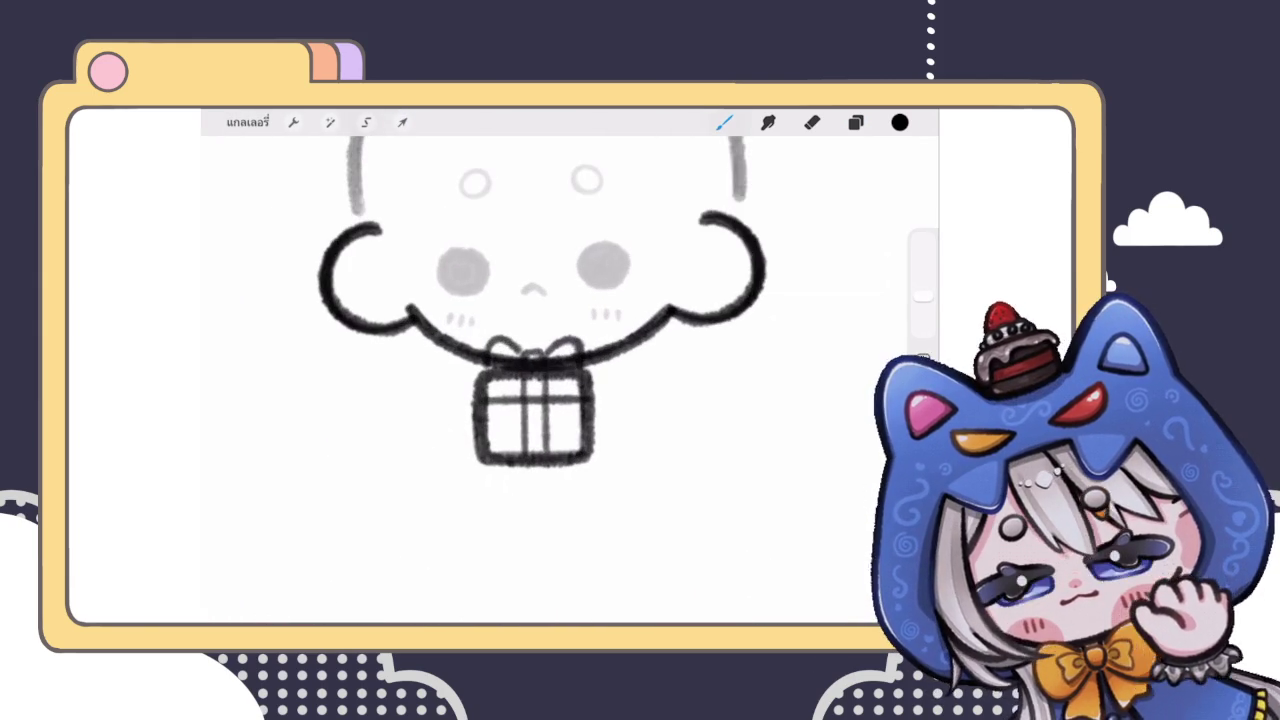
# Step: Duplicate the chin line layer (Layer 10) and hide the original as a backup
pyautogui.click(855, 122)
pyautogui.scroll(-5, 770, 400)
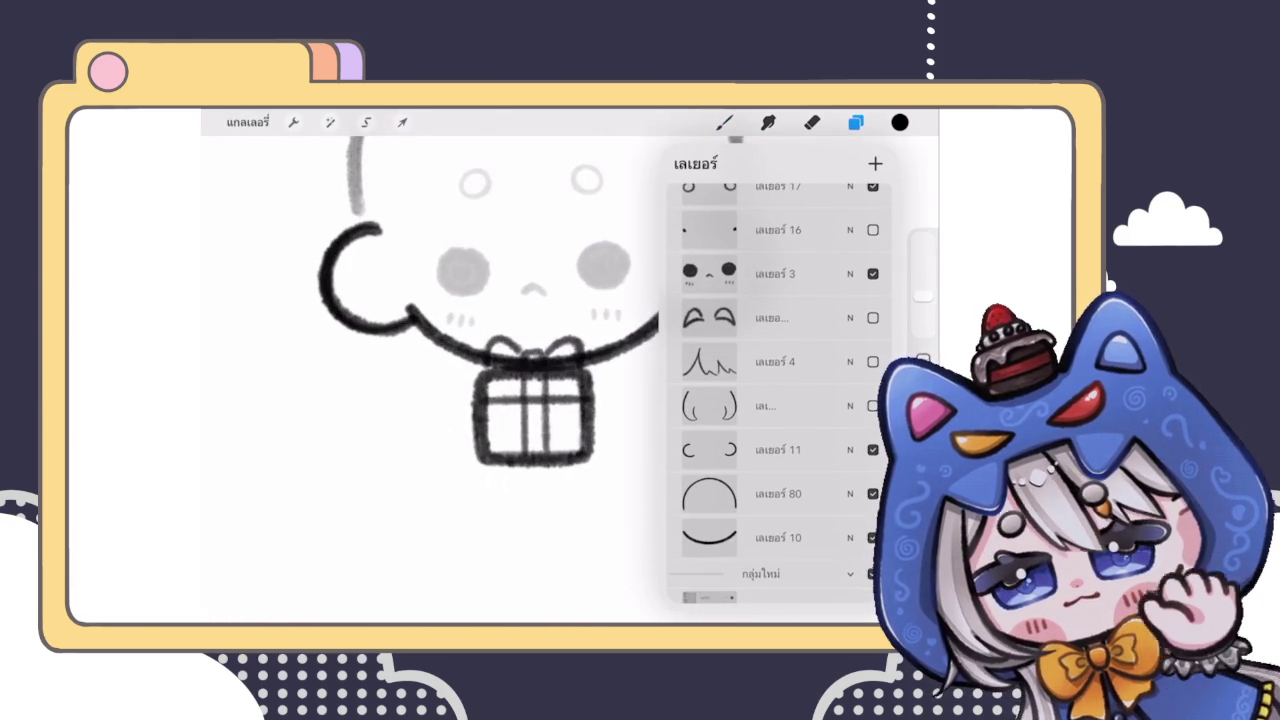
pyautogui.click(780, 537)
pyautogui.click(873, 537)
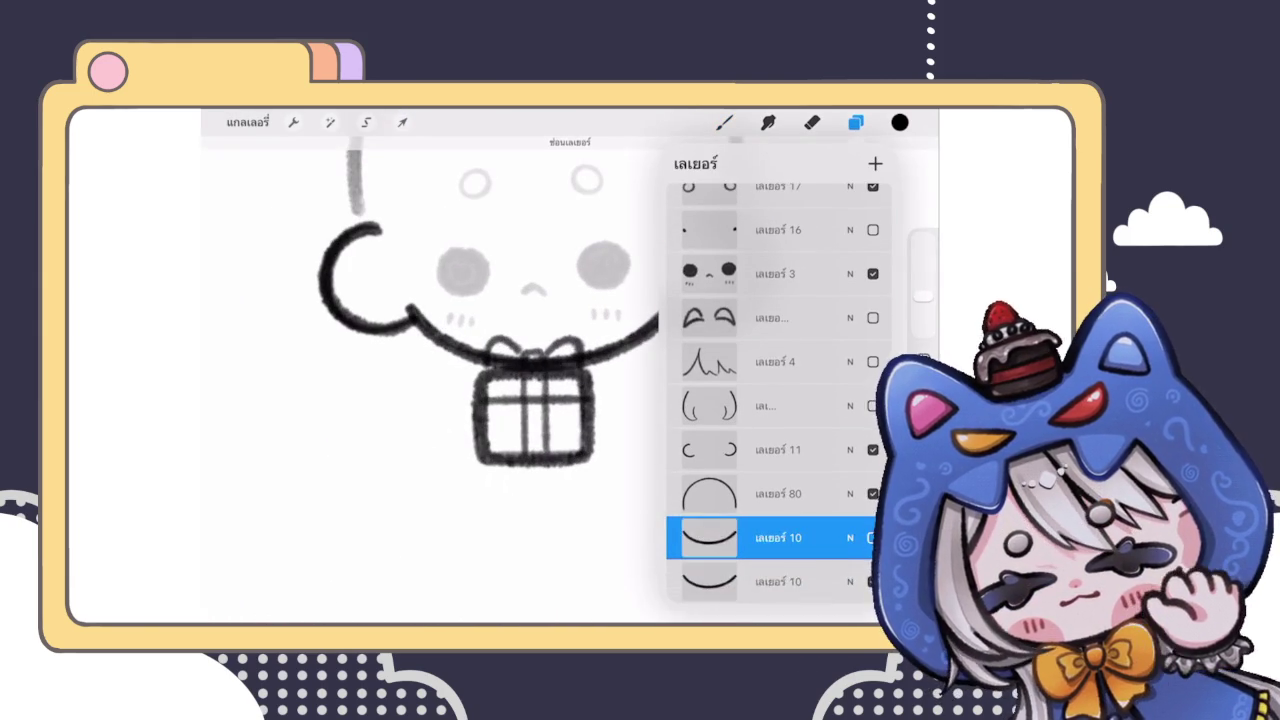
# Step: Erase the chin line where it crosses the gift's bow
pyautogui.click(811, 122)
pyautogui.scroll(3, 550, 380)
pyautogui.moveTo(508, 362)
pyautogui.mouseDown()
pyautogui.moveTo(505, 383)
pyautogui.moveTo(630, 385)
pyautogui.moveTo(578, 377)
pyautogui.mouseUp()
pyautogui.scroll(-5, 570, 380)
pyautogui.scroll(-3, 570, 380)
pyautogui.scroll(-2, 570, 380)
pyautogui.scroll(2, 570, 380)
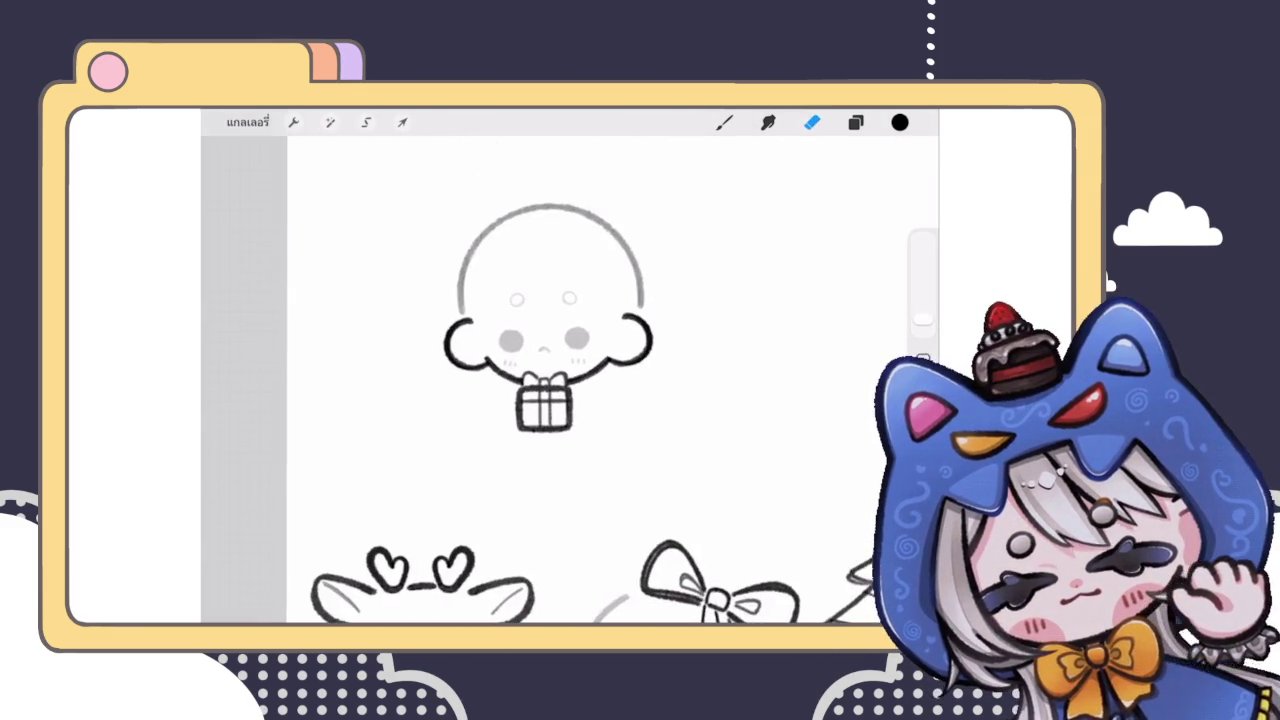
# Step: Select the circle layer (Layer 80) and start transforming it beside the gift
pyautogui.click(855, 122)
pyautogui.scroll(3, 778, 390)
pyautogui.scroll(2, 778, 390)
pyautogui.scroll(2, 778, 390)
pyautogui.scroll(2, 778, 390)
pyautogui.scroll(1, 778, 390)
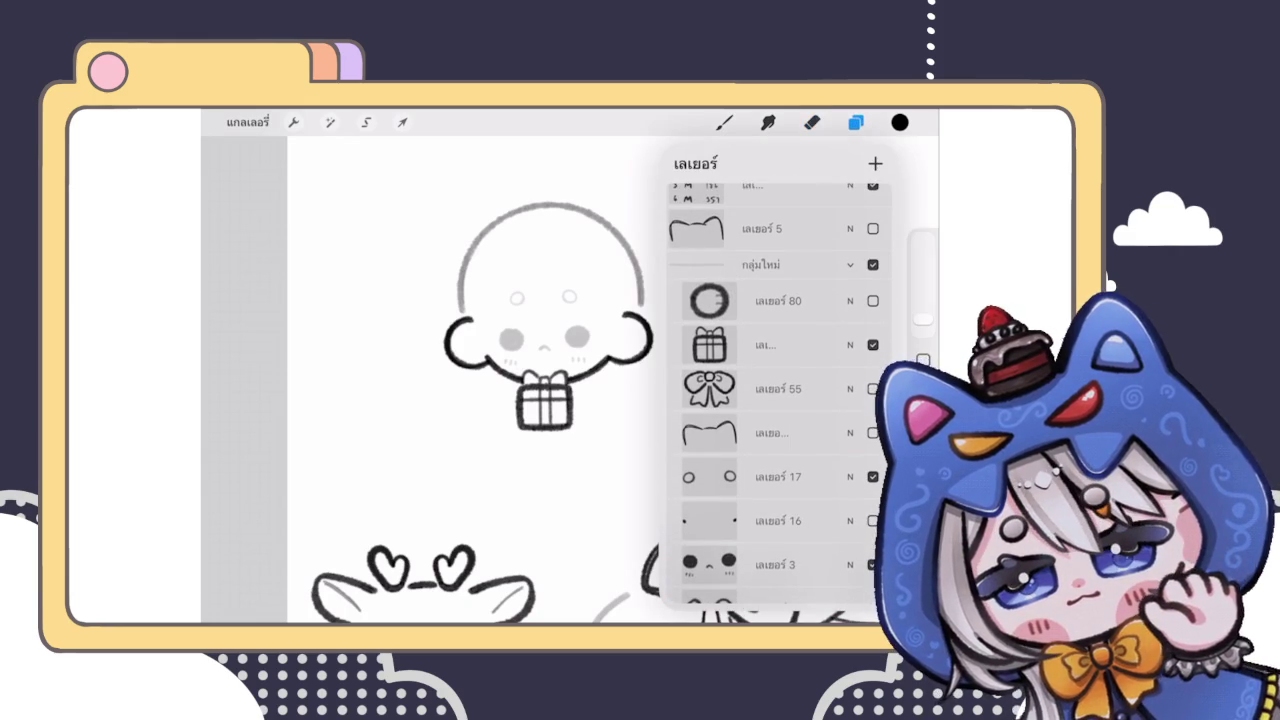
pyautogui.click(778, 300)
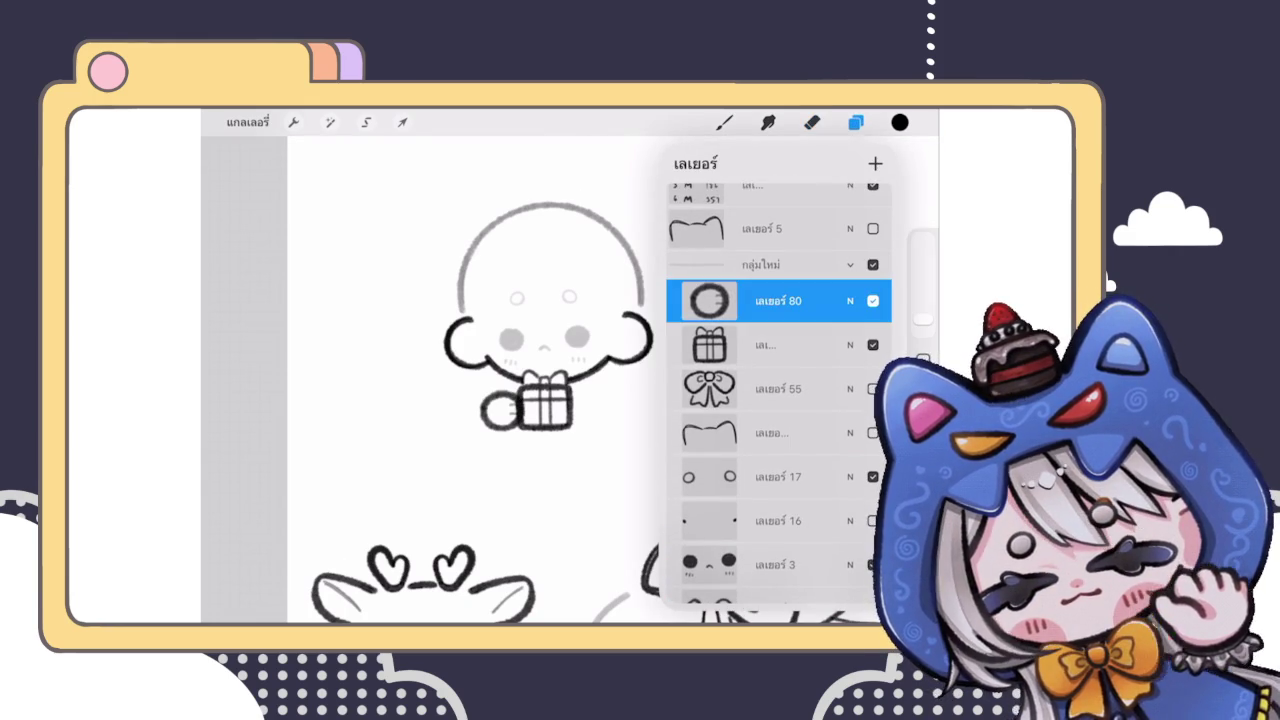
pyautogui.click(402, 122)
# Step: Hide the circle layer, leaving only the ribboned gift under the chin
pyautogui.scroll(5, 540, 370)
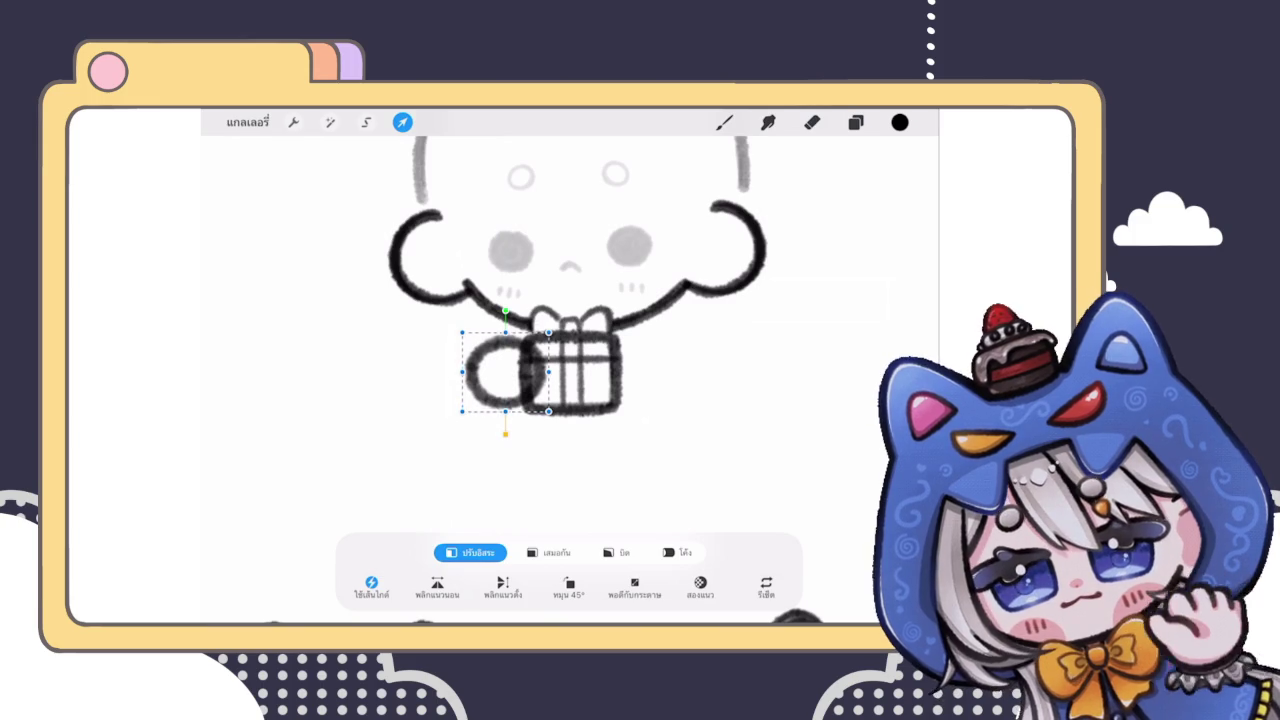
pyautogui.click(855, 122)
pyautogui.click(873, 321)
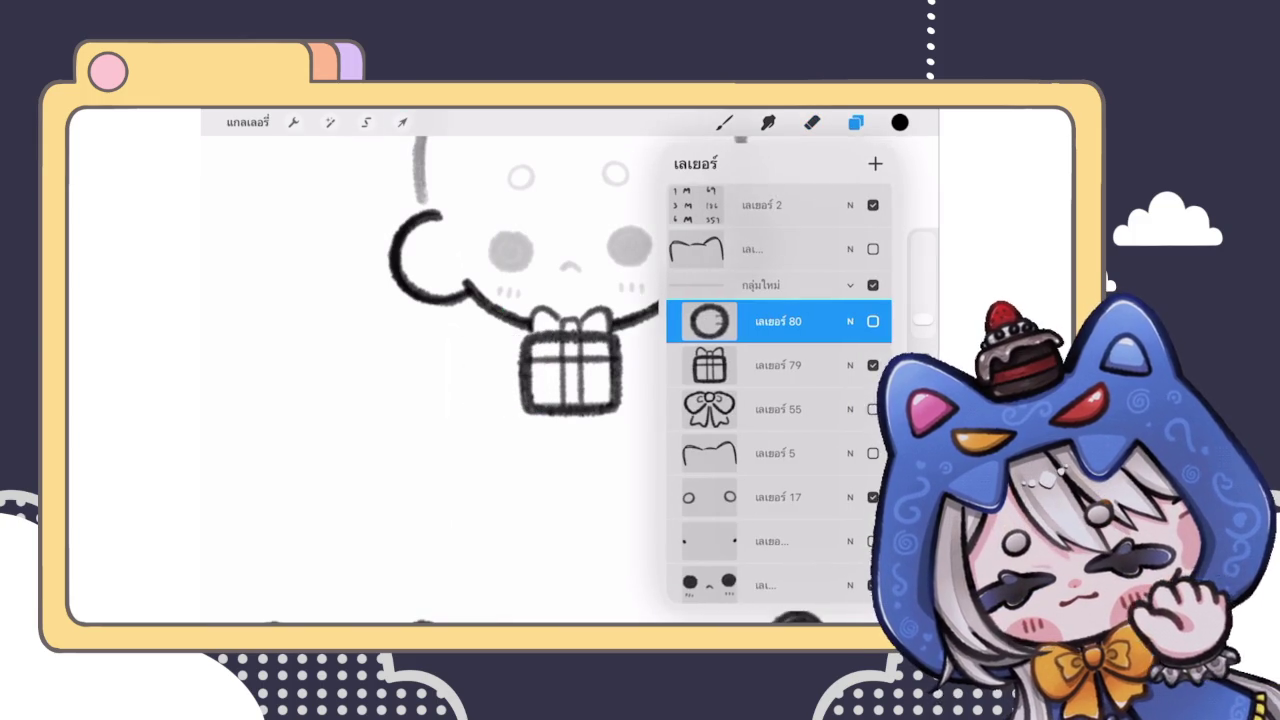
pyautogui.click(855, 122)
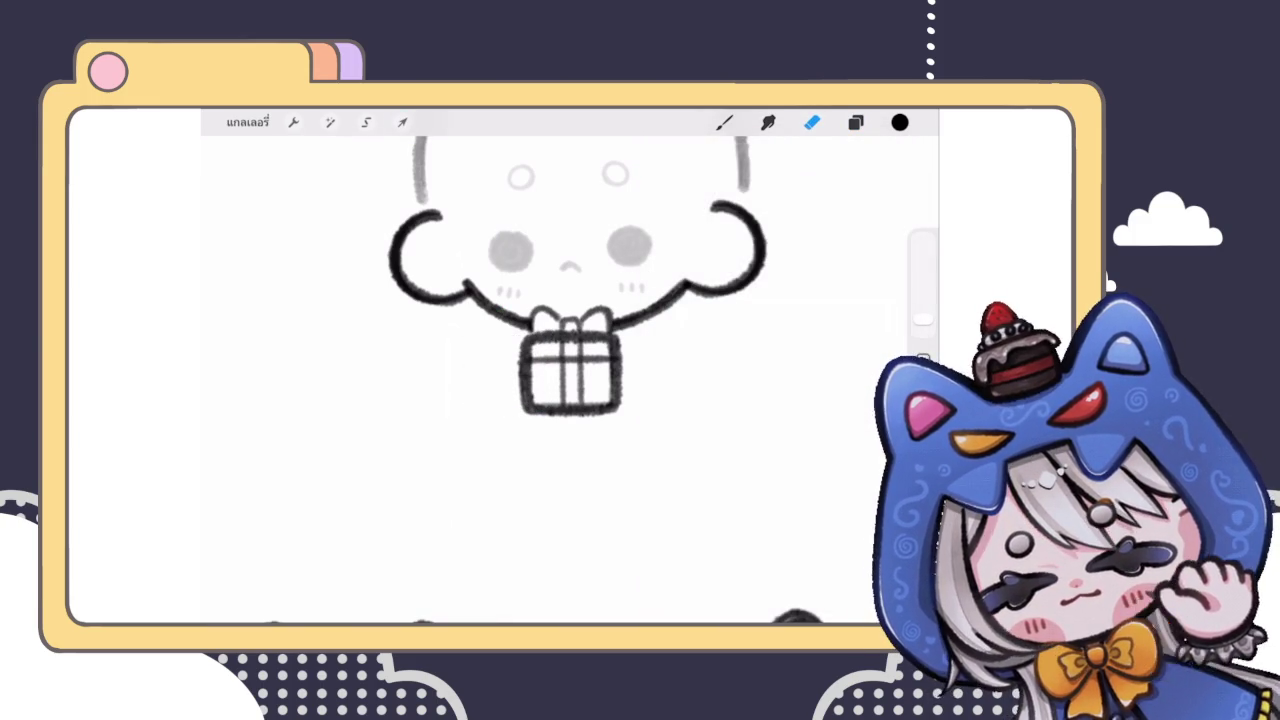
pyautogui.scroll(3, 620, 280)
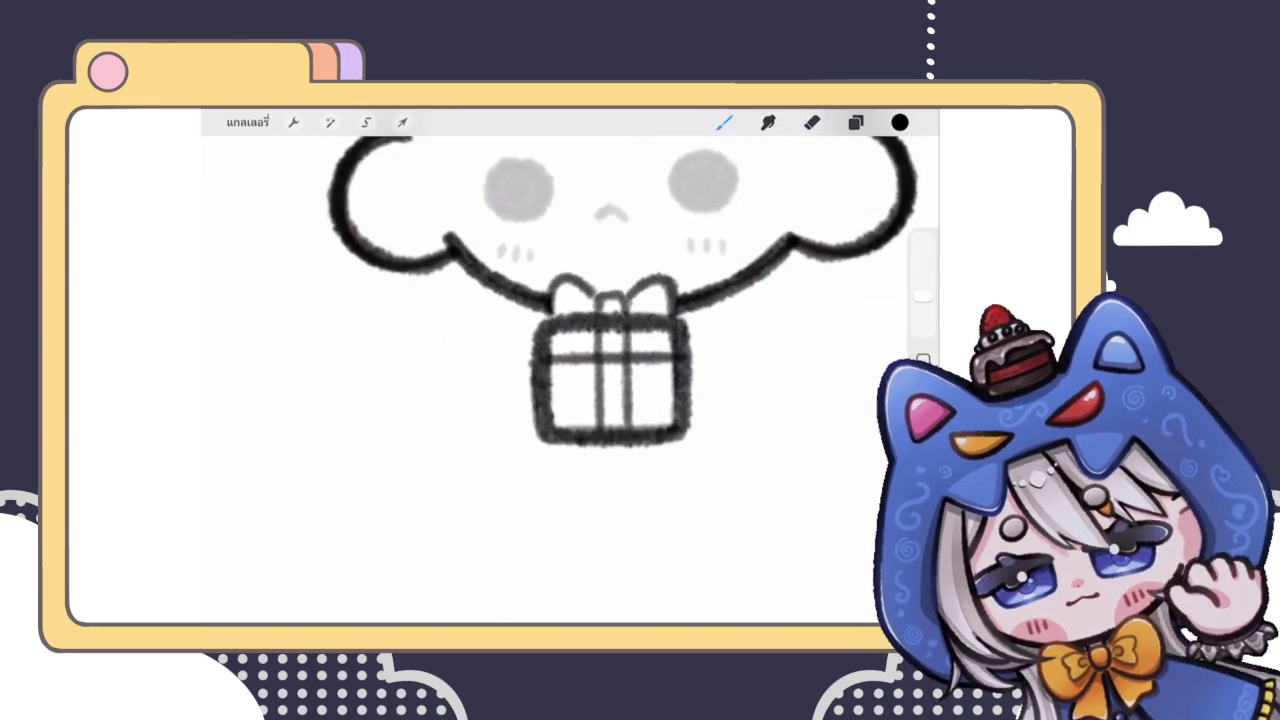
# Step: Hide the gift box layer in the layers list
pyautogui.click(855, 122)
pyautogui.click(873, 409)
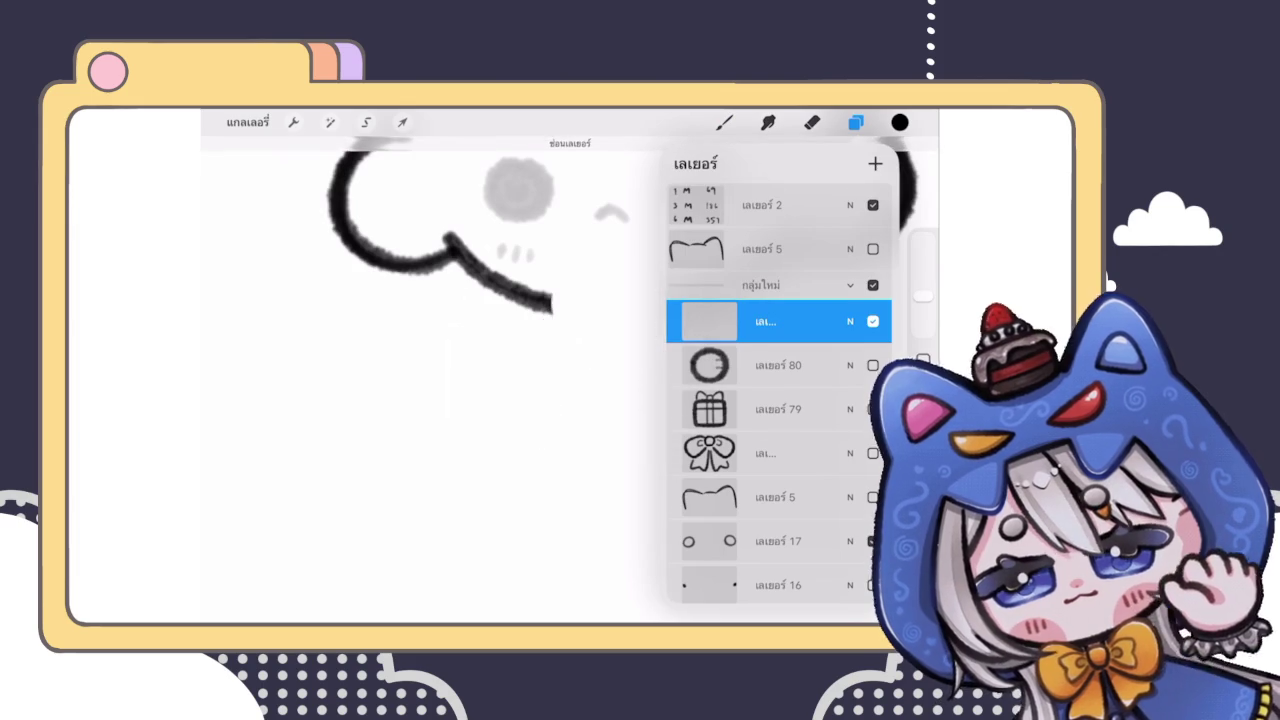
pyautogui.scroll(-3, 778, 390)
pyautogui.scroll(-3, 778, 390)
pyautogui.scroll(-2, 778, 390)
pyautogui.scroll(-3, 780, 390)
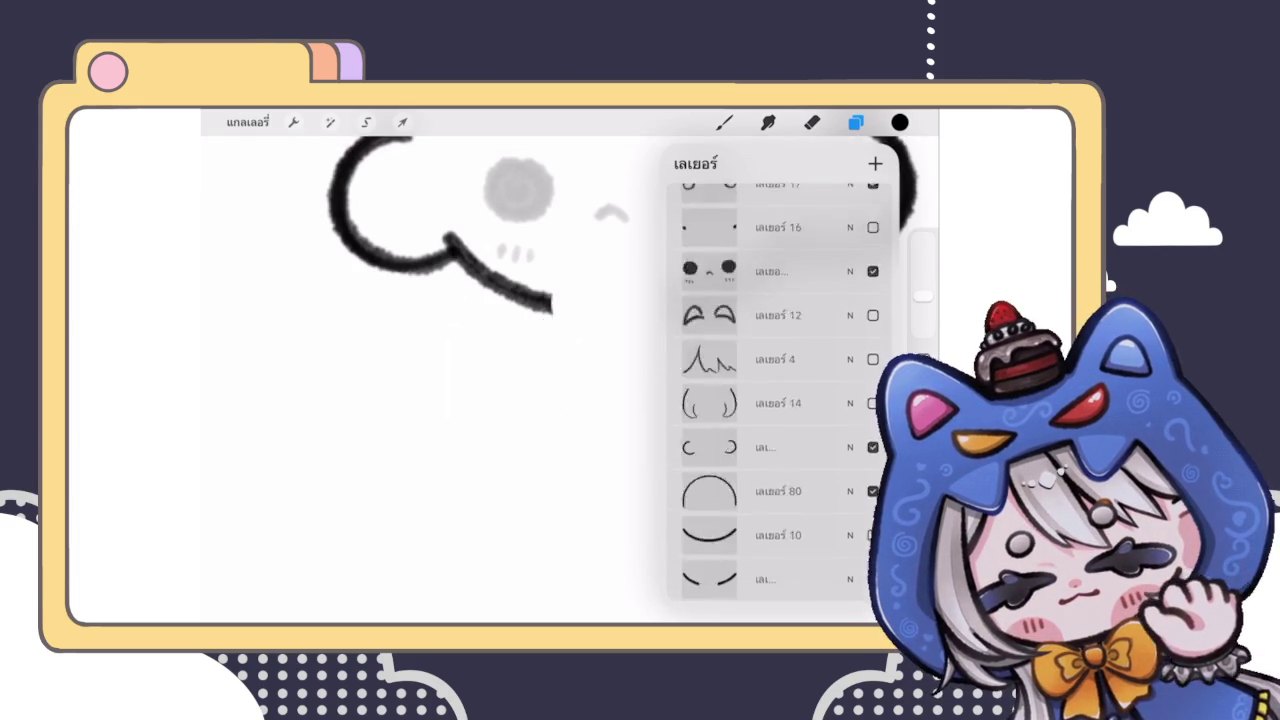
pyautogui.scroll(5, 780, 390)
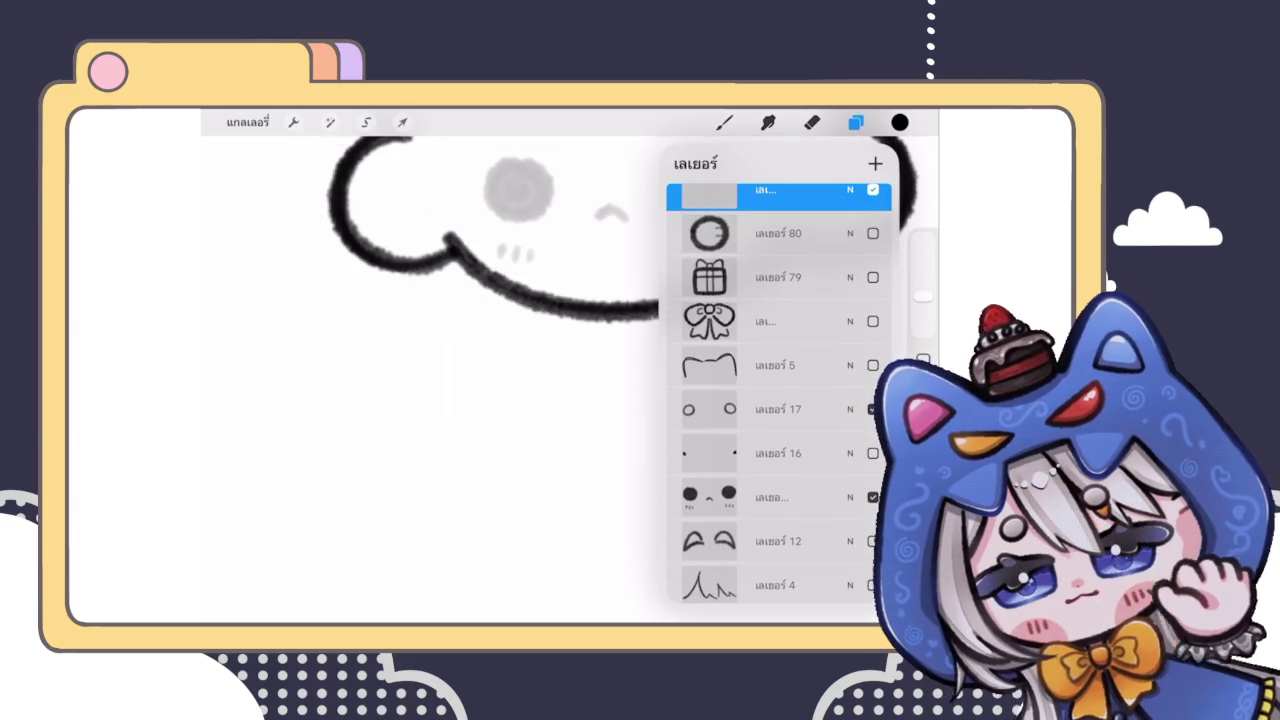
pyautogui.click(856, 122)
# Step: Draw a curled oval hand below the cloud face
pyautogui.moveTo(518, 250); pyautogui.dragTo(452, 240)
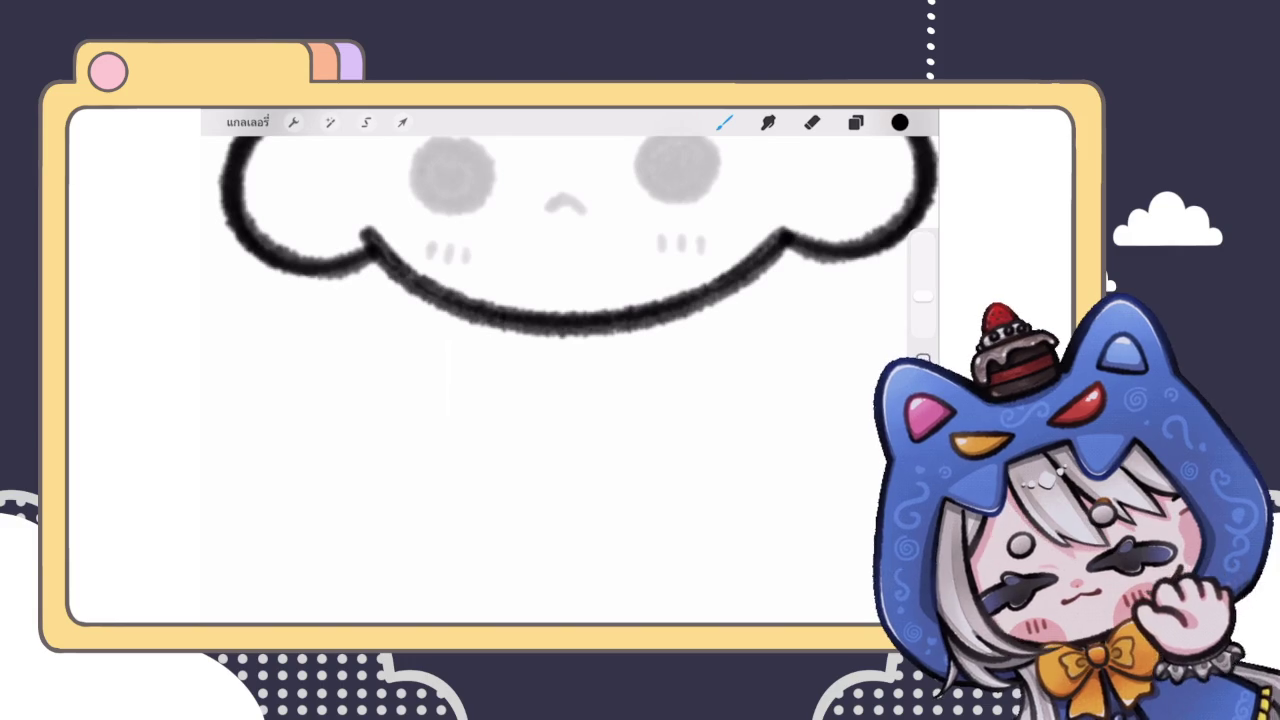
pyautogui.moveTo(425, 415)
pyautogui.mouseDown()
pyautogui.moveTo(430, 512)
pyautogui.moveTo(420, 420)
pyautogui.mouseUp()
pyautogui.moveTo(492, 380)
pyautogui.mouseDown()
pyautogui.moveTo(600, 320)
pyautogui.moveTo(657, 455)
pyautogui.mouseUp()
pyautogui.hotkey('ctrl', 'z')
pyautogui.hotkey('ctrl', 'z')
pyautogui.moveTo(492, 345)
pyautogui.mouseDown()
pyautogui.moveTo(517, 468)
pyautogui.moveTo(485, 392)
pyautogui.moveTo(440, 470)
pyautogui.moveTo(450, 485)
pyautogui.mouseUp()
pyautogui.scroll(-5, 570, 380)
pyautogui.scroll(4, 570, 380)
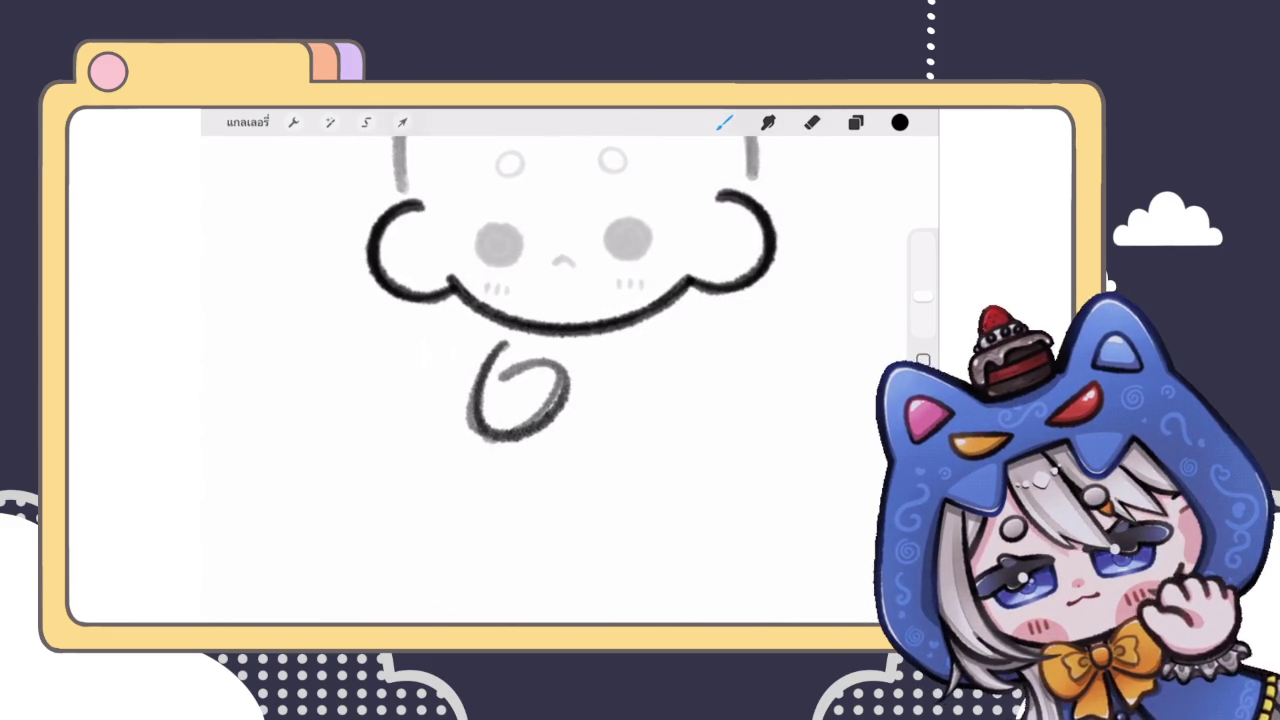
# Step: Try linking the hand up to the face's bottom edge, then undo the arc
pyautogui.moveTo(527, 358); pyautogui.dragTo(615, 332)
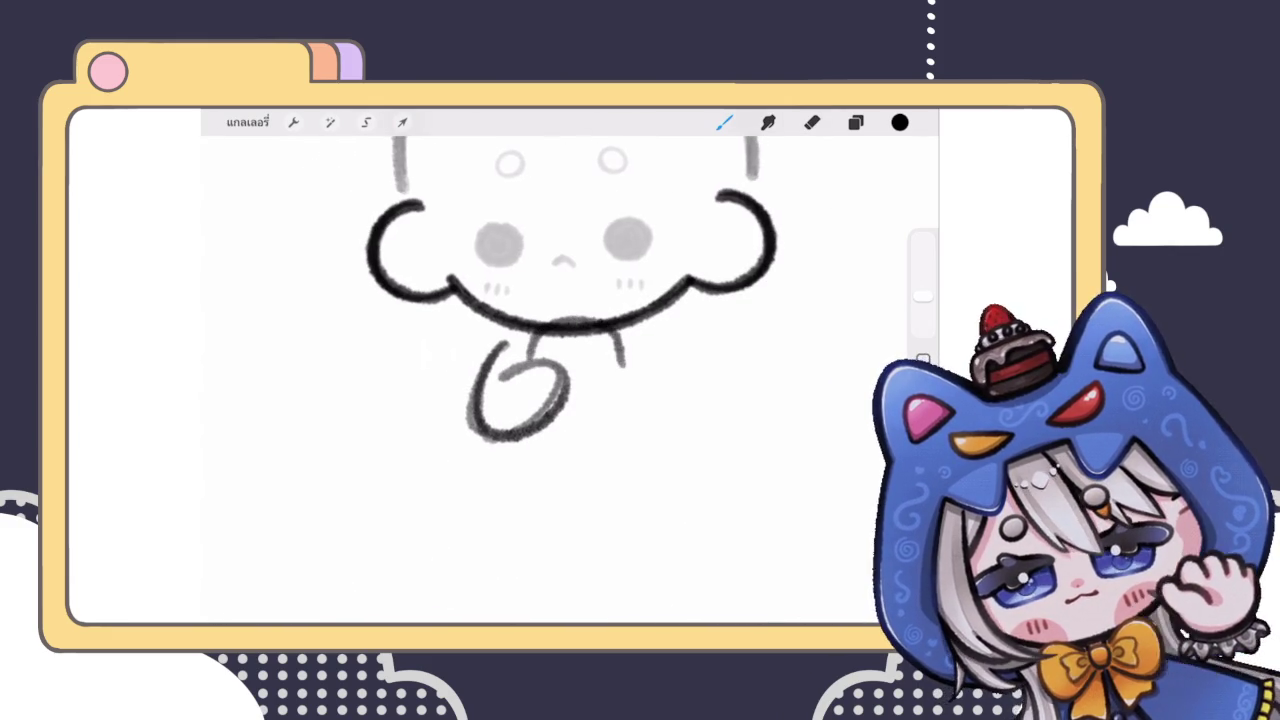
pyautogui.scroll(-5, 570, 380)
pyautogui.scroll(5, 570, 380)
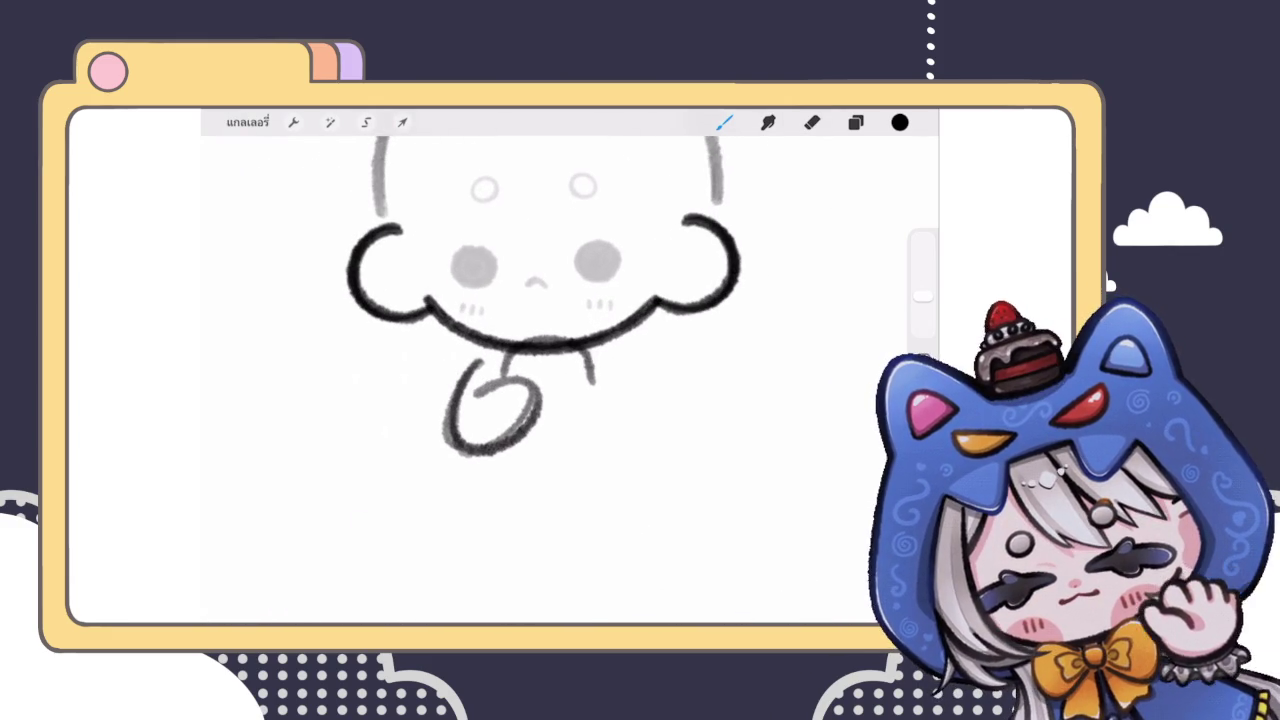
pyautogui.hotkey('ctrl', 'z')
pyautogui.moveTo(505, 380)
pyautogui.mouseDown()
pyautogui.moveTo(505, 340)
pyautogui.moveTo(595, 378)
pyautogui.mouseUp()
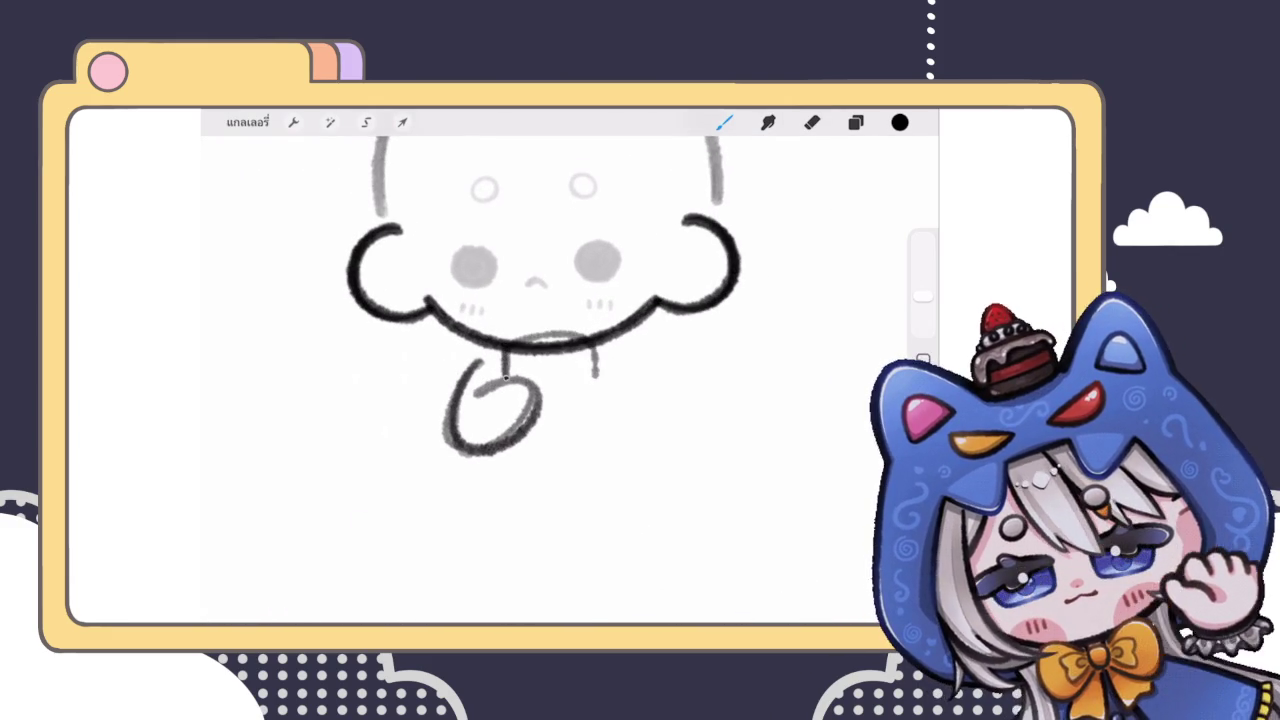
pyautogui.scroll(-5, 540, 380)
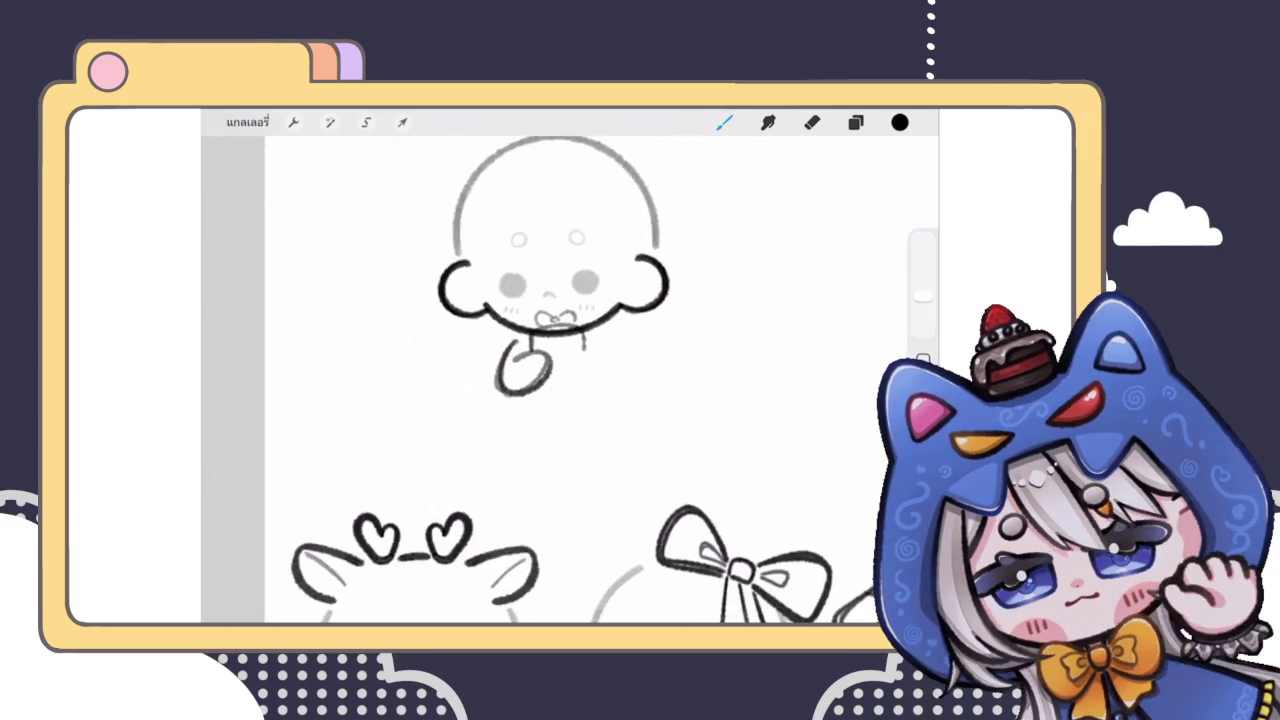
pyautogui.scroll(5, 540, 380)
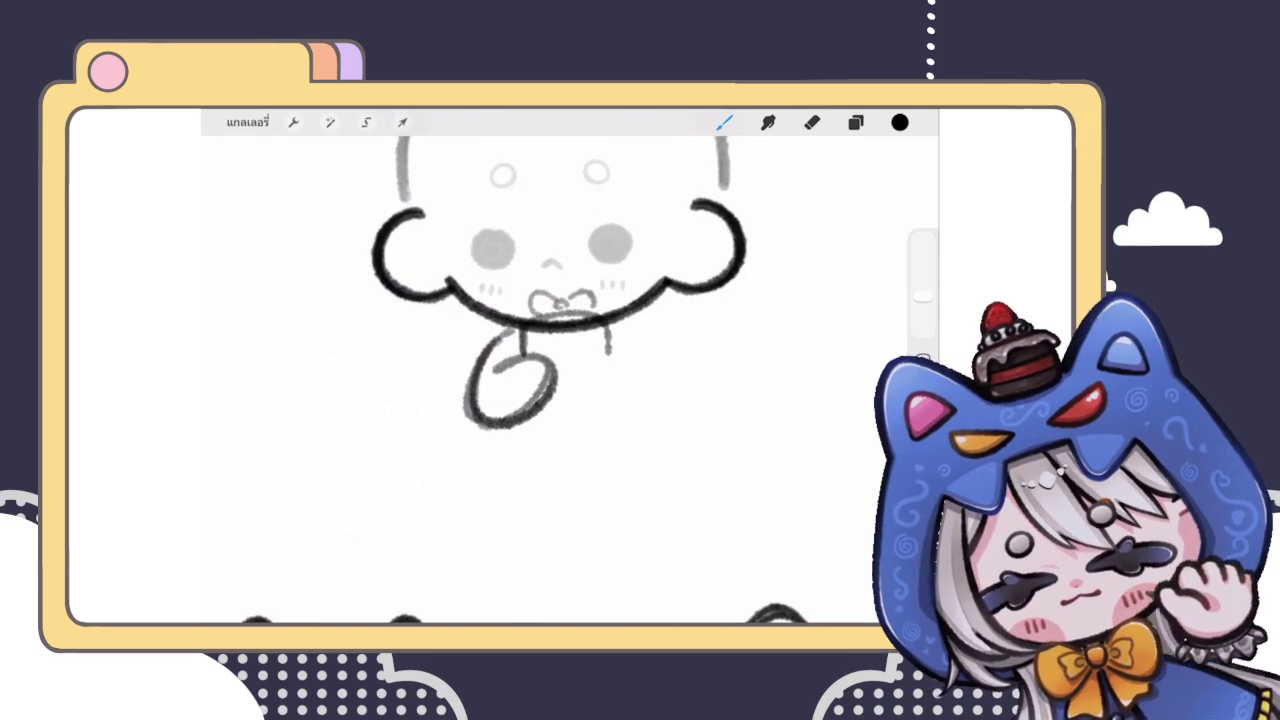
pyautogui.scroll(-5, 540, 380)
pyautogui.scroll(5, 540, 380)
pyautogui.scroll(3, 480, 300)
pyautogui.hotkey('ctrl', 'z')
# Step: Lasso the hand, flip it horizontally and move the copy right as the second hand
pyautogui.click(855, 122)
pyautogui.click(855, 122)
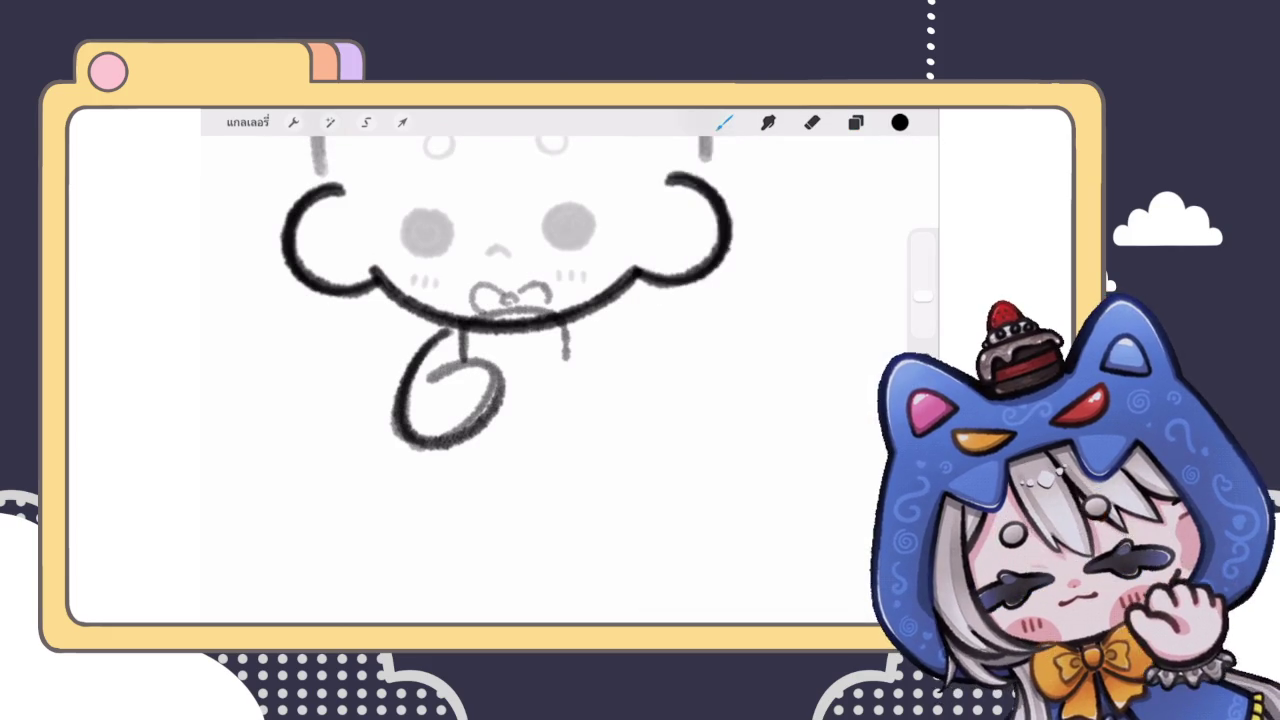
pyautogui.scroll(2, 480, 300)
pyautogui.click(366, 122)
pyautogui.moveTo(462, 302); pyautogui.dragTo(476, 320)
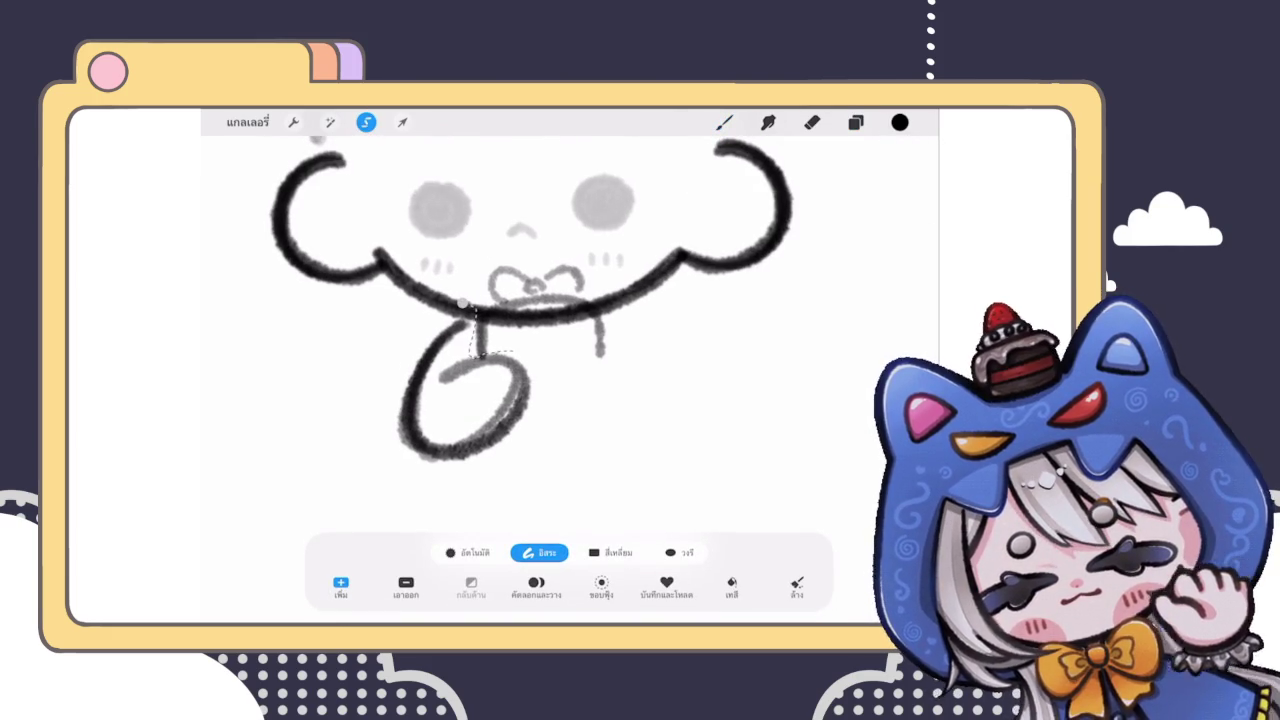
pyautogui.click(402, 122)
pyautogui.scroll(-2, 500, 300)
pyautogui.click(437, 584)
pyautogui.moveTo(464, 405); pyautogui.dragTo(559, 403)
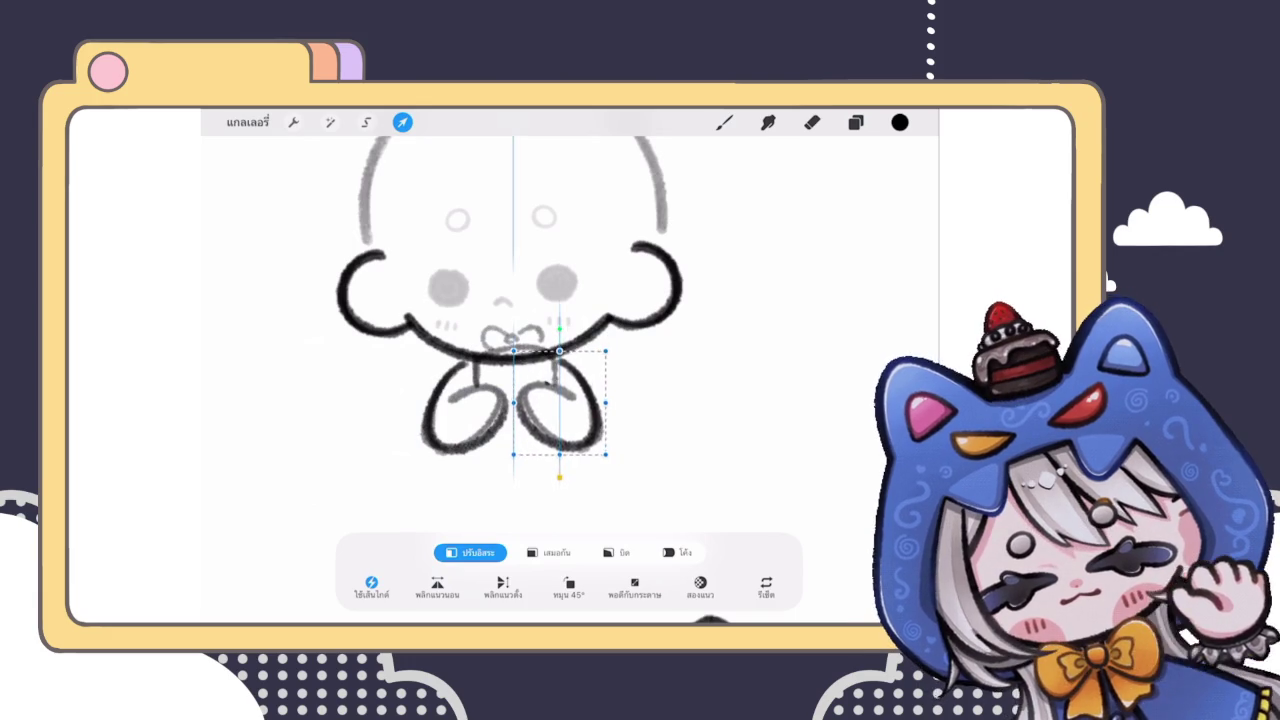
pyautogui.click(724, 122)
pyautogui.scroll(3, 560, 380)
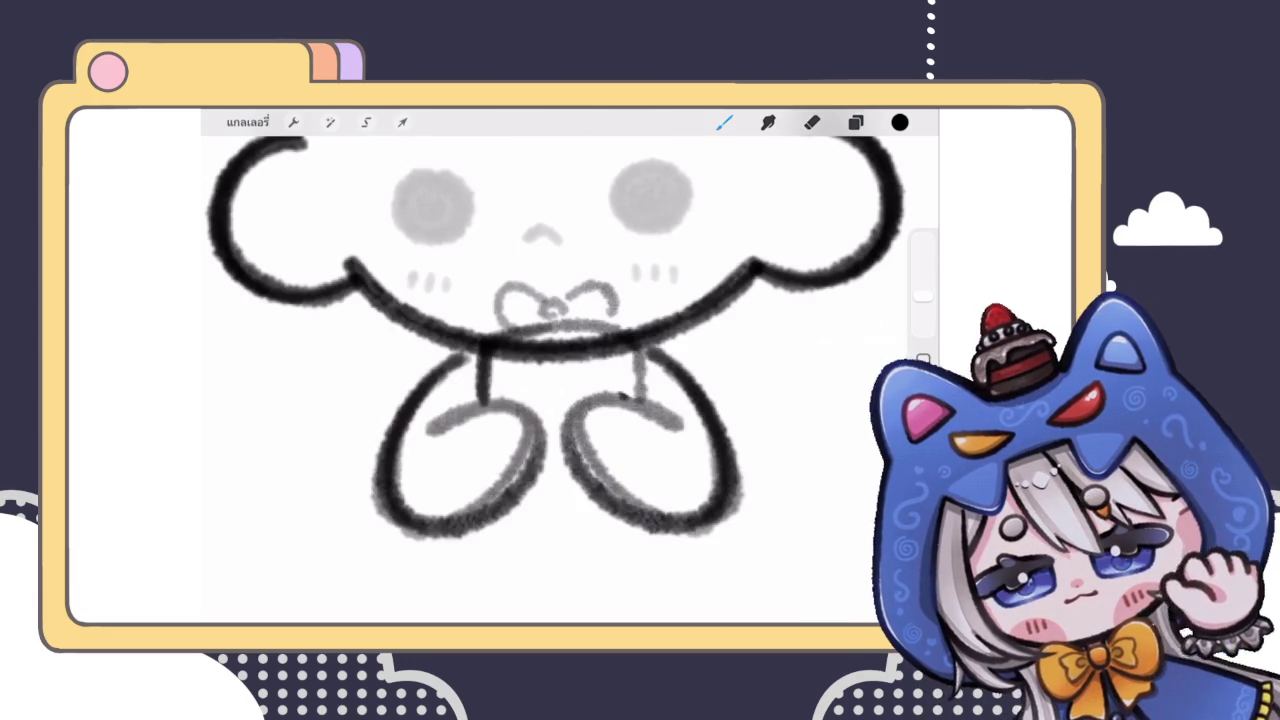
# Step: Sketch a box line between the two hands
pyautogui.moveTo(492, 370); pyautogui.dragTo(640, 366)
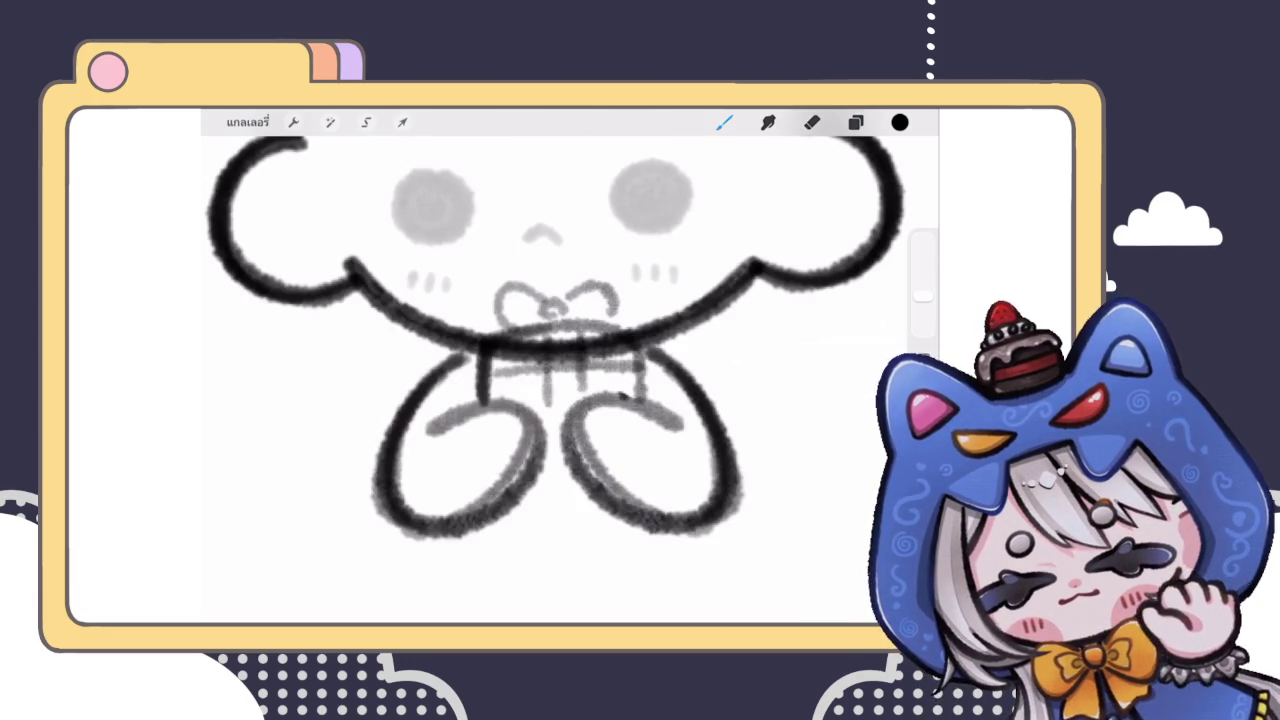
pyautogui.scroll(-3, 560, 380)
pyautogui.scroll(3, 560, 380)
pyautogui.hotkey('ctrl', 'z')
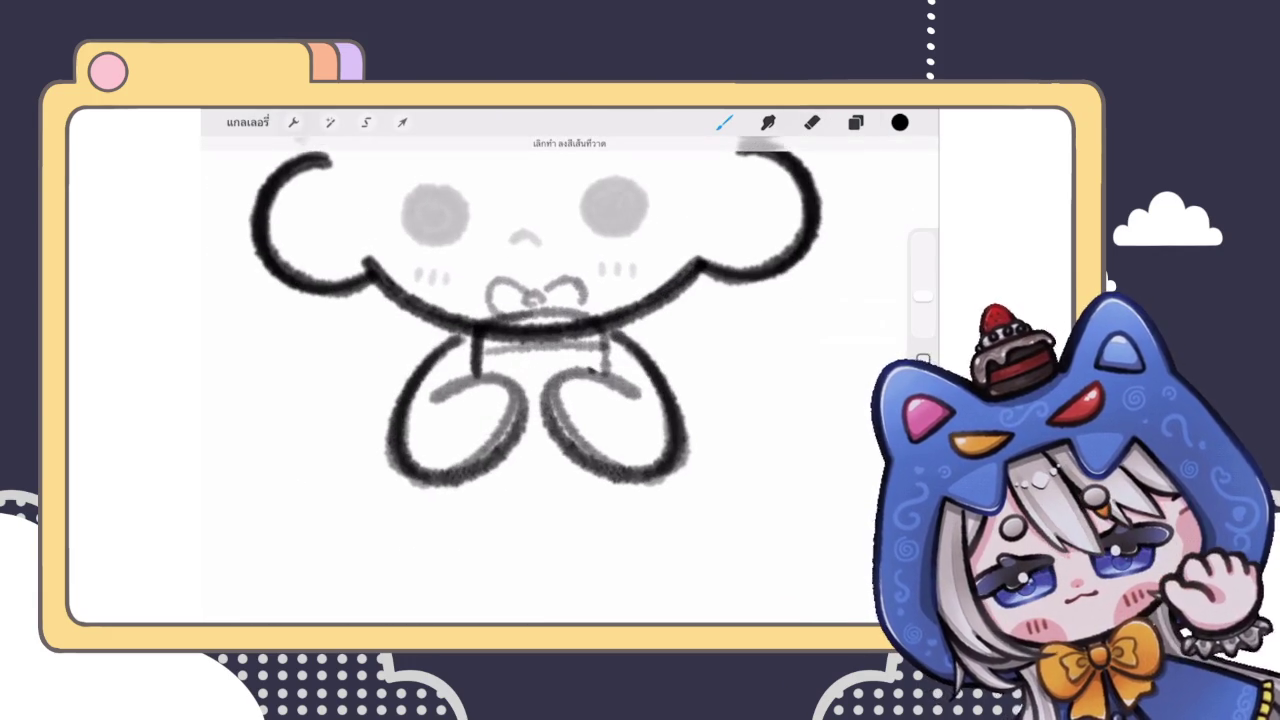
pyautogui.moveTo(521, 336); pyautogui.dragTo(521, 380)
pyautogui.scroll(-5, 560, 380)
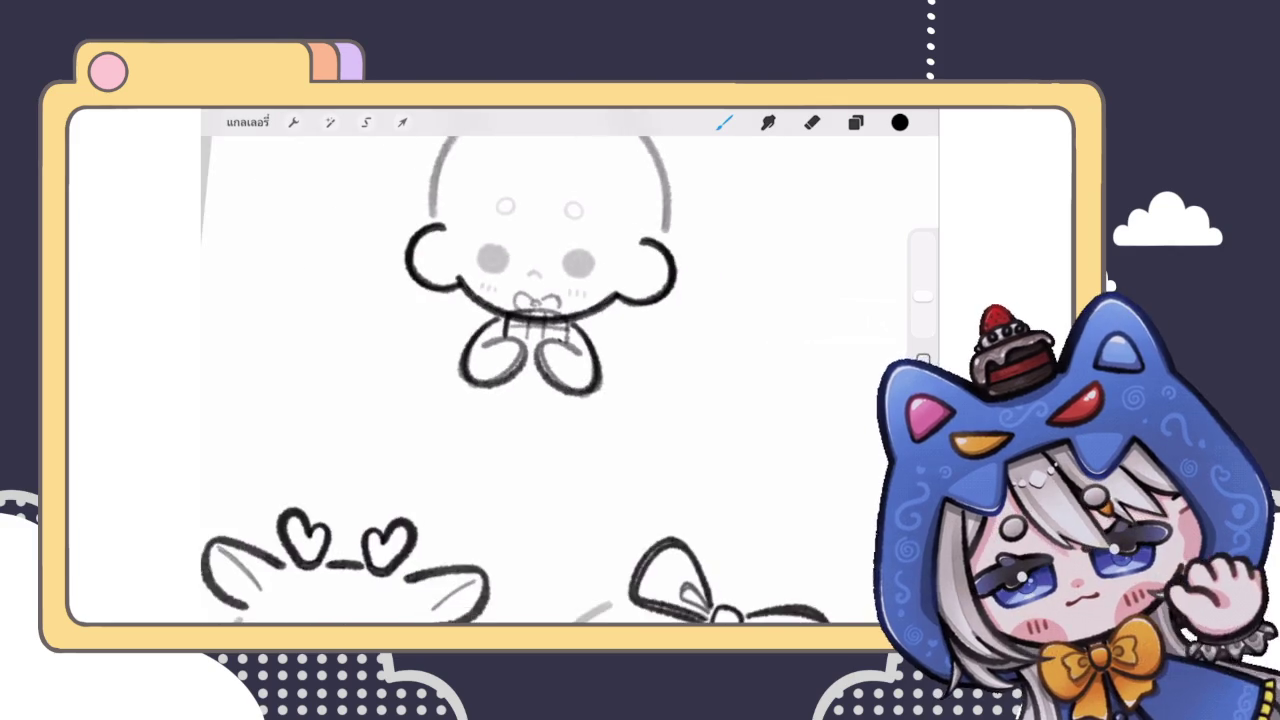
pyautogui.scroll(2, 560, 380)
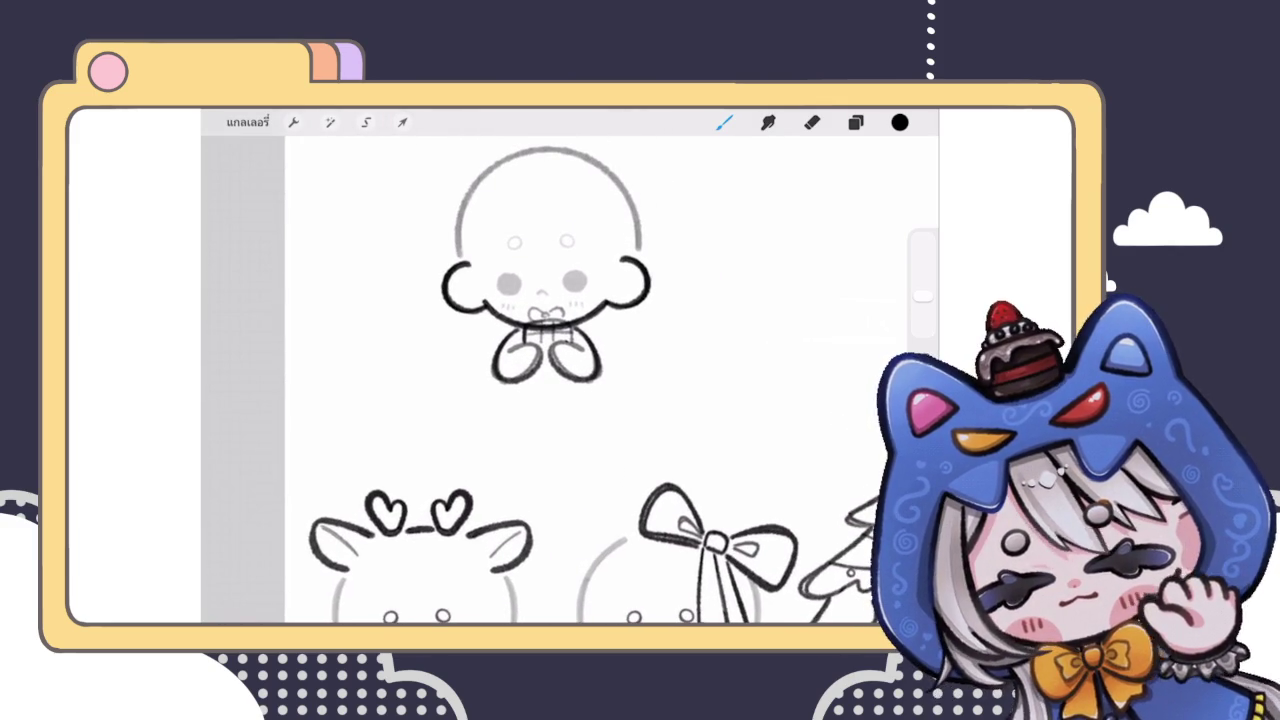
# Step: Delete the circle layer from the layers list
pyautogui.click(855, 122)
pyautogui.moveTo(800, 365); pyautogui.dragTo(700, 365)
pyautogui.click(858, 364)
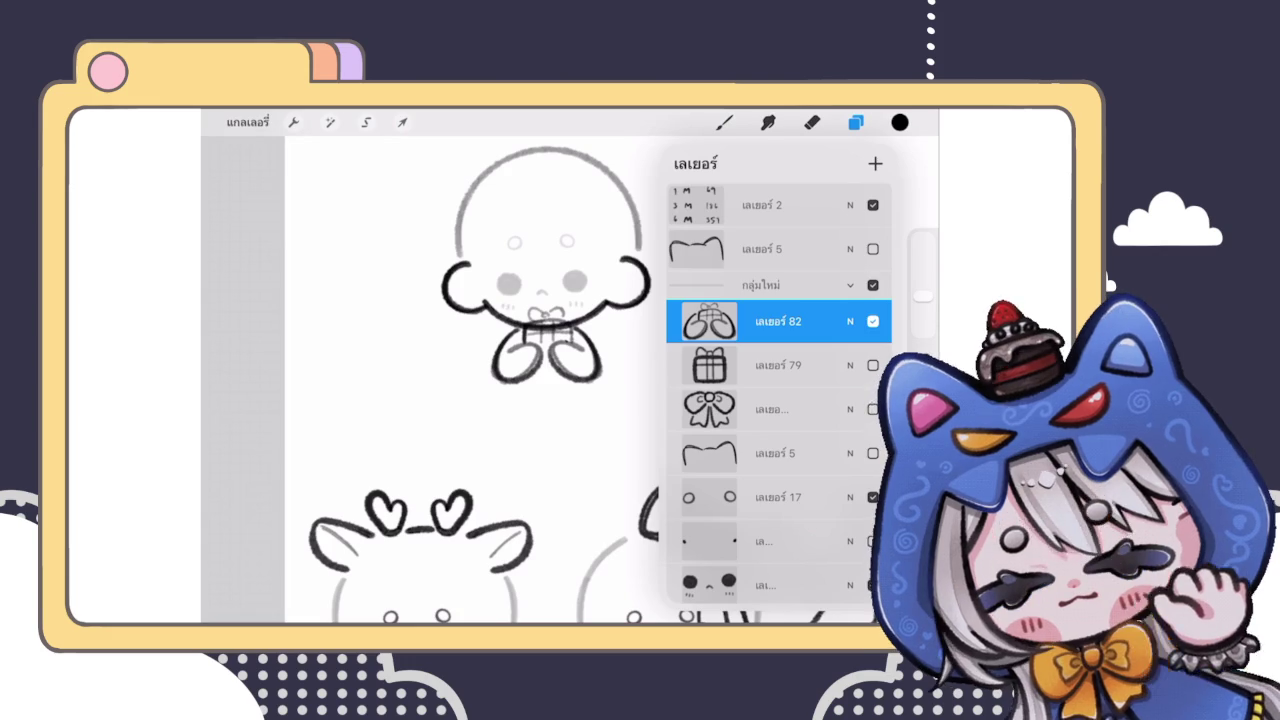
# Step: Delete the gift box layer
pyautogui.click(872, 365)
pyautogui.click(872, 365)
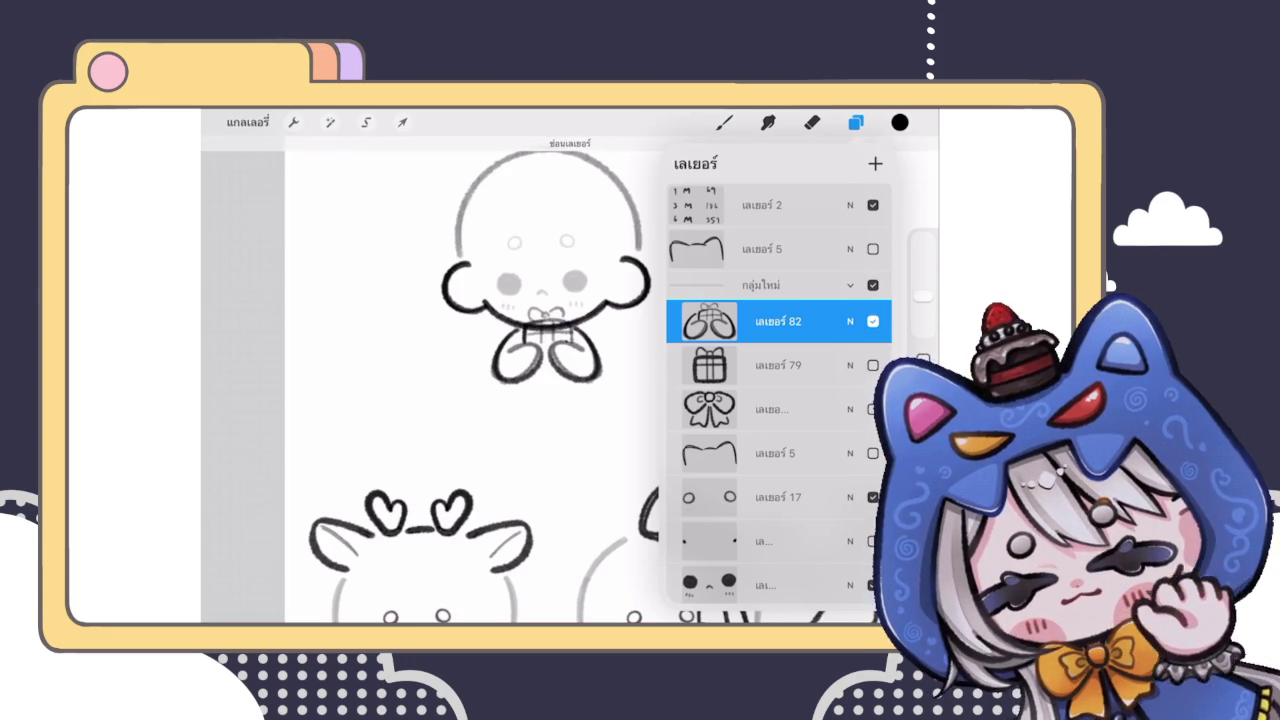
pyautogui.moveTo(800, 365); pyautogui.dragTo(700, 365)
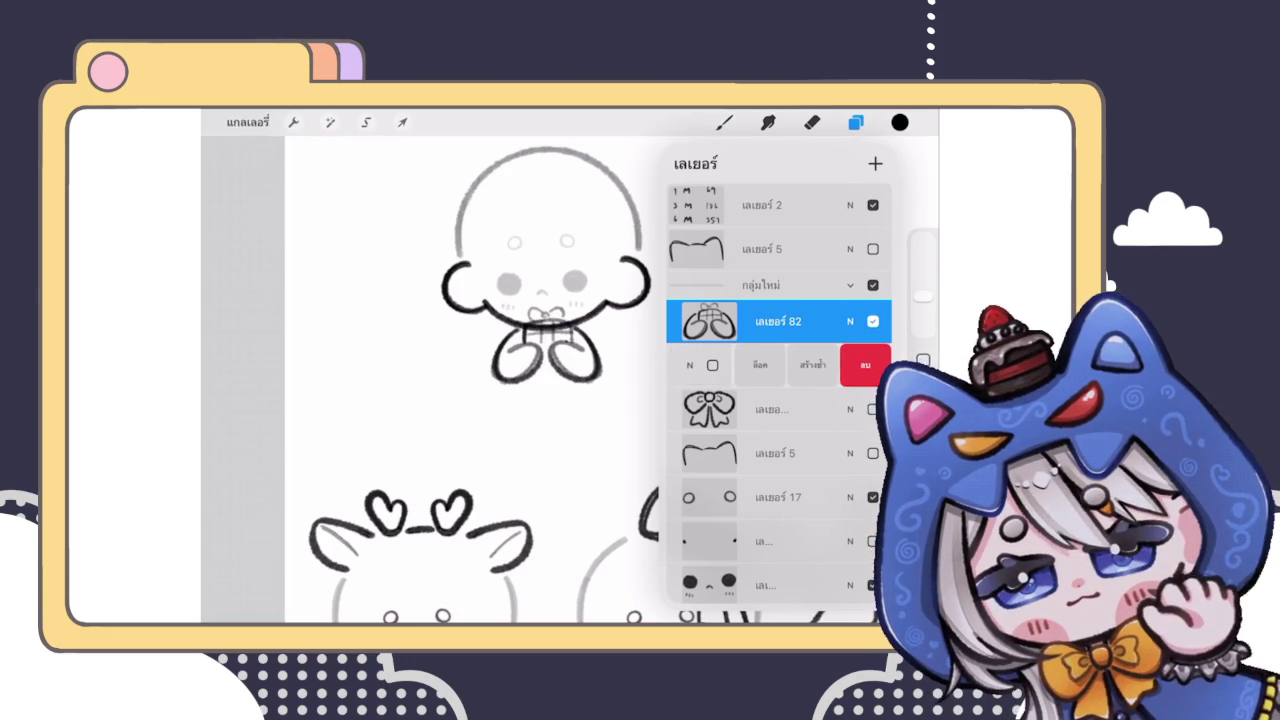
pyautogui.click(865, 364)
# Step: Select the bow layer and make it visible on the canvas
pyautogui.click(780, 365)
pyautogui.click(872, 365)
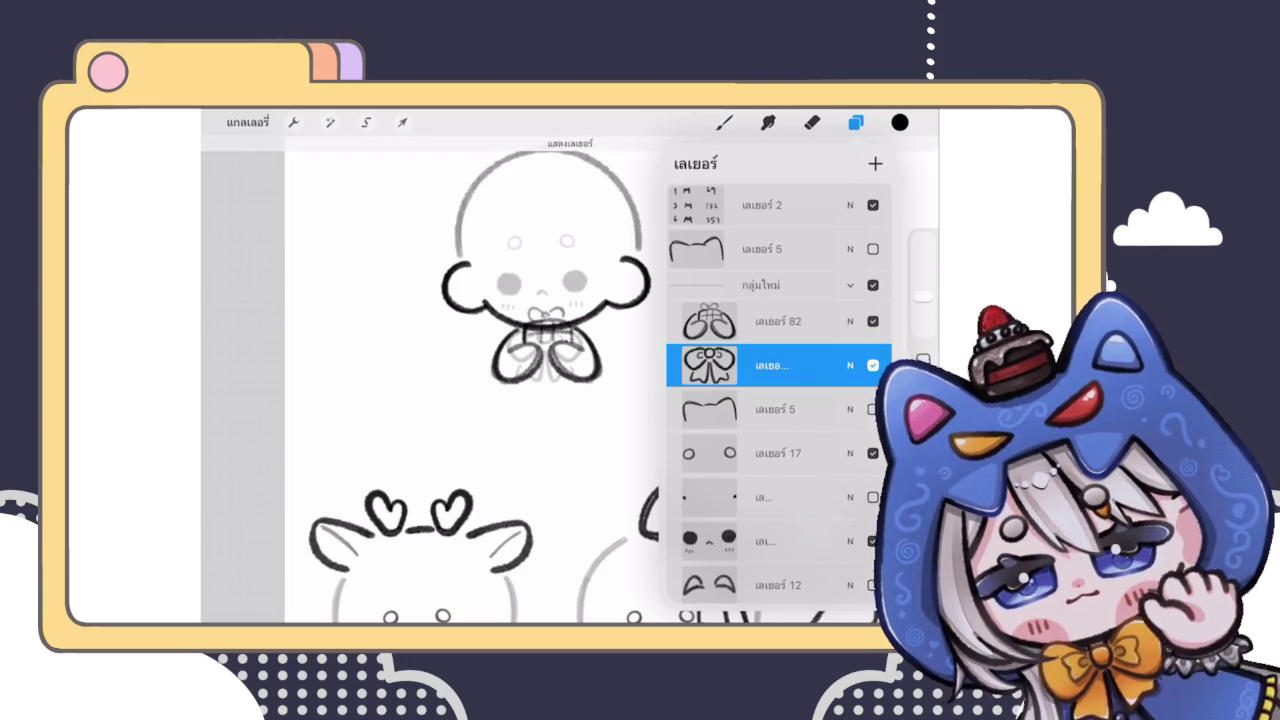
pyautogui.click(872, 365)
pyautogui.click(872, 365)
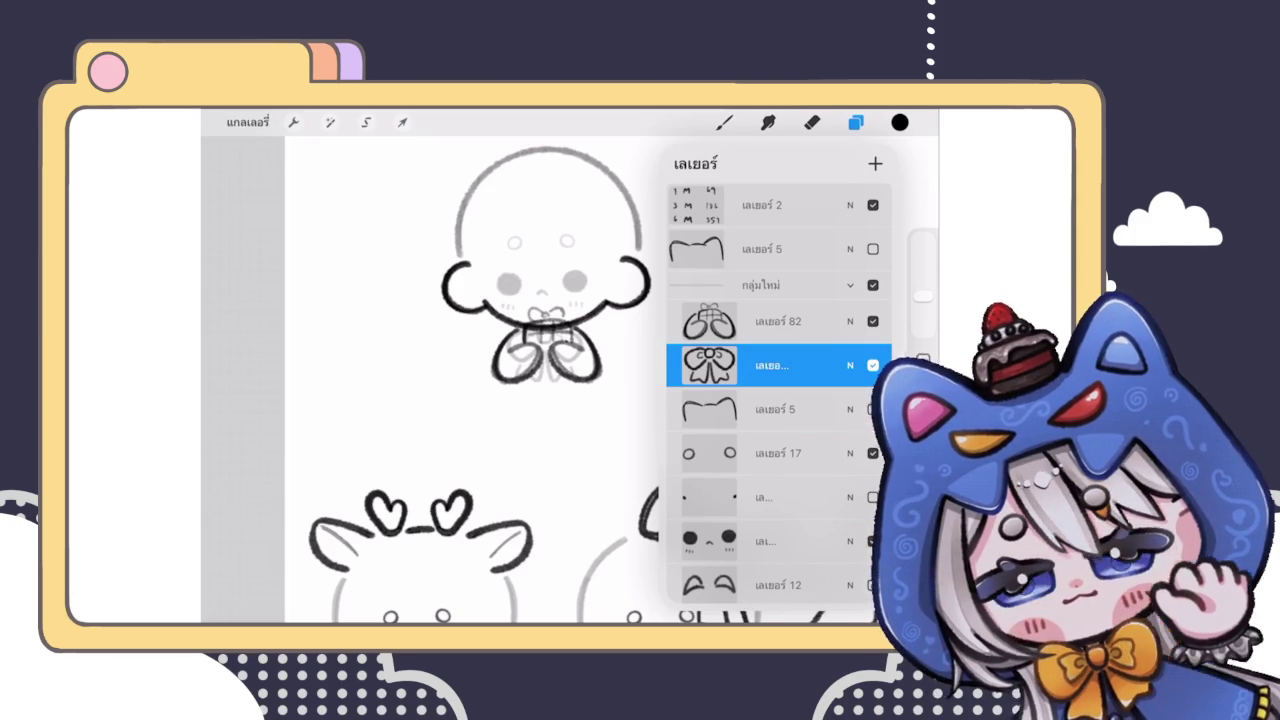
pyautogui.click(724, 122)
pyautogui.scroll(3, 560, 270)
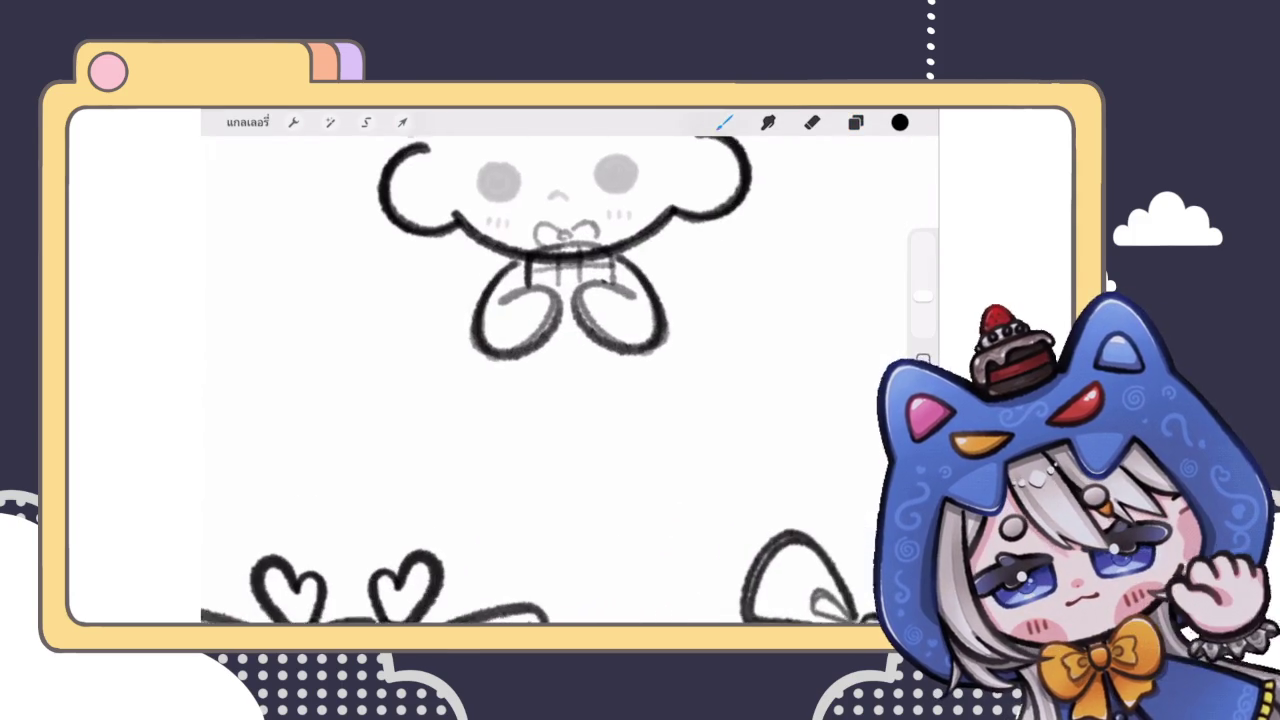
# Step: Draw the leg strokes below the body, redoing them until the right leg reaches the body
pyautogui.moveTo(511, 360); pyautogui.dragTo(507, 442)
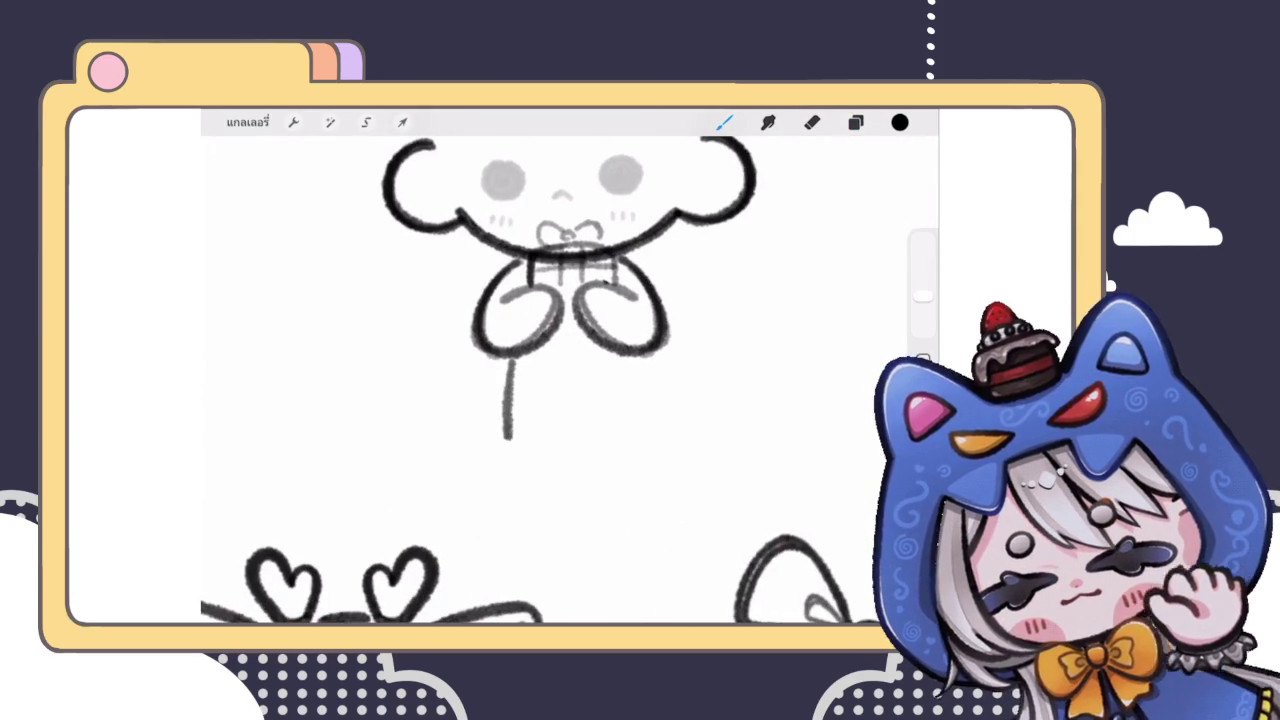
pyautogui.hotkey('ctrl', 'z')
pyautogui.moveTo(511, 362)
pyautogui.mouseDown()
pyautogui.moveTo(555, 451)
pyautogui.moveTo(623, 398)
pyautogui.moveTo(626, 358)
pyautogui.mouseUp()
pyautogui.hotkey('ctrl', 'z')
pyautogui.moveTo(558, 447)
pyautogui.mouseDown()
pyautogui.moveTo(587, 444)
pyautogui.moveTo(628, 360)
pyautogui.mouseUp()
pyautogui.hotkey('ctrl', 'z')
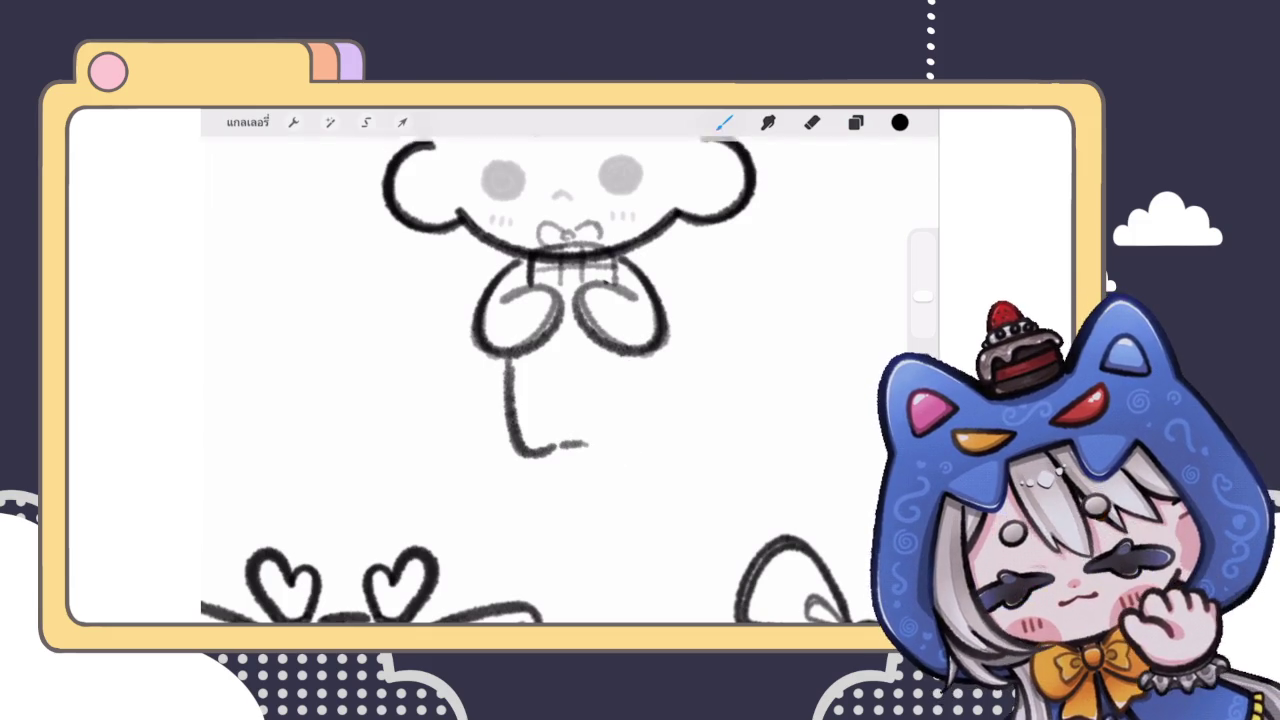
pyautogui.moveTo(598, 447); pyautogui.dragTo(632, 358)
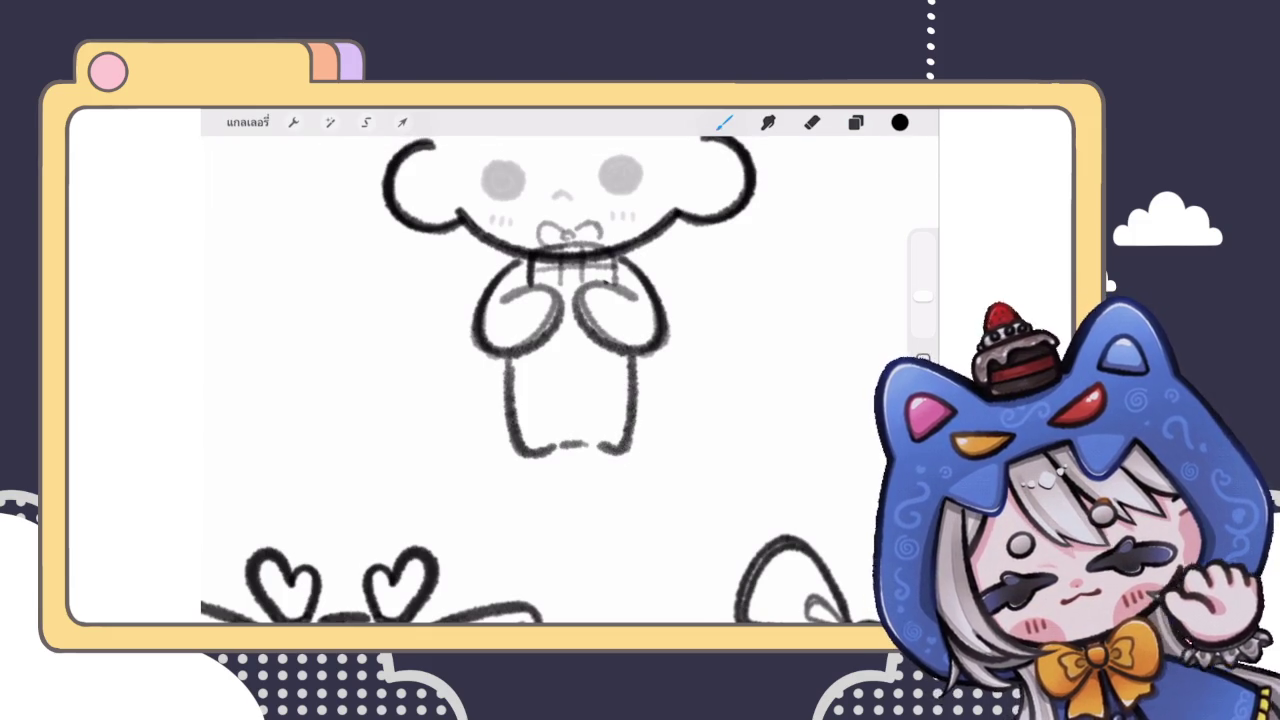
pyautogui.scroll(-5, 560, 350)
pyautogui.scroll(3, 560, 350)
pyautogui.scroll(3, 560, 350)
# Step: Squash the legs vertically and warp the right leg slightly outward
pyautogui.click(402, 122)
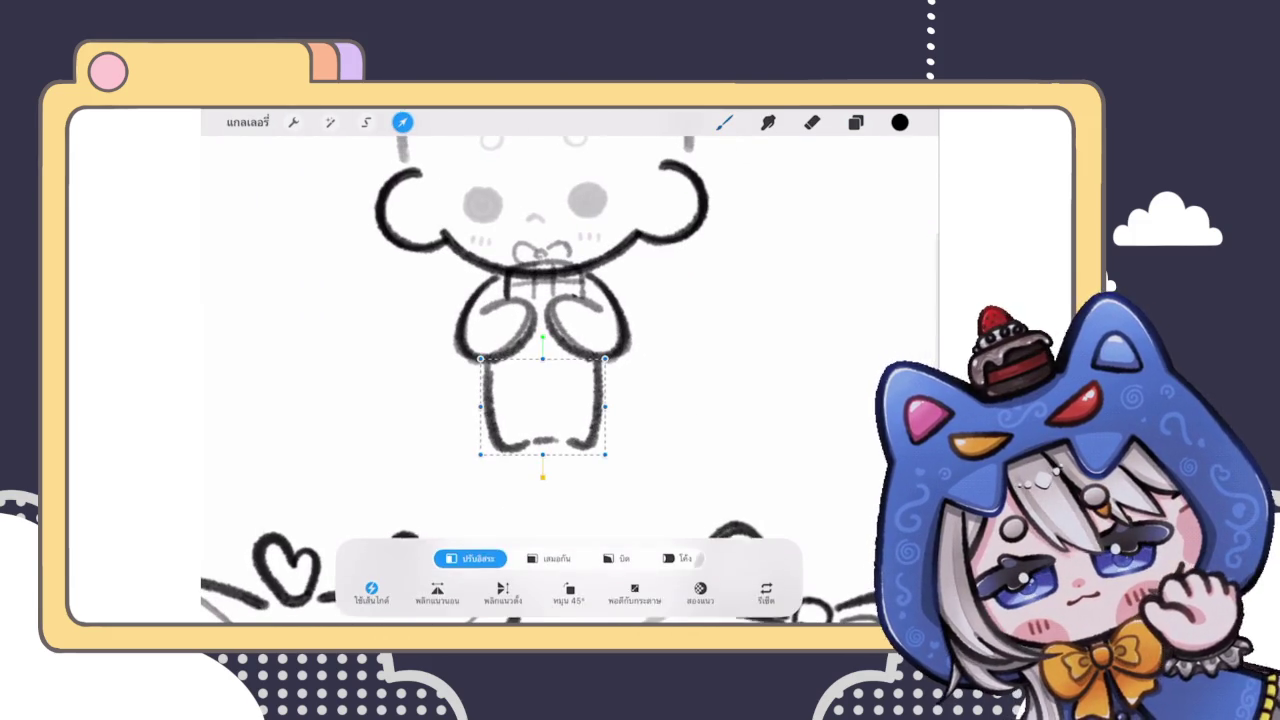
pyautogui.moveTo(542, 455); pyautogui.dragTo(542, 435)
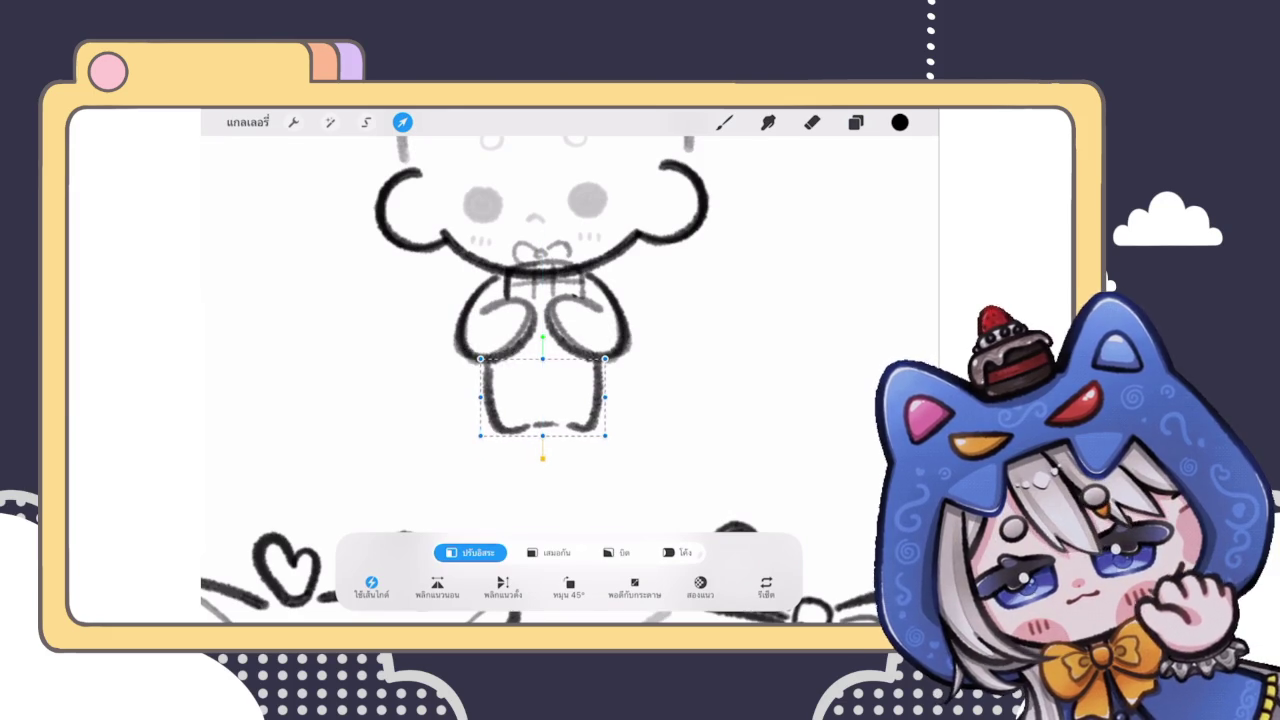
pyautogui.click(617, 552)
pyautogui.click(677, 552)
pyautogui.moveTo(607, 436); pyautogui.dragTo(610, 438)
pyautogui.click(724, 122)
pyautogui.scroll(-5, 570, 380)
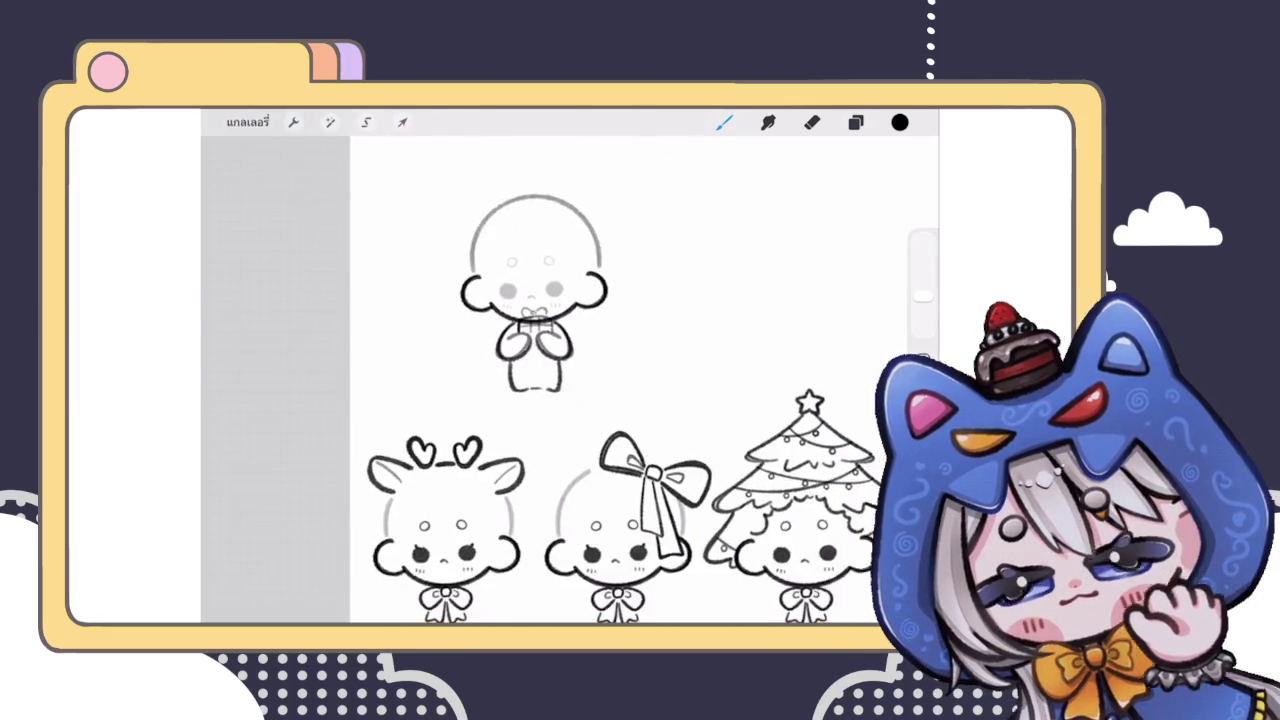
# Step: Attempt a redrawn left leg and foot, then undo it
pyautogui.scroll(5, 543, 330)
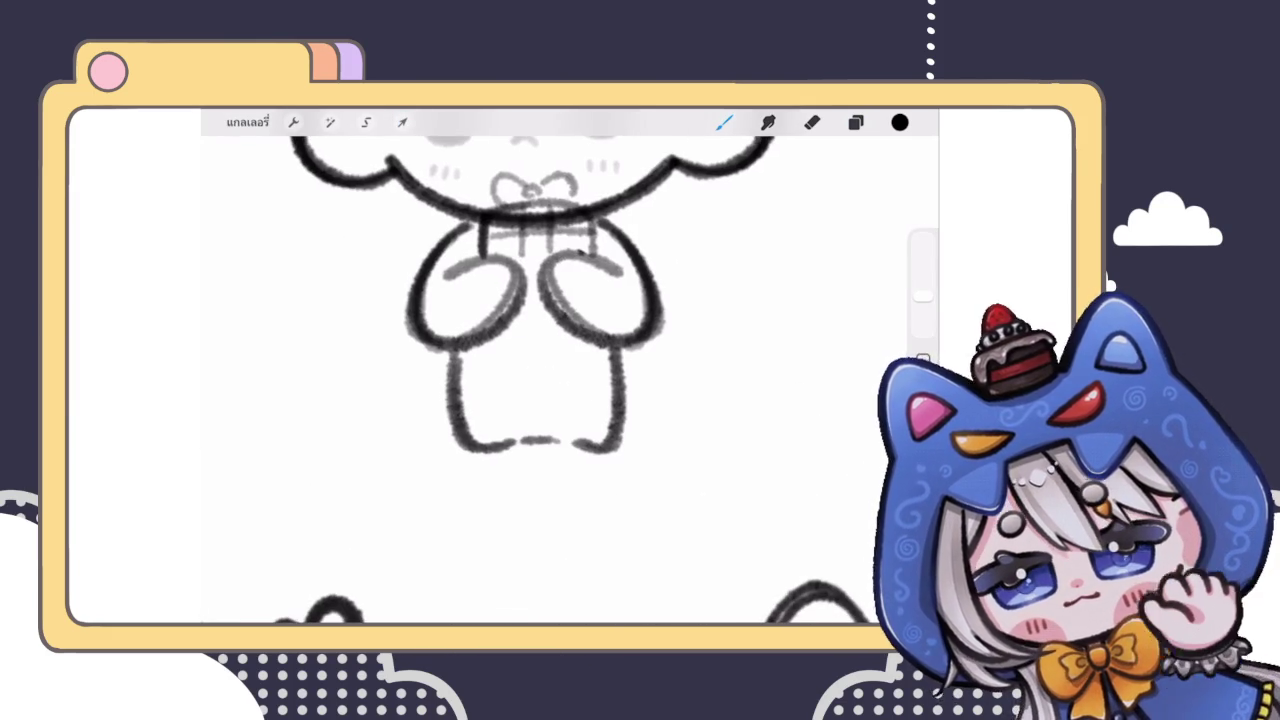
pyautogui.moveTo(452, 352); pyautogui.dragTo(521, 432)
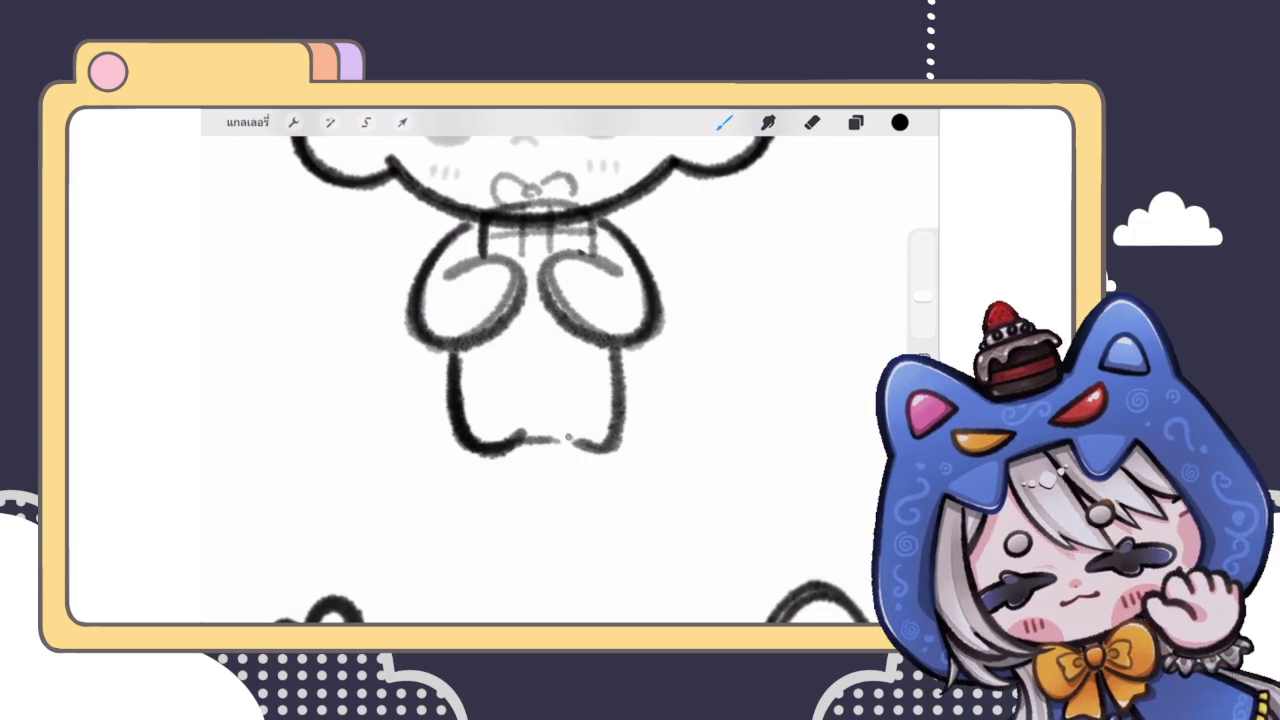
pyautogui.hotkey('ctrl', 'z')
pyautogui.hotkey('ctrl', 'z')
pyautogui.click(855, 122)
pyautogui.click(855, 122)
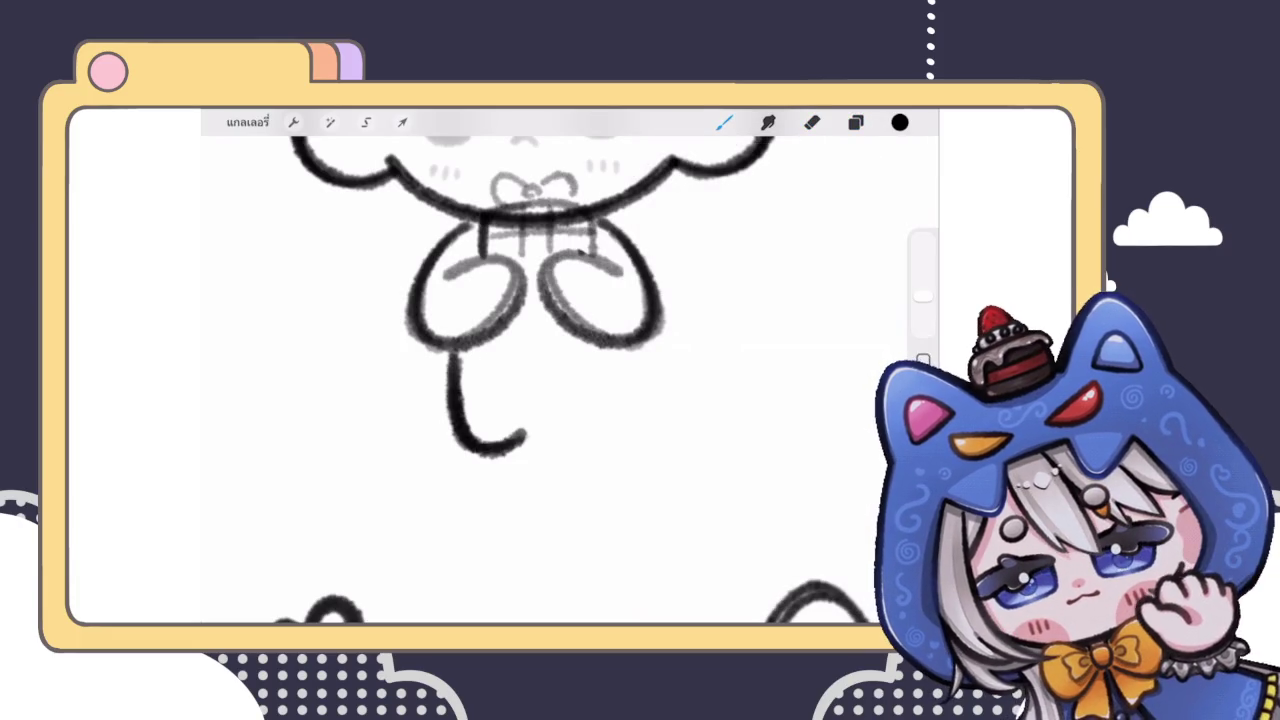
pyautogui.scroll(-3, 535, 284)
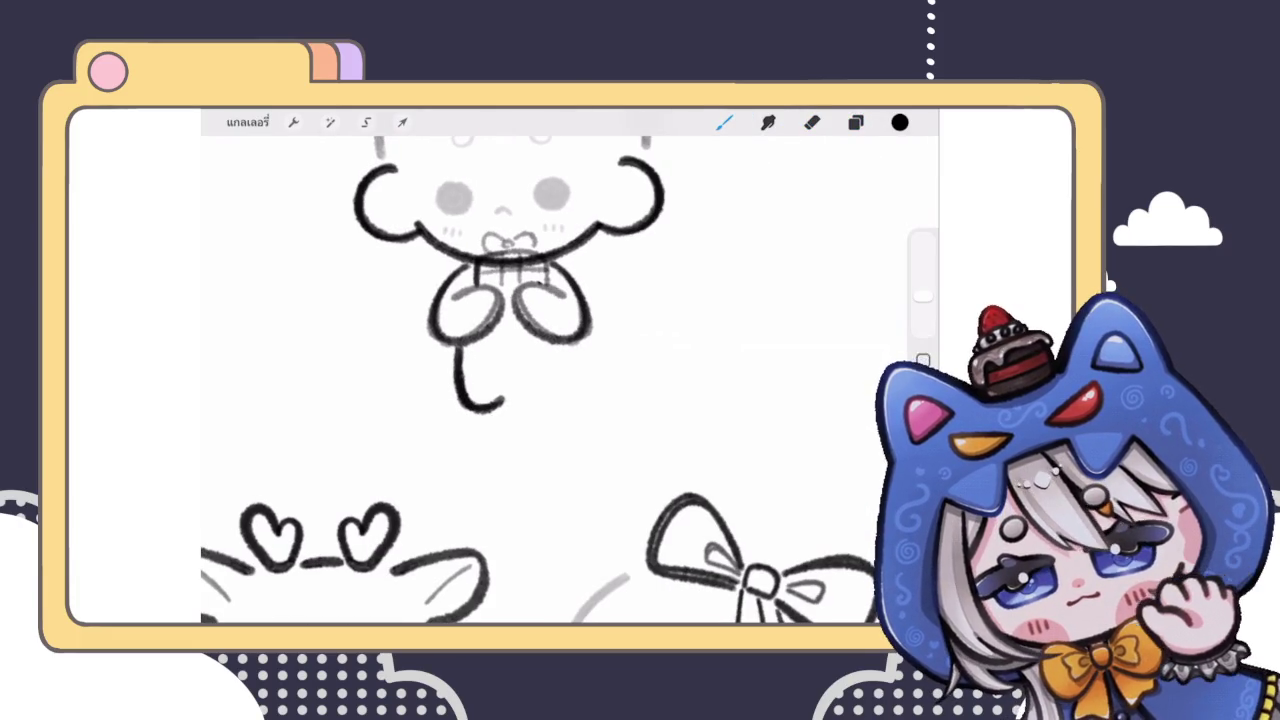
# Step: Duplicate the leg stroke layer and move the copy beside the original leg
pyautogui.click(855, 122)
pyautogui.moveTo(840, 365); pyautogui.dragTo(740, 365)
pyautogui.click(823, 365)
pyautogui.scroll(3, 450, 300)
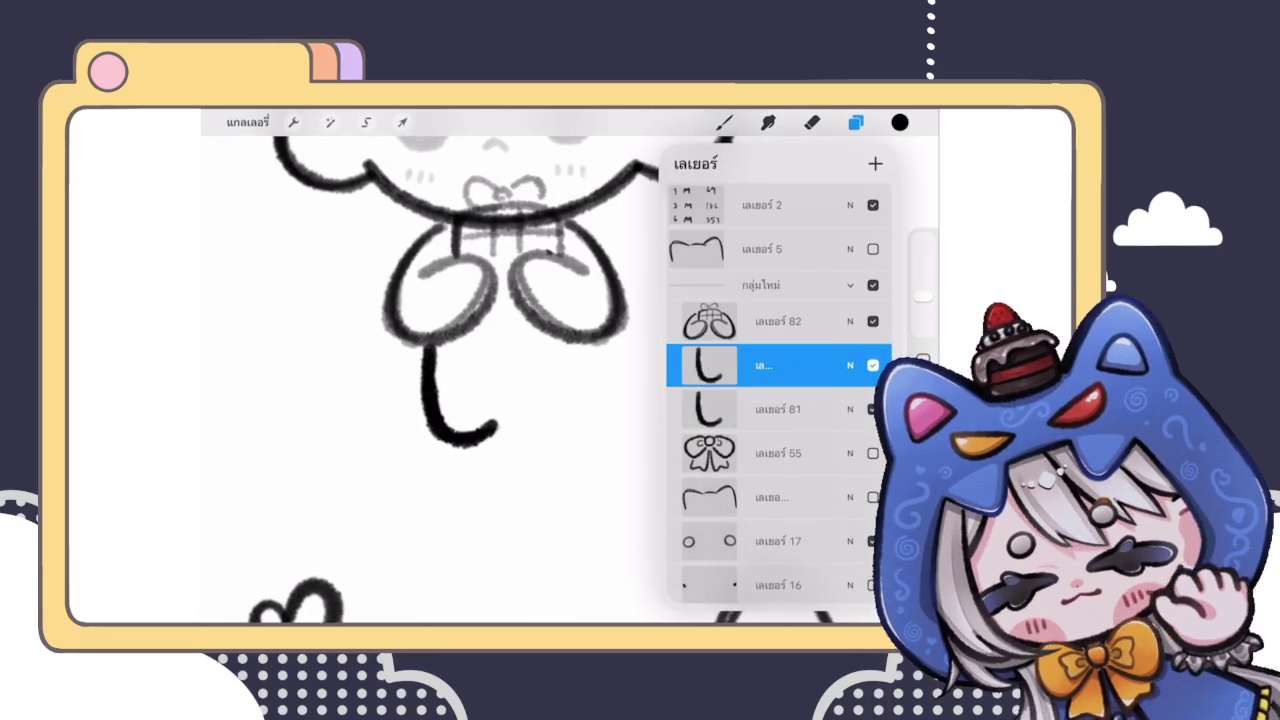
pyautogui.click(402, 122)
pyautogui.moveTo(458, 395); pyautogui.dragTo(551, 396)
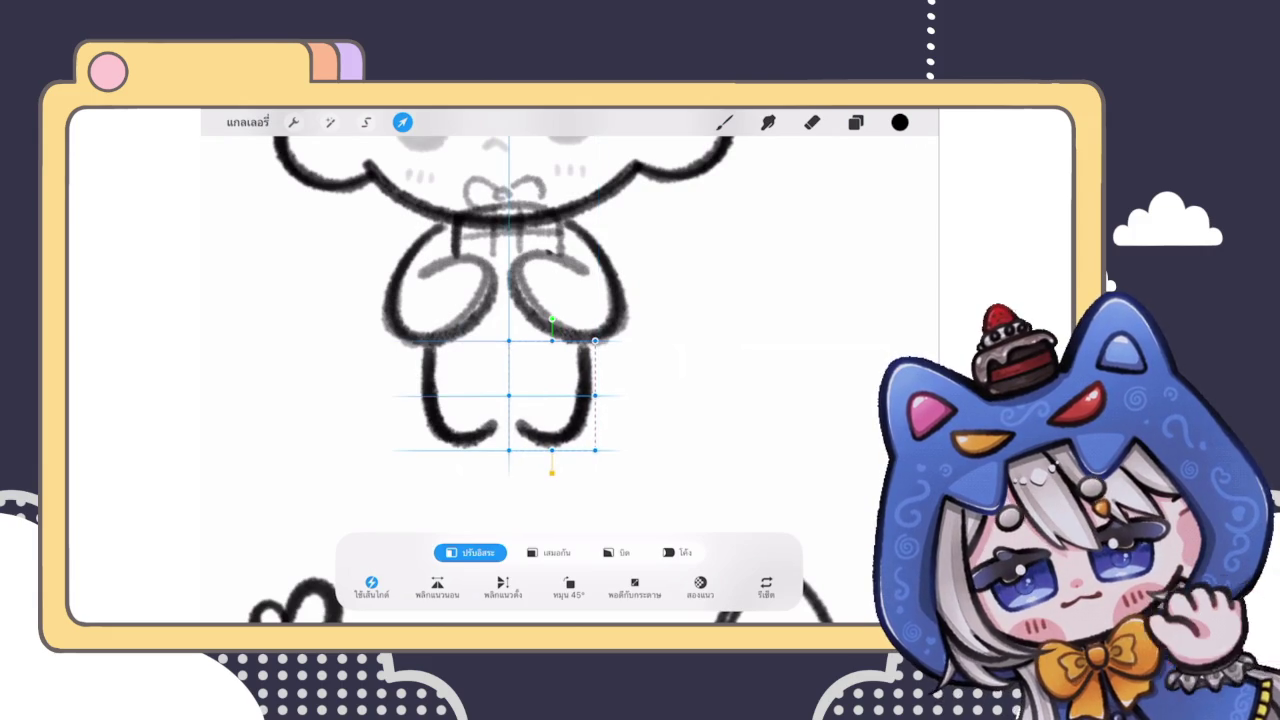
pyautogui.click(724, 122)
pyautogui.scroll(-5, 530, 380)
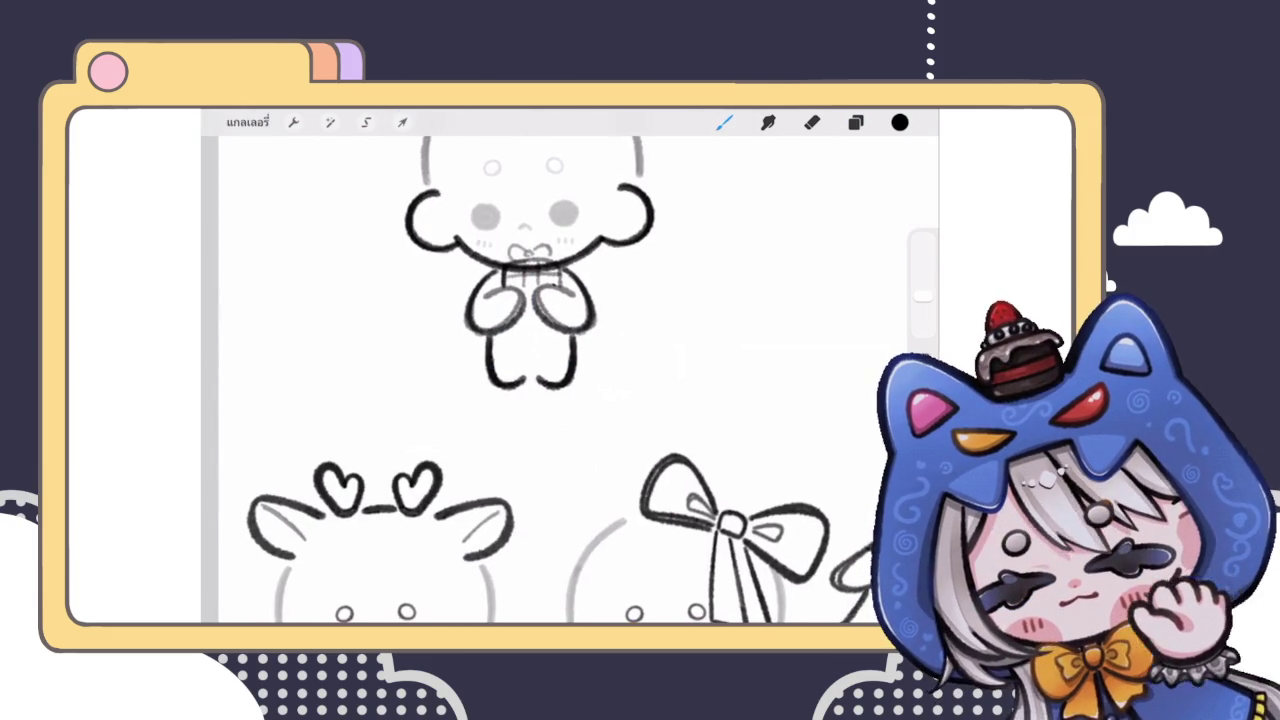
# Step: Merge the copied leg layer down into the original leg layer
pyautogui.scroll(3, 530, 300)
pyautogui.click(855, 122)
pyautogui.click(709, 365)
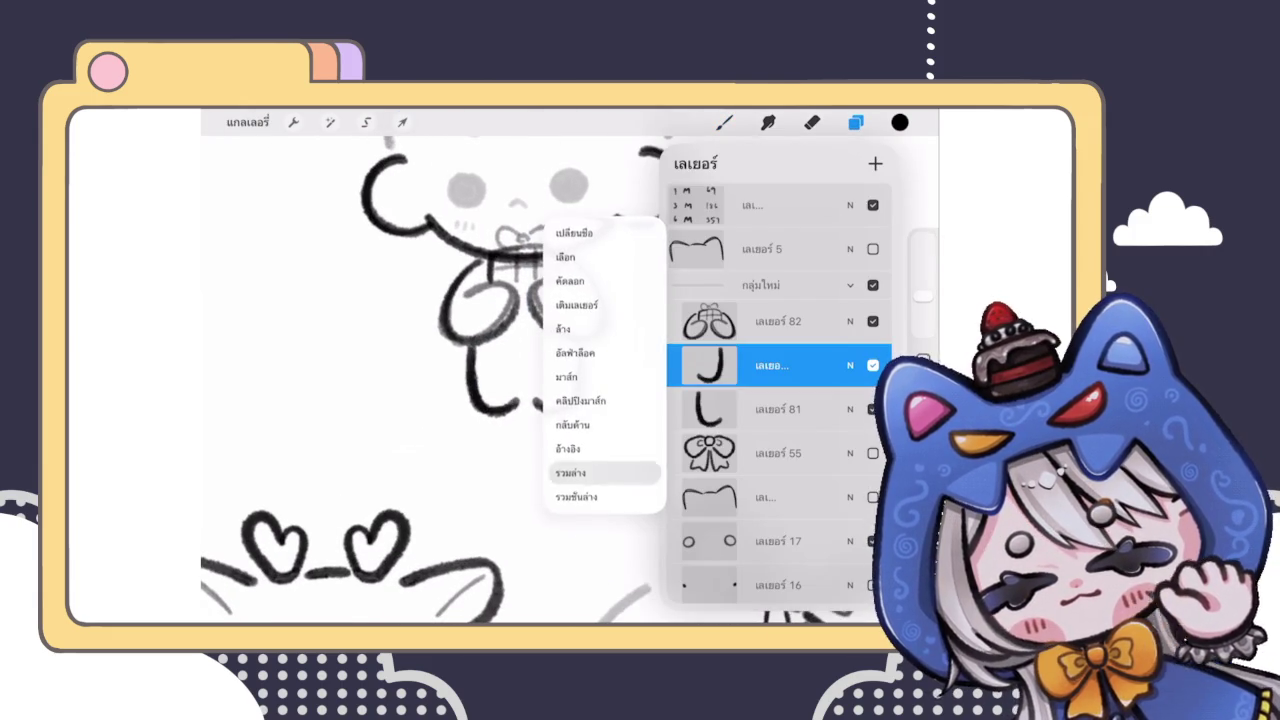
pyautogui.click(570, 472)
# Step: Shift the merged legs slightly left and widen them toward the left
pyautogui.click(402, 122)
pyautogui.moveTo(525, 380); pyautogui.dragTo(523, 380)
pyautogui.click(724, 122)
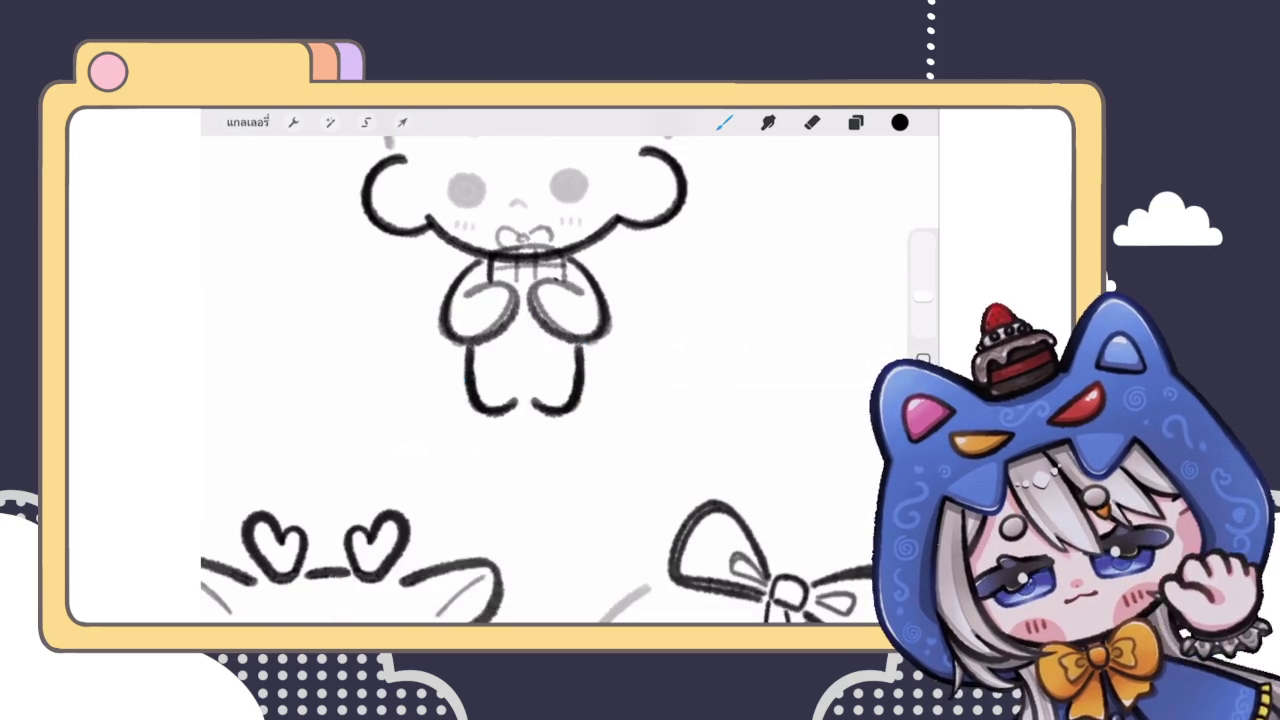
pyautogui.scroll(3, 540, 330)
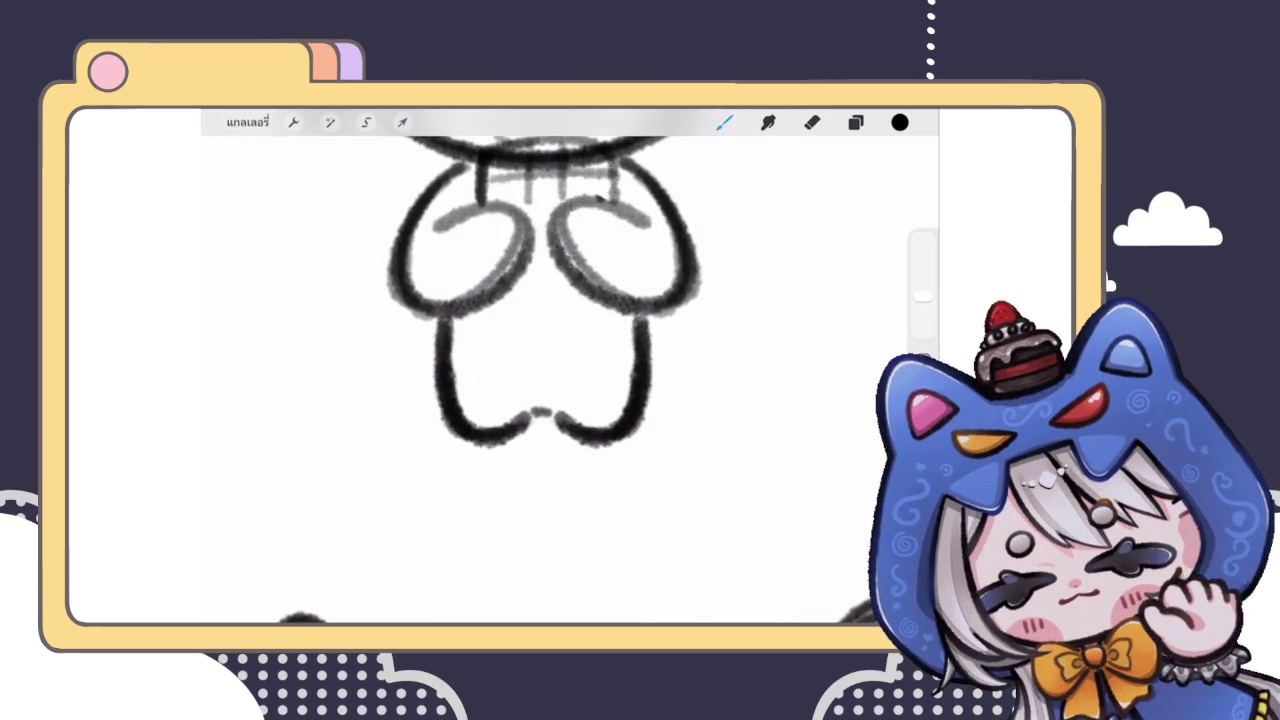
pyautogui.scroll(-5, 540, 360)
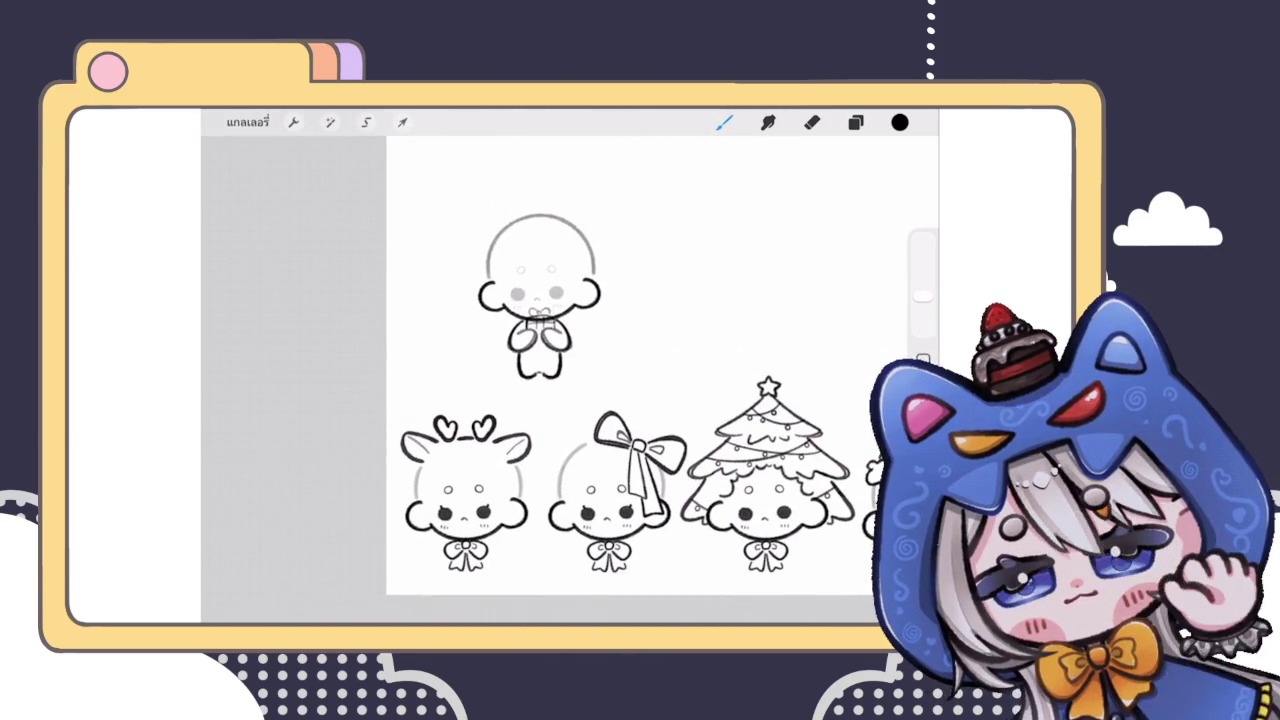
pyautogui.scroll(3, 540, 300)
pyautogui.scroll(3, 540, 300)
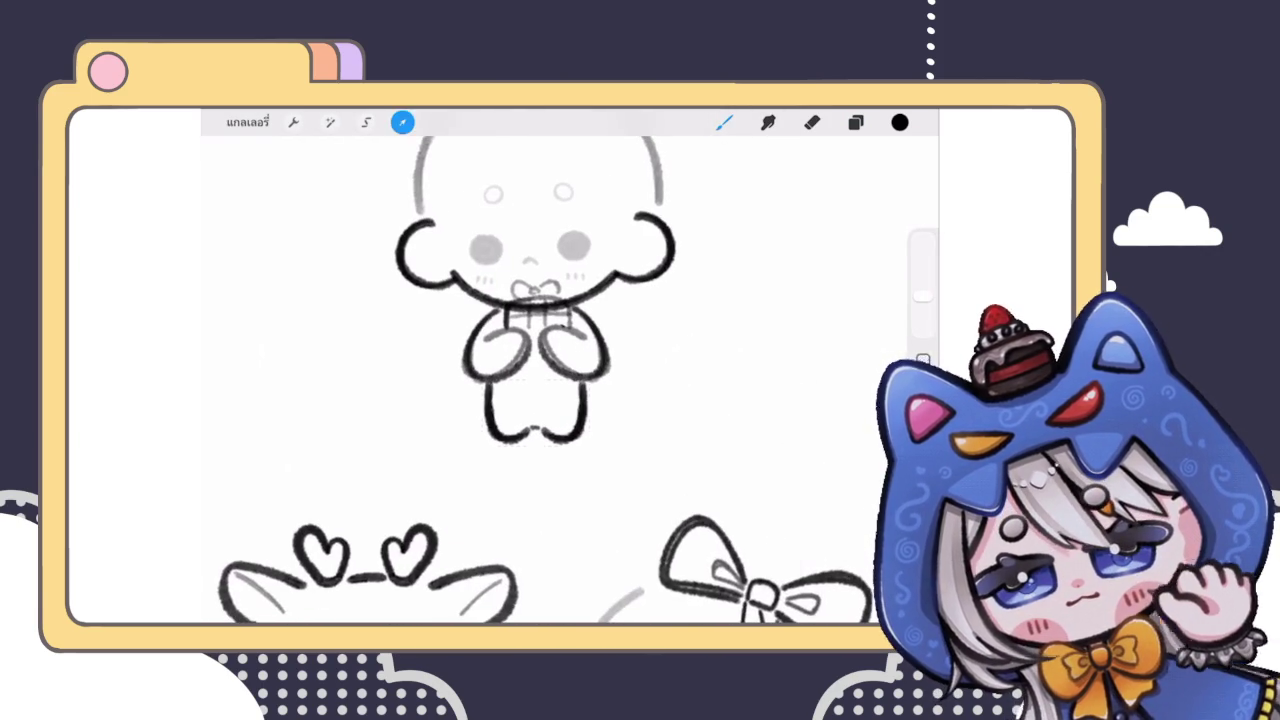
pyautogui.moveTo(482, 412); pyautogui.dragTo(596, 412)
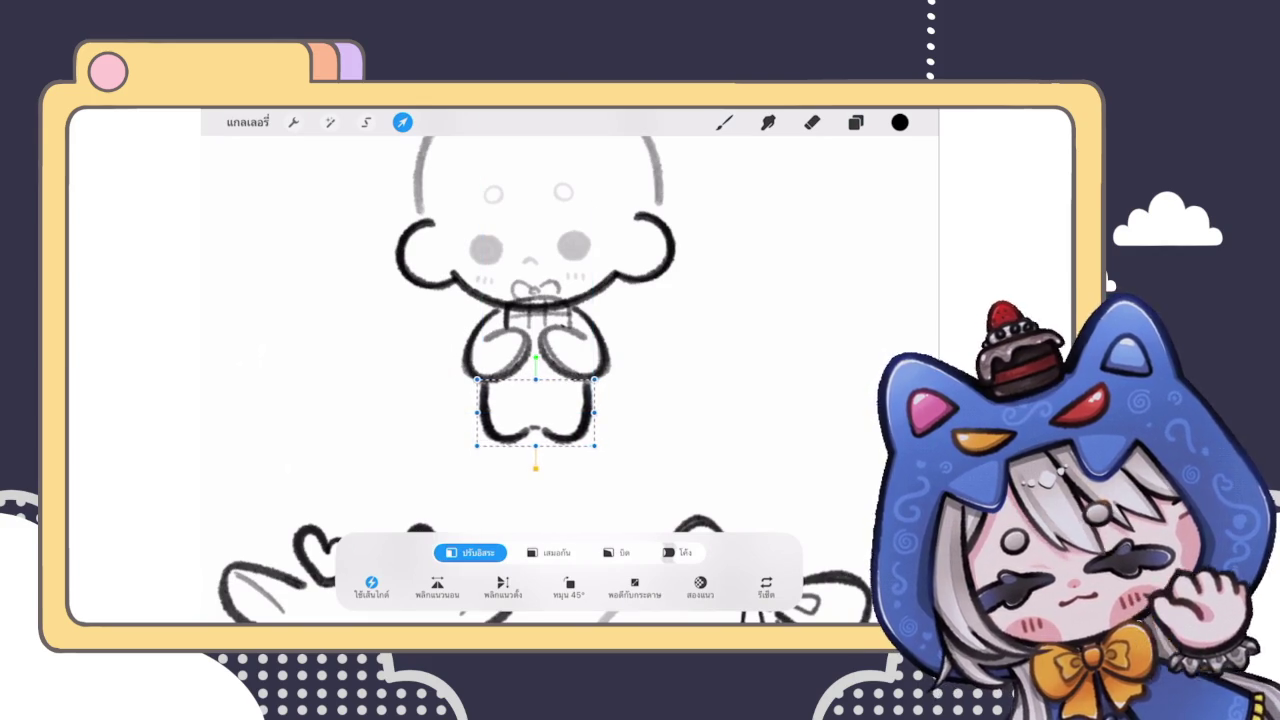
# Step: Commit the leg adjustment and redo the last leg change
pyautogui.click(724, 122)
pyautogui.scroll(-5, 570, 380)
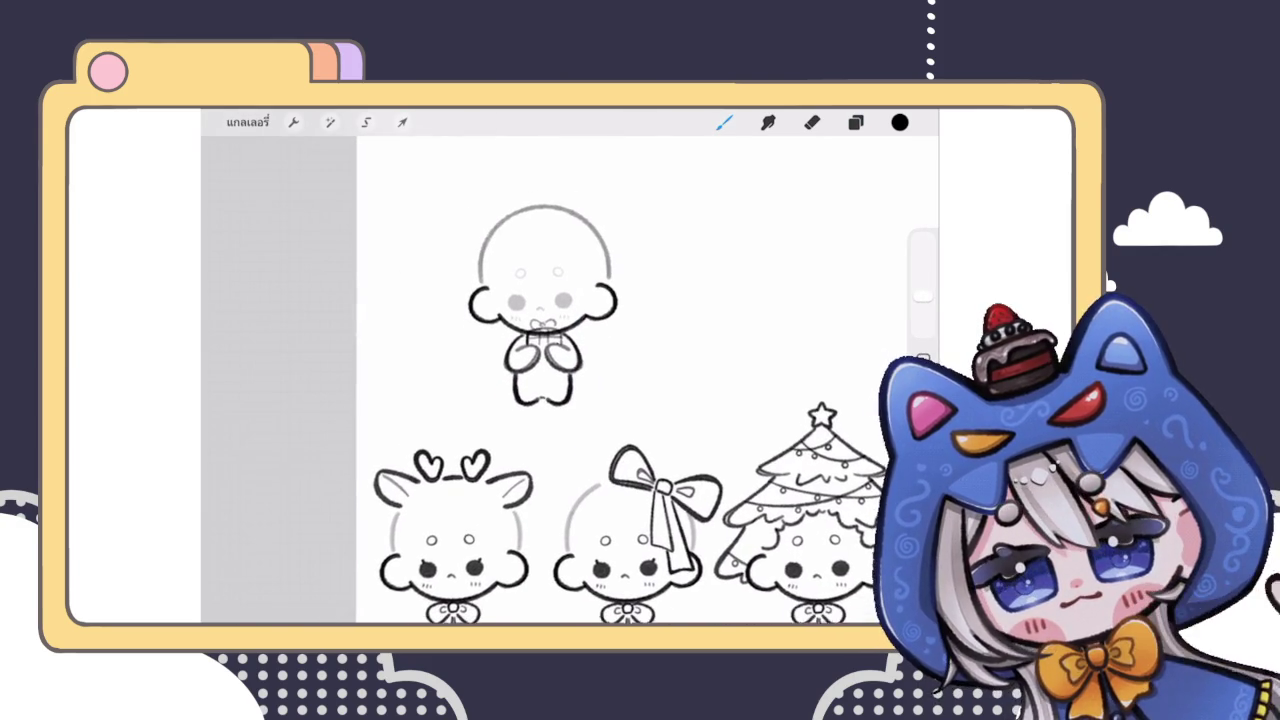
pyautogui.hotkey('ctrl', 'shift', 'z')
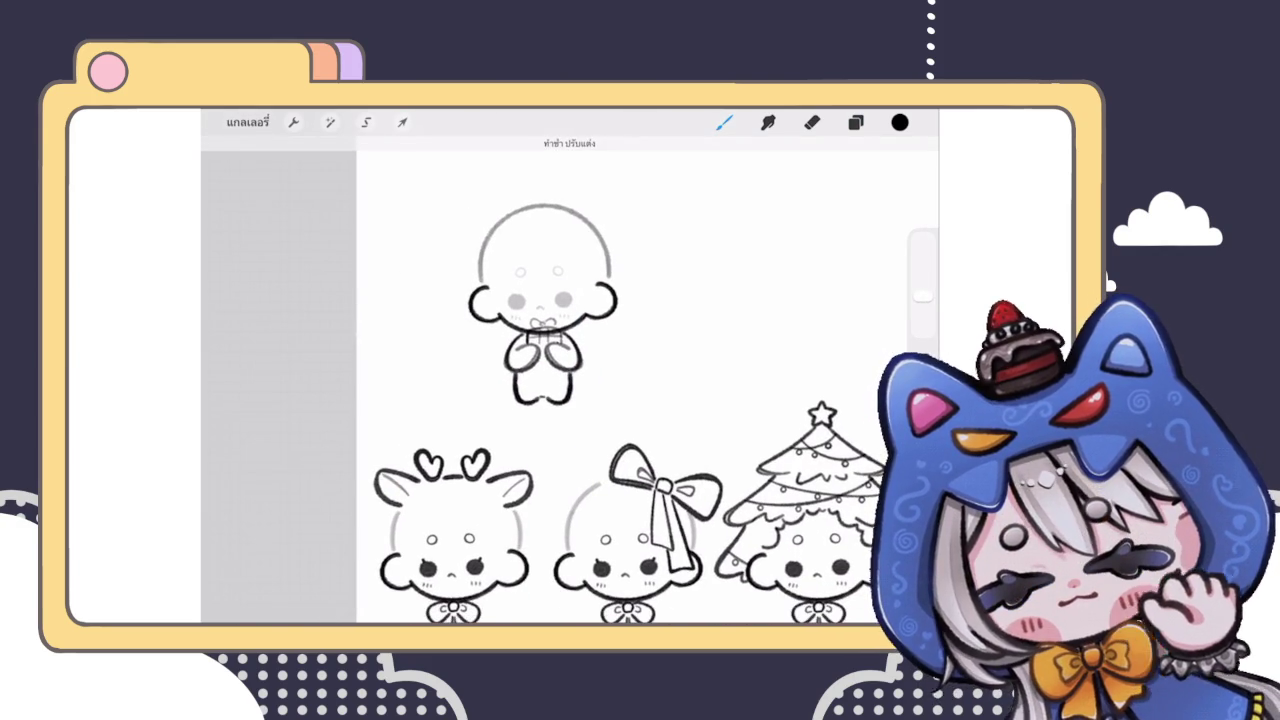
pyautogui.scroll(5, 543, 345)
pyautogui.scroll(-2, 550, 380)
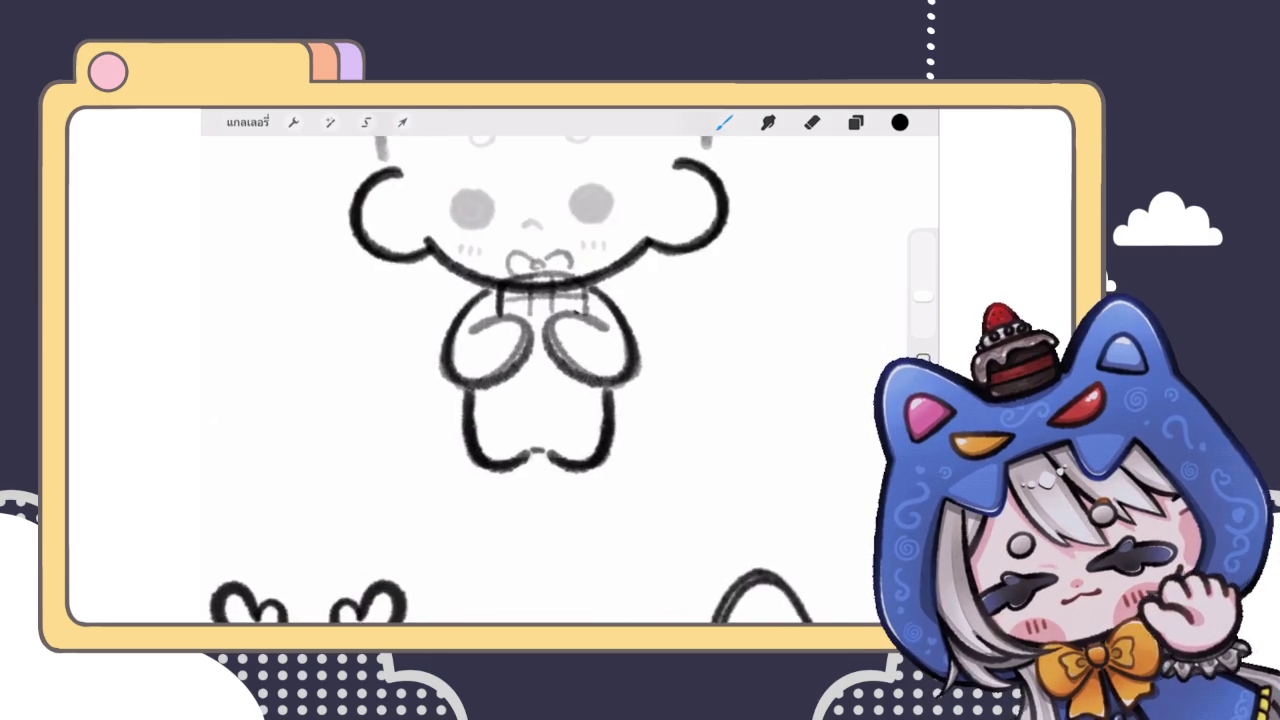
pyautogui.scroll(-3, 550, 380)
pyautogui.scroll(2, 550, 380)
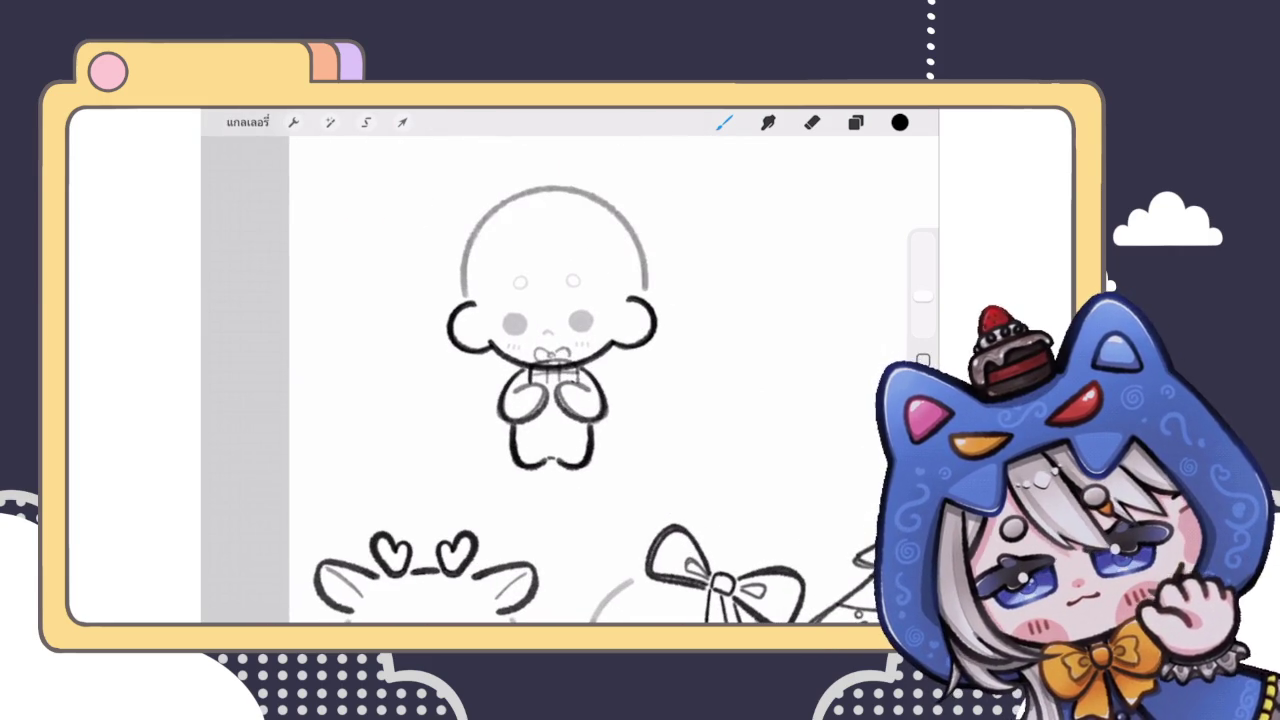
pyautogui.scroll(2, 550, 350)
# Step: Move the legs up slightly so they tuck under the body
pyautogui.press('v')
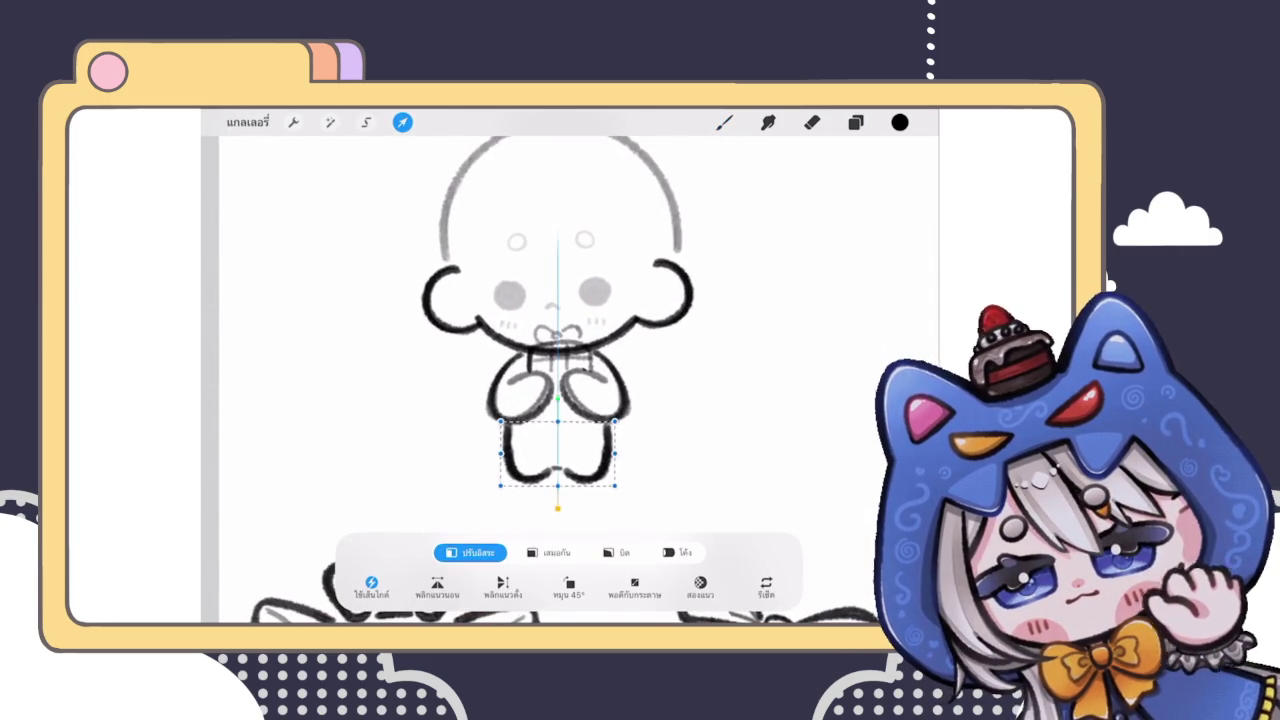
pyautogui.moveTo(557, 453); pyautogui.dragTo(557, 448)
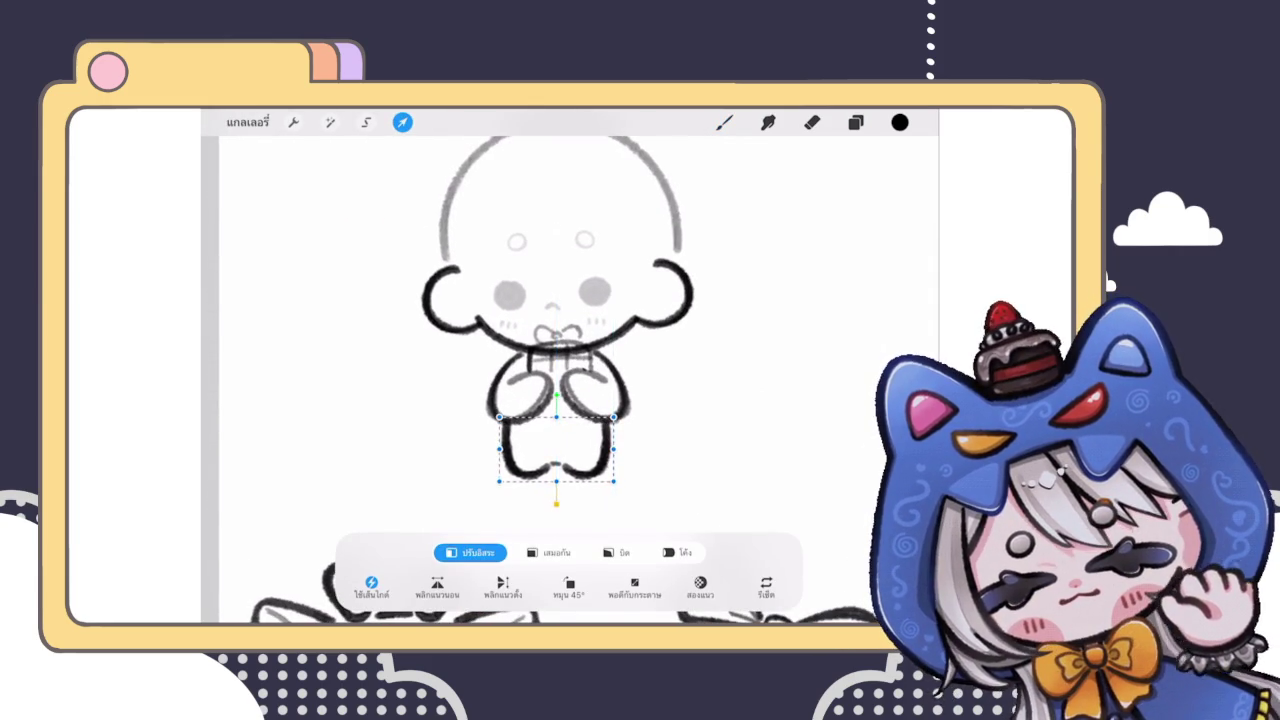
pyautogui.press('e')
pyautogui.scroll(3, 560, 350)
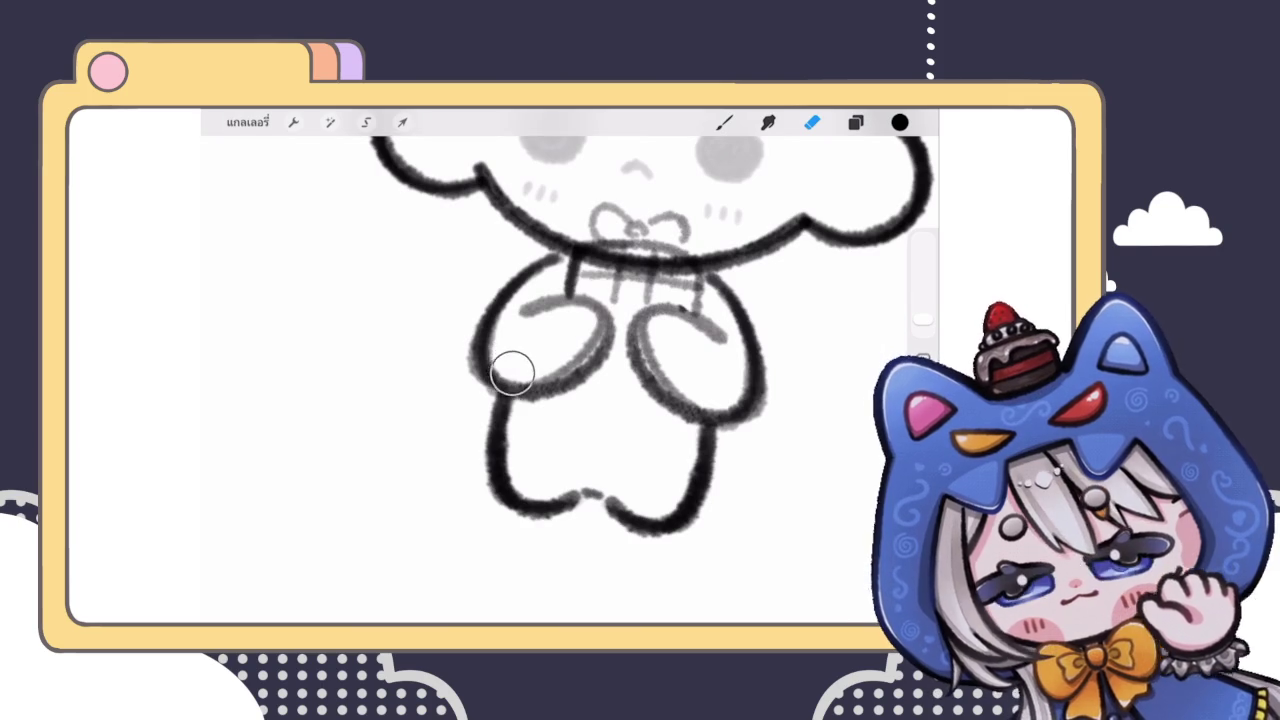
pyautogui.scroll(-3, 570, 370)
pyautogui.scroll(-2, 570, 370)
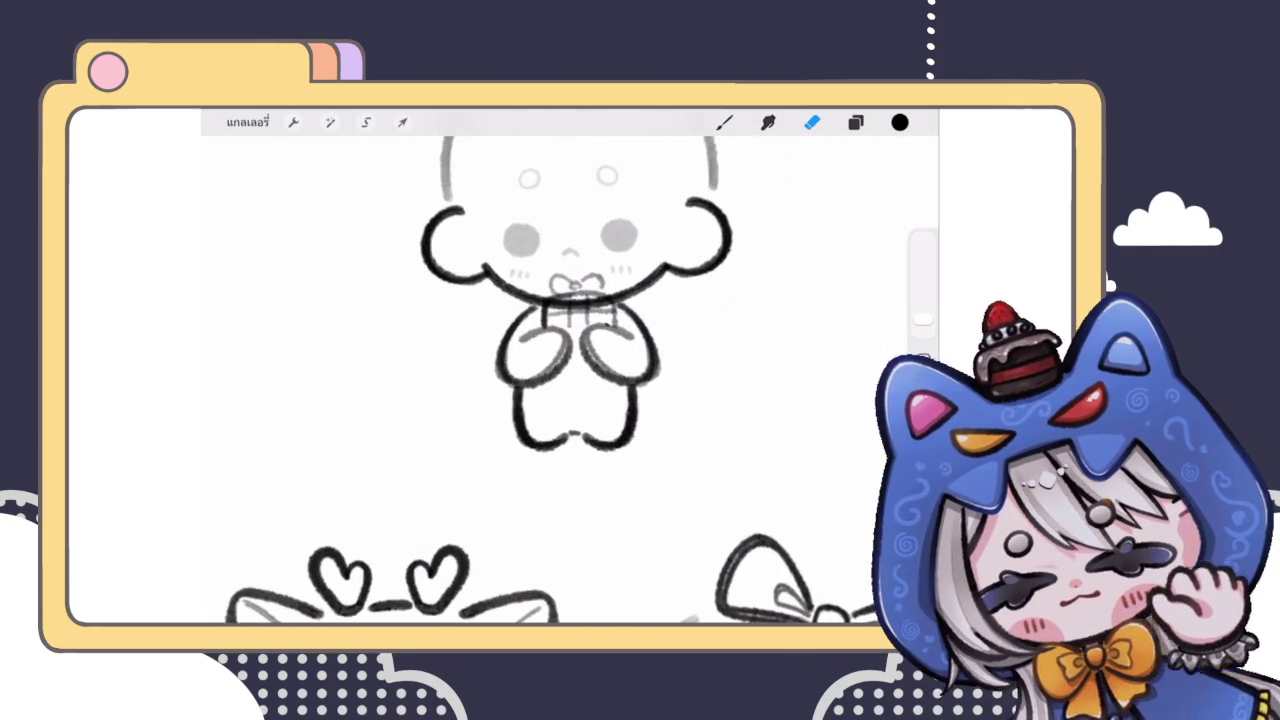
pyautogui.click(402, 122)
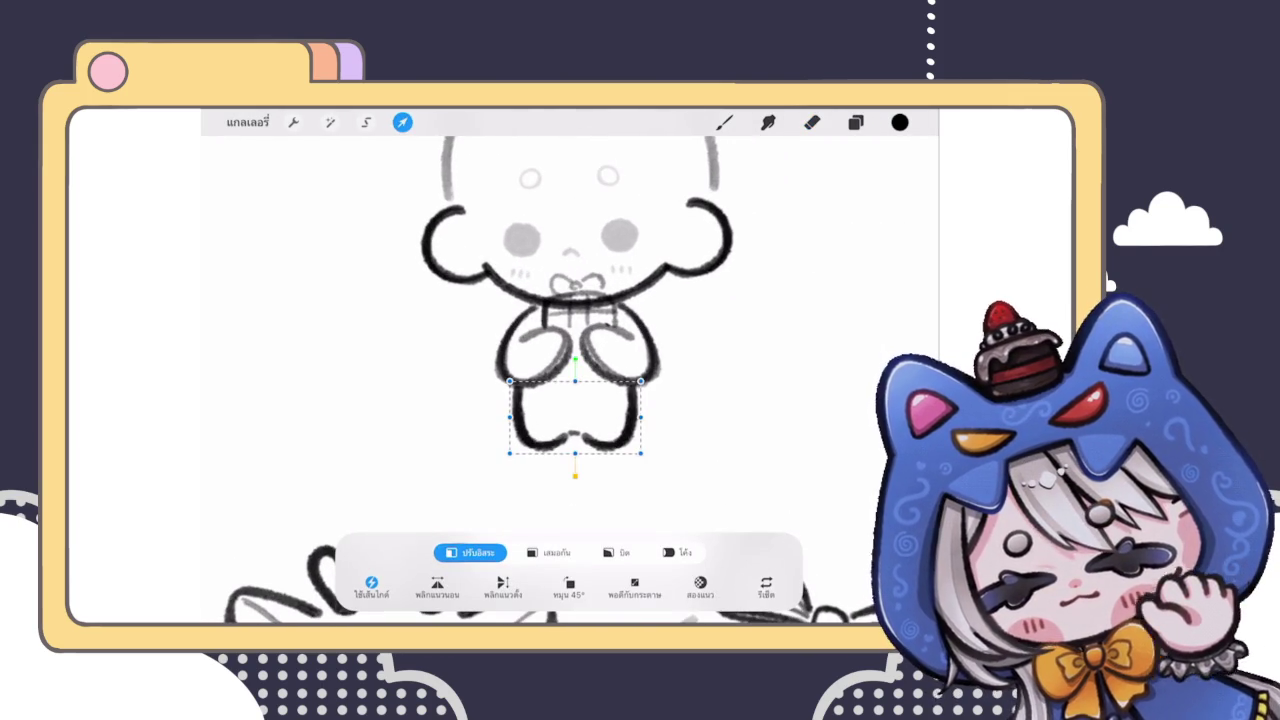
pyautogui.click(725, 122)
pyautogui.scroll(-3, 570, 380)
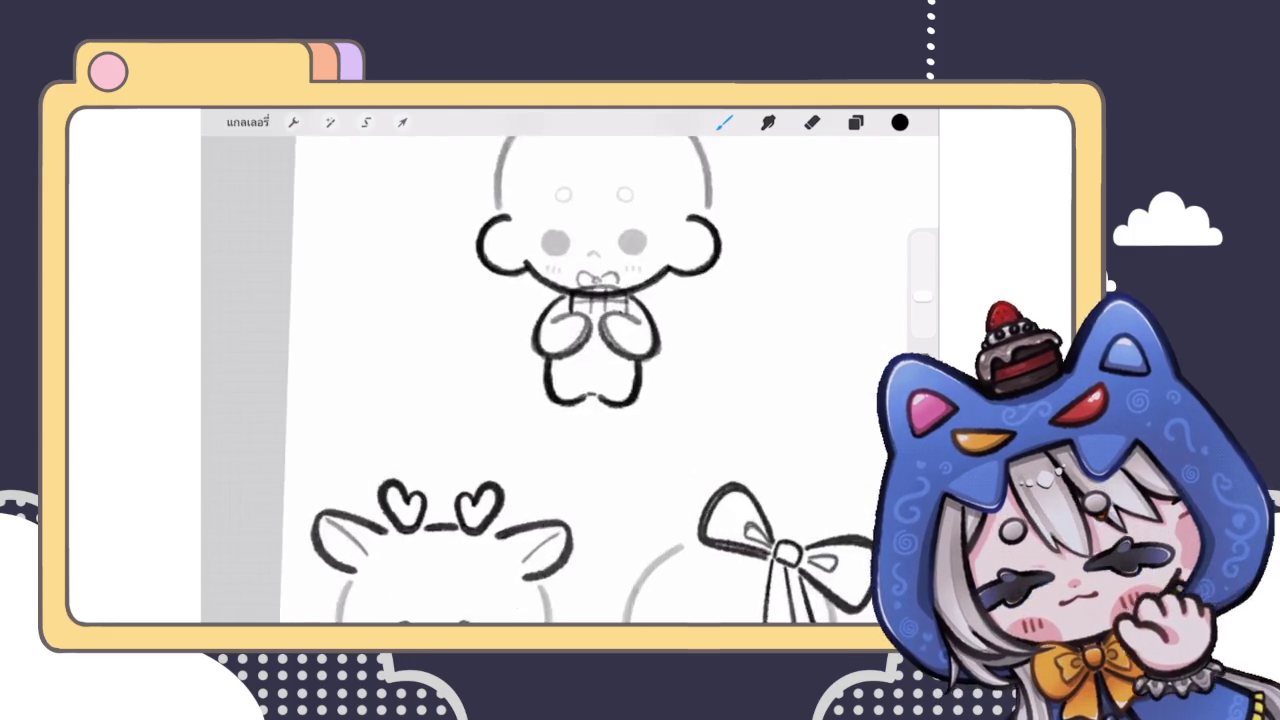
pyautogui.scroll(-2, 650, 380)
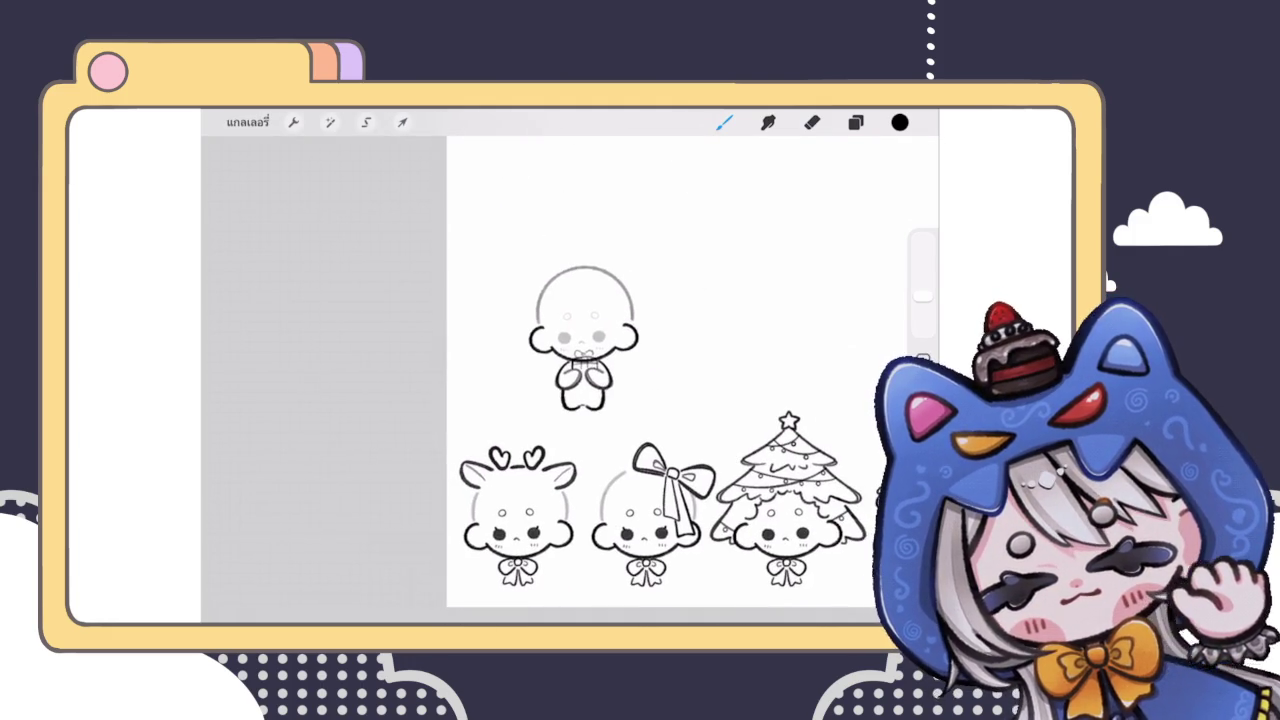
pyautogui.scroll(3, 580, 360)
pyautogui.scroll(2, 570, 360)
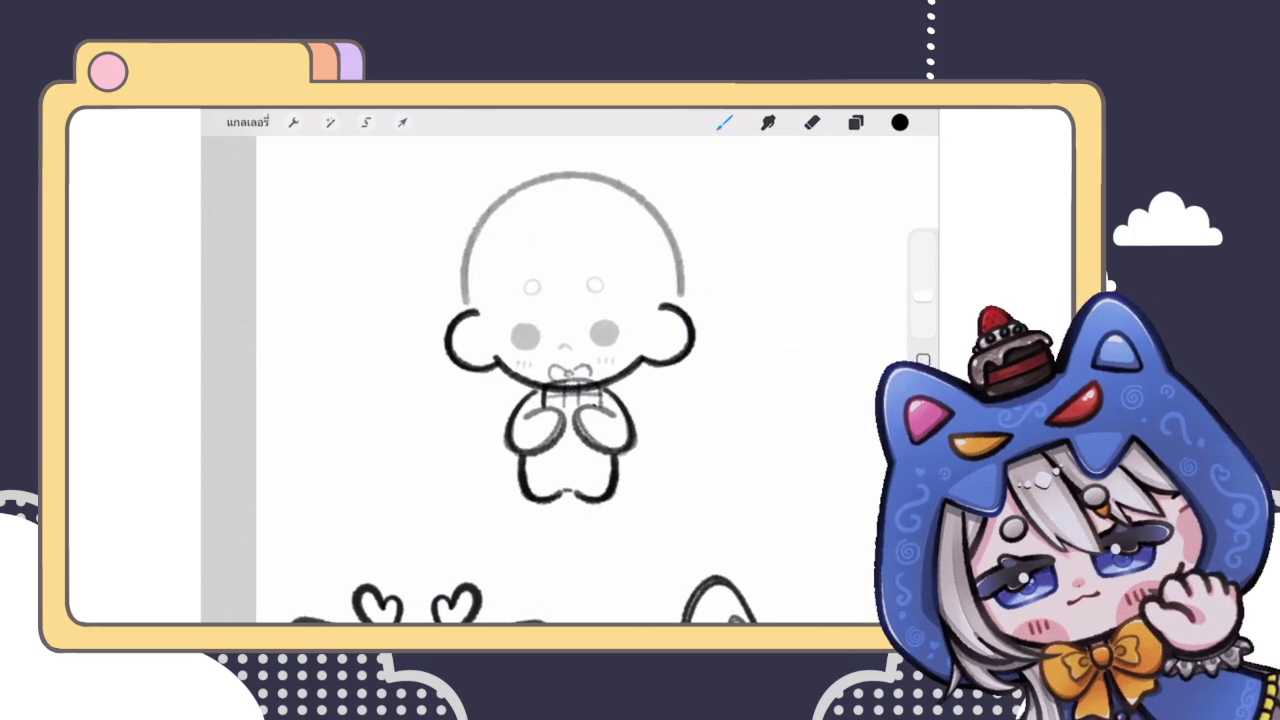
# Step: Make the hands-and-gift layer (Layer 82) the active layer
pyautogui.click(855, 122)
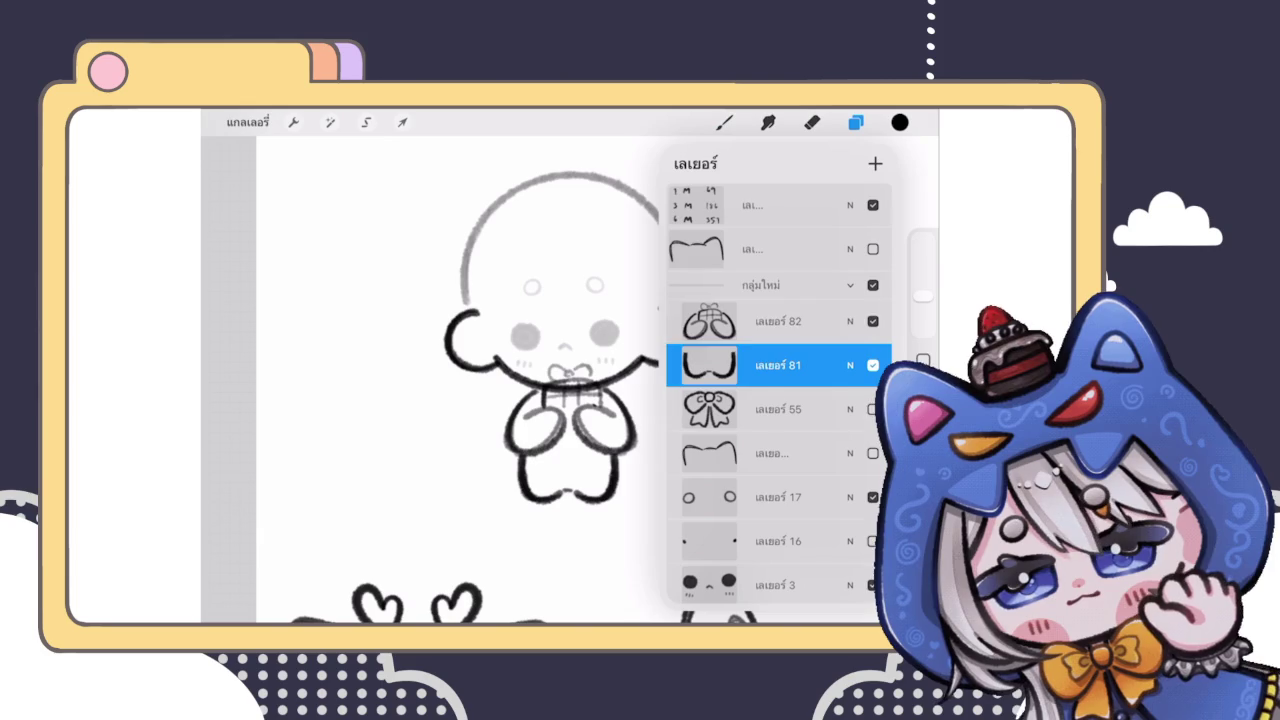
pyautogui.click(778, 321)
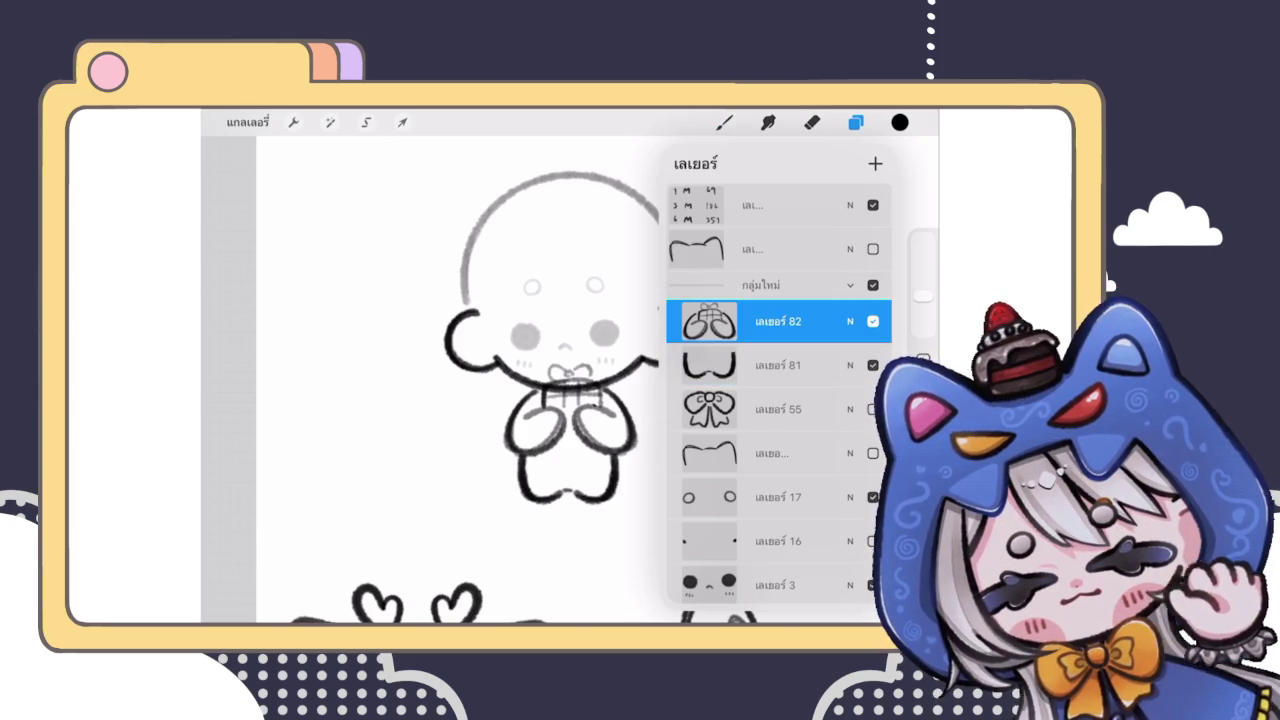
pyautogui.click(855, 122)
pyautogui.scroll(3, 570, 380)
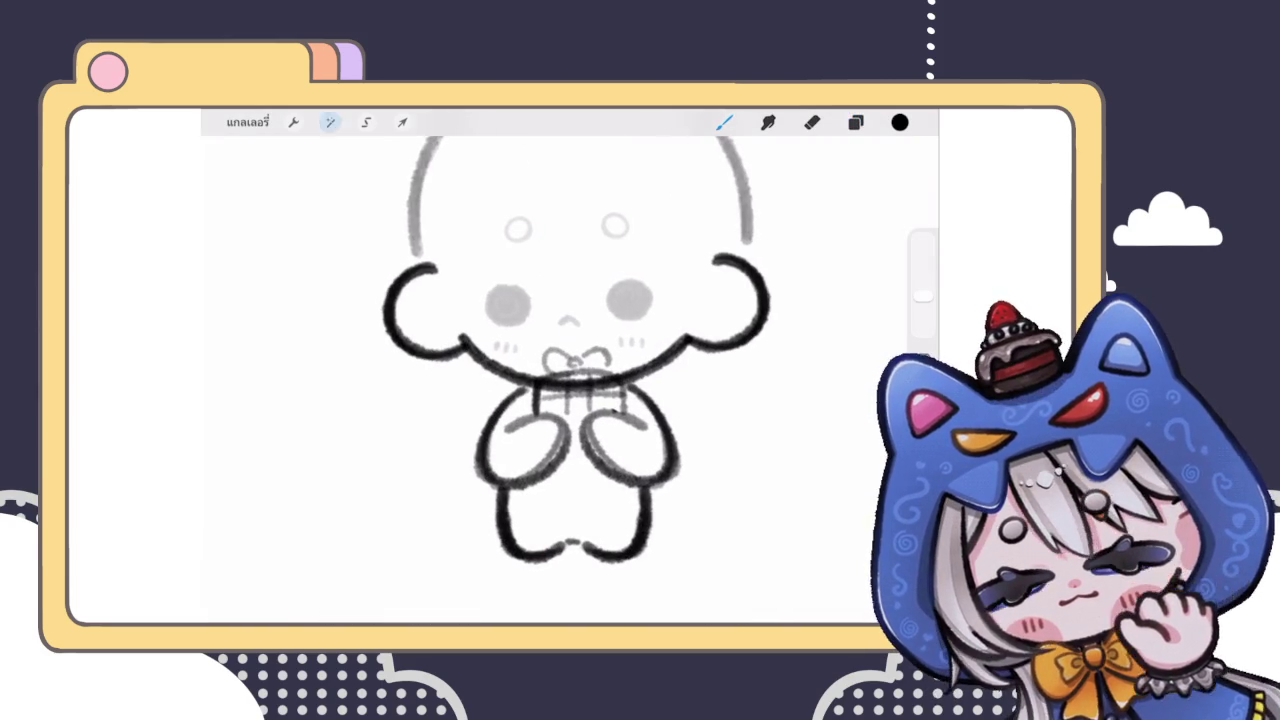
# Step: Nudge the bow lines with a Liquify warp at 17% brush size
pyautogui.click(330, 122)
pyautogui.click(275, 578)
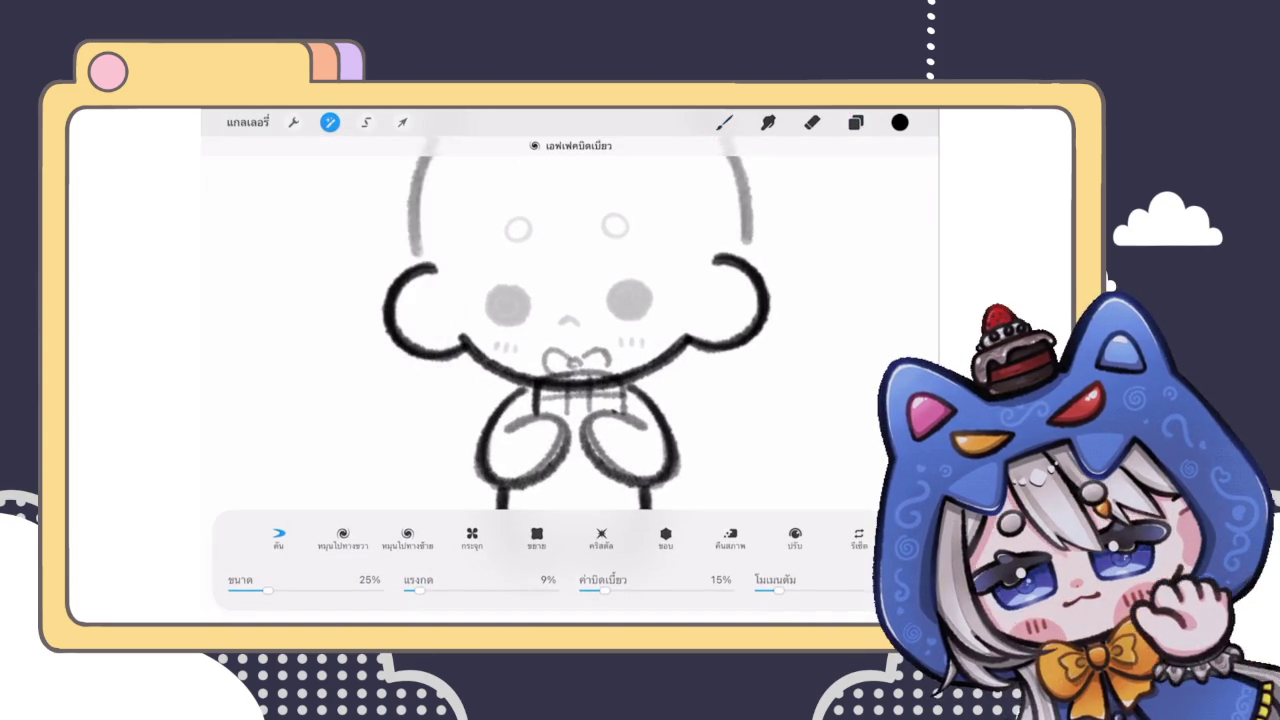
pyautogui.moveTo(268, 590); pyautogui.dragTo(256, 590)
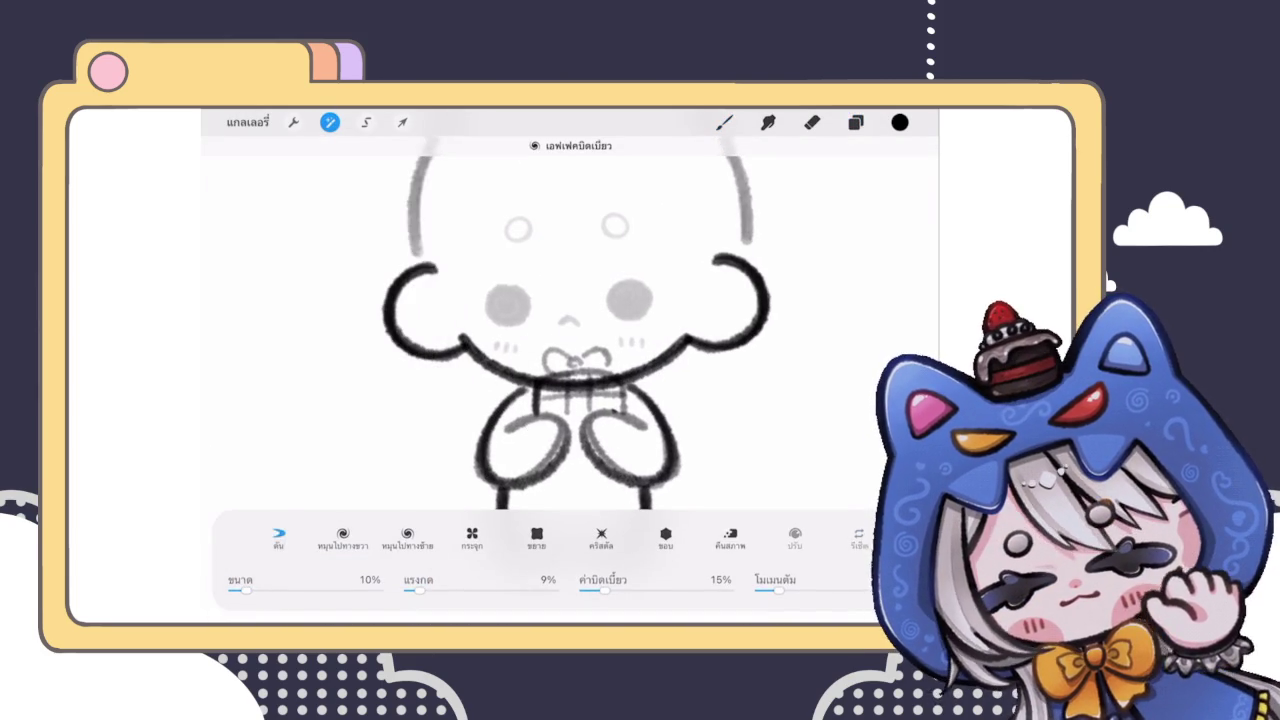
pyautogui.moveTo(590, 368); pyautogui.dragTo(588, 376)
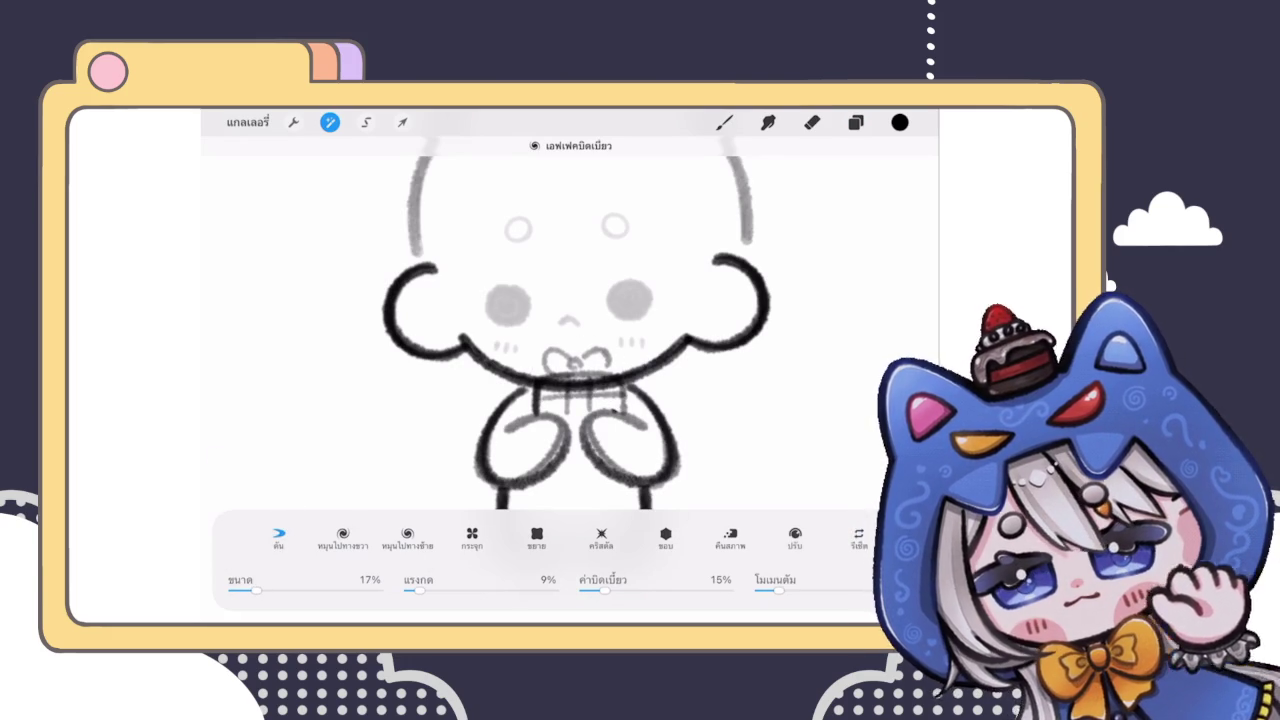
pyautogui.click(330, 122)
# Step: Move the unnamed layer above layer 10 and select layer 10
pyautogui.click(855, 122)
pyautogui.scroll(-3, 775, 400)
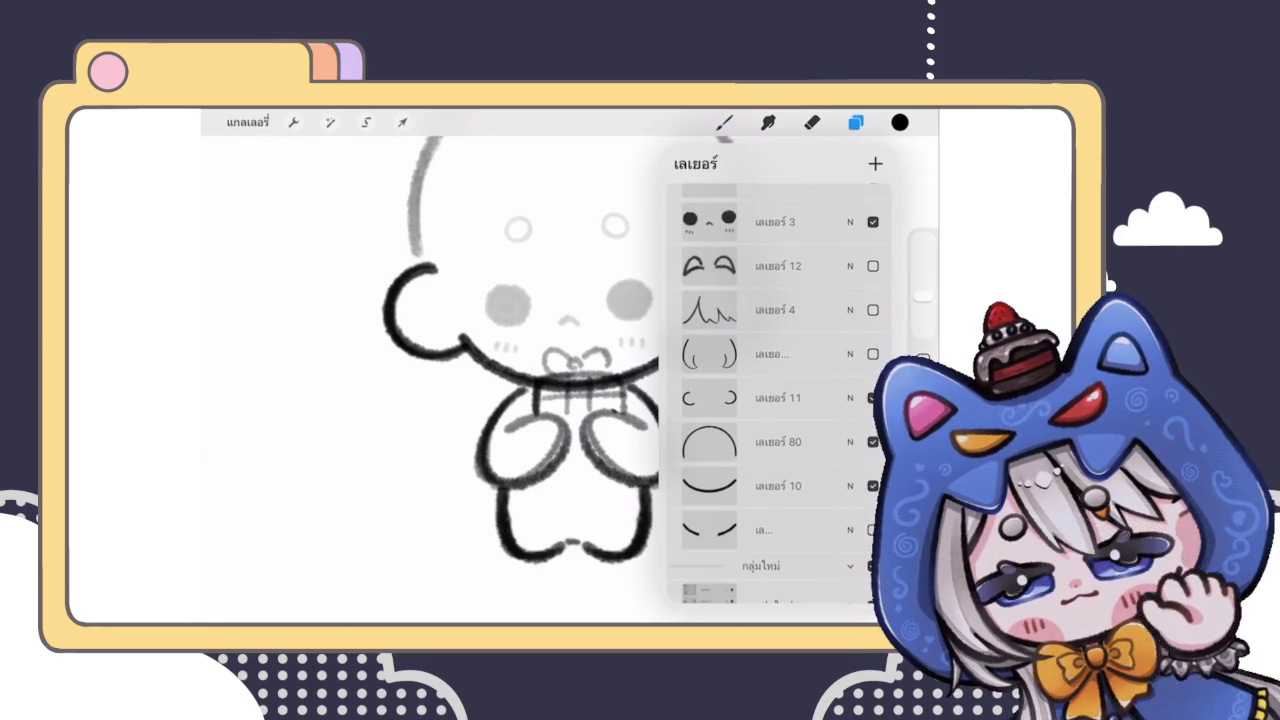
pyautogui.moveTo(709, 530); pyautogui.dragTo(709, 486)
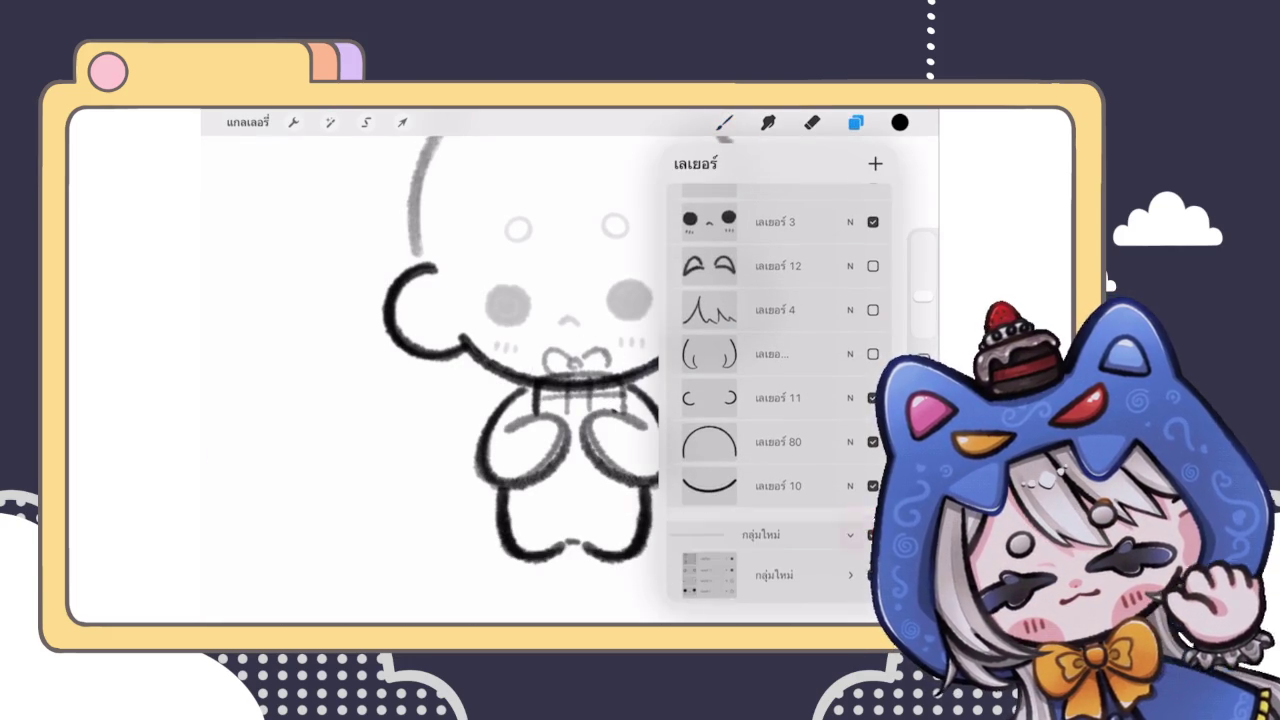
pyautogui.click(775, 530)
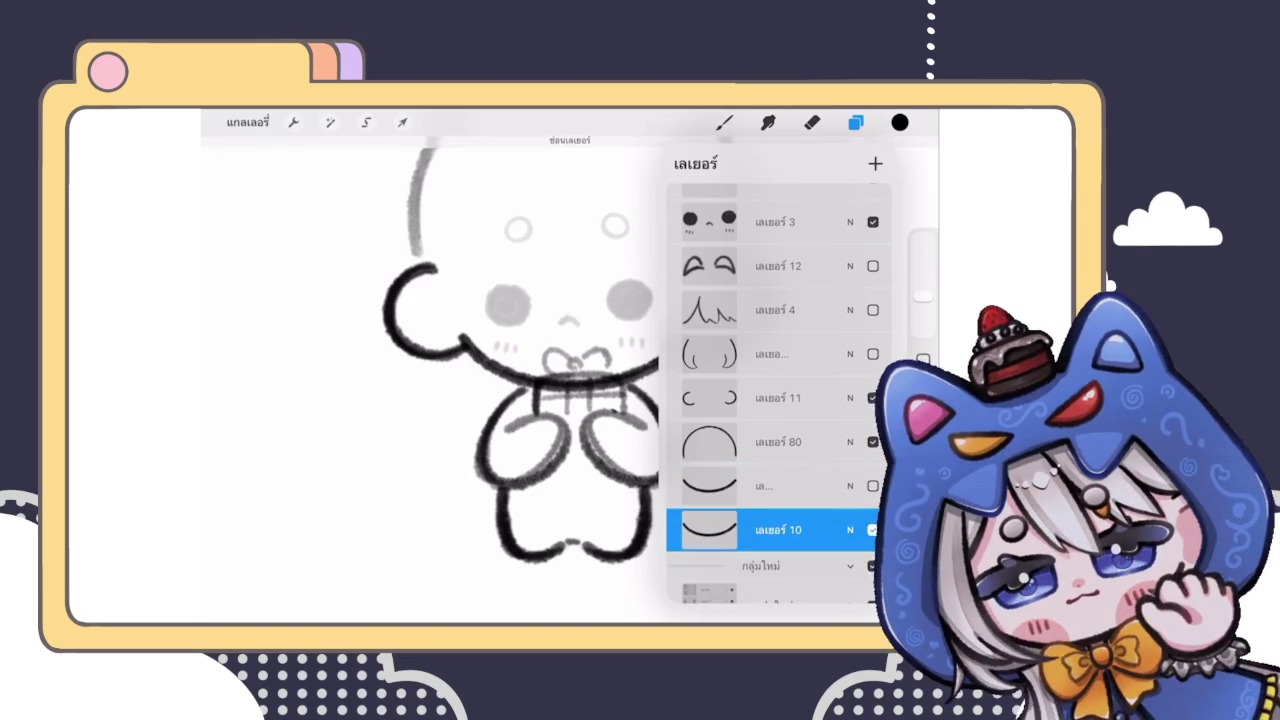
# Step: Erase the belly line crossing the gift box with a smaller eraser, undoing a stray stroke
pyautogui.click(811, 122)
pyautogui.scroll(5, 570, 380)
pyautogui.moveTo(612, 392)
pyautogui.mouseDown()
pyautogui.moveTo(566, 405)
pyautogui.moveTo(586, 428)
pyautogui.moveTo(634, 371)
pyautogui.moveTo(671, 400)
pyautogui.moveTo(700, 392)
pyautogui.mouseUp()
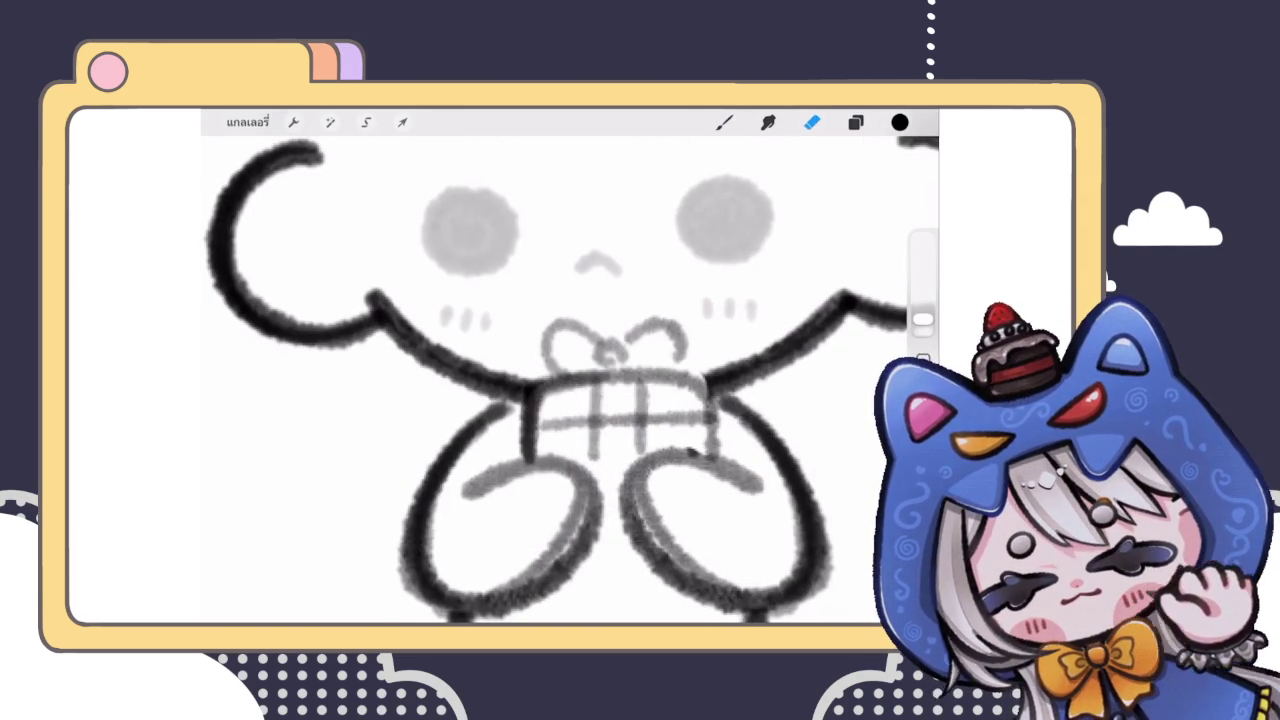
pyautogui.scroll(3, 680, 372)
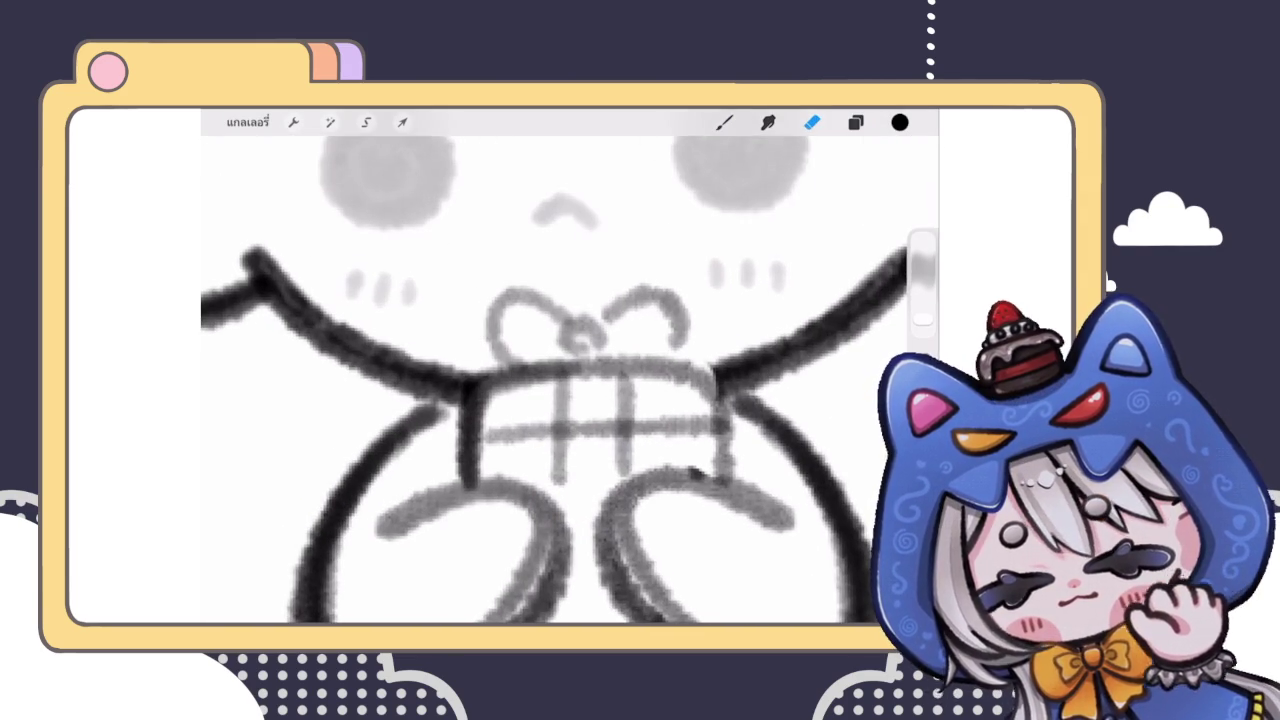
pyautogui.hotkey('ctrl', 'z')
pyautogui.click(922, 320)
pyautogui.moveTo(922, 330); pyautogui.dragTo(922, 318)
pyautogui.moveTo(578, 398)
pyautogui.mouseDown()
pyautogui.moveTo(485, 415)
pyautogui.moveTo(523, 389)
pyautogui.moveTo(703, 412)
pyautogui.moveTo(677, 377)
pyautogui.moveTo(651, 400)
pyautogui.mouseUp()
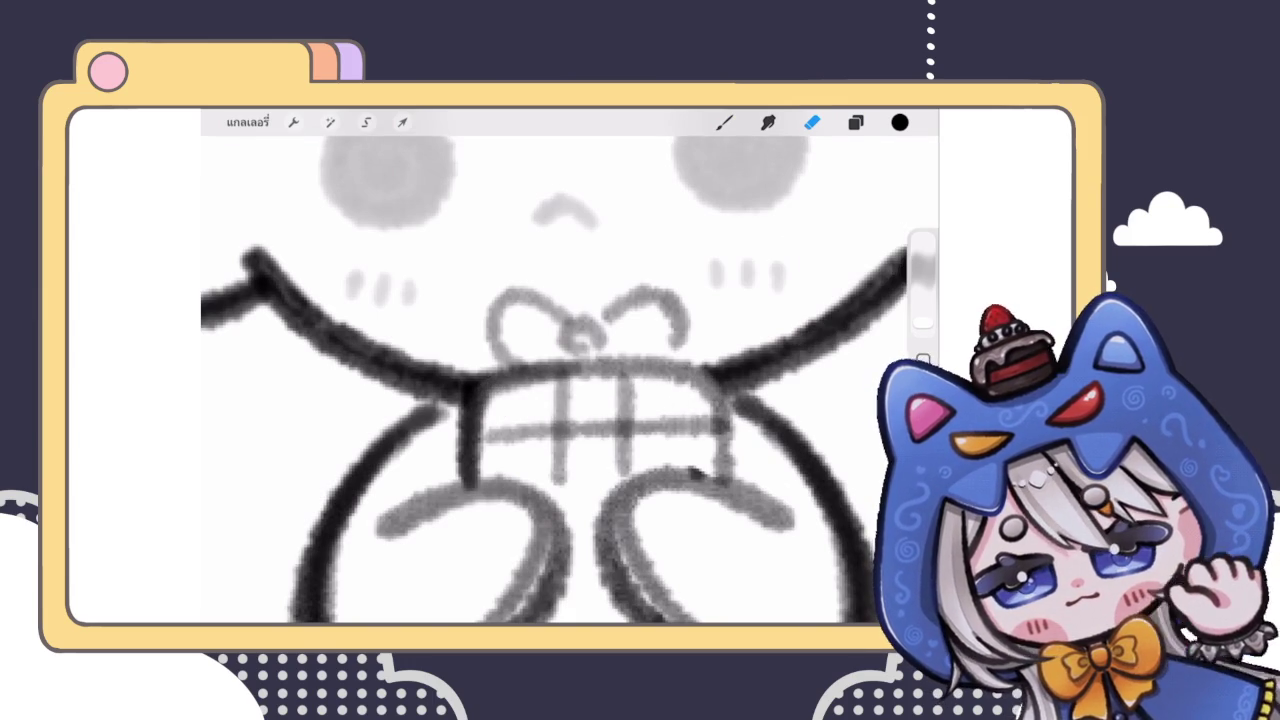
# Step: Select the hands-and-box layer, undo the last erased stroke, and resize the eraser
pyautogui.click(855, 122)
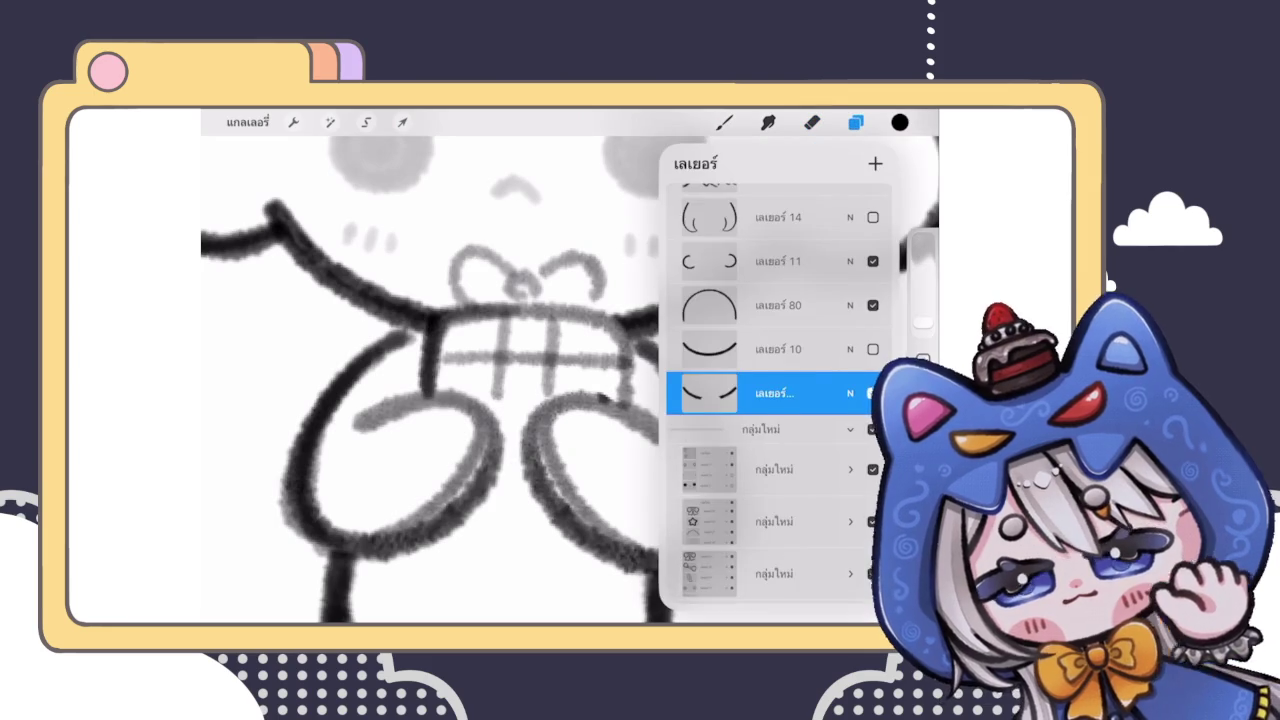
pyautogui.scroll(5, 775, 400)
pyautogui.scroll(5, 775, 400)
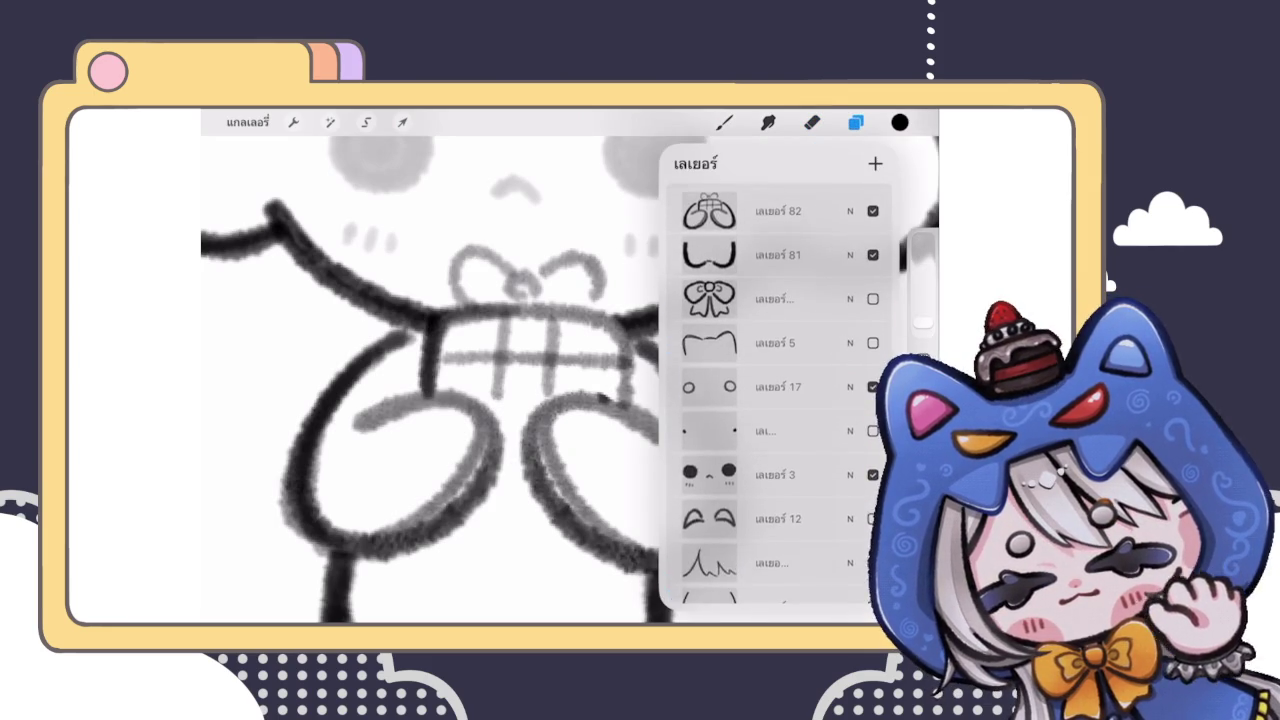
pyautogui.click(775, 240)
pyautogui.click(855, 122)
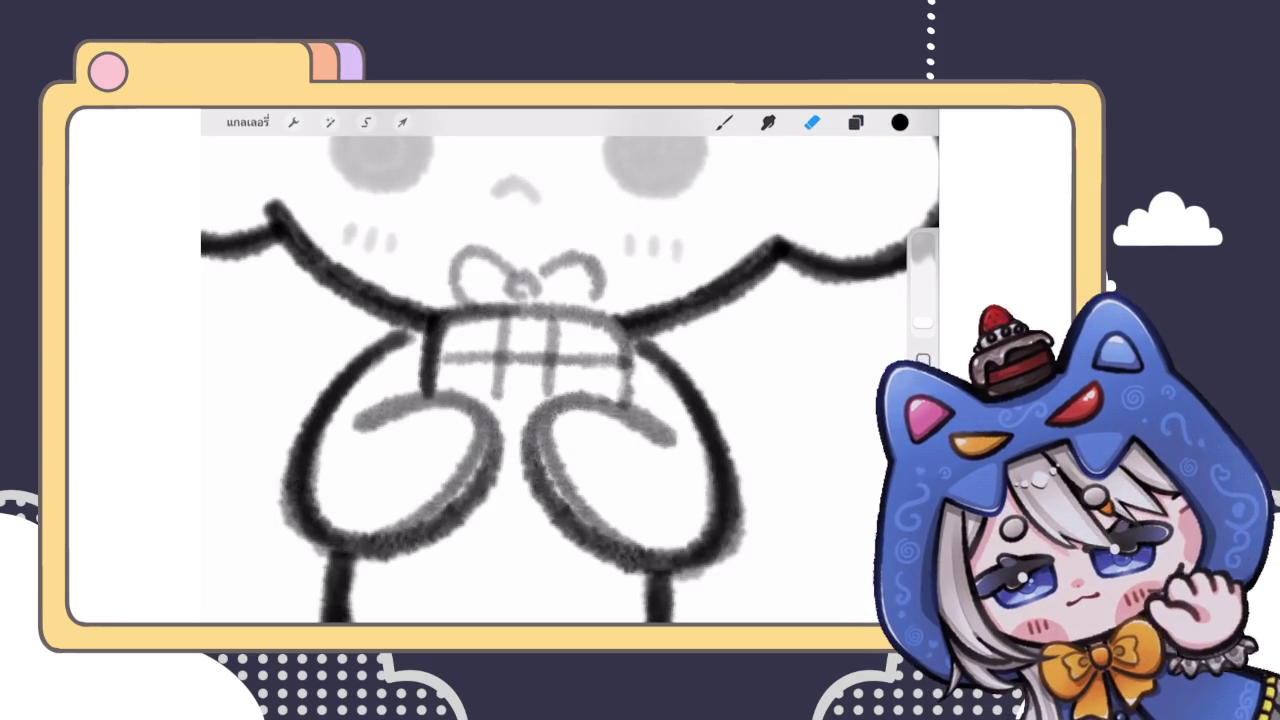
pyautogui.scroll(5, 540, 350)
pyautogui.hotkey('ctrl', 'z')
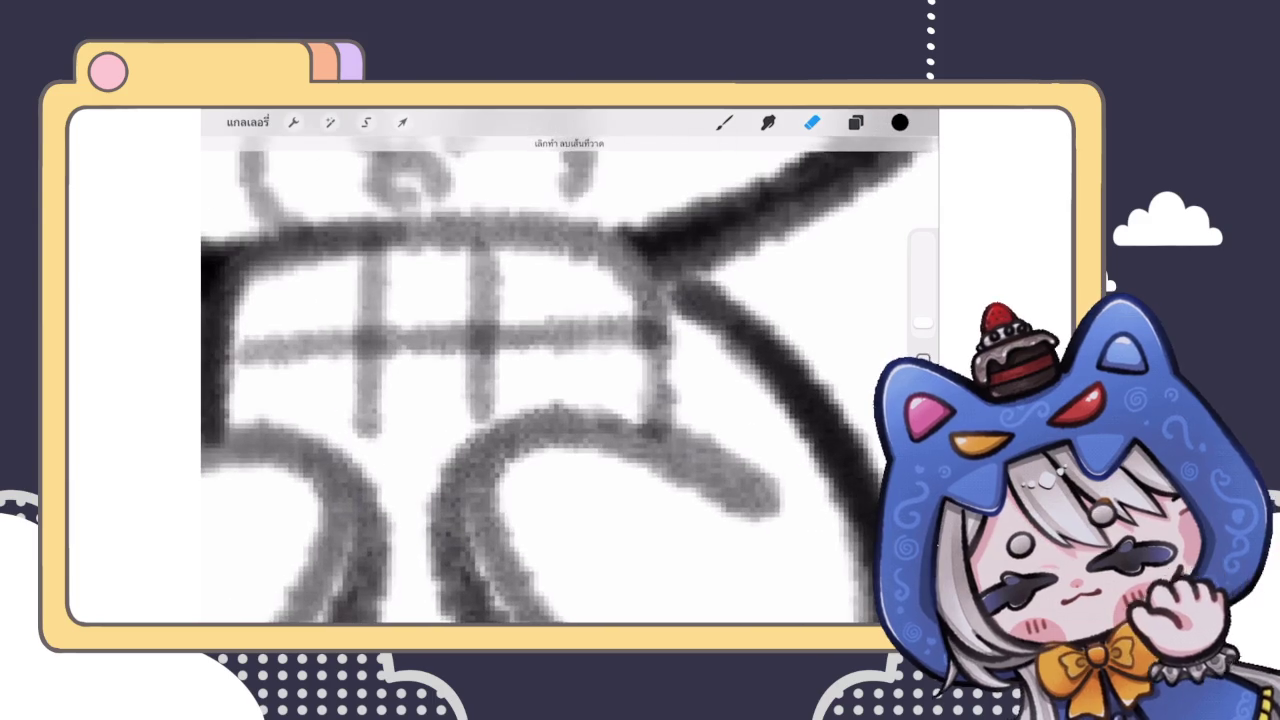
pyautogui.moveTo(922, 322); pyautogui.dragTo(922, 330)
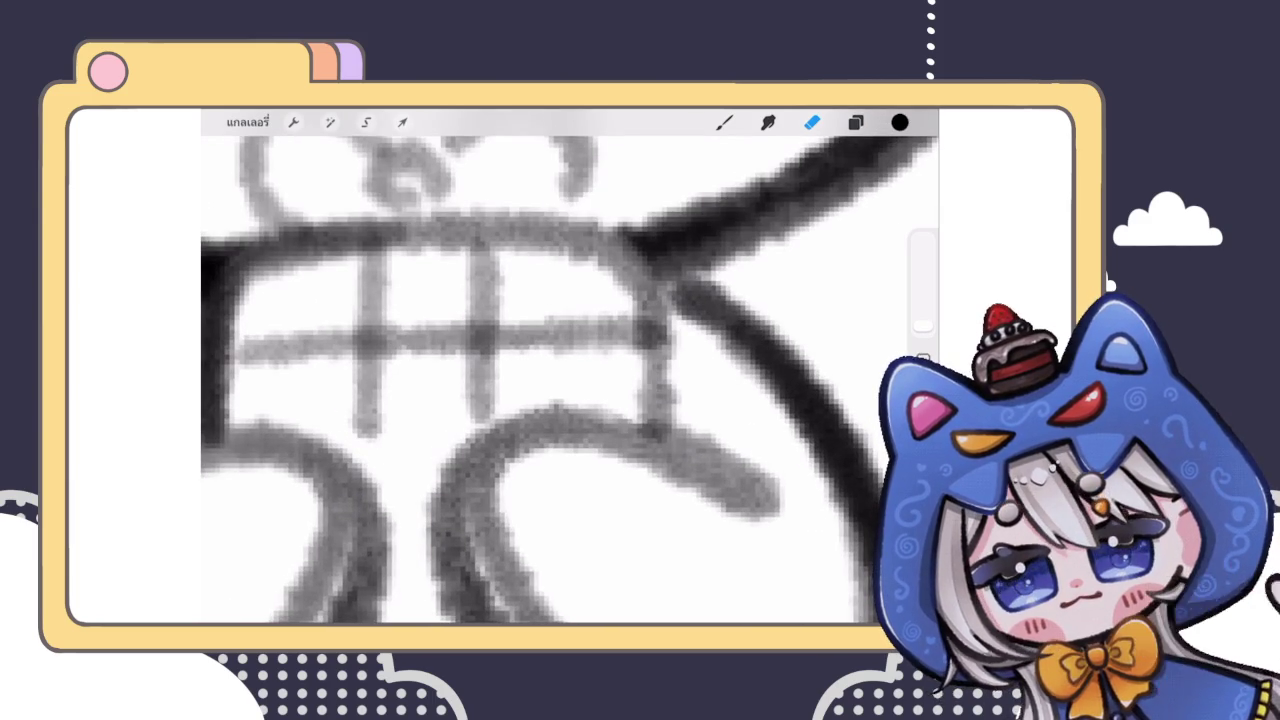
pyautogui.scroll(-5, 570, 370)
pyautogui.scroll(-3, 560, 380)
pyautogui.scroll(-2, 560, 380)
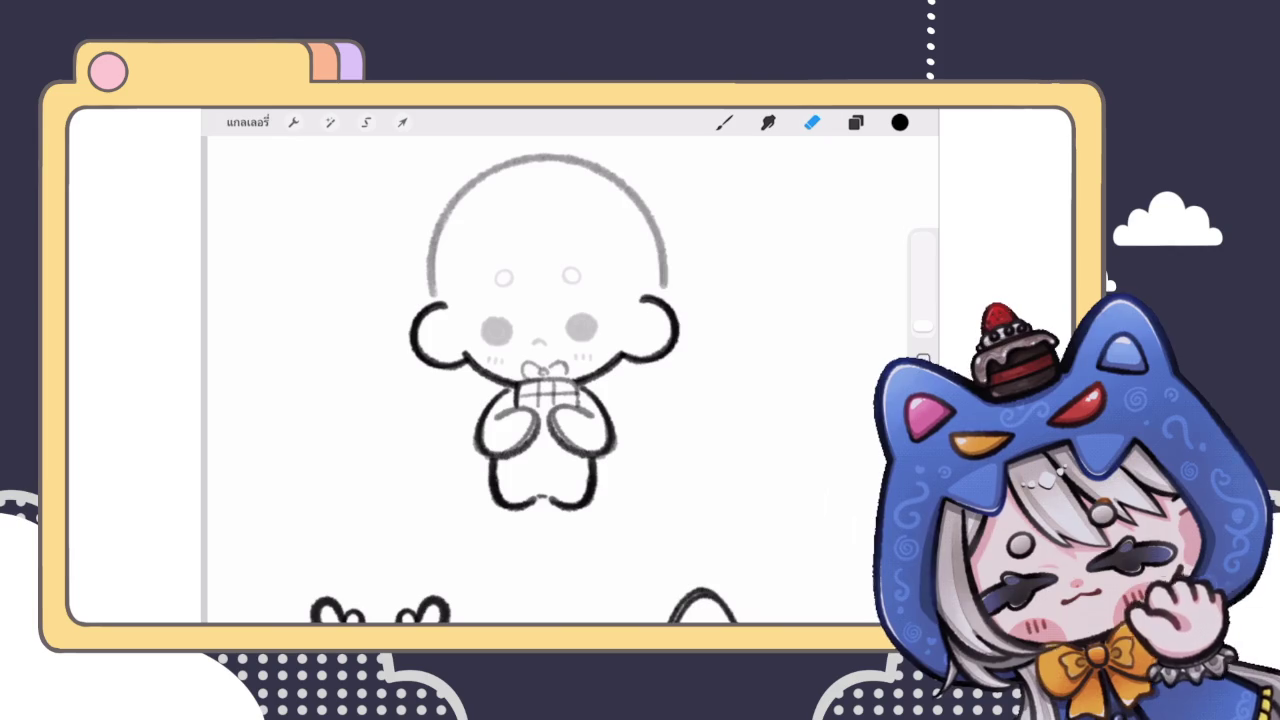
# Step: Add a new blank inking layer and switch to the inking brush
pyautogui.click(855, 122)
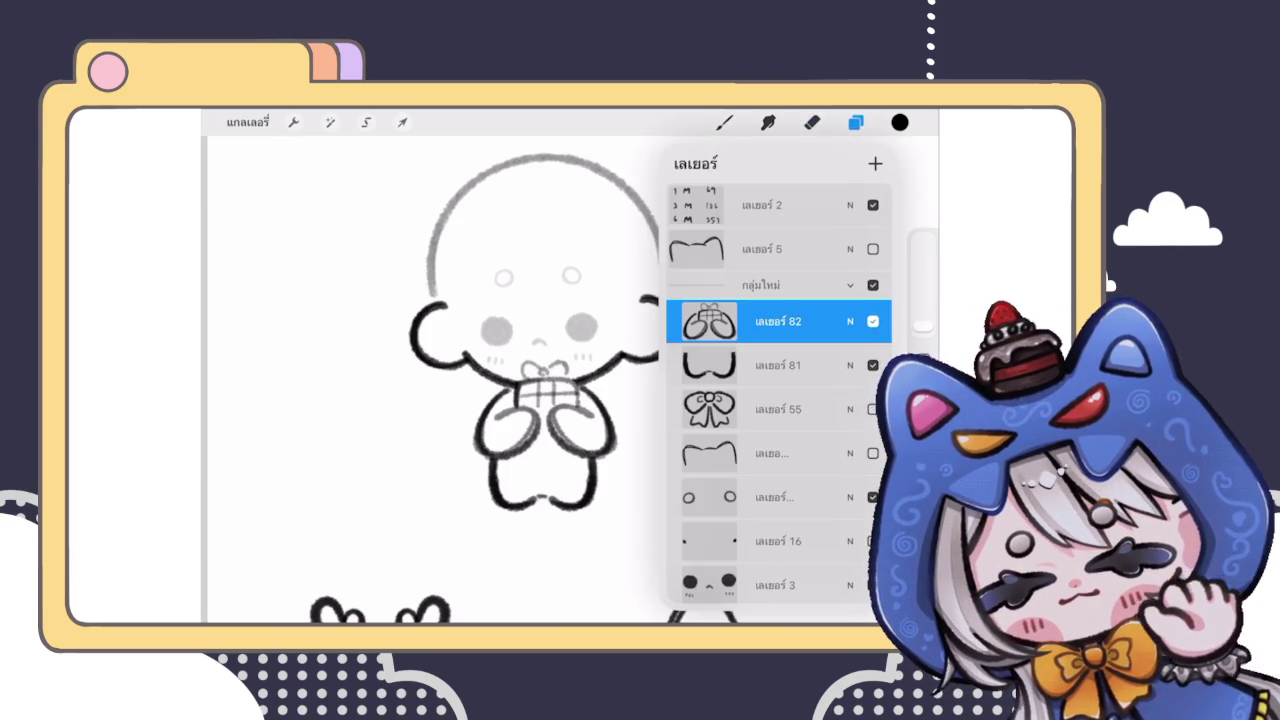
pyautogui.click(811, 122)
pyautogui.click(855, 122)
pyautogui.click(811, 122)
pyautogui.click(724, 122)
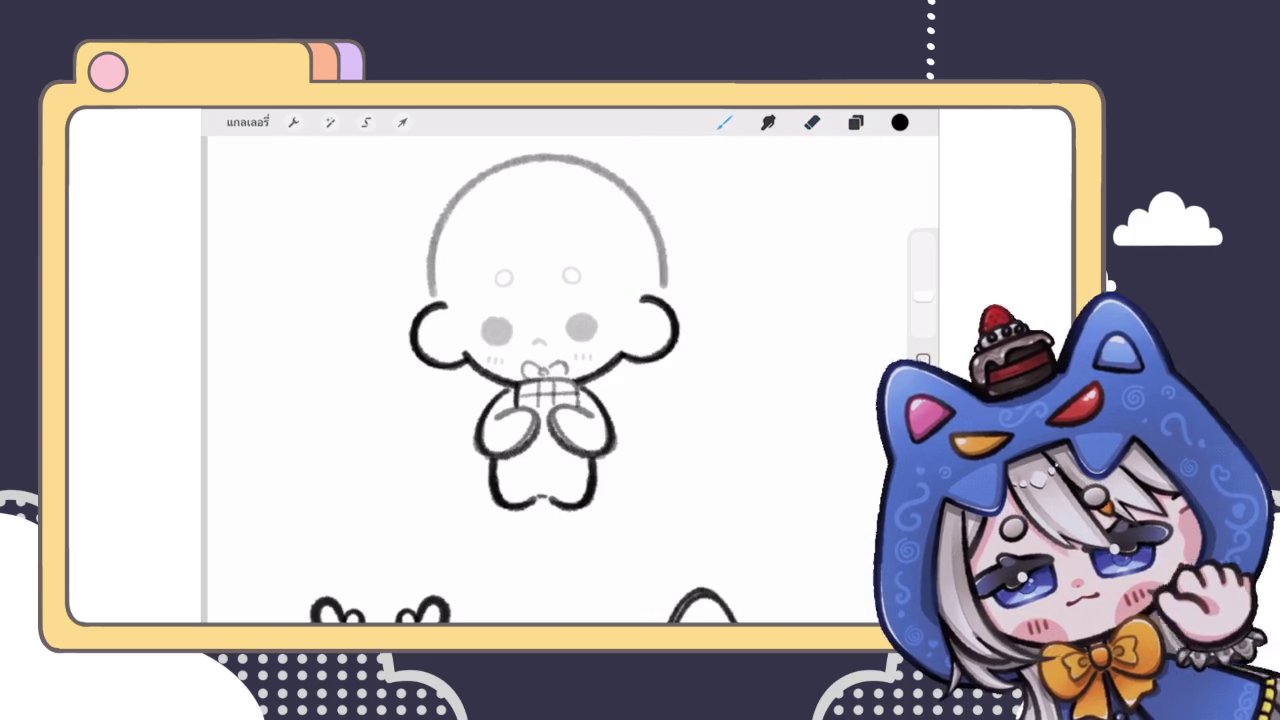
pyautogui.scroll(2, 545, 350)
pyautogui.scroll(-3, 575, 380)
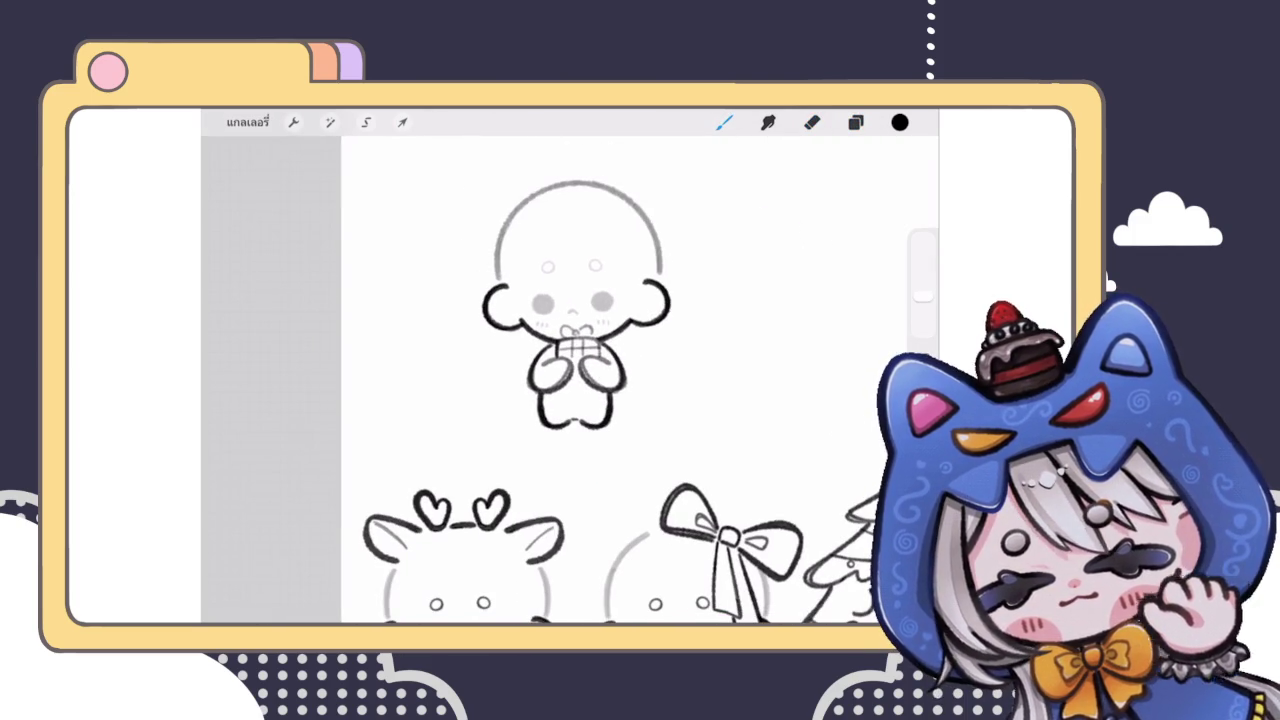
pyautogui.click(855, 122)
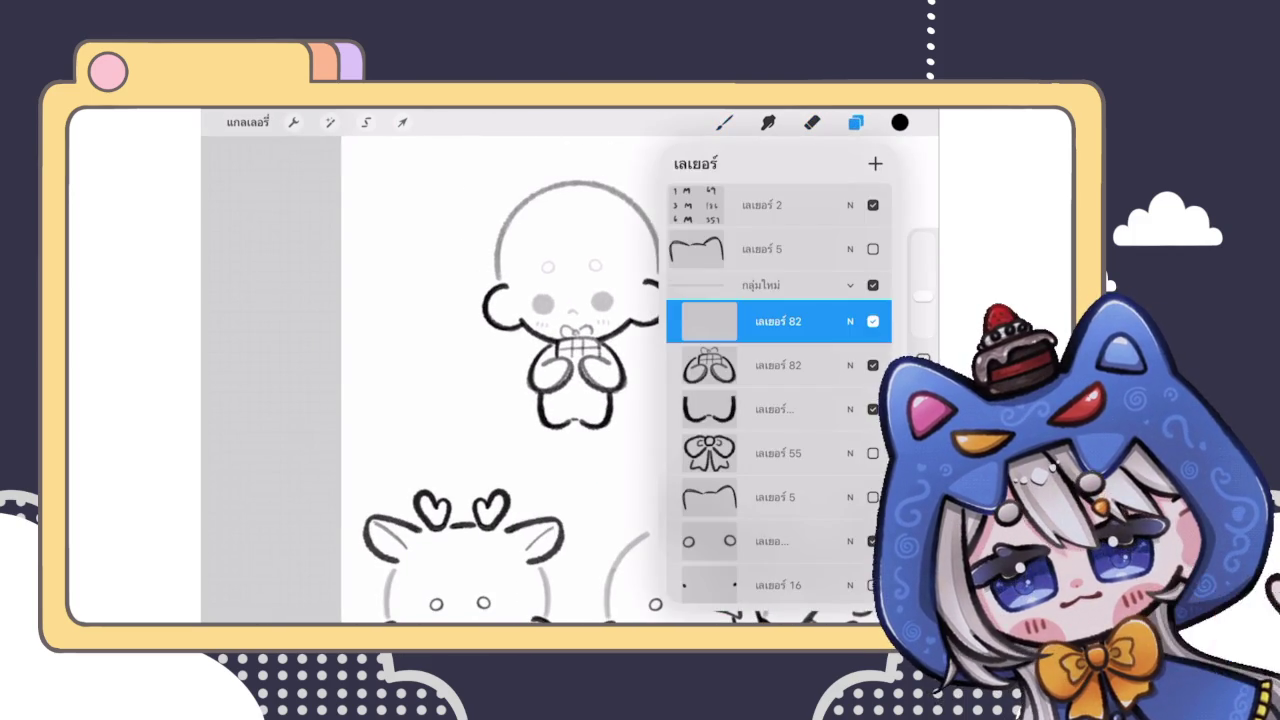
pyautogui.click(855, 122)
# Step: Ink a dark loop over the bow sketch and lines across the gift box
pyautogui.scroll(2, 570, 350)
pyautogui.scroll(2, 570, 350)
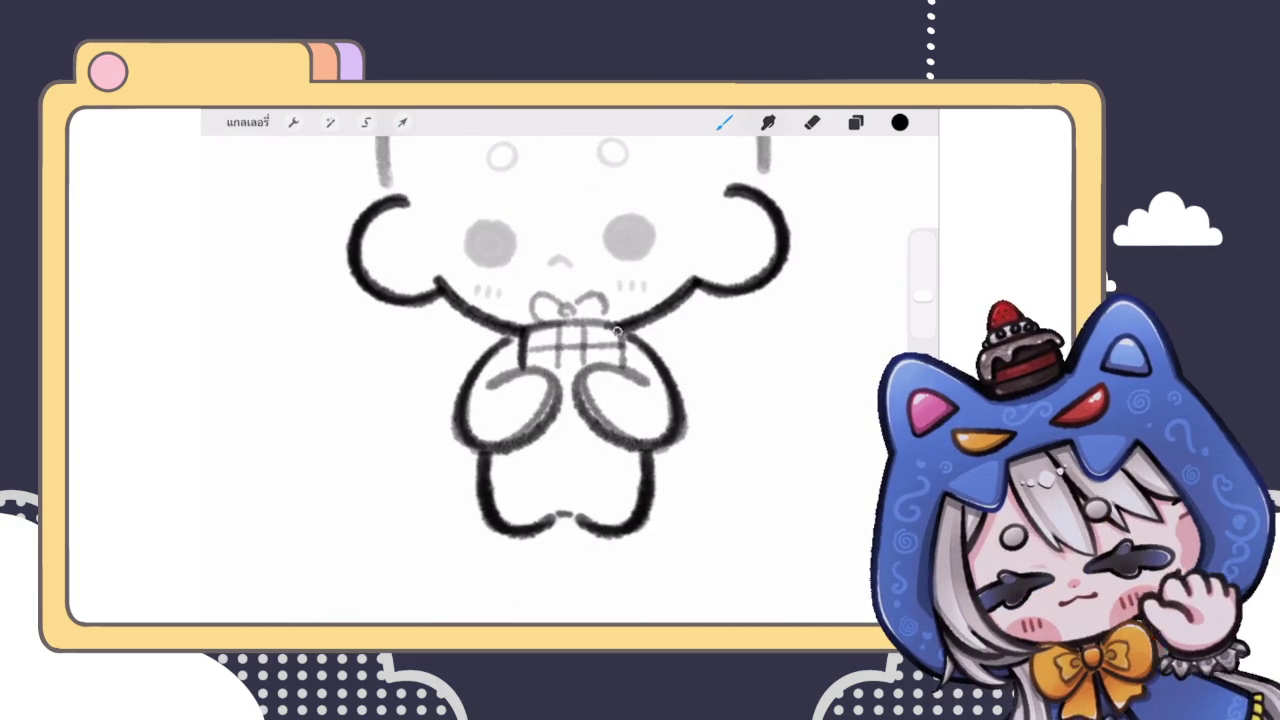
pyautogui.scroll(1, 613, 326)
pyautogui.scroll(2, 555, 323)
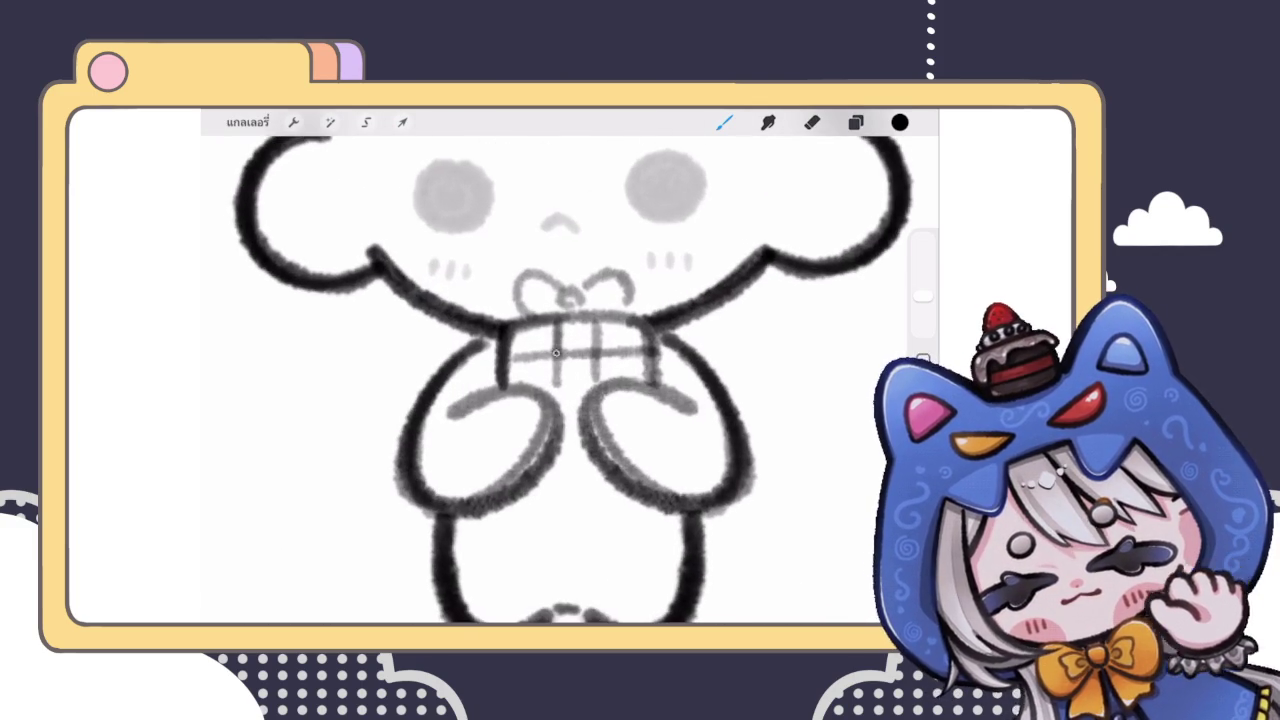
pyautogui.scroll(1, 555, 323)
pyautogui.scroll(2, 555, 323)
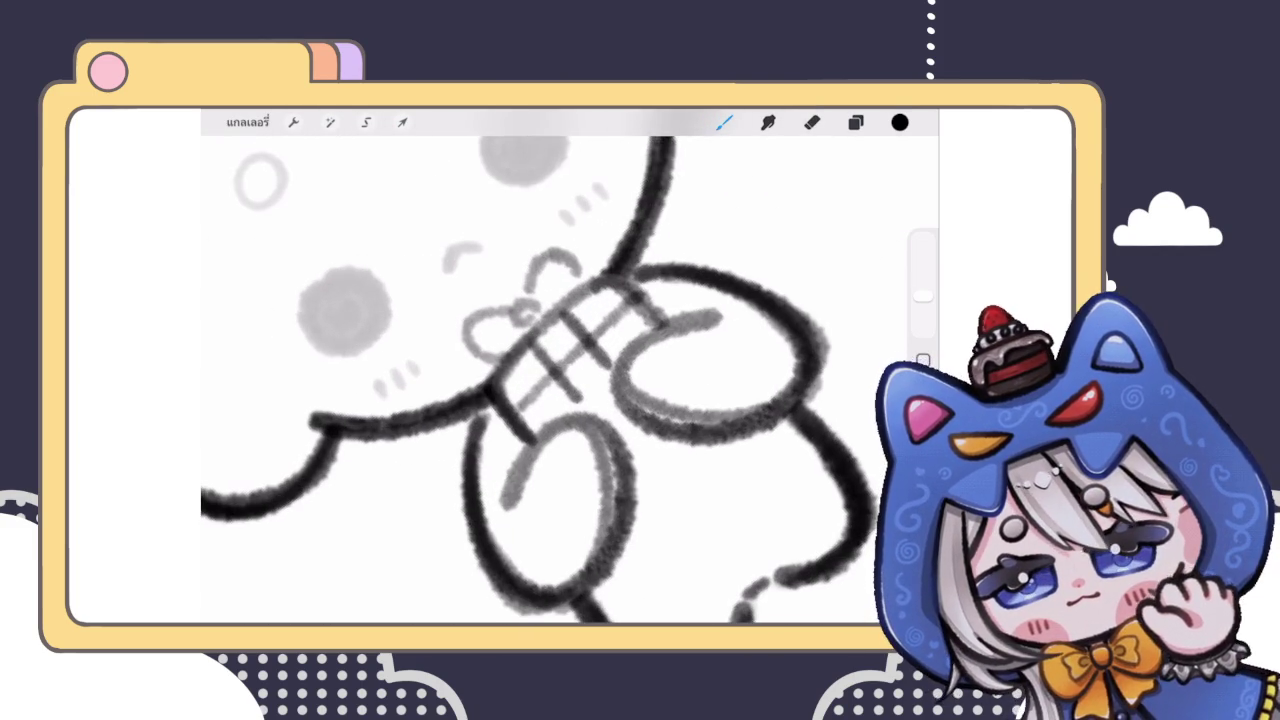
pyautogui.moveTo(514, 318); pyautogui.dragTo(532, 300)
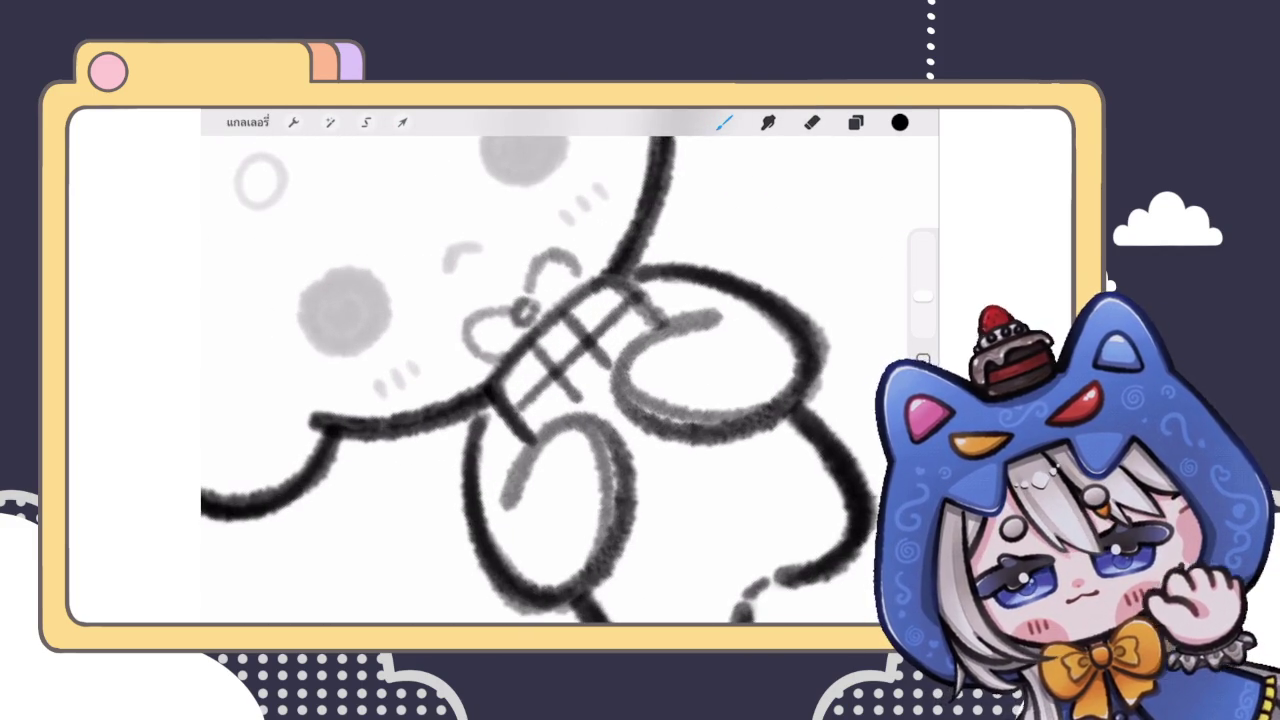
pyautogui.moveTo(470, 358)
pyautogui.mouseDown()
pyautogui.moveTo(504, 306)
pyautogui.moveTo(580, 252)
pyautogui.mouseUp()
pyautogui.scroll(-3, 550, 370)
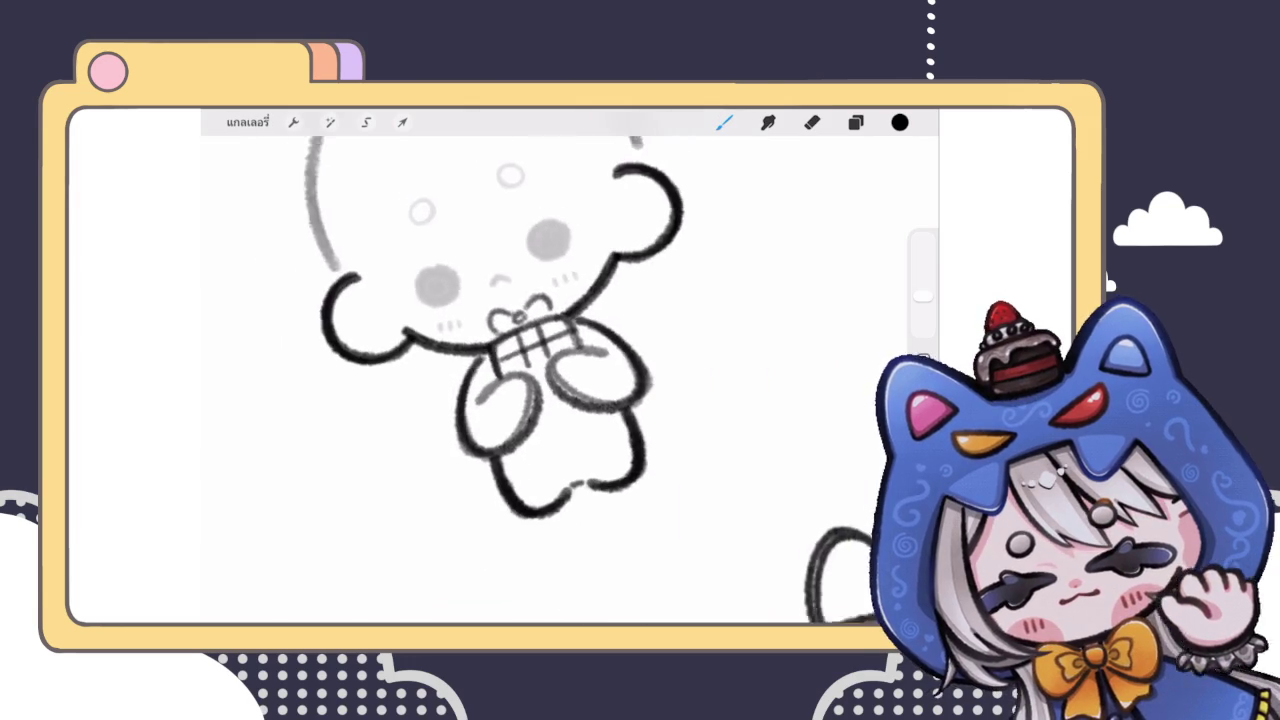
pyautogui.scroll(-2, 550, 370)
pyautogui.click(855, 122)
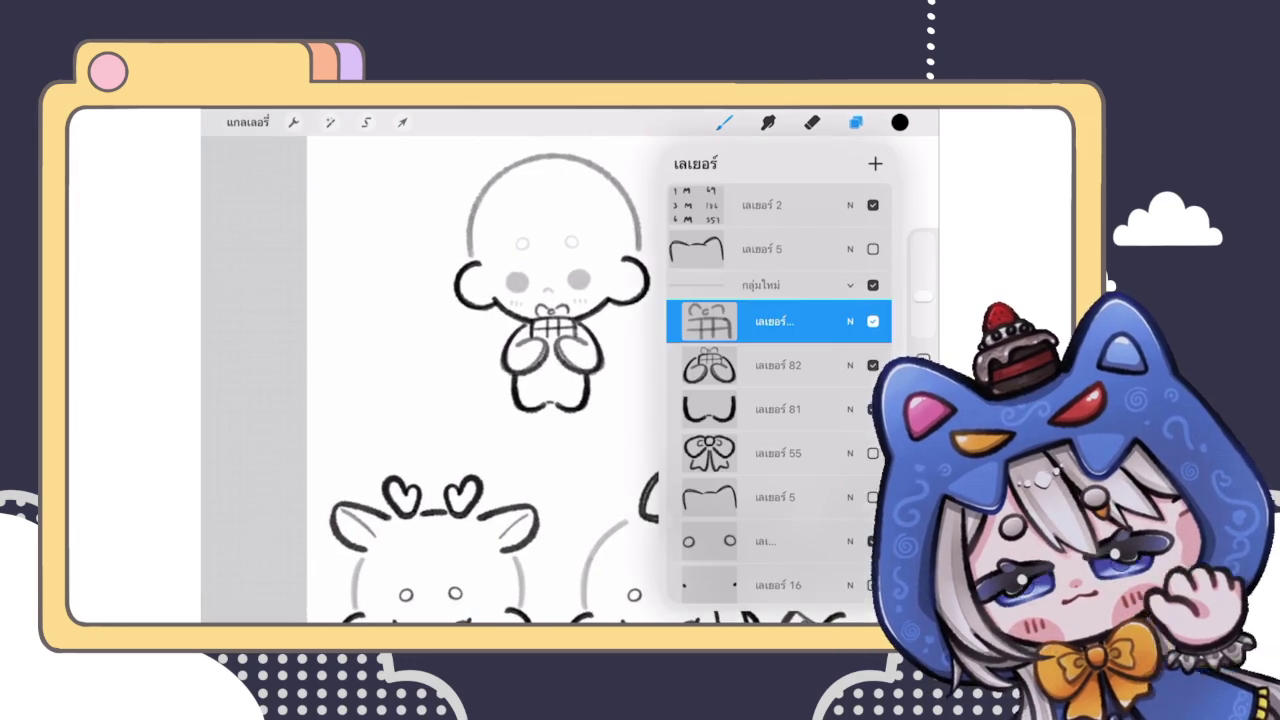
pyautogui.click(778, 321)
pyautogui.click(778, 321)
pyautogui.click(855, 122)
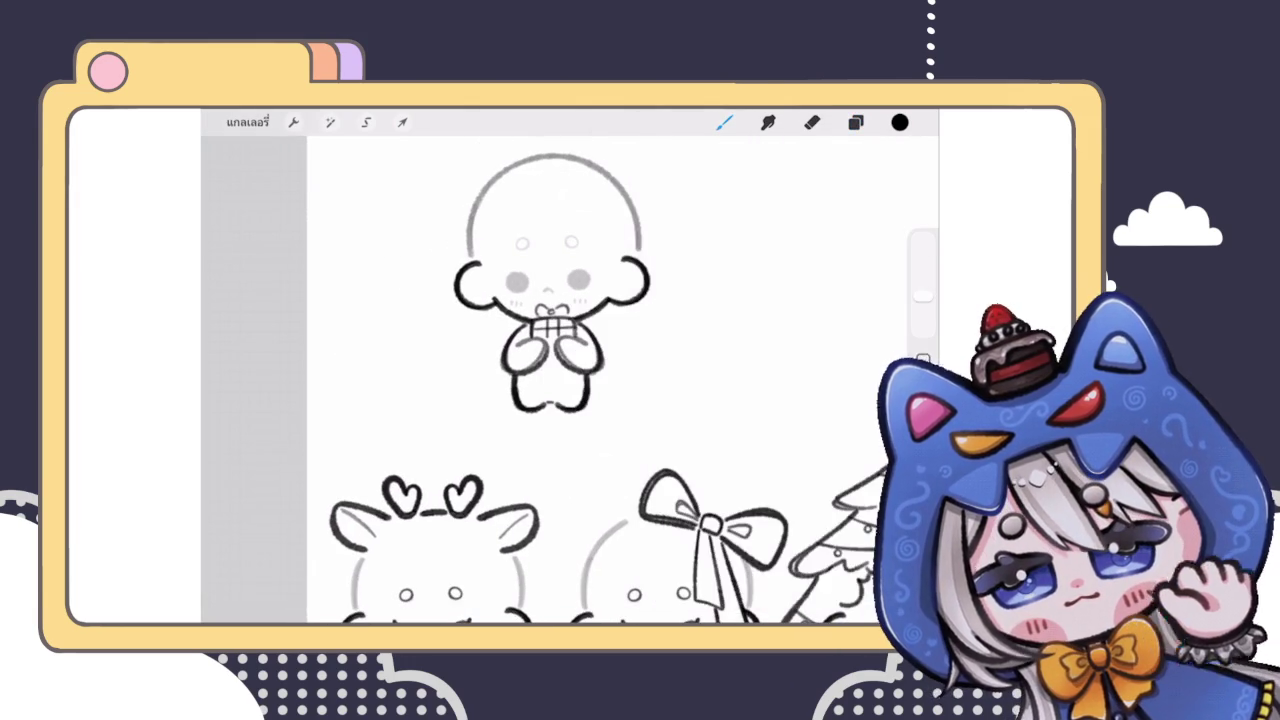
pyautogui.scroll(3, 555, 320)
pyautogui.scroll(2, 555, 320)
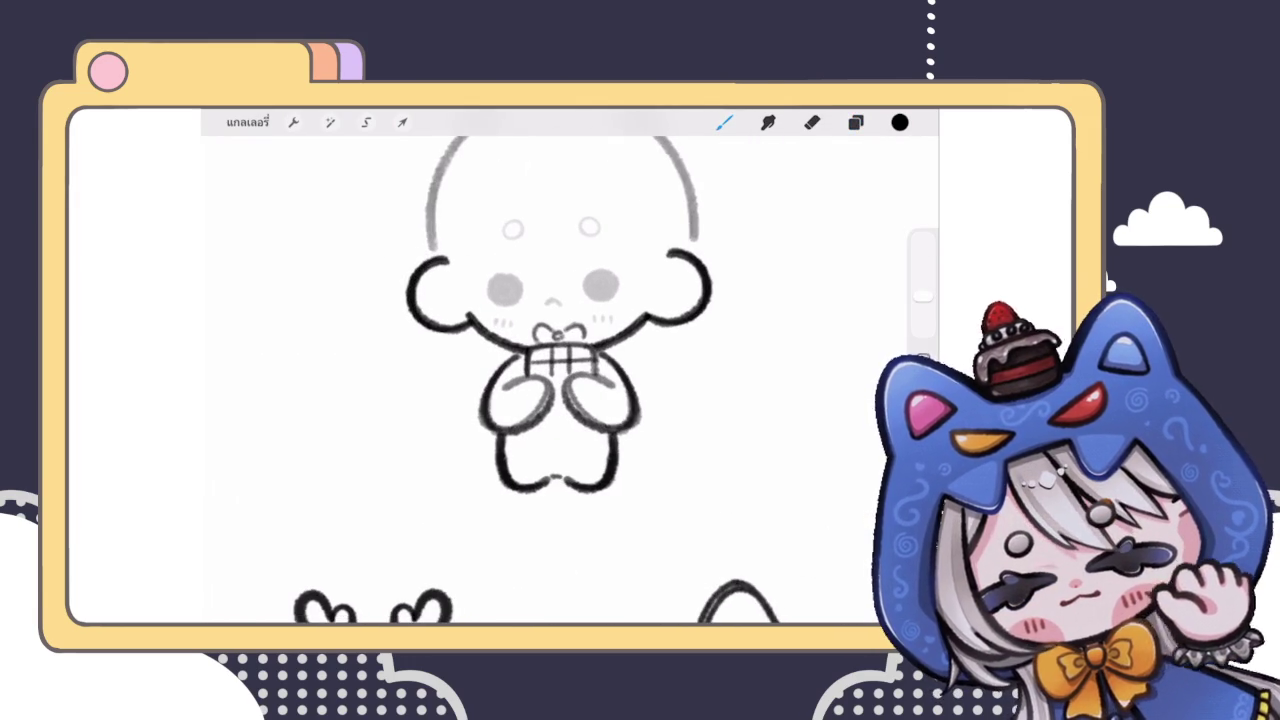
pyautogui.click(855, 122)
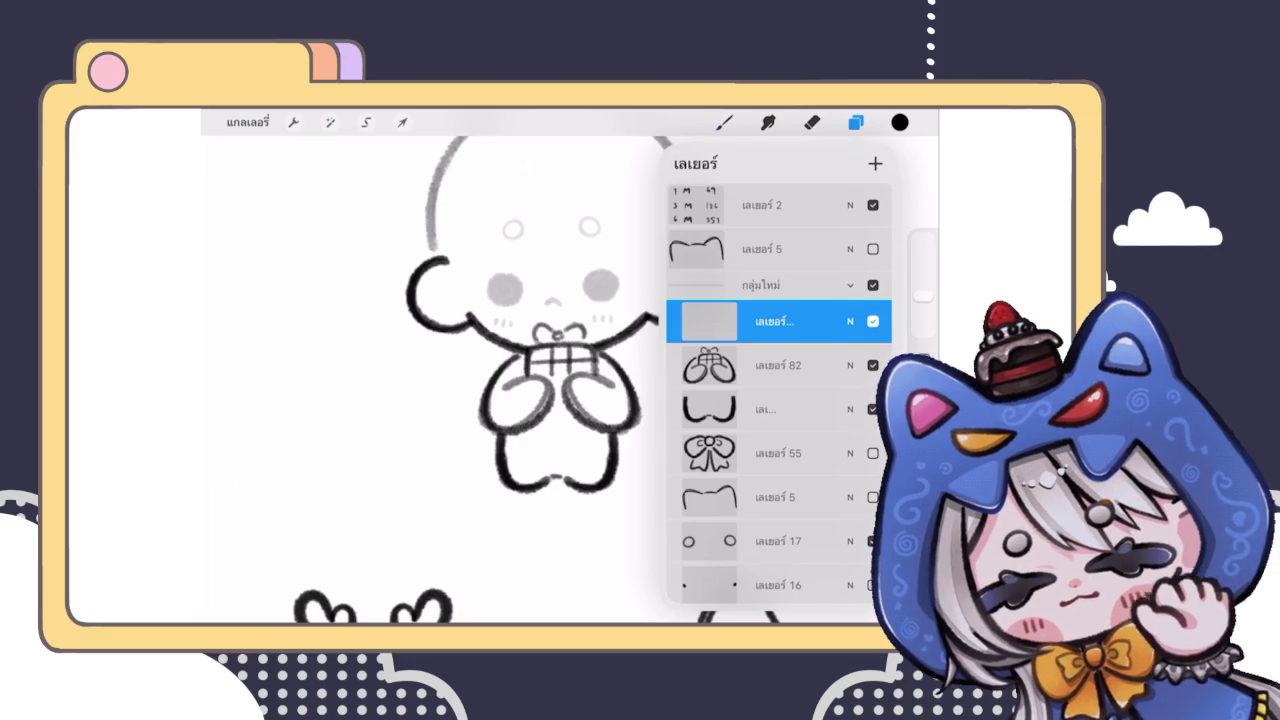
pyautogui.click(855, 122)
pyautogui.click(724, 122)
pyautogui.scroll(-3, 555, 370)
pyautogui.scroll(3, 555, 370)
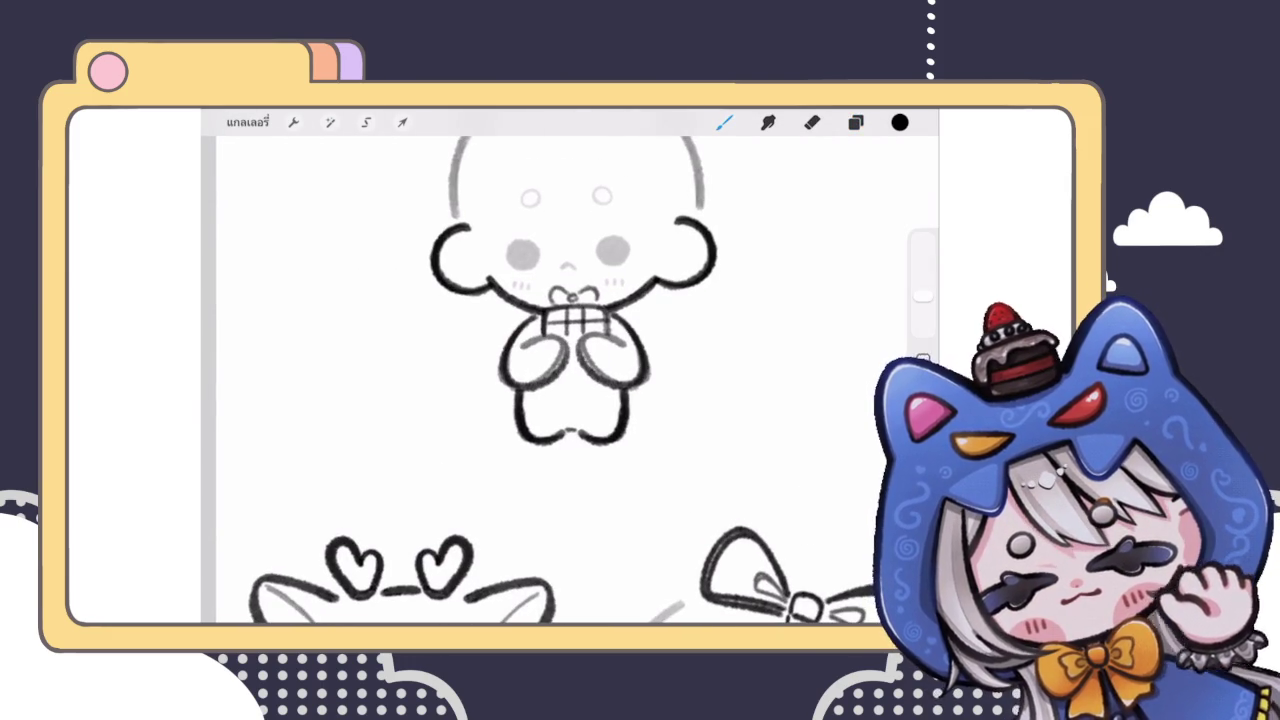
pyautogui.scroll(-3, 560, 380)
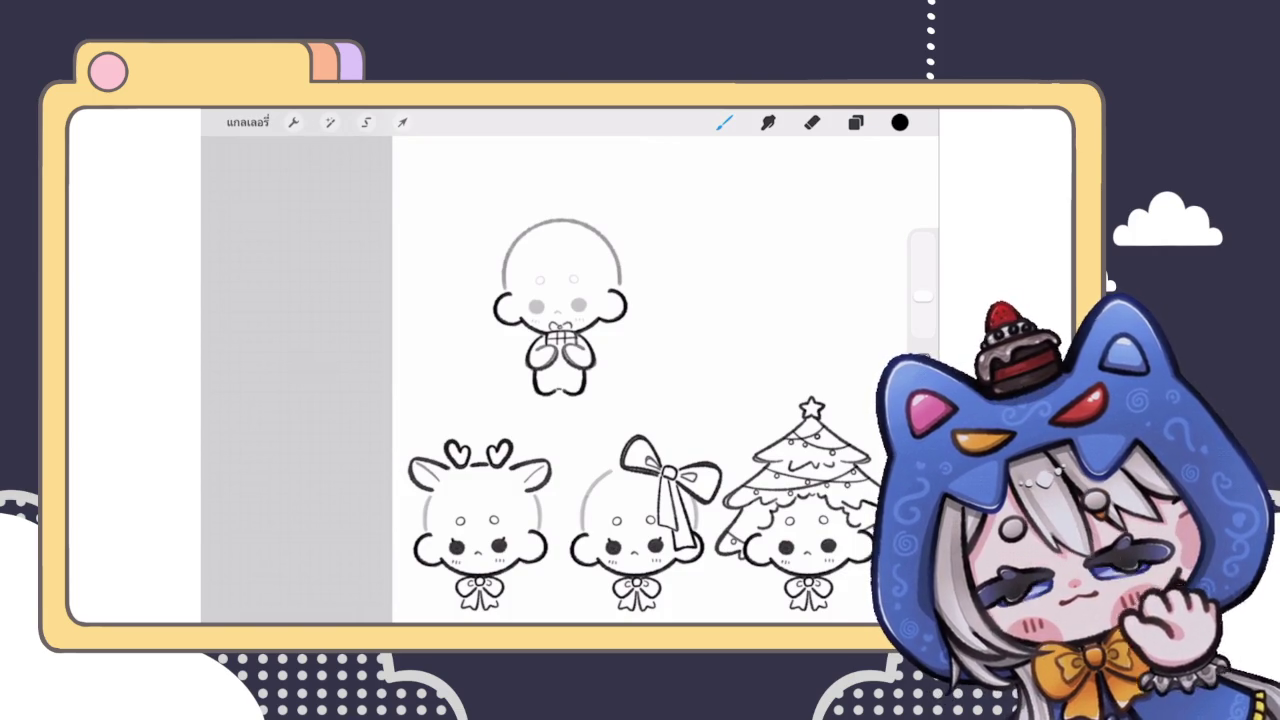
pyautogui.scroll(-3, 630, 320)
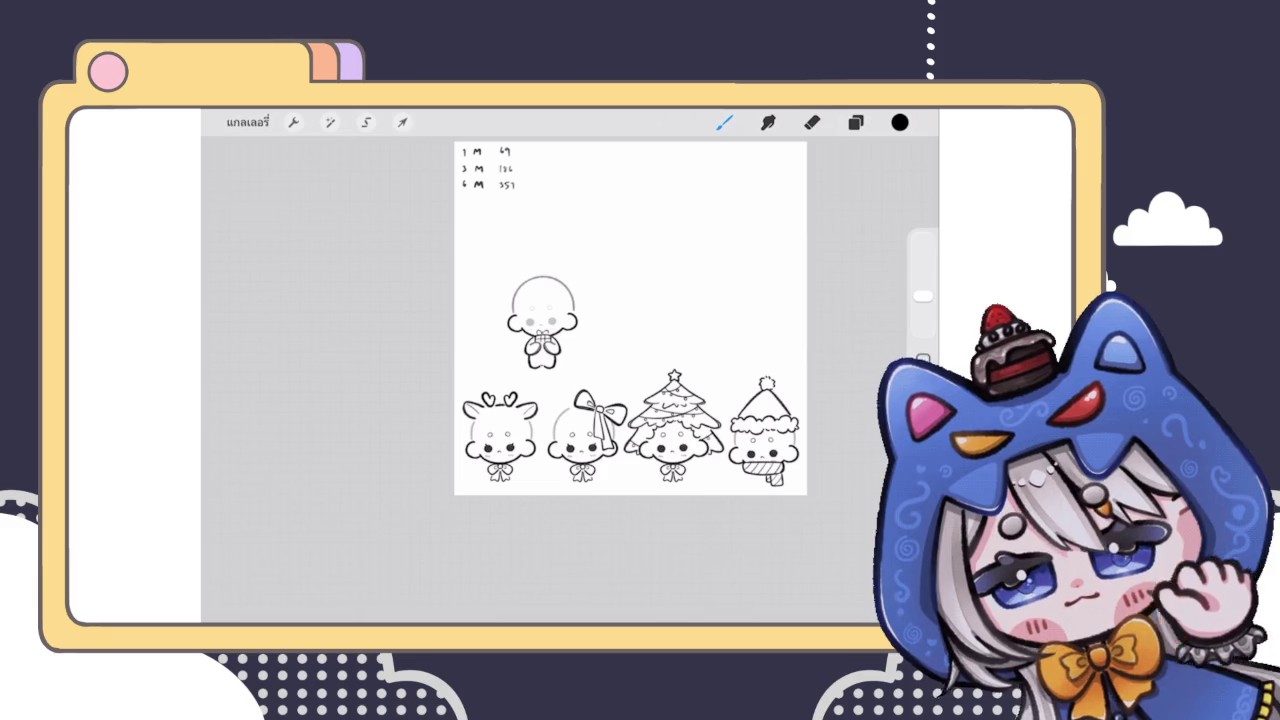
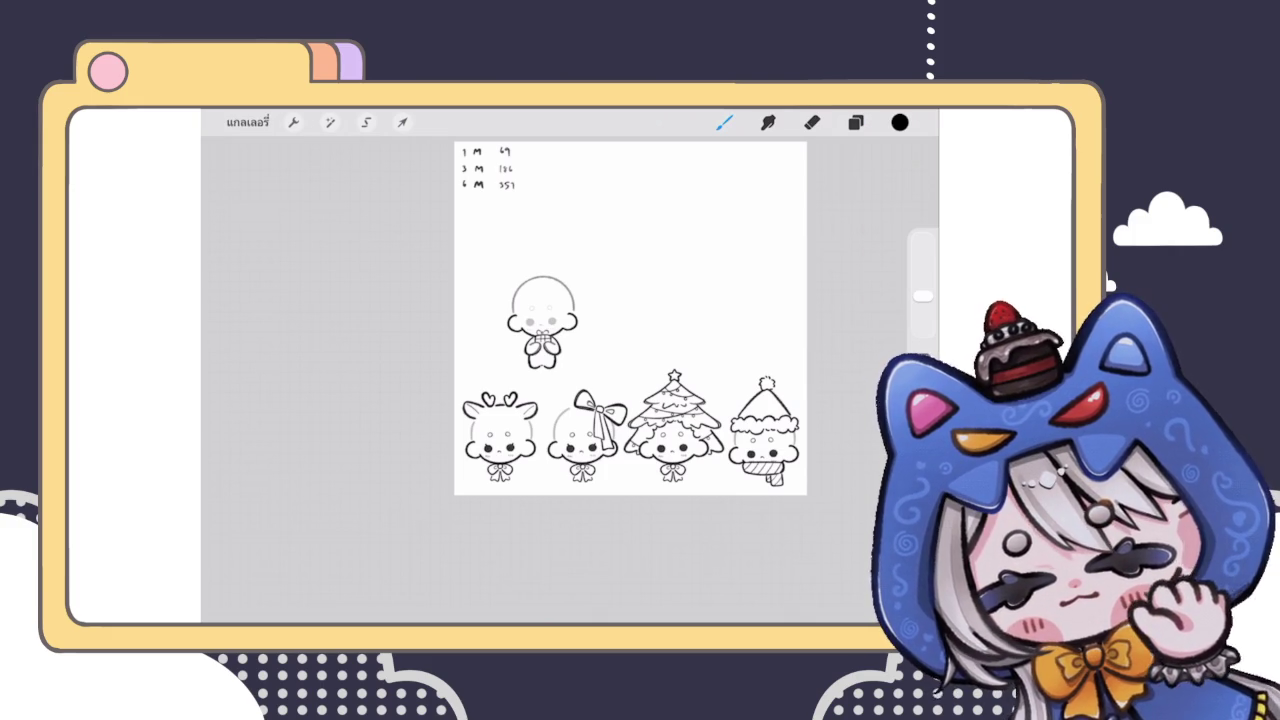
# Step: Check the layers list and switch from the eraser back to the brush
pyautogui.press('e')
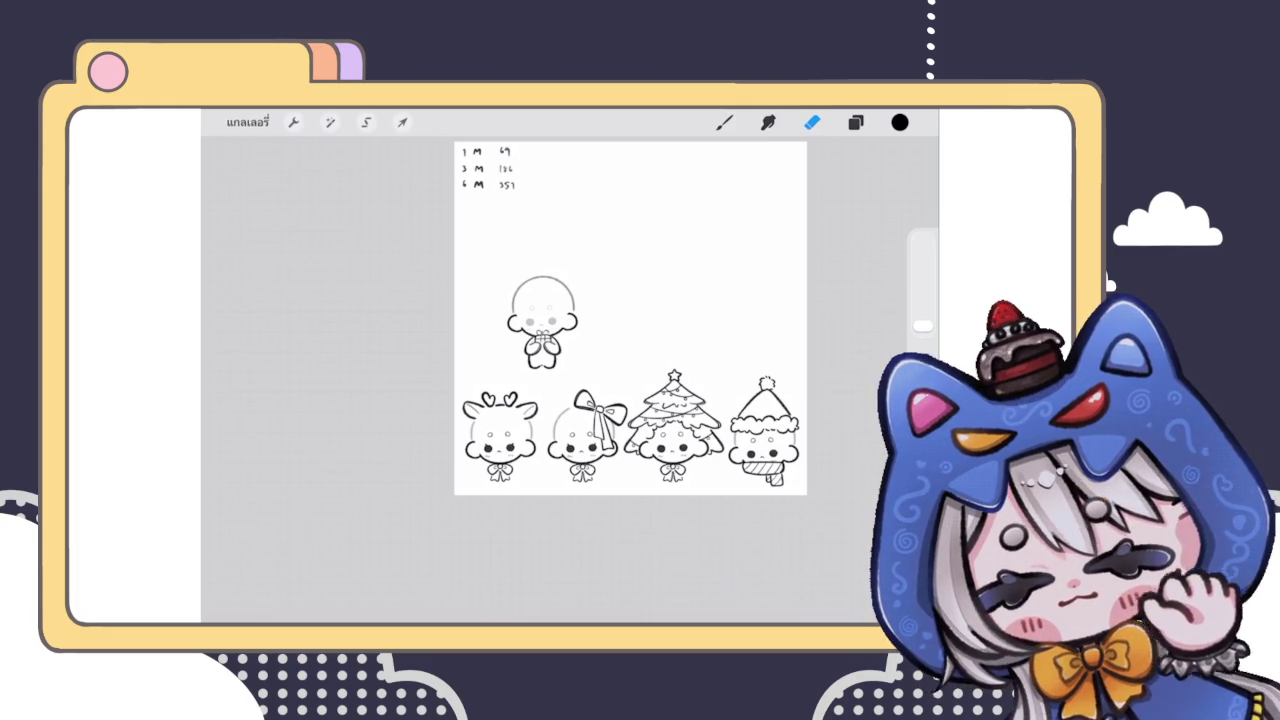
pyautogui.scroll(3, 543, 320)
pyautogui.scroll(3, 543, 320)
pyautogui.scroll(2, 543, 320)
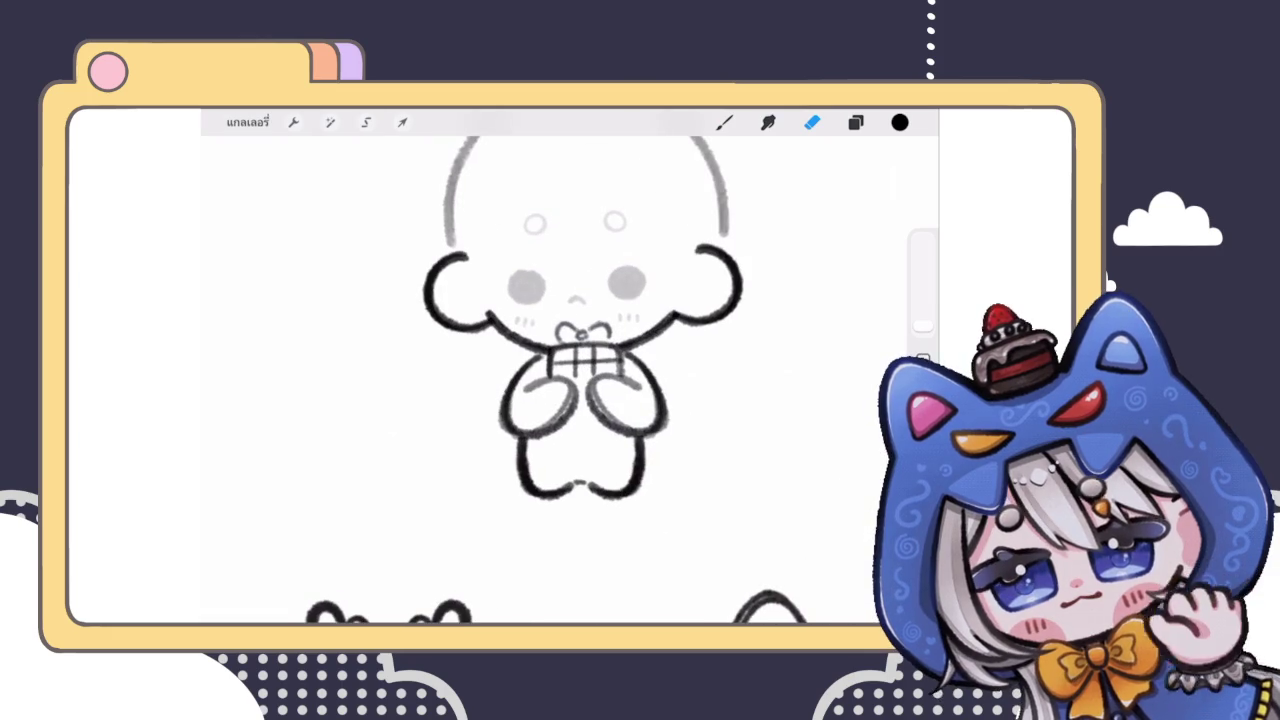
pyautogui.click(855, 122)
pyautogui.click(812, 122)
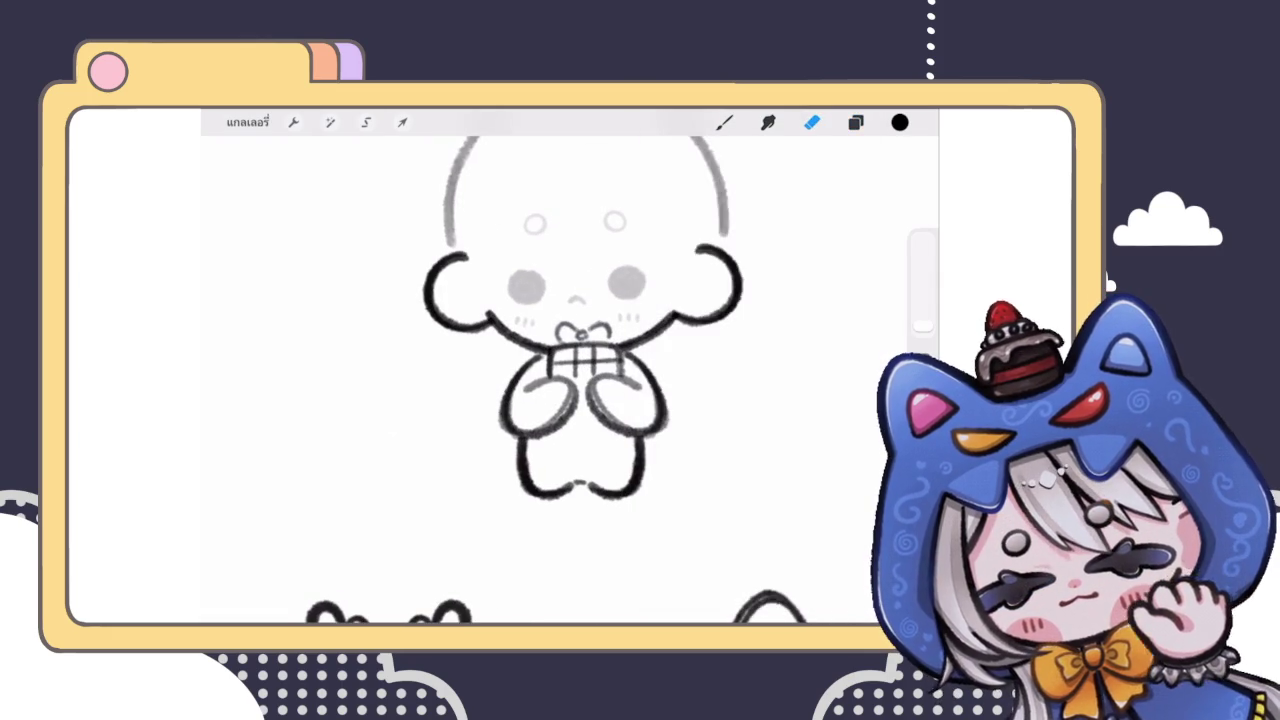
pyautogui.scroll(2, 590, 380)
pyautogui.click(724, 122)
# Step: Sketch a fluffy curled bow with small strokes on top of the gift box
pyautogui.moveTo(578, 312)
pyautogui.mouseDown()
pyautogui.moveTo(546, 336)
pyautogui.moveTo(546, 362)
pyautogui.mouseUp()
pyautogui.moveTo(586, 304); pyautogui.dragTo(634, 350)
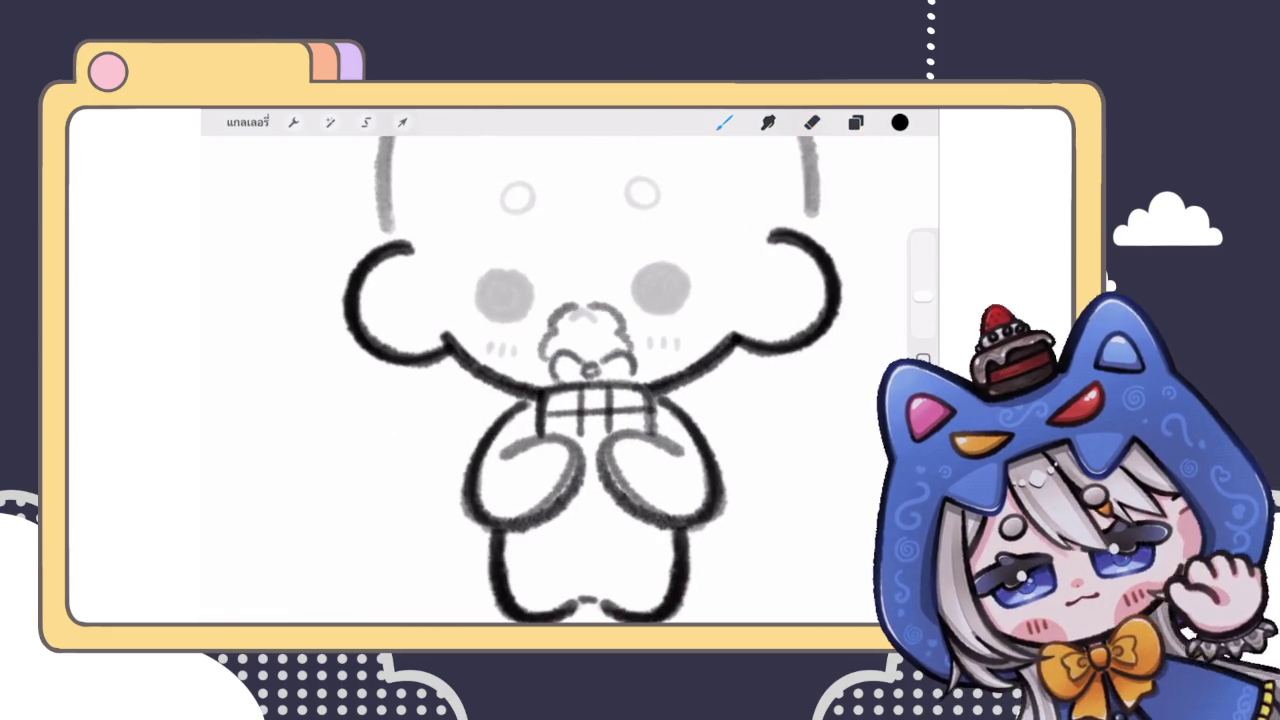
pyautogui.scroll(-3, 590, 380)
pyautogui.scroll(3, 590, 380)
pyautogui.scroll(1, 578, 380)
pyautogui.moveTo(522, 340)
pyautogui.mouseDown()
pyautogui.moveTo(556, 390)
pyautogui.moveTo(606, 390)
pyautogui.mouseUp()
pyautogui.scroll(-3, 578, 380)
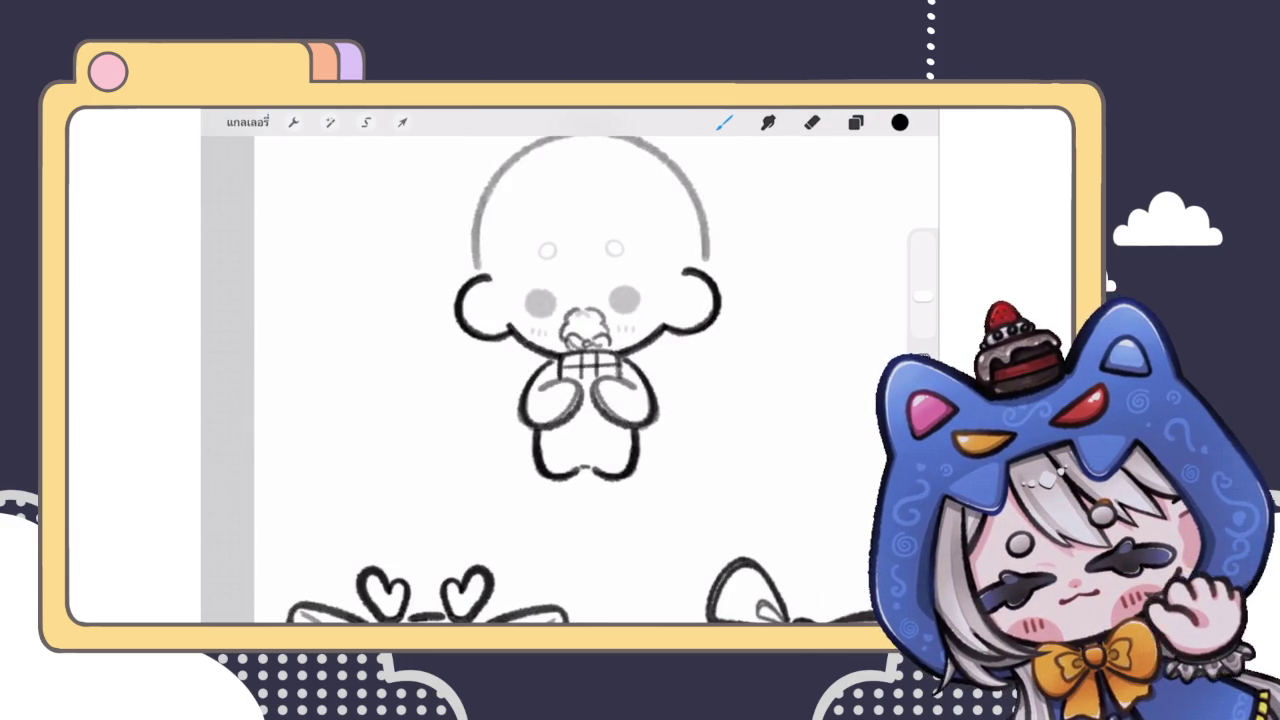
pyautogui.scroll(2, 586, 350)
# Step: Nudge the bow sketch slightly upward with Transform
pyautogui.click(402, 122)
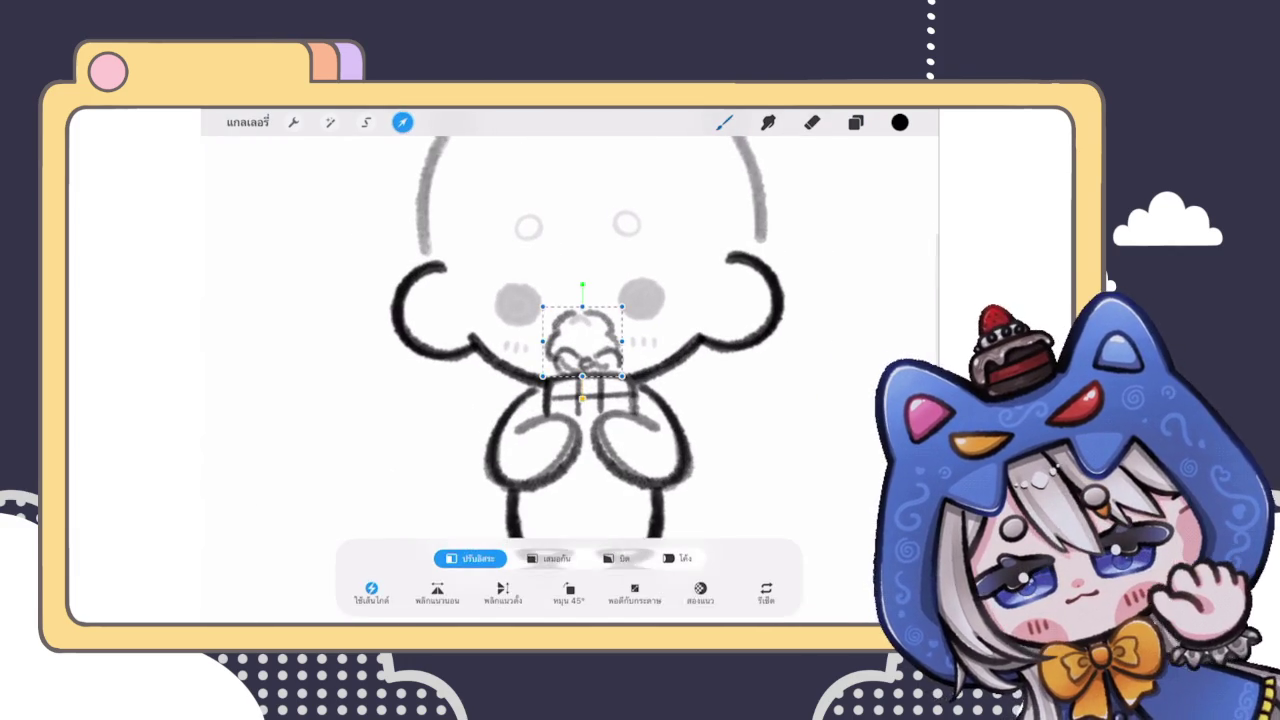
pyautogui.moveTo(582, 345); pyautogui.dragTo(582, 338)
pyautogui.click(402, 122)
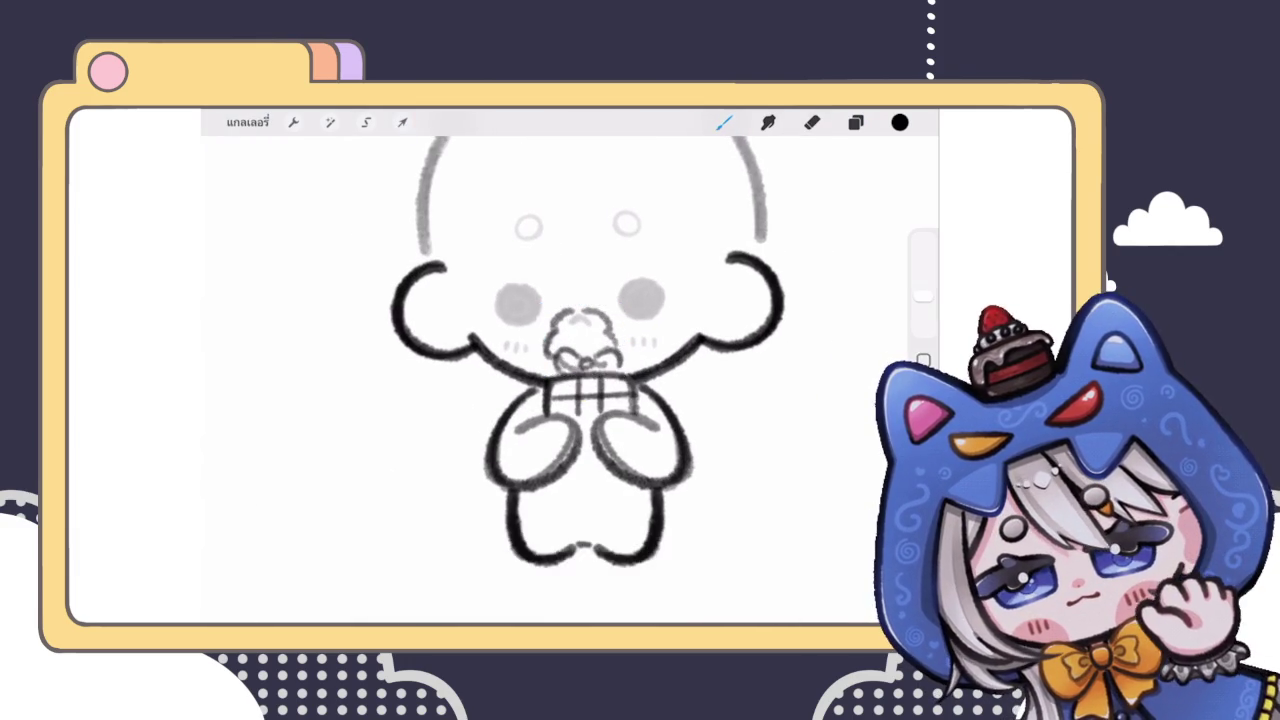
pyautogui.scroll(2, 595, 380)
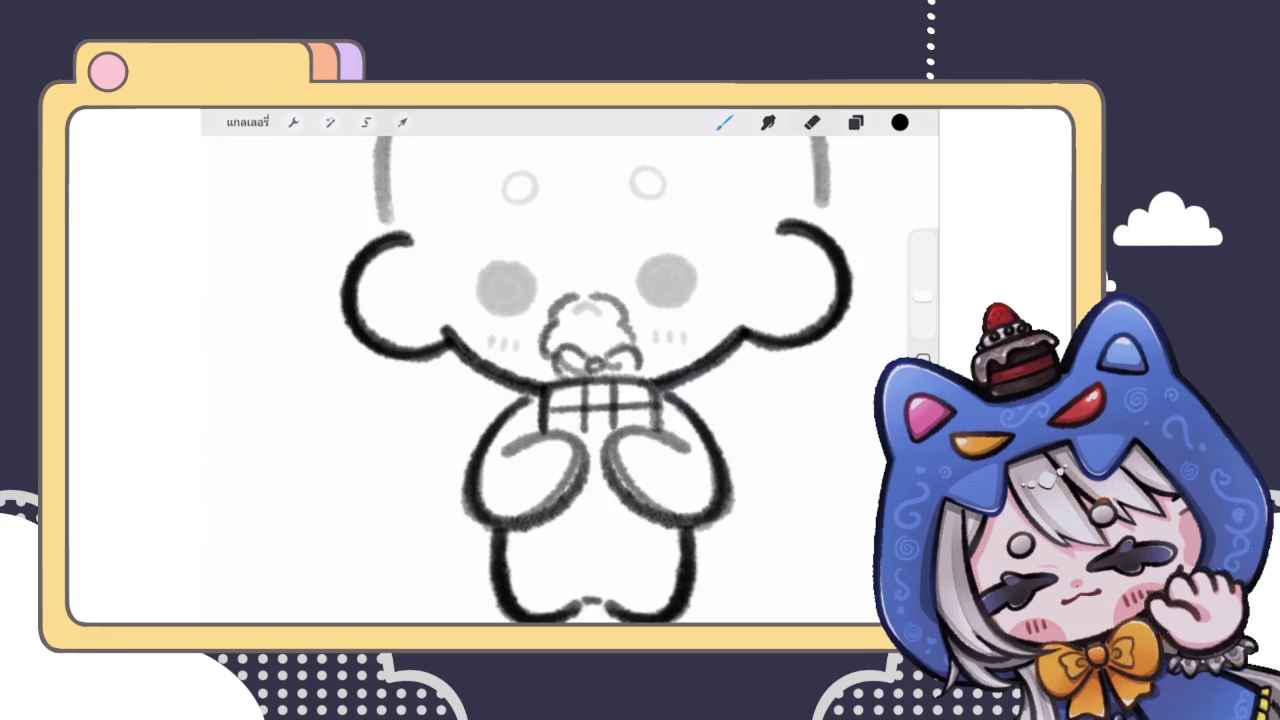
pyautogui.scroll(-3, 595, 380)
pyautogui.scroll(3, 560, 380)
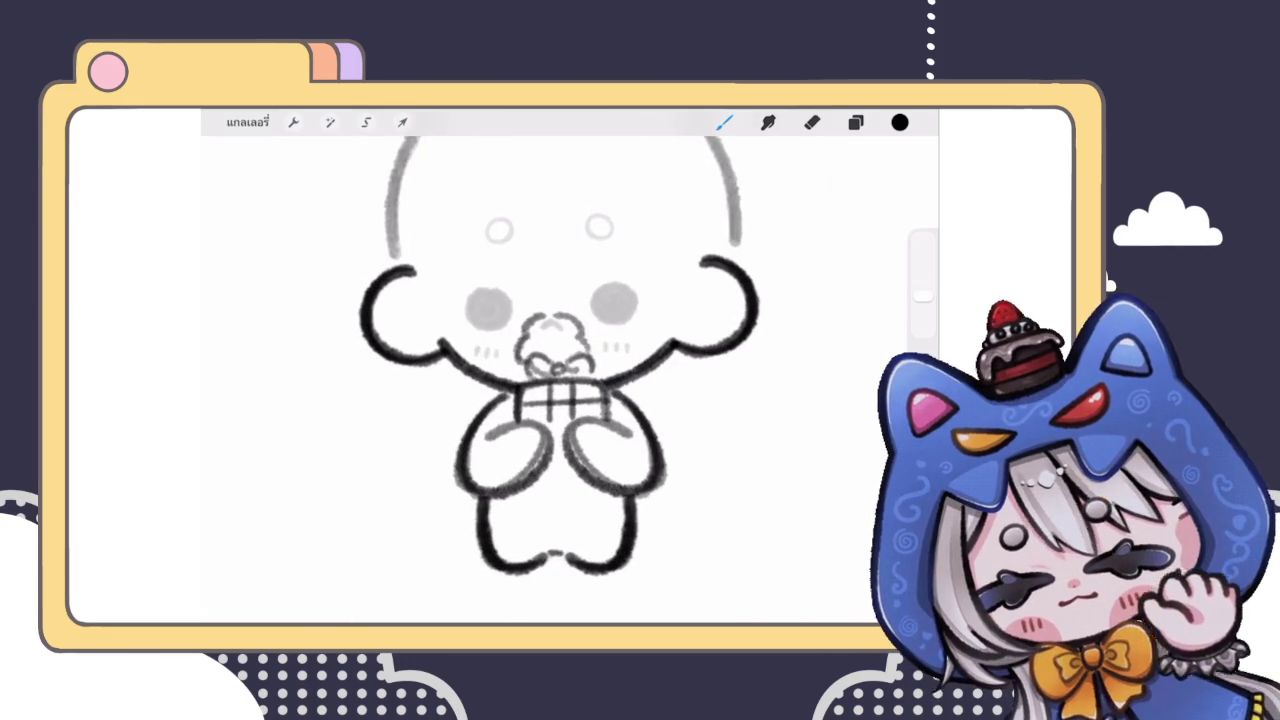
pyautogui.scroll(2, 560, 380)
# Step: Reposition the bow so it sits just under the chibi's face
pyautogui.click(402, 122)
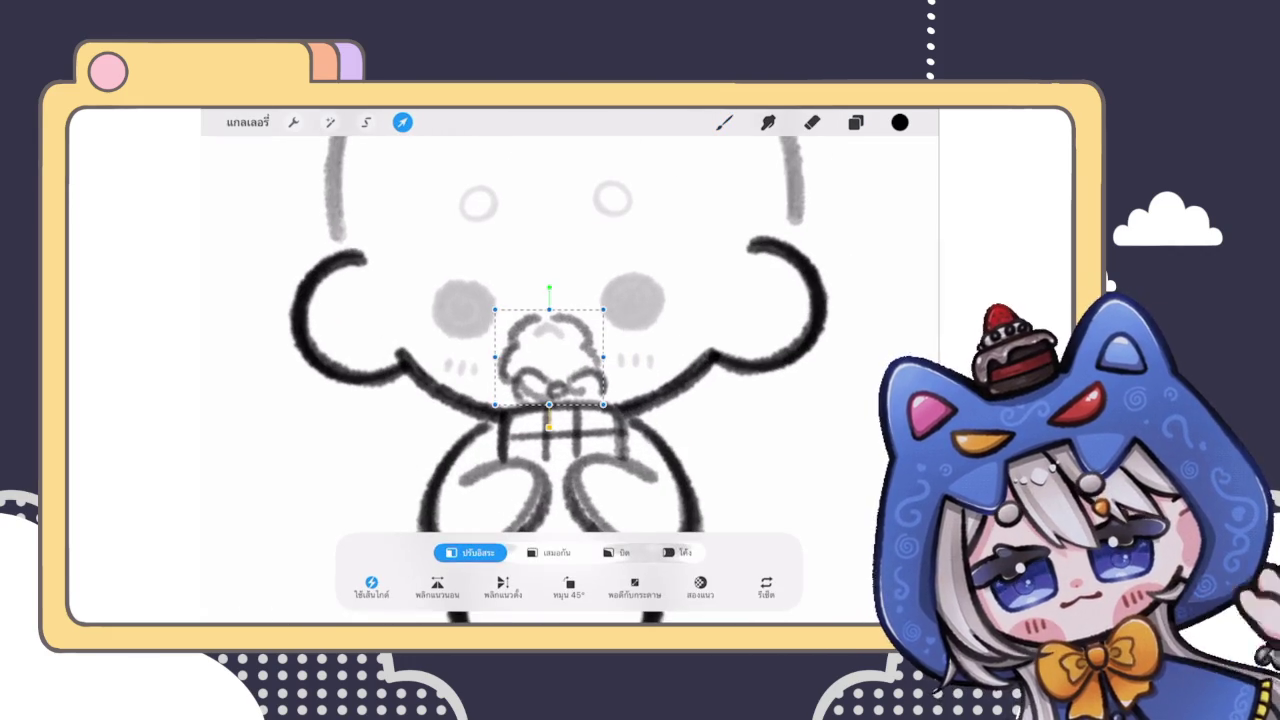
pyautogui.moveTo(549, 357); pyautogui.dragTo(551, 360)
pyautogui.click(724, 122)
pyautogui.scroll(-2, 560, 380)
pyautogui.scroll(-3, 560, 380)
pyautogui.scroll(3, 560, 380)
pyautogui.click(855, 122)
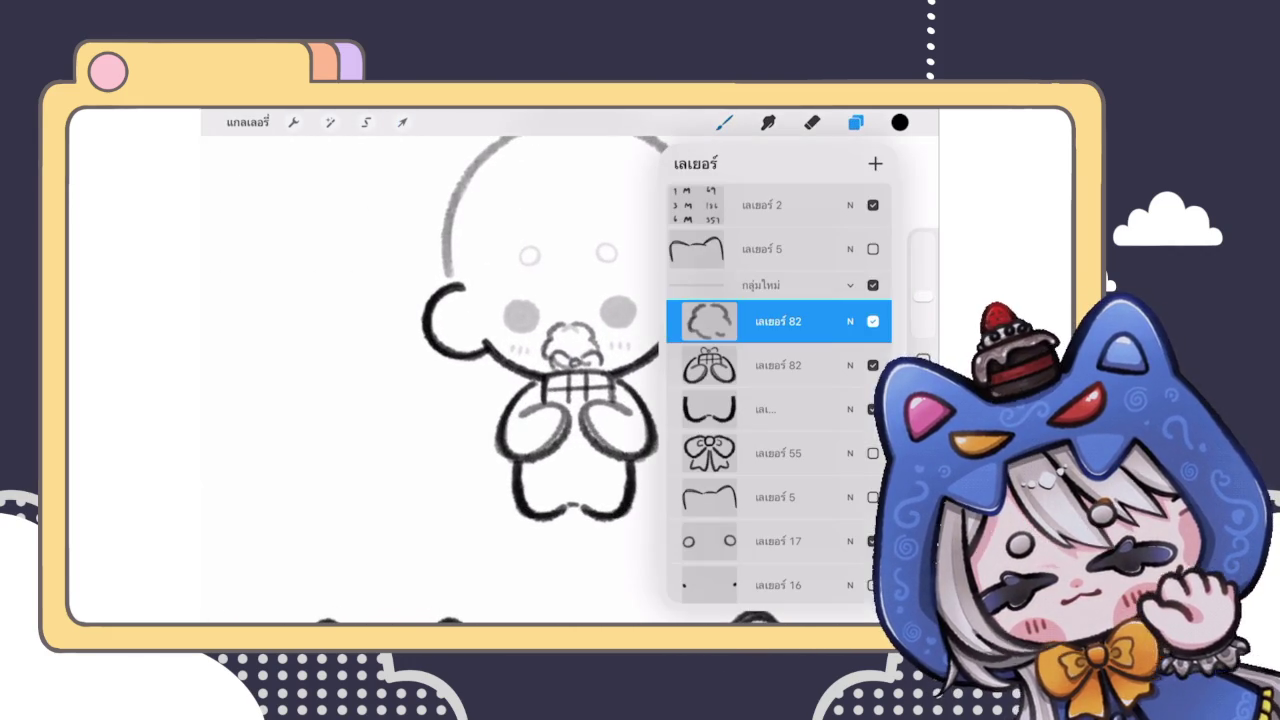
# Step: Sketch a belt line across the chibi's lower body
pyautogui.click(855, 122)
pyautogui.scroll(-2, 560, 380)
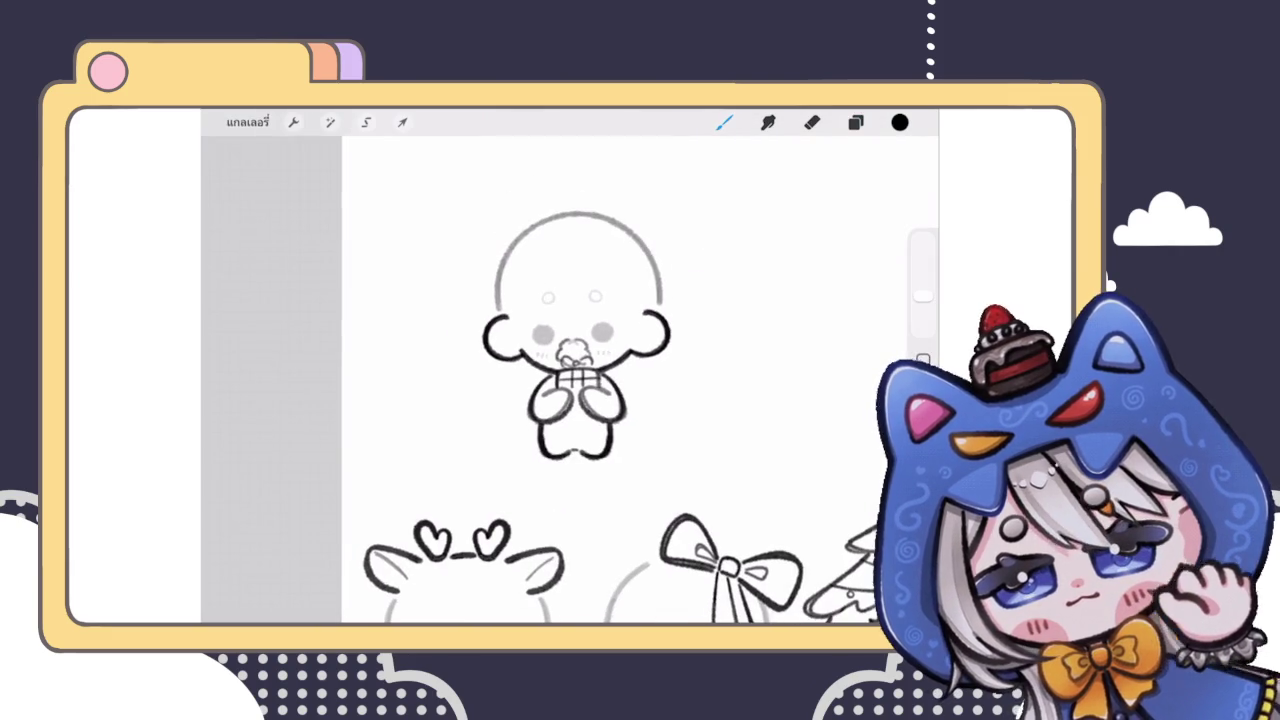
pyautogui.scroll(-1, 570, 380)
pyautogui.scroll(2, 570, 380)
pyautogui.scroll(3, 570, 380)
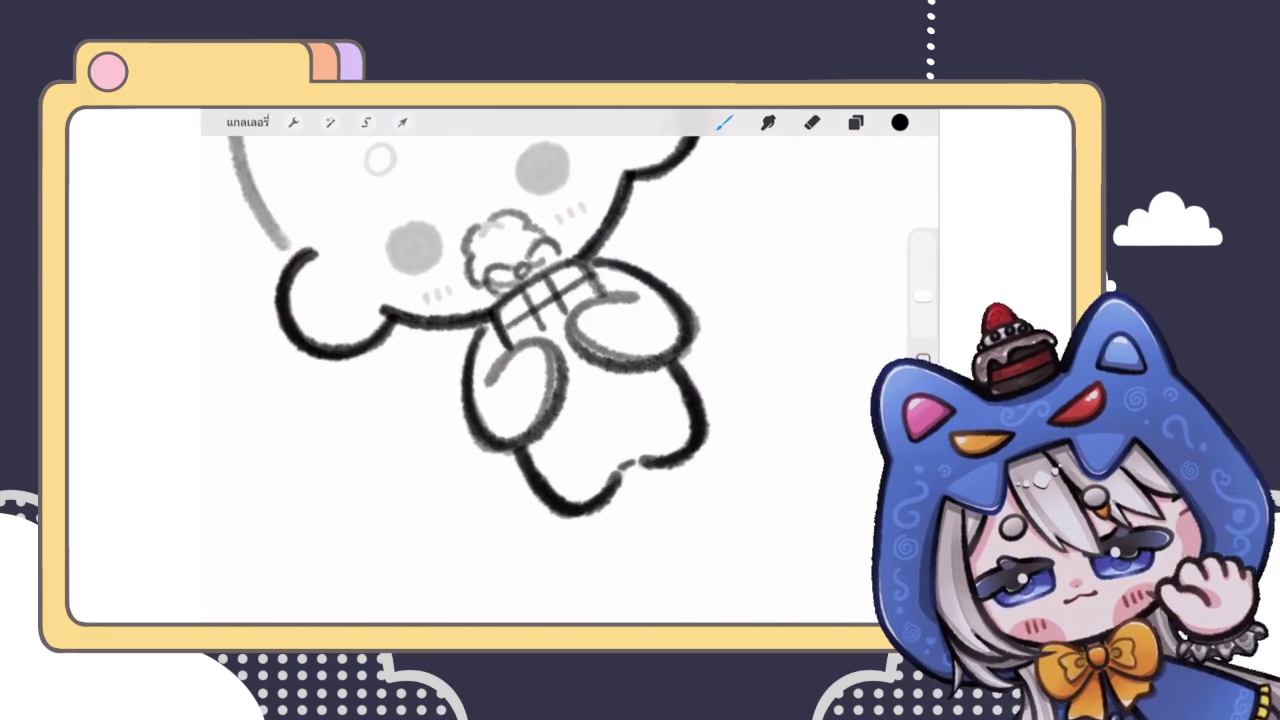
pyautogui.moveTo(556, 404); pyautogui.dragTo(602, 374)
pyautogui.moveTo(558, 432)
pyautogui.mouseDown()
pyautogui.moveTo(572, 398)
pyautogui.moveTo(640, 380)
pyautogui.mouseUp()
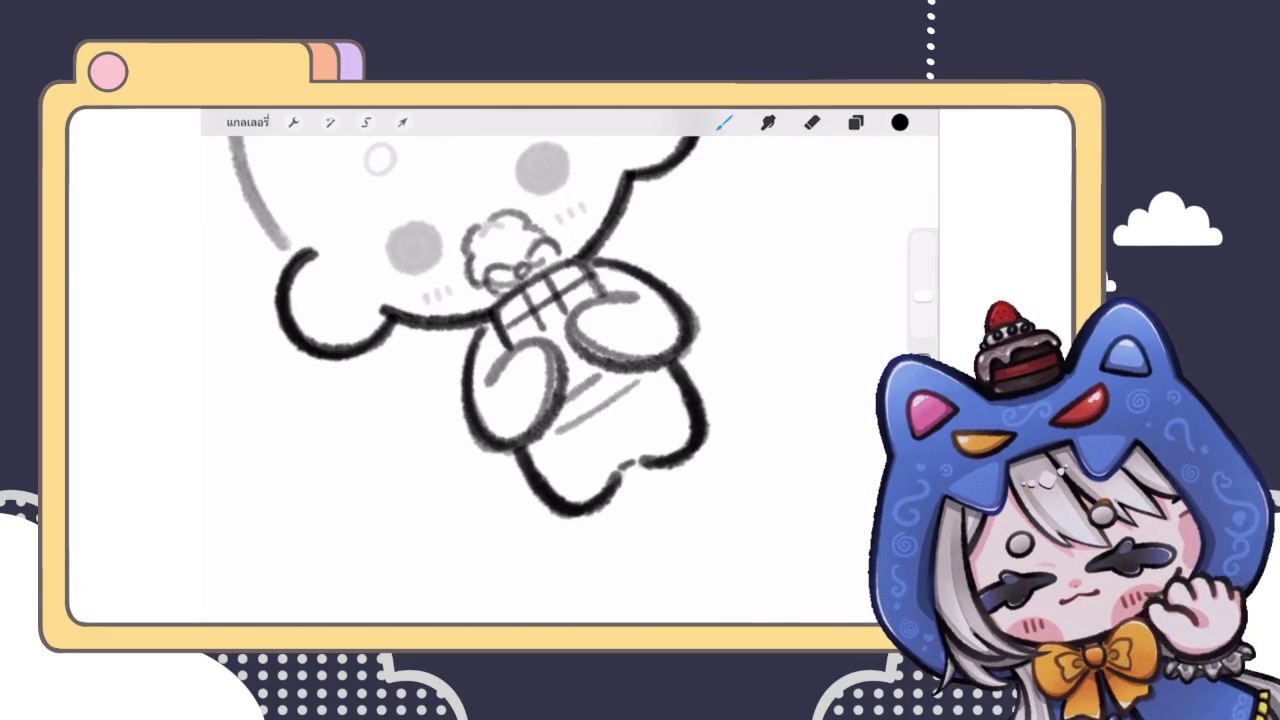
# Step: Add a small buckle to the belt, undoing a stray grey line
pyautogui.scroll(1, 560, 380)
pyautogui.scroll(3, 560, 380)
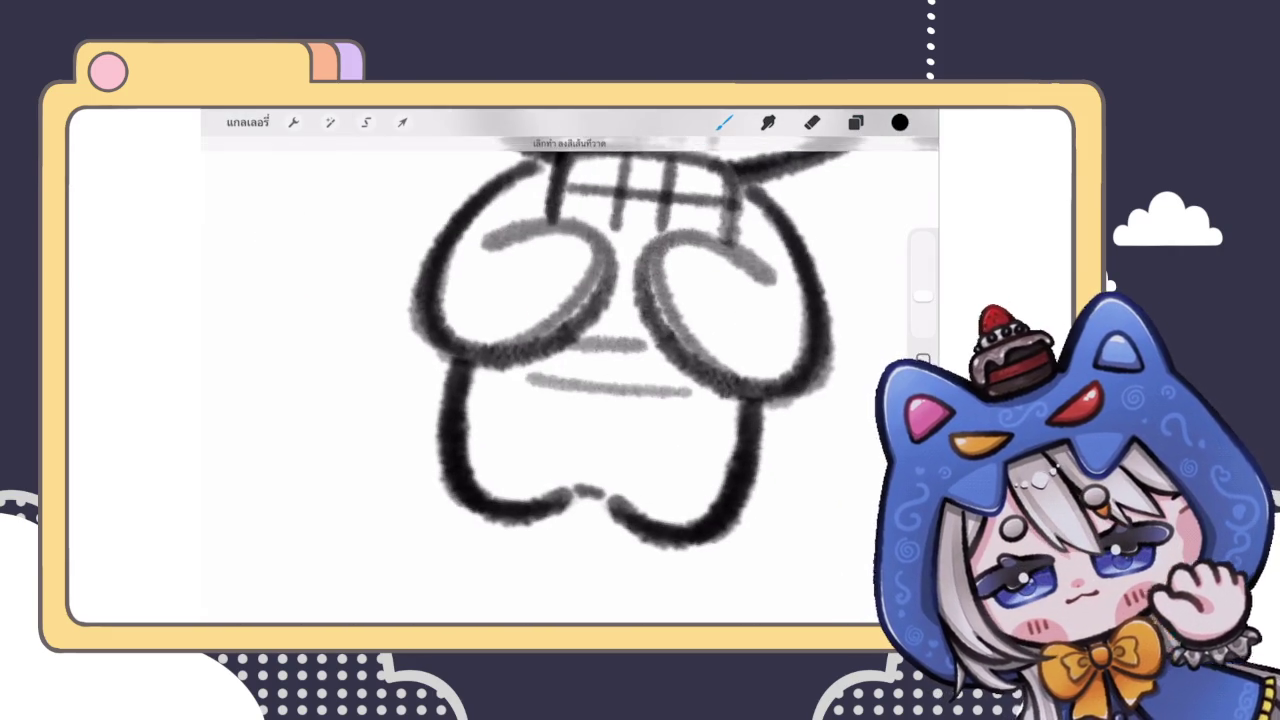
pyautogui.moveTo(583, 348); pyautogui.dragTo(583, 388)
pyautogui.moveTo(628, 338); pyautogui.dragTo(632, 382)
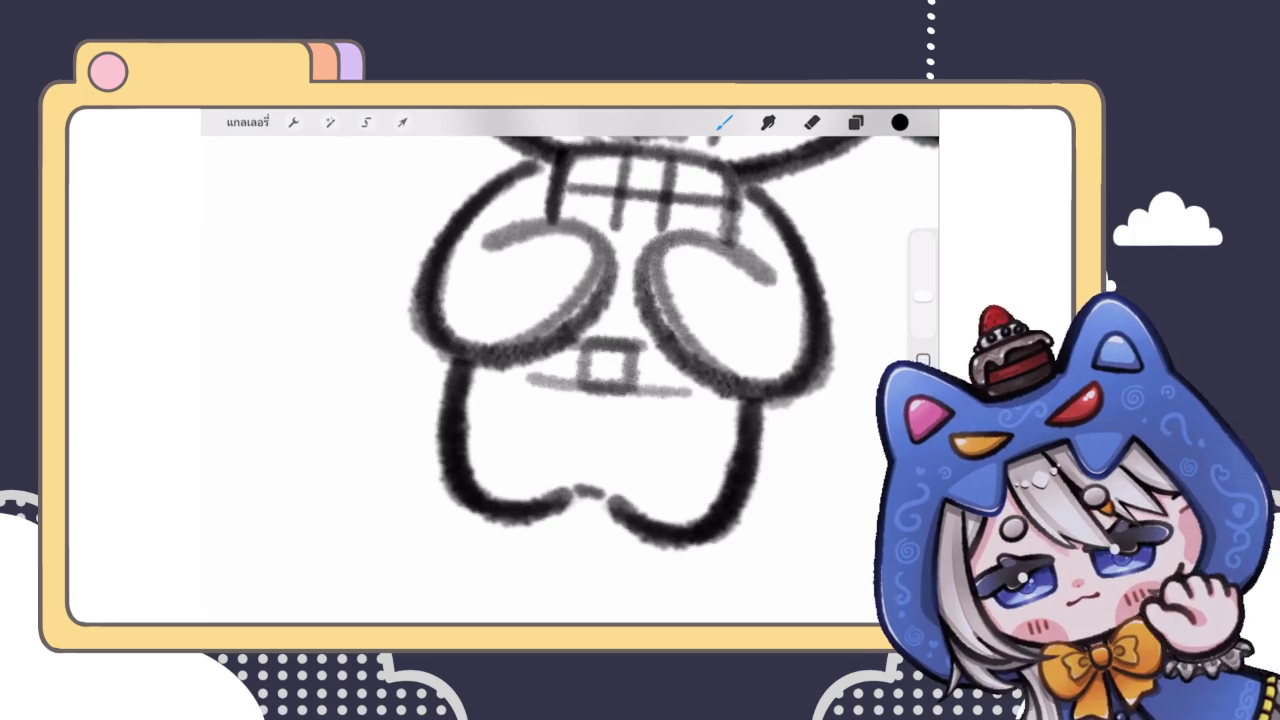
pyautogui.scroll(-3, 570, 380)
pyautogui.scroll(2, 588, 290)
pyautogui.moveTo(504, 410); pyautogui.dragTo(654, 412)
pyautogui.hotkey('ctrl', 'z')
# Step: Darken the outer edges of both legs
pyautogui.moveTo(488, 356); pyautogui.dragTo(486, 412)
pyautogui.moveTo(682, 376); pyautogui.dragTo(680, 408)
pyautogui.moveTo(684, 352); pyautogui.dragTo(684, 398)
pyautogui.scroll(3, 570, 380)
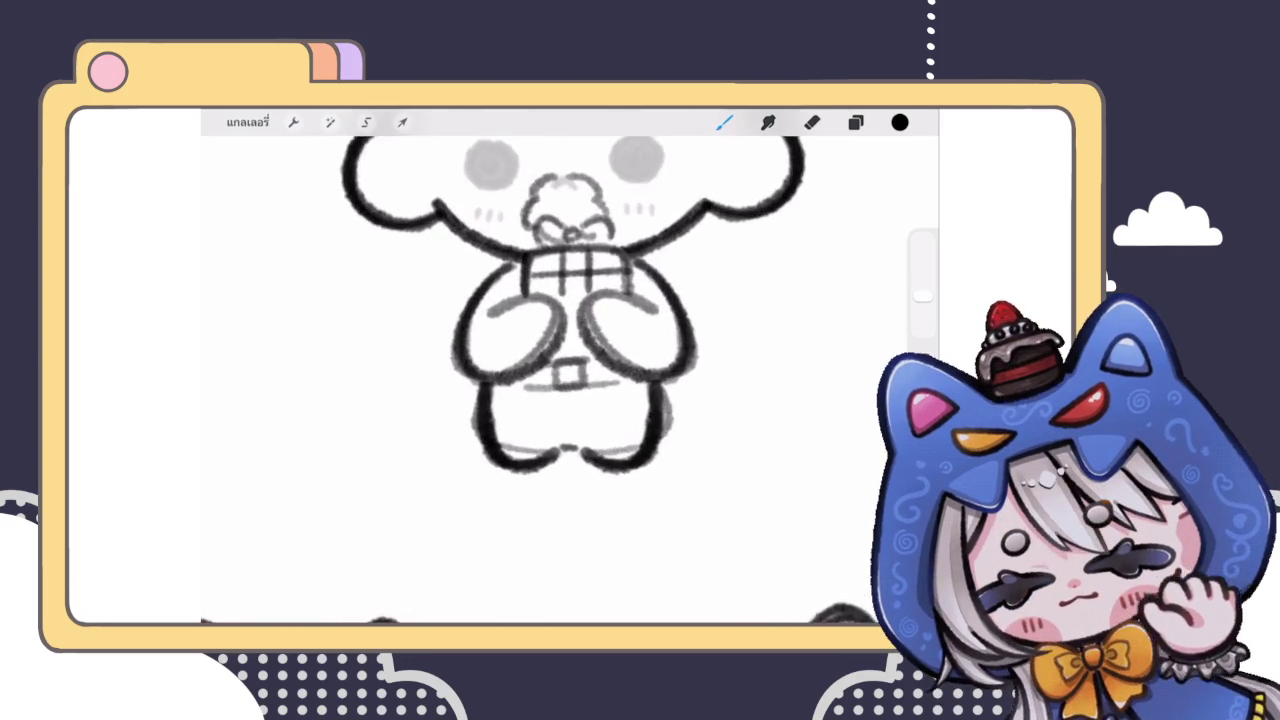
pyautogui.press('e')
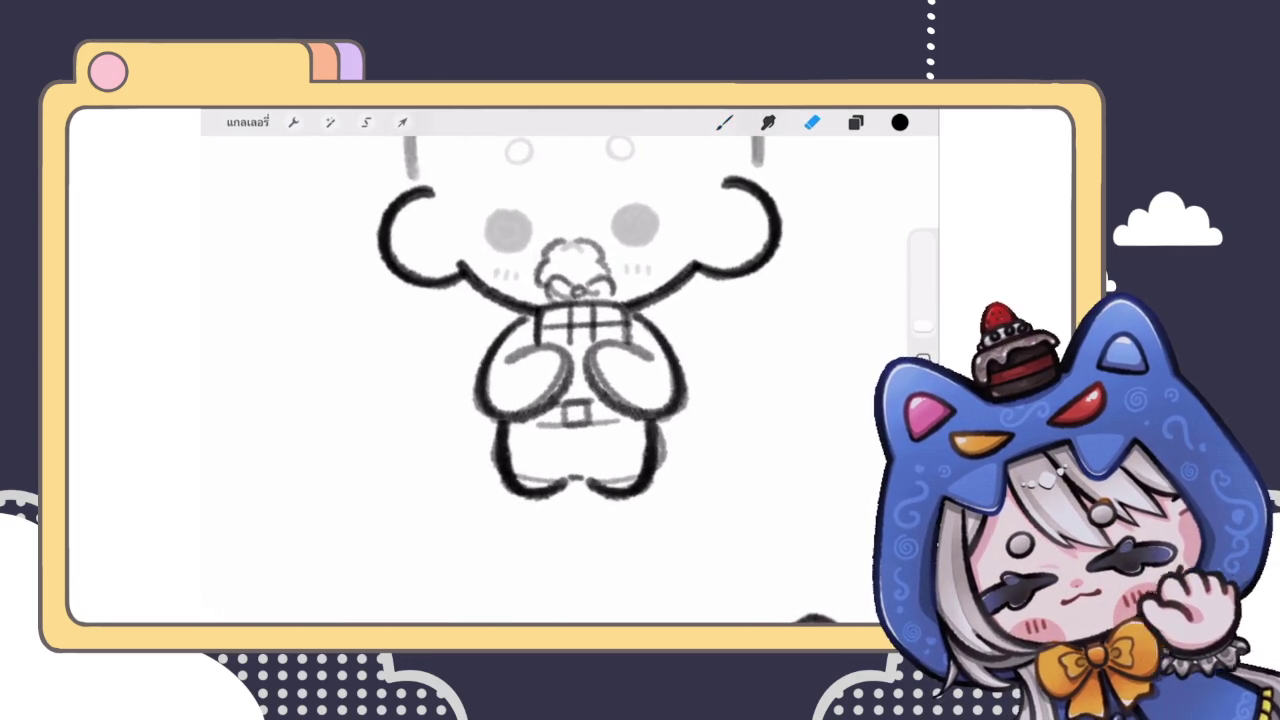
pyautogui.press('b')
# Step: Sketch the left and right sleeve shoulders
pyautogui.moveTo(508, 306)
pyautogui.mouseDown()
pyautogui.moveTo(494, 330)
pyautogui.moveTo(528, 336)
pyautogui.mouseUp()
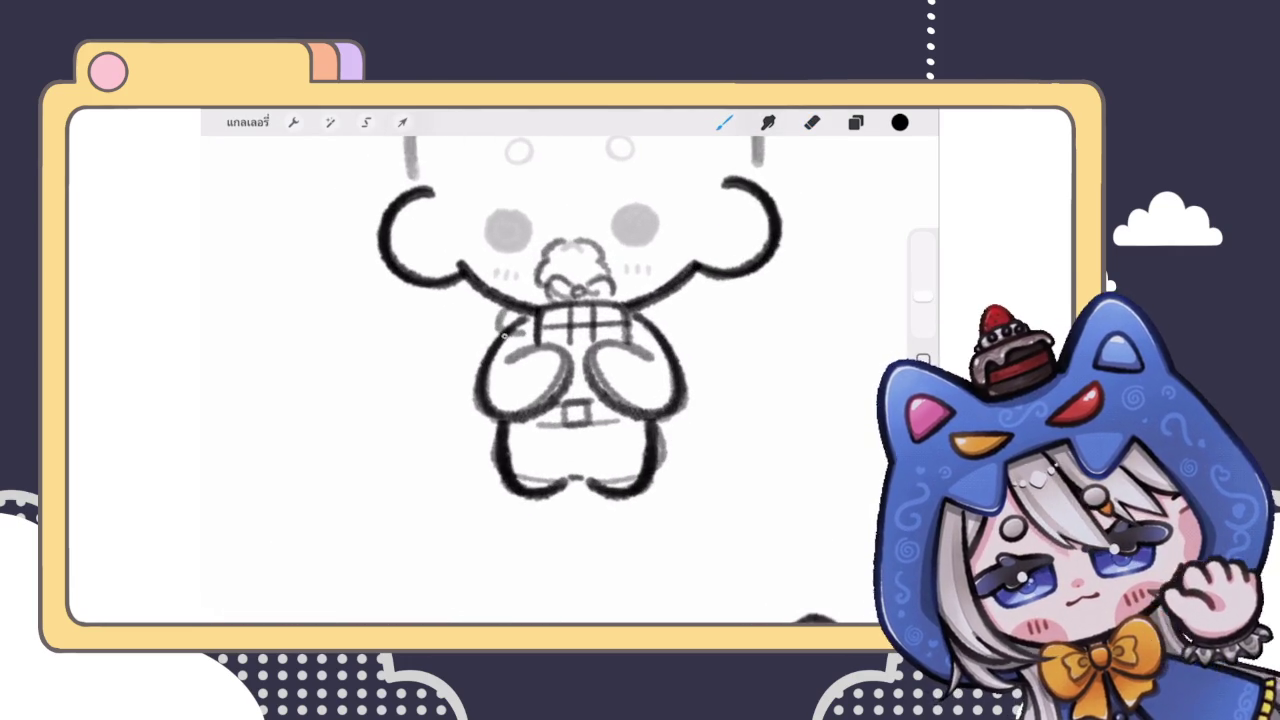
pyautogui.scroll(3, 600, 360)
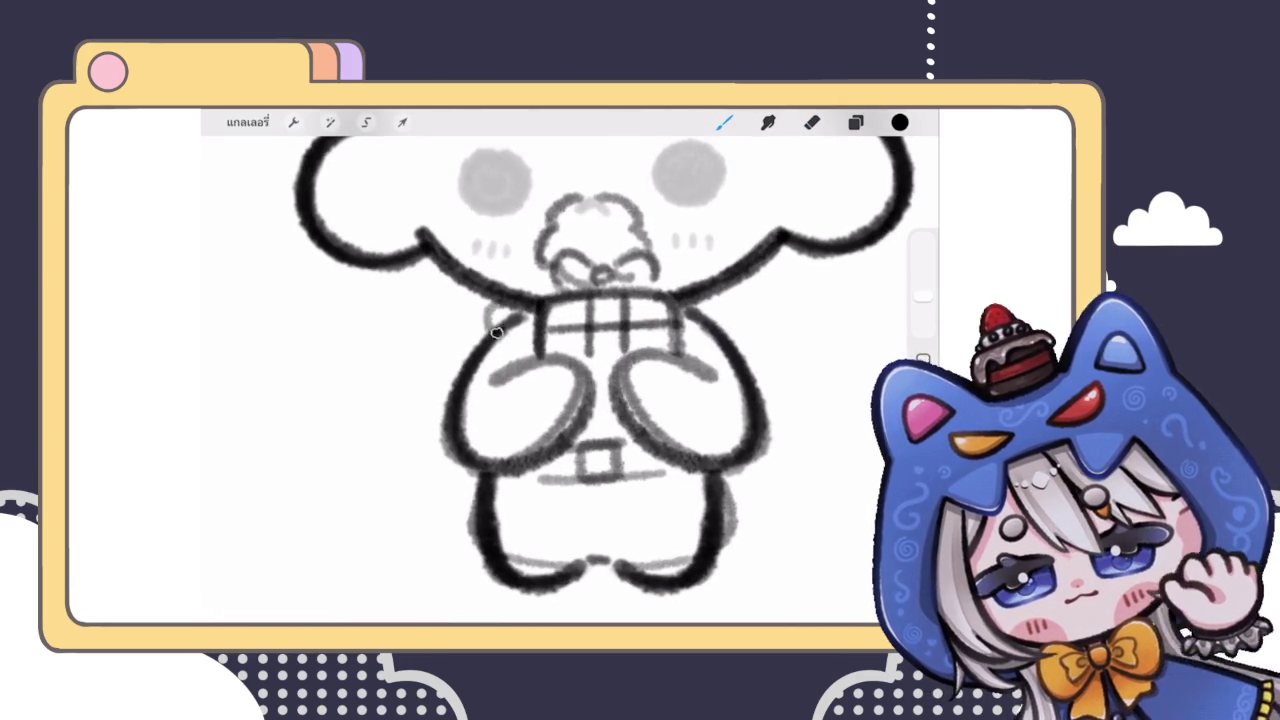
pyautogui.moveTo(498, 334); pyautogui.dragTo(534, 346)
pyautogui.moveTo(498, 300); pyautogui.dragTo(476, 330)
pyautogui.moveTo(696, 298)
pyautogui.mouseDown()
pyautogui.moveTo(716, 332)
pyautogui.moveTo(684, 340)
pyautogui.mouseUp()
# Step: Draw diagonal stripes across both sleeves
pyautogui.moveTo(518, 370); pyautogui.dragTo(574, 432)
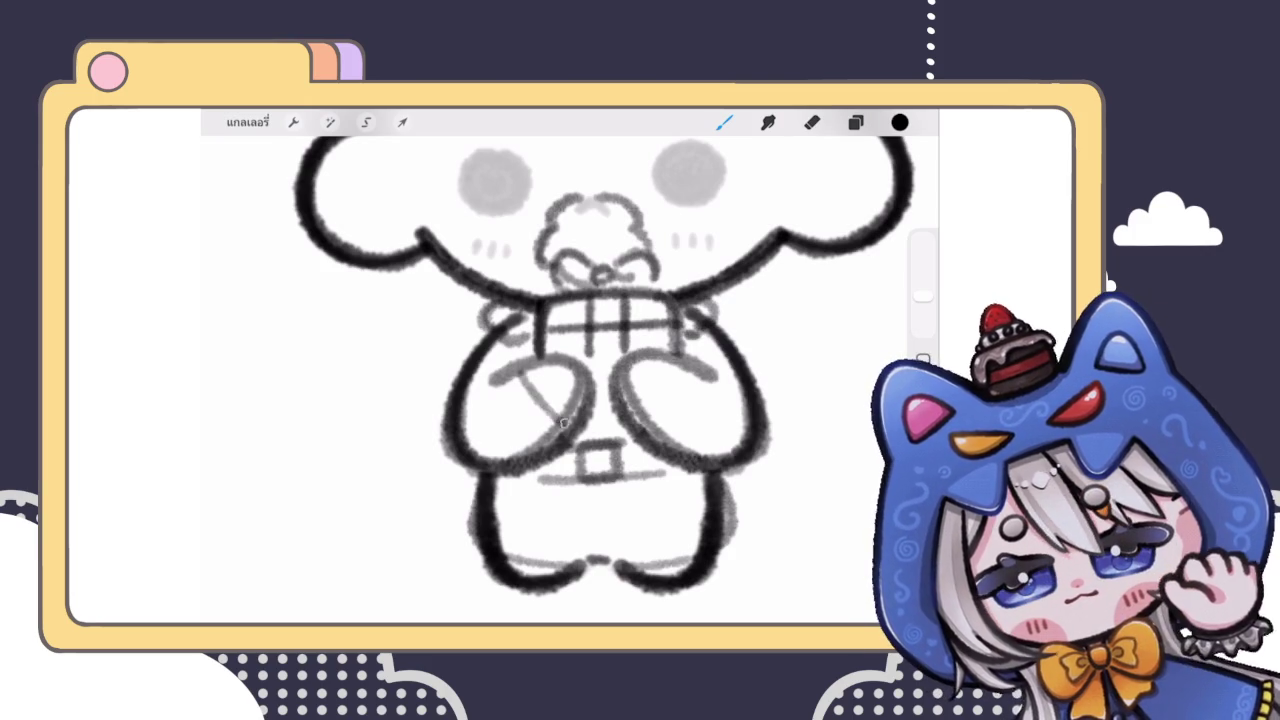
pyautogui.moveTo(490, 378)
pyautogui.mouseDown()
pyautogui.moveTo(546, 454)
pyautogui.moveTo(518, 358)
pyautogui.moveTo(496, 404)
pyautogui.mouseUp()
pyautogui.moveTo(570, 430); pyautogui.dragTo(544, 454)
pyautogui.moveTo(676, 358); pyautogui.dragTo(630, 398)
pyautogui.moveTo(700, 366); pyautogui.dragTo(674, 404)
pyautogui.moveTo(690, 392)
pyautogui.mouseDown()
pyautogui.moveTo(632, 438)
pyautogui.moveTo(650, 430)
pyautogui.moveTo(618, 434)
pyautogui.mouseUp()
pyautogui.moveTo(676, 350); pyautogui.dragTo(702, 366)
pyautogui.scroll(2, 600, 370)
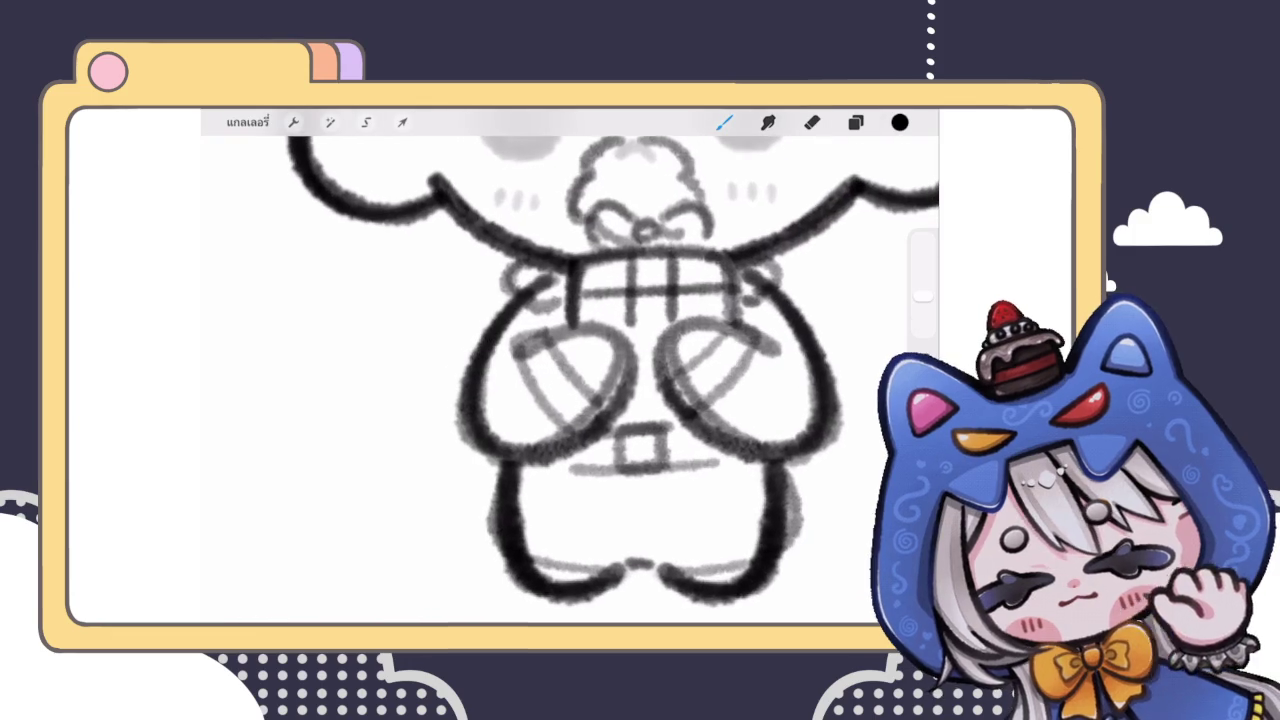
# Step: Darken the left arm outline and both leg outlines
pyautogui.moveTo(516, 298); pyautogui.dragTo(458, 444)
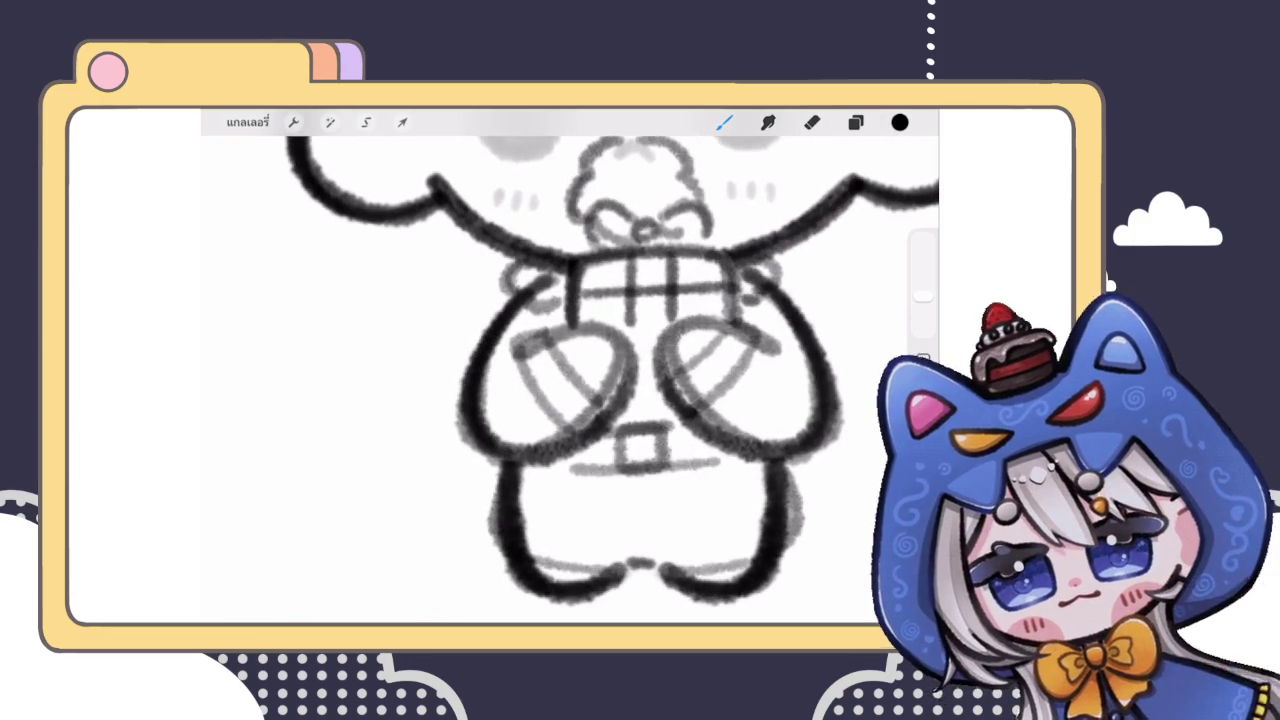
pyautogui.scroll(-3, 570, 370)
pyautogui.scroll(2, 570, 370)
pyautogui.moveTo(516, 394); pyautogui.dragTo(506, 452)
pyautogui.moveTo(712, 386); pyautogui.dragTo(710, 418)
pyautogui.scroll(-3, 600, 370)
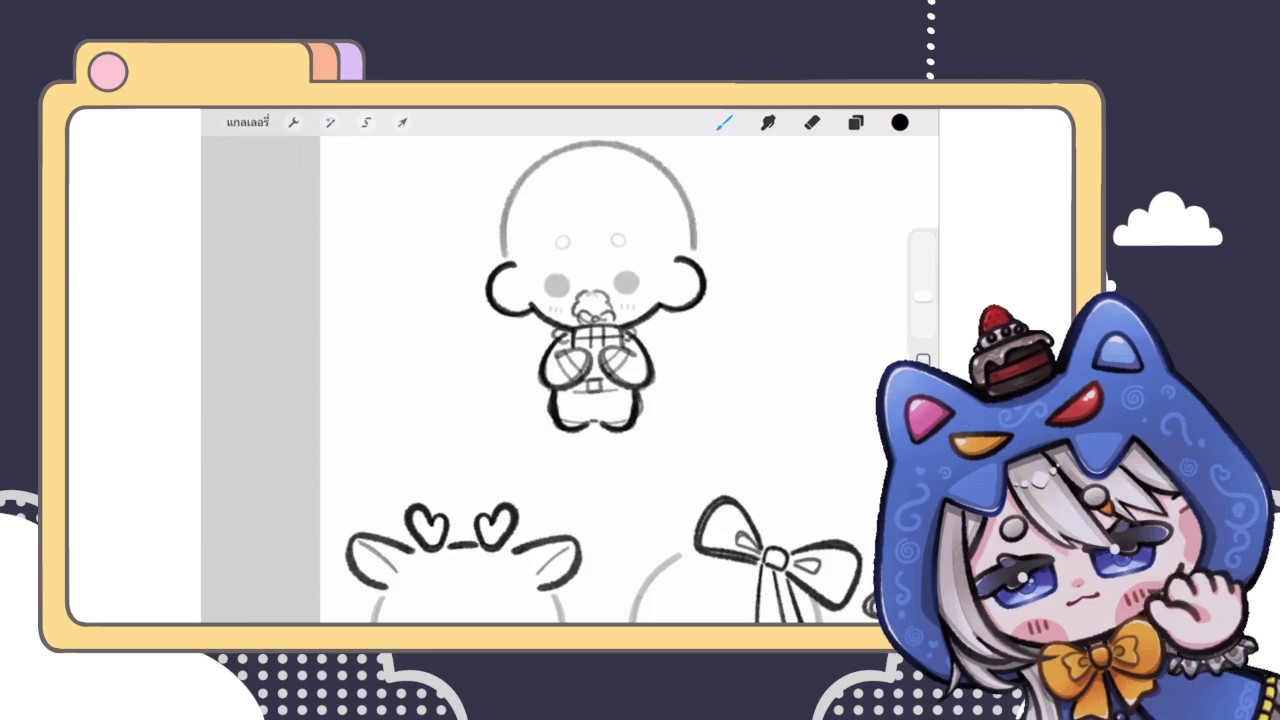
pyautogui.scroll(3, 570, 340)
# Step: Draw a small hair curl beside the chibi's head
pyautogui.click(855, 122)
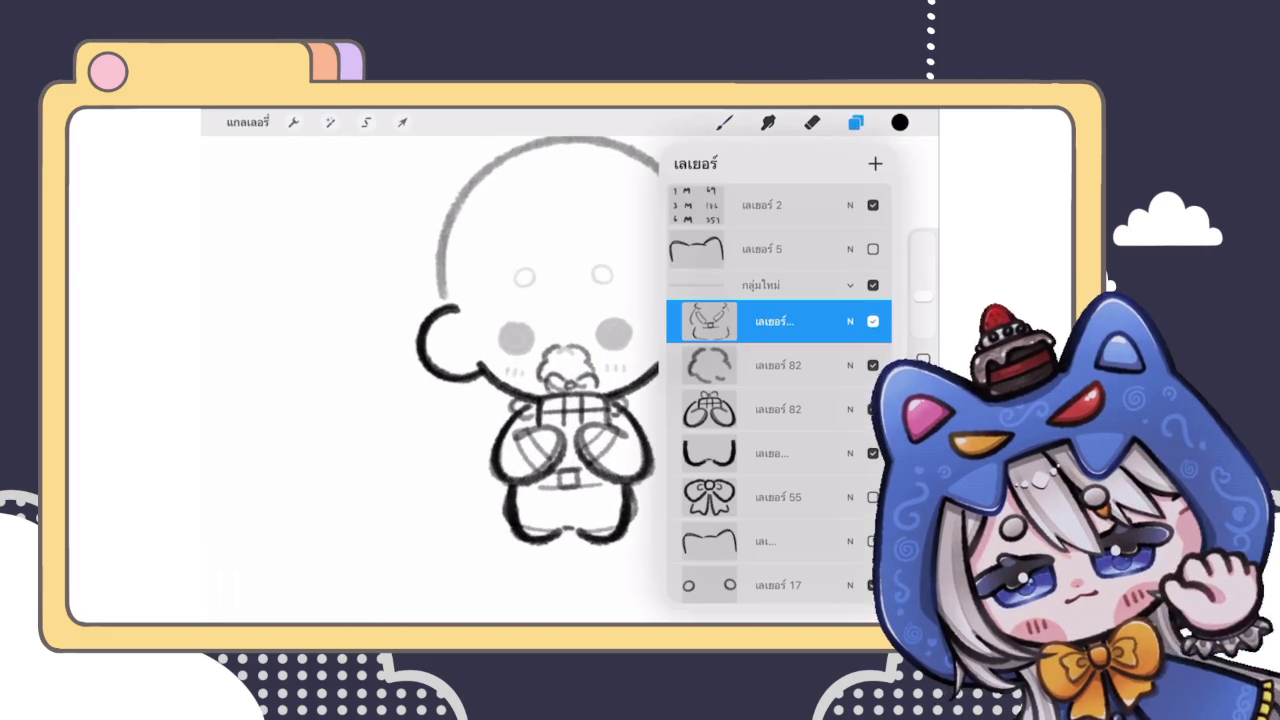
pyautogui.click(724, 122)
pyautogui.scroll(2, 600, 400)
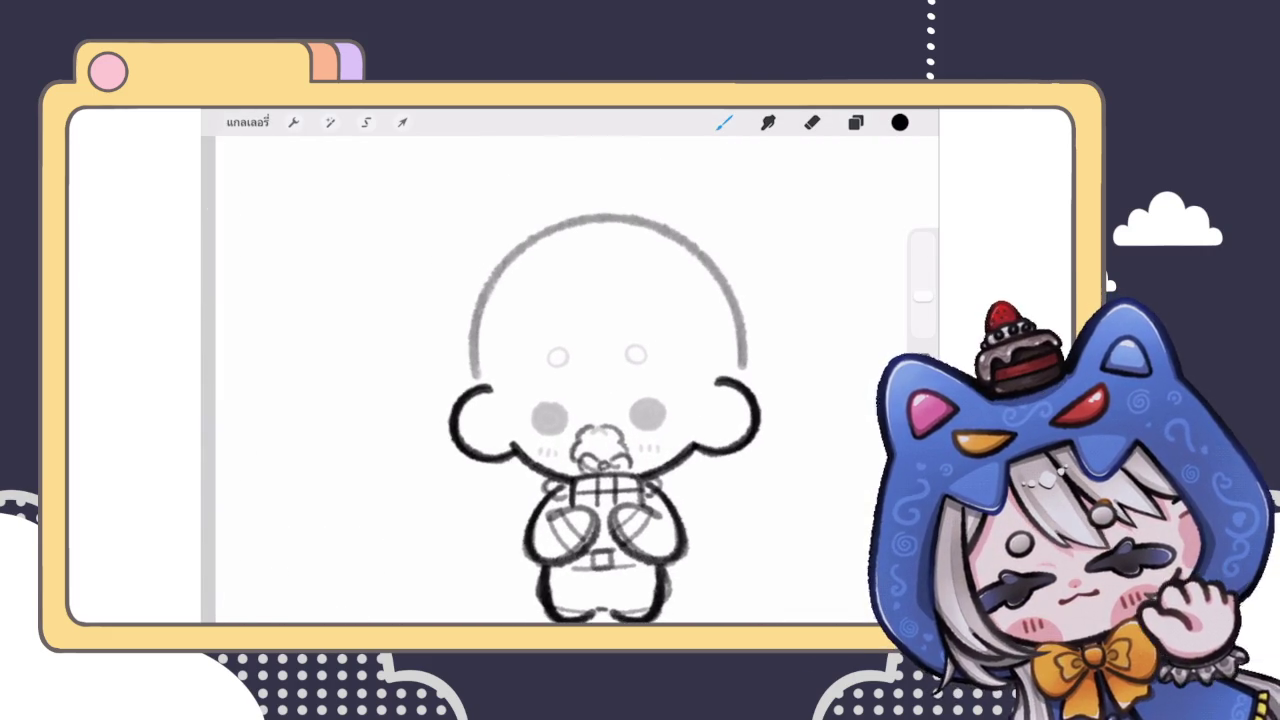
pyautogui.moveTo(482, 318); pyautogui.dragTo(462, 350)
pyautogui.scroll(-5, 570, 380)
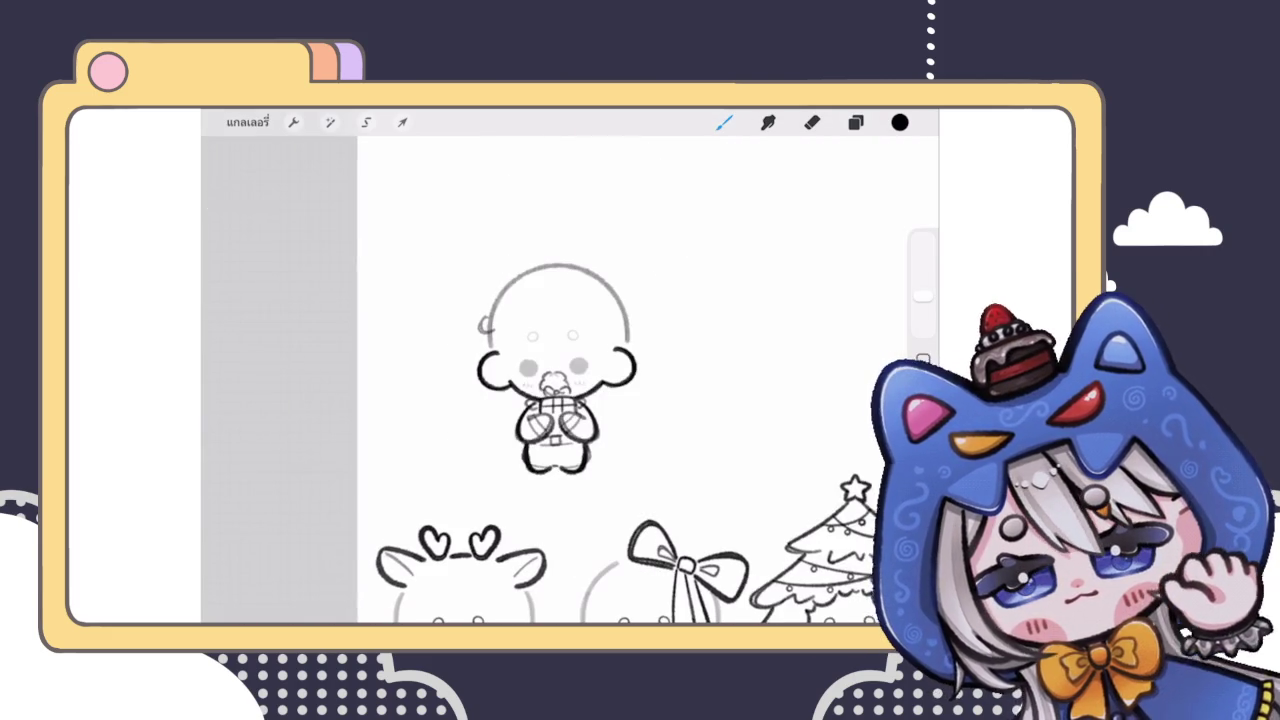
pyautogui.scroll(5, 575, 370)
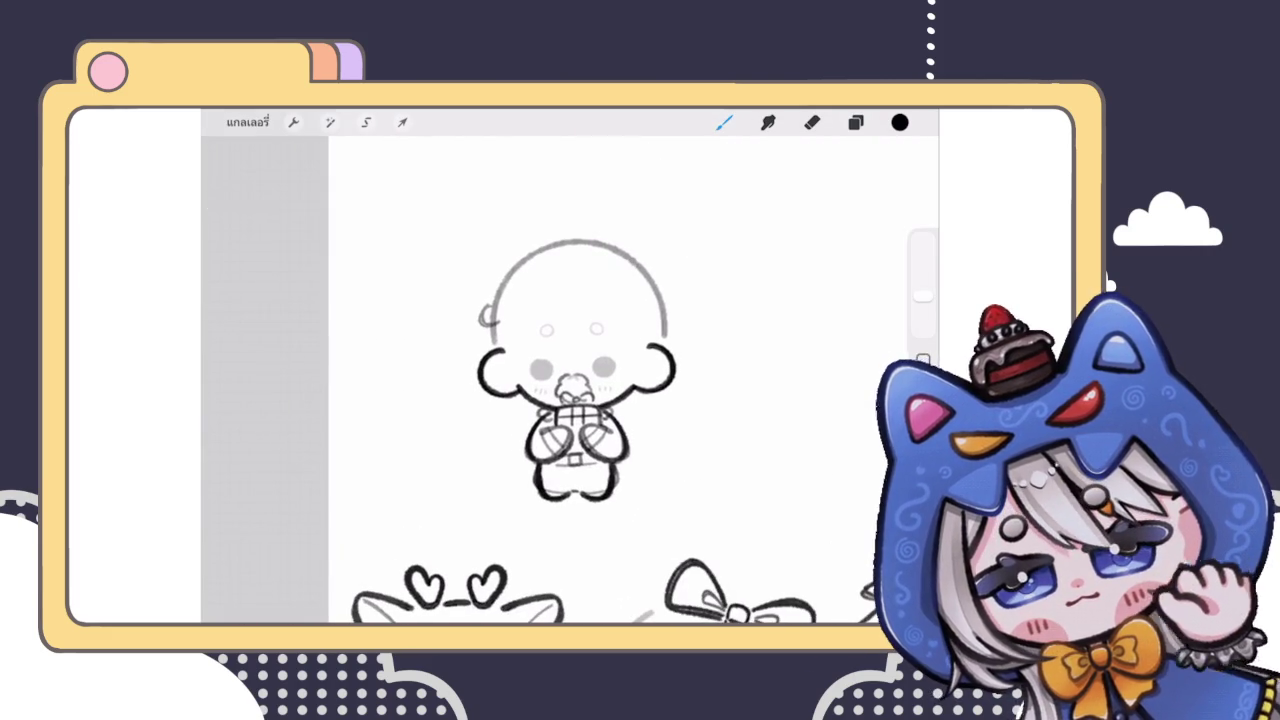
pyautogui.scroll(3, 565, 380)
pyautogui.scroll(2, 565, 380)
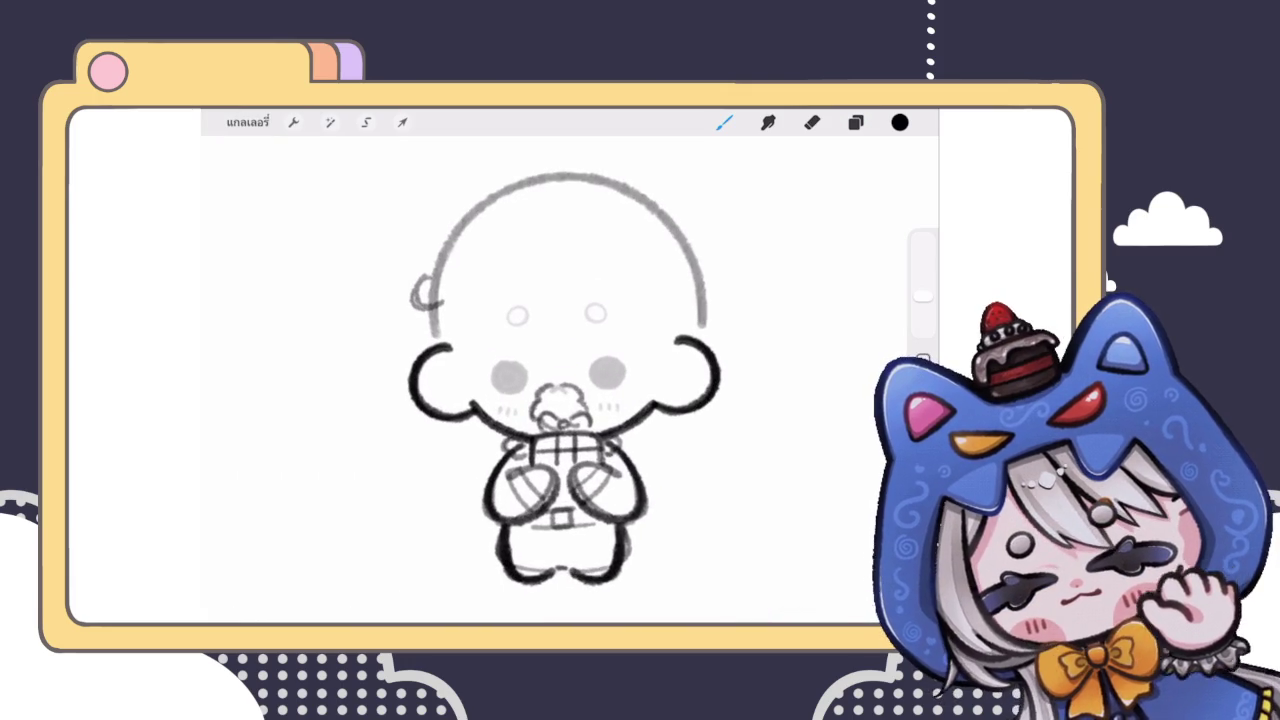
pyautogui.scroll(-3, 570, 380)
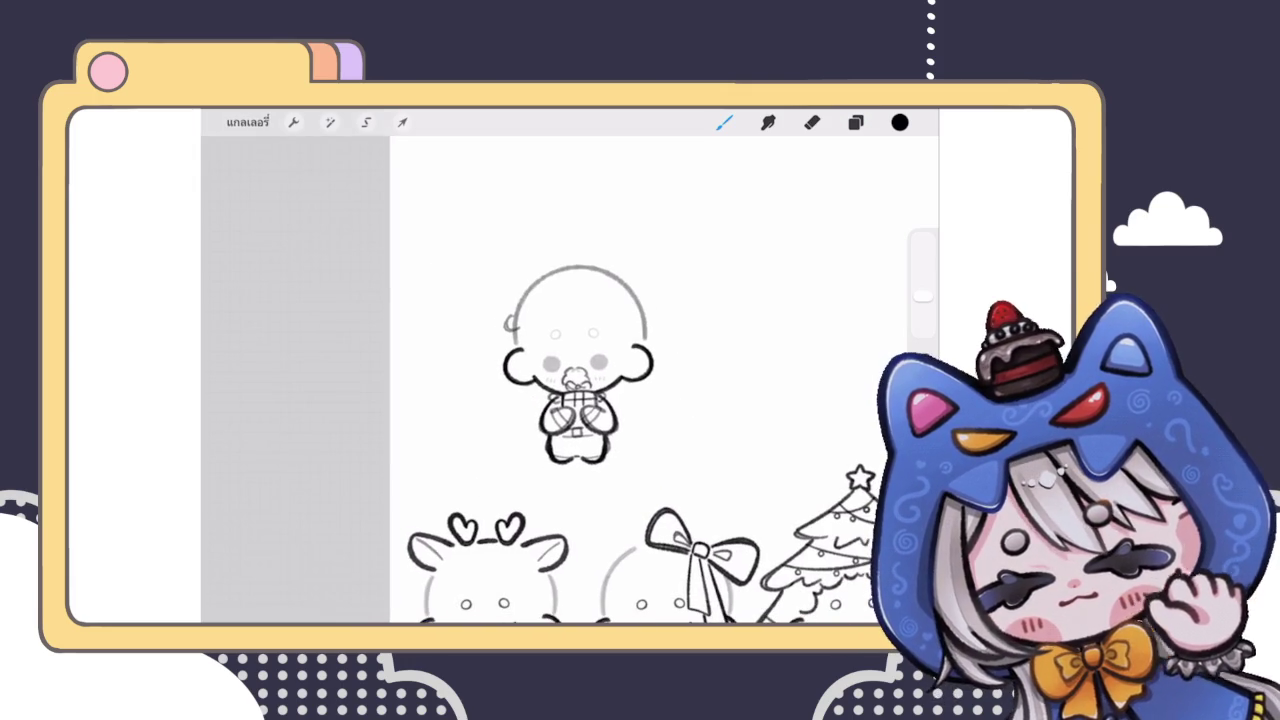
pyautogui.scroll(2, 575, 380)
pyautogui.scroll(1, 575, 380)
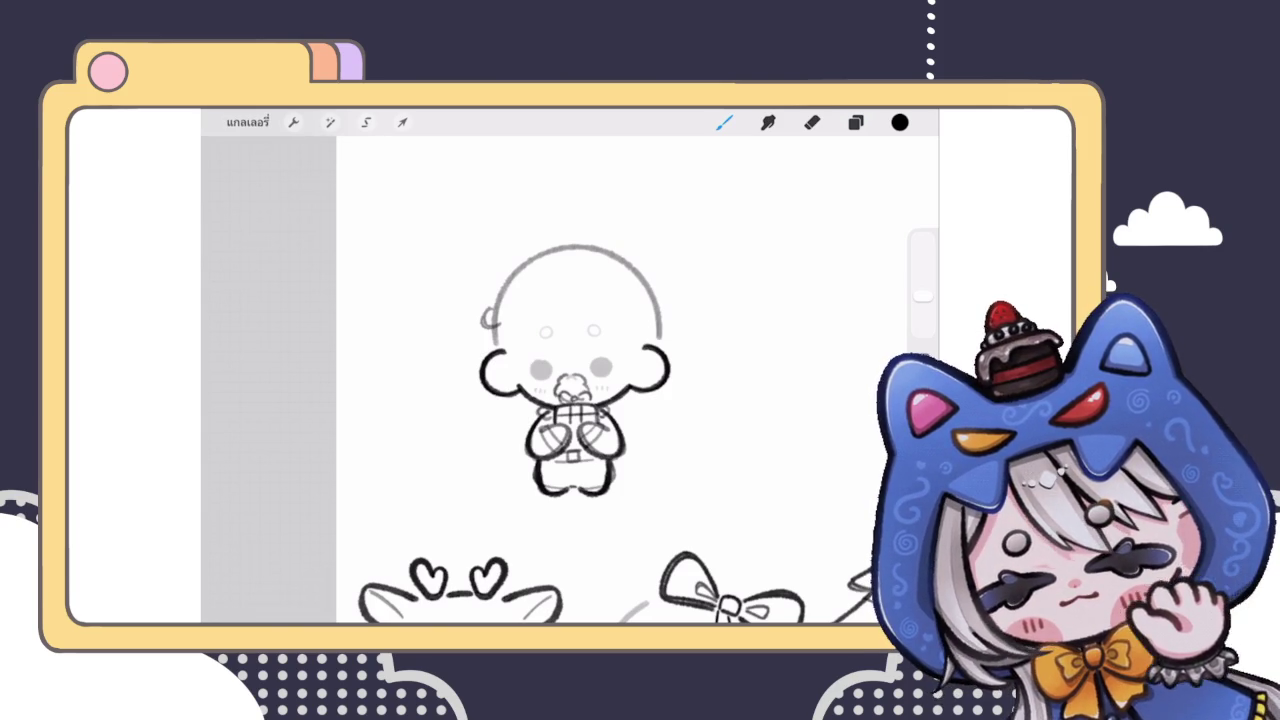
# Step: Toggle between Eraser (E) and Brush (B) twice, ending on the Brush
pyautogui.press('e')
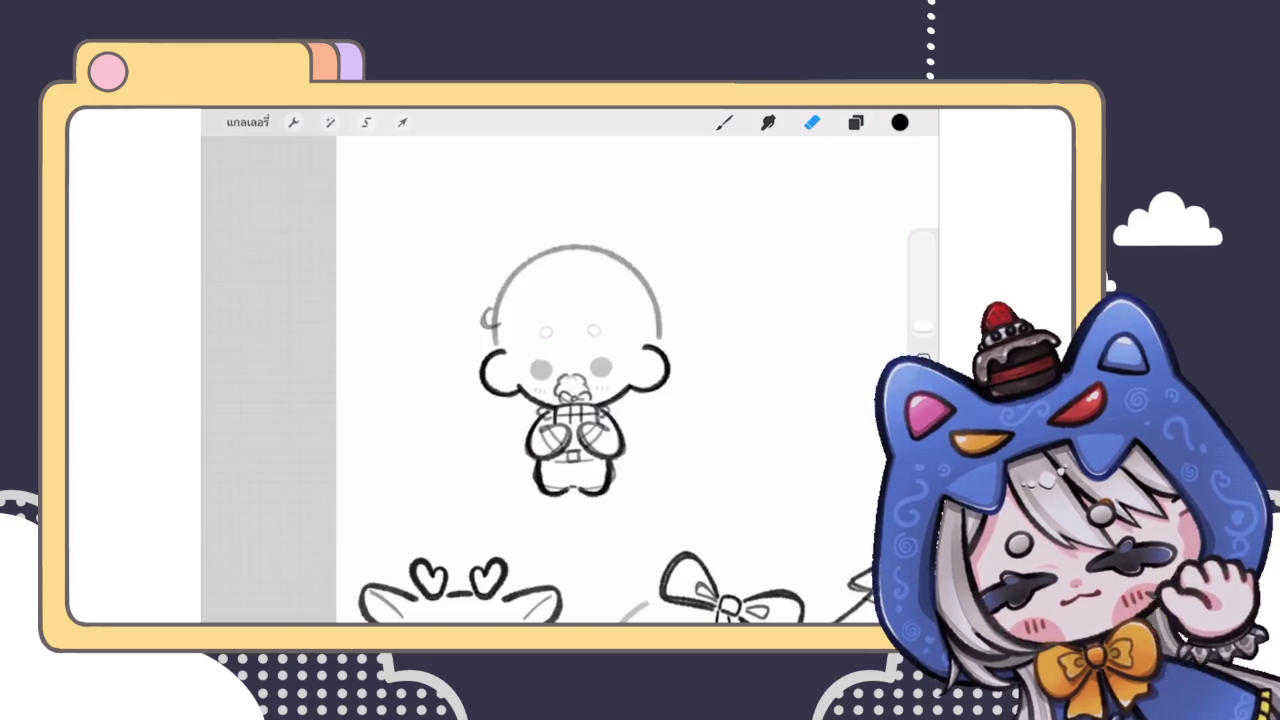
pyautogui.press('b')
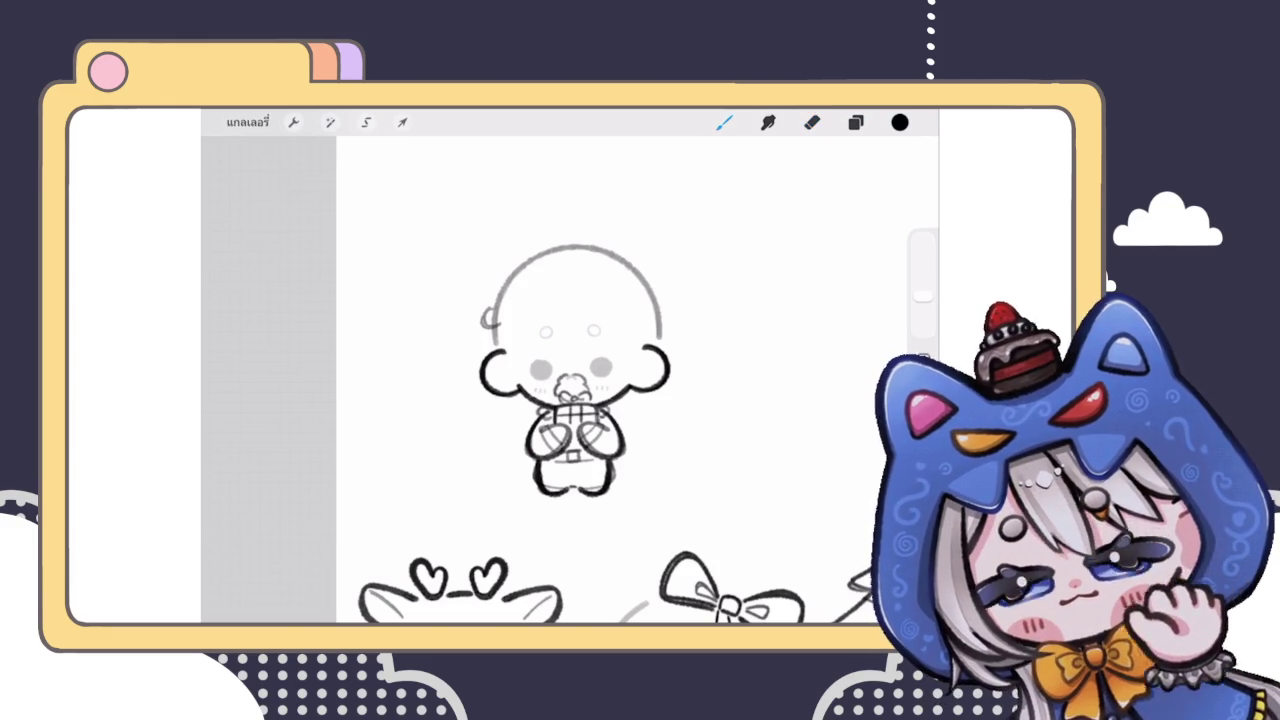
pyautogui.press('e')
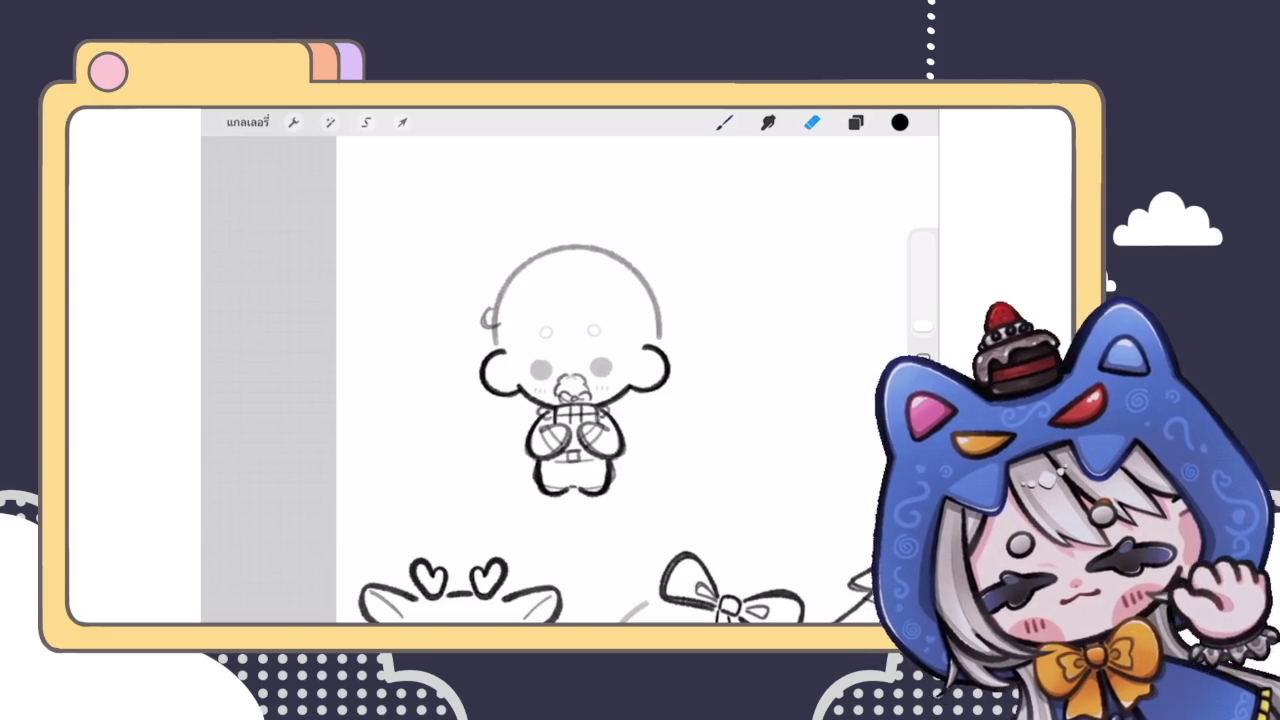
pyautogui.press('b')
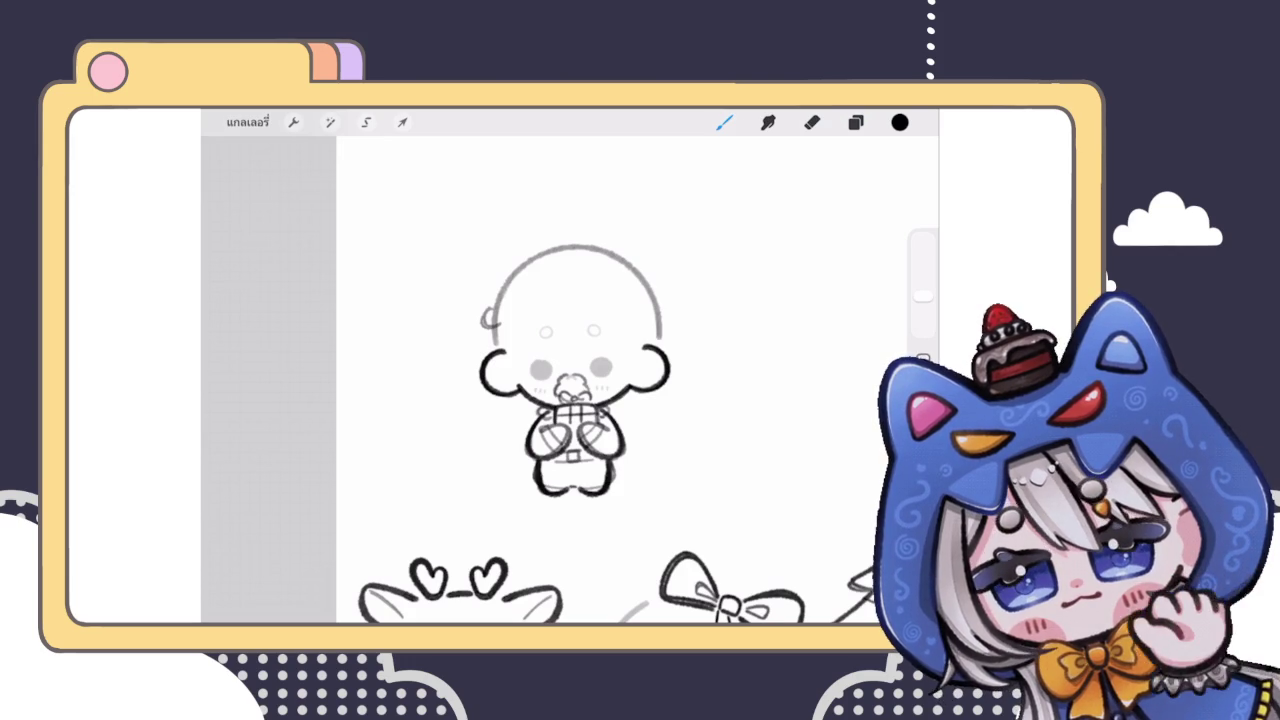
# Step: Toggle visibility of the sketch layer and Layer 82 to compare the two sketches
pyautogui.scroll(2, 570, 380)
pyautogui.click(855, 122)
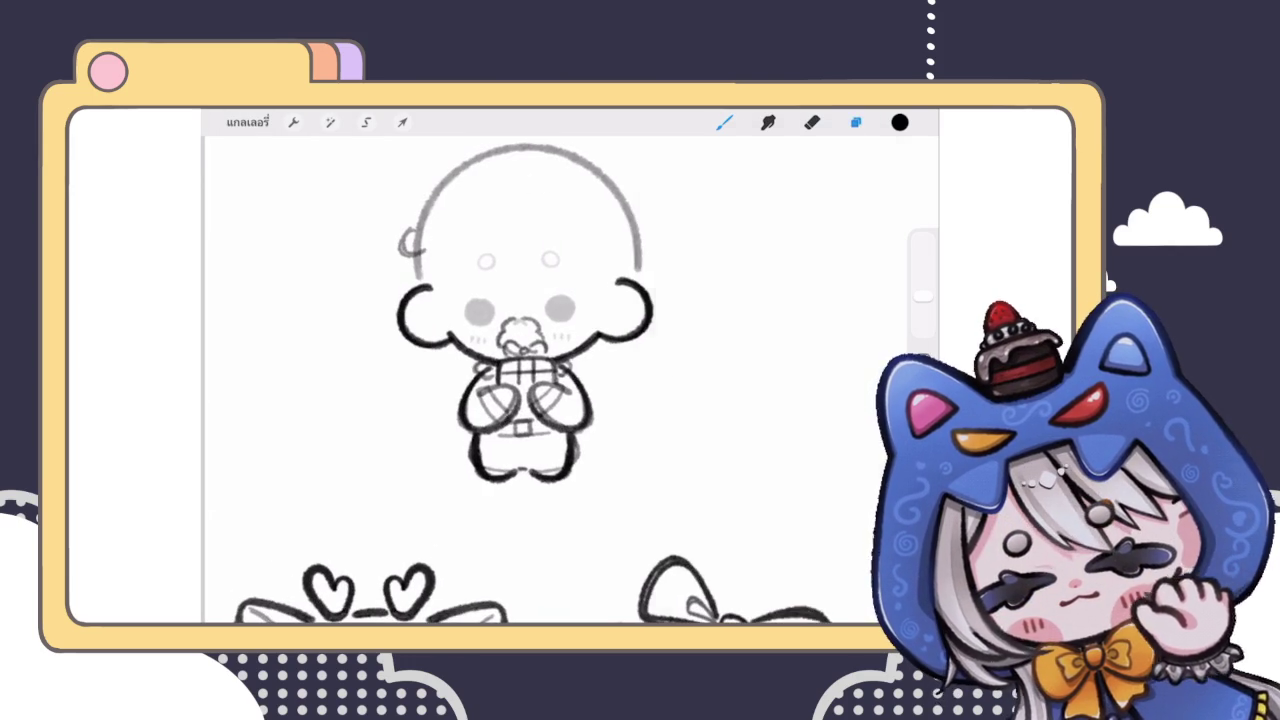
pyautogui.click(770, 321)
pyautogui.click(873, 321)
pyautogui.click(873, 321)
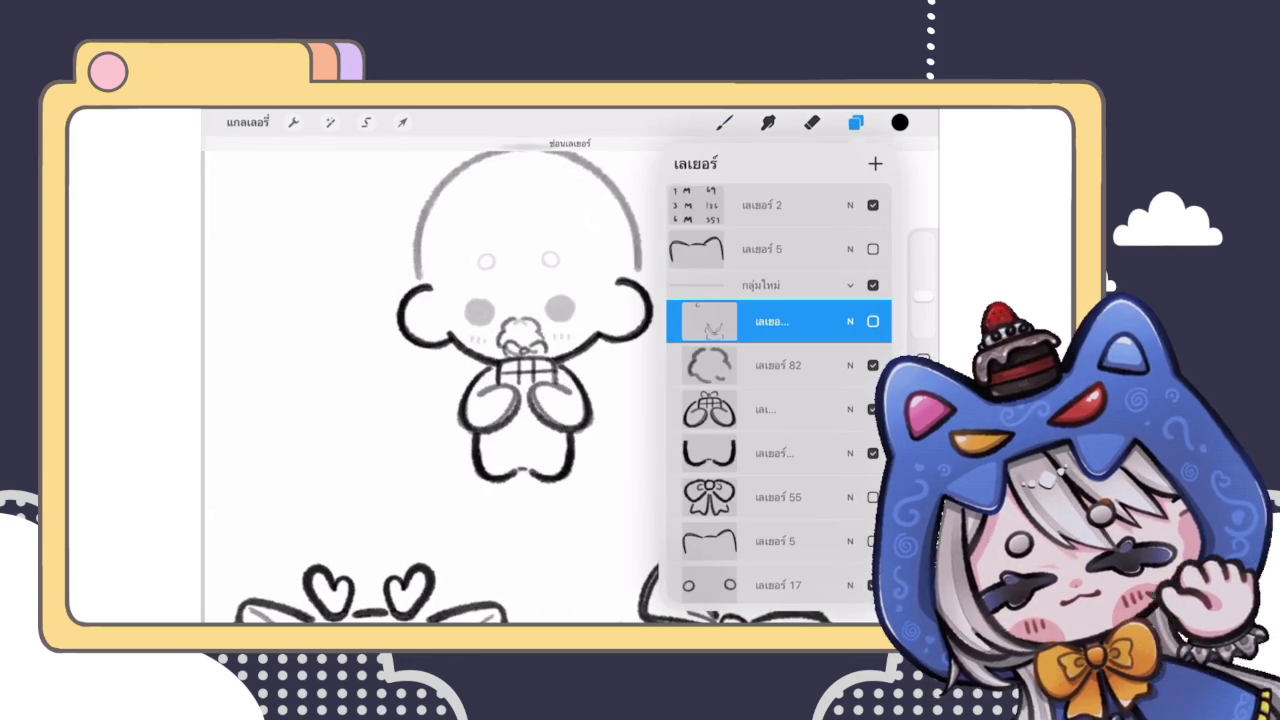
pyautogui.click(873, 365)
pyautogui.moveTo(800, 365)
pyautogui.mouseDown()
pyautogui.moveTo(700, 365)
pyautogui.moveTo(820, 365)
pyautogui.mouseUp()
pyautogui.click(873, 321)
pyautogui.click(873, 365)
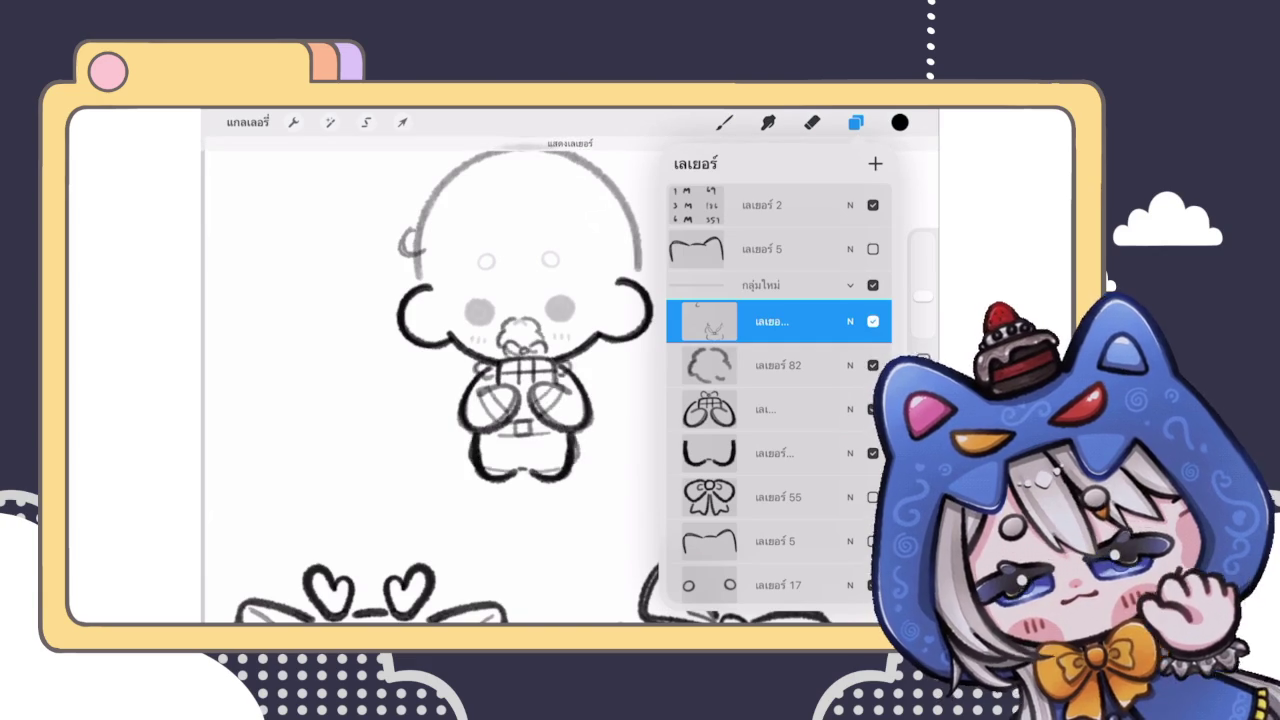
# Step: Merge the sketch layer down into Layer 82 and hide the merged layer
pyautogui.click(770, 321)
pyautogui.click(571, 428)
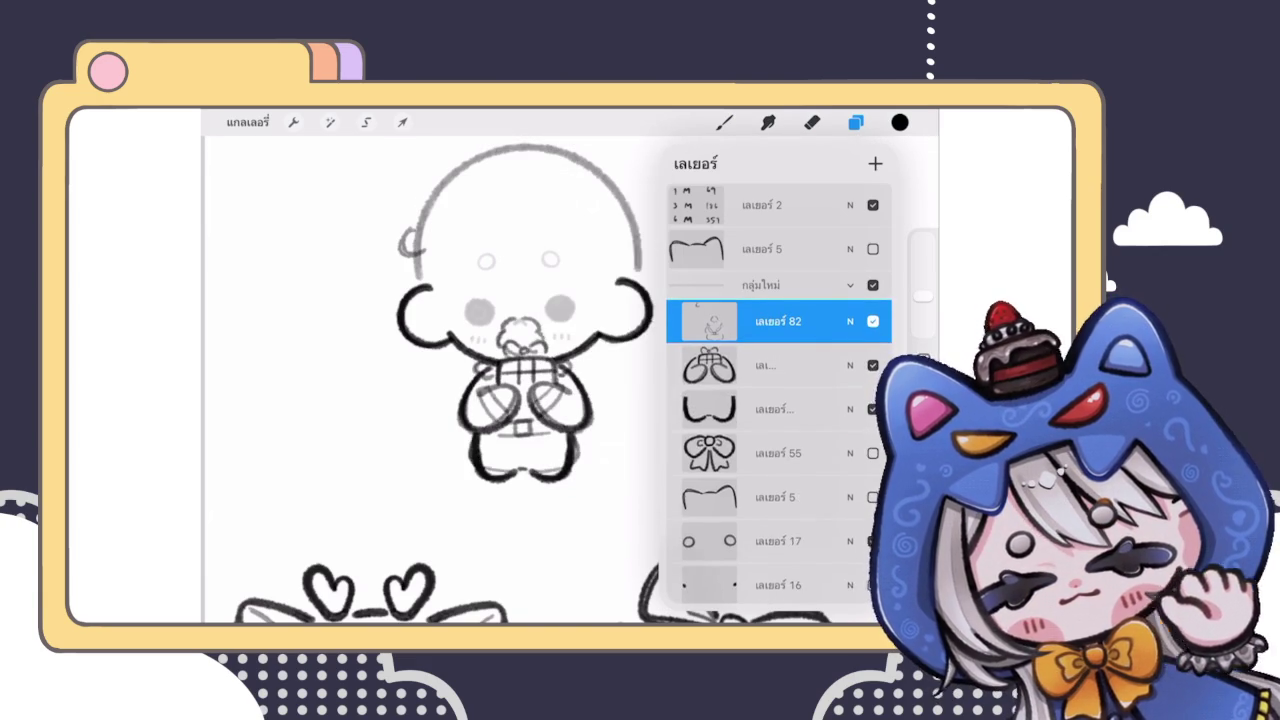
pyautogui.click(850, 321)
pyautogui.click(850, 321)
pyautogui.click(873, 304)
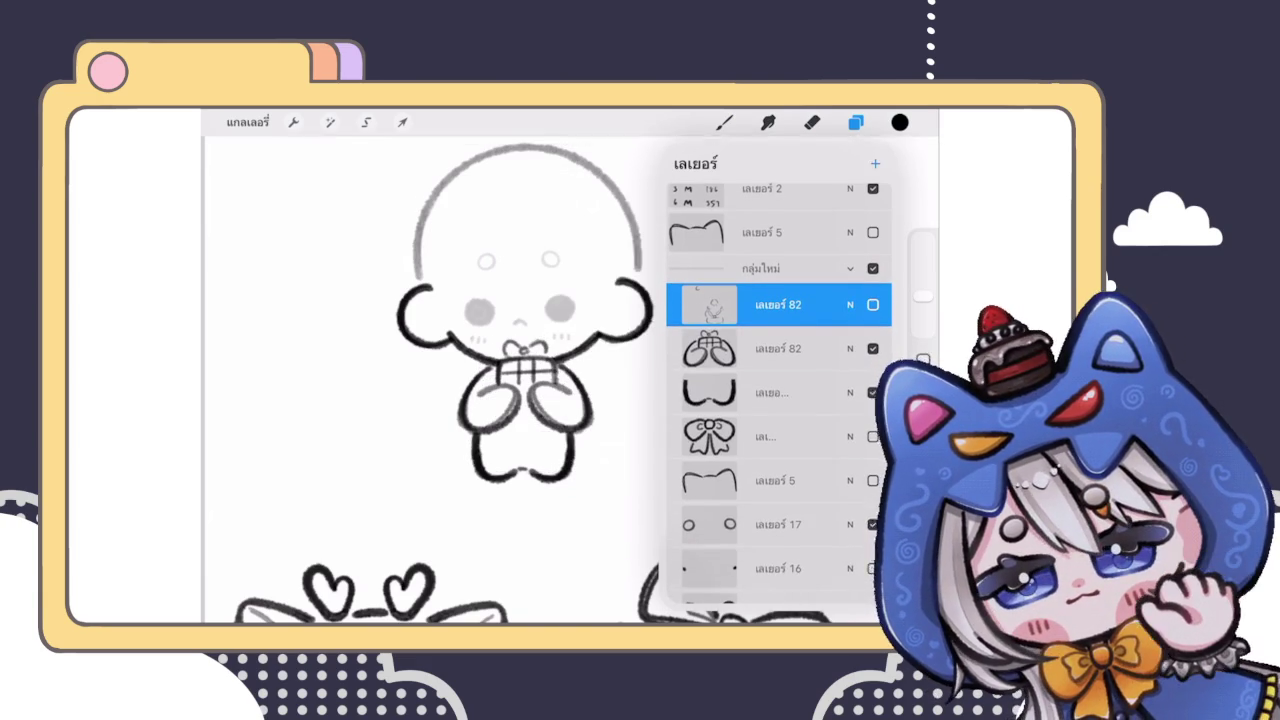
pyautogui.click(724, 122)
# Step: Sketch a flared outline around the lower legs and feet
pyautogui.scroll(3, 540, 320)
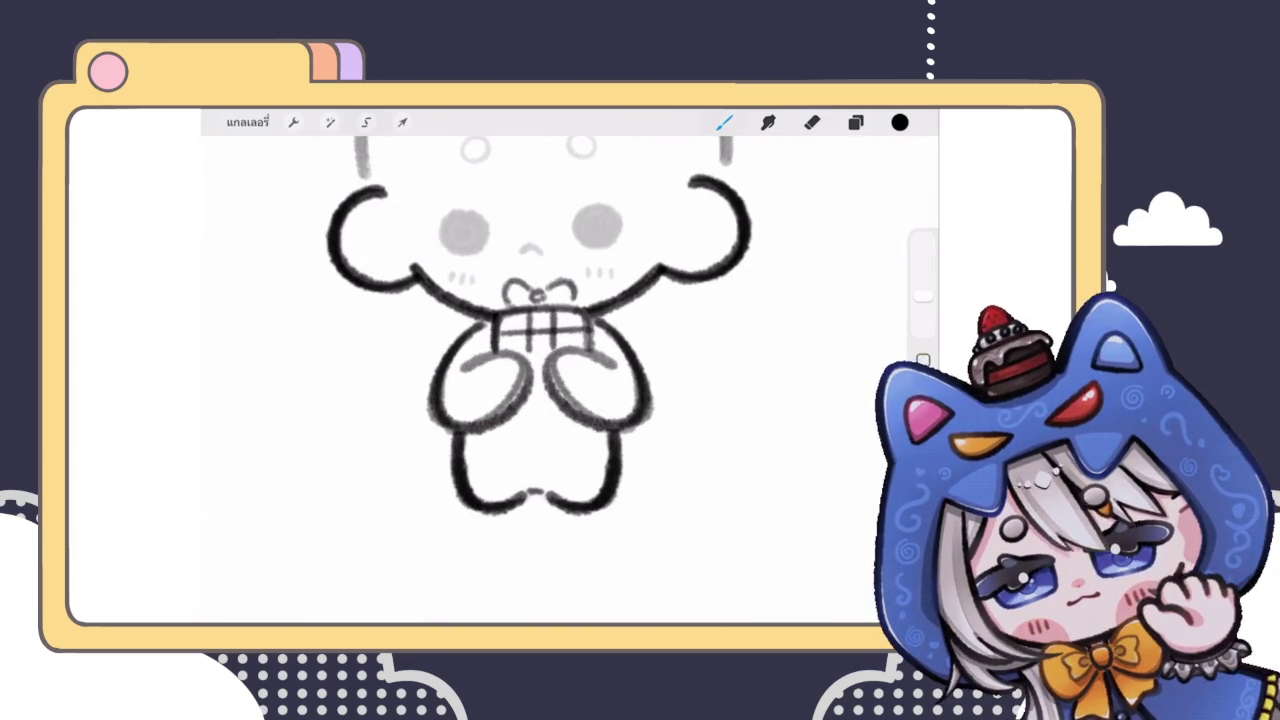
pyautogui.scroll(3, 550, 330)
pyautogui.hotkey('ctrl', 'z')
pyautogui.moveTo(448, 390)
pyautogui.mouseDown()
pyautogui.moveTo(428, 470)
pyautogui.moveTo(634, 480)
pyautogui.moveTo(700, 464)
pyautogui.moveTo(718, 400)
pyautogui.mouseUp()
pyautogui.scroll(-5, 570, 360)
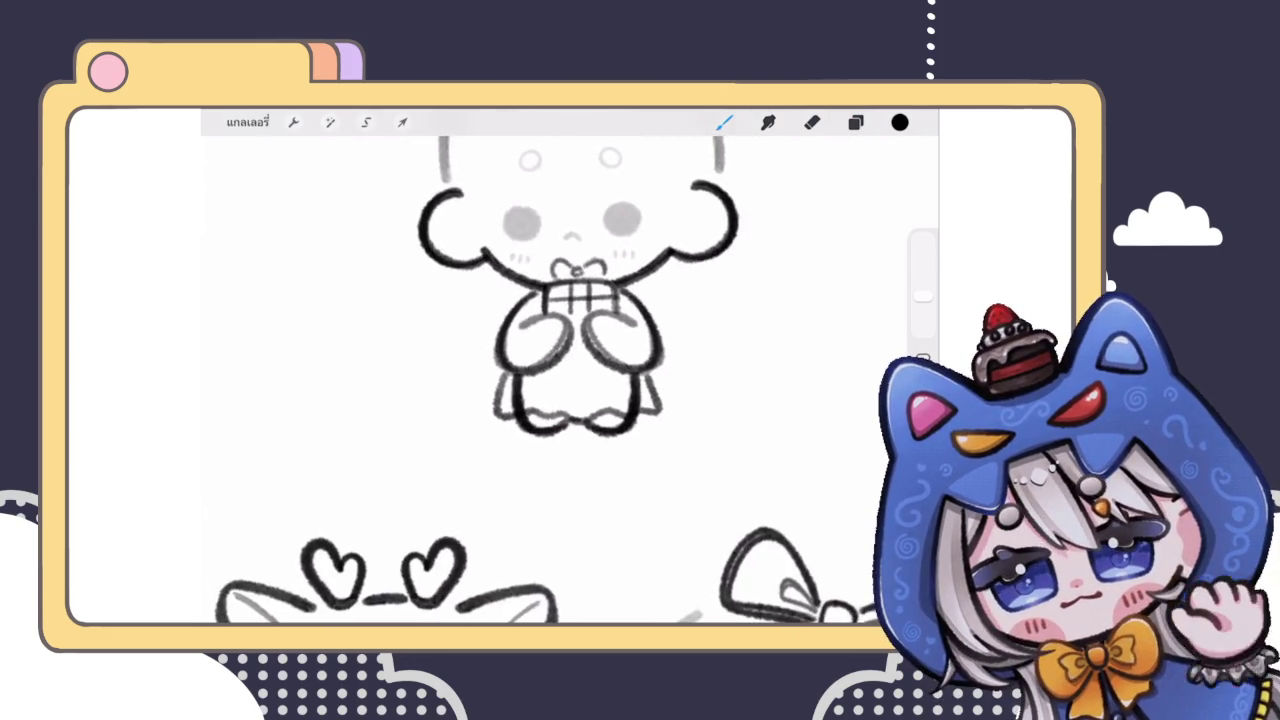
pyautogui.scroll(4, 570, 360)
pyautogui.scroll(3, 500, 300)
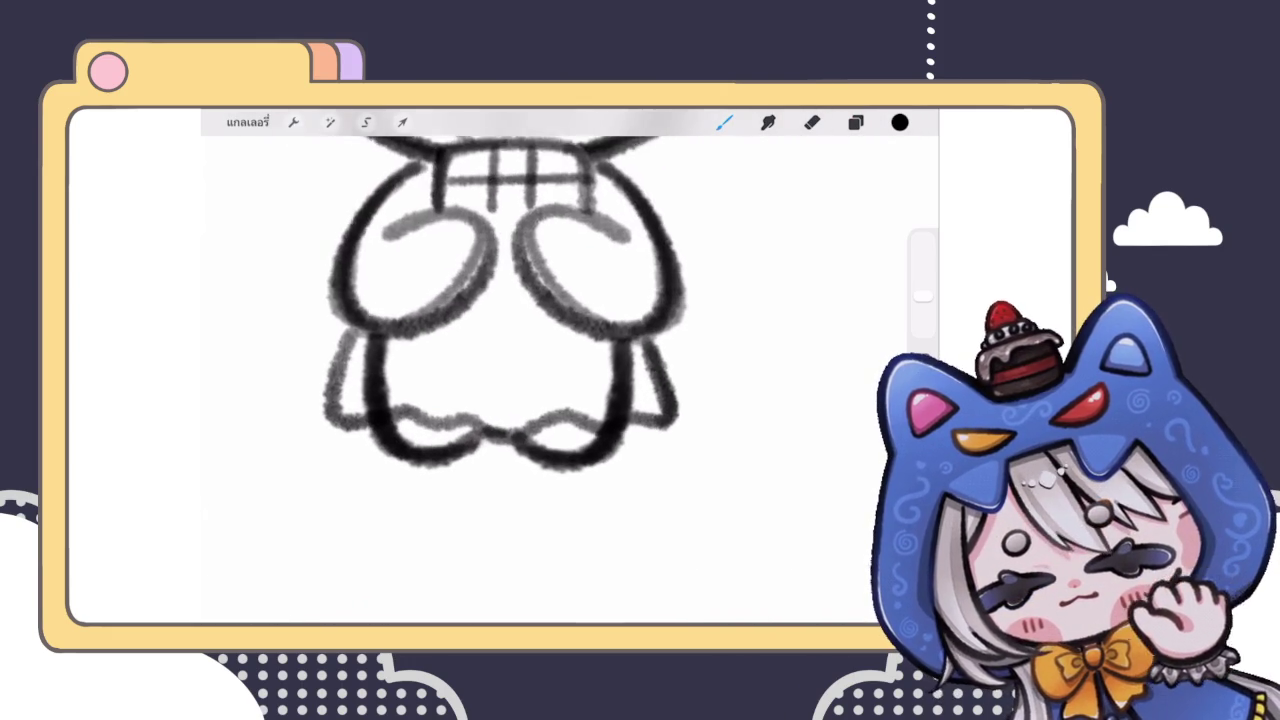
# Step: Redraw the right leg outline and add a grey line along that leg
pyautogui.press('e')
pyautogui.moveTo(668, 330); pyautogui.dragTo(662, 420)
pyautogui.moveTo(922, 326); pyautogui.dragTo(922, 312)
pyautogui.hotkey('ctrl', 'z')
pyautogui.click(724, 122)
pyautogui.moveTo(634, 416); pyautogui.dragTo(650, 346)
pyautogui.hotkey('ctrl', 'z')
pyautogui.moveTo(632, 420); pyautogui.dragTo(660, 336)
pyautogui.scroll(-3, 555, 300)
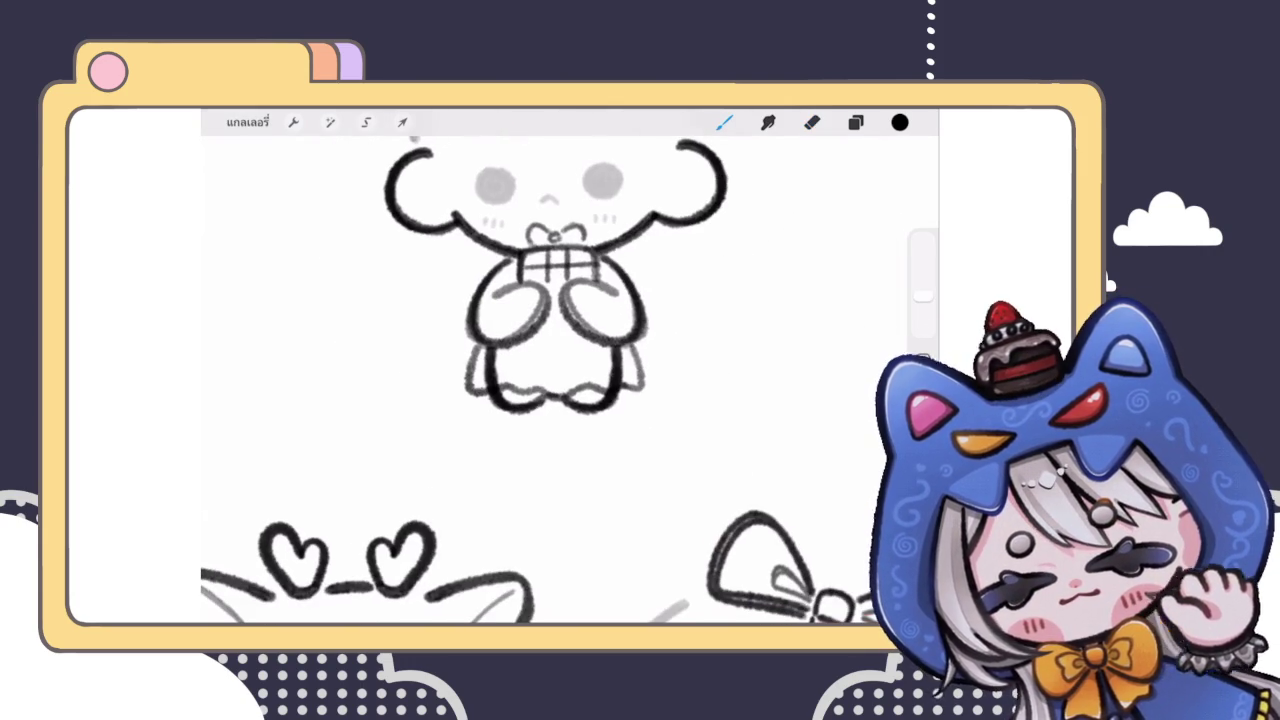
pyautogui.scroll(3, 555, 300)
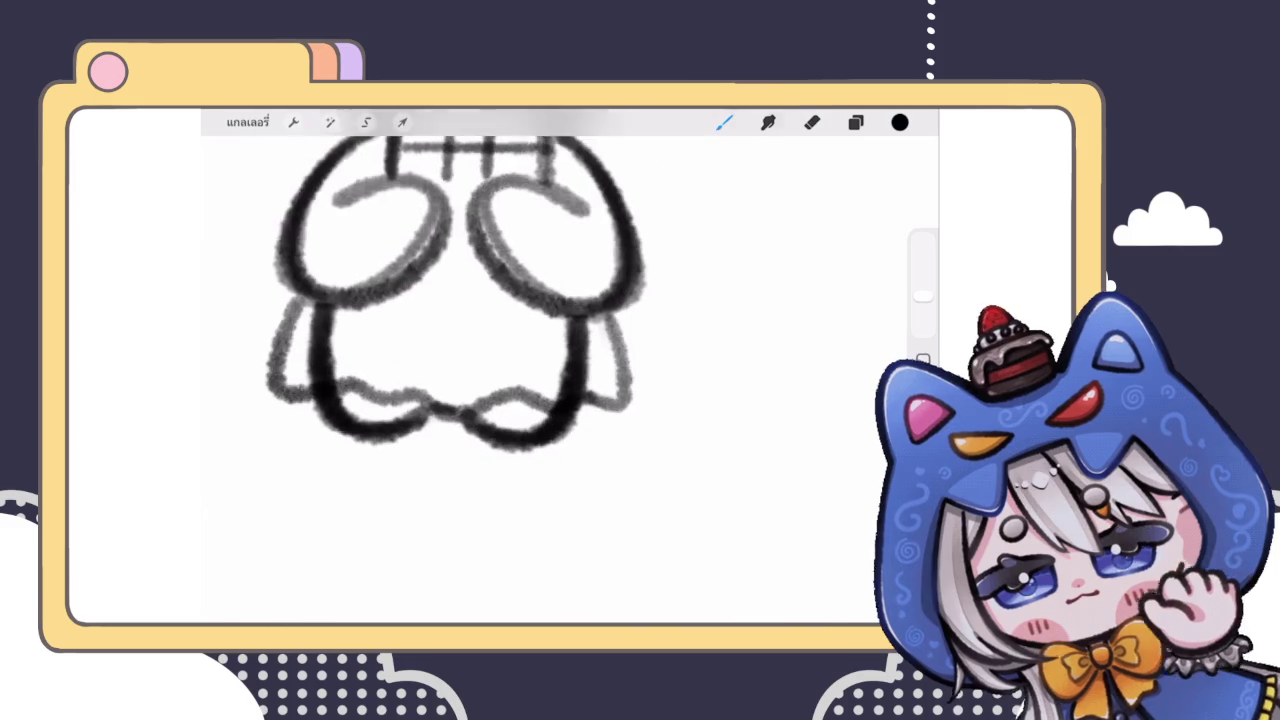
pyautogui.moveTo(612, 310); pyautogui.dragTo(630, 404)
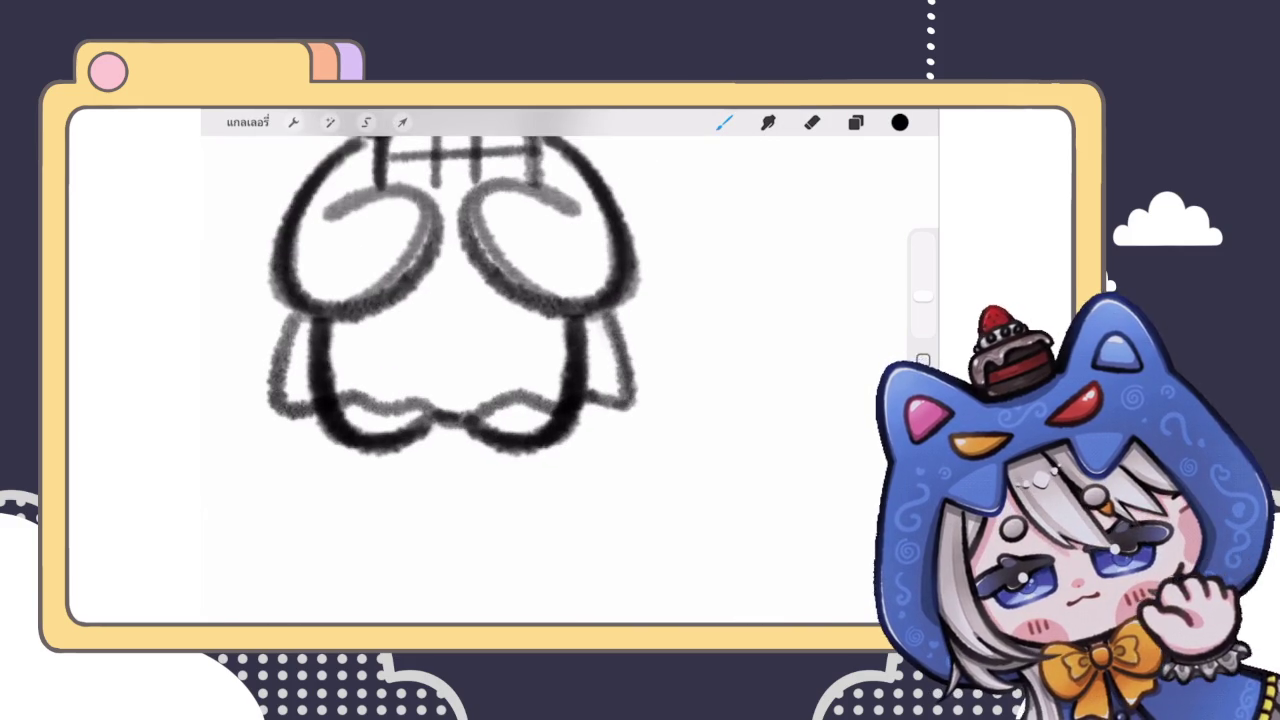
# Step: Add light strokes along the body's right side, undoing stray marks on the body
pyautogui.scroll(-3, 555, 300)
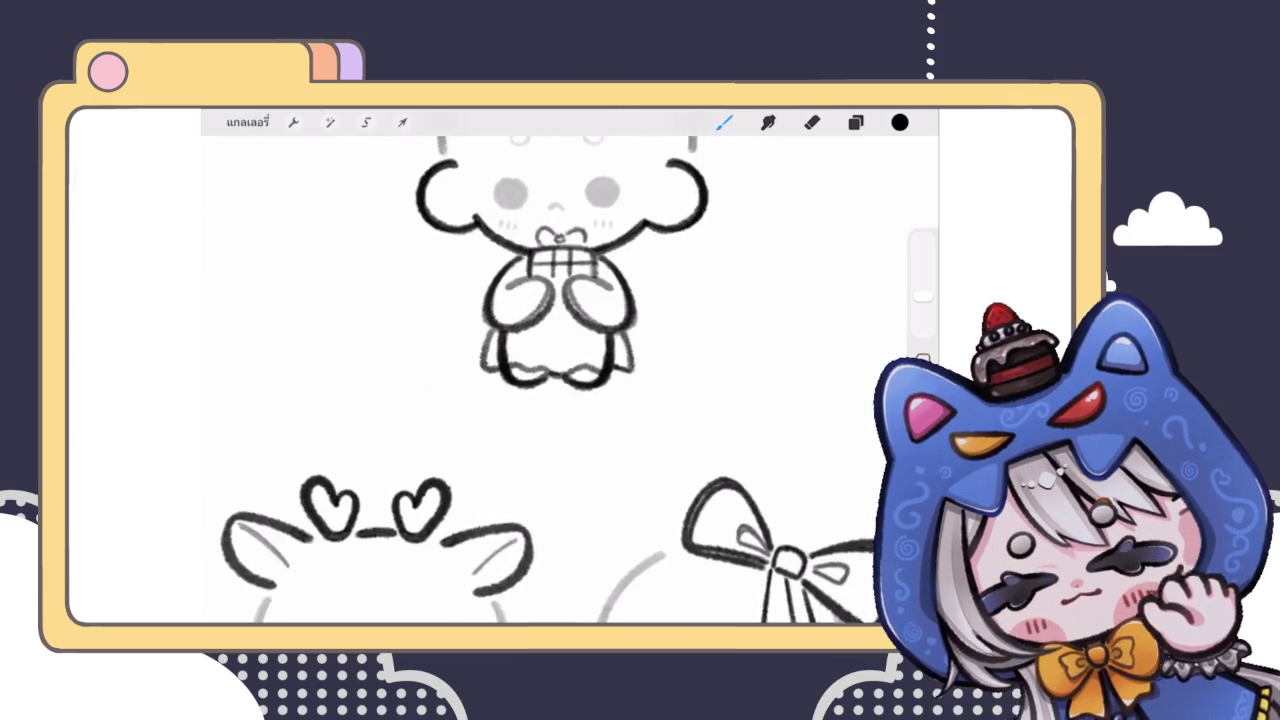
pyautogui.scroll(2, 555, 300)
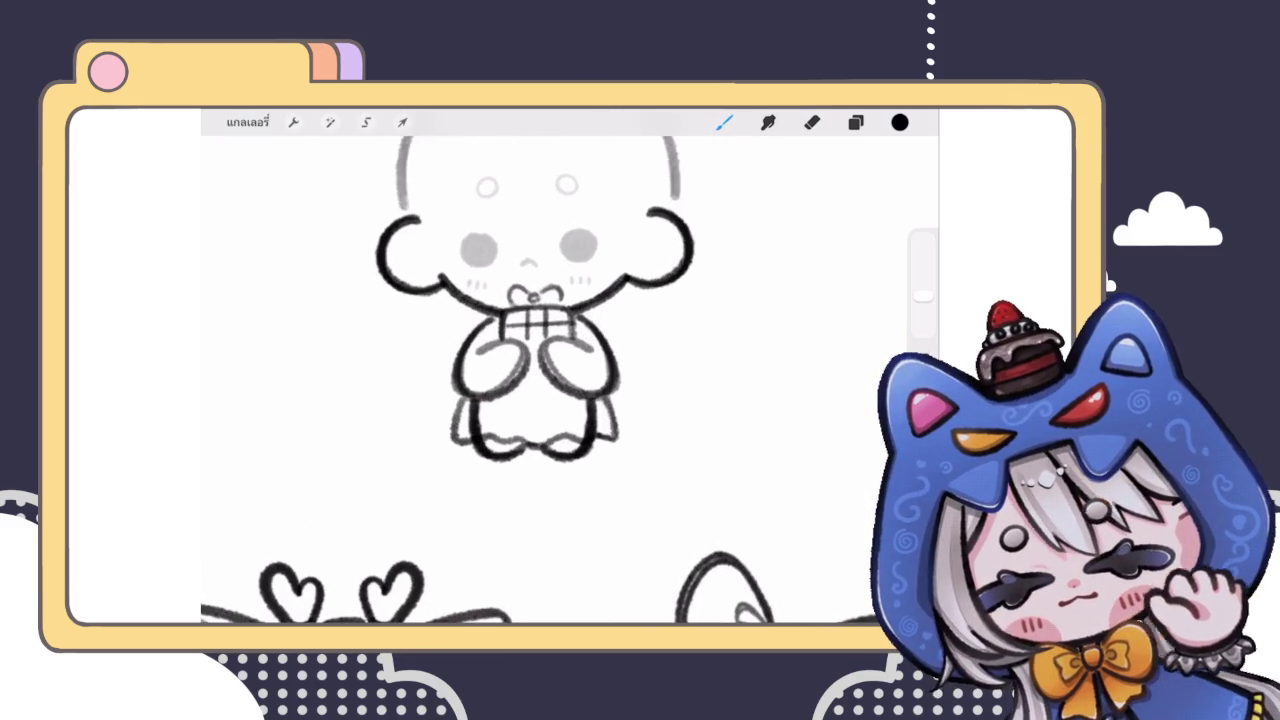
pyautogui.scroll(2, 550, 320)
pyautogui.scroll(1, 550, 320)
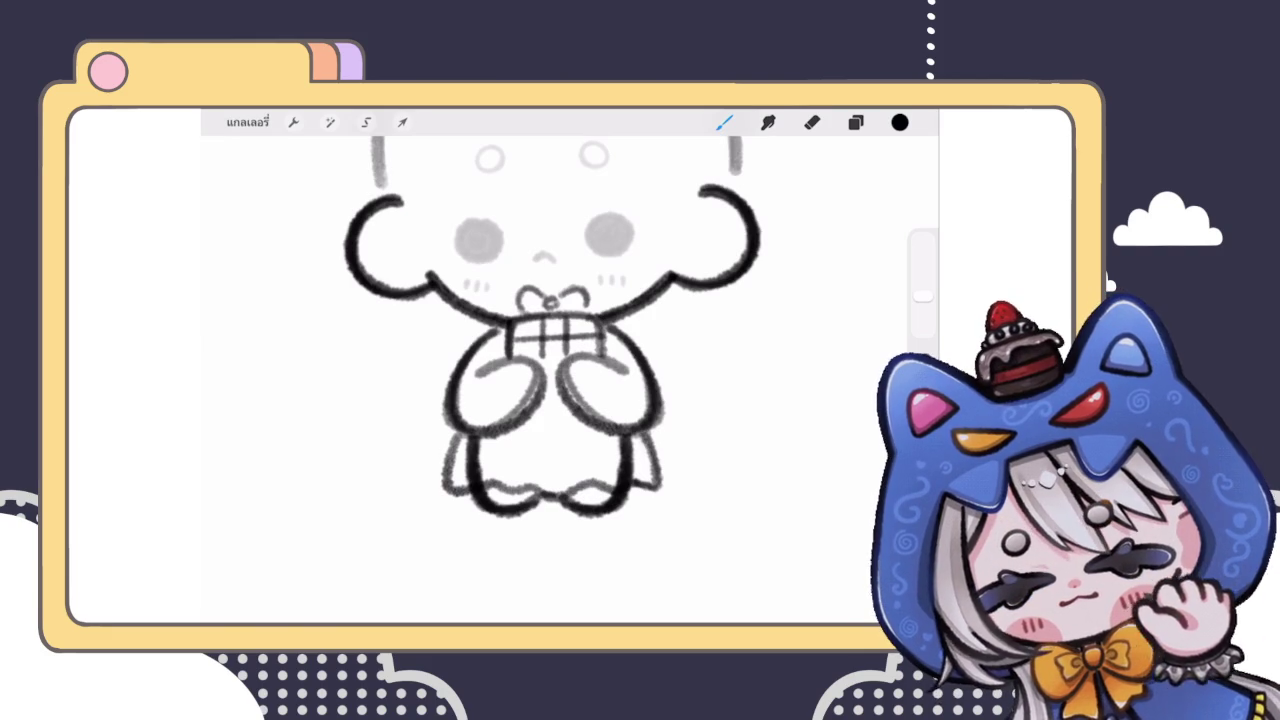
pyautogui.moveTo(462, 314)
pyautogui.mouseDown()
pyautogui.moveTo(488, 356)
pyautogui.moveTo(458, 372)
pyautogui.moveTo(508, 348)
pyautogui.moveTo(478, 322)
pyautogui.mouseUp()
pyautogui.hotkey('ctrl', 'z')
pyautogui.moveTo(612, 316)
pyautogui.mouseDown()
pyautogui.moveTo(650, 366)
pyautogui.moveTo(646, 356)
pyautogui.mouseUp()
pyautogui.scroll(-3, 550, 330)
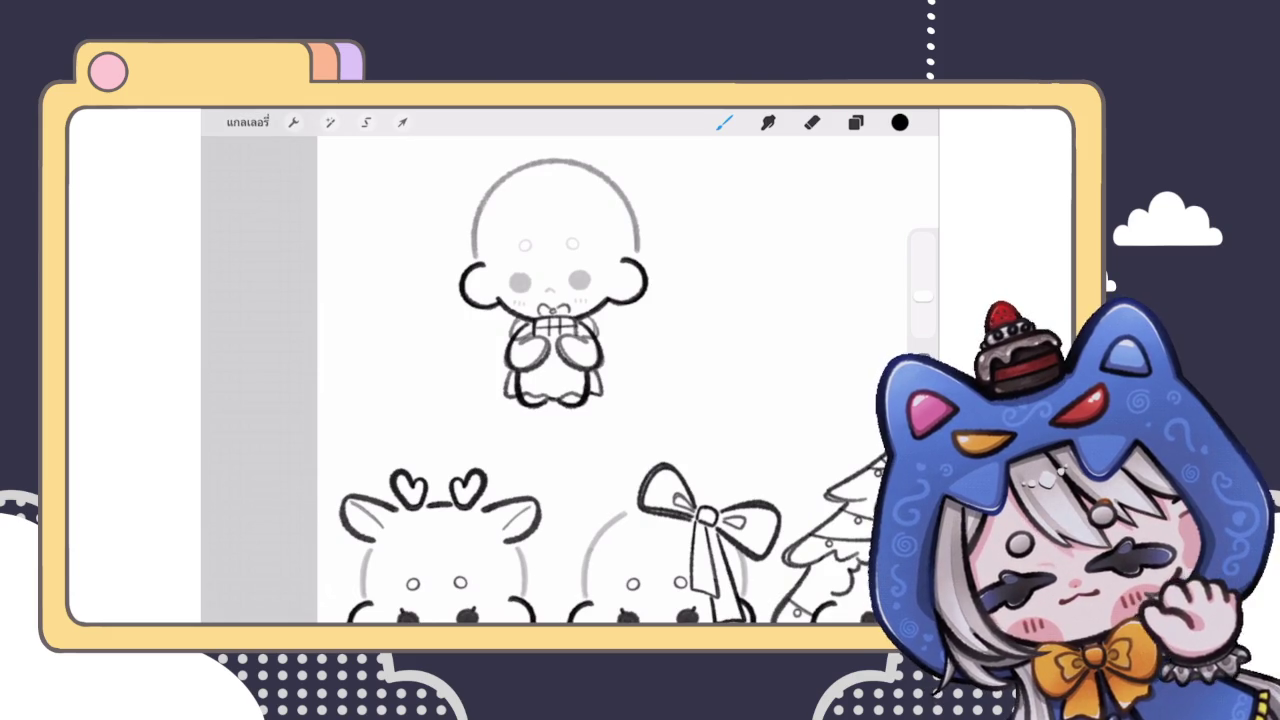
pyautogui.scroll(3, 563, 334)
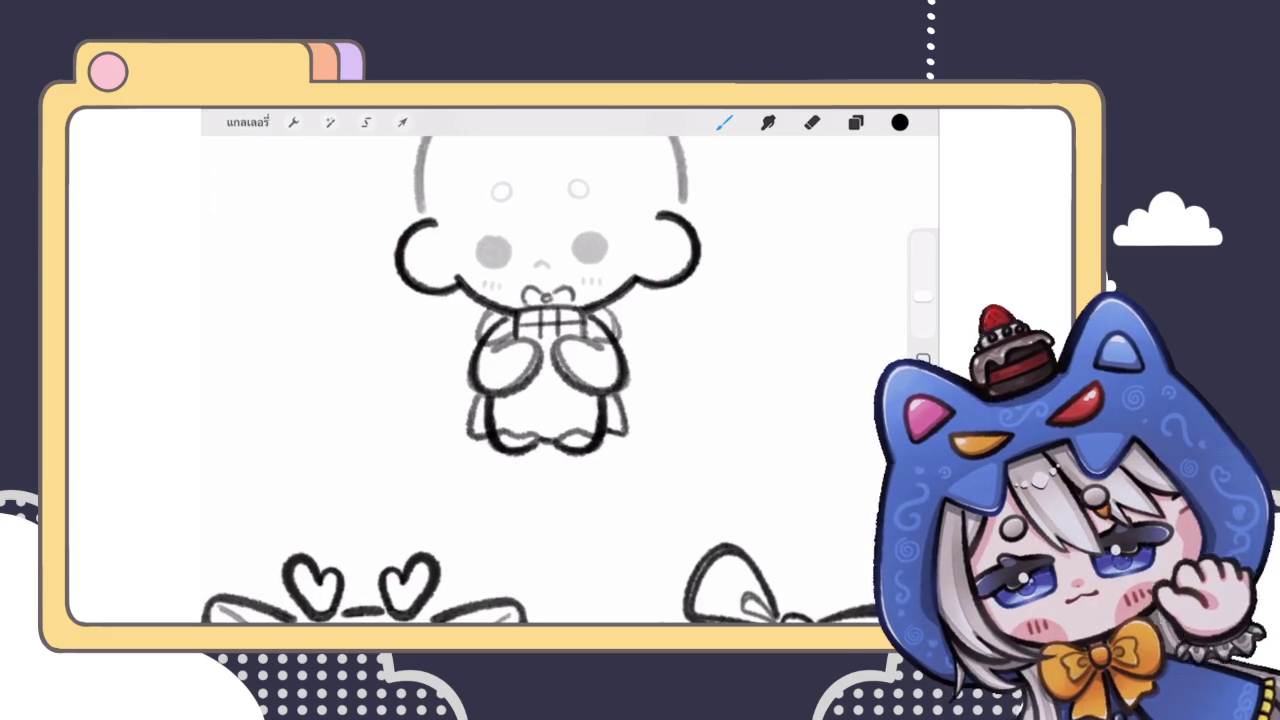
pyautogui.moveTo(512, 395)
pyautogui.mouseDown()
pyautogui.moveTo(536, 405)
pyautogui.moveTo(520, 393)
pyautogui.moveTo(552, 390)
pyautogui.mouseUp()
pyautogui.hotkey('ctrl', 'z')
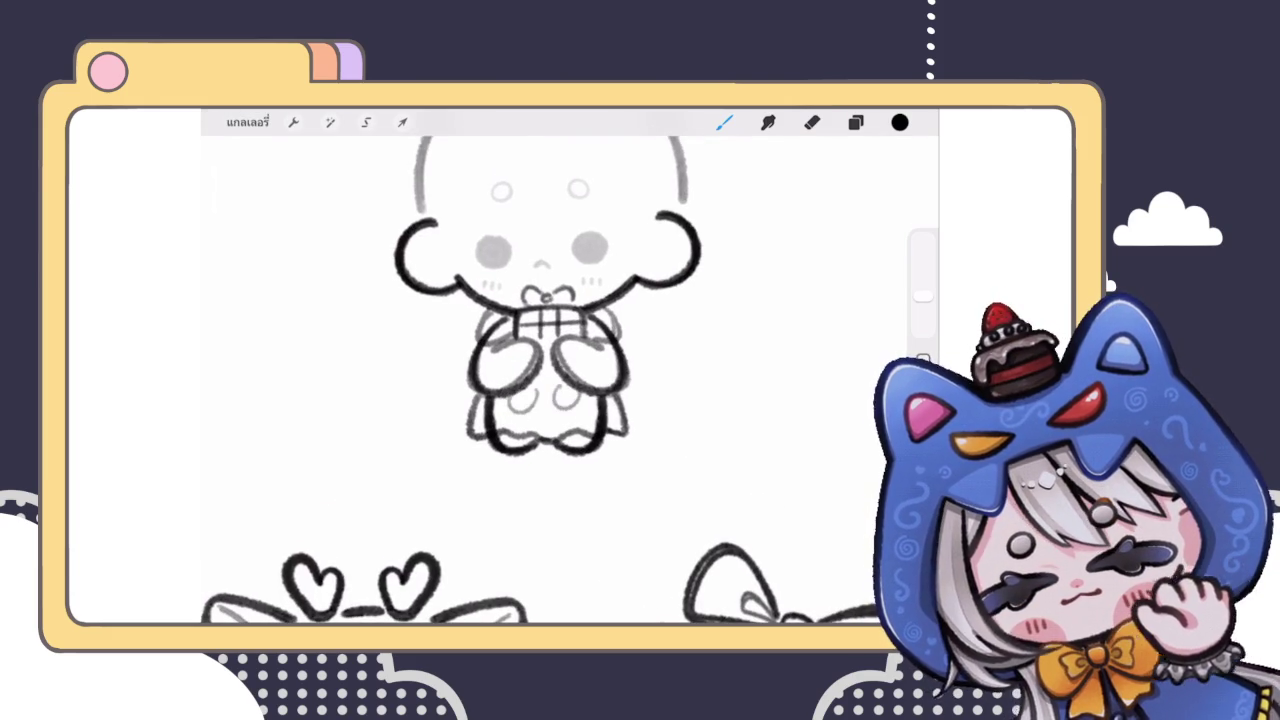
pyautogui.scroll(-3, 550, 380)
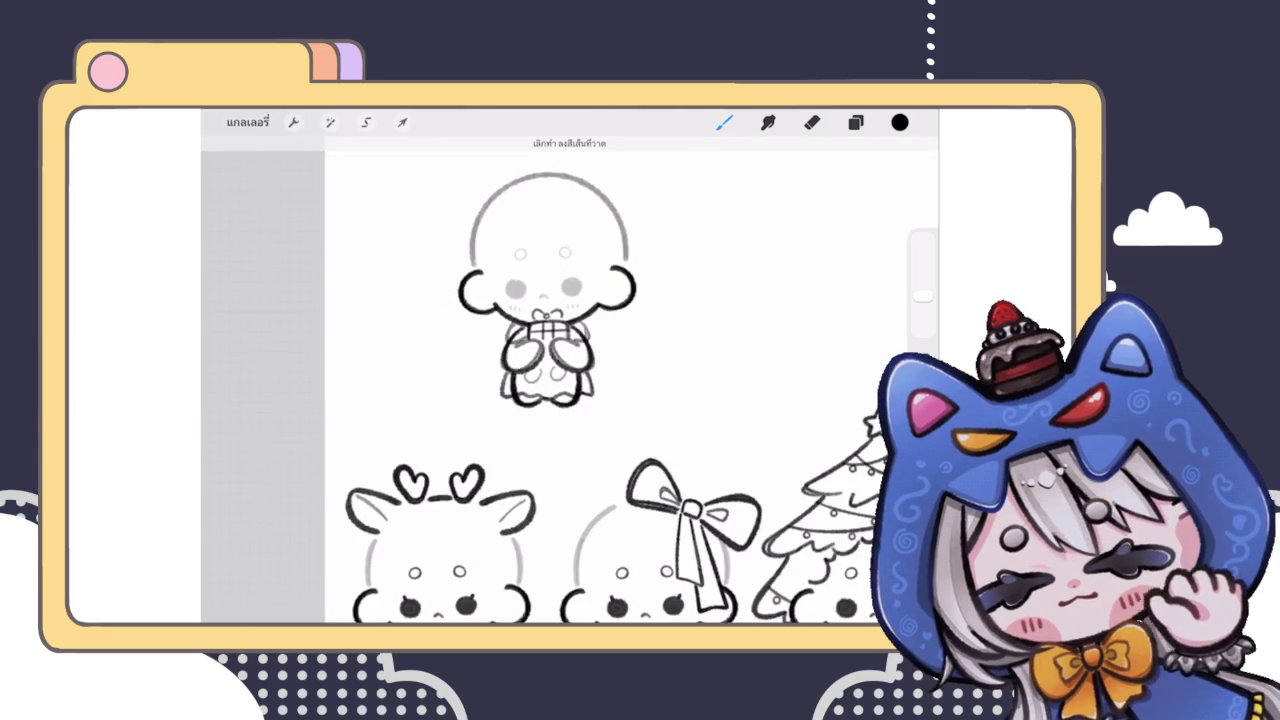
pyautogui.scroll(2, 550, 380)
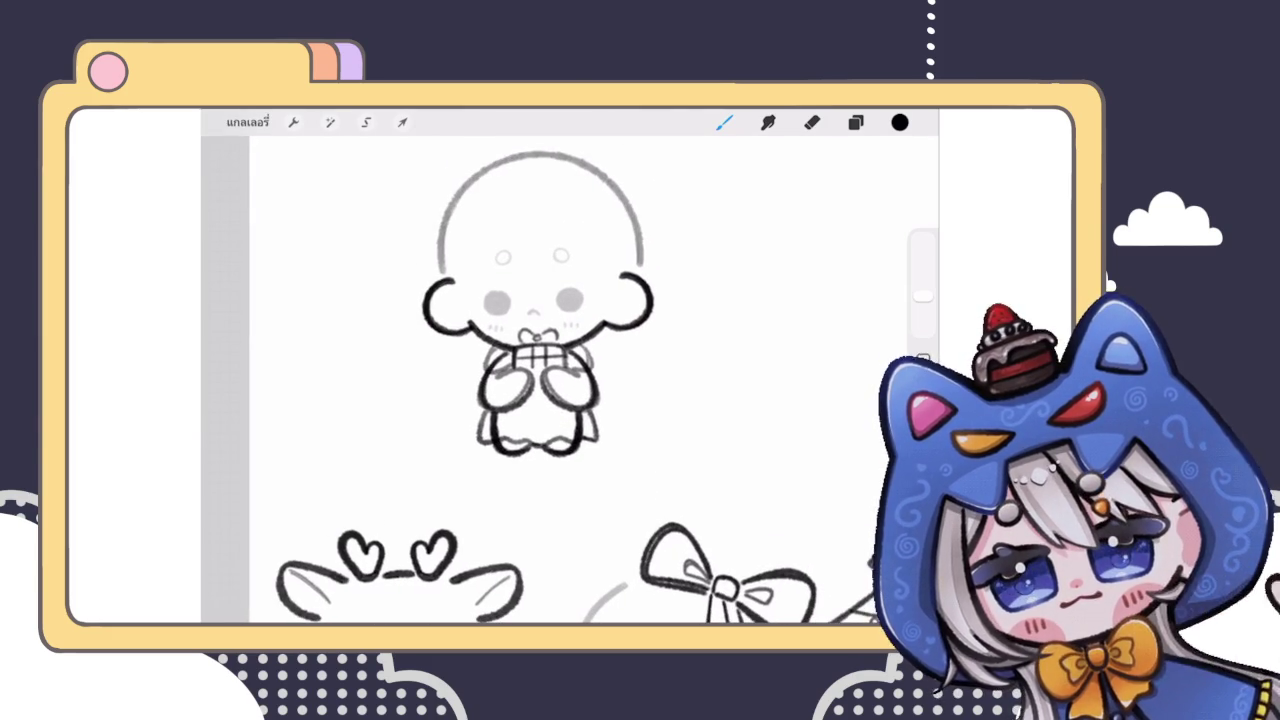
# Step: Draw a small circle on the chibi's belly
pyautogui.click(855, 122)
pyautogui.click(811, 122)
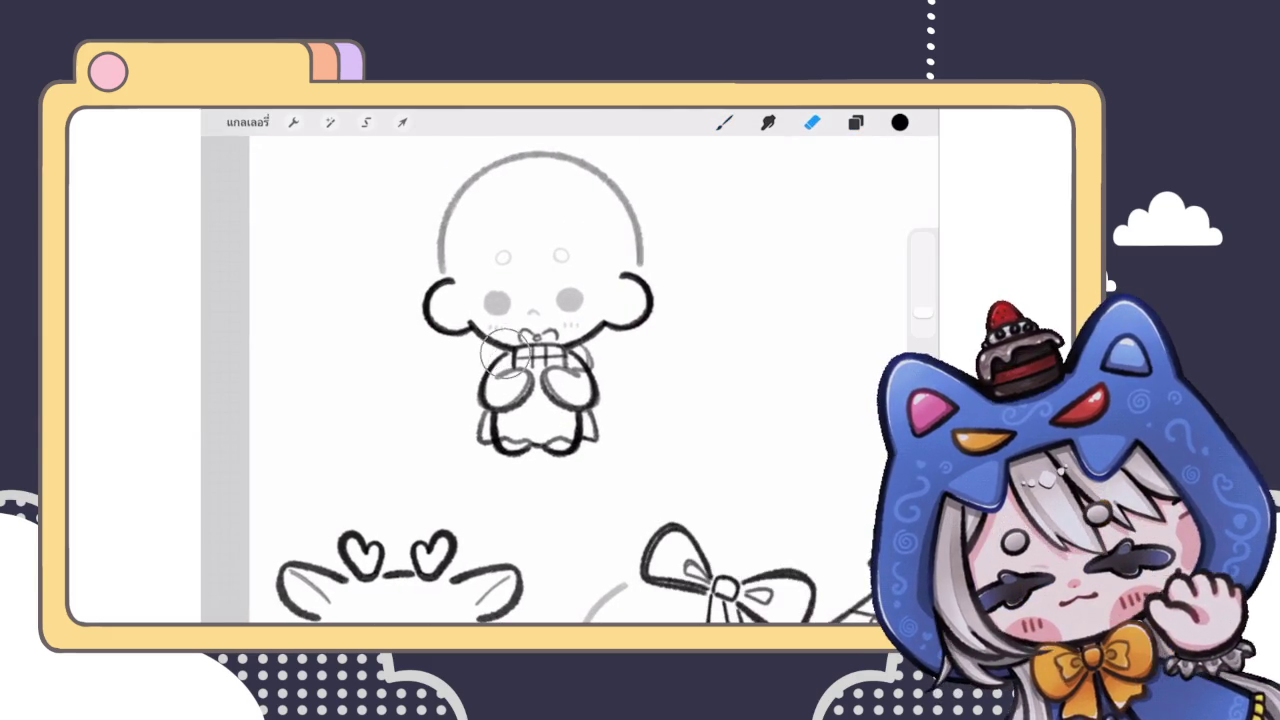
pyautogui.click(724, 122)
pyautogui.scroll(2, 558, 380)
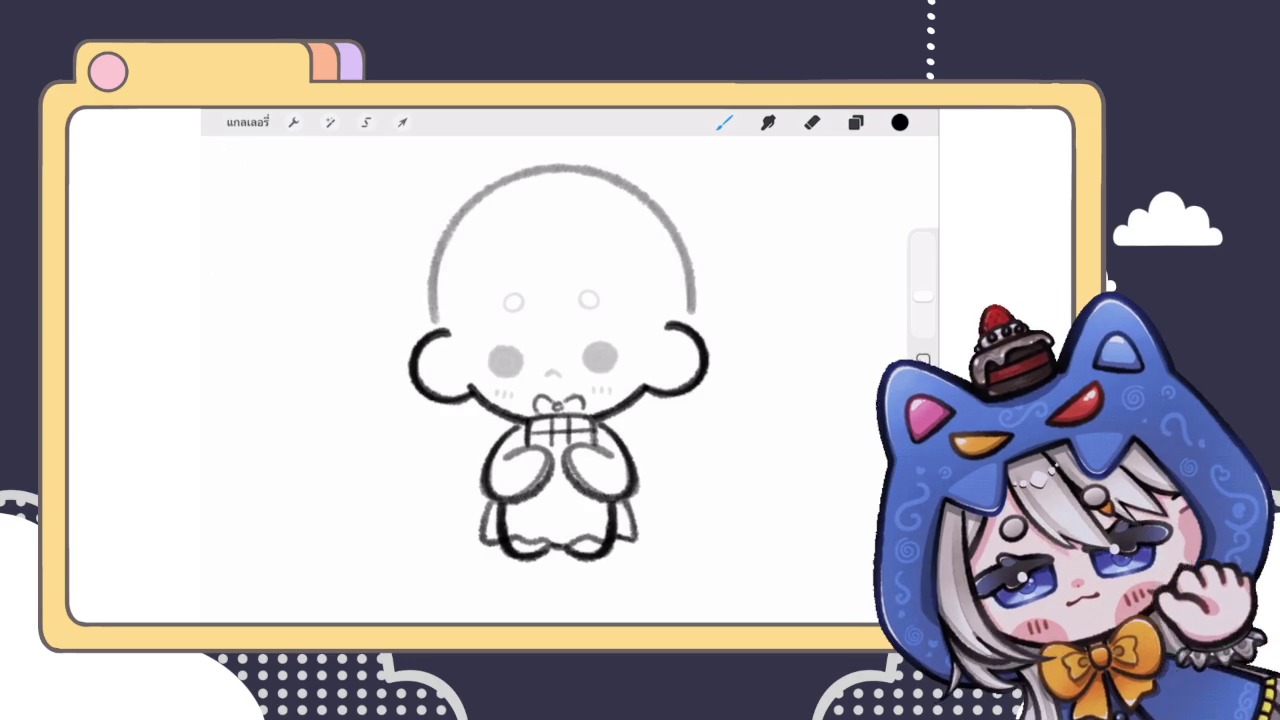
pyautogui.scroll(-3, 558, 380)
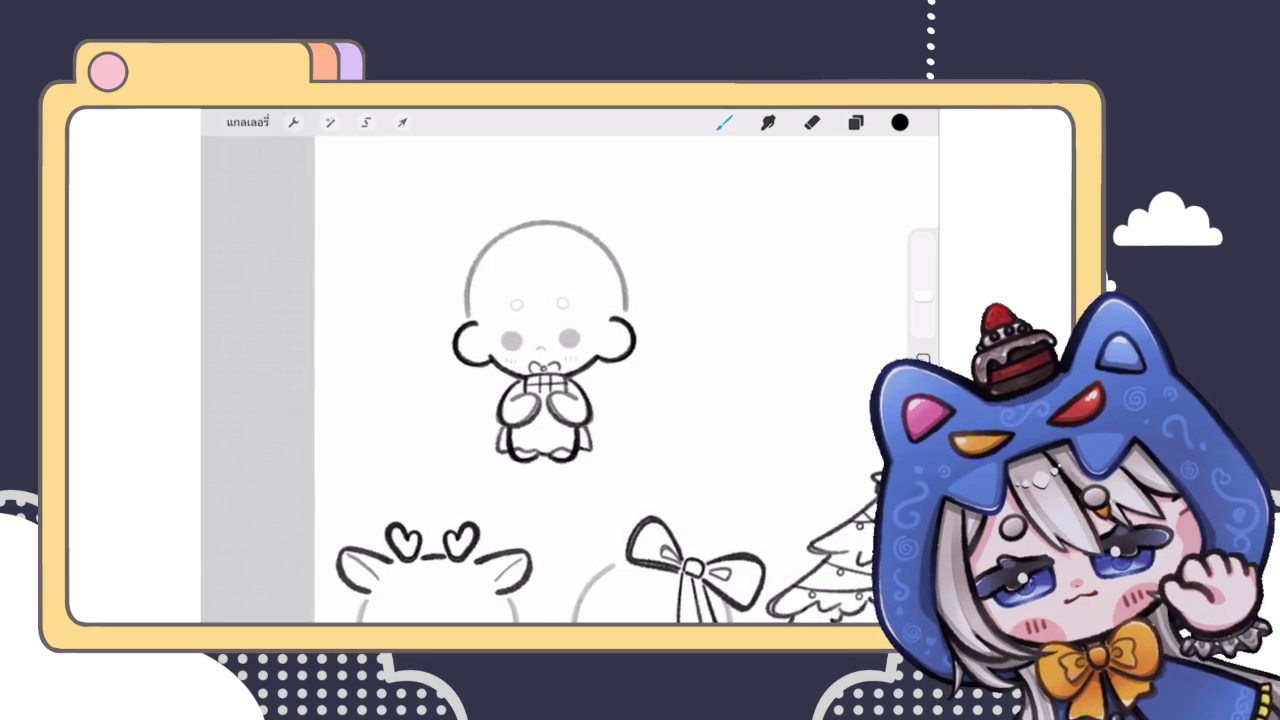
pyautogui.scroll(4, 558, 380)
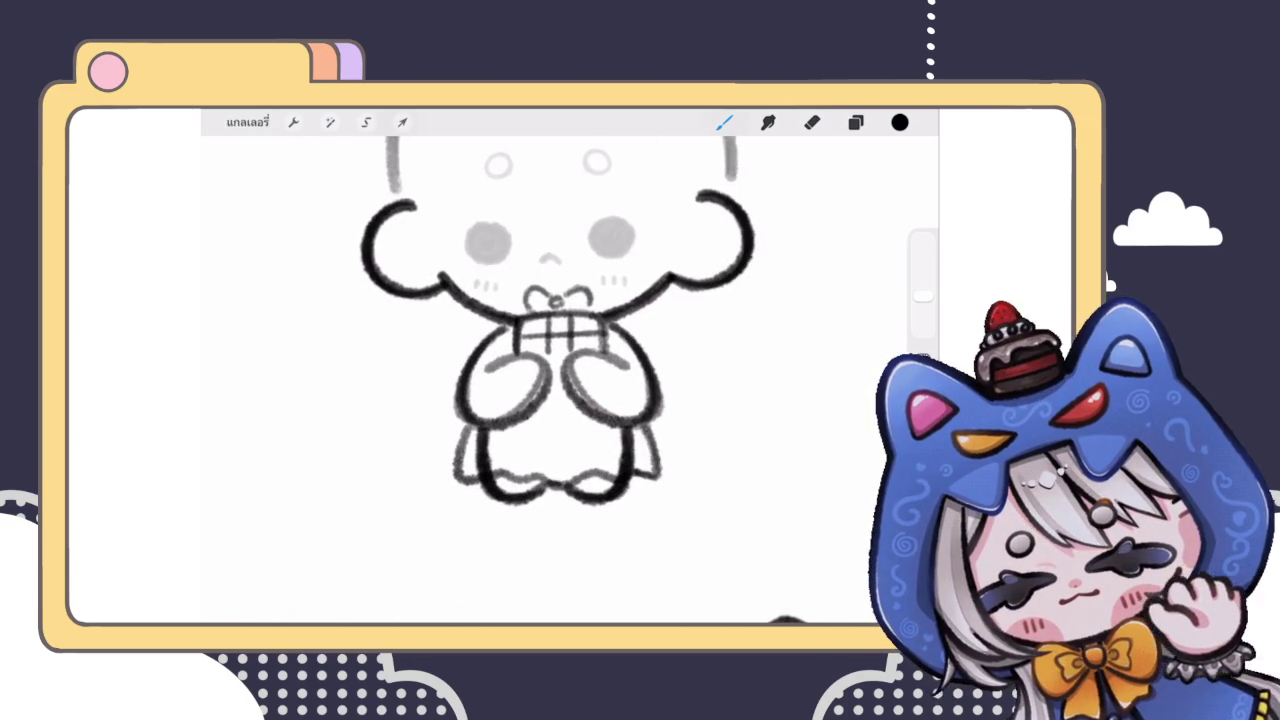
pyautogui.scroll(2, 558, 380)
pyautogui.hotkey('ctrl', 'z')
pyautogui.moveTo(562, 396)
pyautogui.mouseDown()
pyautogui.moveTo(582, 420)
pyautogui.moveTo(560, 396)
pyautogui.mouseUp()
# Step: Sketch a box shape to the left of the gift
pyautogui.scroll(-5, 558, 380)
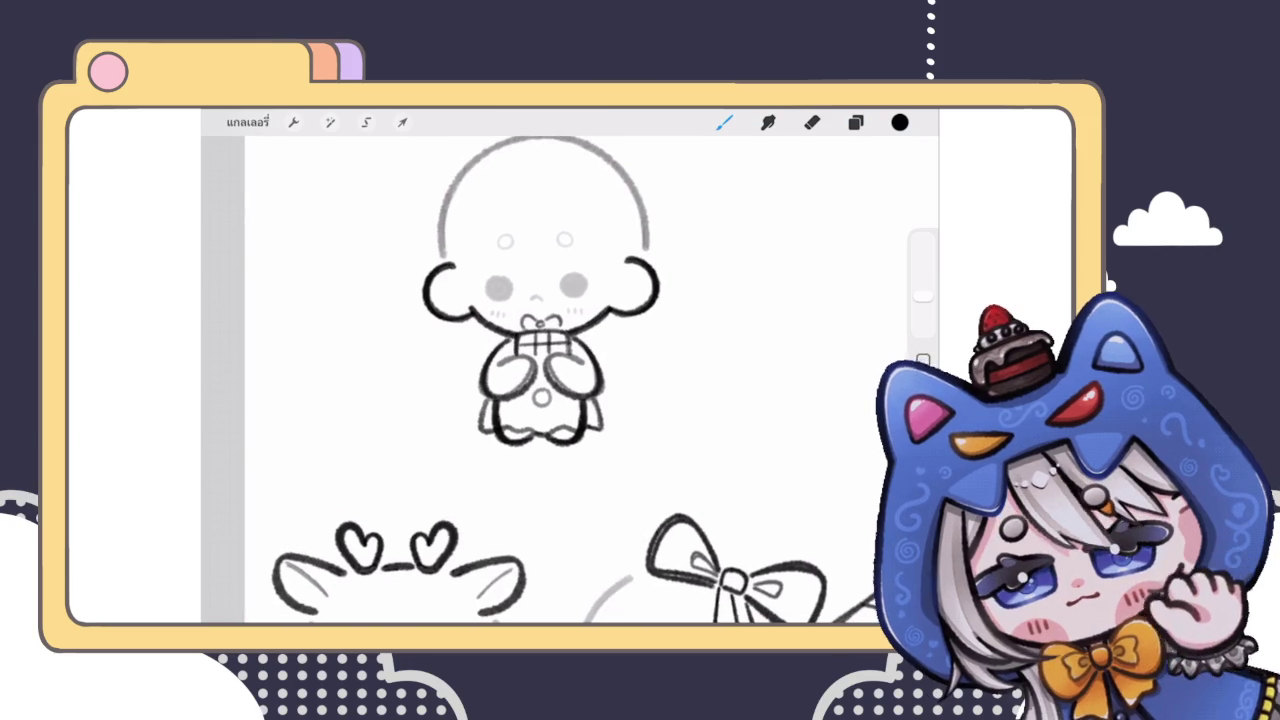
pyautogui.scroll(-3, 540, 380)
pyautogui.scroll(3, 540, 380)
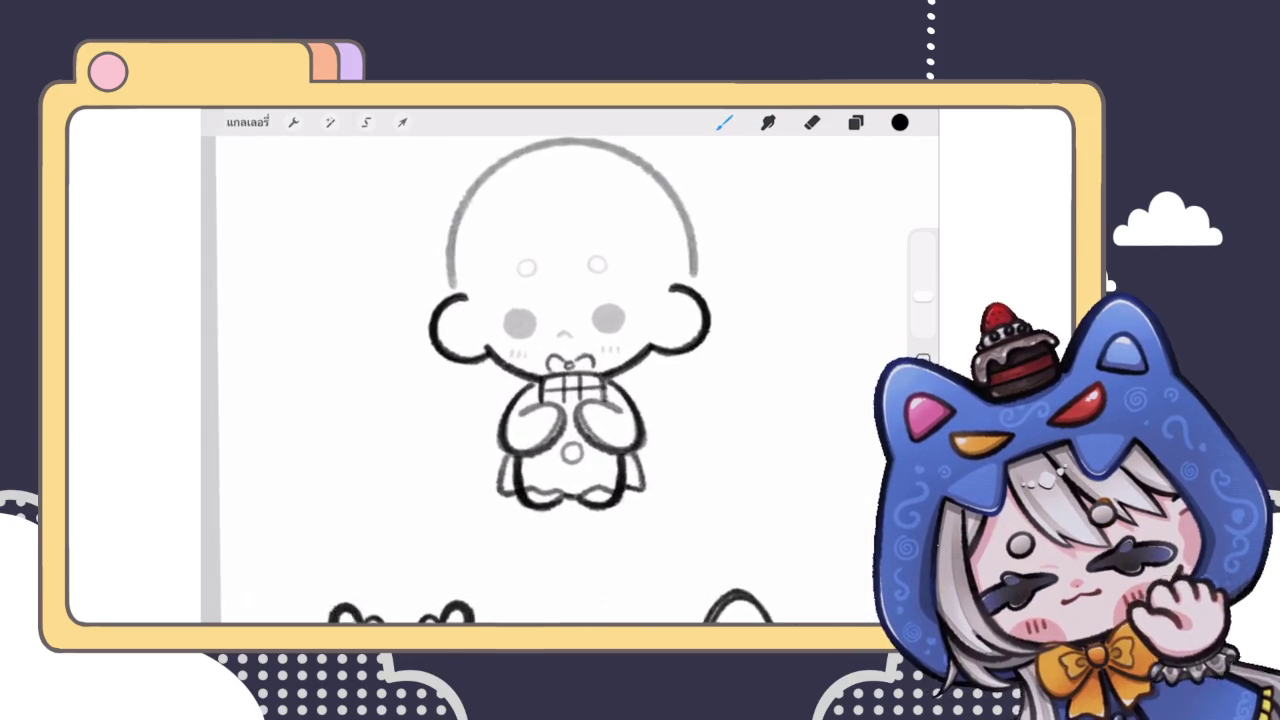
pyautogui.scroll(3, 560, 380)
pyautogui.moveTo(546, 348); pyautogui.dragTo(492, 346)
pyautogui.moveTo(492, 348)
pyautogui.mouseDown()
pyautogui.moveTo(496, 402)
pyautogui.moveTo(532, 404)
pyautogui.moveTo(494, 398)
pyautogui.mouseUp()
pyautogui.moveTo(504, 348); pyautogui.dragTo(534, 350)
# Step: Sketch a box outline right of the gift and reinforce the left box
pyautogui.moveTo(628, 344); pyautogui.dragTo(684, 350)
pyautogui.moveTo(682, 350)
pyautogui.mouseDown()
pyautogui.moveTo(680, 402)
pyautogui.moveTo(640, 398)
pyautogui.mouseUp()
pyautogui.moveTo(688, 352); pyautogui.dragTo(686, 394)
pyautogui.moveTo(650, 336); pyautogui.dragTo(690, 362)
pyautogui.moveTo(526, 346)
pyautogui.mouseDown()
pyautogui.moveTo(484, 376)
pyautogui.moveTo(492, 396)
pyautogui.mouseUp()
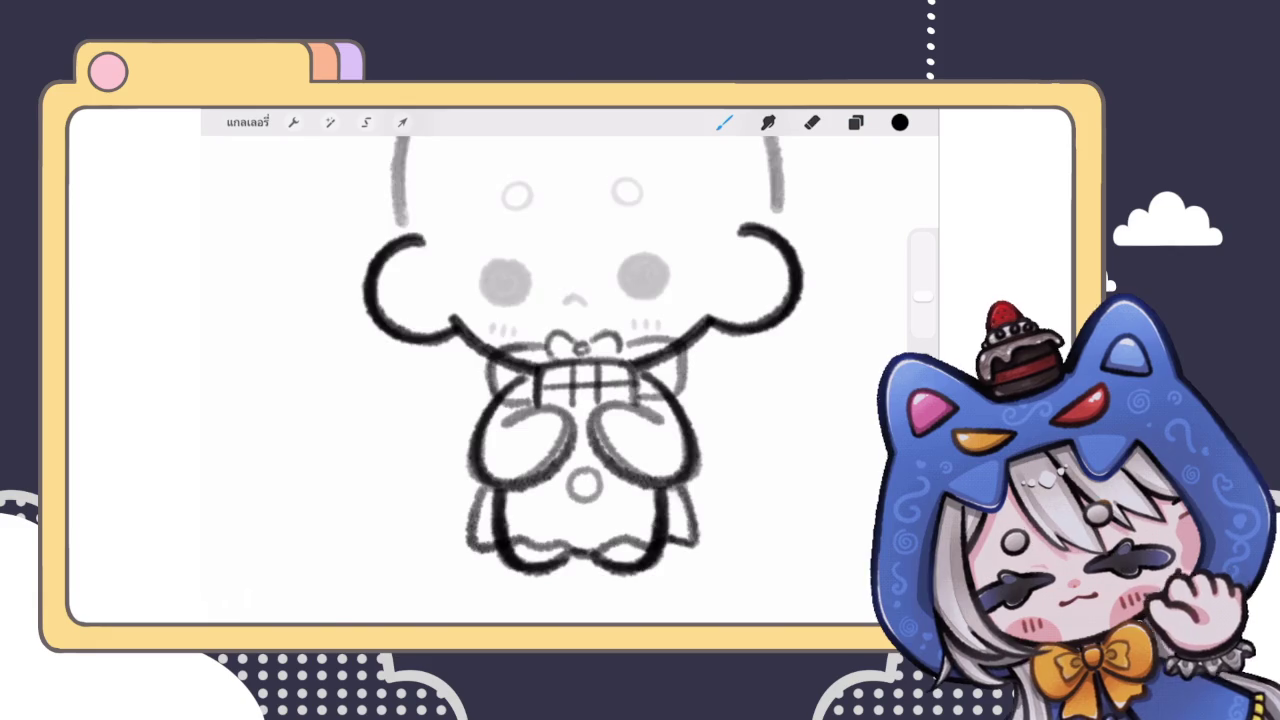
pyautogui.scroll(-2, 580, 360)
pyautogui.scroll(2, 550, 350)
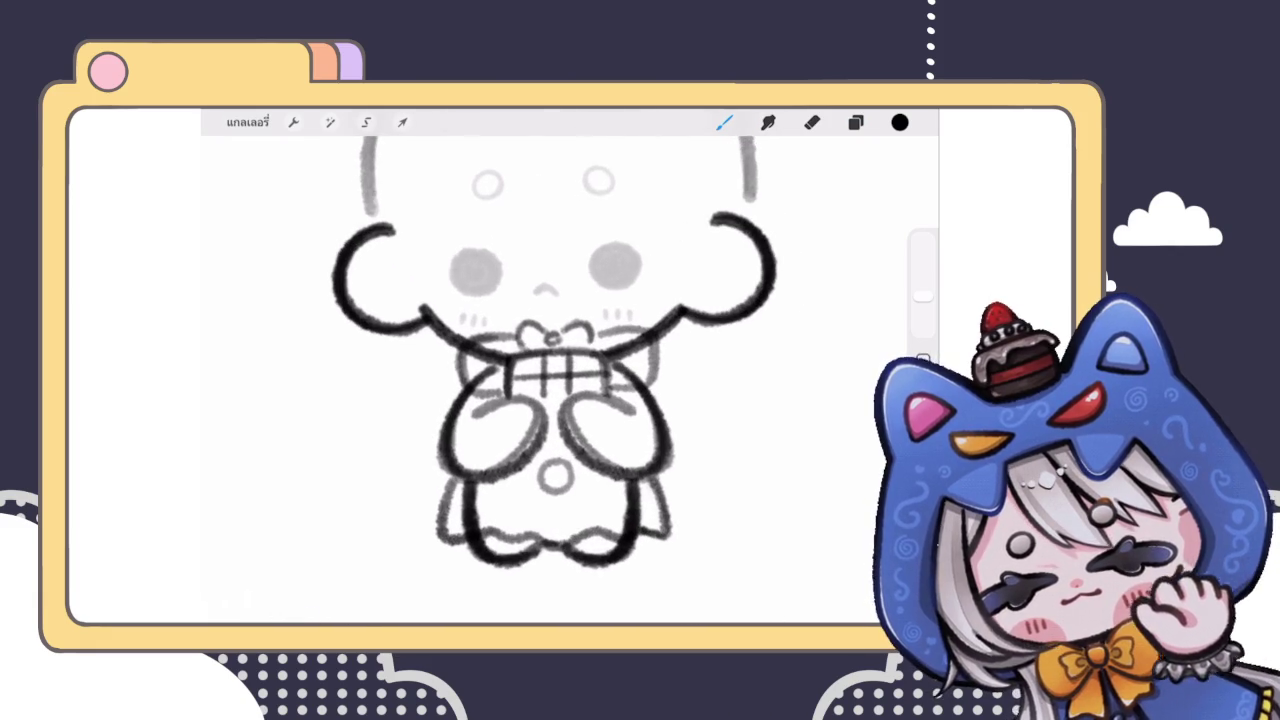
pyautogui.scroll(2, 550, 350)
pyautogui.click(330, 122)
# Step: Liquify-push the line near the right cheek slightly
pyautogui.click(290, 580)
pyautogui.moveTo(636, 287); pyautogui.dragTo(615, 330)
pyautogui.moveTo(680, 300); pyautogui.dragTo(680, 316)
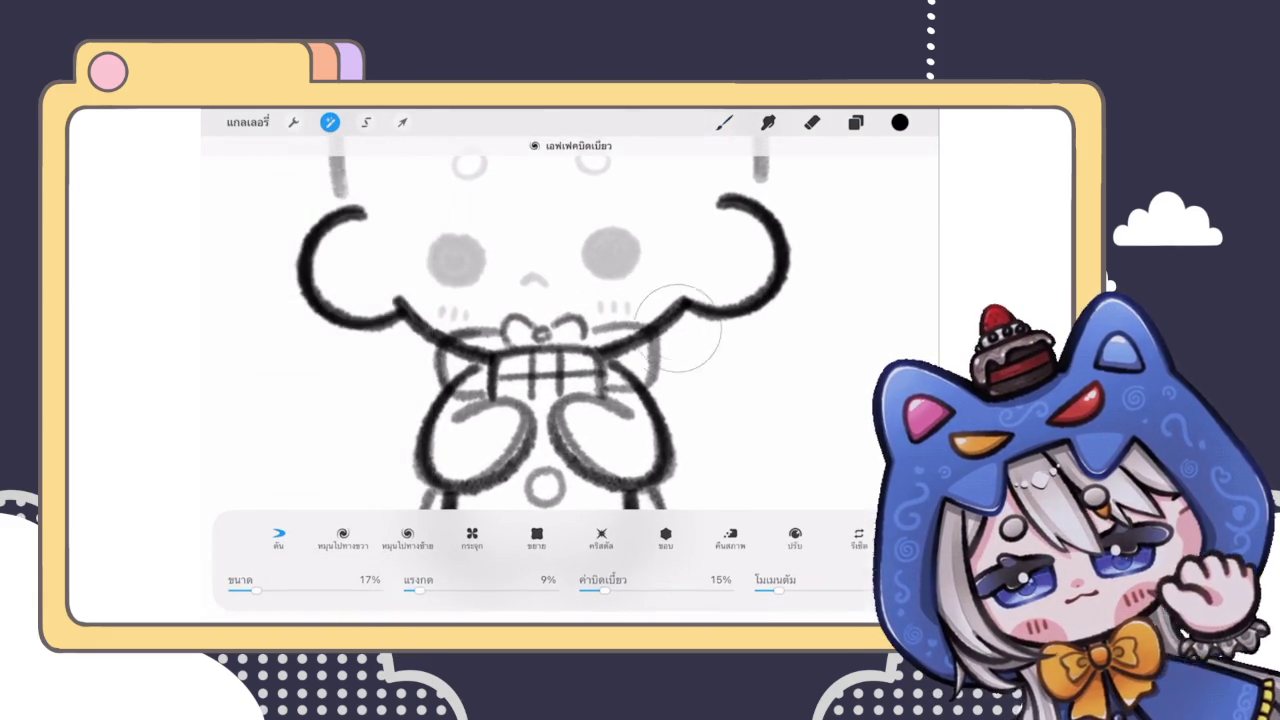
pyautogui.click(724, 122)
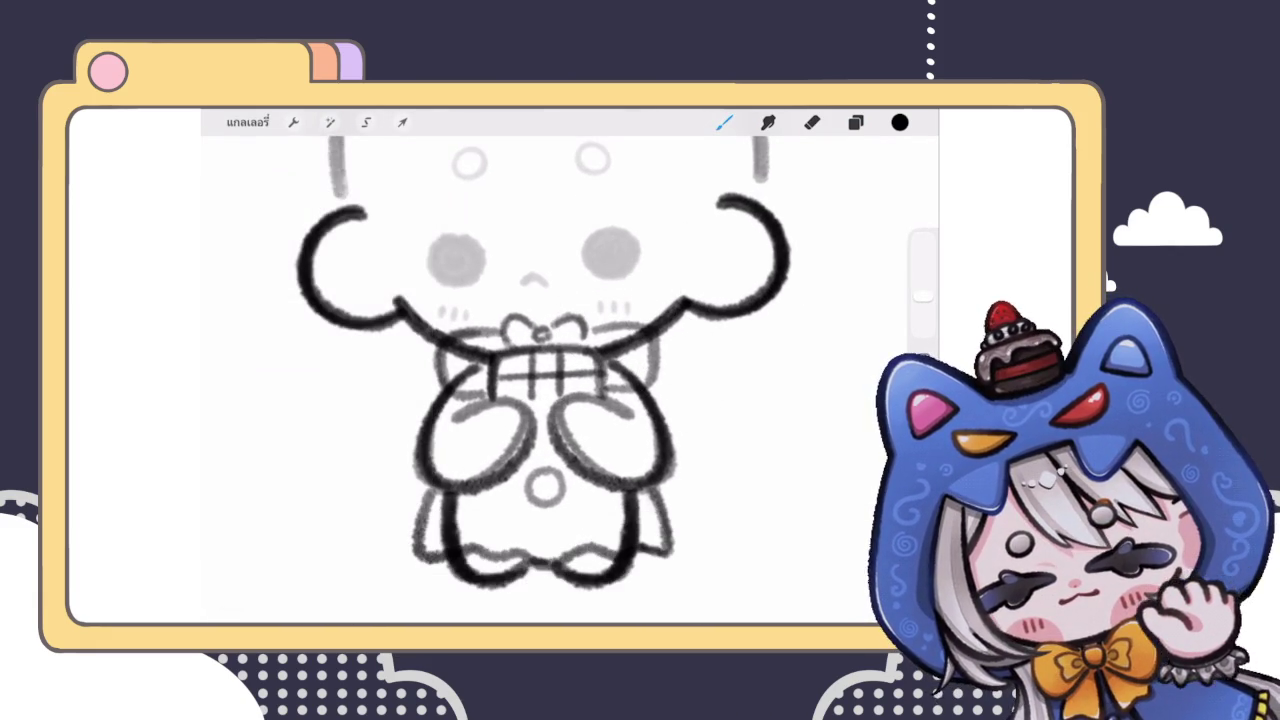
# Step: Undo the recent brush strokes, including the stray stroke near the left arm
pyautogui.moveTo(630, 330); pyautogui.dragTo(632, 450)
pyautogui.hotkey('ctrl', 'z')
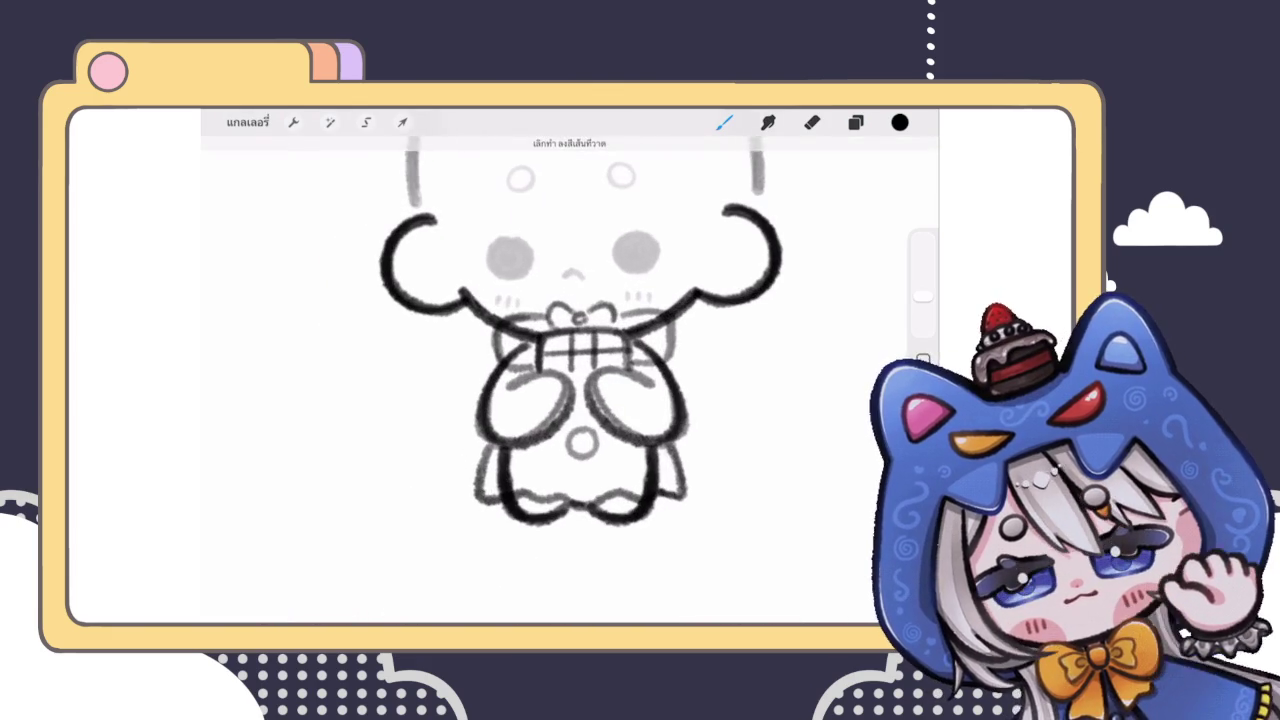
pyautogui.moveTo(520, 312); pyautogui.dragTo(512, 388)
pyautogui.scroll(2, 585, 330)
pyautogui.hotkey('ctrl', 'z')
pyautogui.scroll(-3, 570, 380)
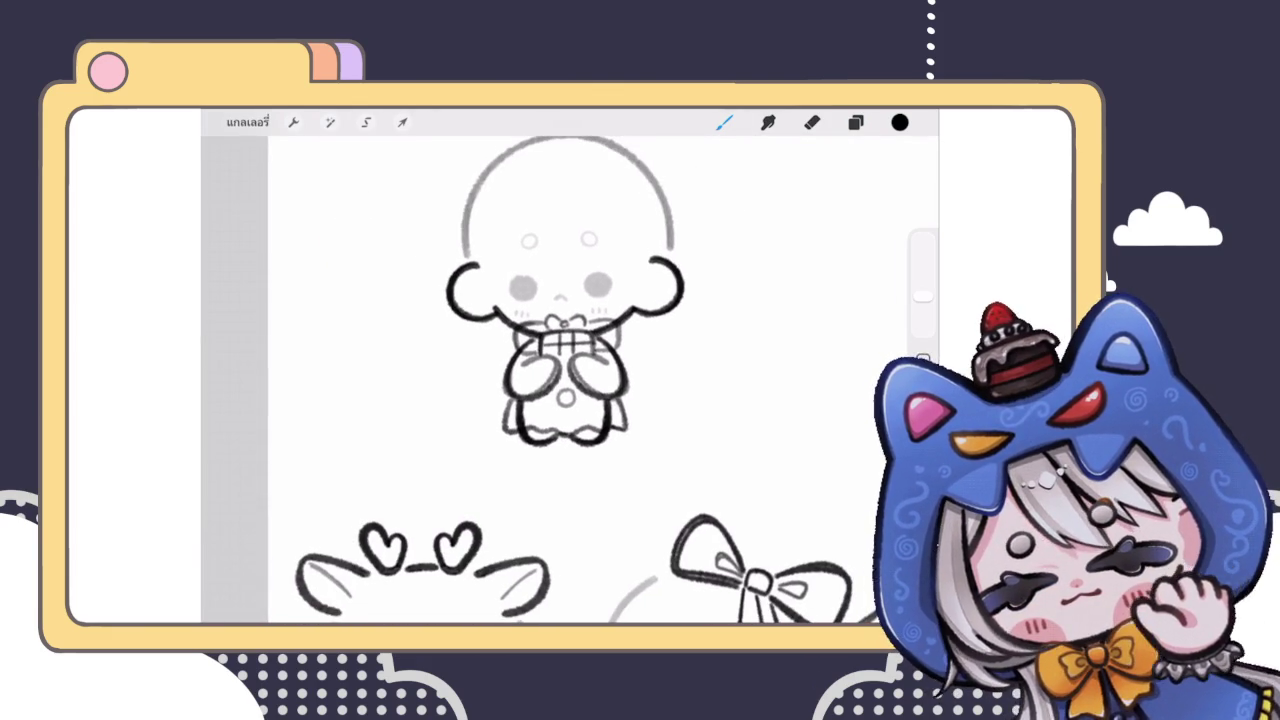
pyautogui.scroll(3, 585, 330)
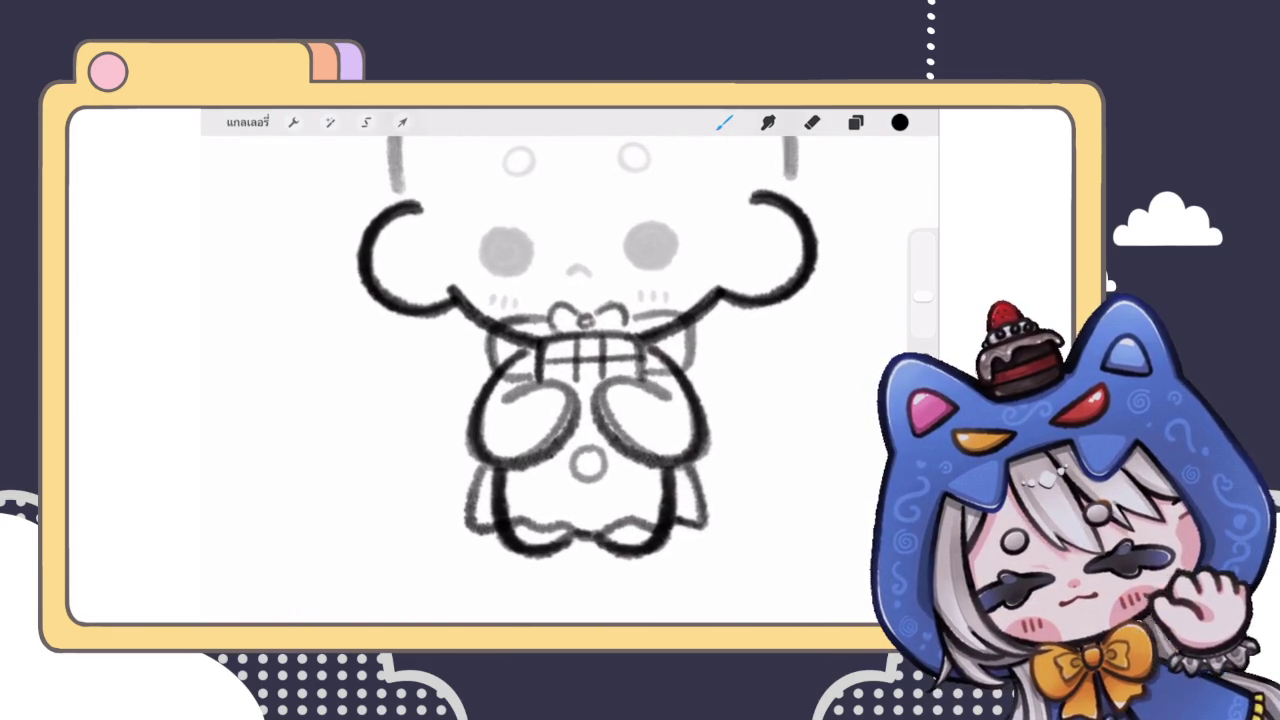
pyautogui.scroll(2, 620, 360)
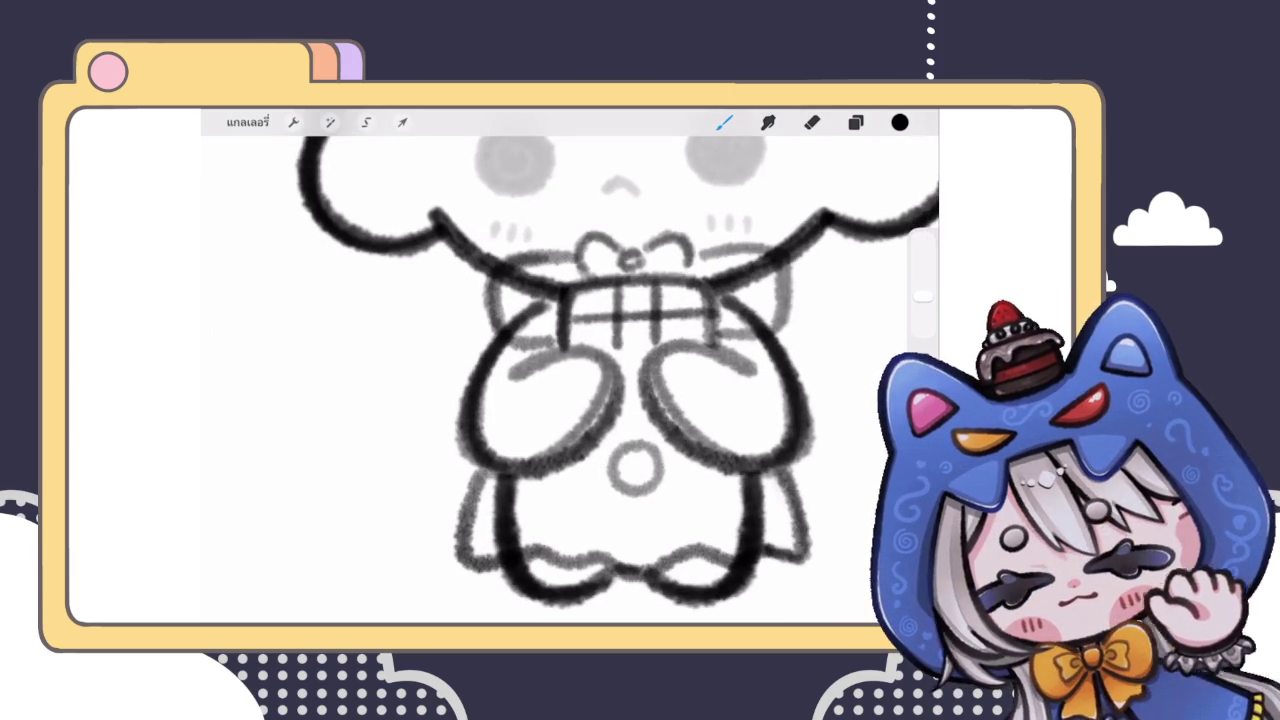
pyautogui.scroll(-3, 570, 370)
pyautogui.scroll(-2, 570, 370)
pyautogui.scroll(2, 590, 360)
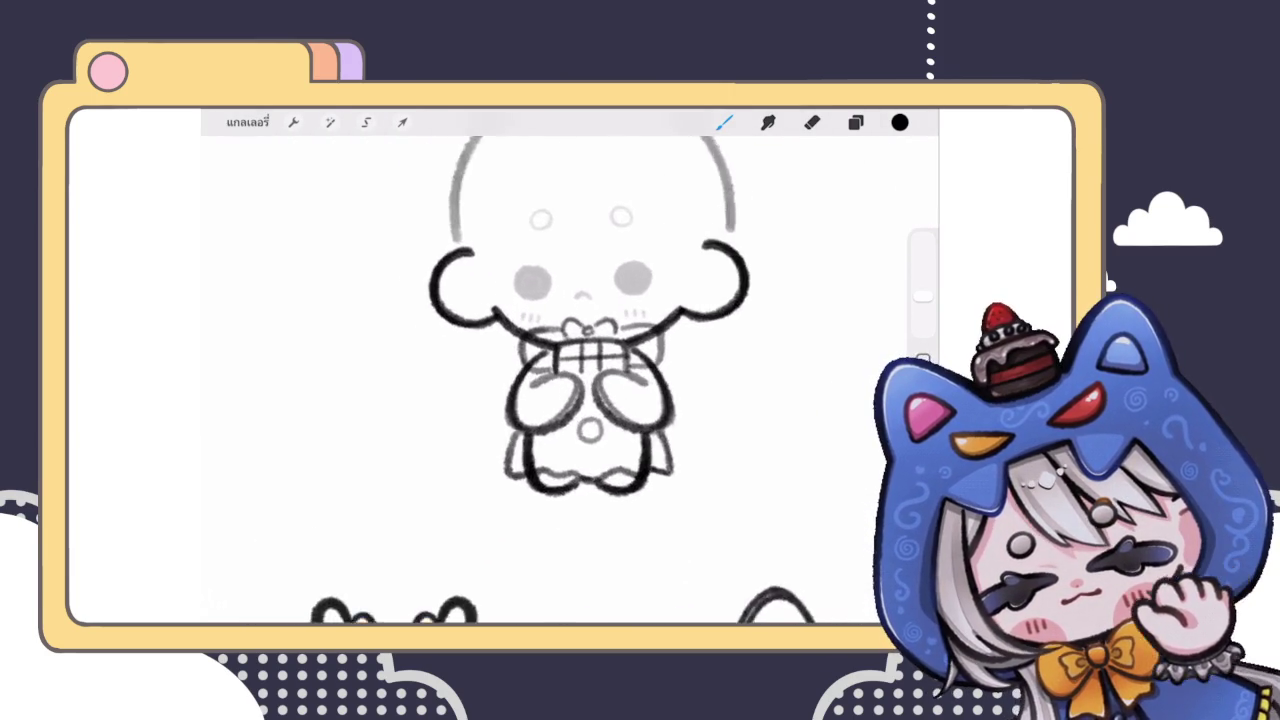
pyautogui.scroll(2, 590, 360)
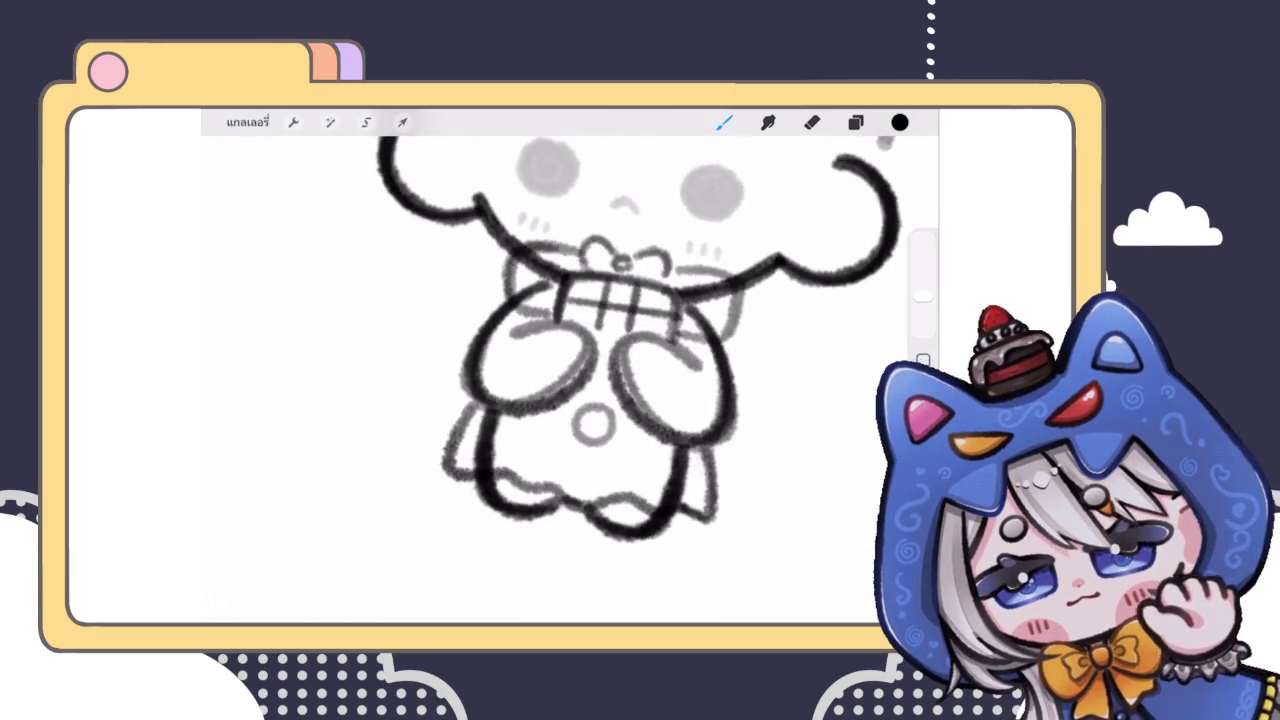
pyautogui.scroll(-3, 590, 340)
pyautogui.scroll(2, 575, 360)
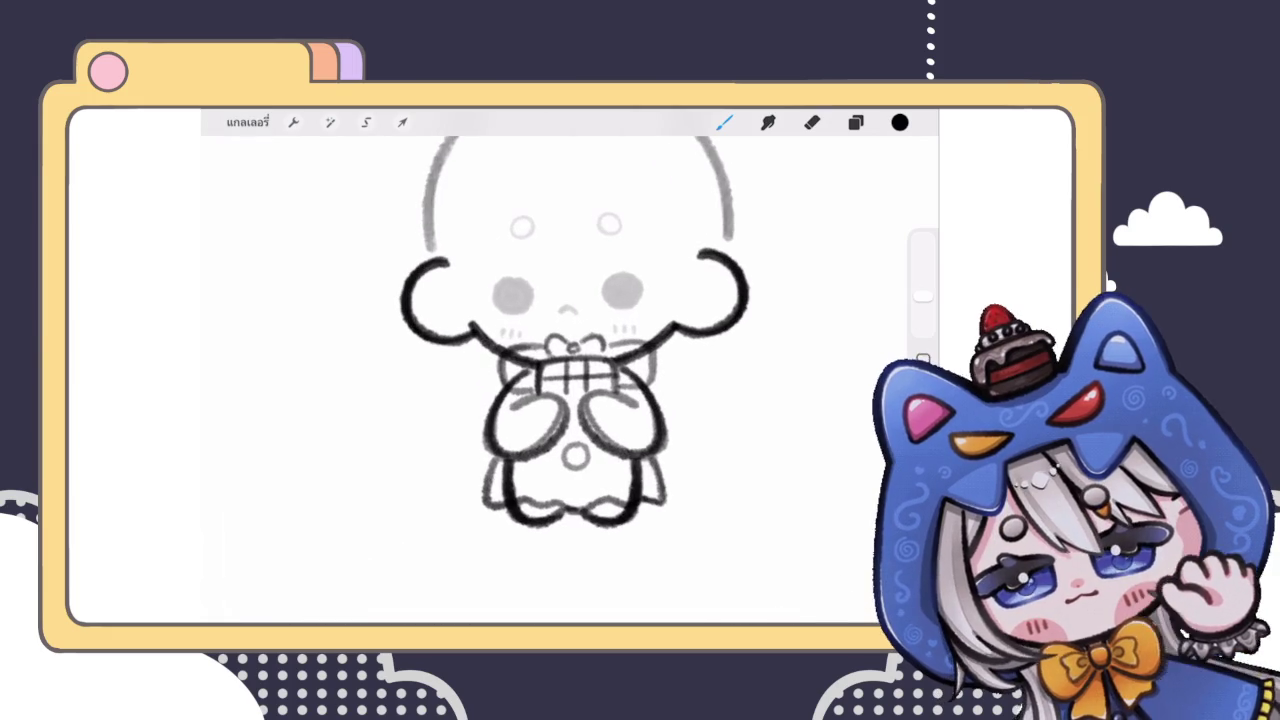
# Step: Liquify-push the torso's right edge slightly outward
pyautogui.click(330, 122)
pyautogui.click(277, 578)
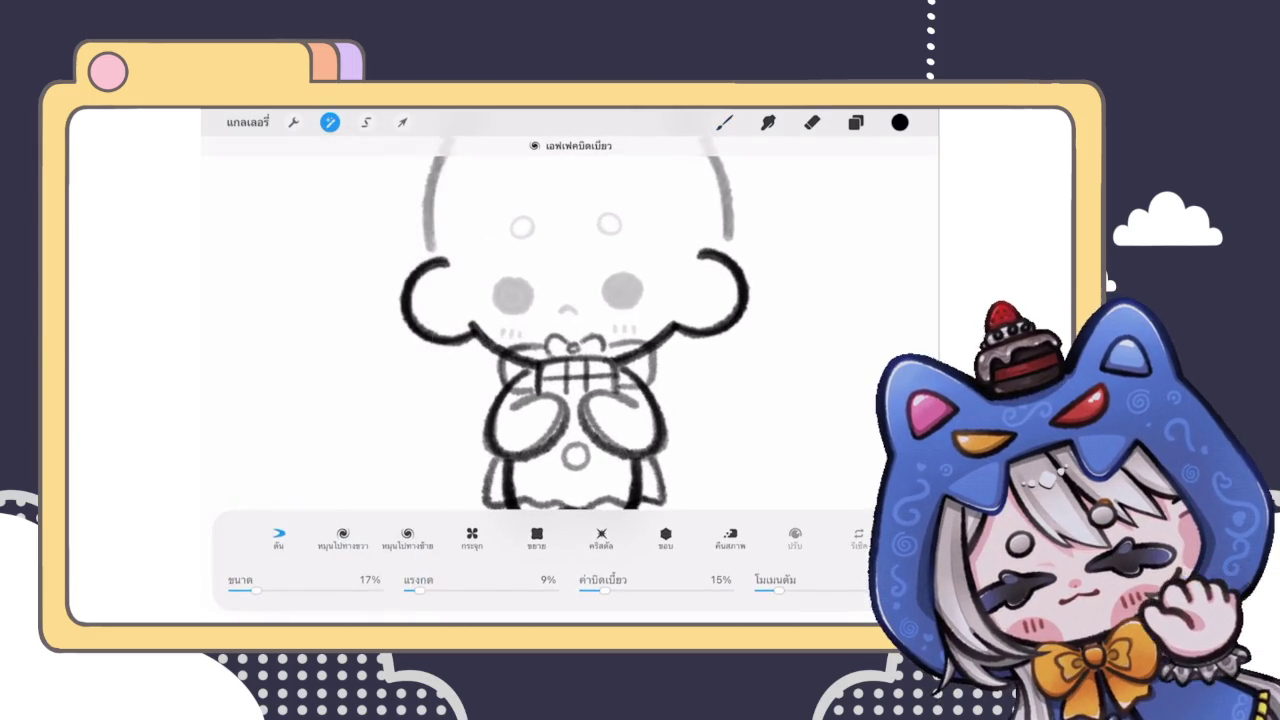
pyautogui.moveTo(418, 400); pyautogui.dragTo(495, 372)
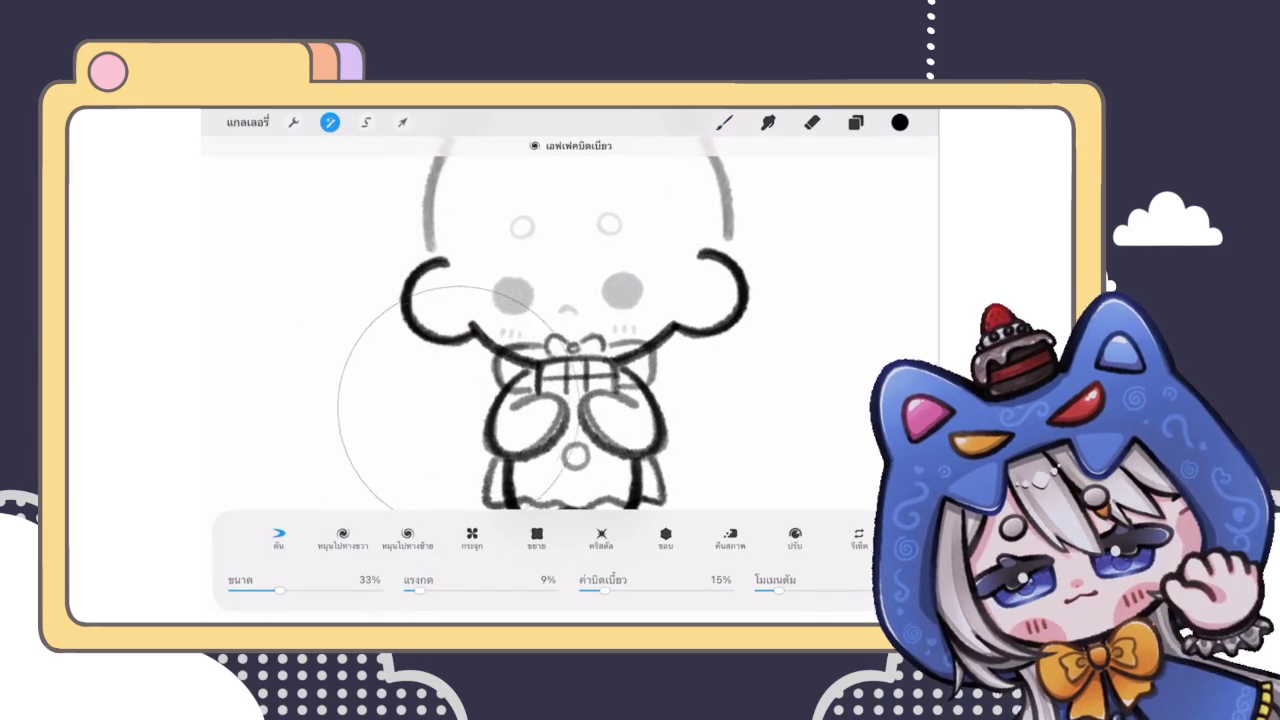
pyautogui.moveTo(648, 350); pyautogui.dragTo(658, 385)
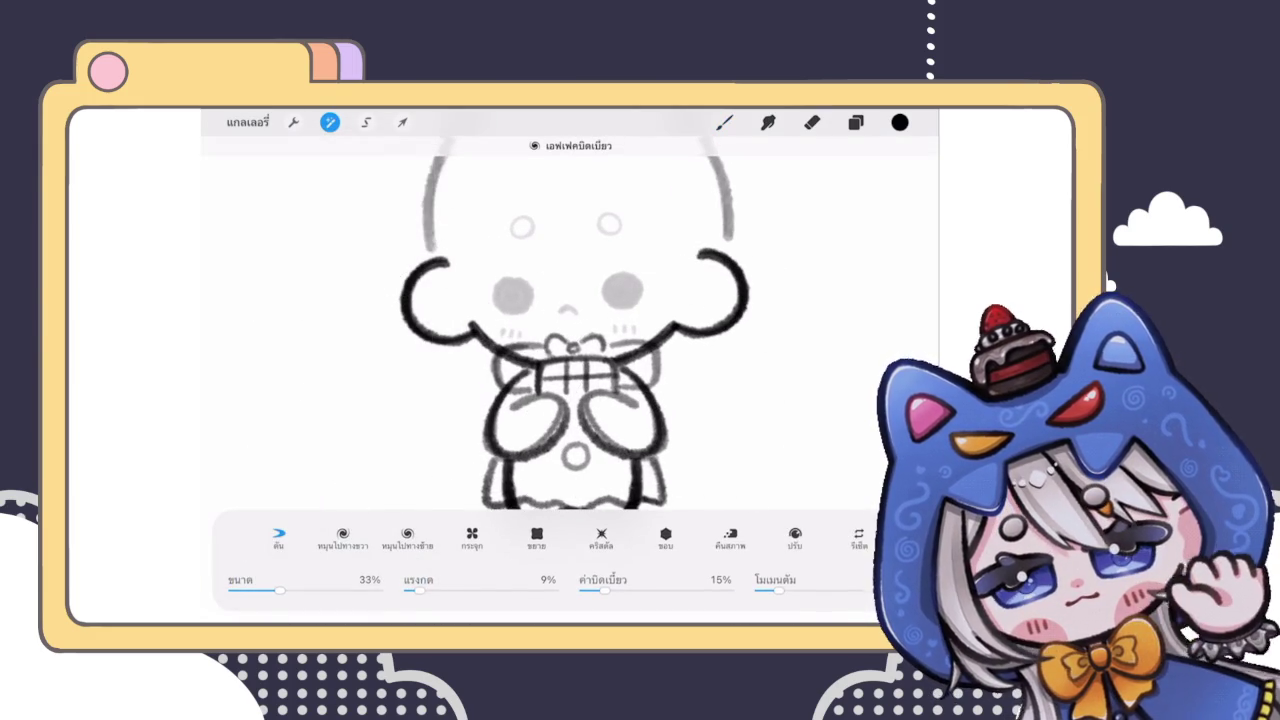
pyautogui.click(724, 122)
pyautogui.scroll(-3, 570, 380)
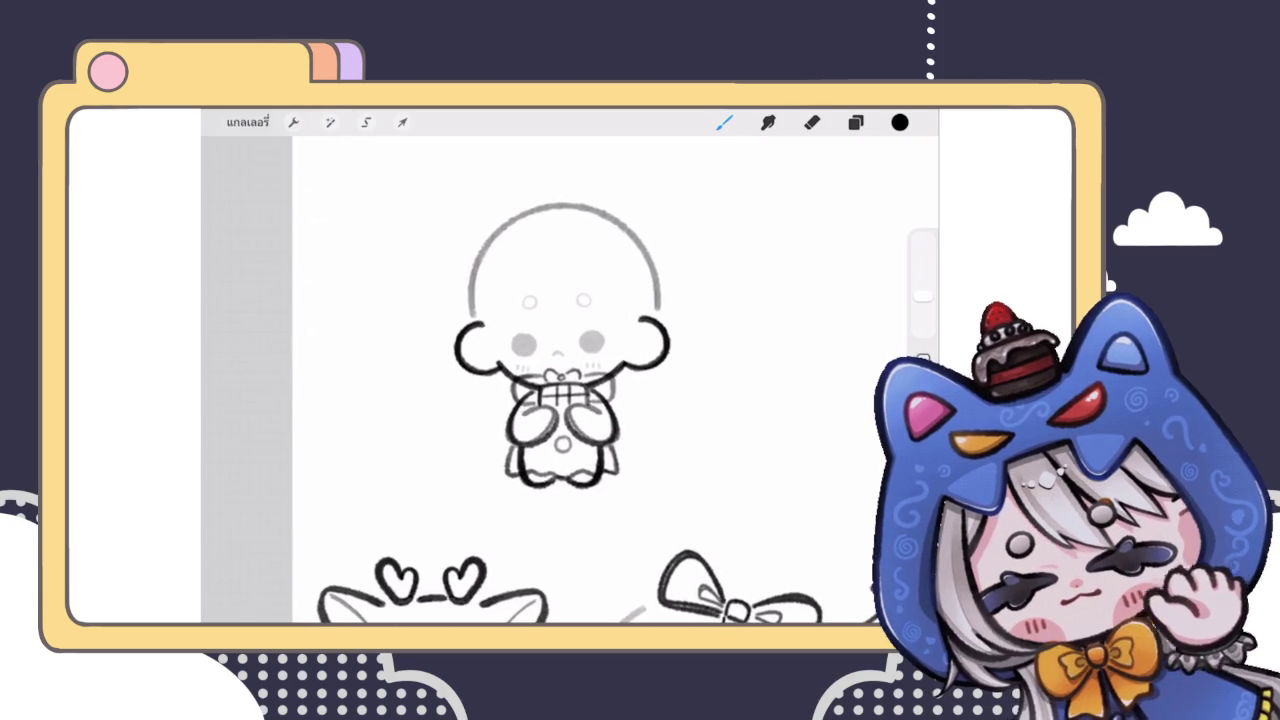
pyautogui.scroll(2, 560, 400)
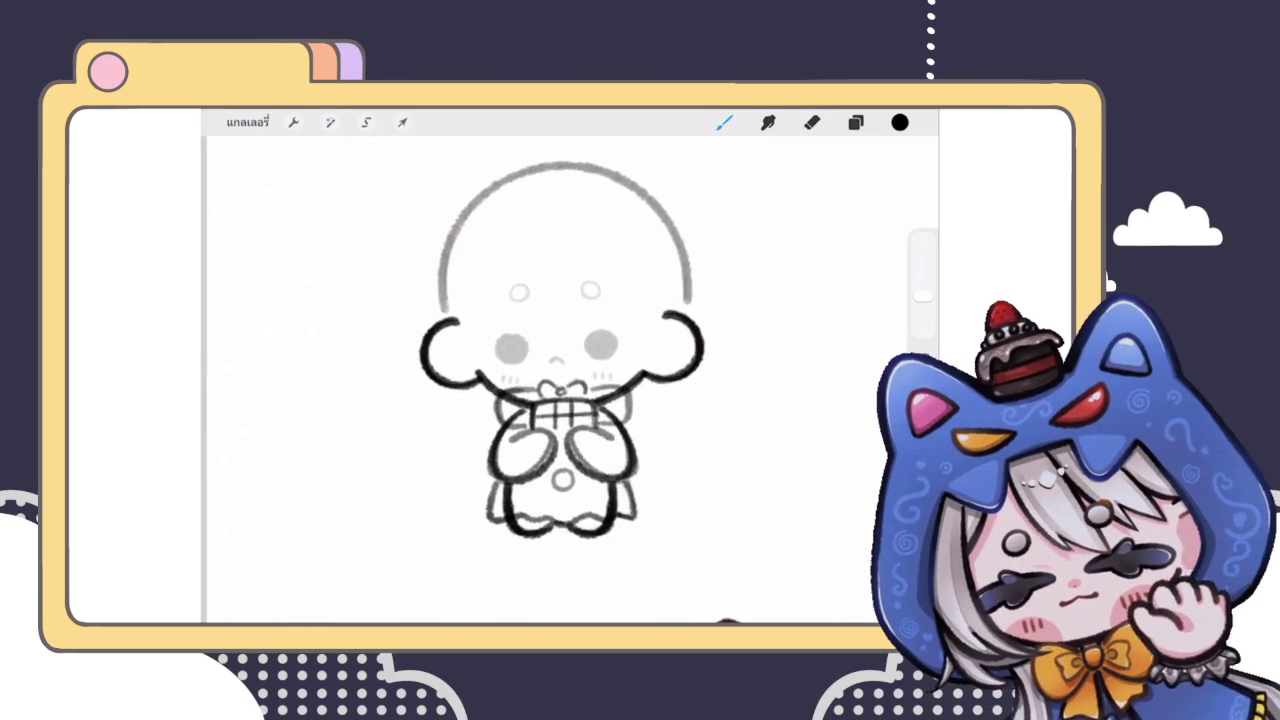
pyautogui.click(402, 122)
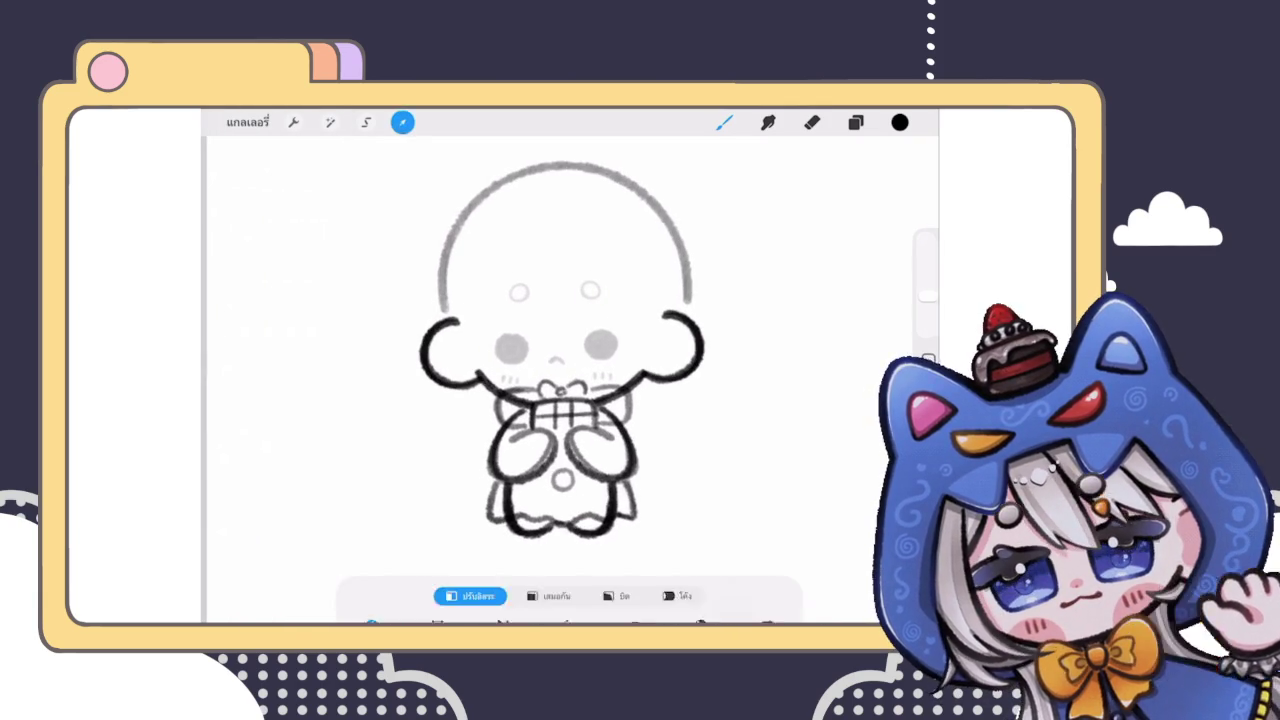
# Step: Lasso the gift box and bow and scale them up slightly in Uniform mode
pyautogui.click(402, 122)
pyautogui.click(366, 122)
pyautogui.moveTo(495, 382); pyautogui.dragTo(632, 430)
pyautogui.click(402, 122)
pyautogui.click(549, 552)
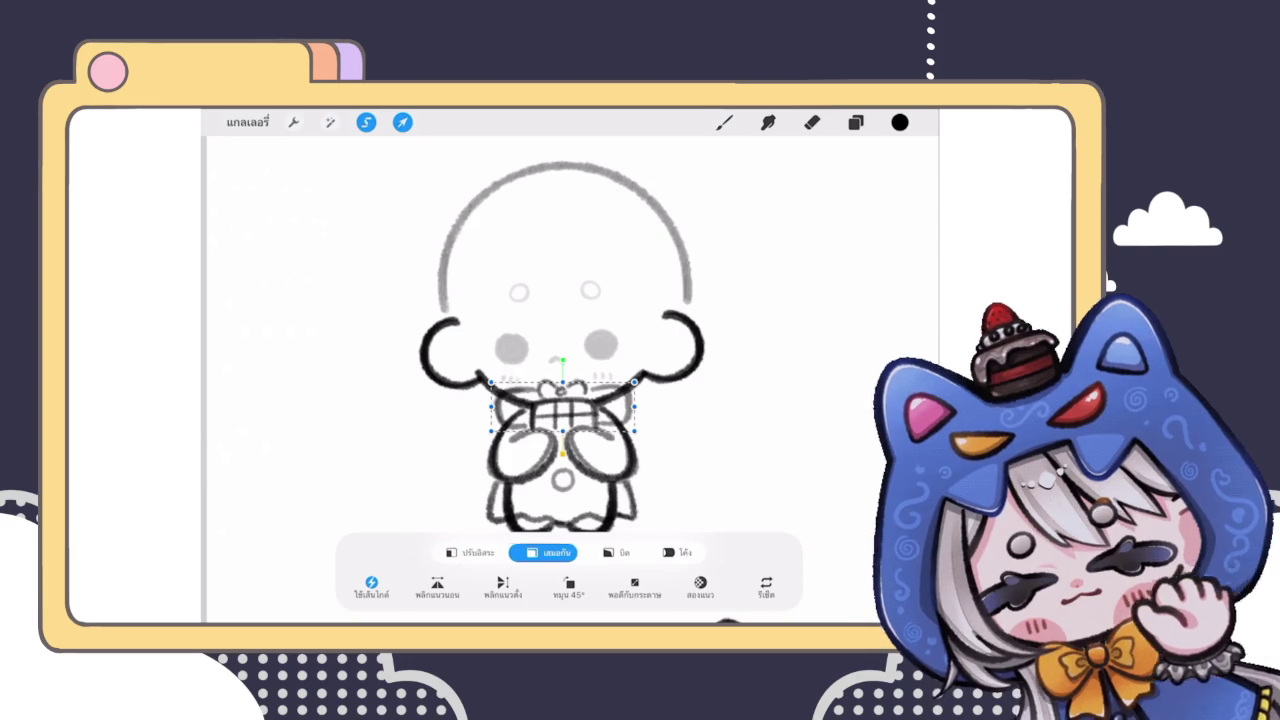
pyautogui.moveTo(634, 382); pyautogui.dragTo(638, 378)
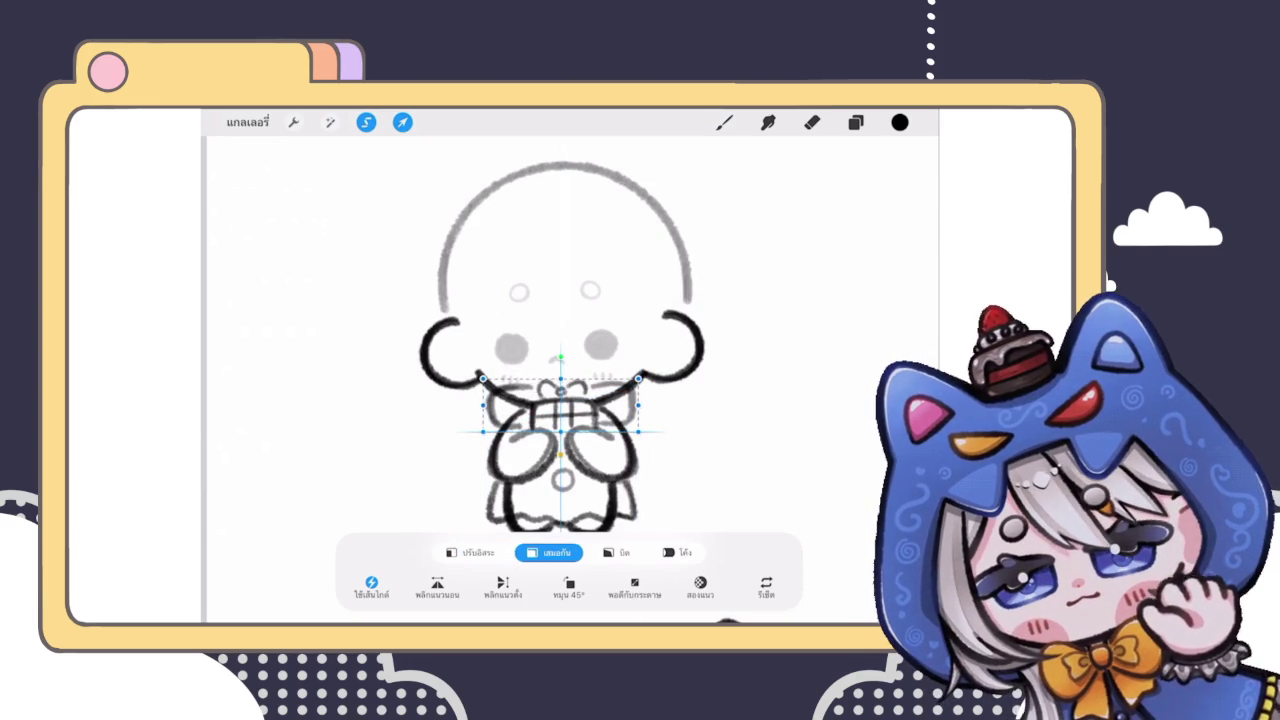
pyautogui.click(724, 122)
# Step: Undo a trial line beside the head and reselect the upper body around the box
pyautogui.click(724, 122)
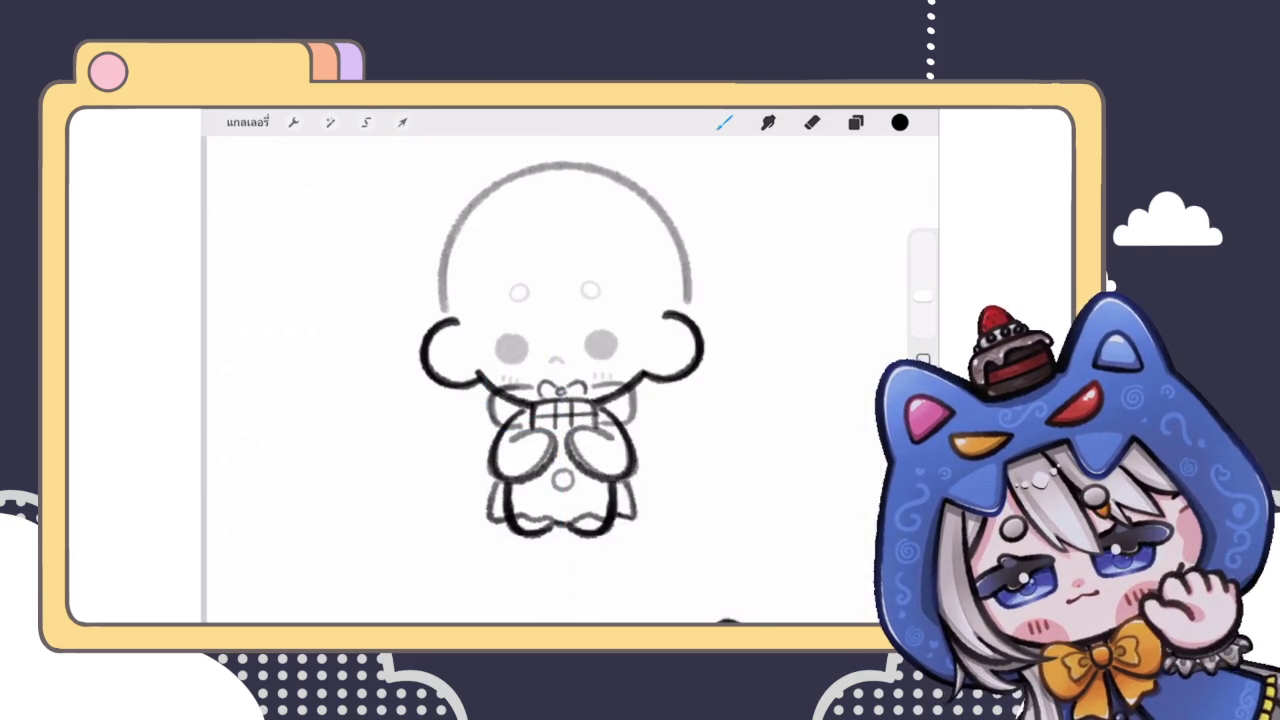
pyautogui.scroll(2, 570, 350)
pyautogui.moveTo(414, 412); pyautogui.dragTo(402, 298)
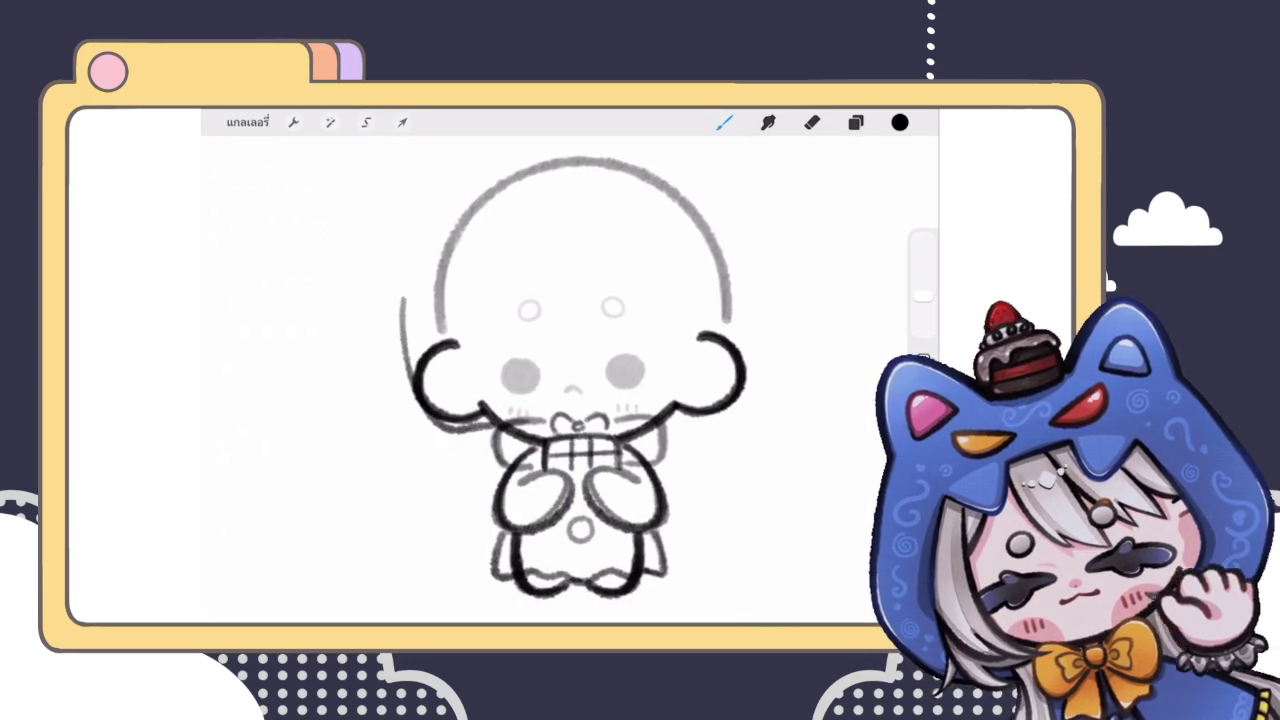
pyautogui.hotkey('ctrl', 'z')
pyautogui.scroll(2, 570, 350)
pyautogui.click(402, 122)
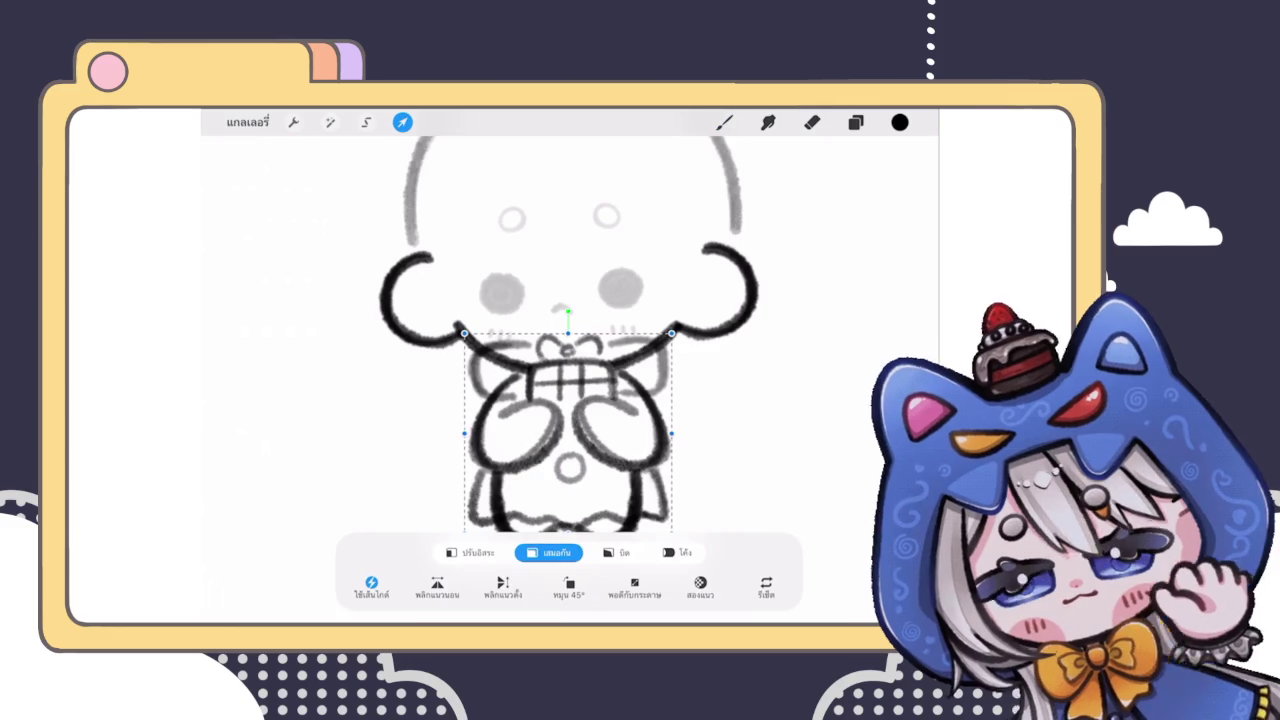
pyautogui.click(366, 122)
pyautogui.moveTo(462, 332); pyautogui.dragTo(684, 408)
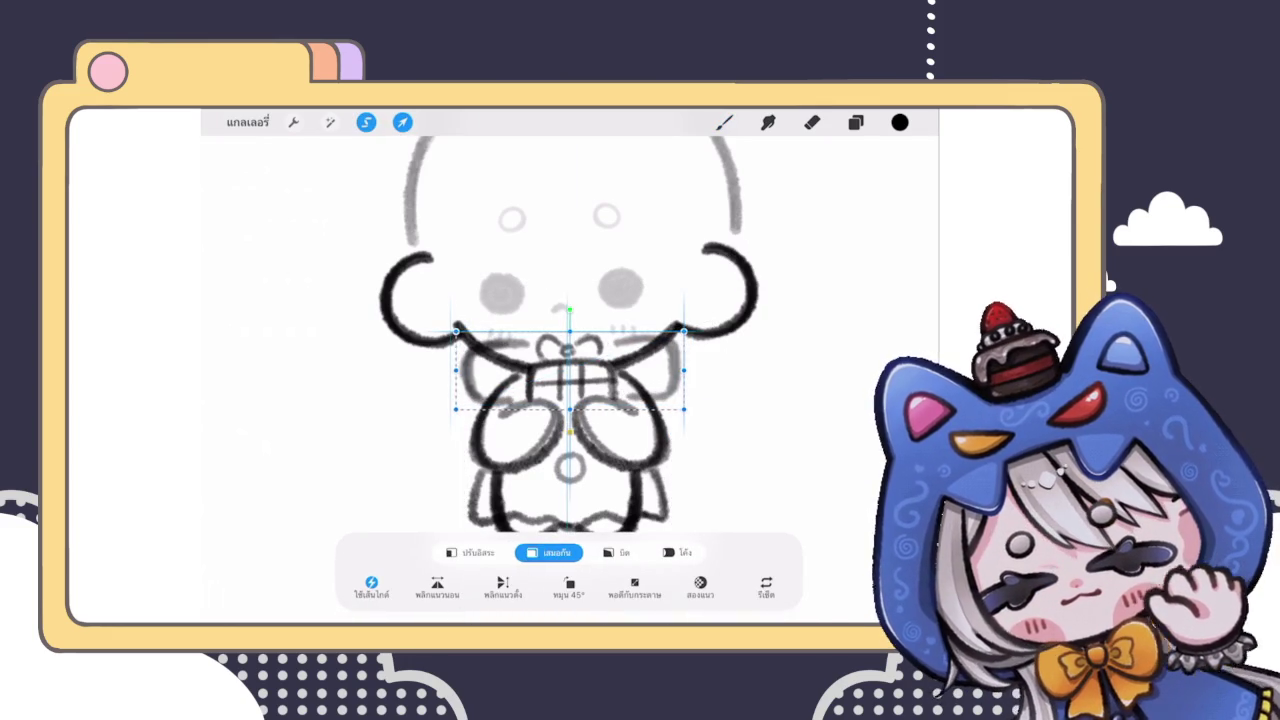
pyautogui.click(724, 122)
# Step: Redraw the right side of the bow outline
pyautogui.scroll(3, 580, 380)
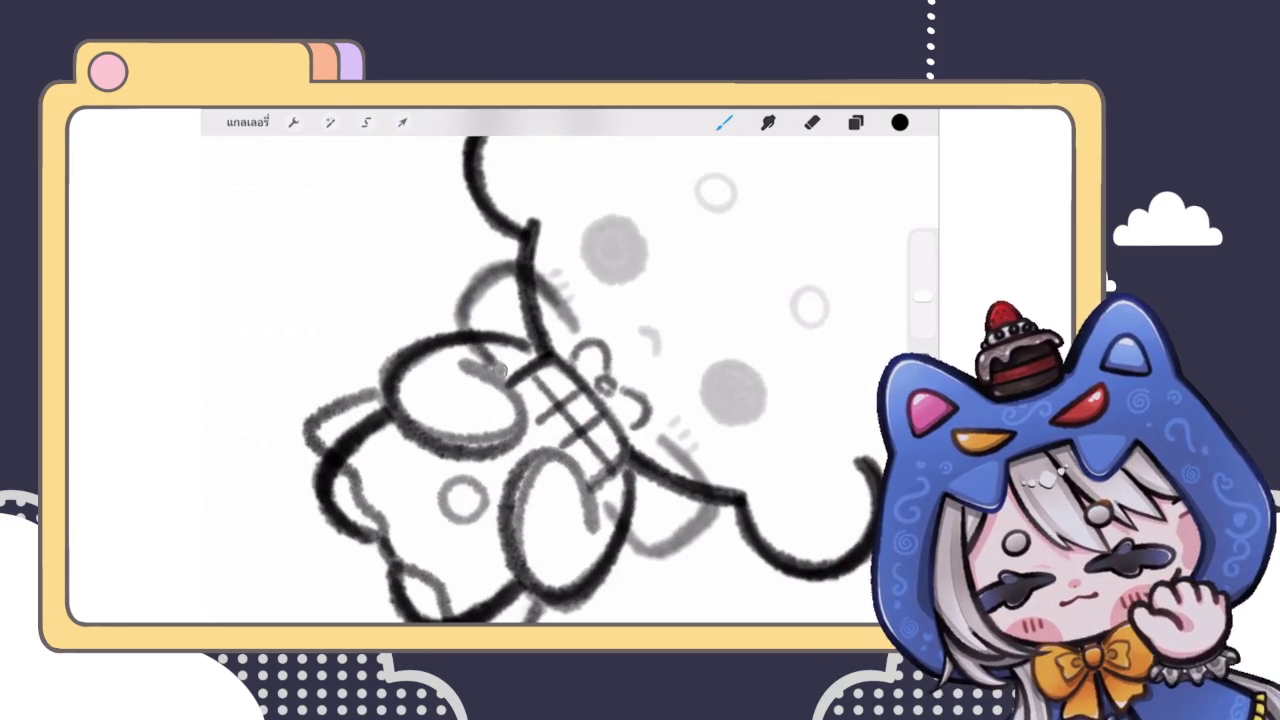
pyautogui.scroll(-3, 580, 380)
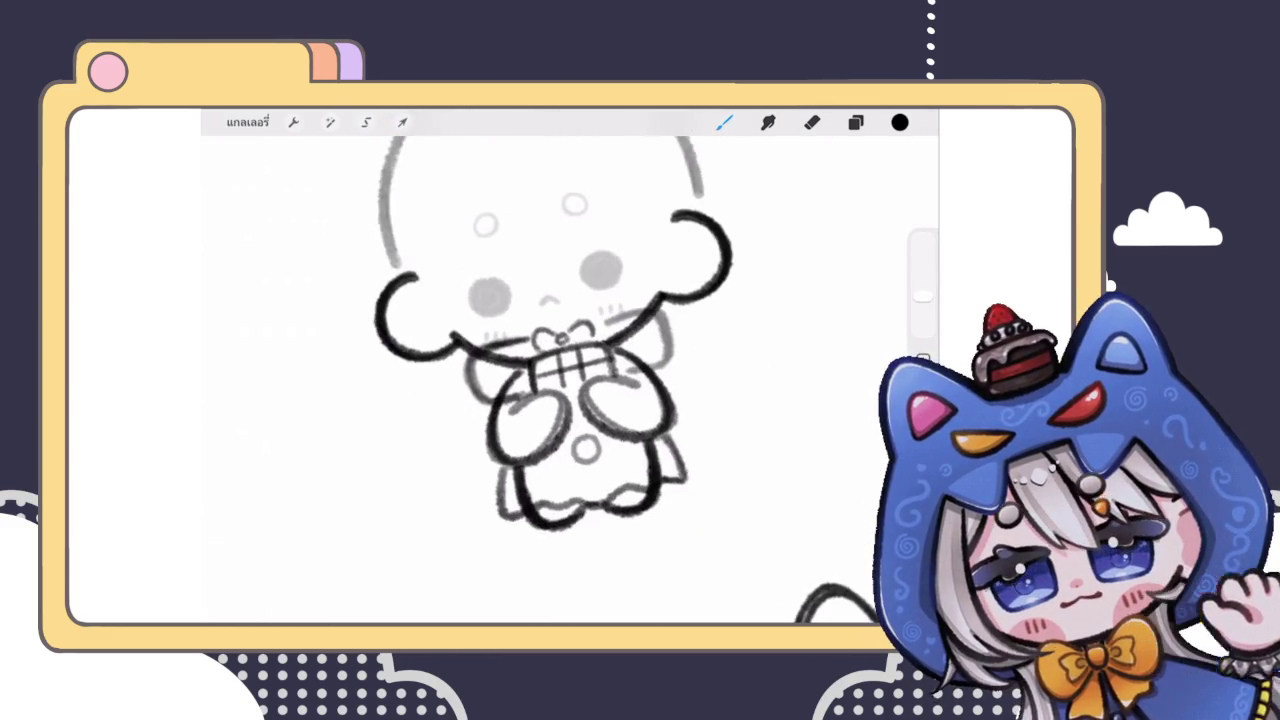
pyautogui.scroll(2, 530, 380)
pyautogui.moveTo(600, 318)
pyautogui.mouseDown()
pyautogui.moveTo(696, 322)
pyautogui.moveTo(642, 396)
pyautogui.mouseUp()
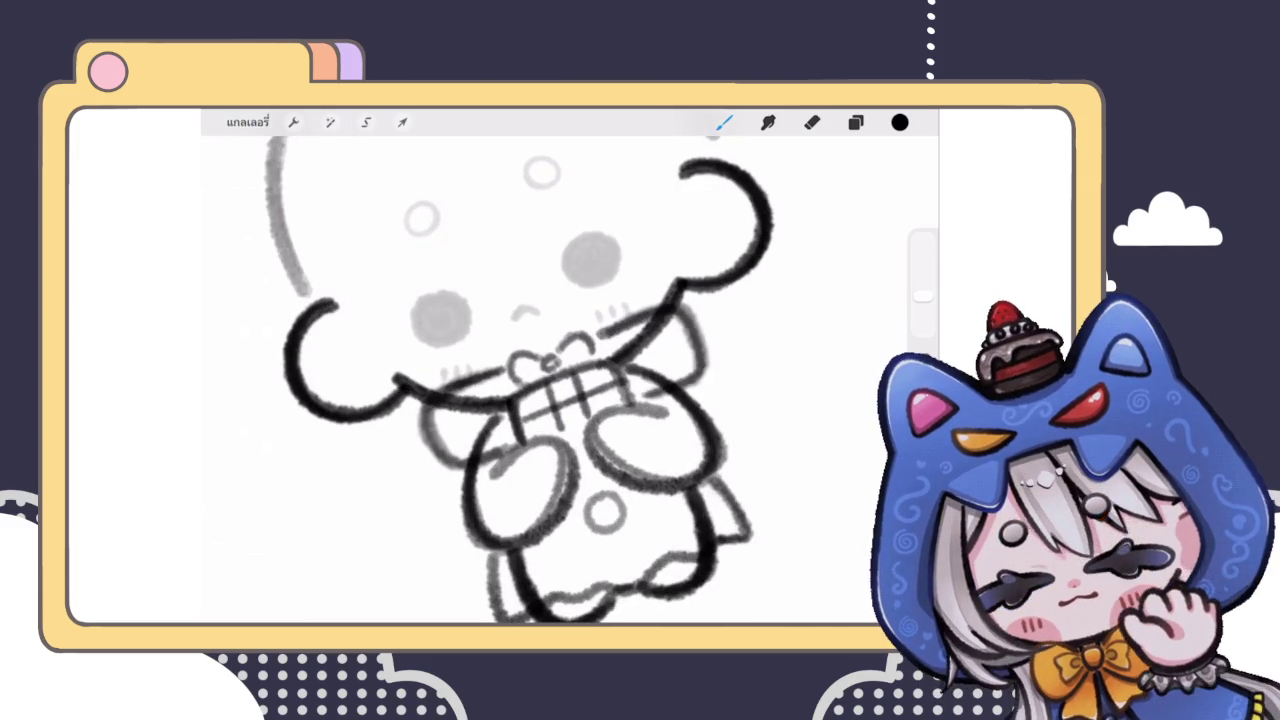
pyautogui.scroll(-3, 560, 380)
pyautogui.scroll(-2, 540, 380)
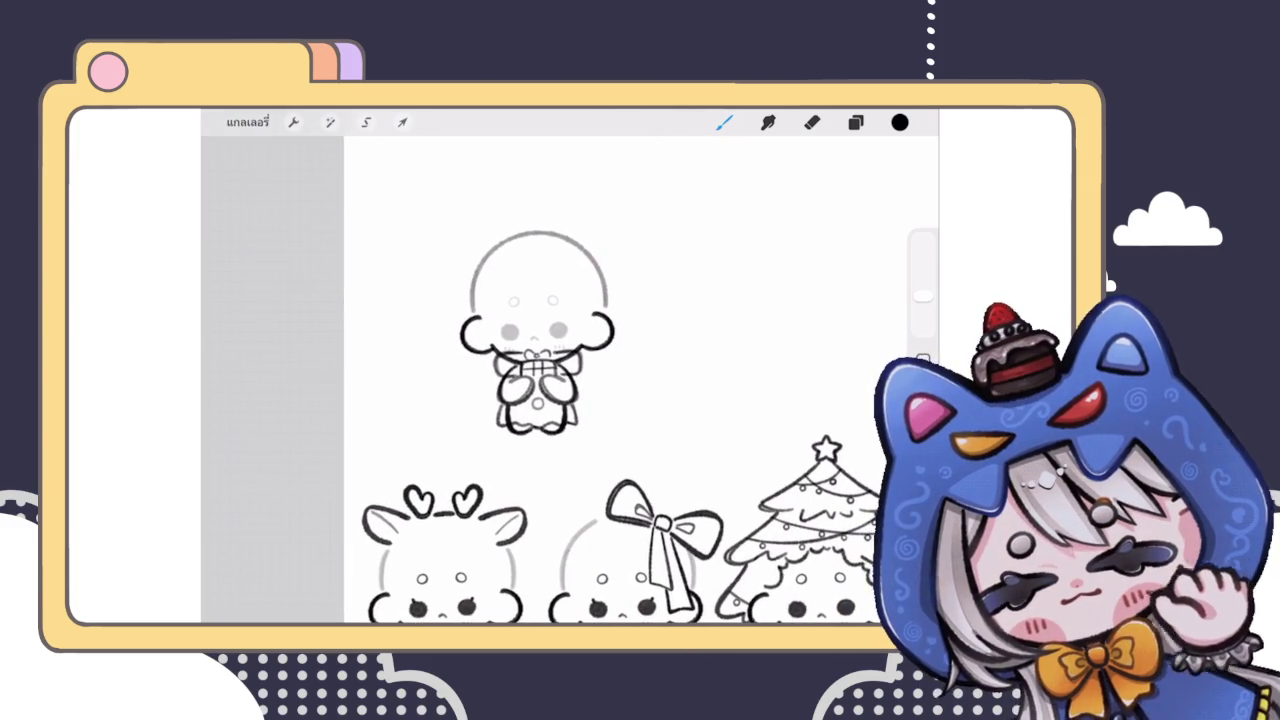
pyautogui.scroll(2, 540, 370)
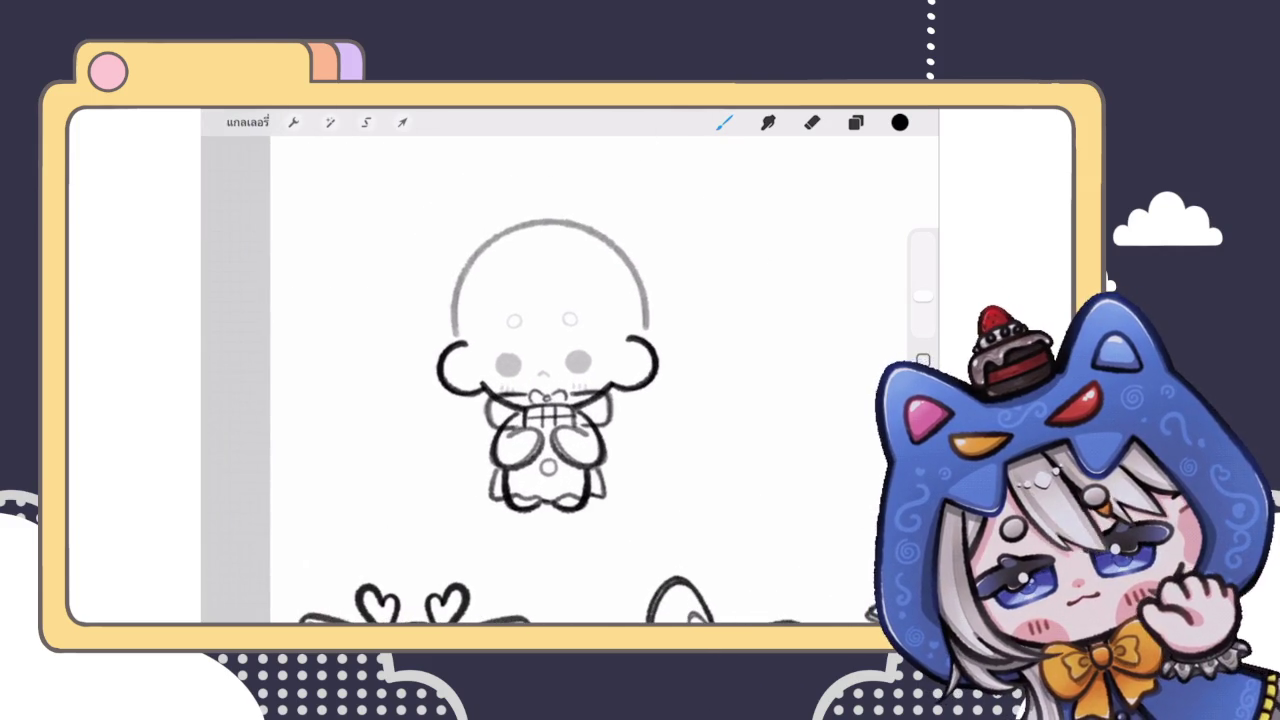
pyautogui.scroll(2, 550, 360)
# Step: Reselect the arms and gift box area and apply the transform
pyautogui.click(402, 122)
pyautogui.click(402, 122)
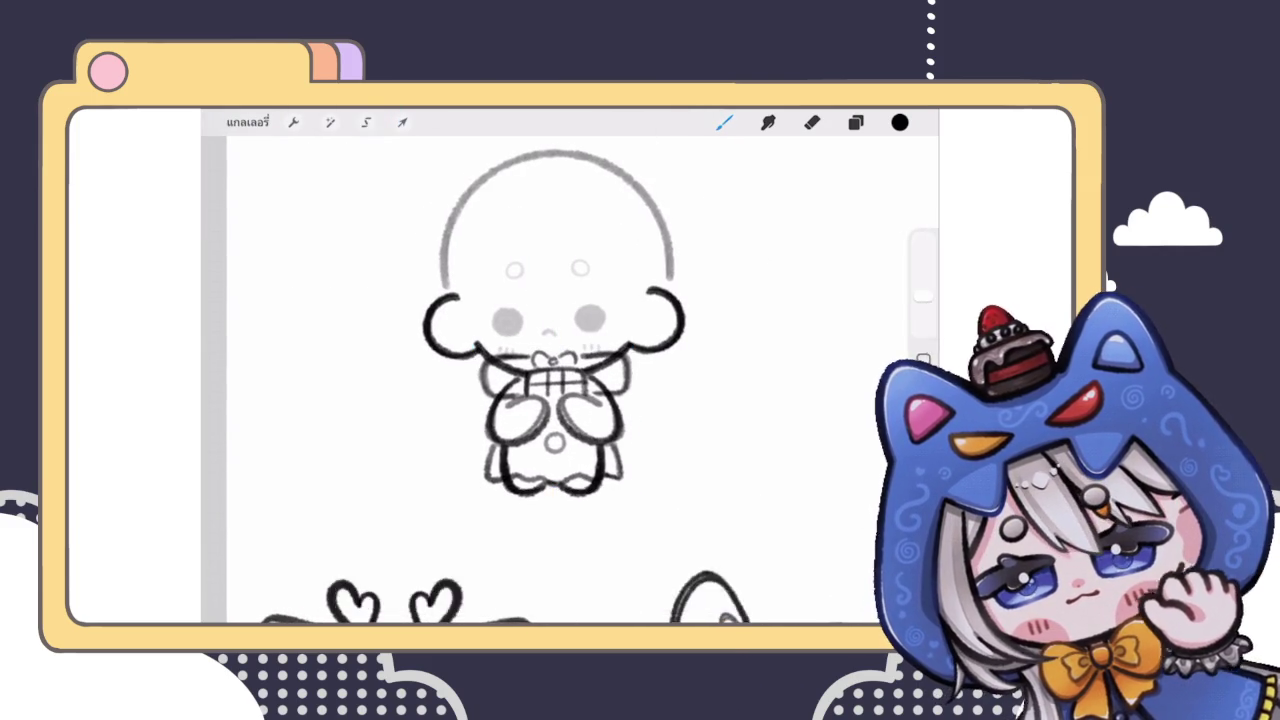
pyautogui.click(366, 122)
pyautogui.click(402, 122)
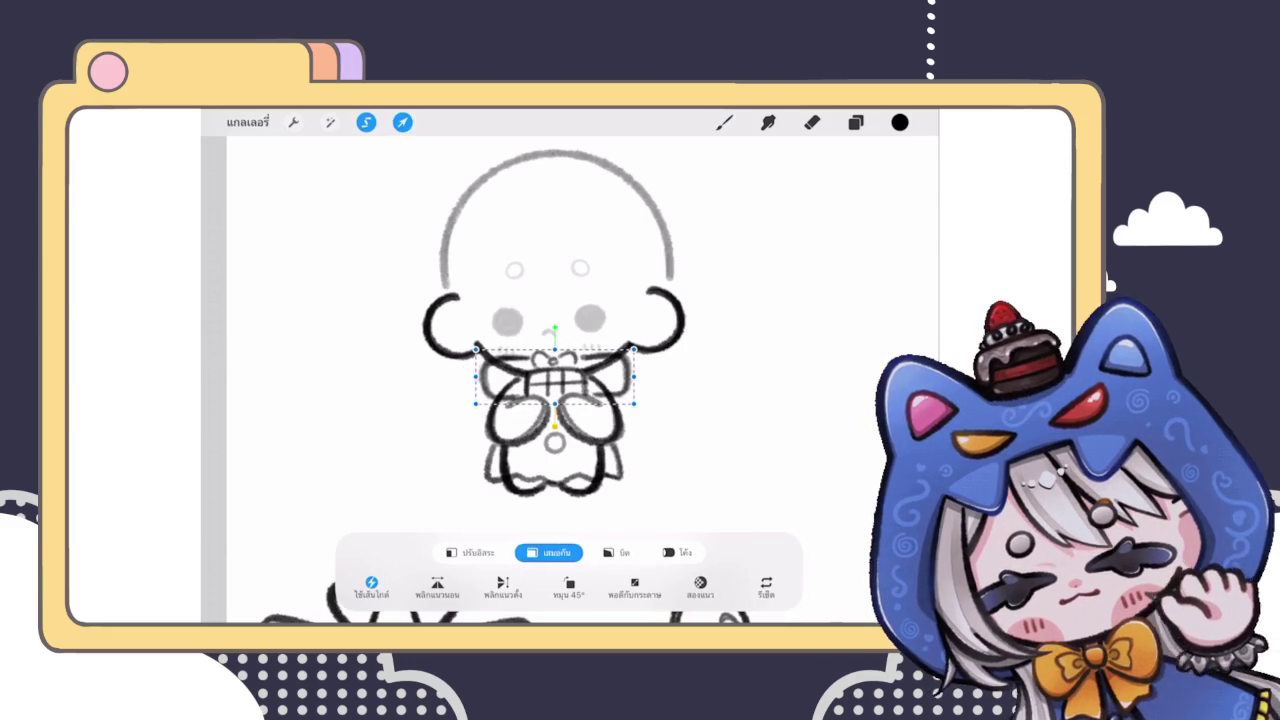
pyautogui.click(724, 122)
pyautogui.scroll(-3, 550, 380)
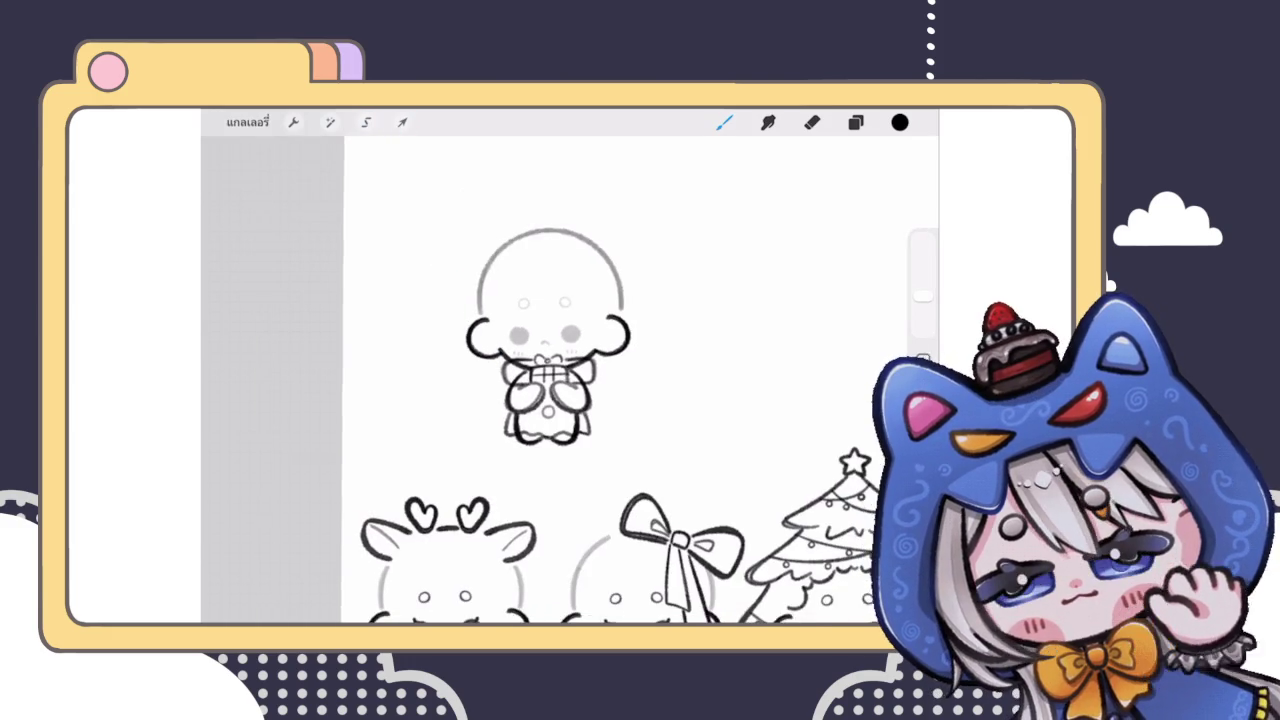
pyautogui.scroll(2, 548, 360)
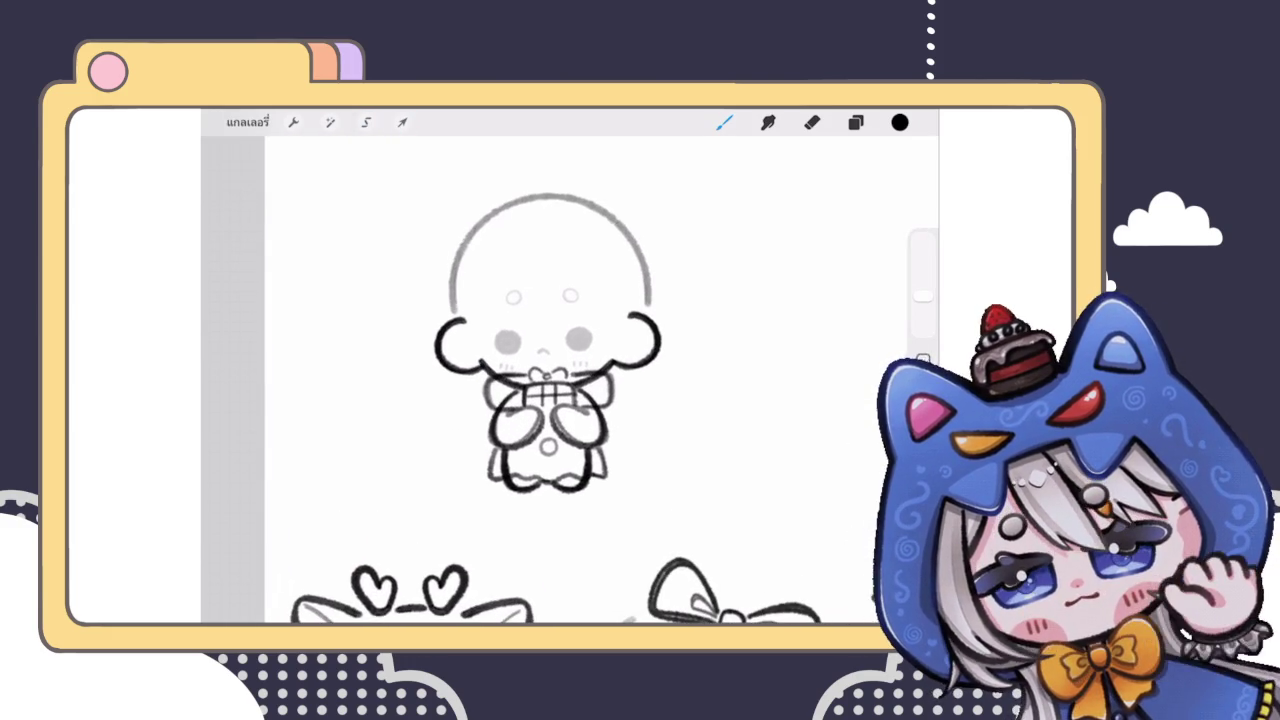
pyautogui.click(855, 122)
pyautogui.click(855, 122)
pyautogui.scroll(3, 550, 380)
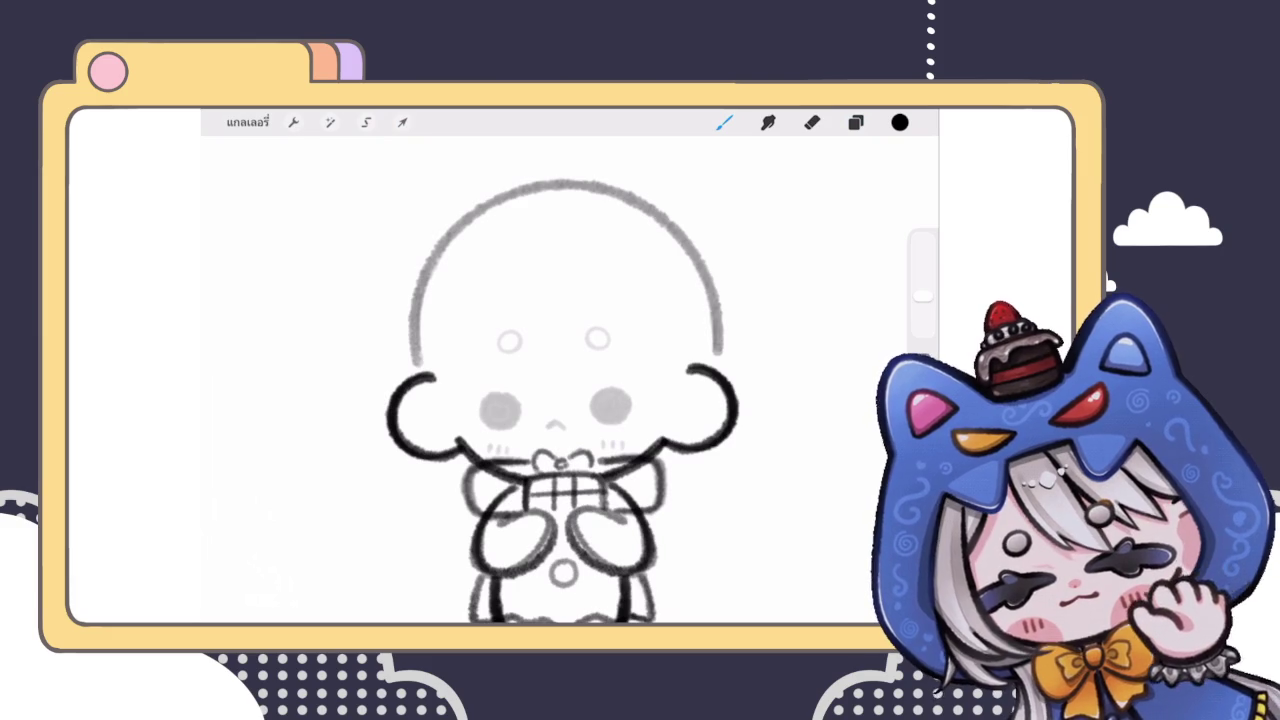
pyautogui.press('e')
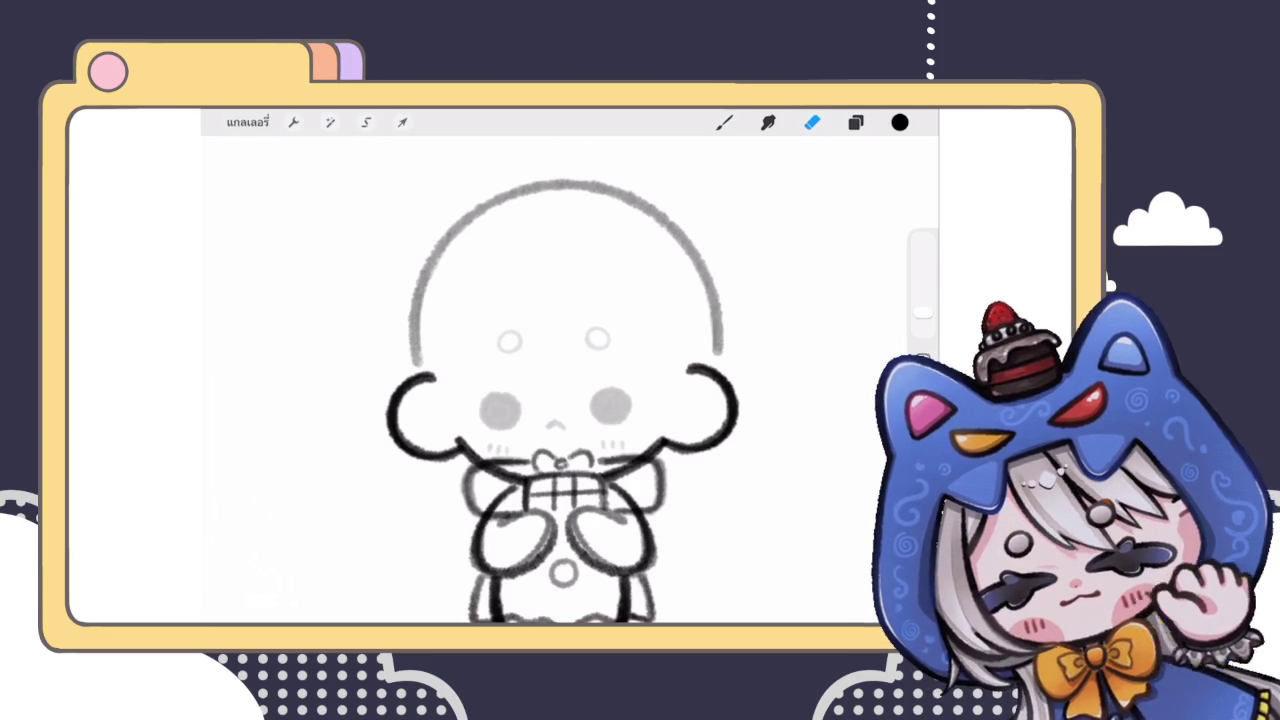
# Step: Check the layer list before sketching the hair
pyautogui.scroll(3, 560, 400)
pyautogui.click(855, 122)
pyautogui.click(855, 122)
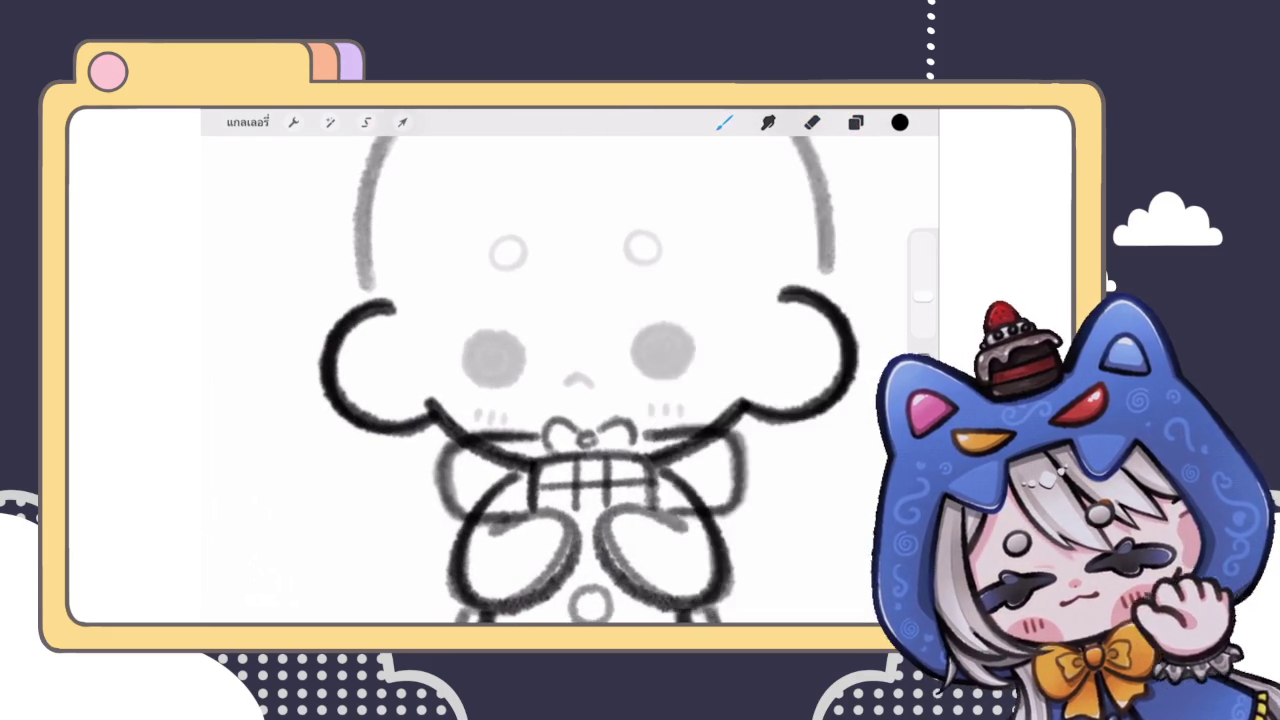
pyautogui.scroll(-3, 560, 400)
# Step: Sketch light wavy curls left of the head, undoing the stray strokes
pyautogui.moveTo(462, 436)
pyautogui.mouseDown()
pyautogui.moveTo(436, 434)
pyautogui.moveTo(376, 356)
pyautogui.moveTo(420, 240)
pyautogui.mouseUp()
pyautogui.hotkey('ctrl', 'z')
pyautogui.moveTo(426, 438)
pyautogui.mouseDown()
pyautogui.moveTo(388, 414)
pyautogui.moveTo(390, 258)
pyautogui.moveTo(454, 240)
pyautogui.mouseUp()
pyautogui.scroll(-3, 540, 400)
pyautogui.scroll(2, 540, 400)
pyautogui.hotkey('ctrl', 'z')
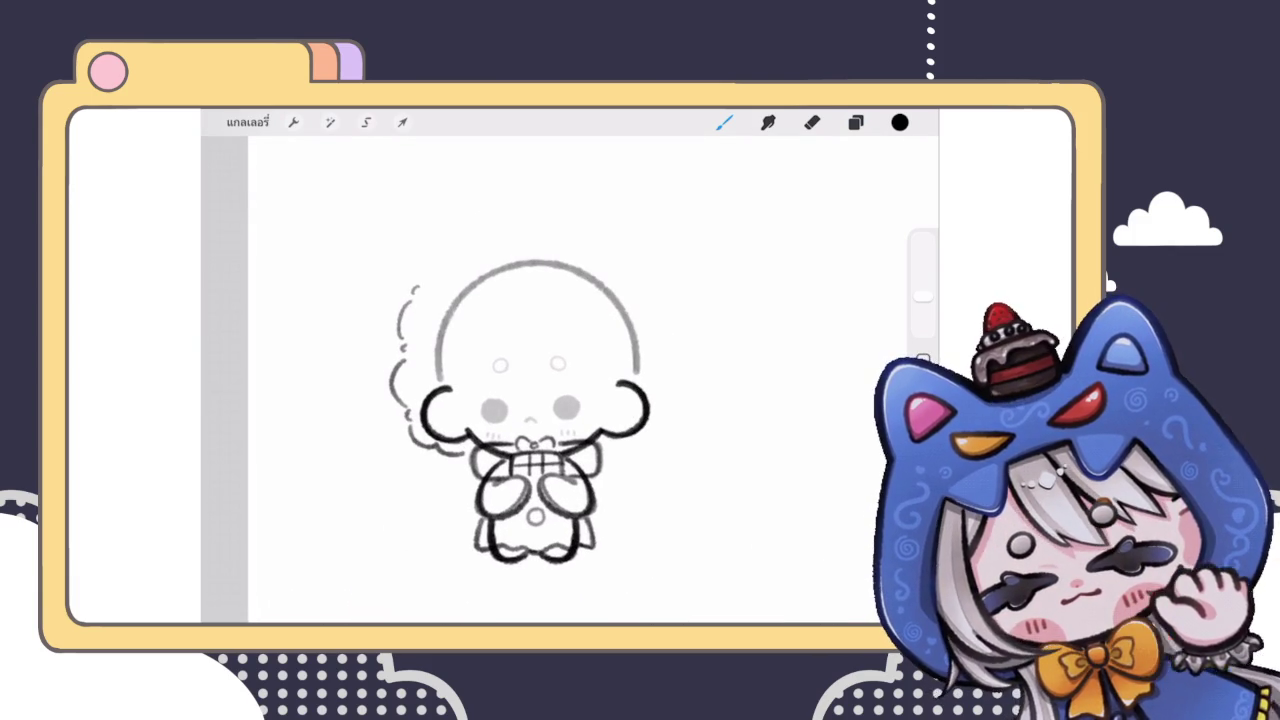
# Step: Sketch a scalloped hair curl over the top-left of the head, undoing and restoring it
pyautogui.scroll(2, 540, 400)
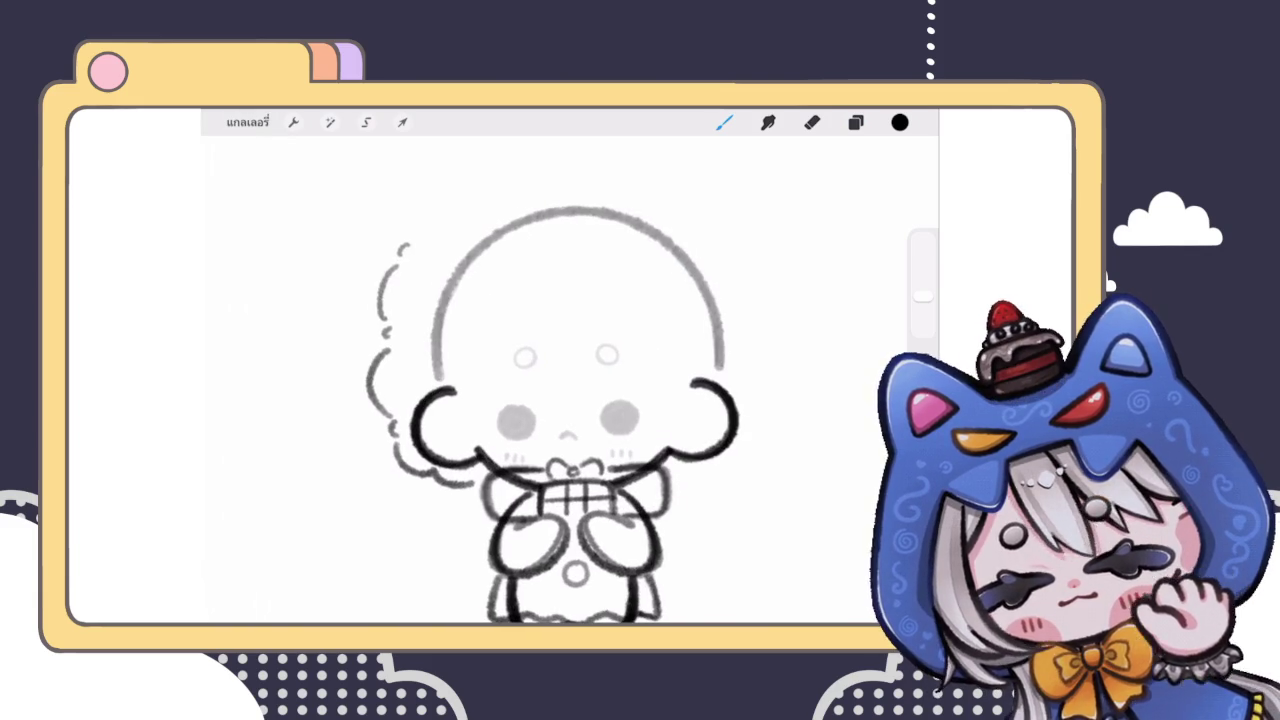
pyautogui.moveTo(406, 244)
pyautogui.mouseDown()
pyautogui.moveTo(452, 200)
pyautogui.moveTo(516, 178)
pyautogui.moveTo(642, 176)
pyautogui.mouseUp()
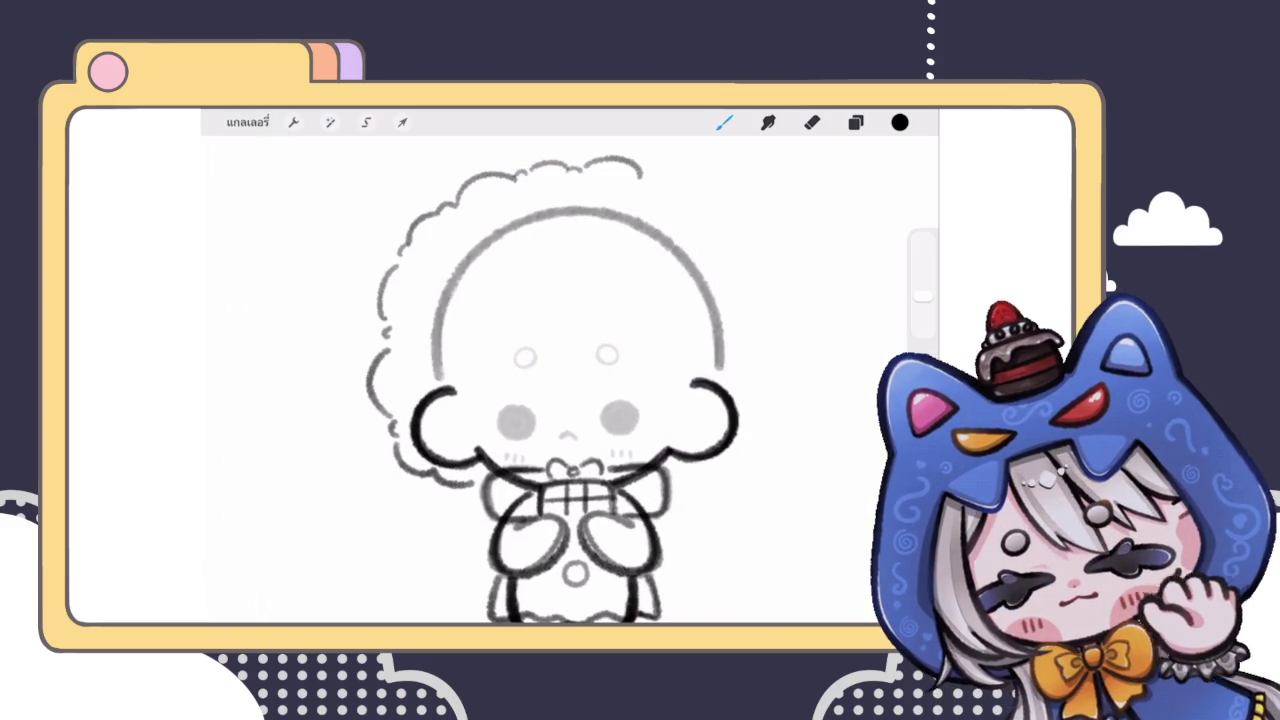
pyautogui.scroll(-3, 570, 380)
pyautogui.scroll(2, 570, 380)
pyautogui.hotkey('ctrl', 'z')
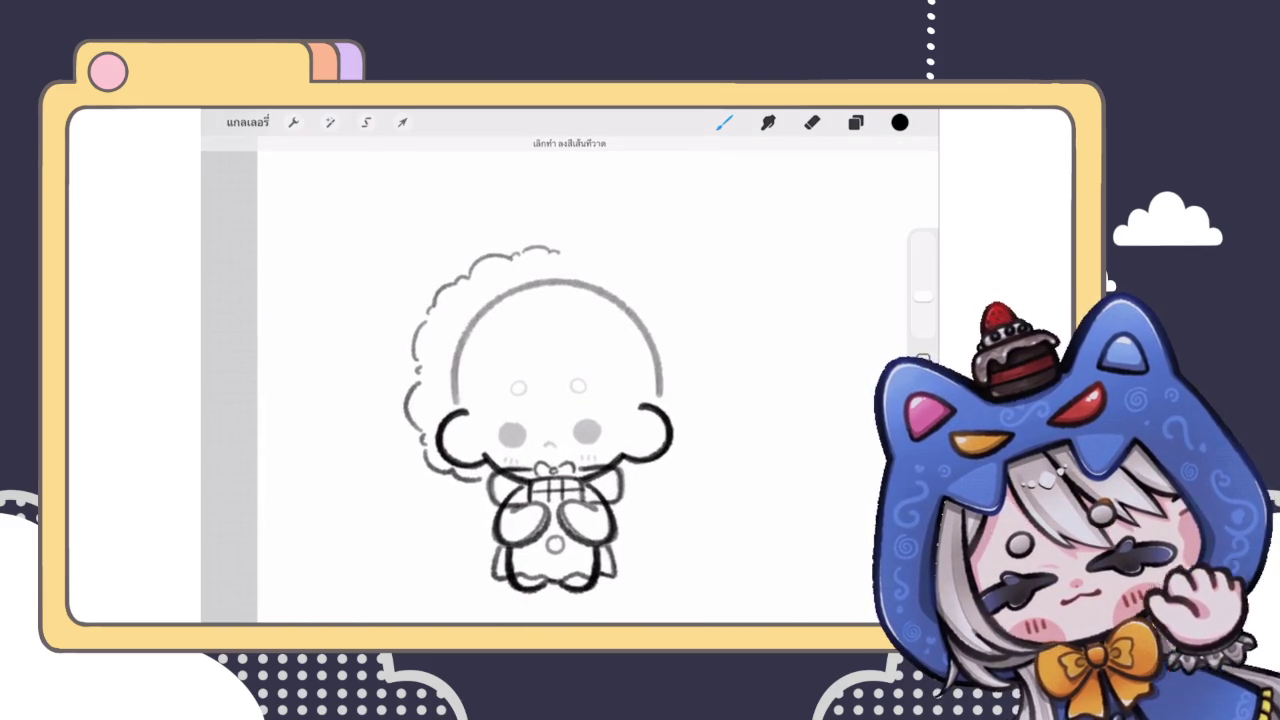
pyautogui.scroll(2, 500, 430)
pyautogui.hotkey('ctrl', 'shift', 'z')
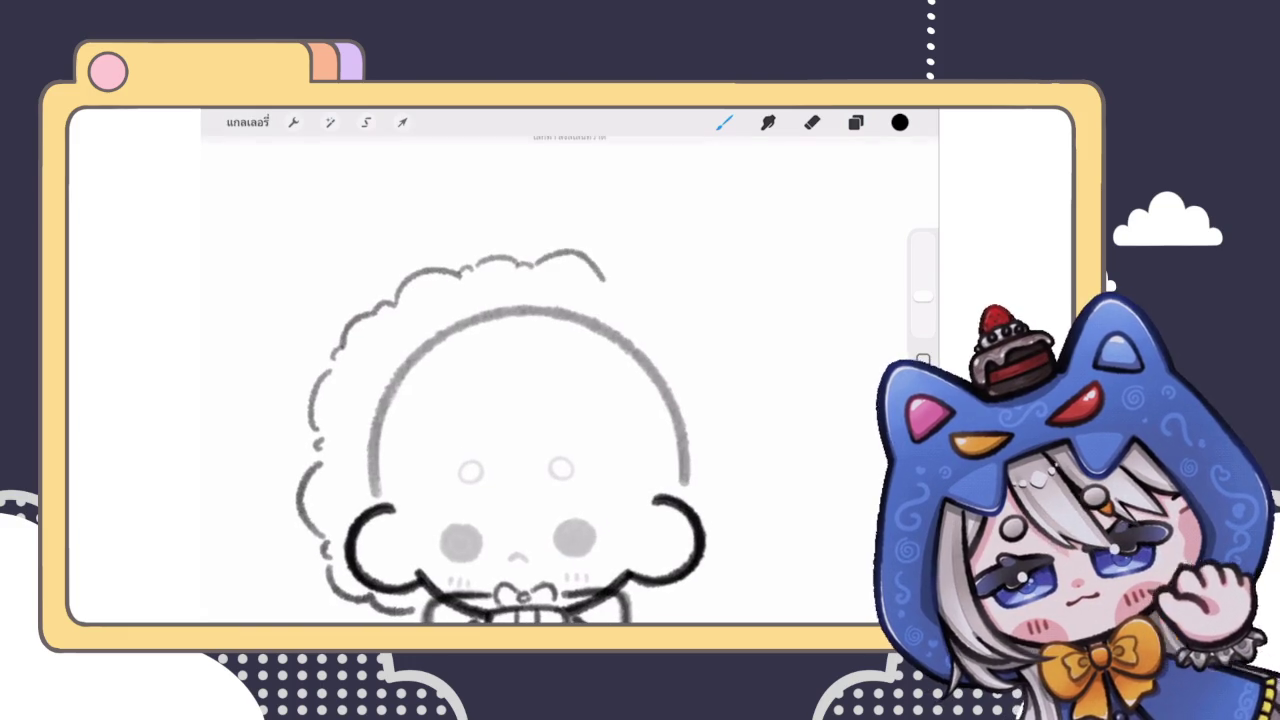
# Step: Extend the scalloped hair outline from the top right down the head's right side
pyautogui.scroll(-3, 530, 430)
pyautogui.scroll(2, 530, 430)
pyautogui.hotkey('ctrl', 'z')
pyautogui.hotkey('ctrl', 'shift', 'z')
pyautogui.moveTo(598, 240)
pyautogui.mouseDown()
pyautogui.moveTo(671, 352)
pyautogui.moveTo(666, 420)
pyautogui.mouseUp()
pyautogui.scroll(-5, 535, 400)
pyautogui.scroll(4, 535, 400)
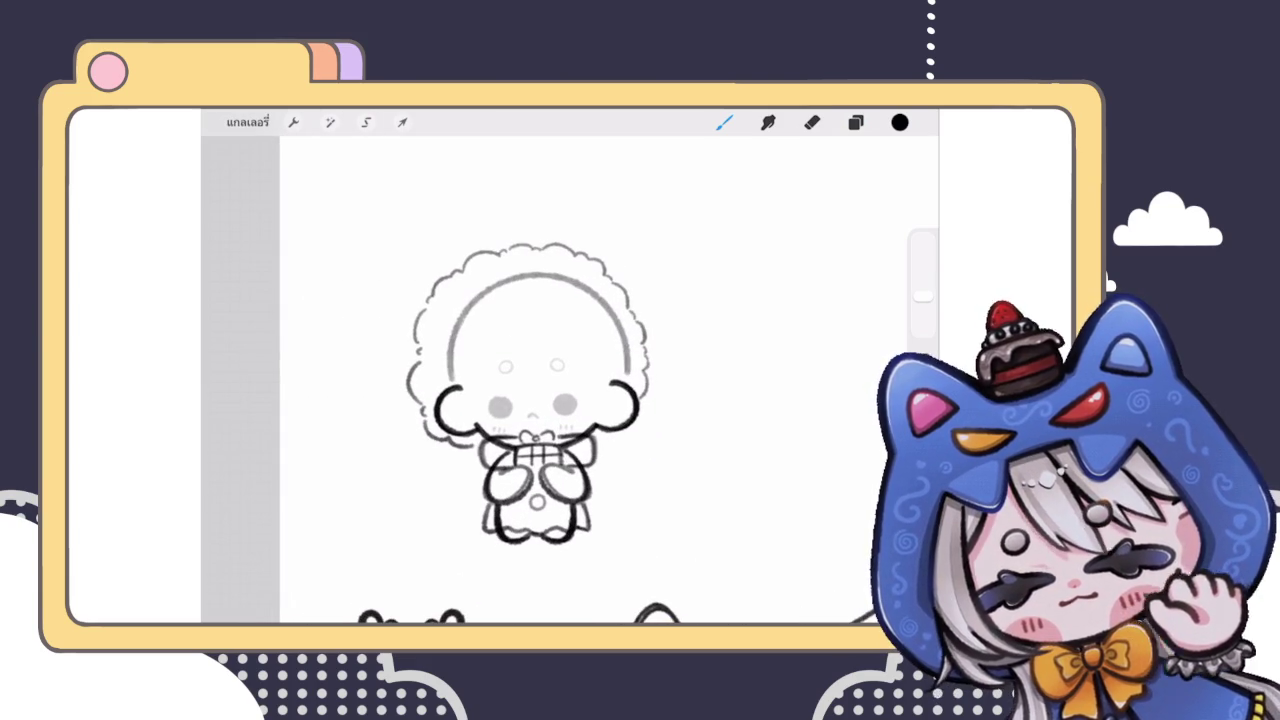
# Step: Freeform-stretch the hair outline wider to the right, to 492 × 407 px
pyautogui.click(402, 122)
pyautogui.click(470, 552)
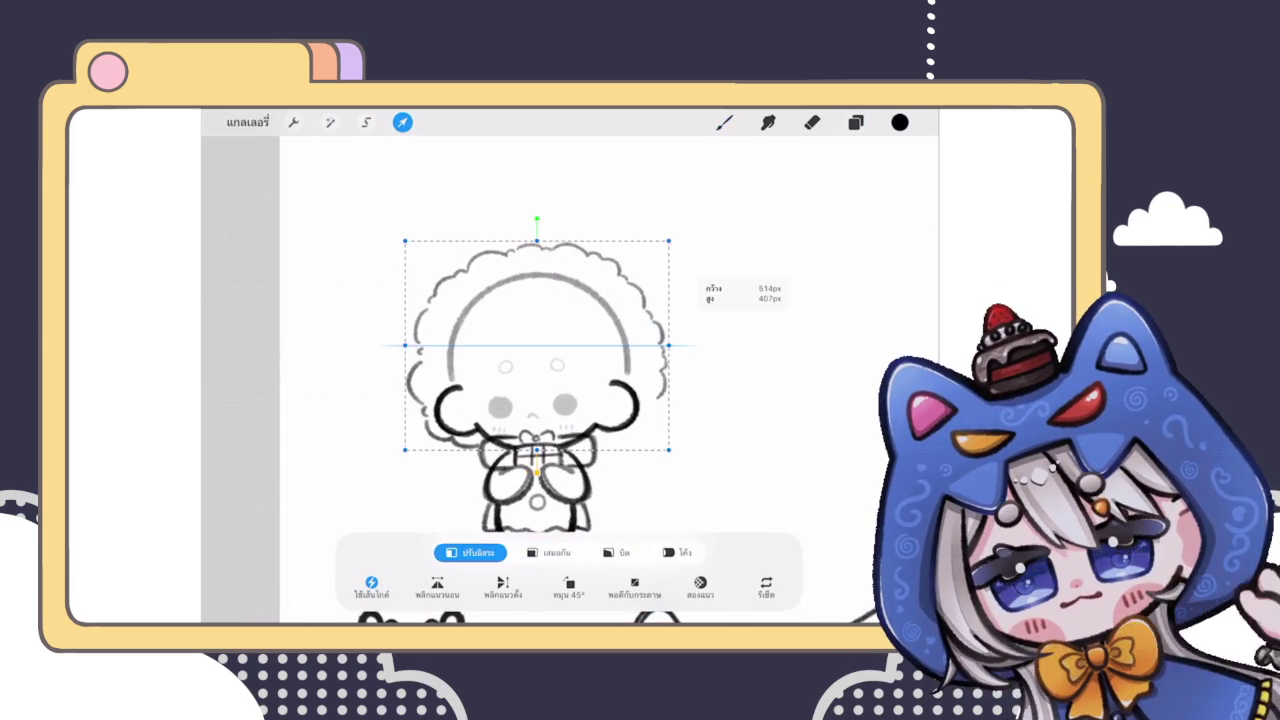
pyautogui.moveTo(405, 241); pyautogui.dragTo(381, 197)
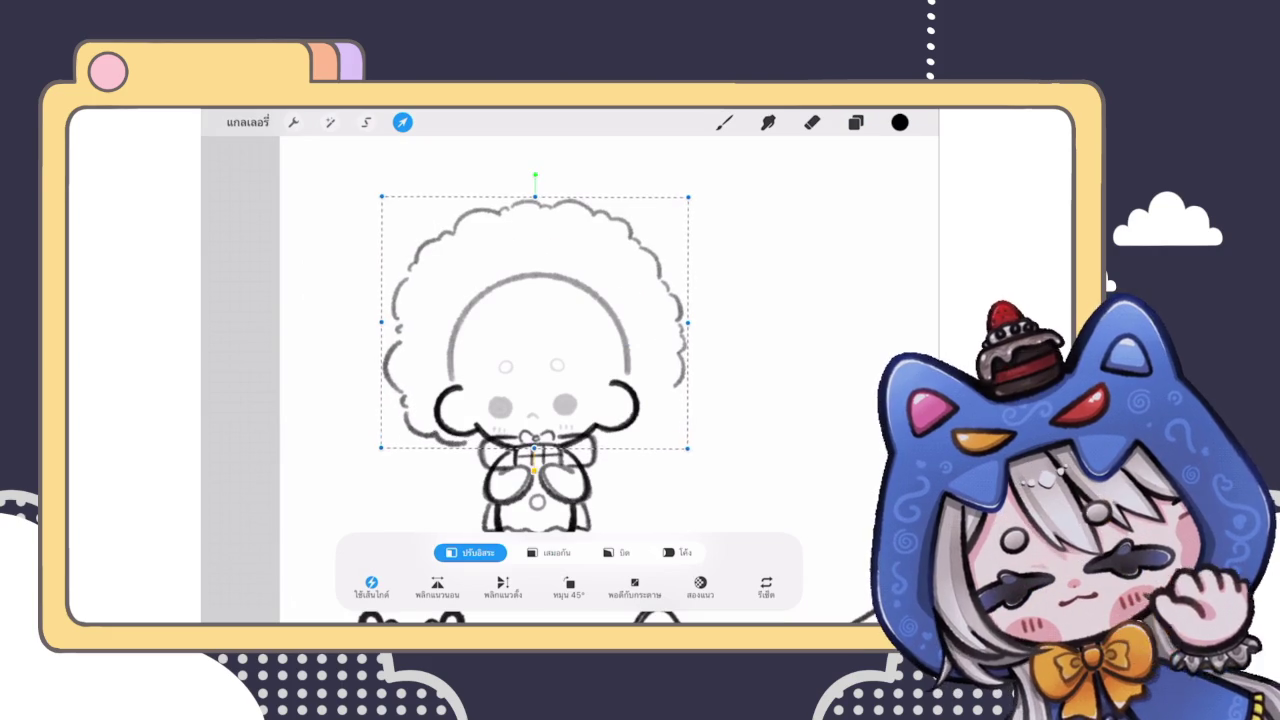
pyautogui.hotkey('ctrl', 'z')
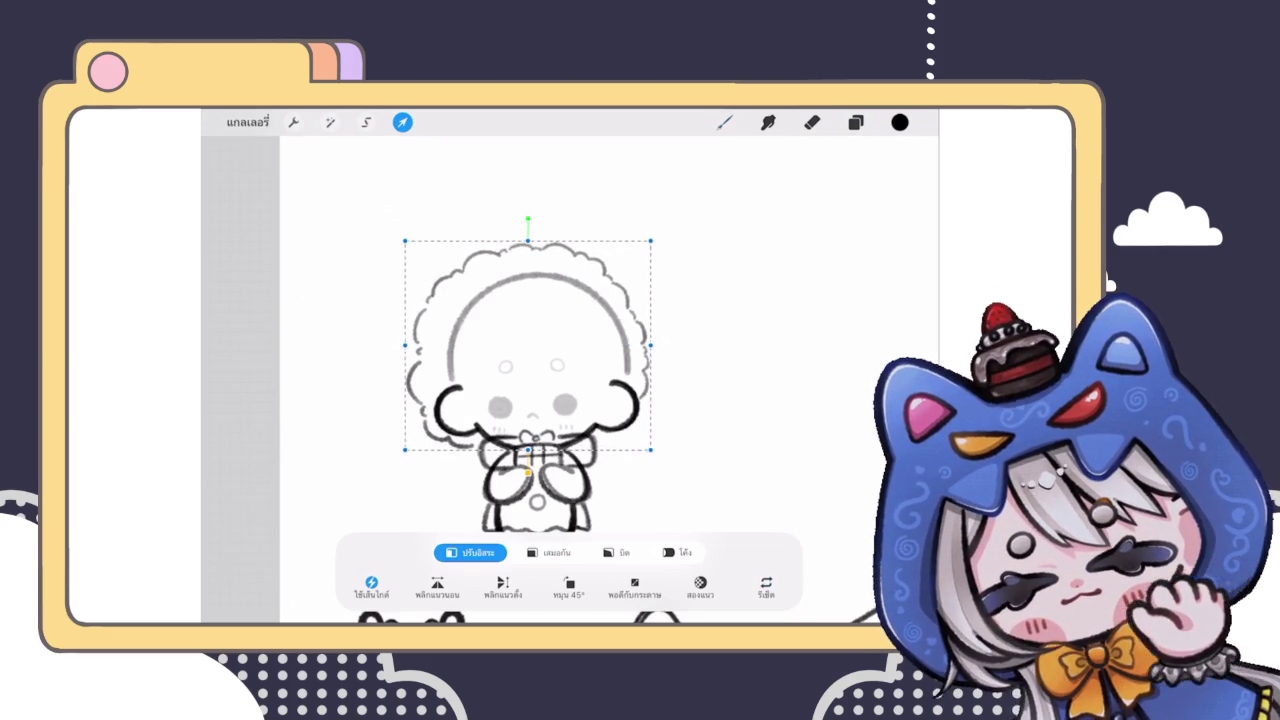
pyautogui.click(724, 122)
pyautogui.moveTo(651, 345); pyautogui.dragTo(663, 345)
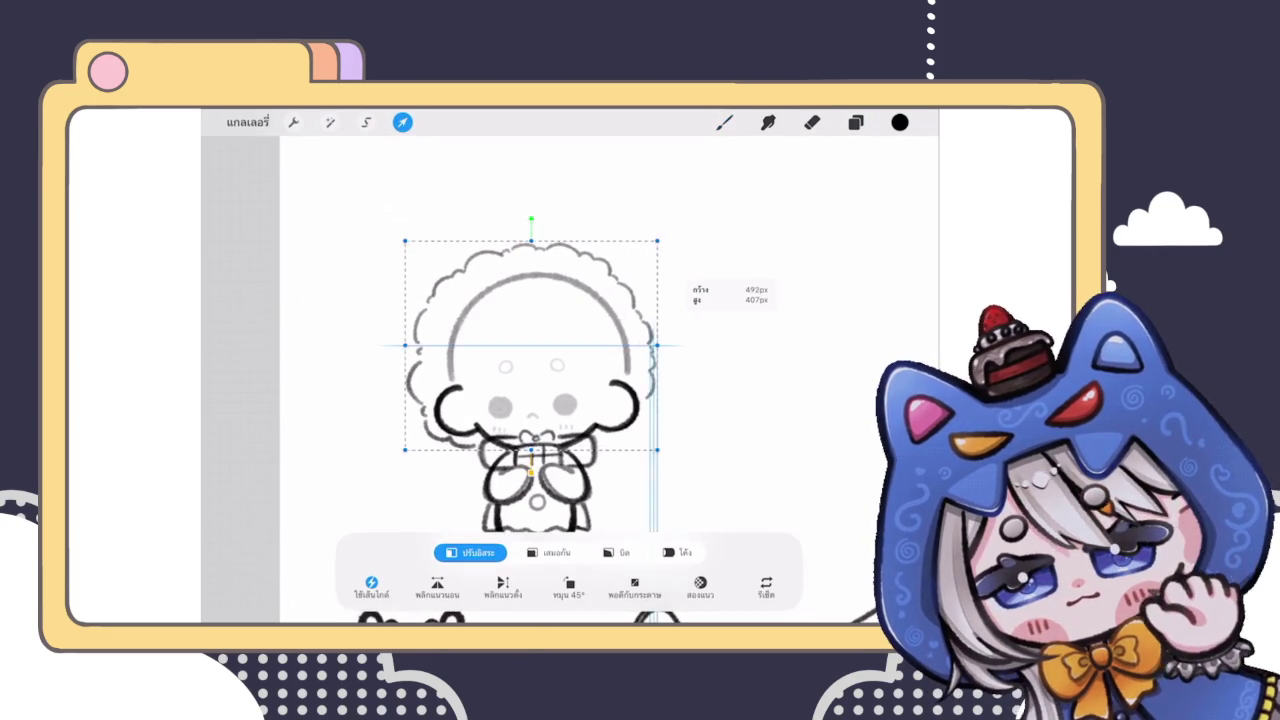
pyautogui.click(402, 122)
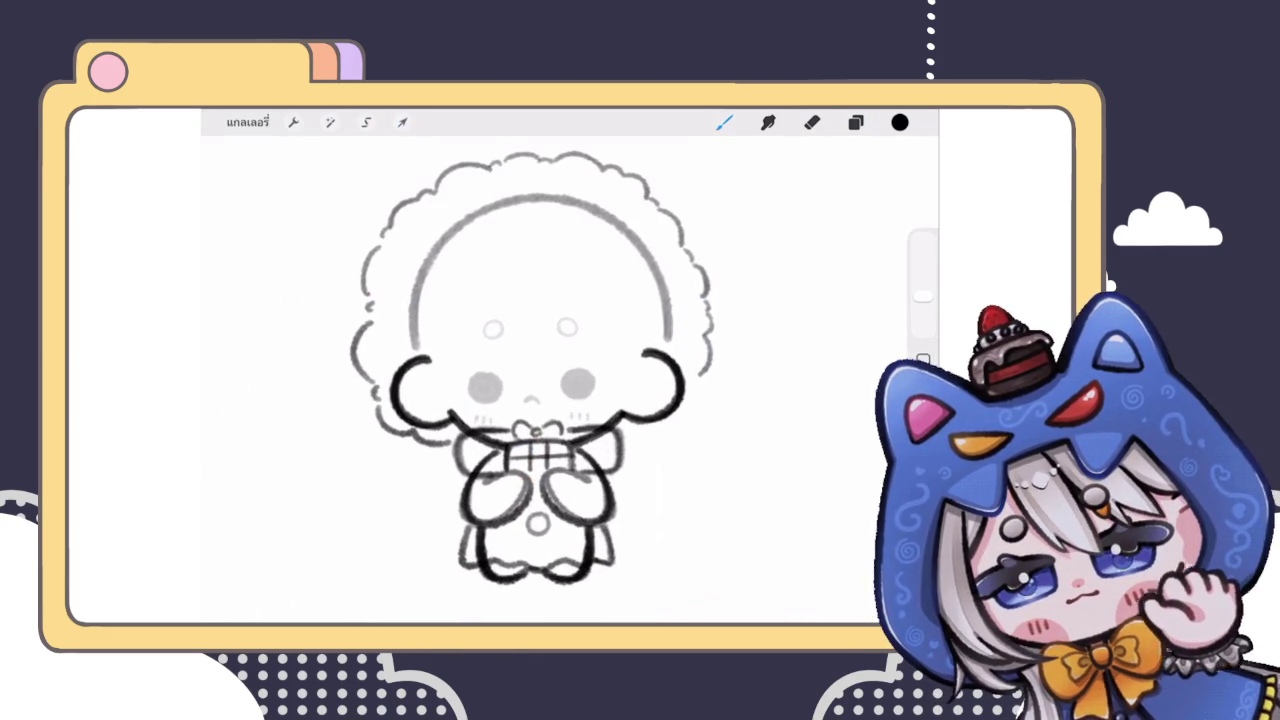
# Step: Add a small sketch stroke beside the character
pyautogui.scroll(3, 540, 390)
pyautogui.moveTo(622, 432)
pyautogui.mouseDown()
pyautogui.moveTo(670, 414)
pyautogui.moveTo(704, 374)
pyautogui.mouseUp()
pyautogui.scroll(-5, 460, 370)
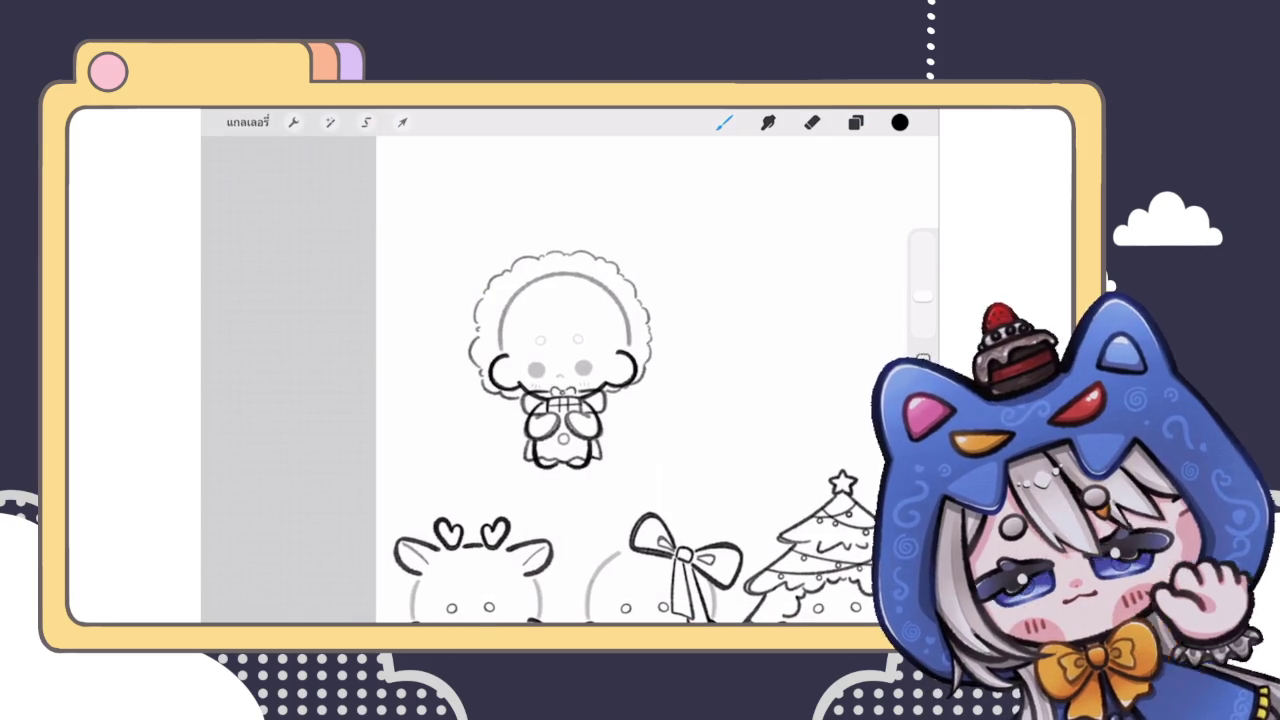
pyautogui.scroll(3, 560, 370)
# Step: Liquify-push the hair outline's left and right edges into a rounder, fuller shape
pyautogui.click(330, 122)
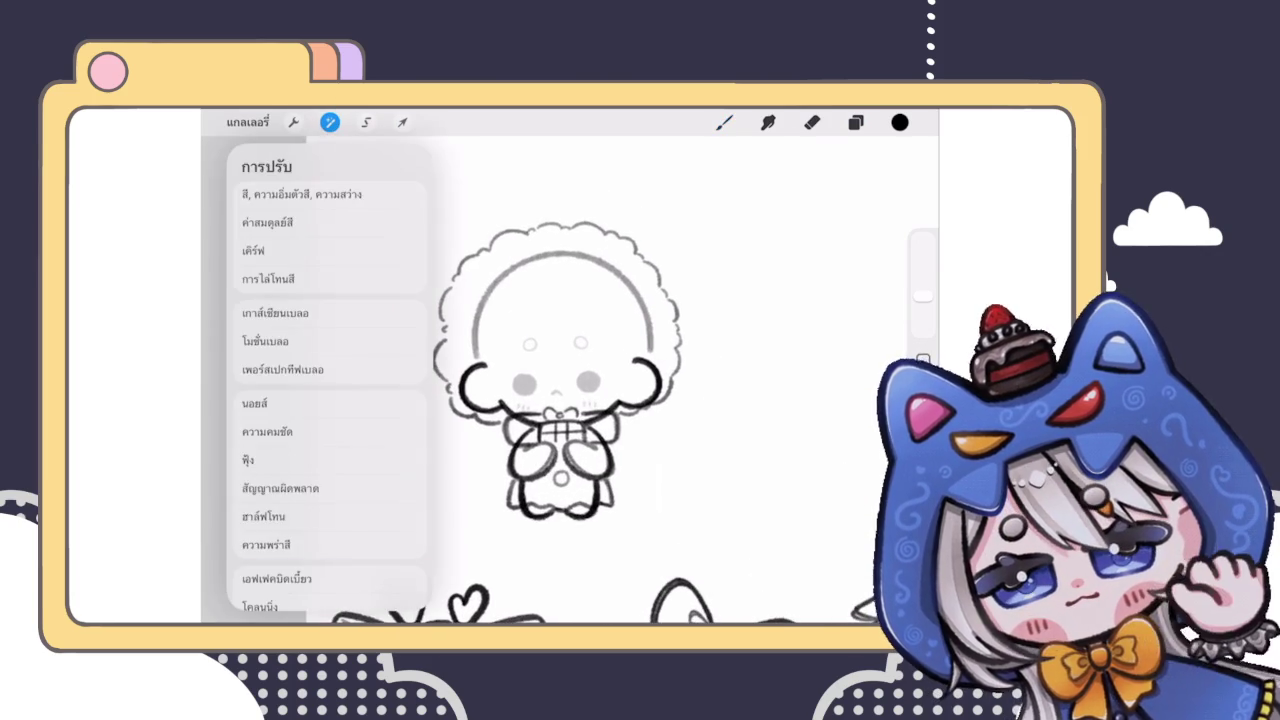
pyautogui.click(250, 577)
pyautogui.moveTo(640, 398); pyautogui.dragTo(648, 404)
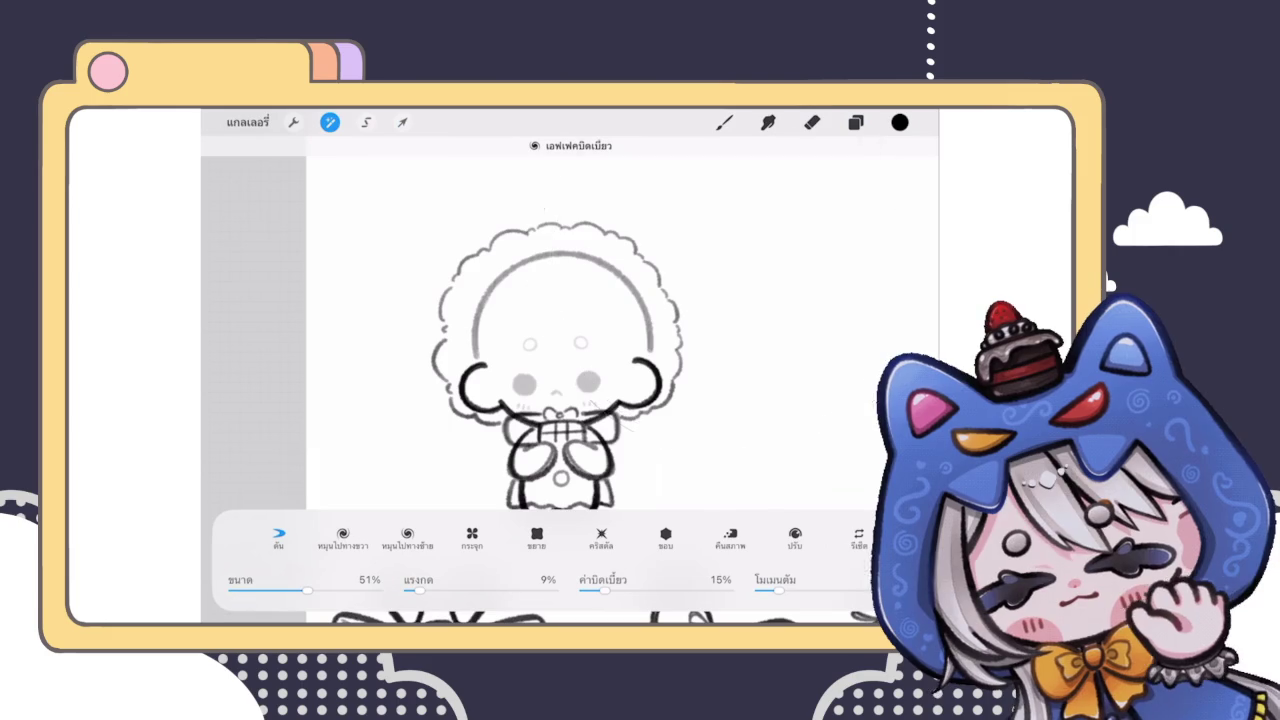
pyautogui.moveTo(447, 304); pyautogui.dragTo(438, 360)
pyautogui.moveTo(690, 260)
pyautogui.mouseDown()
pyautogui.moveTo(749, 229)
pyautogui.moveTo(713, 228)
pyautogui.mouseUp()
pyautogui.moveTo(755, 285); pyautogui.dragTo(750, 300)
pyautogui.moveTo(425, 370); pyautogui.dragTo(403, 380)
pyautogui.moveTo(680, 300); pyautogui.dragTo(672, 350)
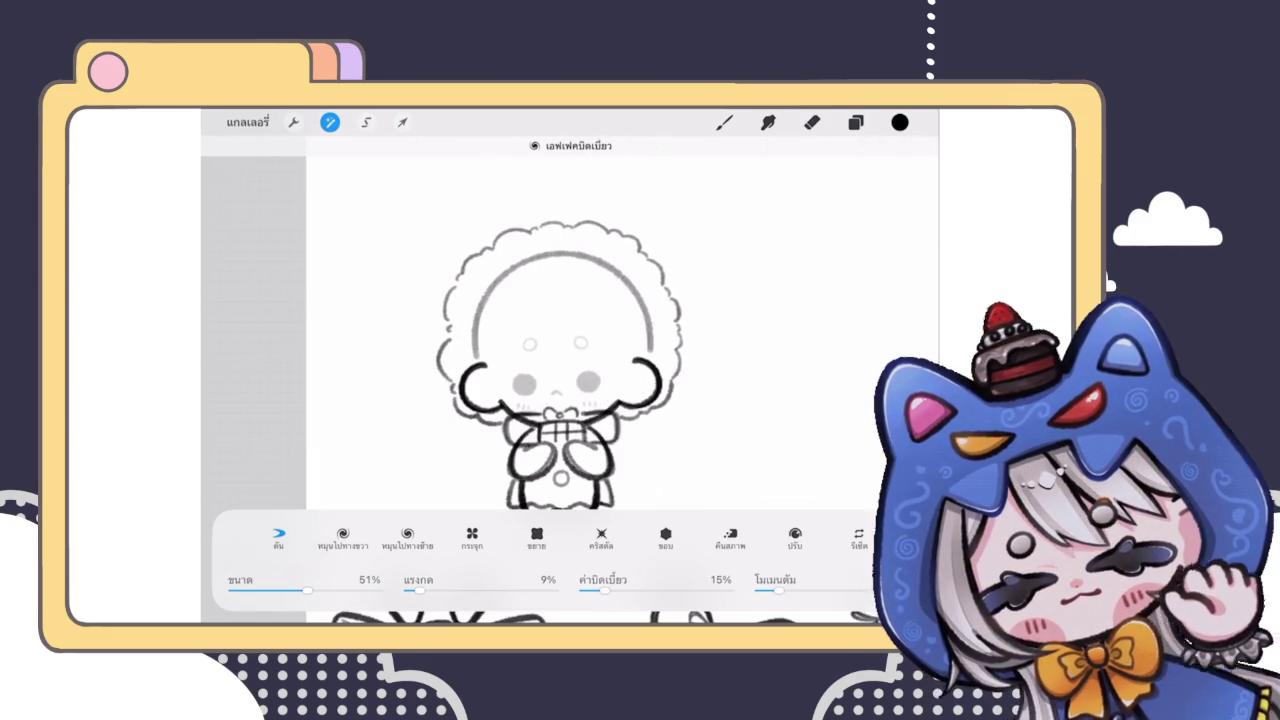
# Step: Commit the warp and compare it before and after with undo and redo
pyautogui.click(724, 122)
pyautogui.scroll(-3, 570, 380)
pyautogui.hotkey('ctrl', 'z')
pyautogui.hotkey('ctrl', 'shift', 'z')
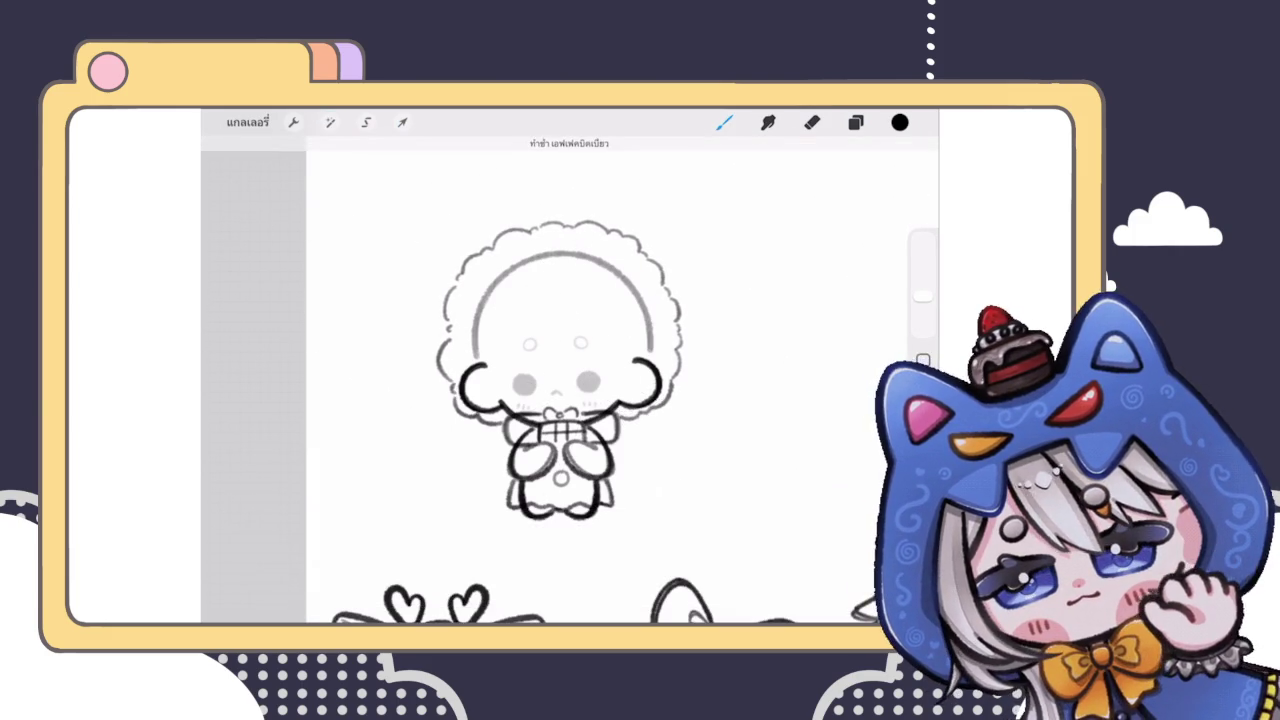
pyautogui.scroll(-3, 570, 380)
pyautogui.scroll(3, 555, 400)
pyautogui.scroll(1, 555, 400)
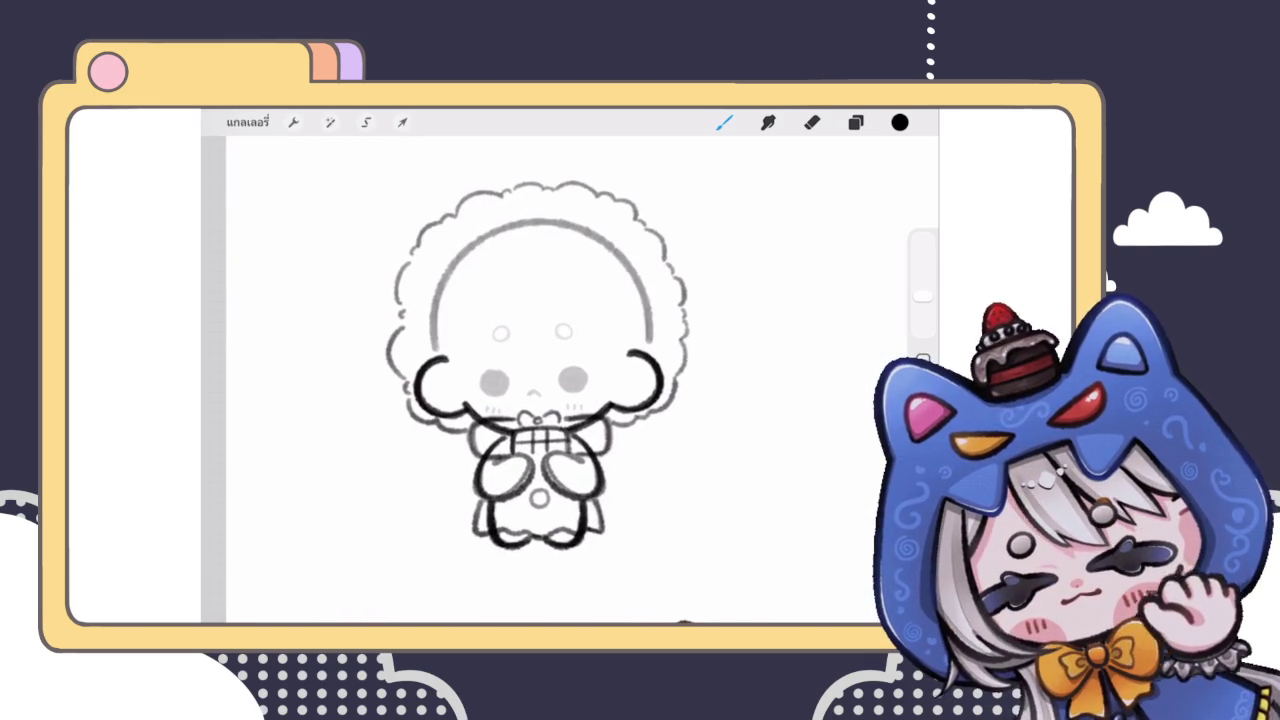
pyautogui.click(855, 122)
pyautogui.click(855, 122)
pyautogui.scroll(-3, 540, 380)
pyautogui.click(855, 122)
pyautogui.moveTo(820, 321); pyautogui.dragTo(700, 321)
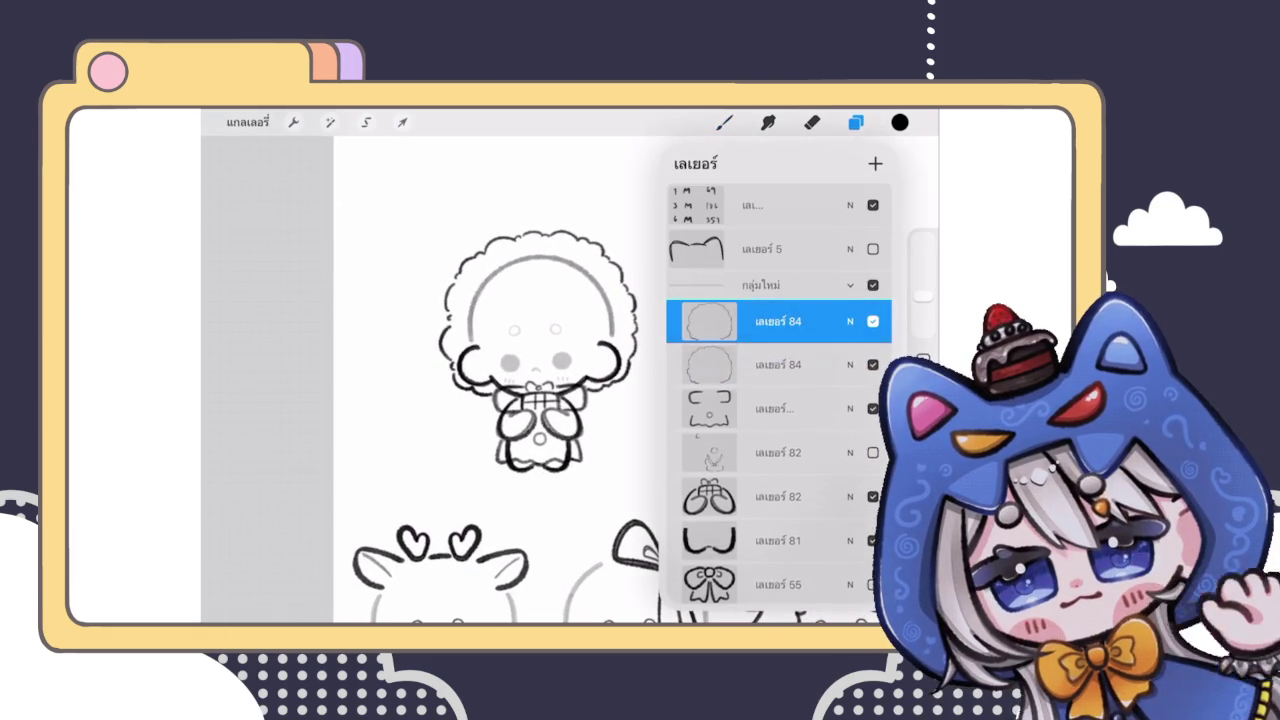
pyautogui.click(850, 321)
pyautogui.click(778, 304)
pyautogui.click(778, 304)
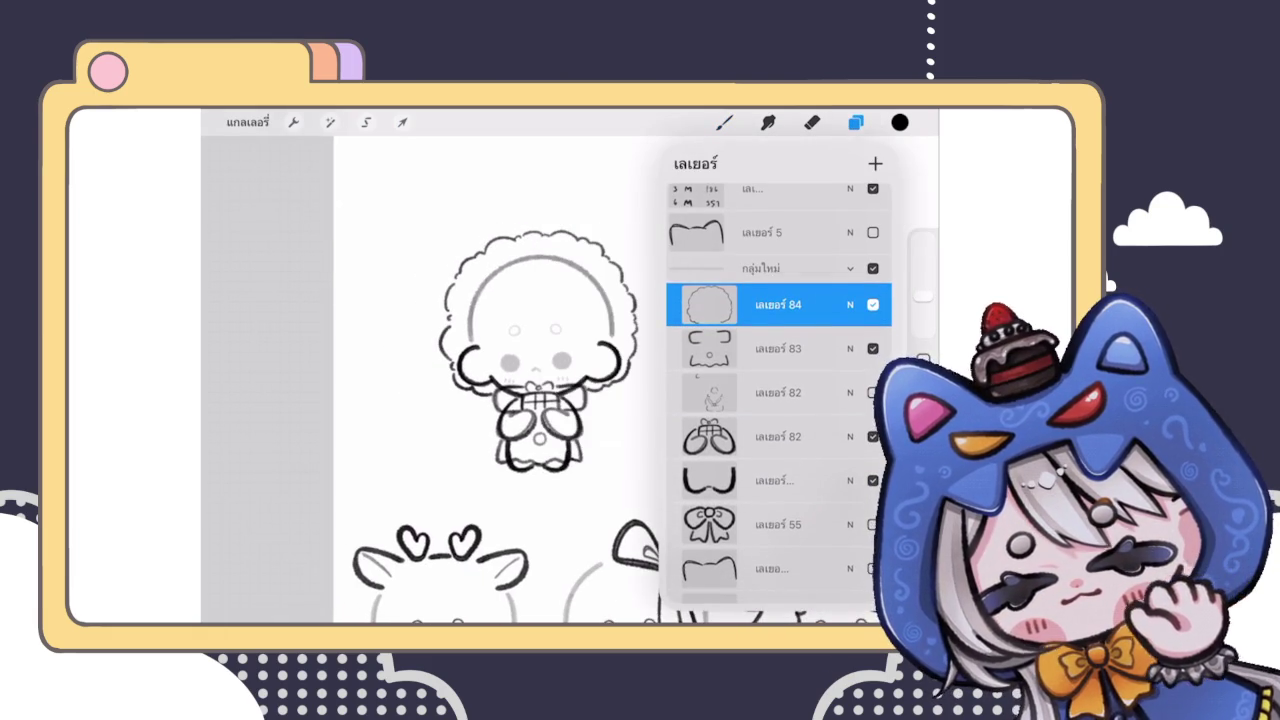
pyautogui.scroll(2, 530, 360)
pyautogui.scroll(-2, 430, 380)
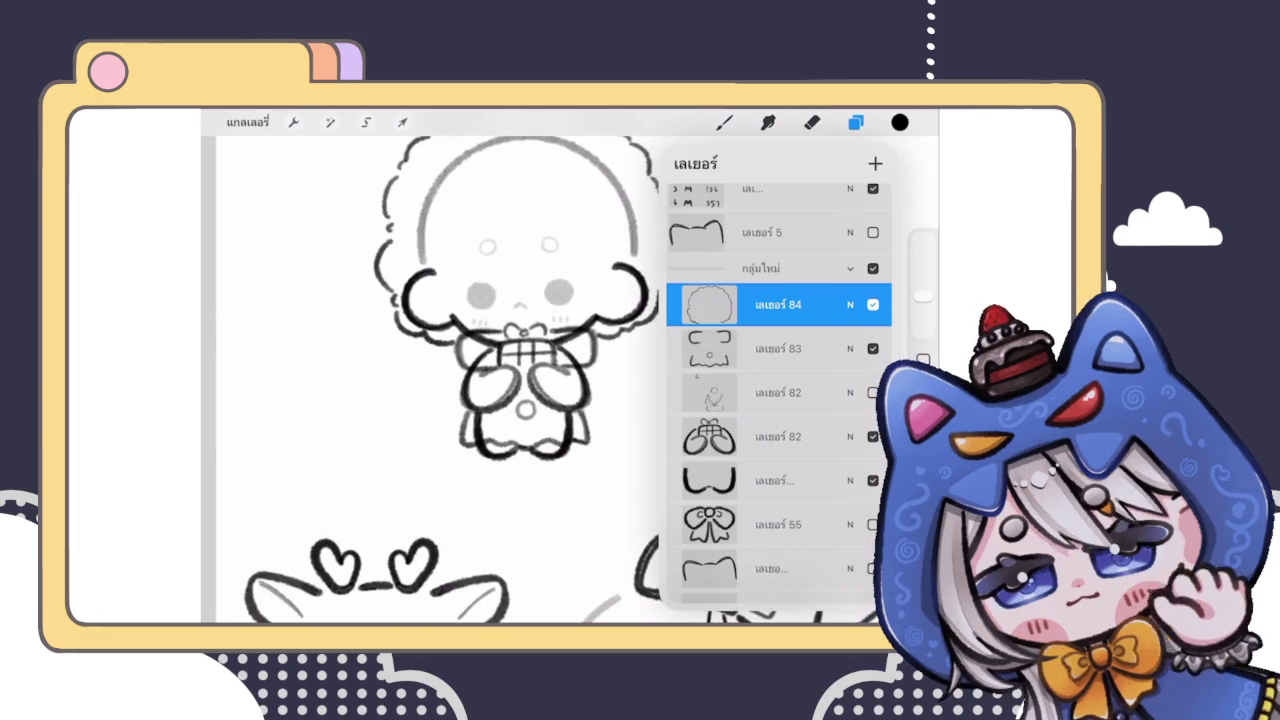
pyautogui.scroll(-2, 430, 380)
pyautogui.scroll(-2, 430, 380)
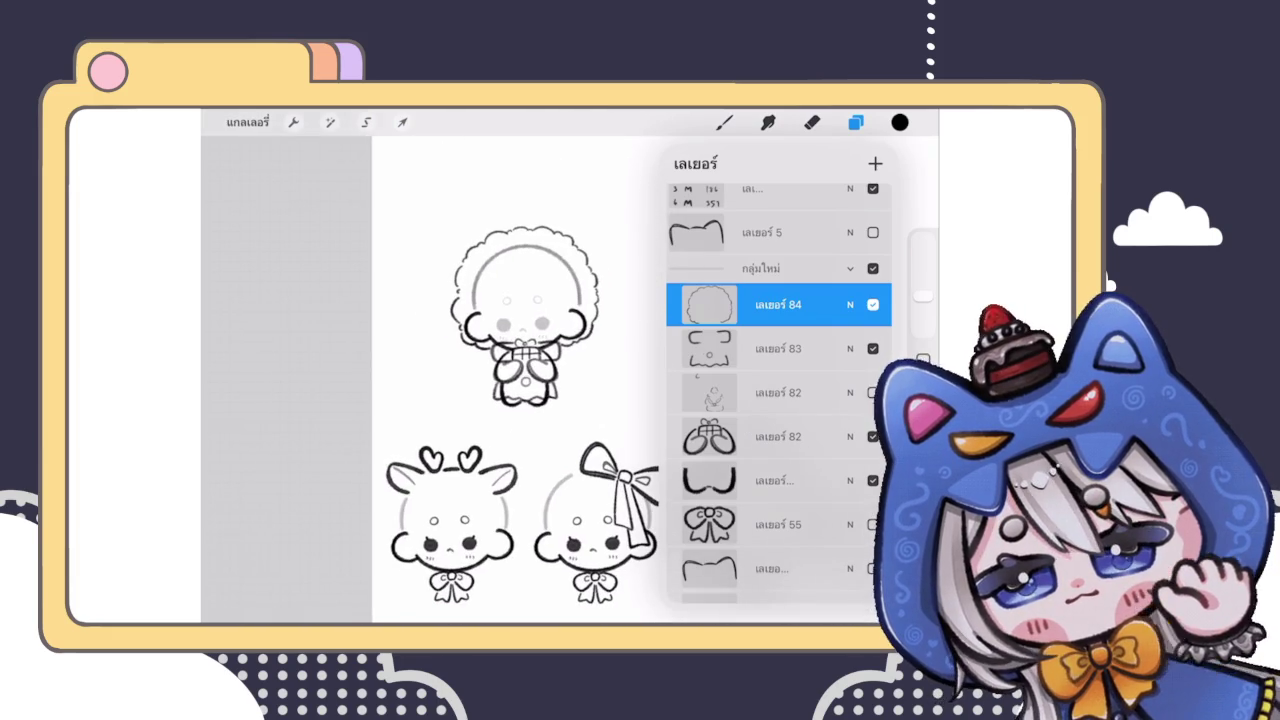
pyautogui.scroll(2, 530, 330)
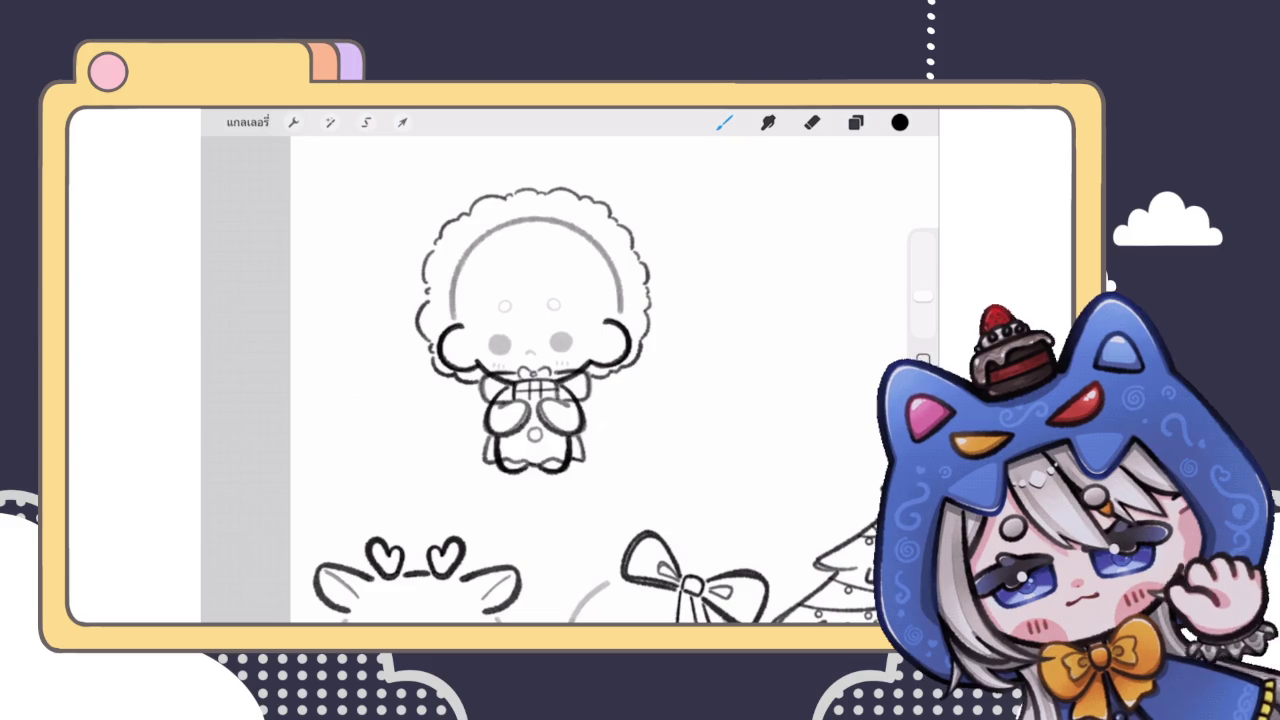
# Step: Draw a curving fringe strand across the forehead, redrawing it to be curlier
pyautogui.scroll(2, 535, 400)
pyautogui.scroll(2, 535, 400)
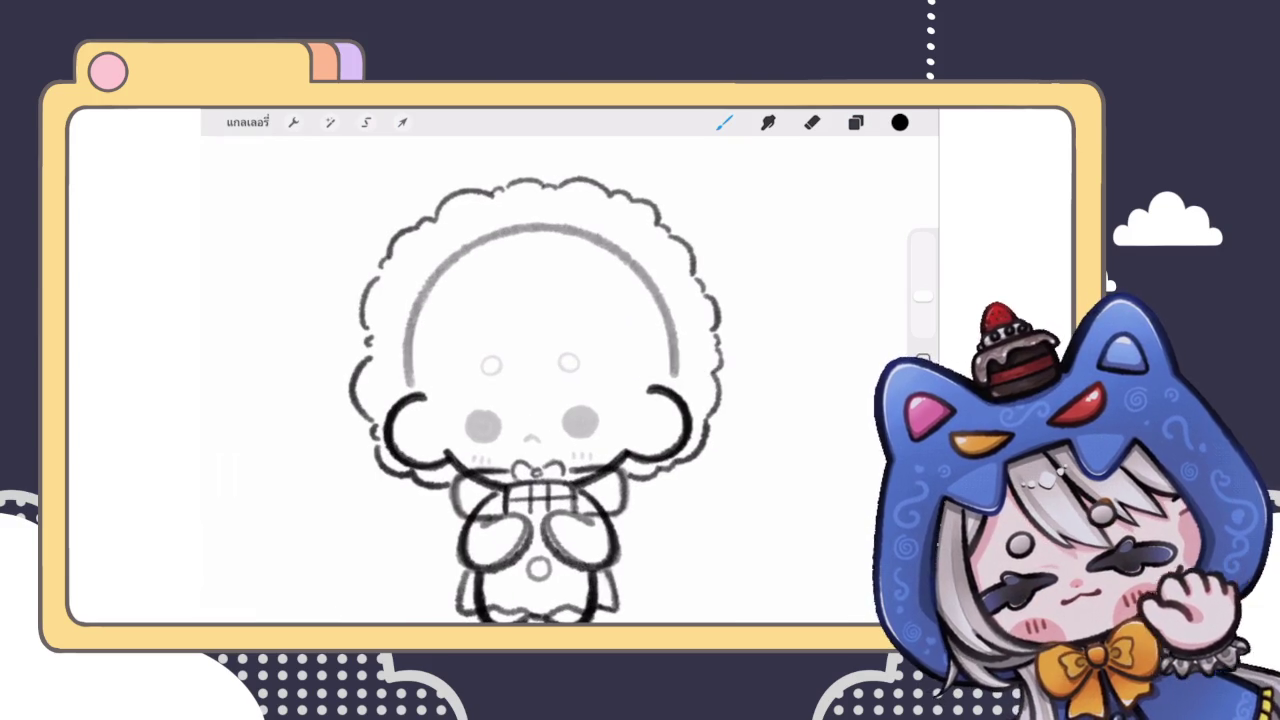
pyautogui.moveTo(414, 382); pyautogui.dragTo(430, 336)
pyautogui.hotkey('ctrl', 'z')
pyautogui.moveTo(418, 382)
pyautogui.mouseDown()
pyautogui.moveTo(463, 295)
pyautogui.moveTo(520, 283)
pyautogui.moveTo(606, 298)
pyautogui.moveTo(640, 326)
pyautogui.moveTo(640, 378)
pyautogui.mouseUp()
pyautogui.hotkey('ctrl', 'z')
# Step: Add a short curl on the right side of the hair and lasso the fringe
pyautogui.scroll(-5, 540, 400)
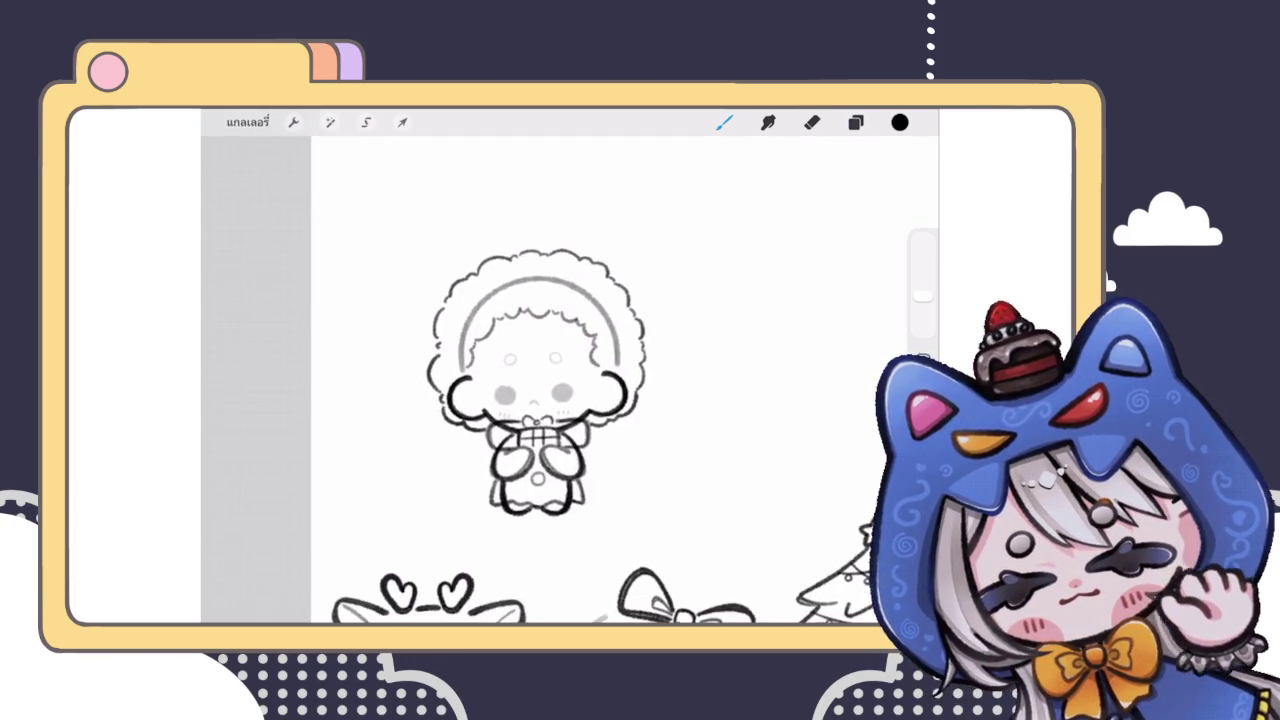
pyautogui.scroll(6, 500, 400)
pyautogui.scroll(1, 490, 380)
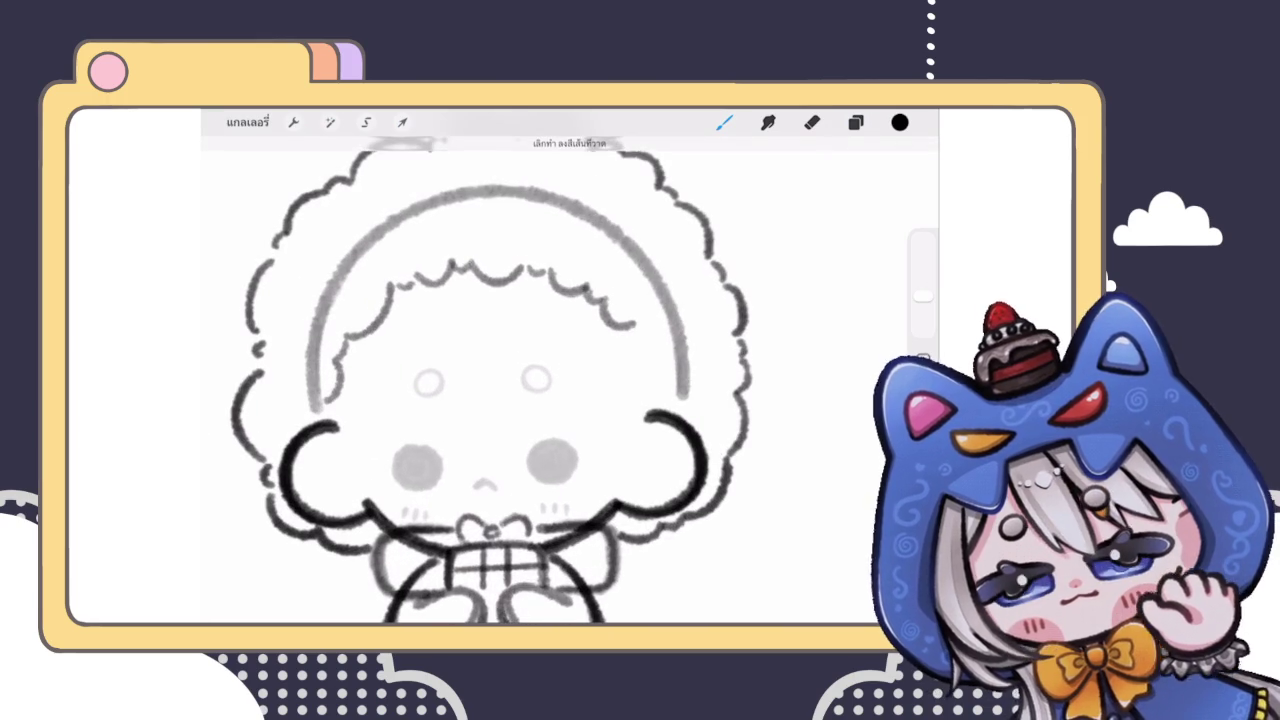
pyautogui.moveTo(628, 348); pyautogui.dragTo(632, 392)
pyautogui.scroll(-5, 480, 380)
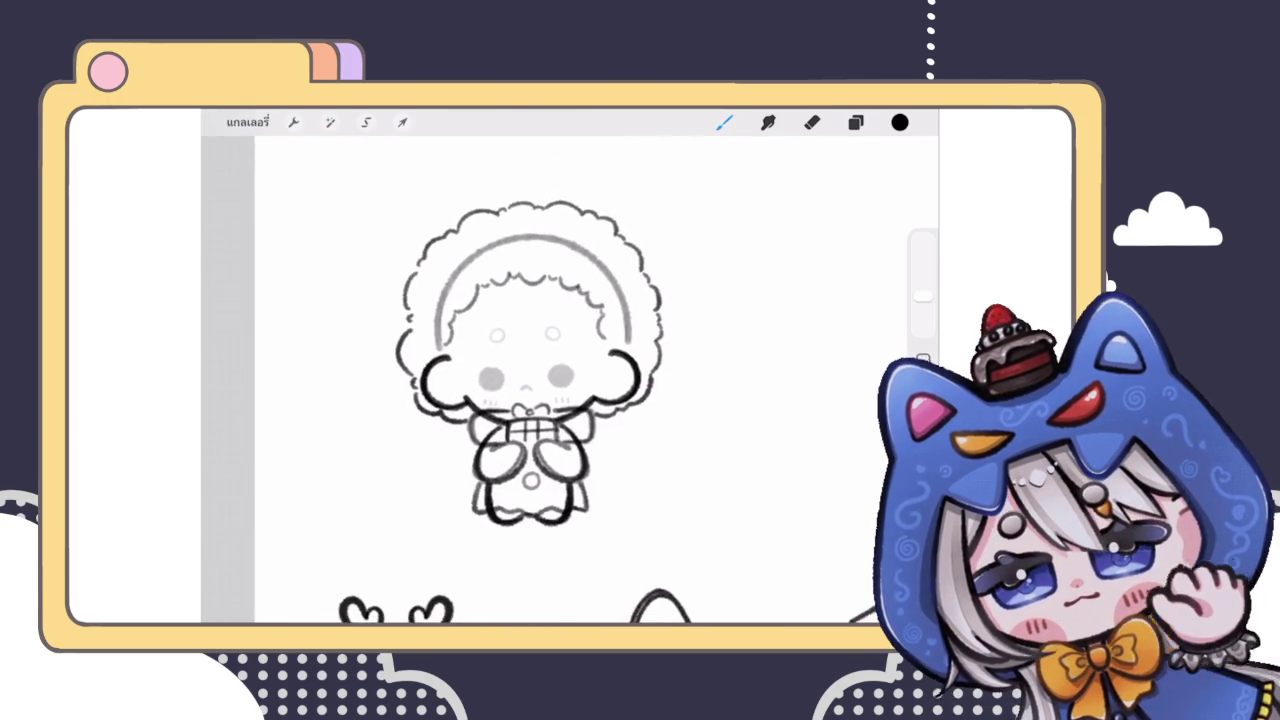
pyautogui.scroll(2, 530, 360)
pyautogui.click(366, 122)
pyautogui.moveTo(424, 360); pyautogui.dragTo(426, 362)
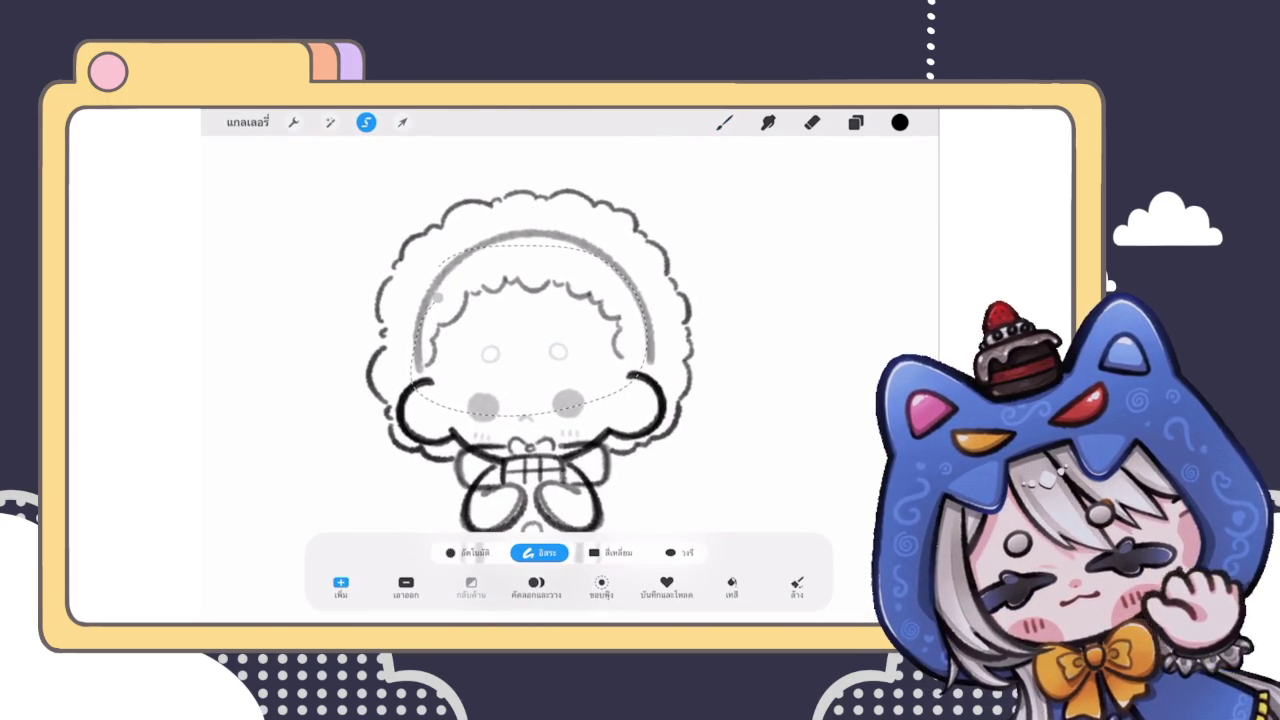
# Step: Nudge the selected fringe and face slightly to the right
pyautogui.click(402, 122)
pyautogui.moveTo(524, 320); pyautogui.dragTo(530, 320)
pyautogui.click(724, 122)
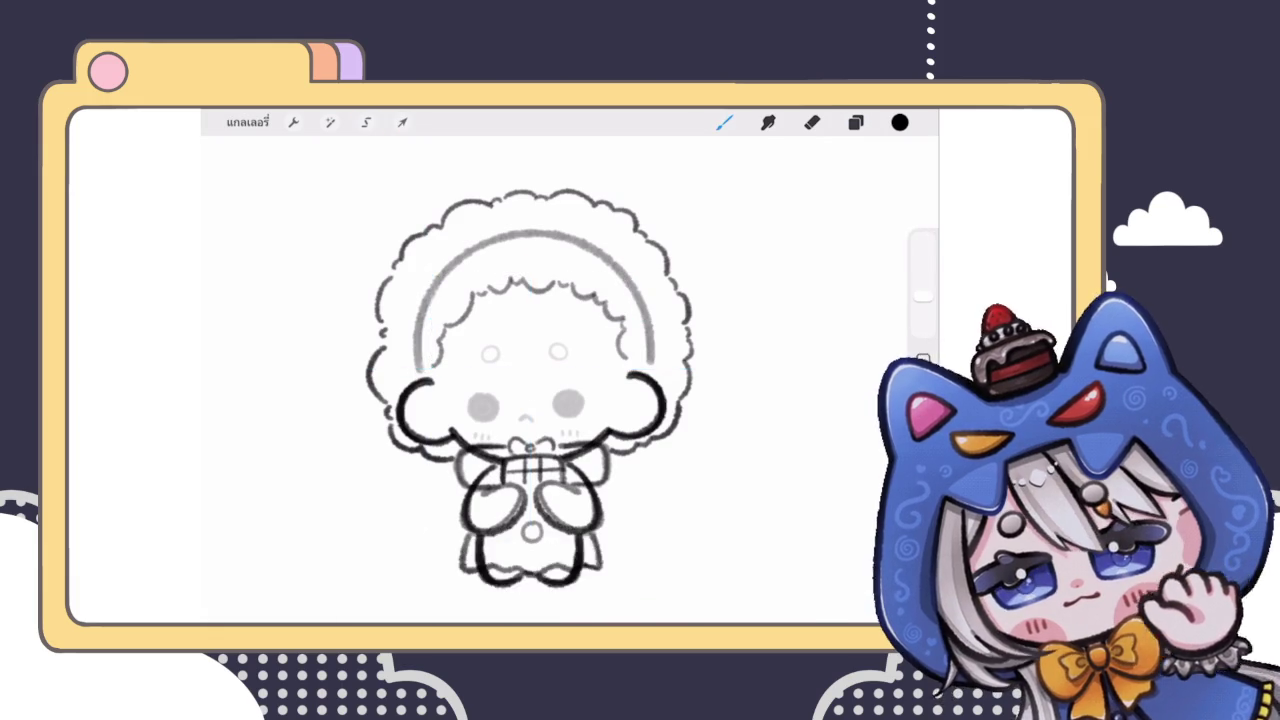
pyautogui.scroll(-3, 560, 380)
pyautogui.scroll(2, 540, 380)
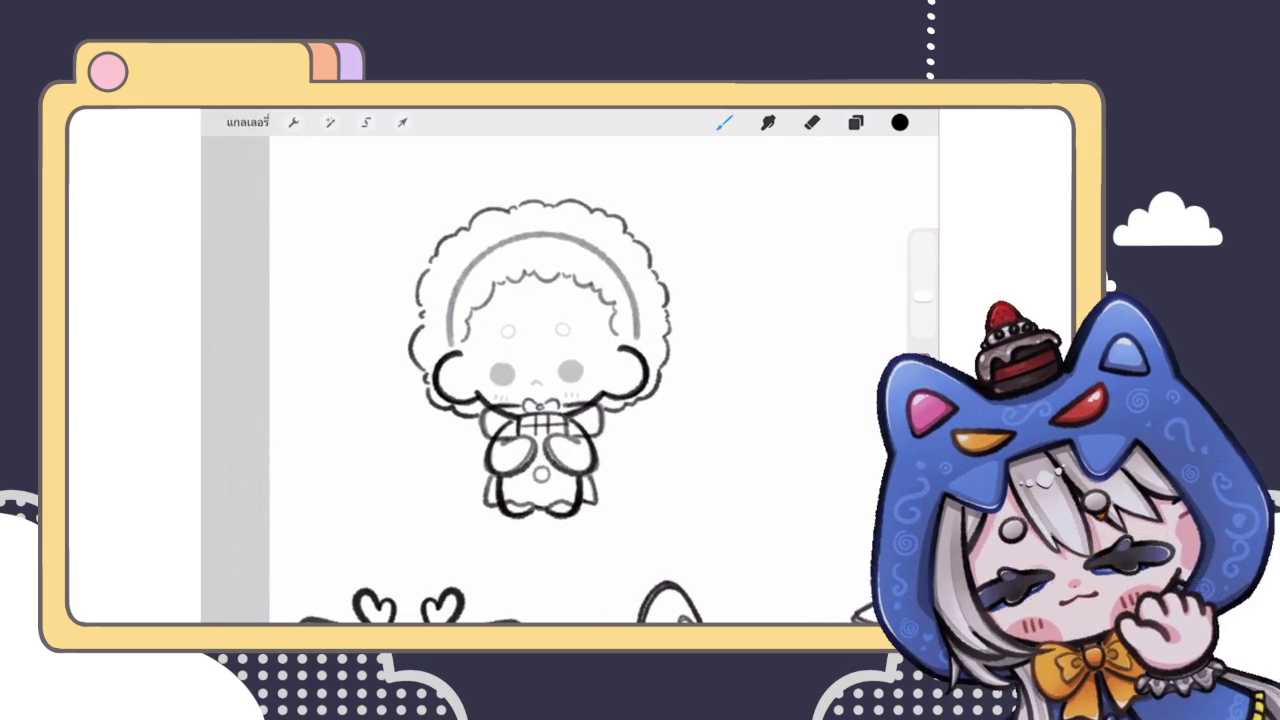
# Step: Lasso the fringe area and apply a transform to it
pyautogui.click(402, 122)
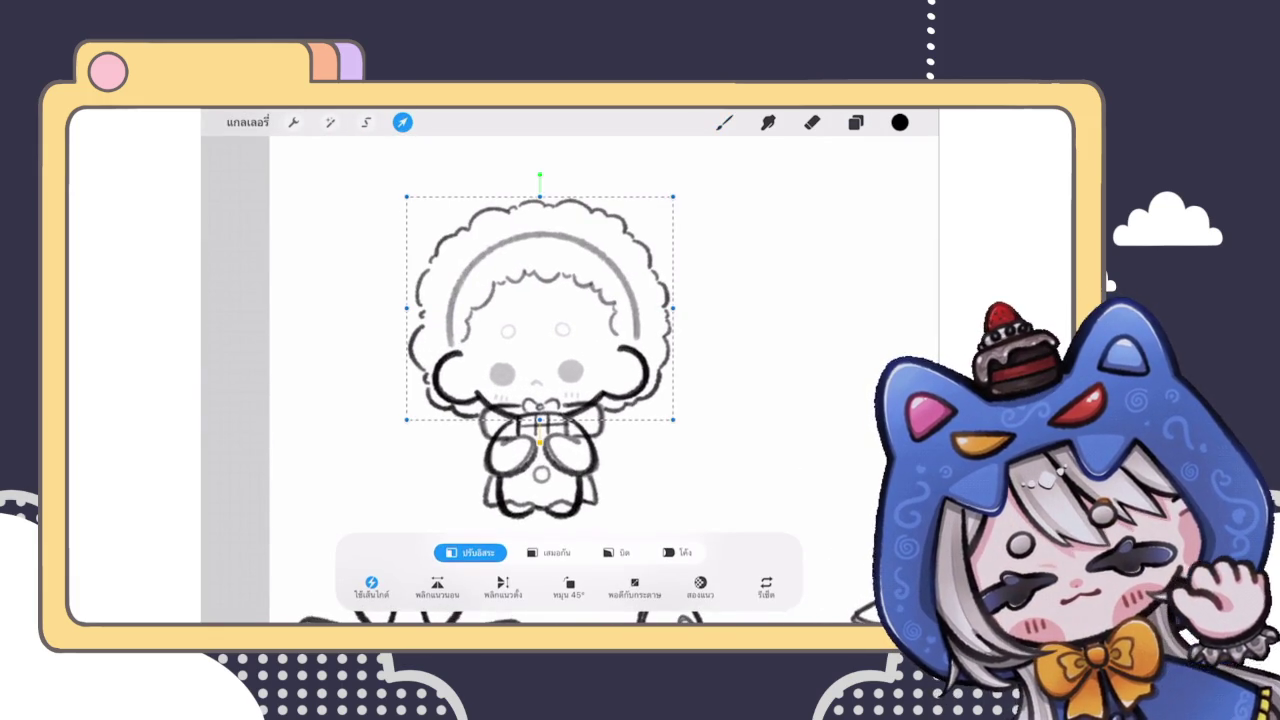
pyautogui.click(366, 122)
pyautogui.moveTo(473, 282); pyautogui.dragTo(620, 352)
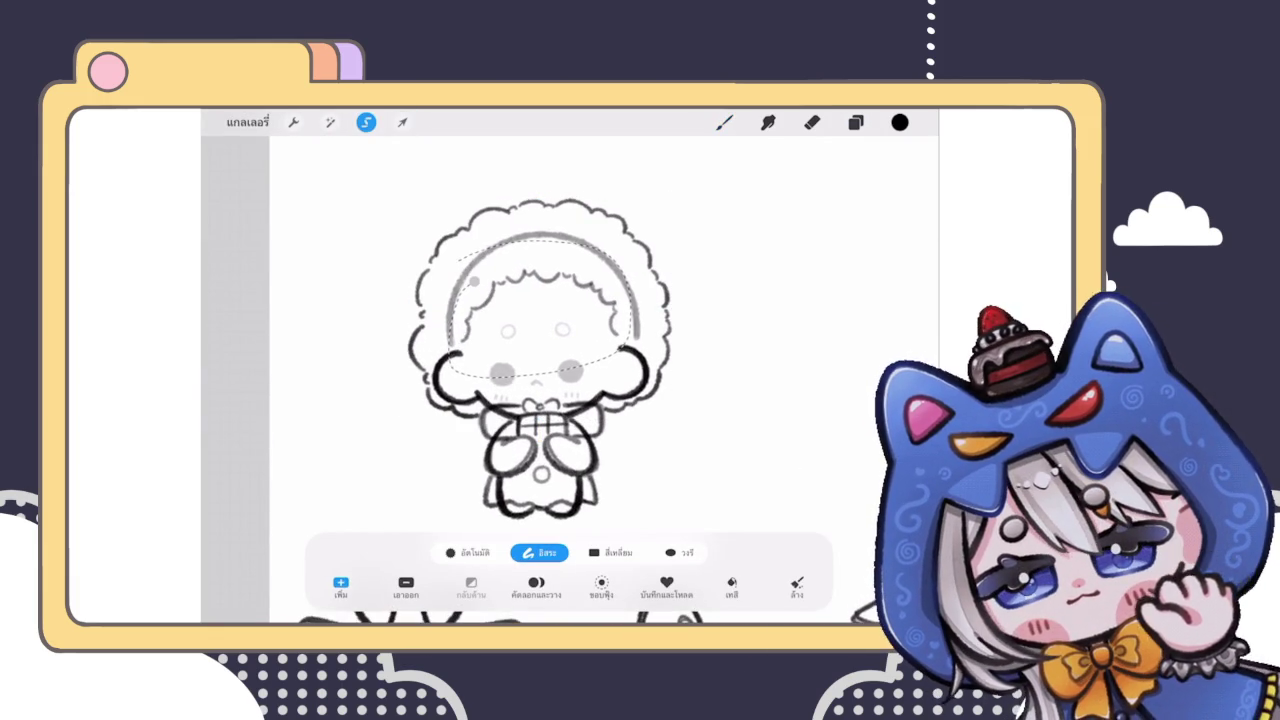
pyautogui.click(402, 122)
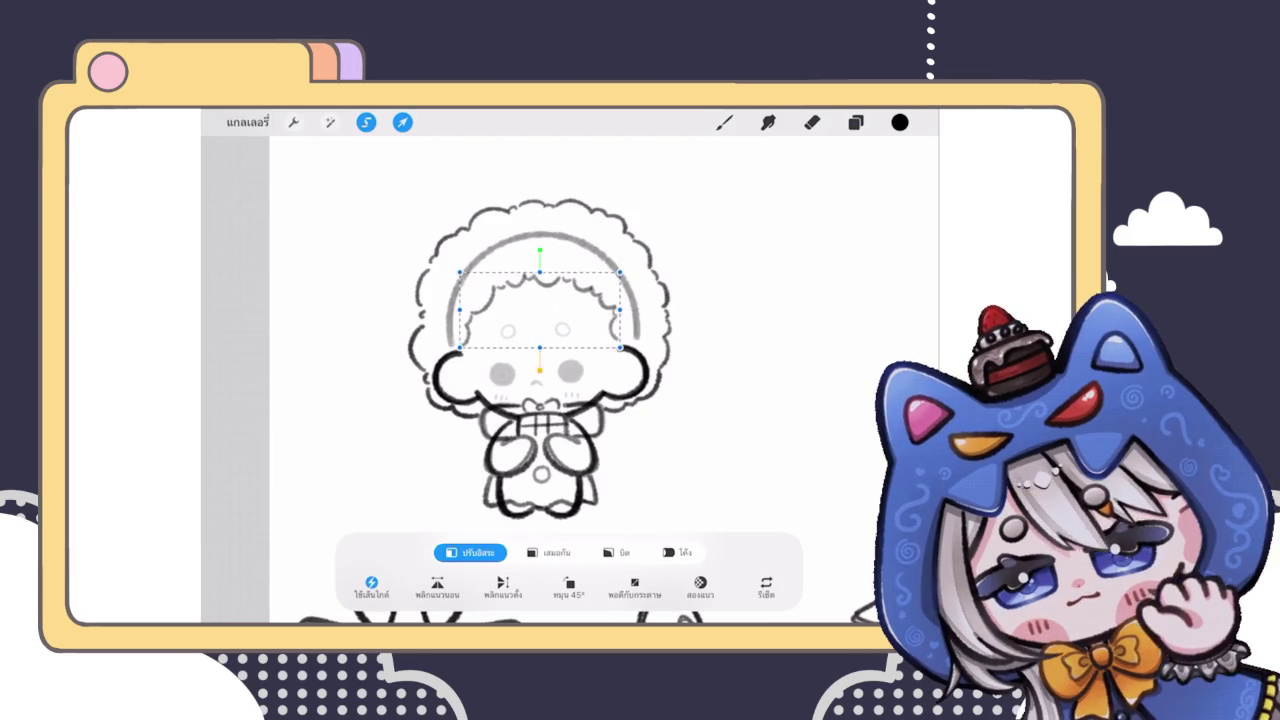
pyautogui.click(724, 122)
pyautogui.scroll(2, 546, 400)
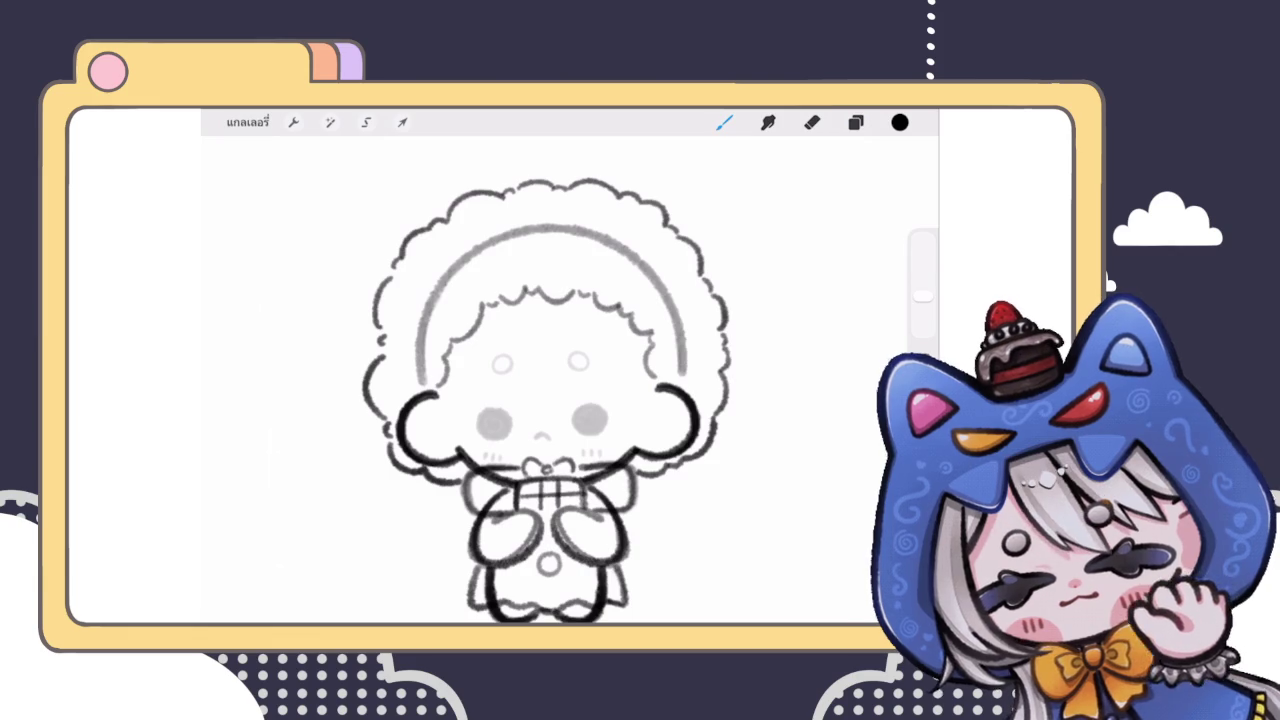
# Step: Copy the head area under the headband onto a new layer at 61% opacity
pyautogui.click(855, 122)
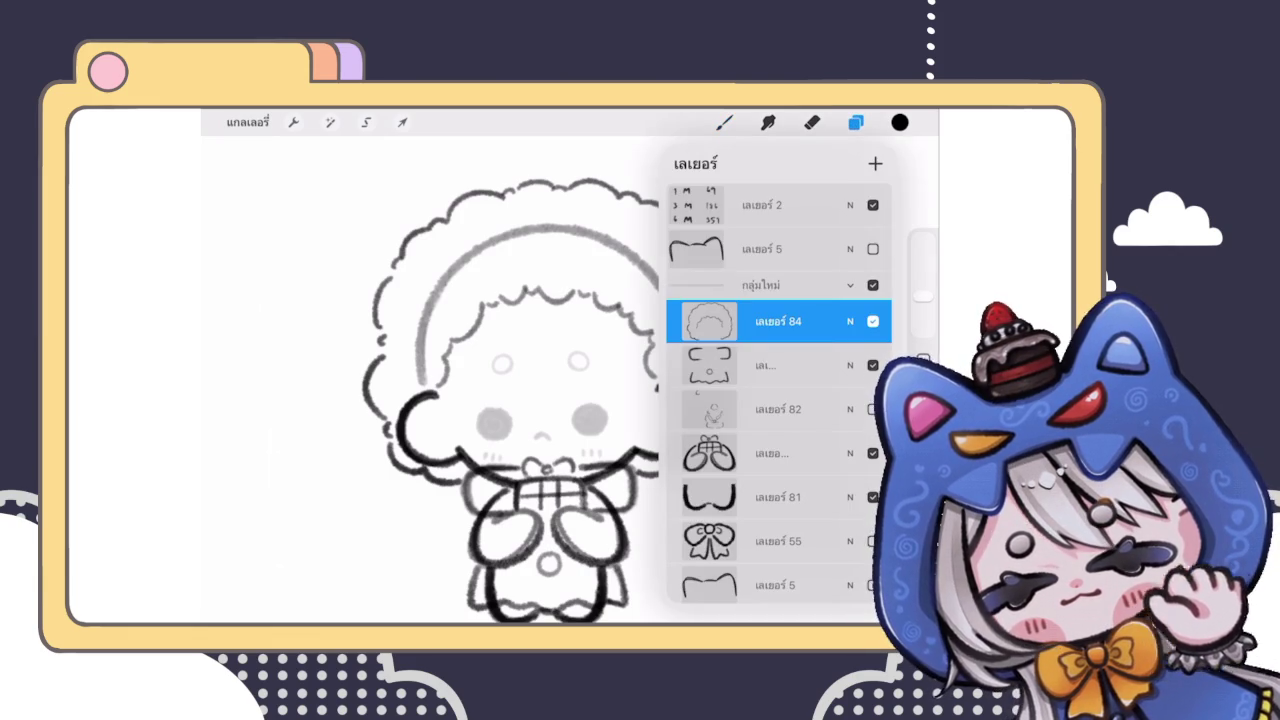
pyautogui.click(855, 122)
pyautogui.click(366, 122)
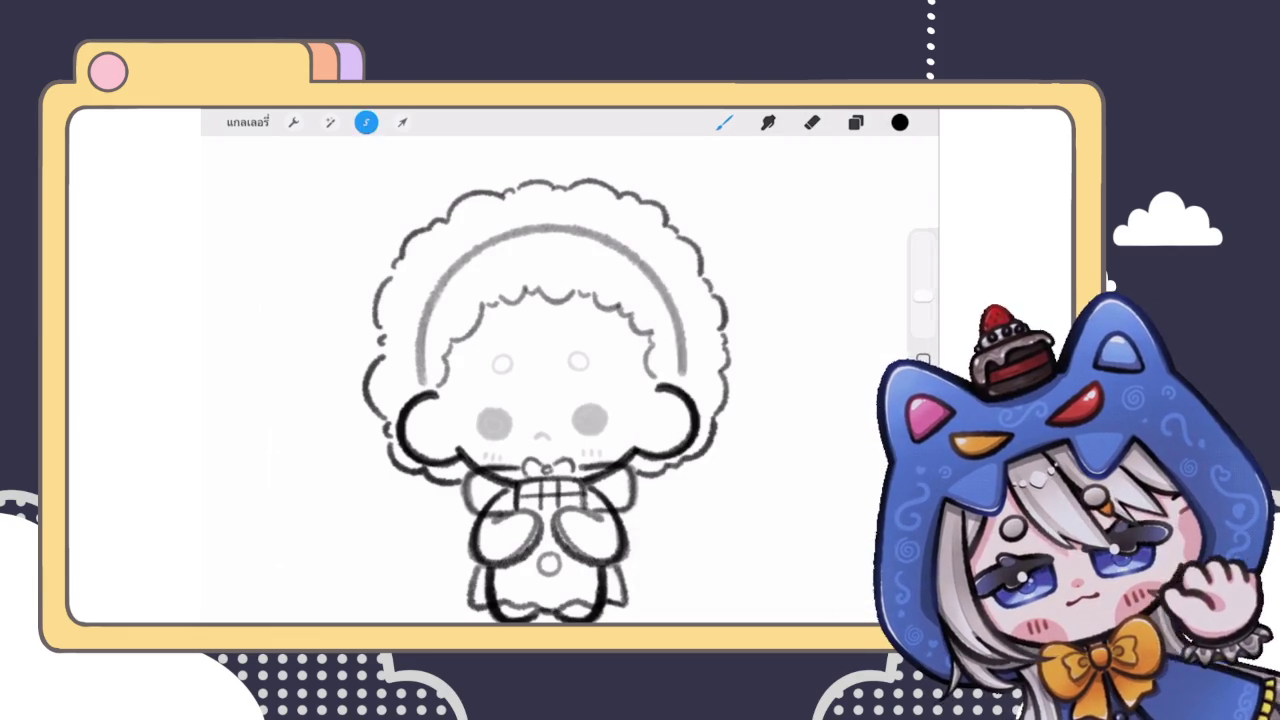
pyautogui.moveTo(457, 298)
pyautogui.mouseDown()
pyautogui.moveTo(555, 416)
pyautogui.moveTo(450, 275)
pyautogui.mouseUp()
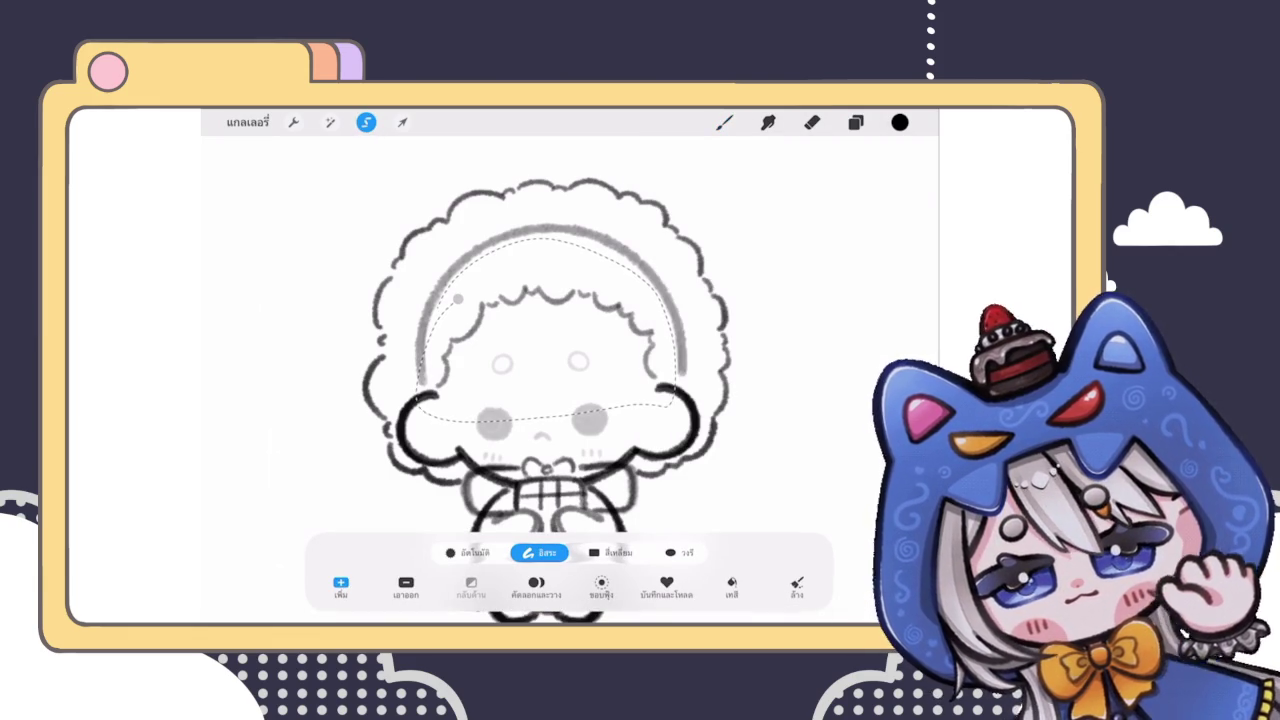
pyautogui.click(536, 584)
pyautogui.click(855, 122)
pyautogui.click(850, 304)
pyautogui.moveTo(875, 356); pyautogui.dragTo(802, 356)
pyautogui.click(780, 304)
pyautogui.scroll(-1, 780, 450)
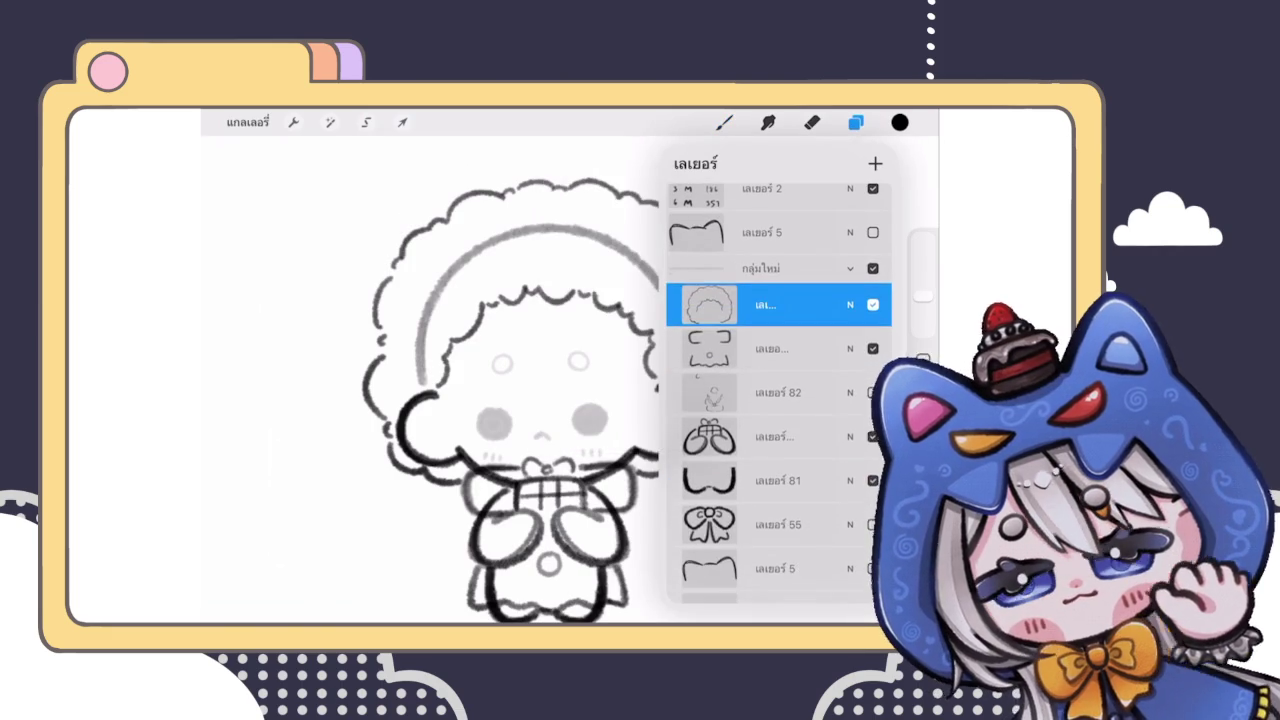
pyautogui.click(724, 122)
# Step: Switch from the brush to the Eraser tool
pyautogui.click(855, 122)
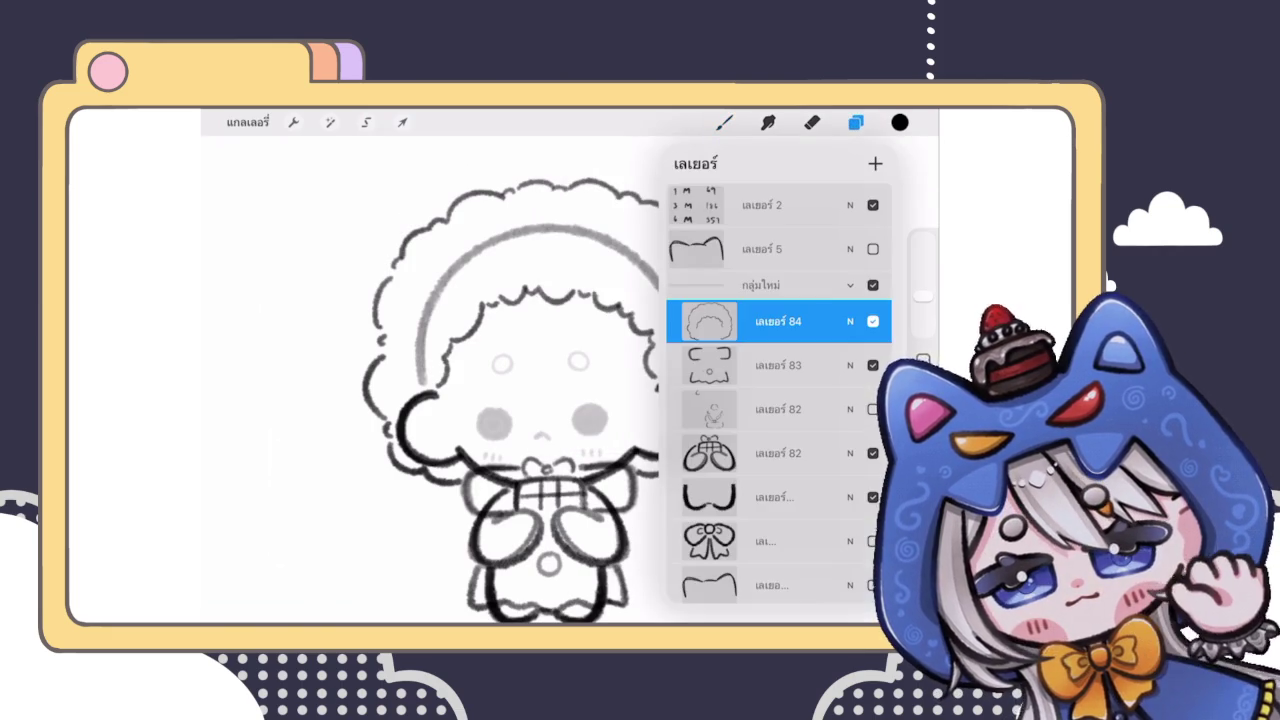
pyautogui.click(724, 122)
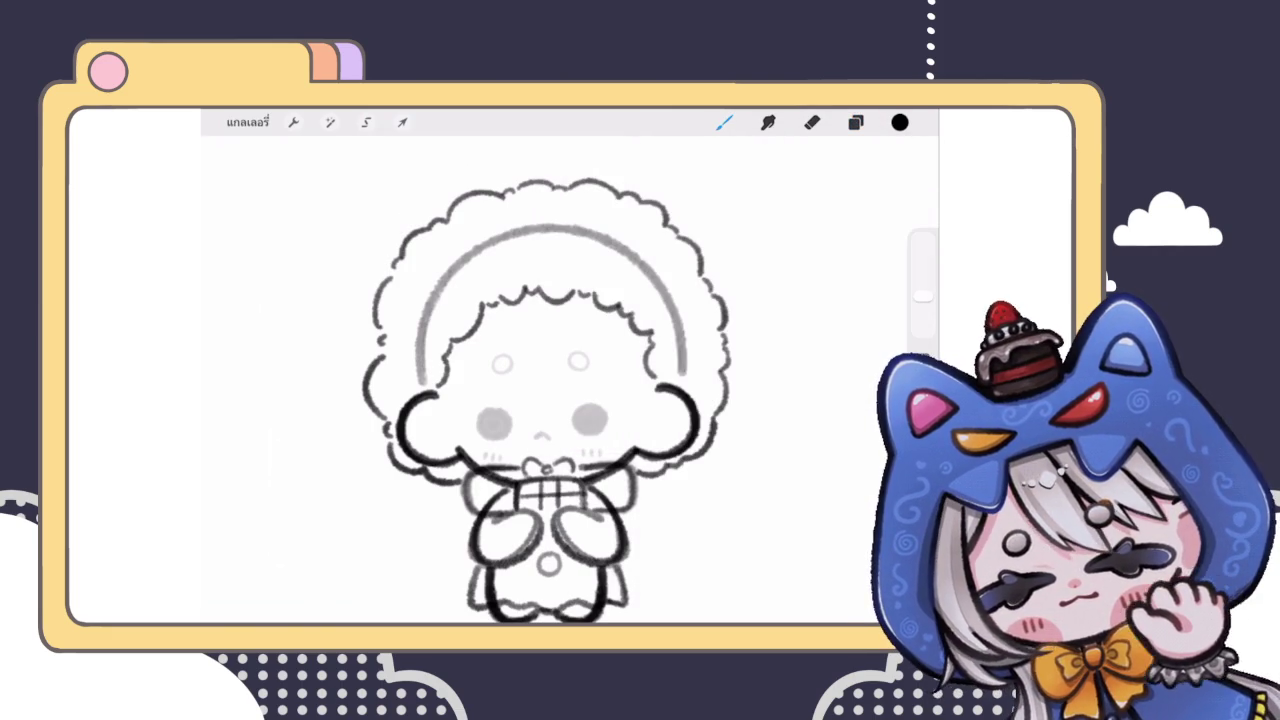
pyautogui.click(811, 122)
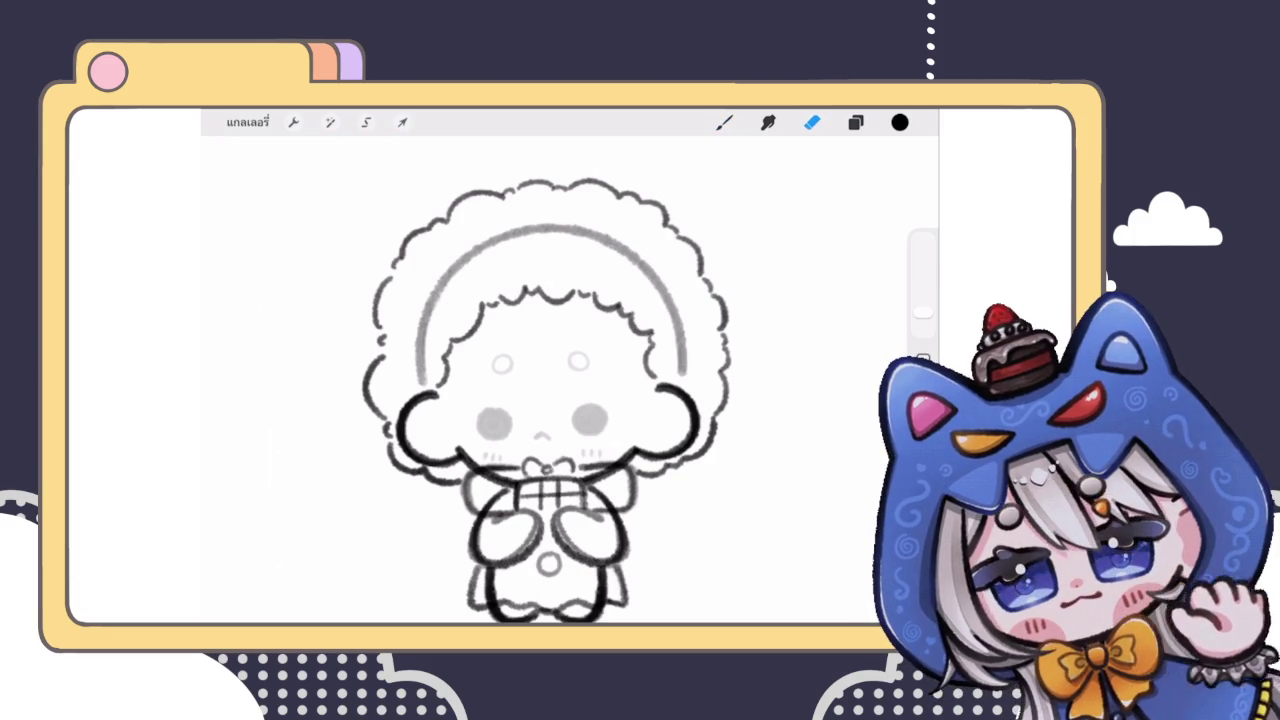
pyautogui.click(724, 122)
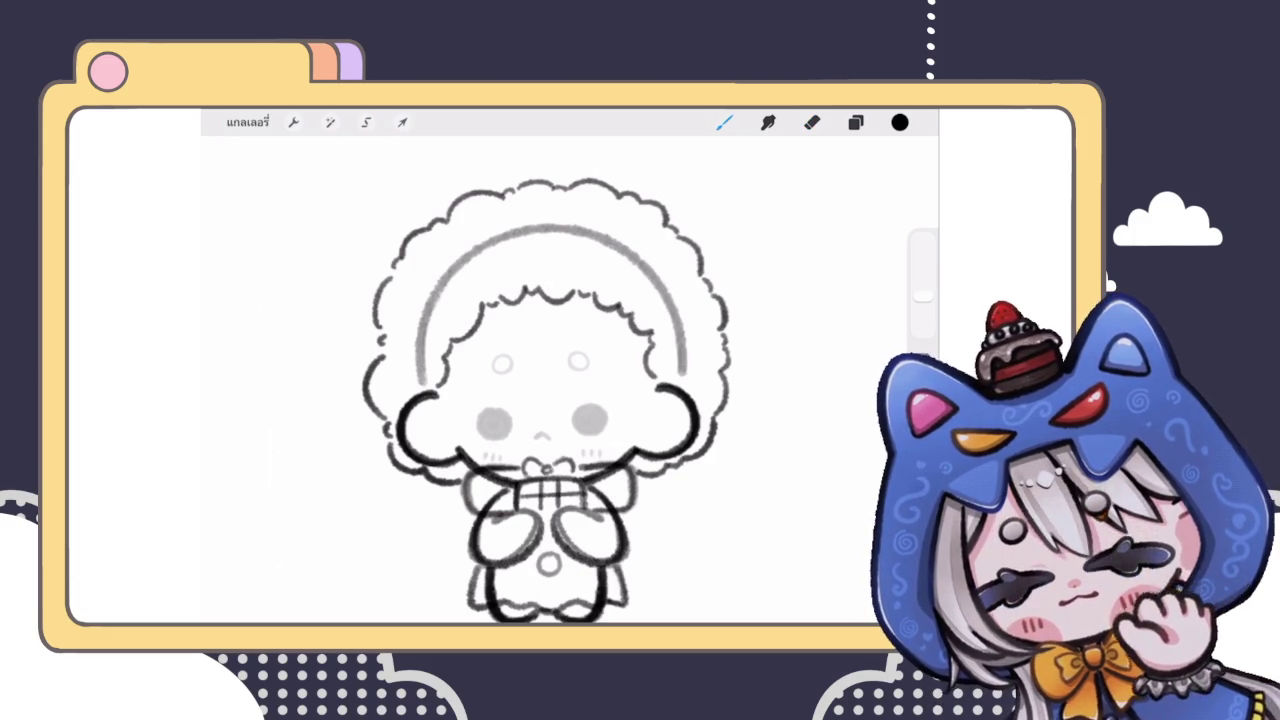
pyautogui.click(811, 122)
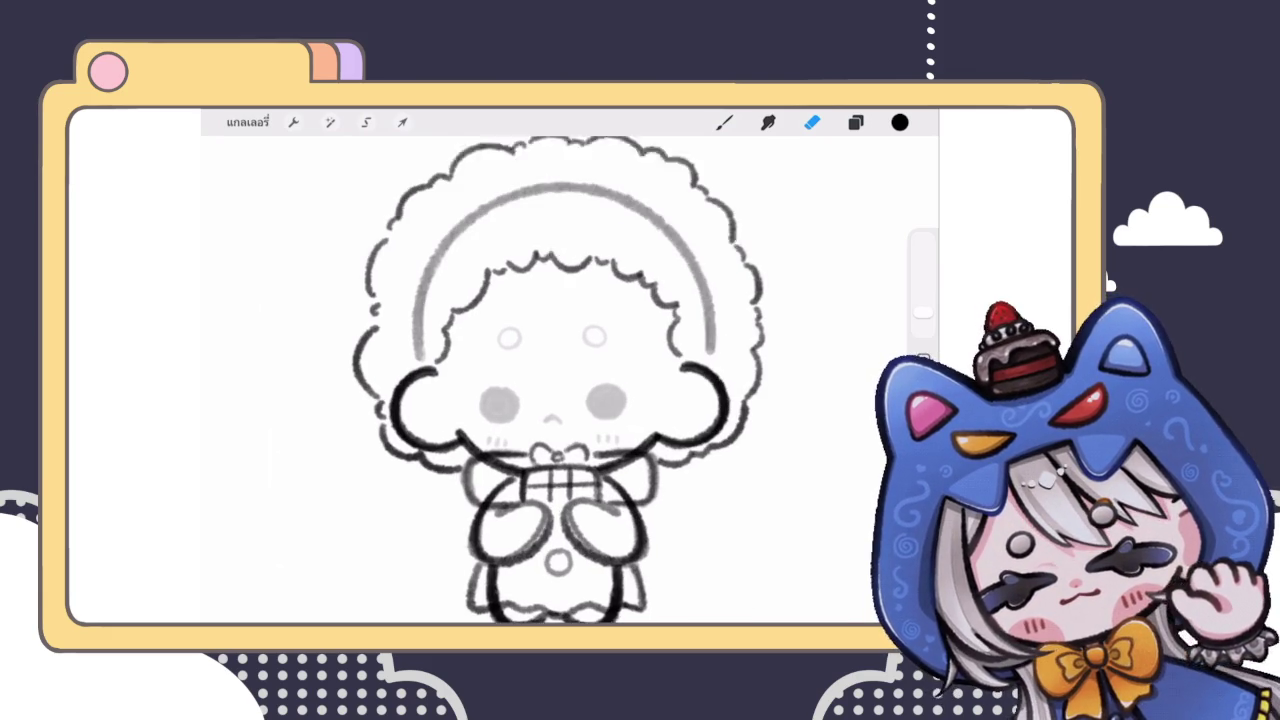
pyautogui.scroll(2, 562, 380)
pyautogui.scroll(-2, 562, 380)
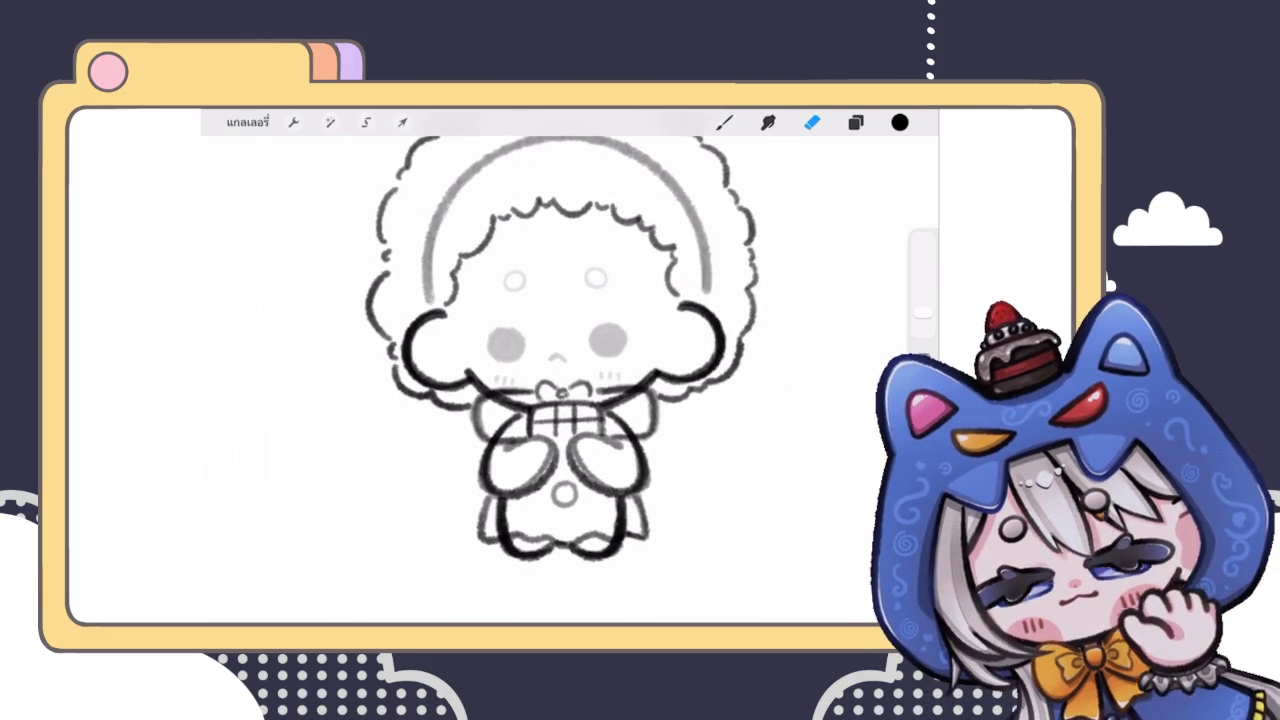
# Step: Select layer 10, which holds the grey sketch lines
pyautogui.click(855, 122)
pyautogui.scroll(-1, 774, 392)
pyautogui.scroll(-2, 774, 392)
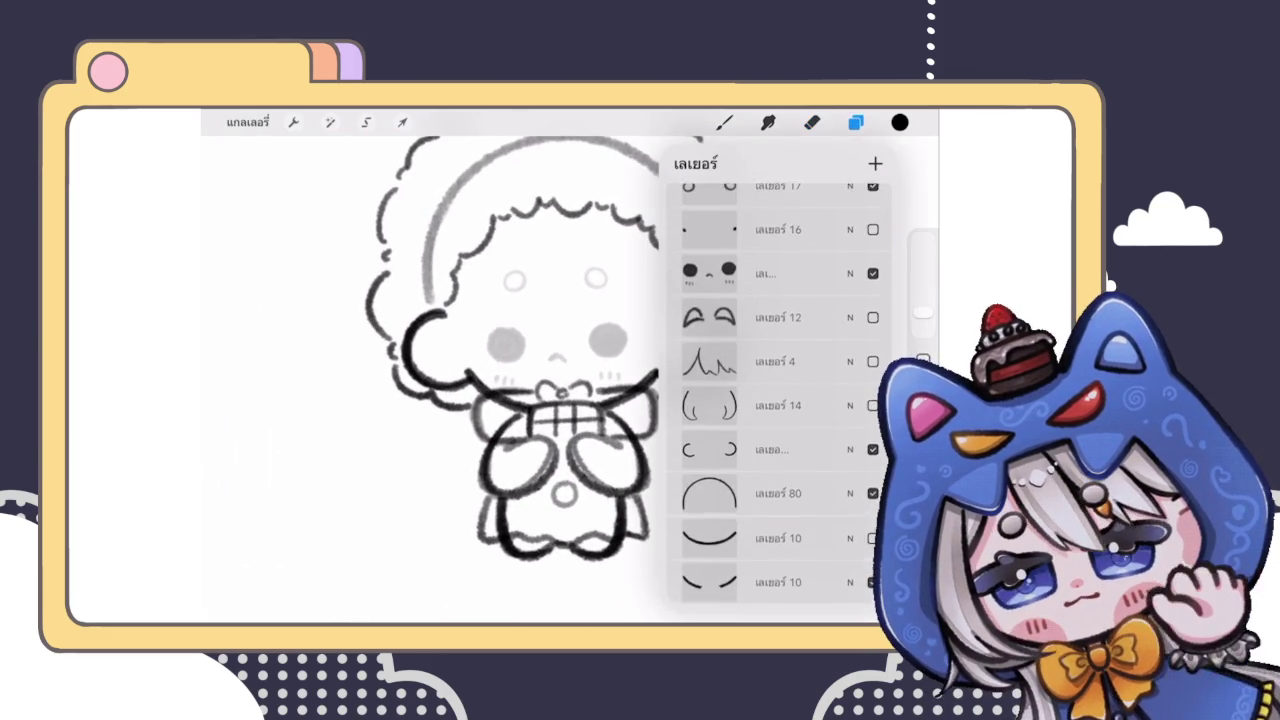
pyautogui.scroll(-2, 774, 392)
pyautogui.scroll(-1, 774, 392)
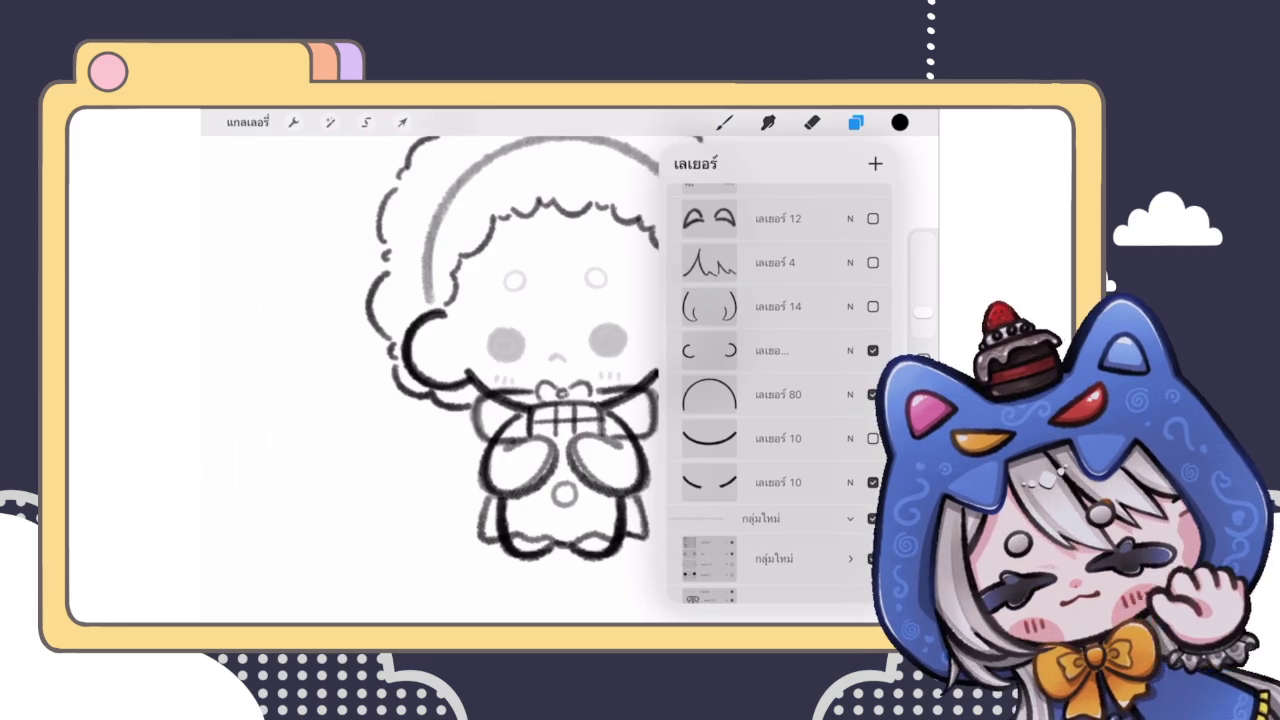
pyautogui.click(775, 482)
pyautogui.click(855, 122)
# Step: Erase the grey sketch lines on both sides of the arms and gift-box ribbon
pyautogui.click(811, 122)
pyautogui.click(515, 425)
pyautogui.moveTo(515, 425); pyautogui.dragTo(500, 445)
pyautogui.moveTo(600, 420)
pyautogui.mouseDown()
pyautogui.moveTo(630, 445)
pyautogui.moveTo(655, 440)
pyautogui.mouseUp()
pyautogui.scroll(-5, 560, 350)
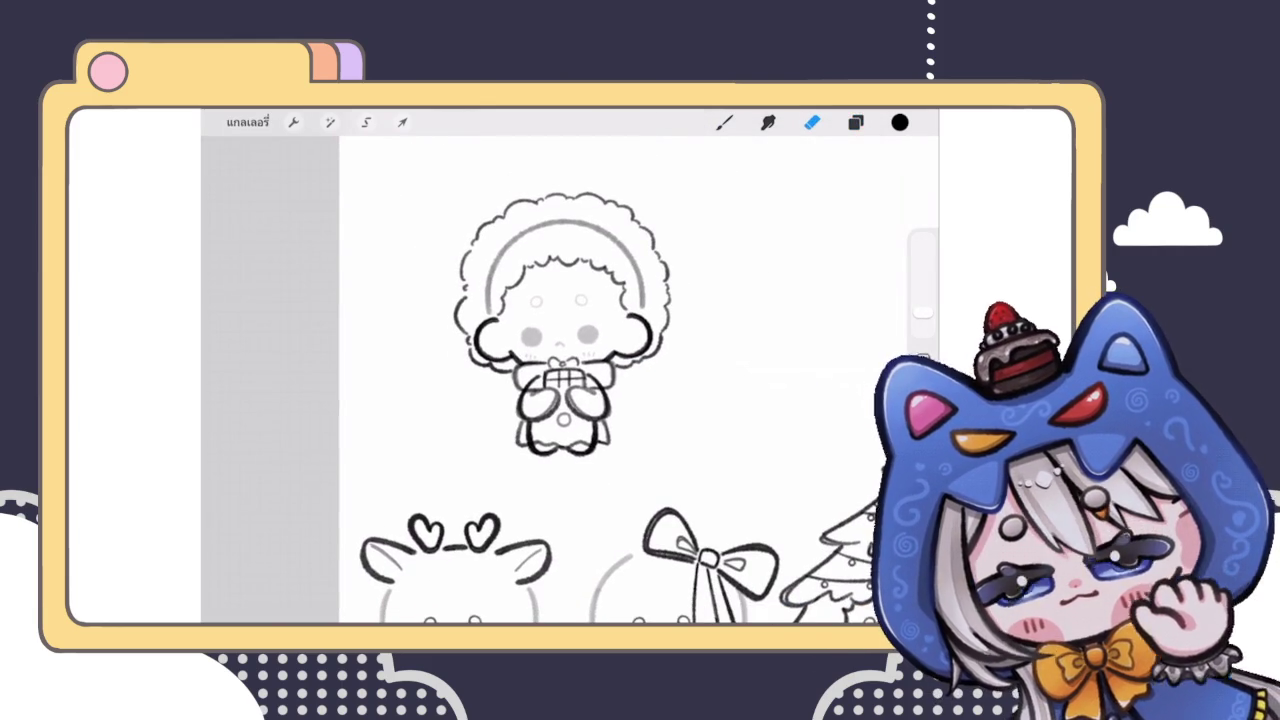
pyautogui.scroll(2, 560, 300)
pyautogui.click(855, 122)
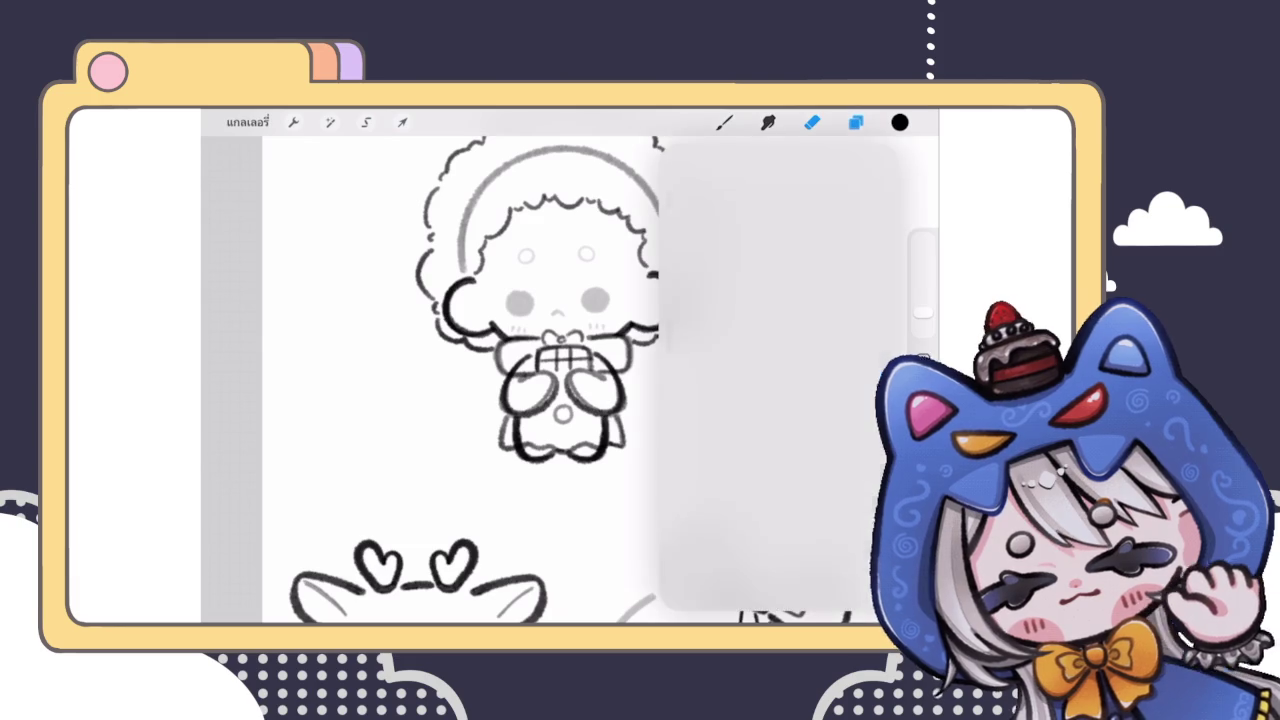
pyautogui.scroll(2, 775, 400)
pyautogui.scroll(5, 775, 400)
pyautogui.scroll(3, 775, 400)
# Step: Add Layer 85 and sketch a teardrop-shaped horn outline on the headband
pyautogui.click(778, 238)
pyautogui.click(855, 122)
pyautogui.click(812, 122)
pyautogui.click(724, 122)
pyautogui.scroll(3, 570, 380)
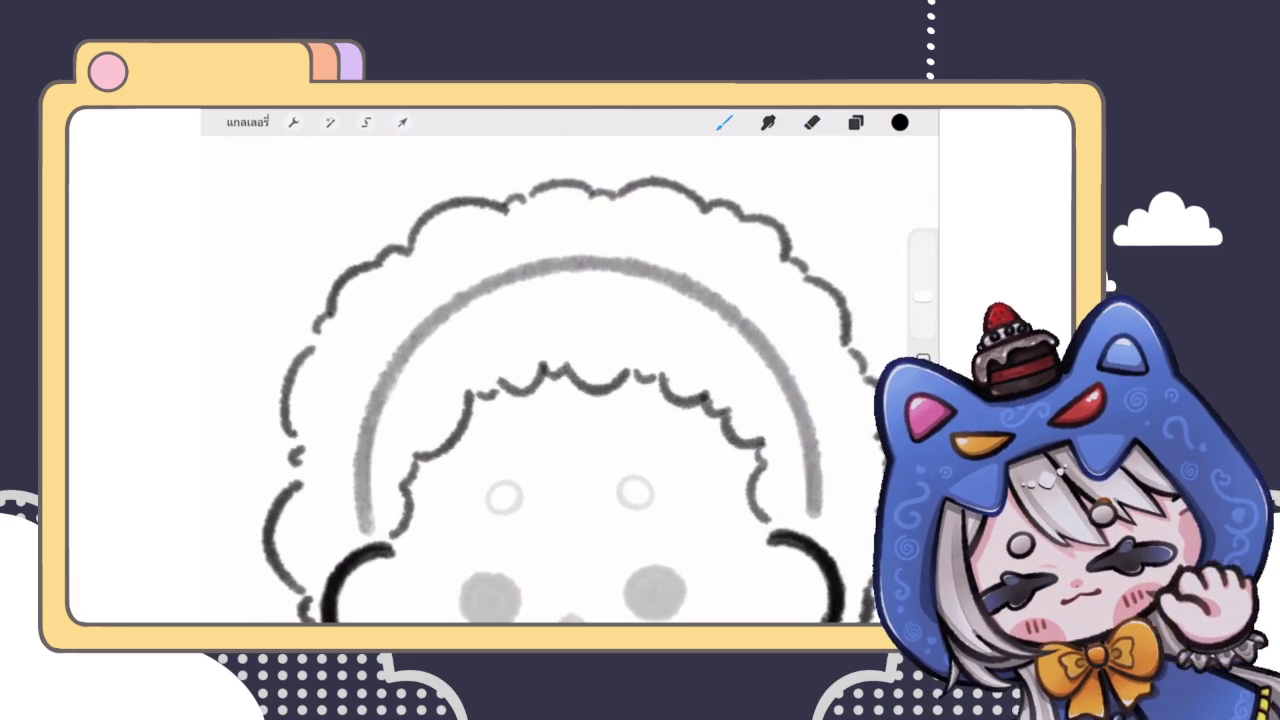
pyautogui.moveTo(556, 304); pyautogui.dragTo(540, 368)
pyautogui.hotkey('ctrl', 'z')
pyautogui.moveTo(566, 308); pyautogui.dragTo(612, 356)
pyautogui.moveTo(566, 310); pyautogui.dragTo(610, 358)
# Step: Redraw a rounder left side of the horn and fill it with curved stripes
pyautogui.scroll(-3, 570, 380)
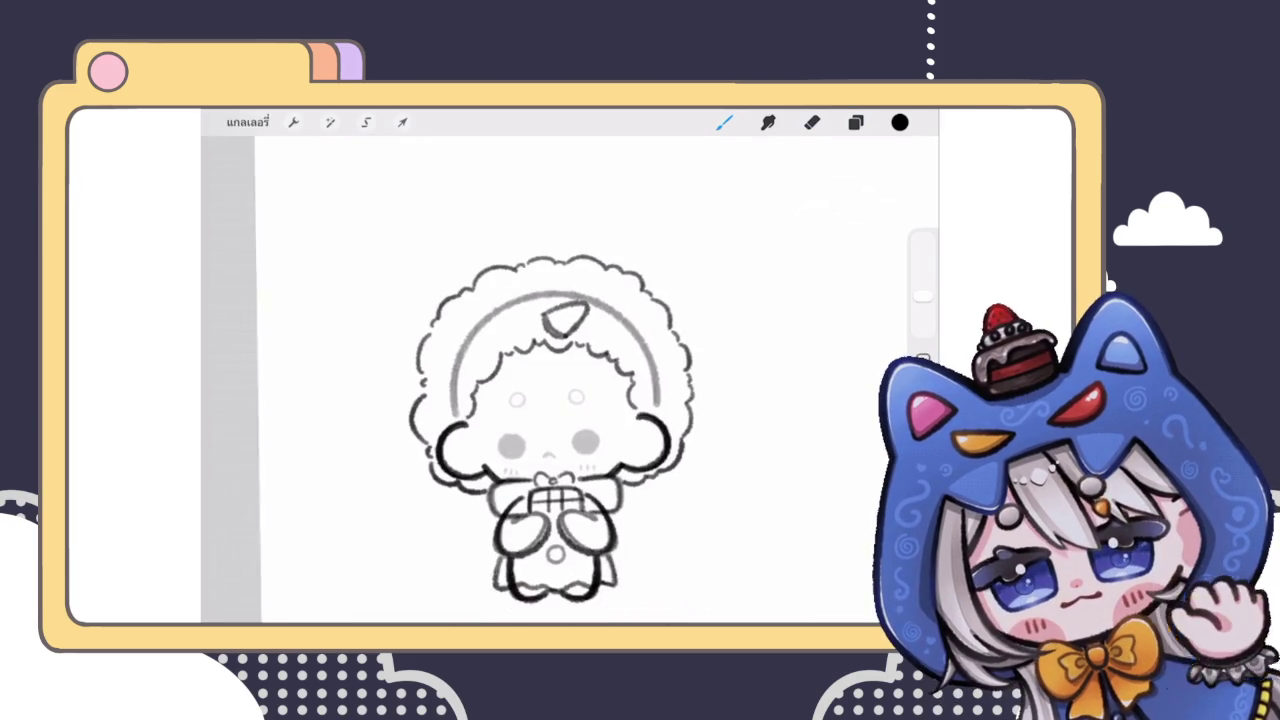
pyautogui.scroll(3, 550, 400)
pyautogui.hotkey('ctrl', 'z')
pyautogui.moveTo(498, 338); pyautogui.dragTo(566, 406)
pyautogui.moveTo(528, 330); pyautogui.dragTo(576, 382)
pyautogui.moveTo(600, 316)
pyautogui.mouseDown()
pyautogui.moveTo(545, 385)
pyautogui.moveTo(585, 360)
pyautogui.mouseUp()
pyautogui.hotkey('ctrl', 'z')
pyautogui.moveTo(500, 338)
pyautogui.mouseDown()
pyautogui.moveTo(620, 308)
pyautogui.moveTo(622, 354)
pyautogui.moveTo(556, 404)
pyautogui.mouseUp()
# Step: Add a larger black dot beside the horn
pyautogui.scroll(-5, 520, 400)
pyautogui.scroll(5, 490, 308)
pyautogui.moveTo(445, 372); pyautogui.dragTo(462, 390)
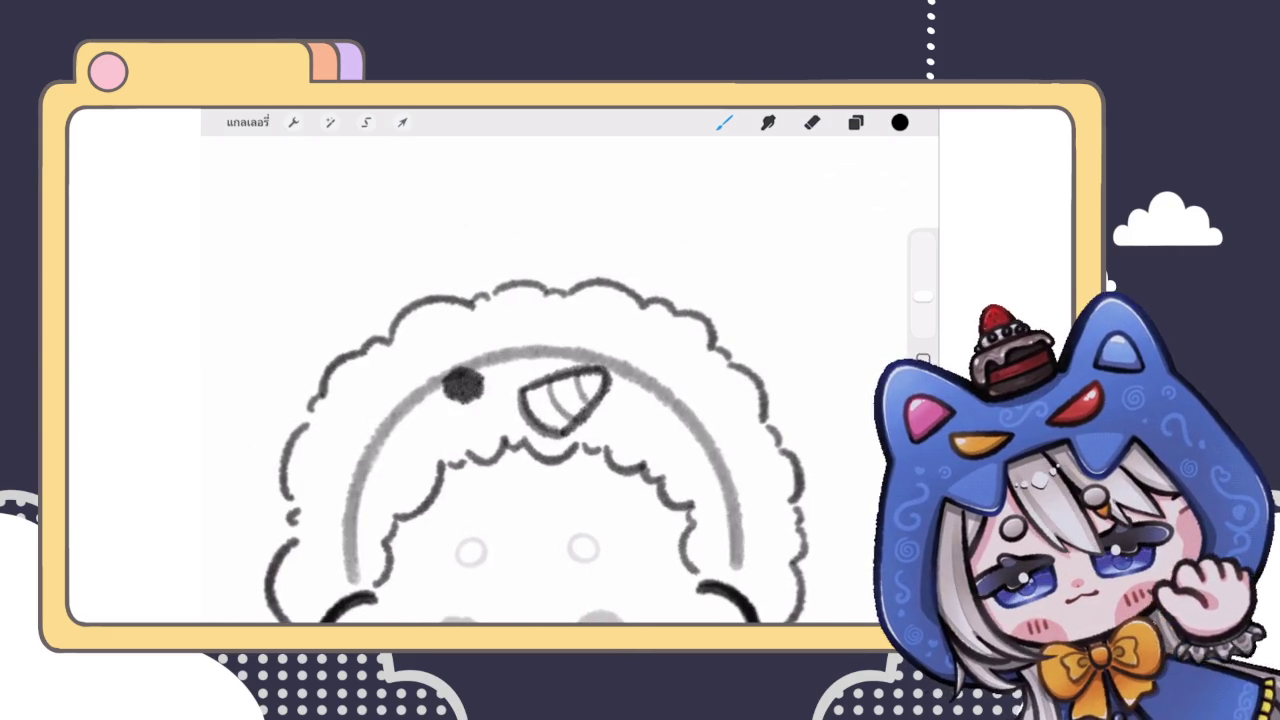
pyautogui.scroll(-5, 520, 400)
pyautogui.scroll(5, 500, 380)
pyautogui.moveTo(450, 365); pyautogui.dragTo(485, 370)
pyautogui.scroll(-5, 540, 420)
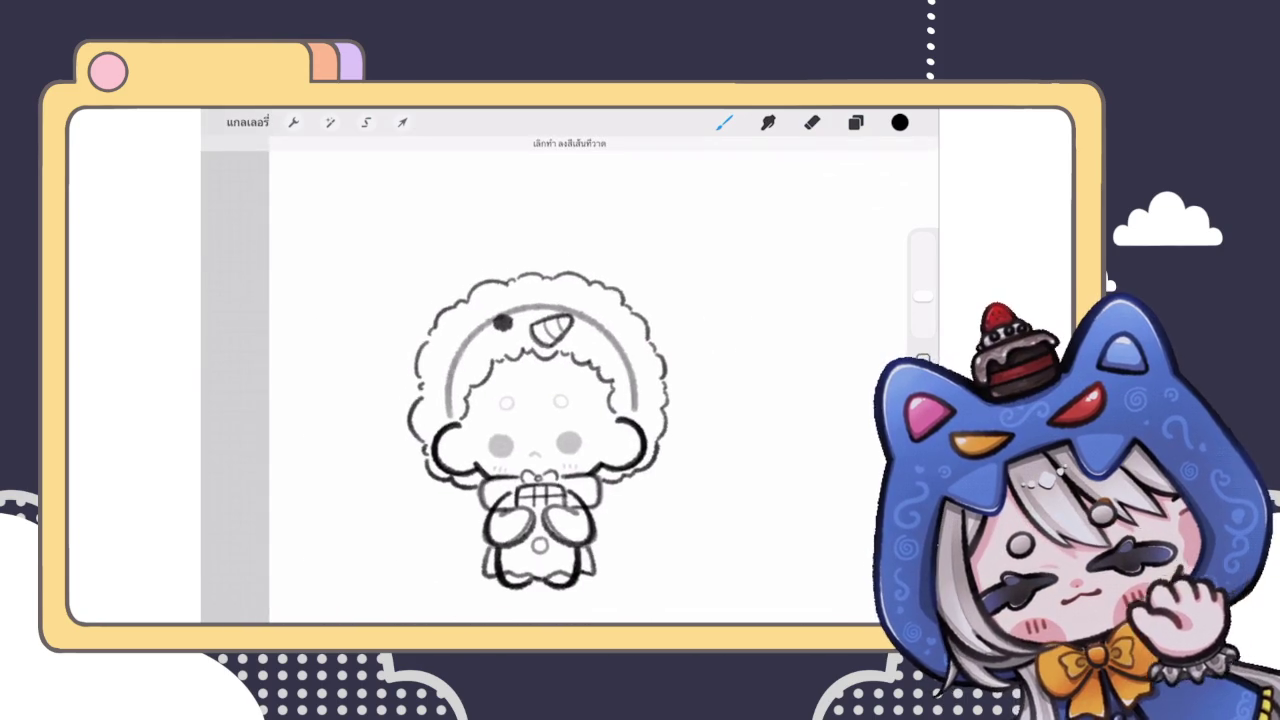
pyautogui.scroll(5, 540, 400)
pyautogui.scroll(2, 540, 400)
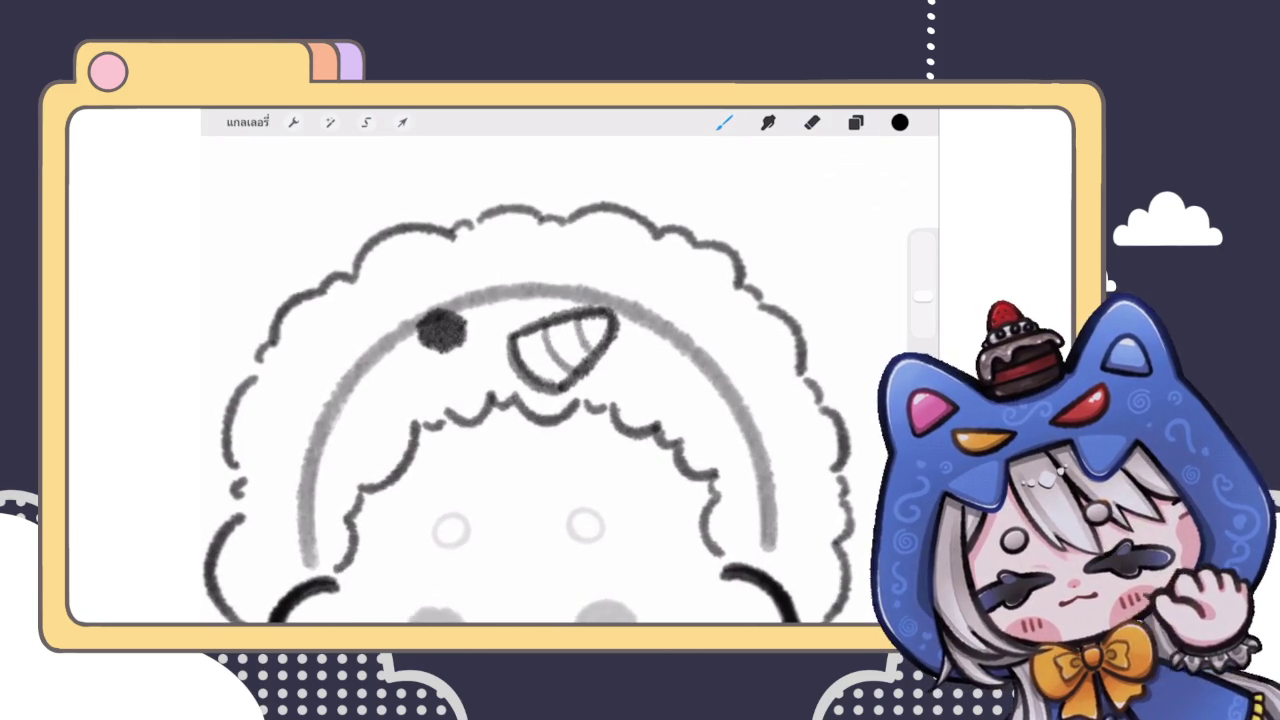
# Step: Select the horn and resize and reposition it with Transform
pyautogui.click(366, 122)
pyautogui.moveTo(505, 312); pyautogui.dragTo(505, 420)
pyautogui.click(402, 122)
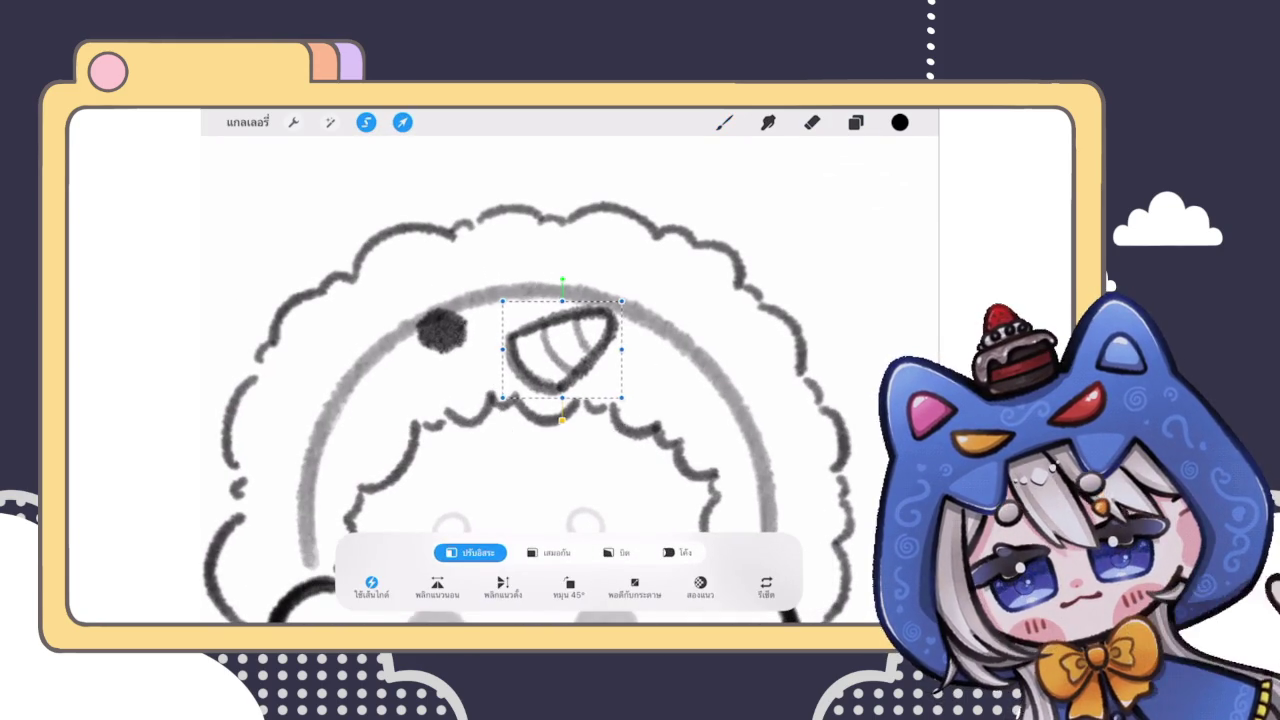
pyautogui.click(855, 122)
pyautogui.click(724, 122)
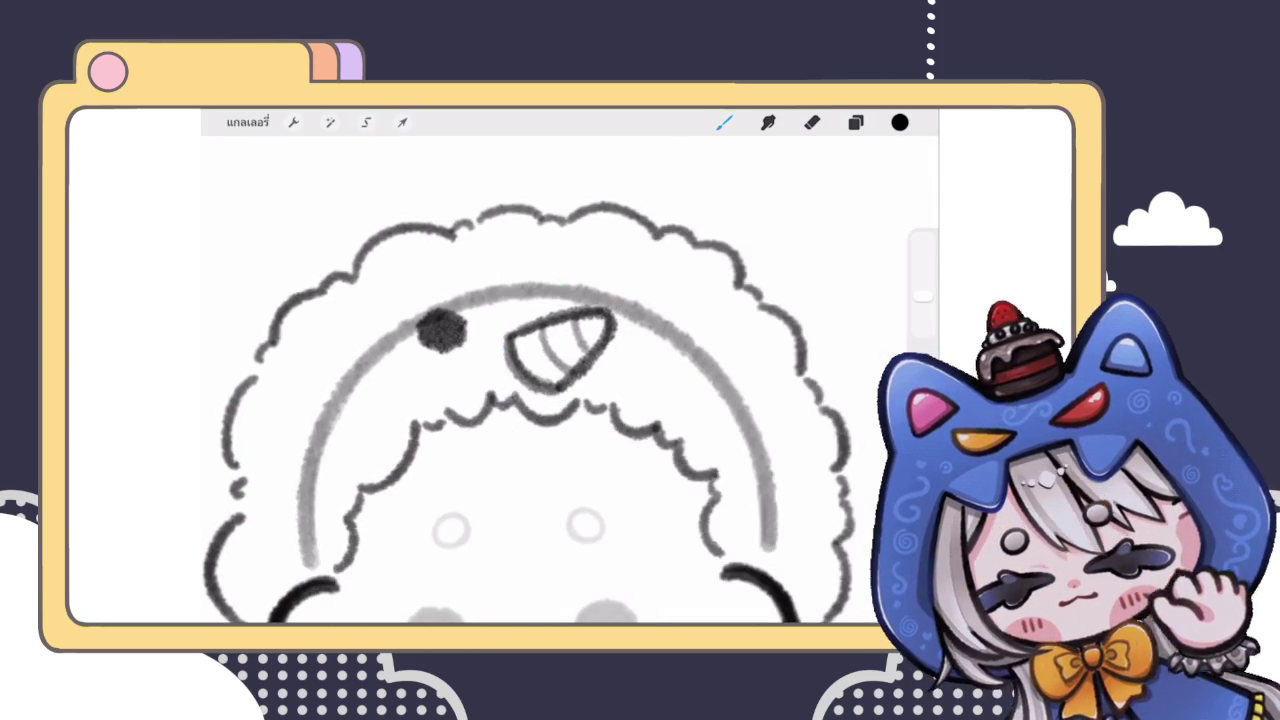
pyautogui.moveTo(618, 335); pyautogui.dragTo(652, 305)
pyautogui.hotkey('ctrl', 'z')
pyautogui.hotkey('ctrl', 'z')
# Step: Transform the dots and horn together and commit their placement
pyautogui.scroll(-5, 540, 400)
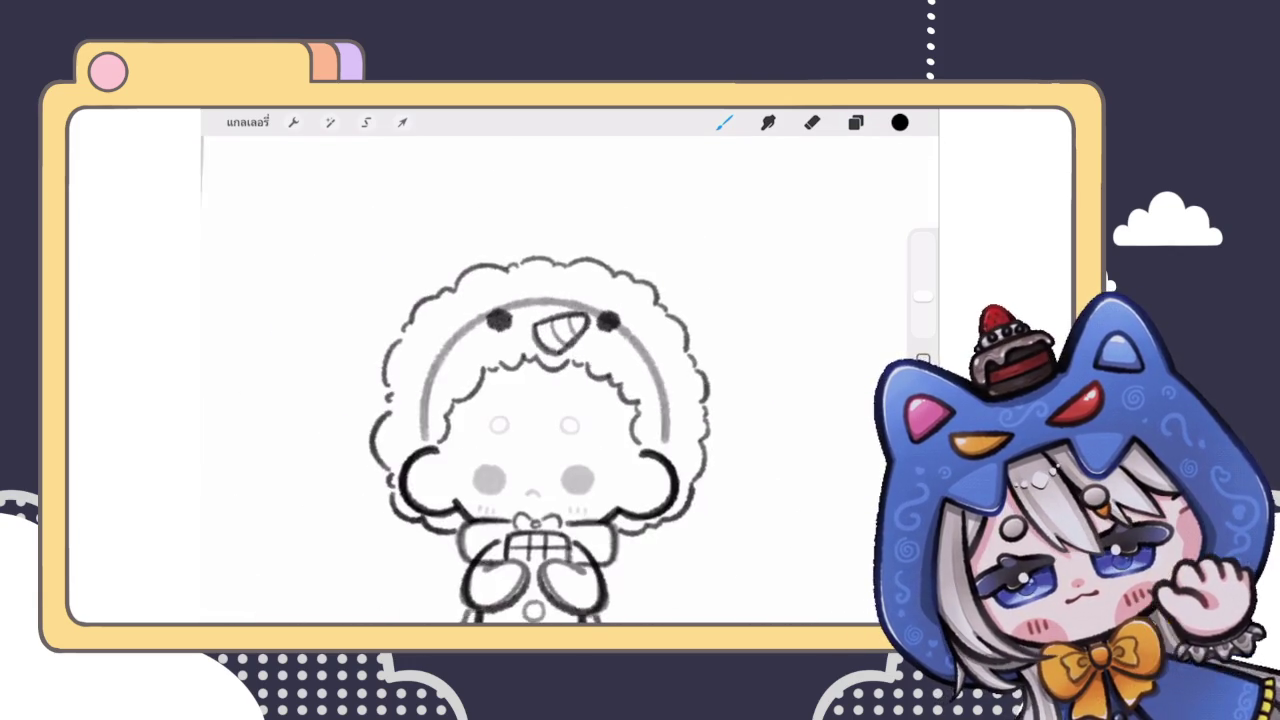
pyautogui.click(402, 122)
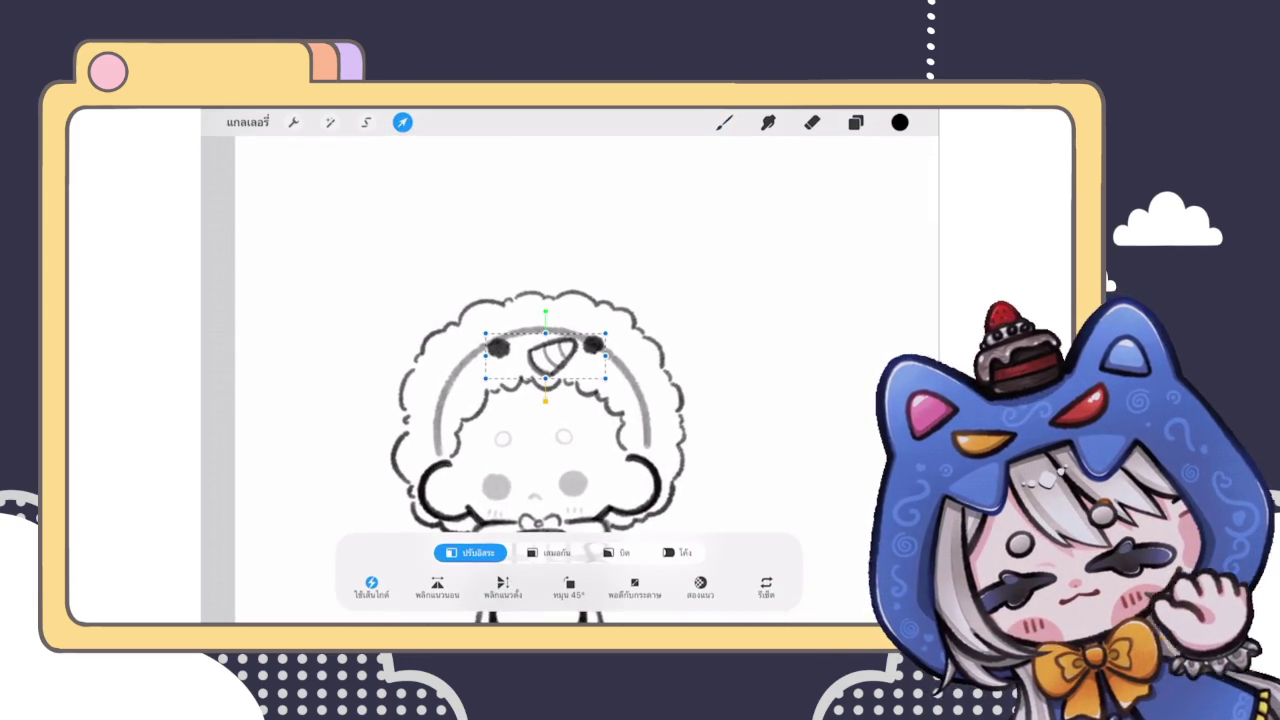
pyautogui.press('b')
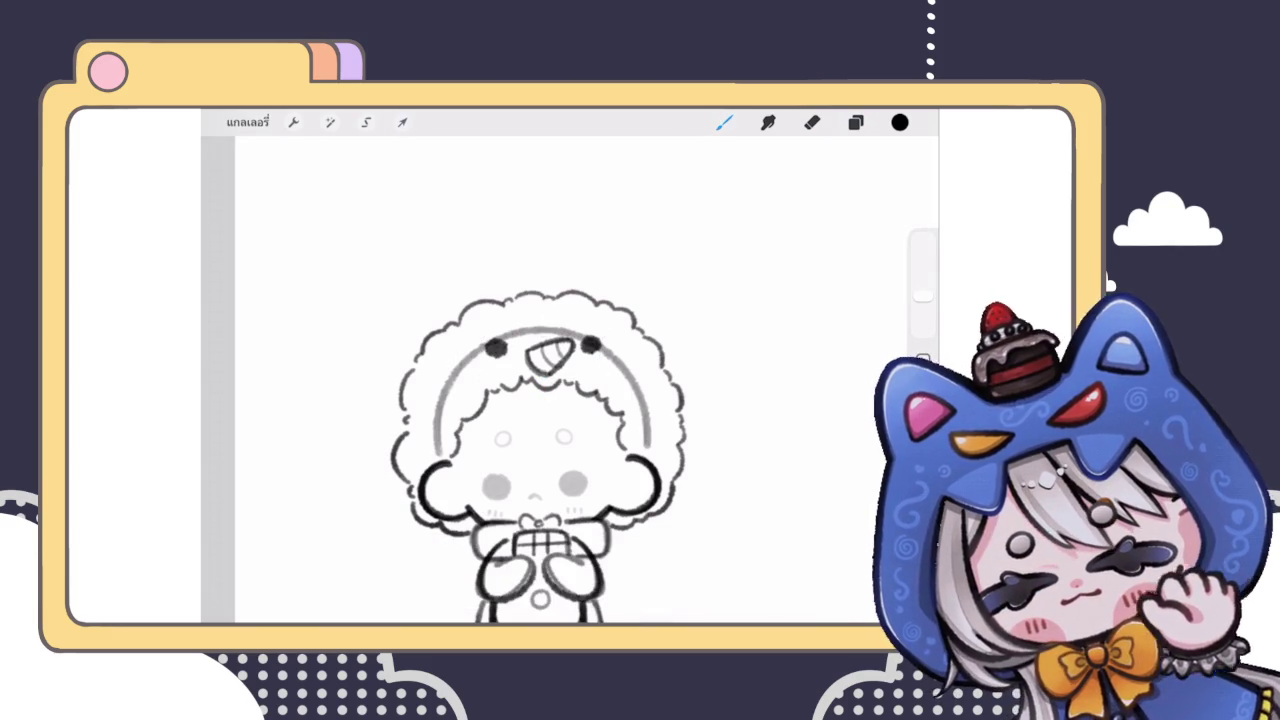
pyautogui.scroll(-3, 540, 380)
pyautogui.scroll(2, 580, 400)
pyautogui.click(855, 122)
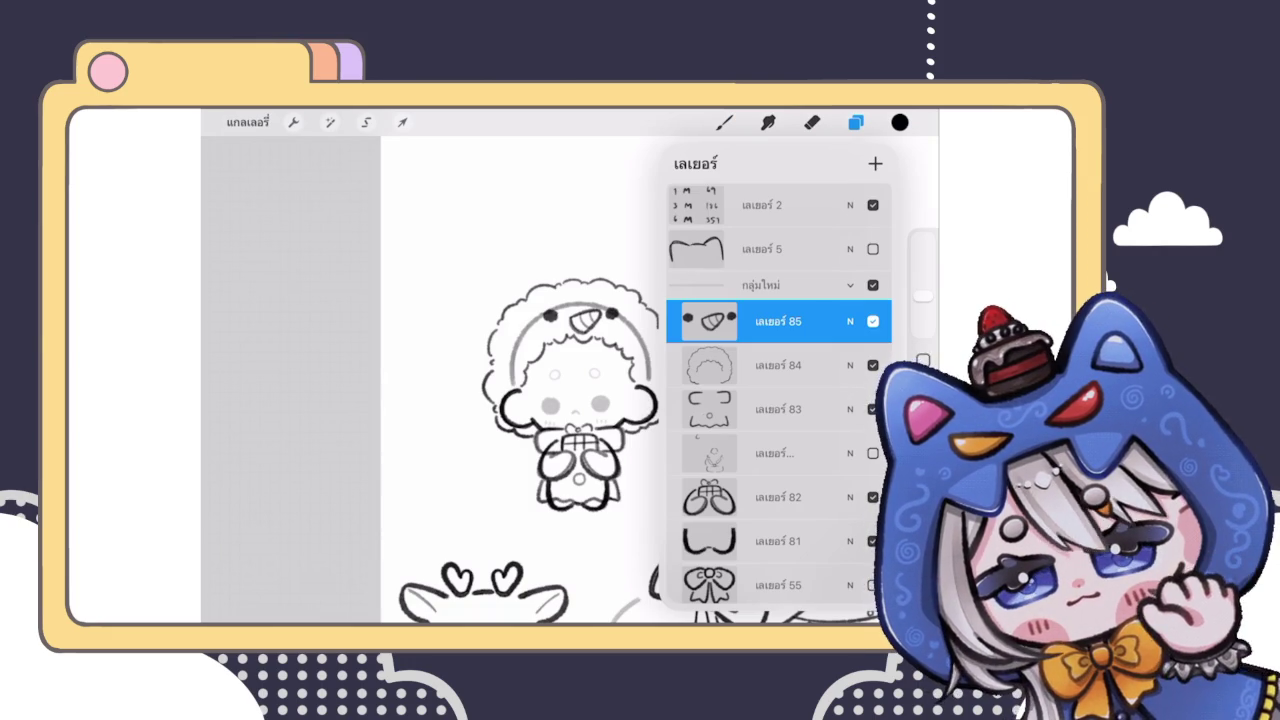
# Step: Select hair layer 84 and open Liquify with size set to 46%
pyautogui.click(778, 365)
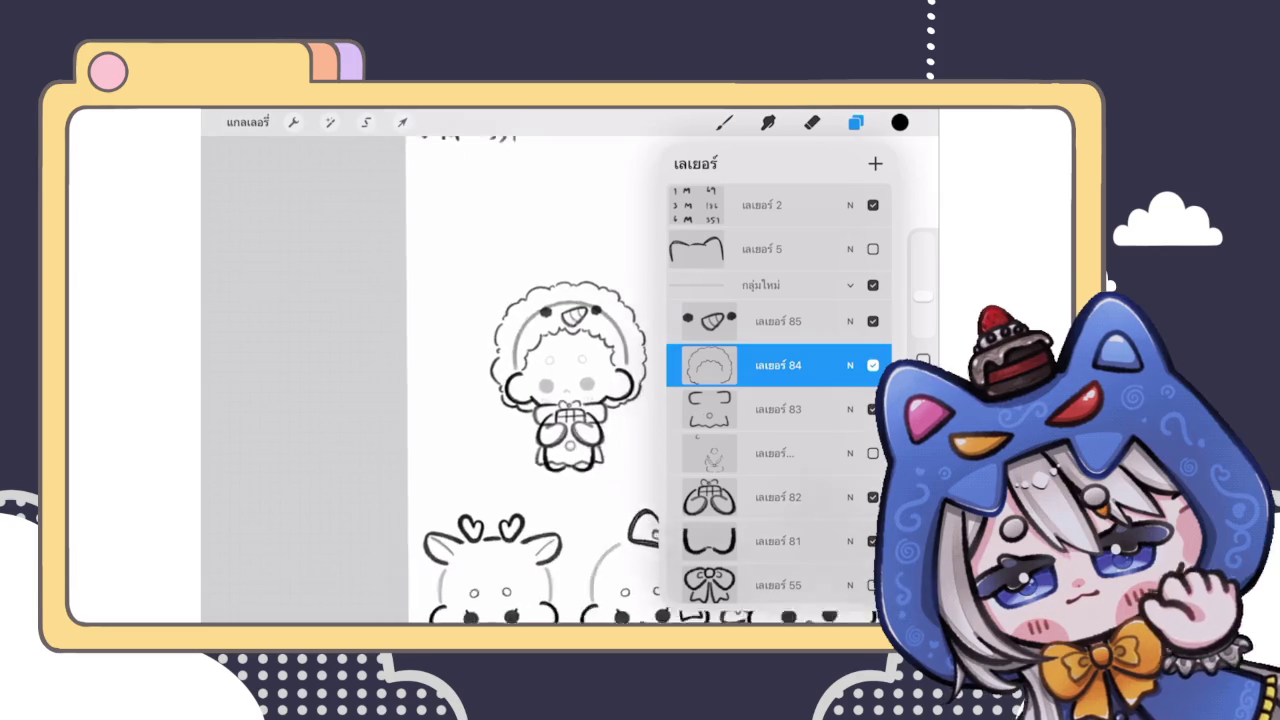
pyautogui.click(330, 122)
pyautogui.click(274, 578)
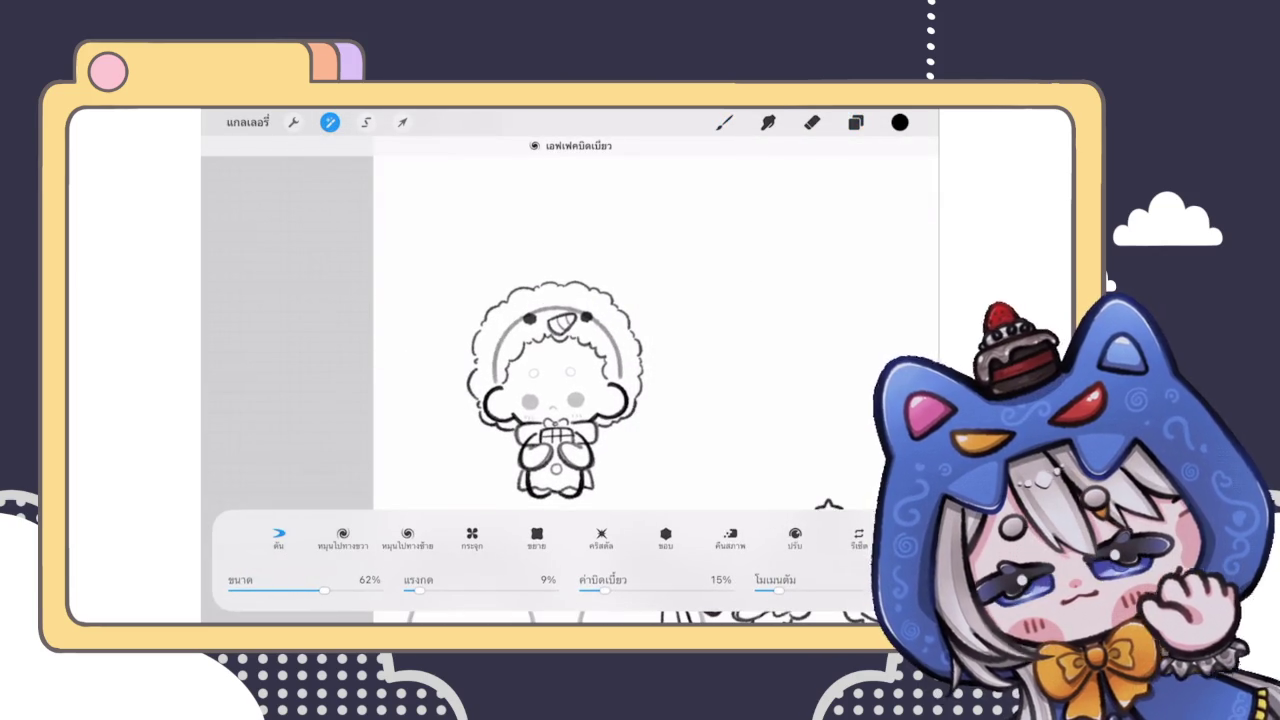
pyautogui.moveTo(323, 590); pyautogui.dragTo(298, 590)
# Step: Push the hair outline inward at the top and left side, then return to the Brush
pyautogui.moveTo(556, 300); pyautogui.dragTo(549, 223)
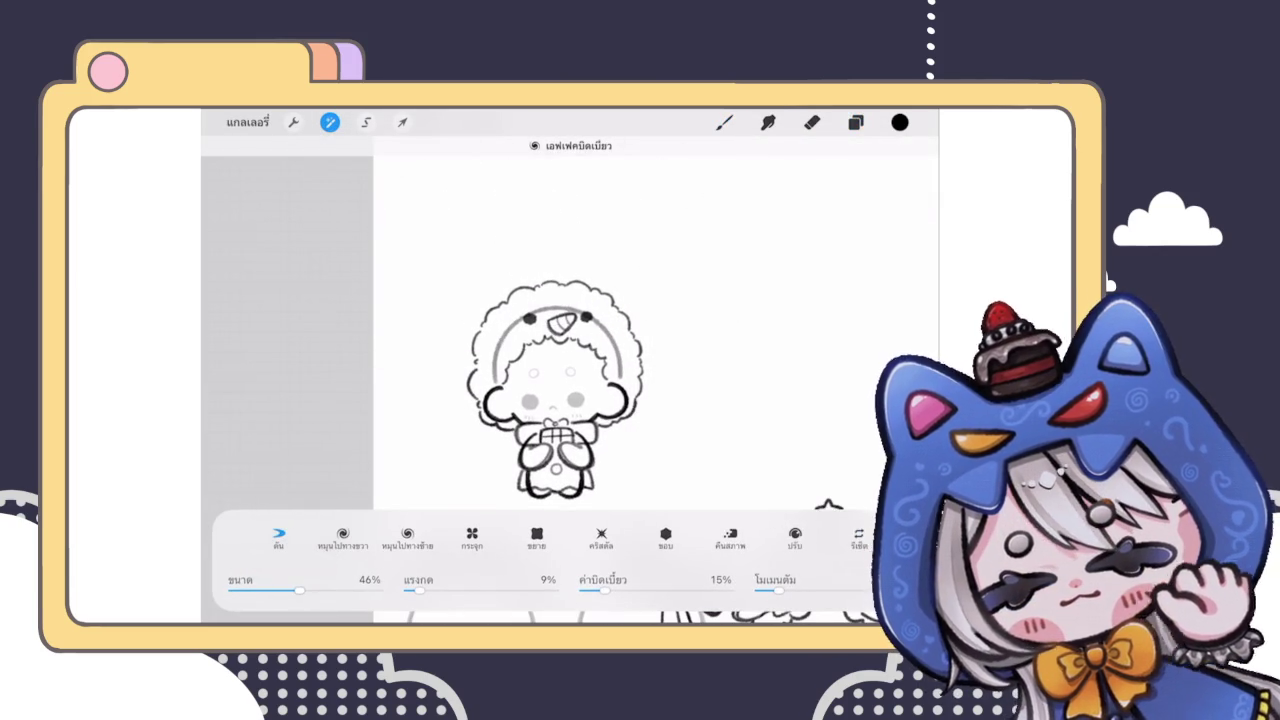
pyautogui.moveTo(478, 236); pyautogui.dragTo(510, 300)
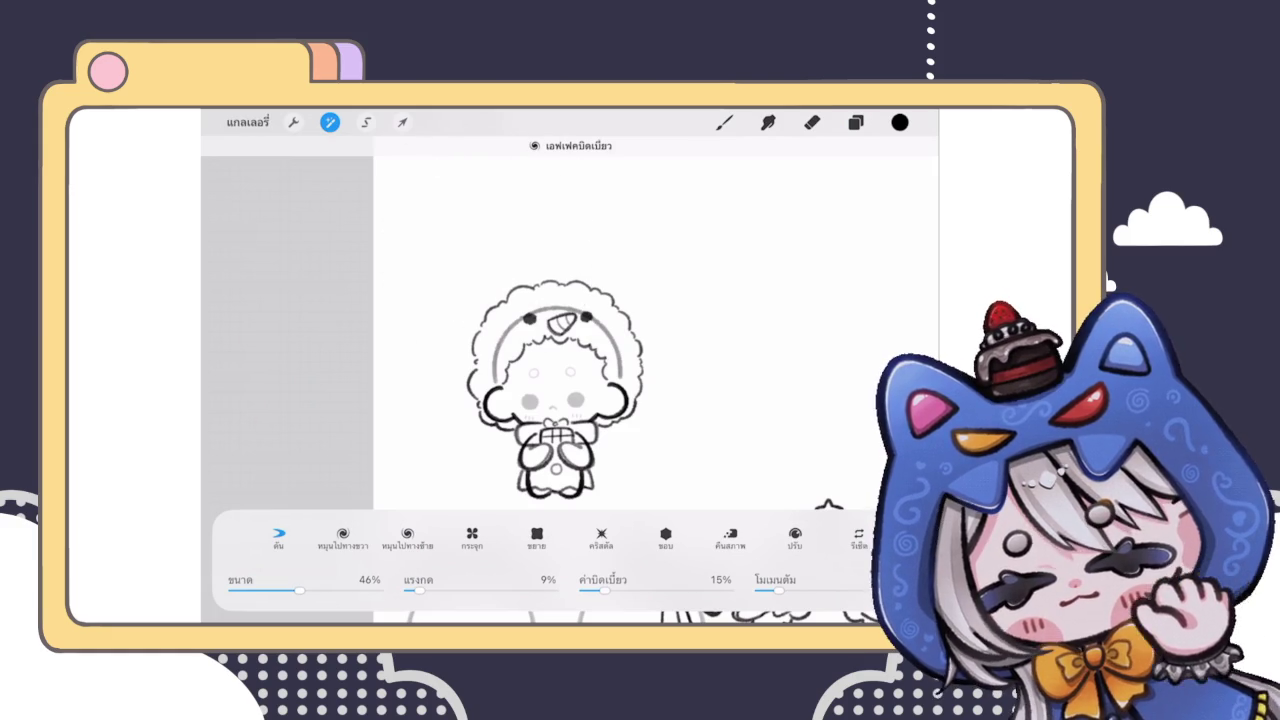
pyautogui.click(408, 404)
pyautogui.moveTo(408, 404); pyautogui.dragTo(412, 398)
pyautogui.click(569, 239)
pyautogui.click(701, 301)
pyautogui.click(445, 265)
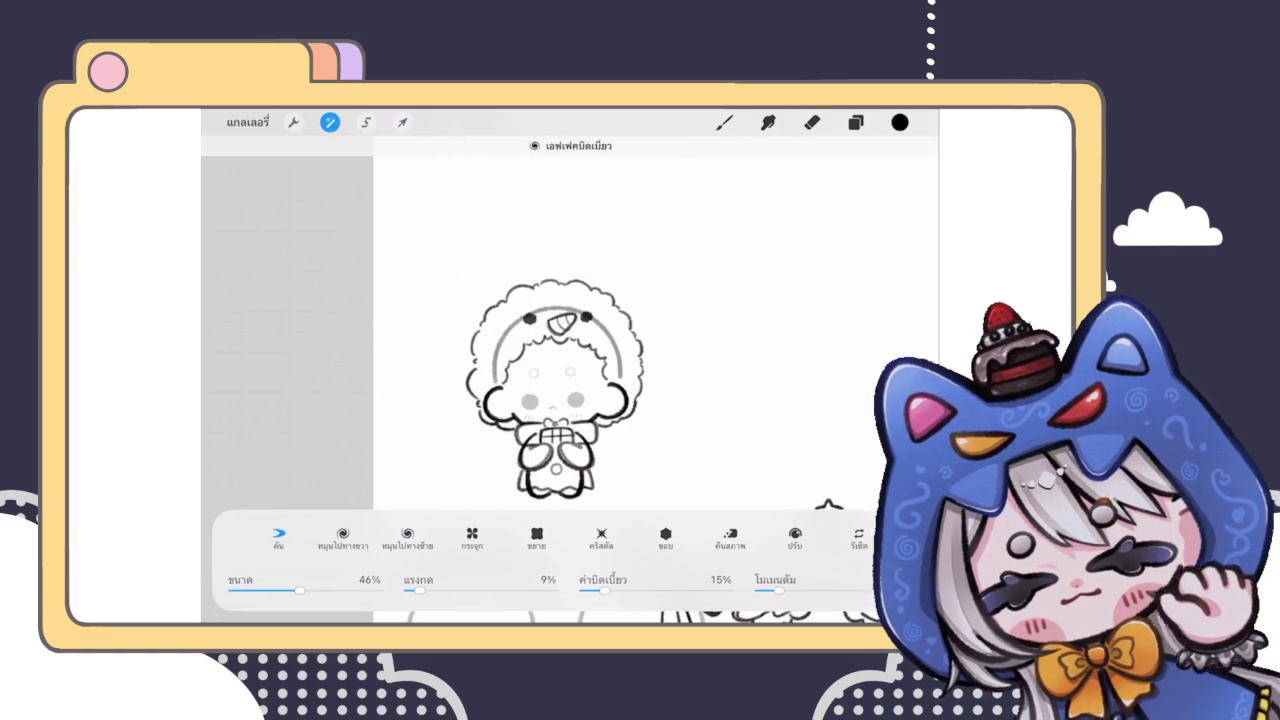
pyautogui.click(724, 122)
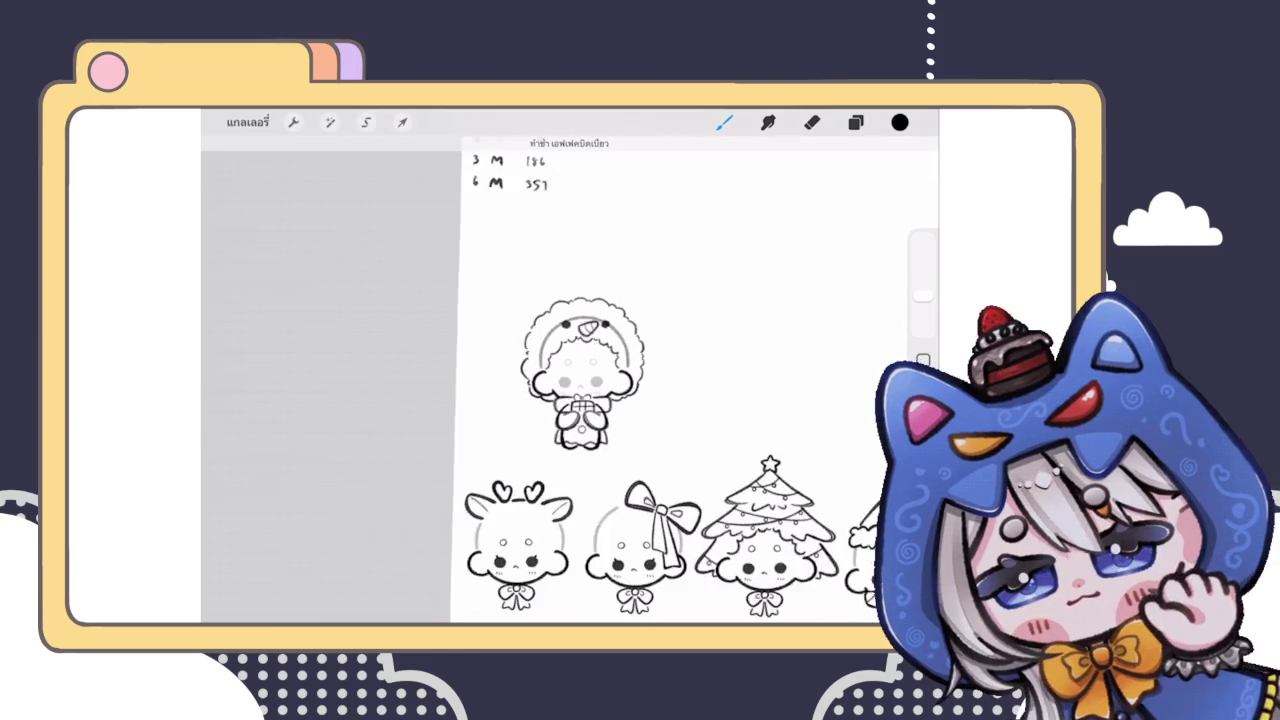
# Step: Draw the hat band across the top of the curly head
pyautogui.scroll(2, 576, 380)
pyautogui.scroll(1, 570, 350)
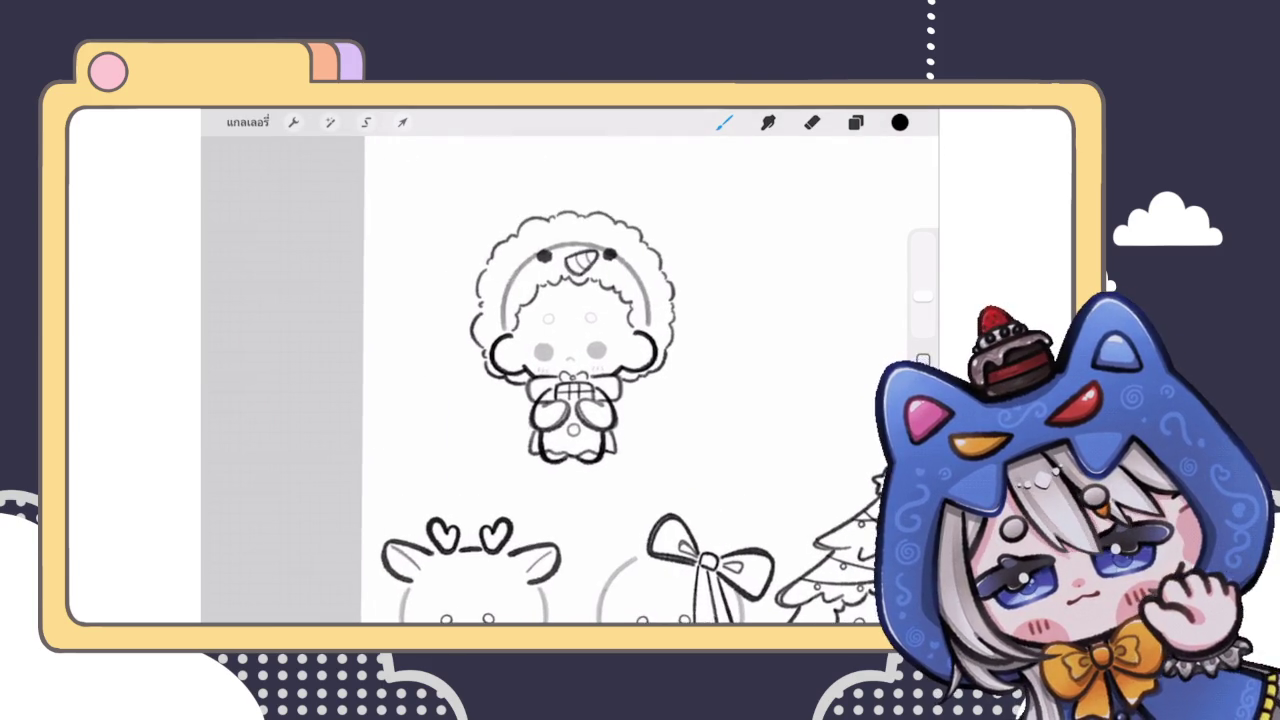
pyautogui.scroll(1, 570, 340)
pyautogui.scroll(1, 568, 330)
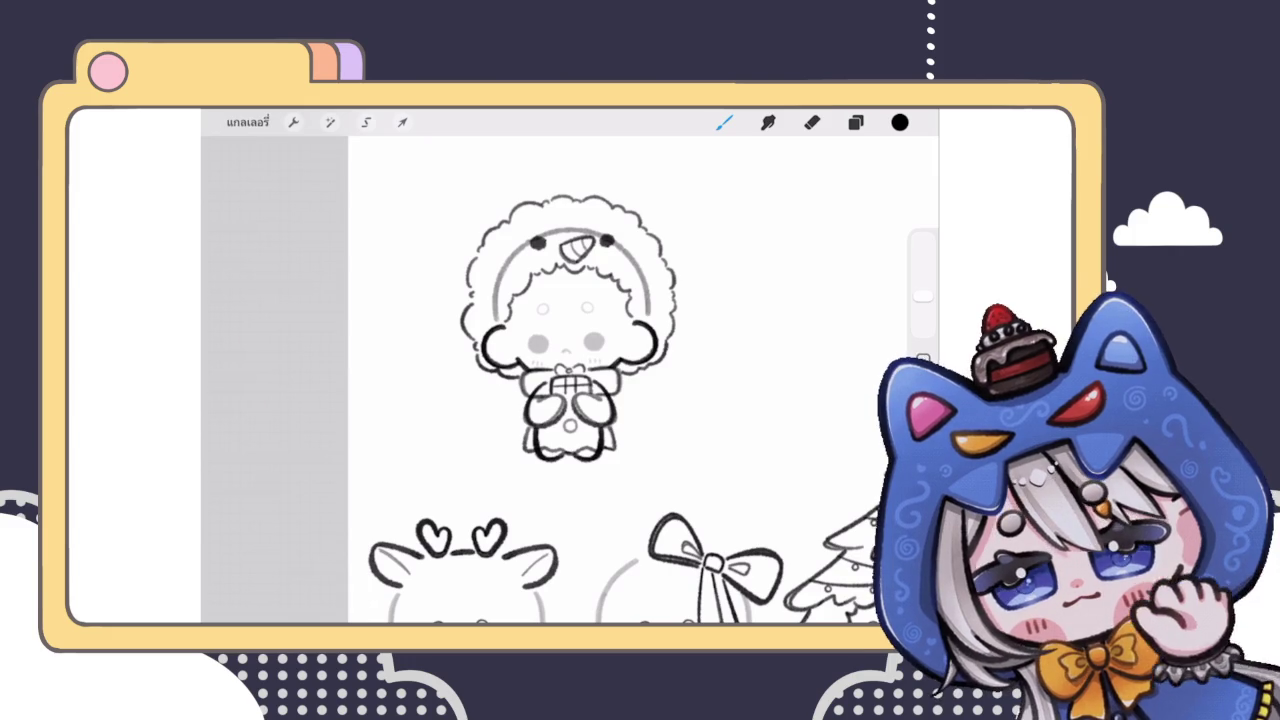
pyautogui.scroll(-2, 570, 380)
pyautogui.scroll(1, 570, 350)
pyautogui.scroll(1, 565, 350)
pyautogui.scroll(1, 560, 360)
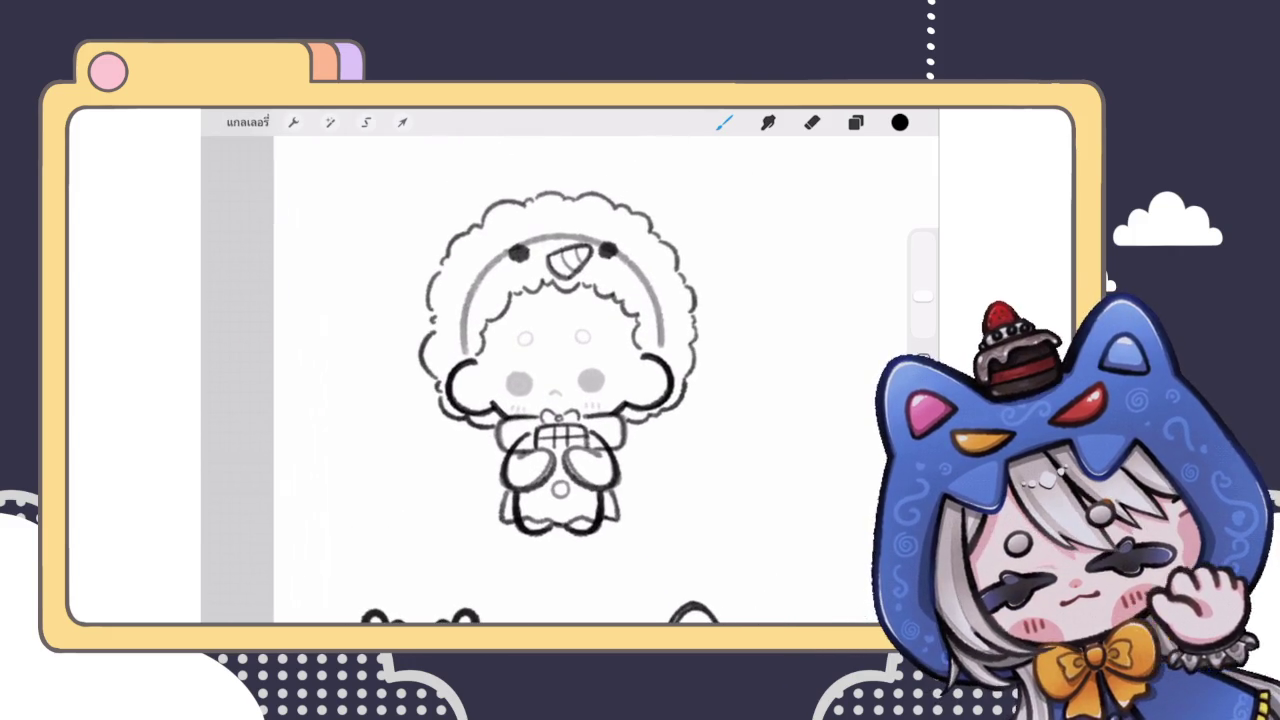
pyautogui.click(855, 122)
pyautogui.click(855, 122)
pyautogui.scroll(2, 630, 420)
pyautogui.scroll(-2, 630, 480)
pyautogui.scroll(1, 630, 460)
pyautogui.moveTo(458, 378); pyautogui.dragTo(720, 348)
pyautogui.scroll(-1, 600, 450)
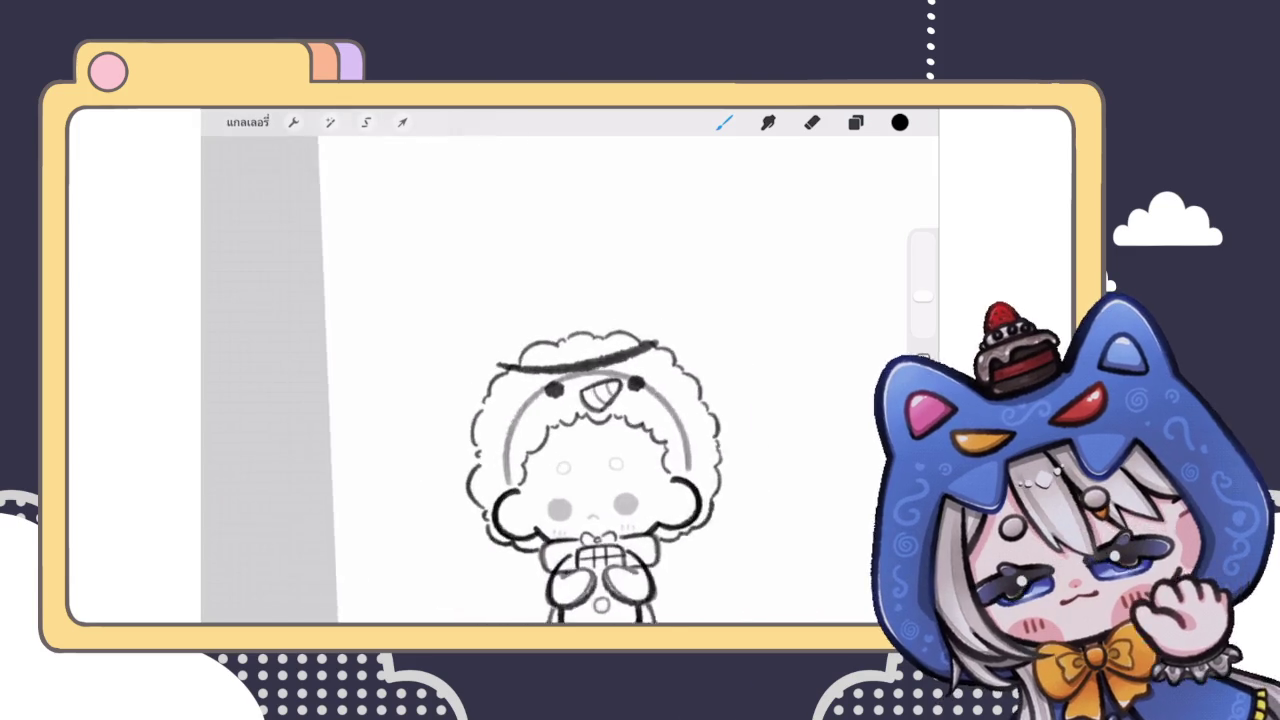
pyautogui.scroll(2, 600, 450)
pyautogui.hotkey('ctrl', 'z')
pyautogui.moveTo(468, 388); pyautogui.dragTo(692, 316)
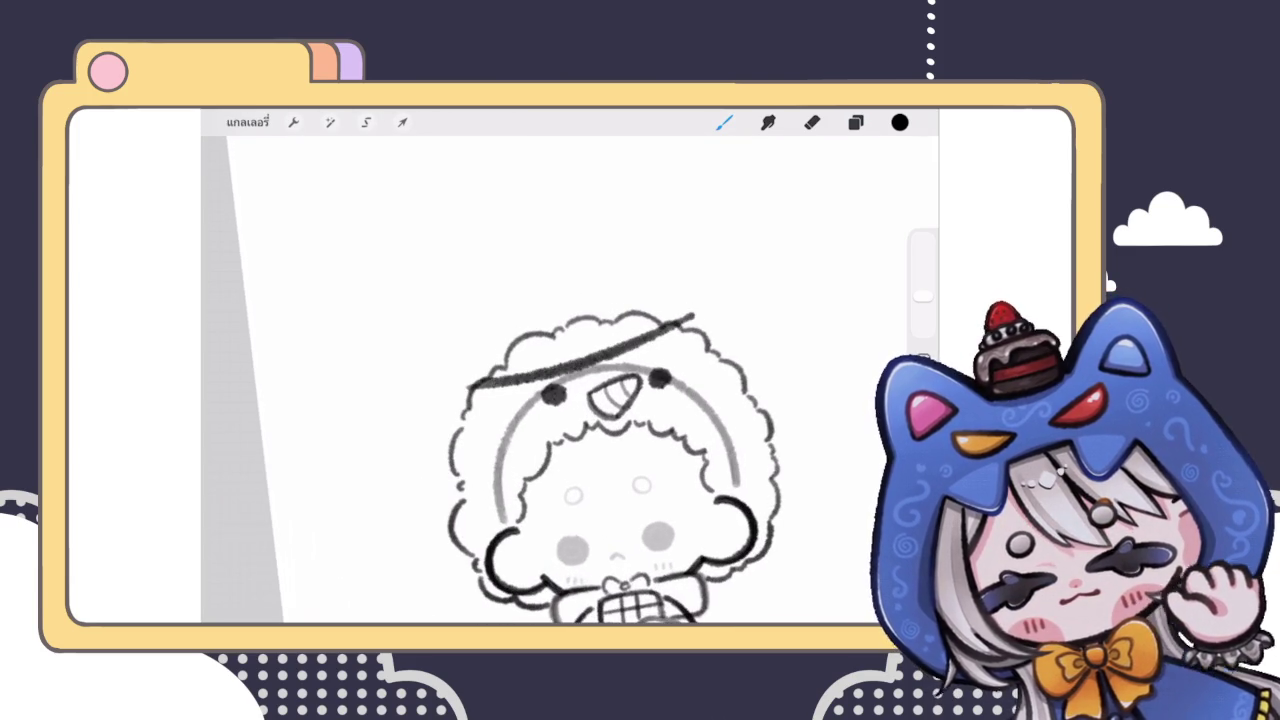
# Step: Try drawing the hat's left side rising from the band, undoing the attempts
pyautogui.scroll(2, 620, 450)
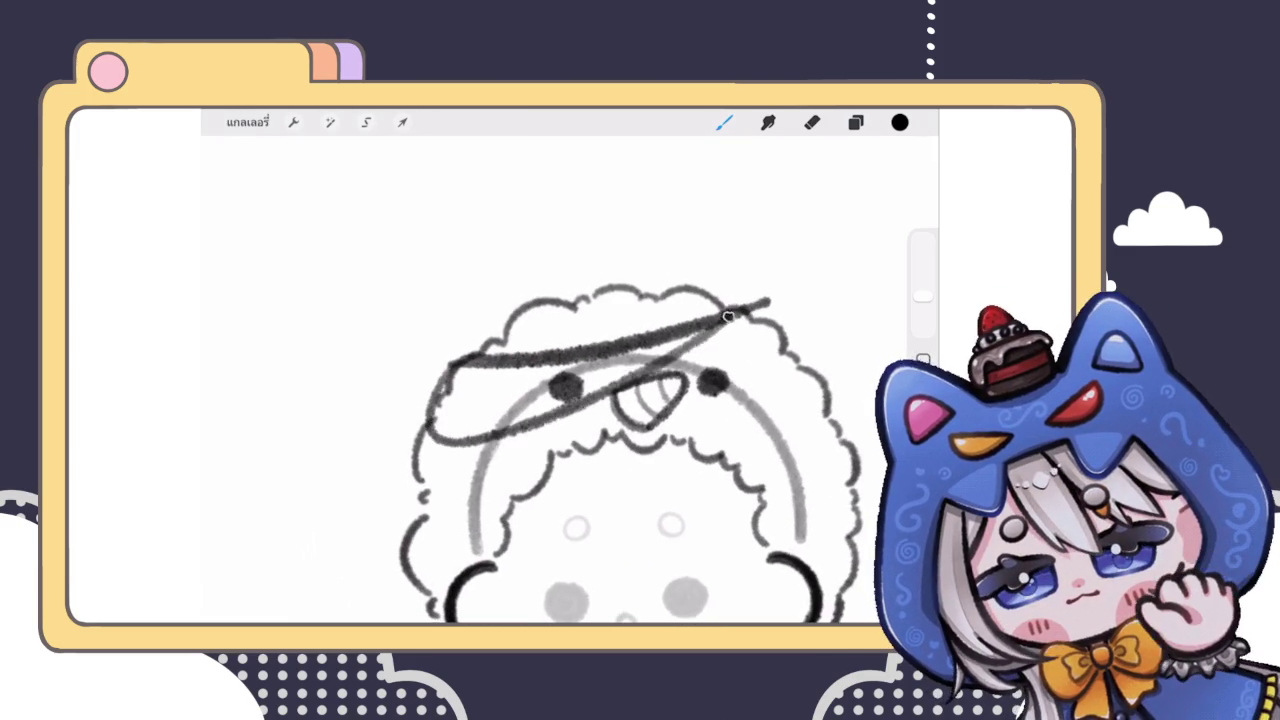
pyautogui.scroll(-2, 620, 450)
pyautogui.scroll(-2, 610, 440)
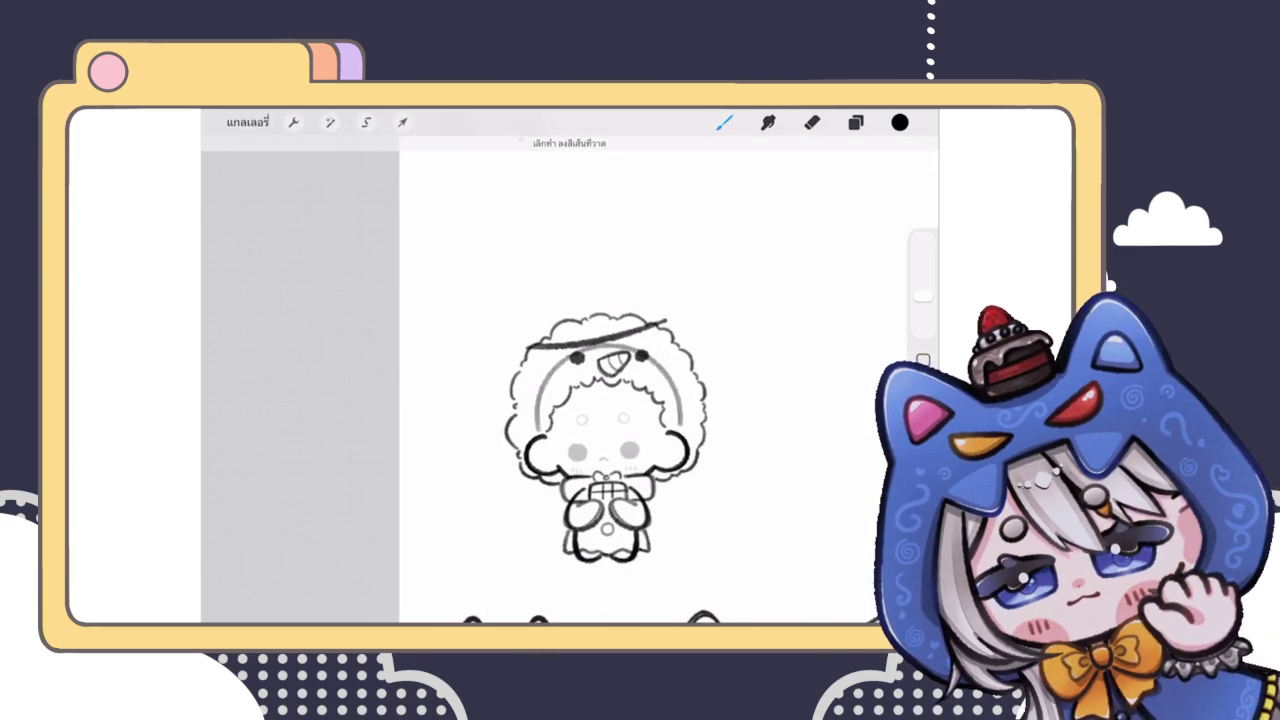
pyautogui.scroll(2, 600, 450)
pyautogui.moveTo(478, 342); pyautogui.dragTo(506, 198)
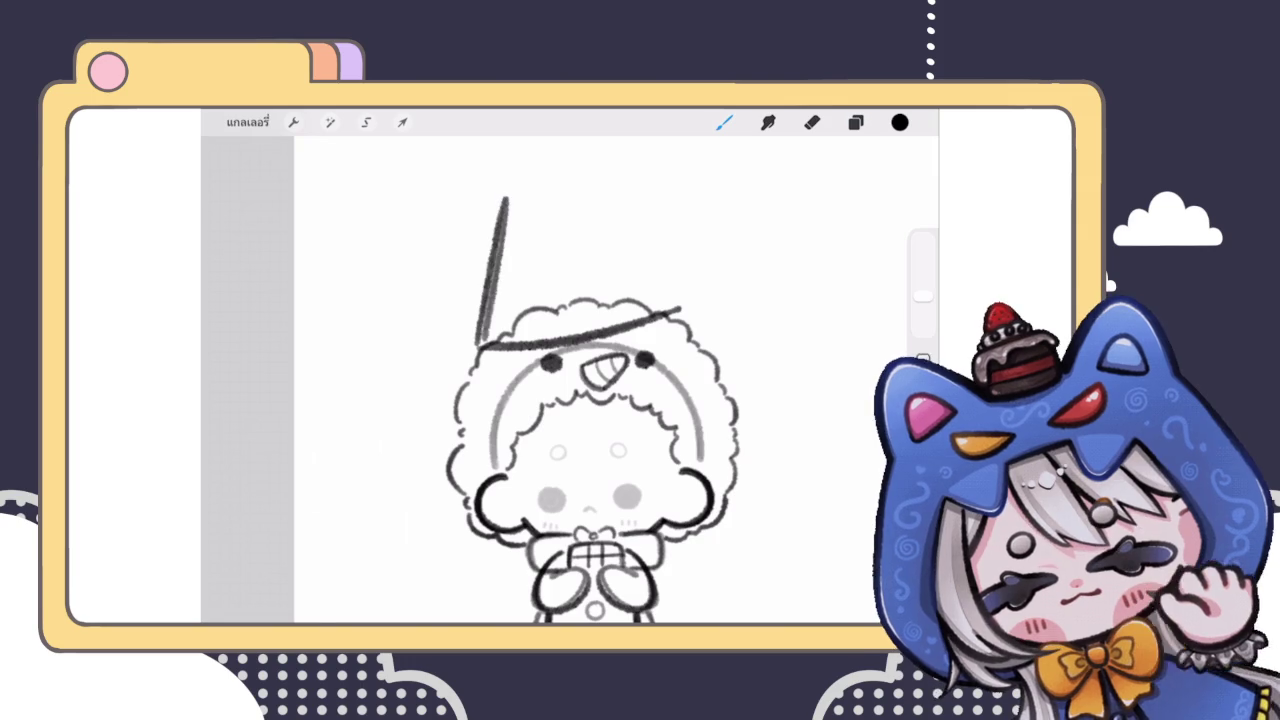
pyautogui.scroll(-1, 573, 410)
pyautogui.hotkey('ctrl', 'z')
pyautogui.moveTo(447, 400)
pyautogui.mouseDown()
pyautogui.moveTo(478, 300)
pyautogui.moveTo(604, 284)
pyautogui.mouseUp()
pyautogui.hotkey('ctrl', 'z')
# Step: Draw the hat's top edge and a straight right side
pyautogui.scroll(2, 600, 450)
pyautogui.moveTo(464, 322); pyautogui.dragTo(585, 264)
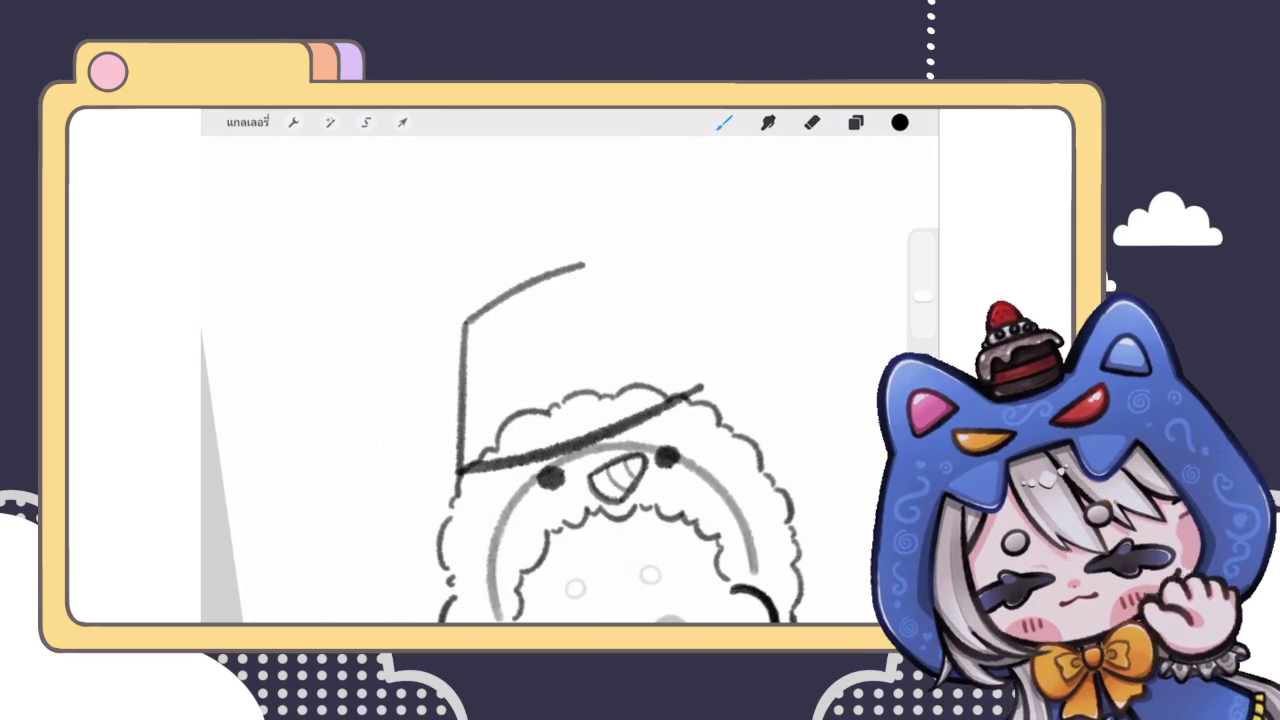
pyautogui.scroll(-3, 570, 440)
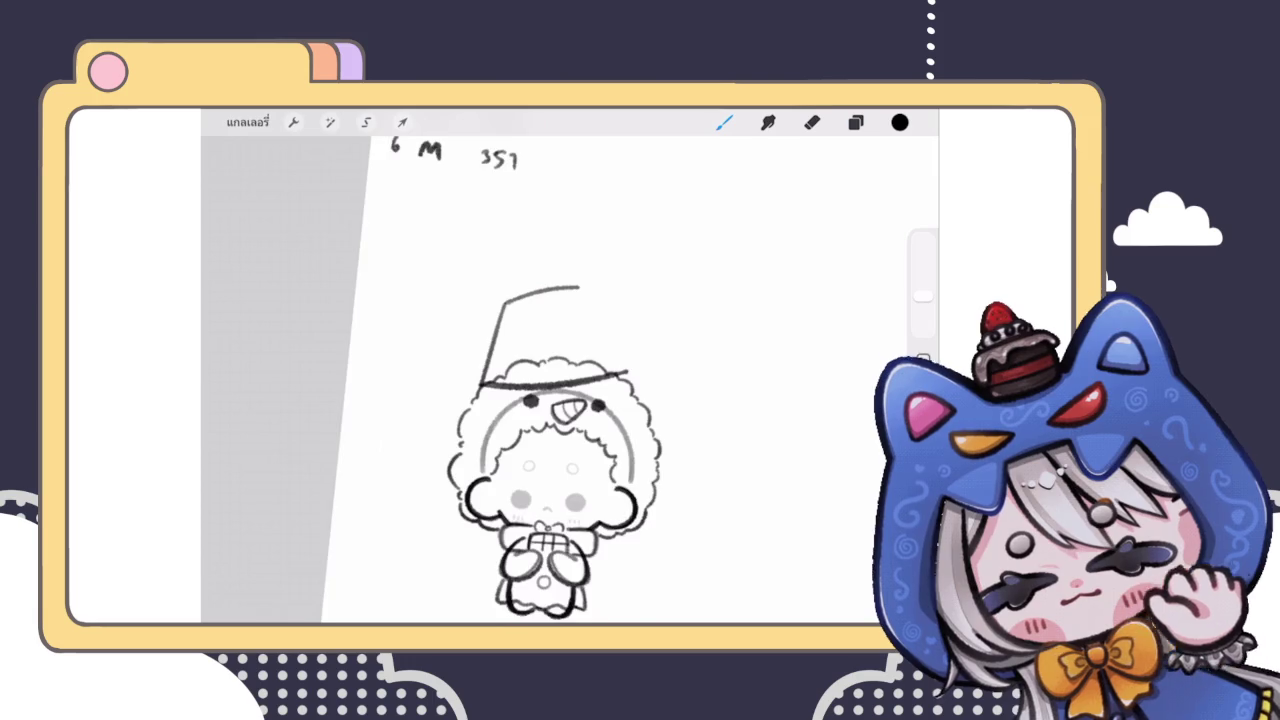
pyautogui.scroll(2, 550, 450)
pyautogui.moveTo(572, 296); pyautogui.dragTo(628, 382)
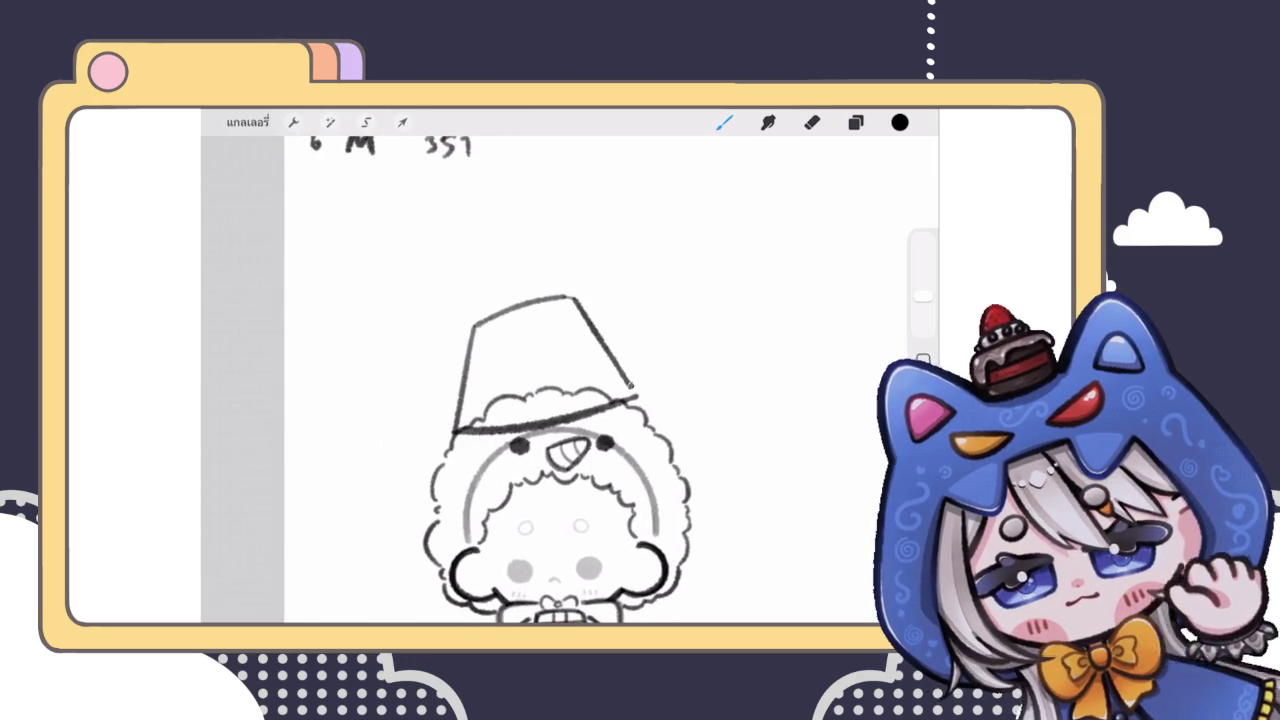
pyautogui.scroll(-3, 550, 450)
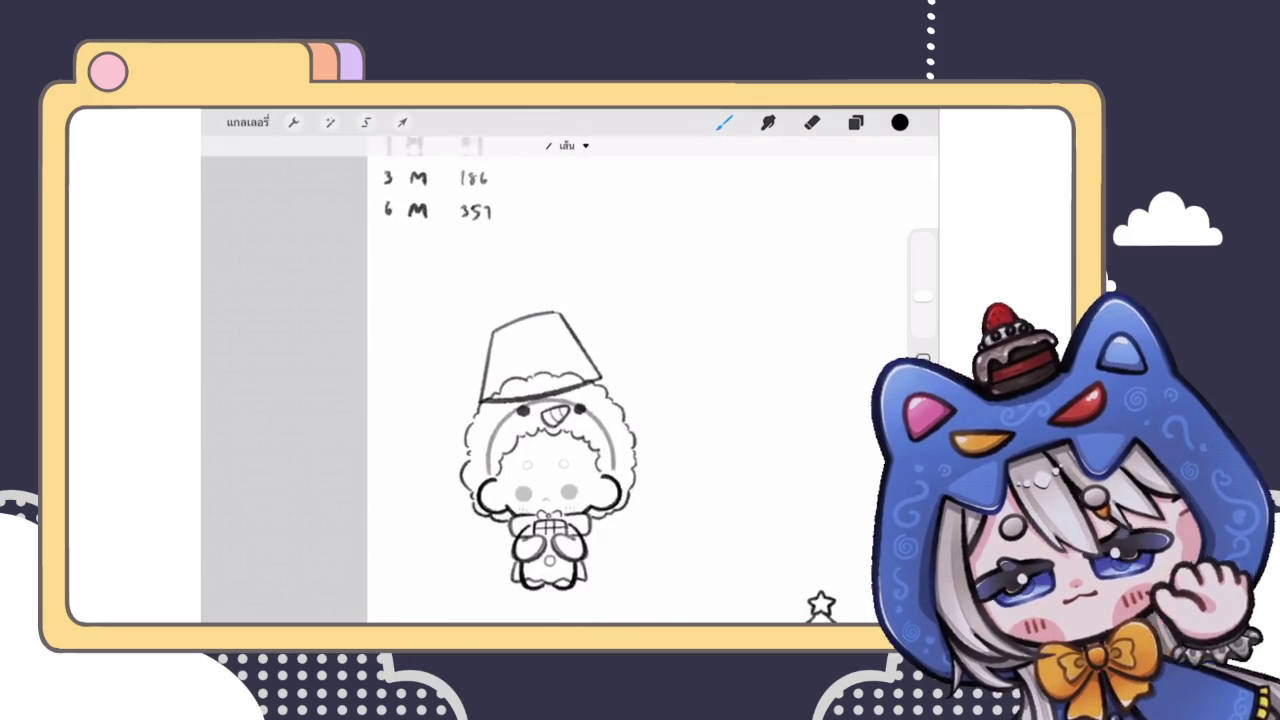
pyautogui.scroll(2, 550, 450)
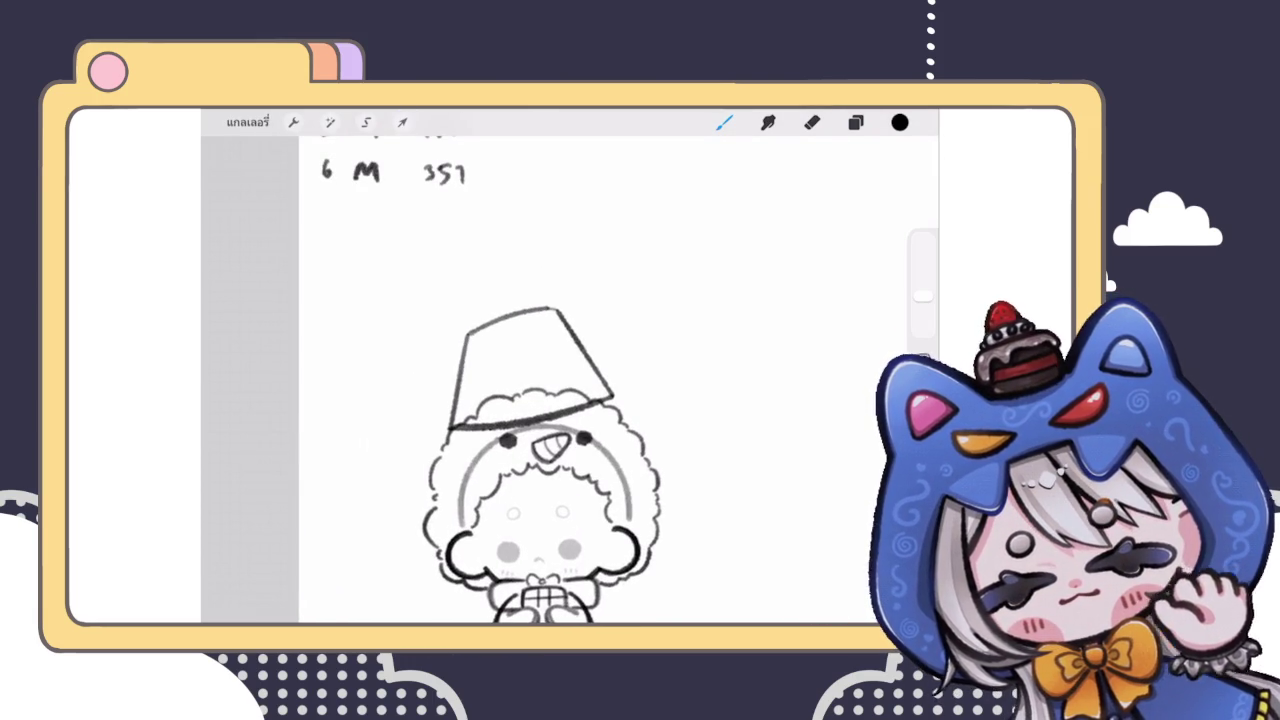
# Step: Liquify-push the hat's top-right corner into shape, then return to the Brush
pyautogui.click(330, 122)
pyautogui.click(262, 577)
pyautogui.moveTo(570, 268); pyautogui.dragTo(575, 280)
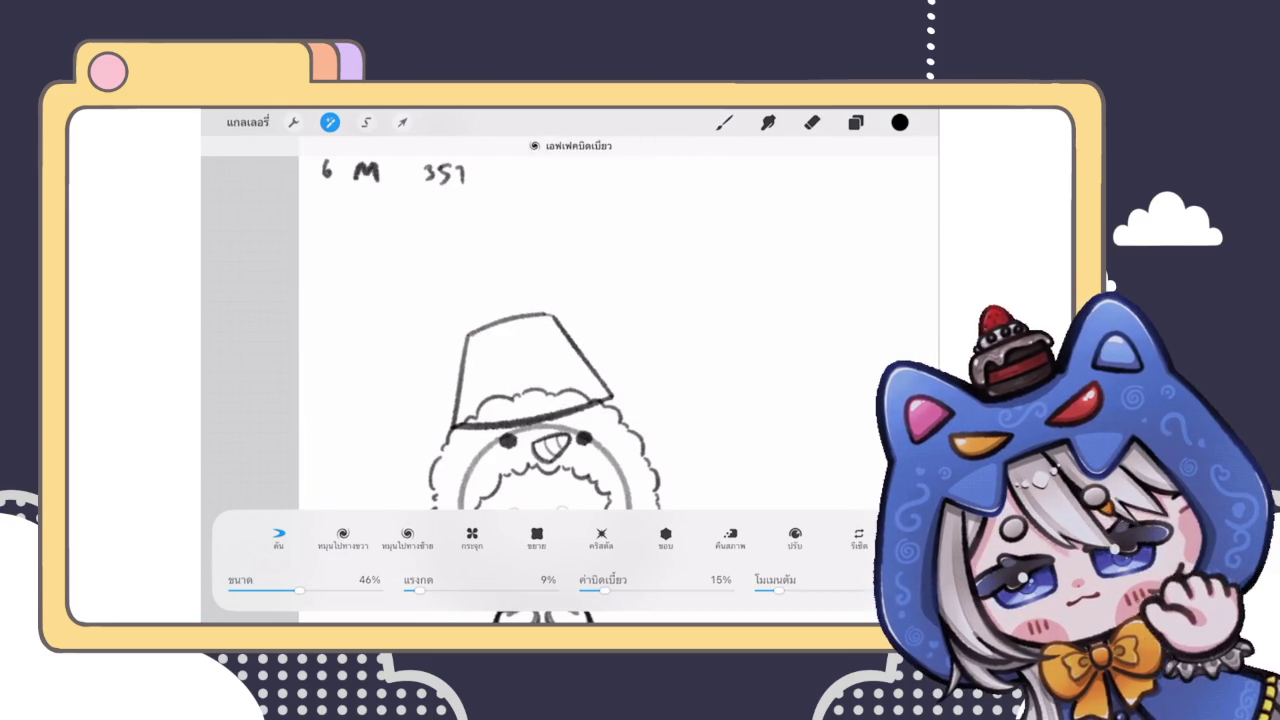
pyautogui.moveTo(500, 462); pyautogui.dragTo(500, 462)
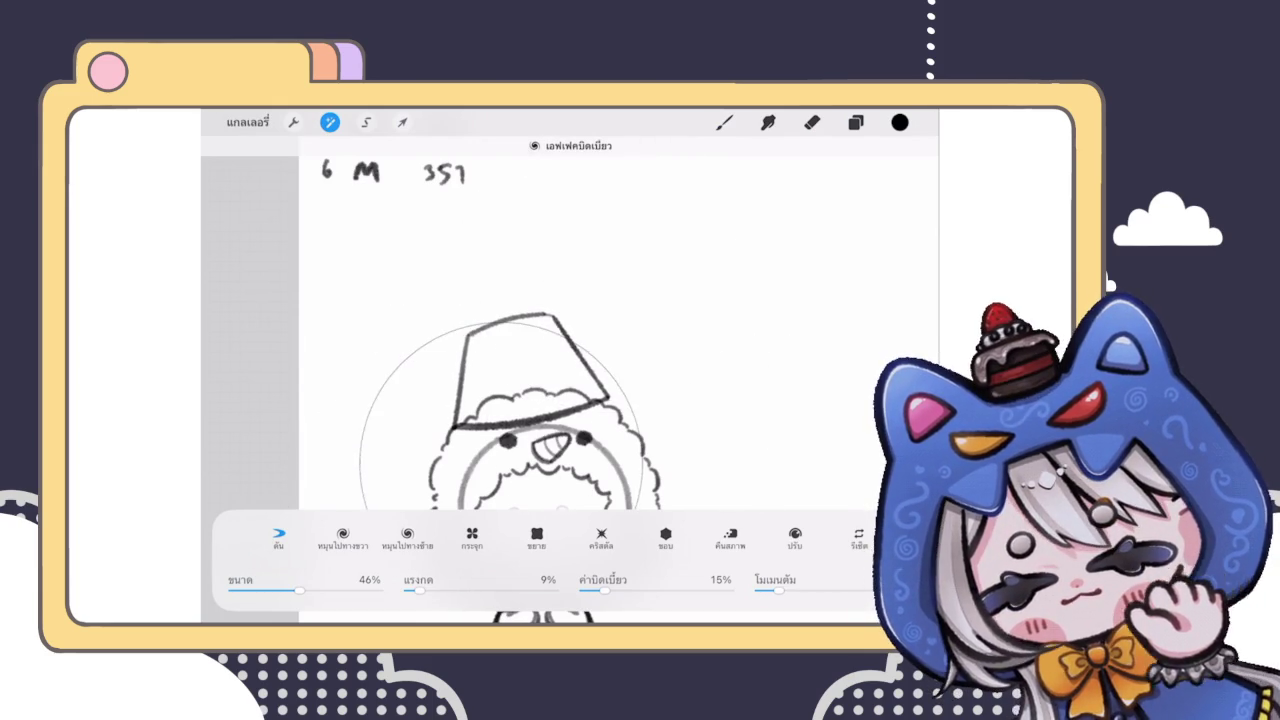
pyautogui.click(724, 122)
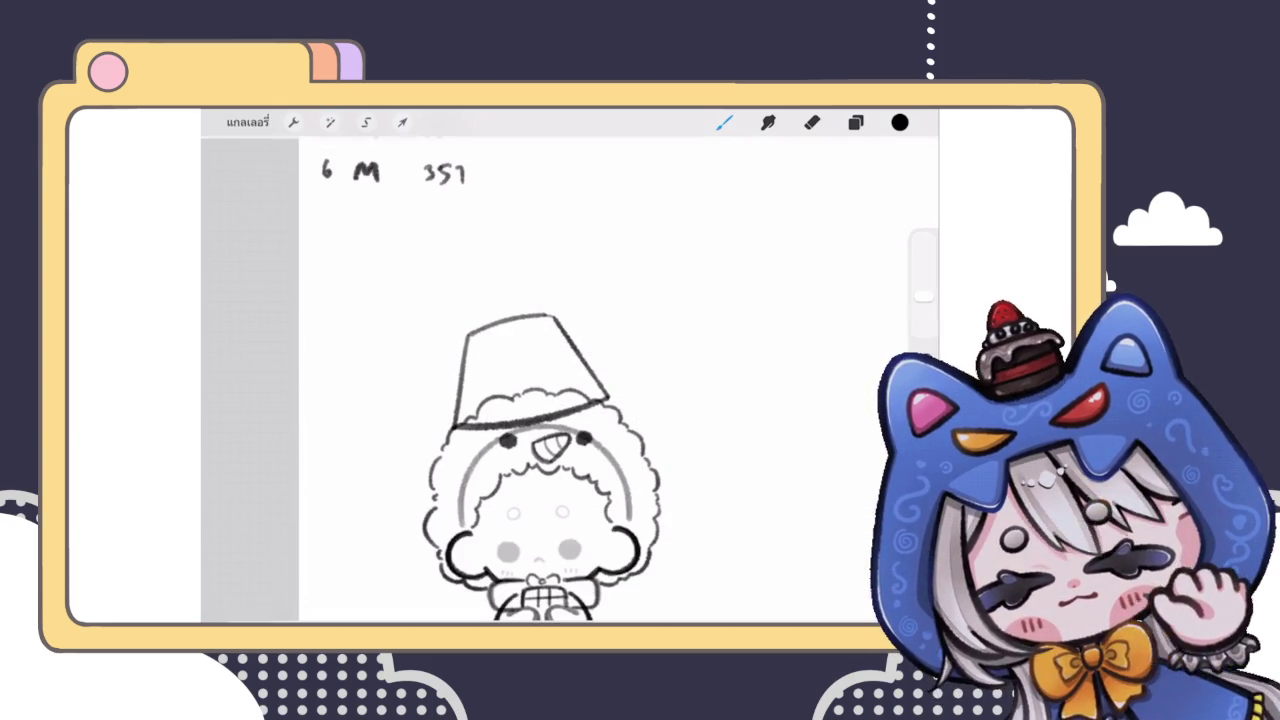
pyautogui.scroll(-5, 570, 400)
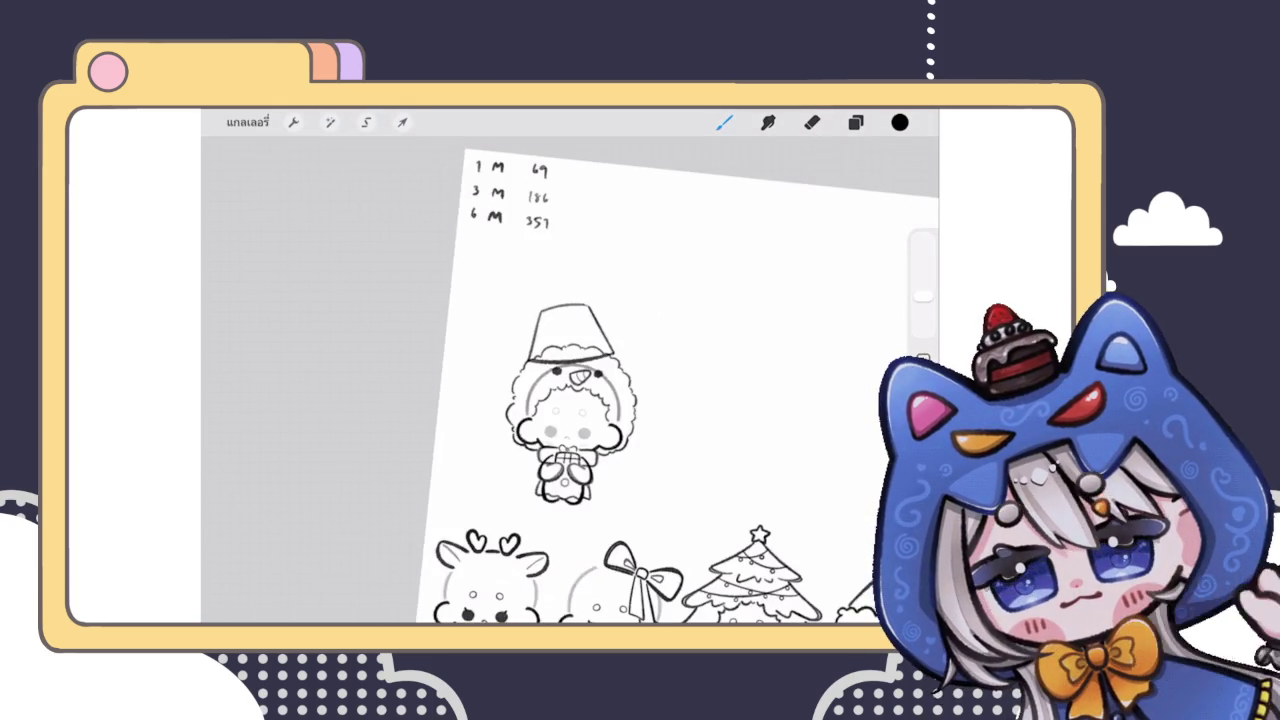
# Step: Draw an elliptical brim around the hat's base
pyautogui.scroll(3, 570, 400)
pyautogui.scroll(3, 570, 400)
pyautogui.moveTo(495, 366)
pyautogui.mouseDown()
pyautogui.moveTo(455, 390)
pyautogui.moveTo(610, 425)
pyautogui.mouseUp()
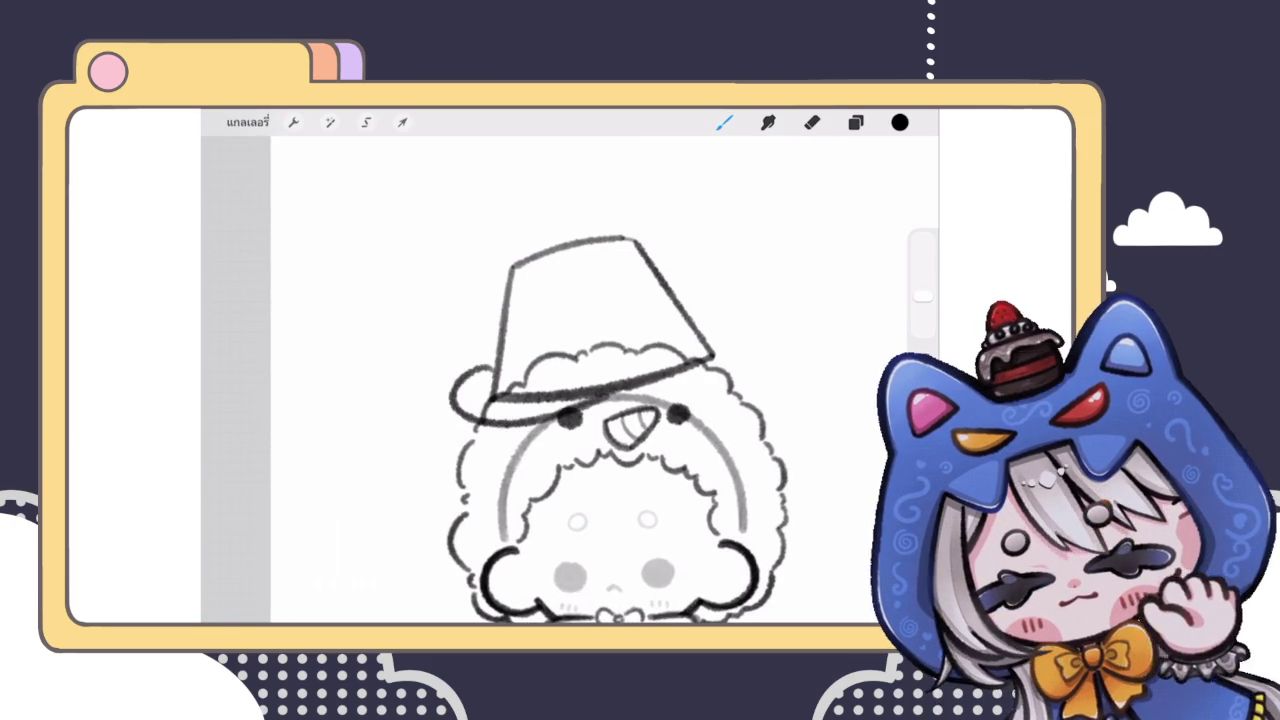
pyautogui.scroll(3, 600, 400)
pyautogui.scroll(2, 600, 400)
pyautogui.click(855, 122)
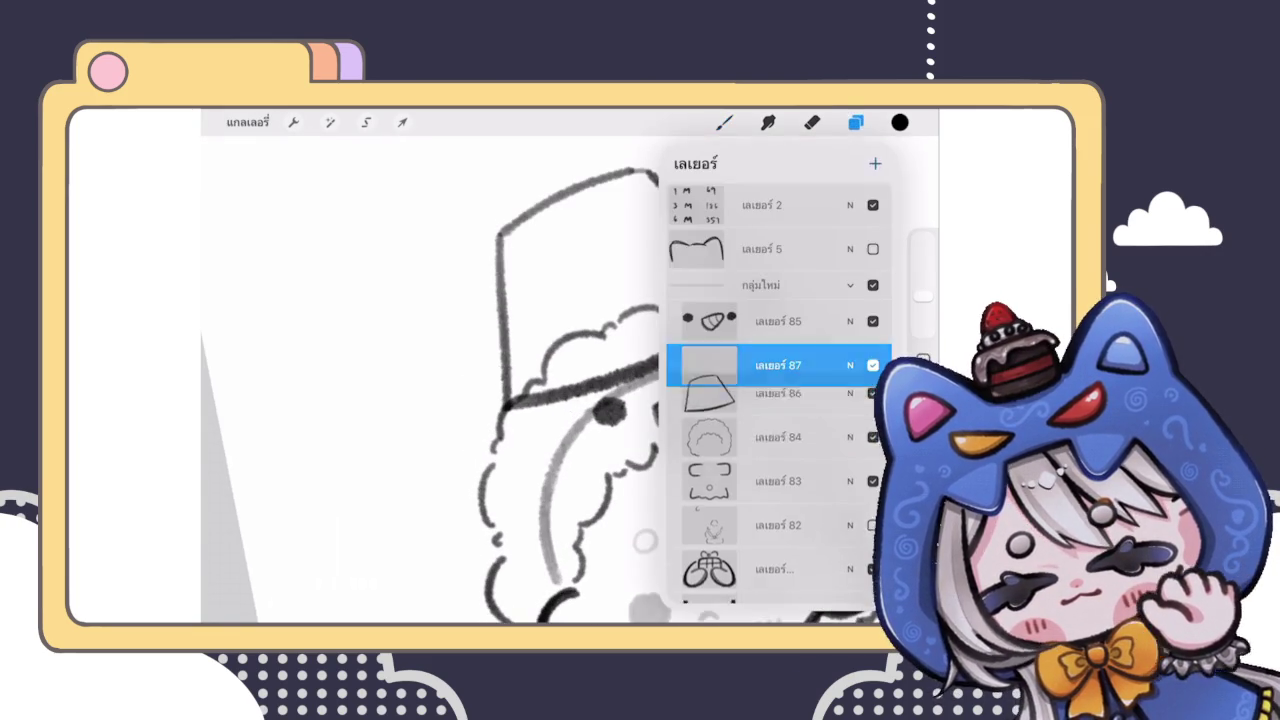
pyautogui.click(855, 122)
pyautogui.moveTo(500, 375)
pyautogui.mouseDown()
pyautogui.moveTo(445, 455)
pyautogui.moveTo(752, 312)
pyautogui.mouseUp()
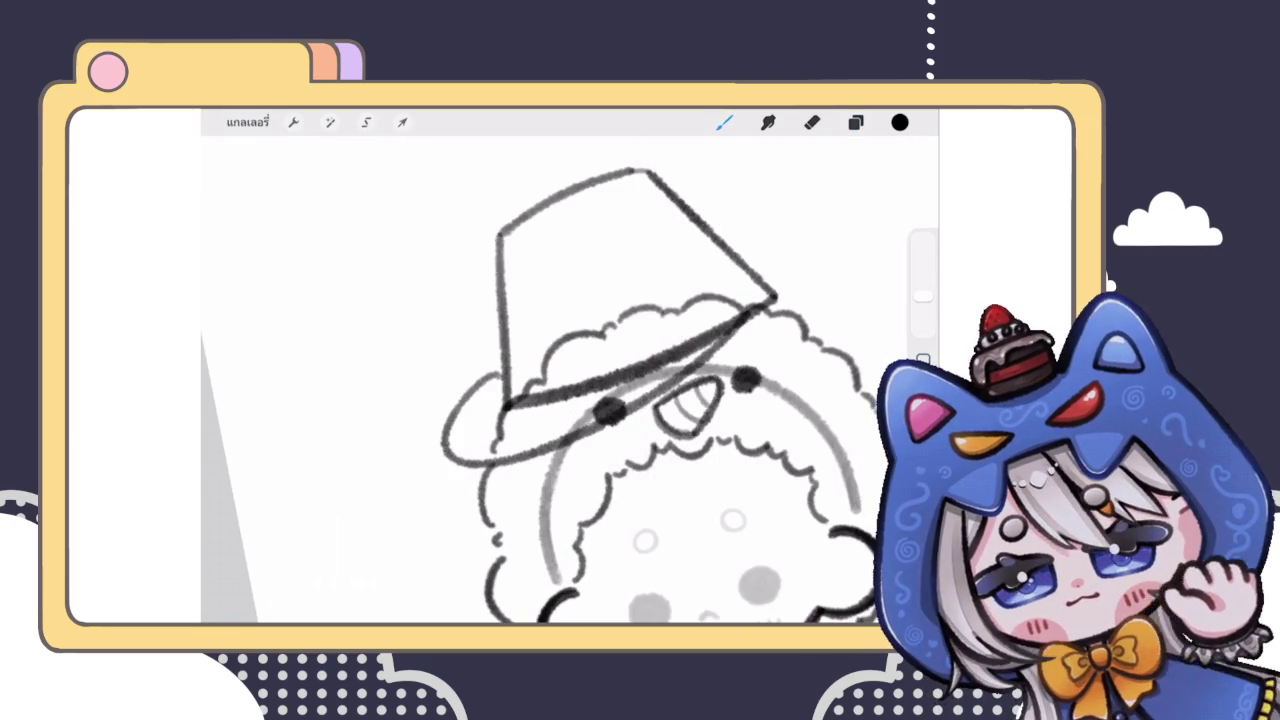
pyautogui.hotkey('ctrl', 'z')
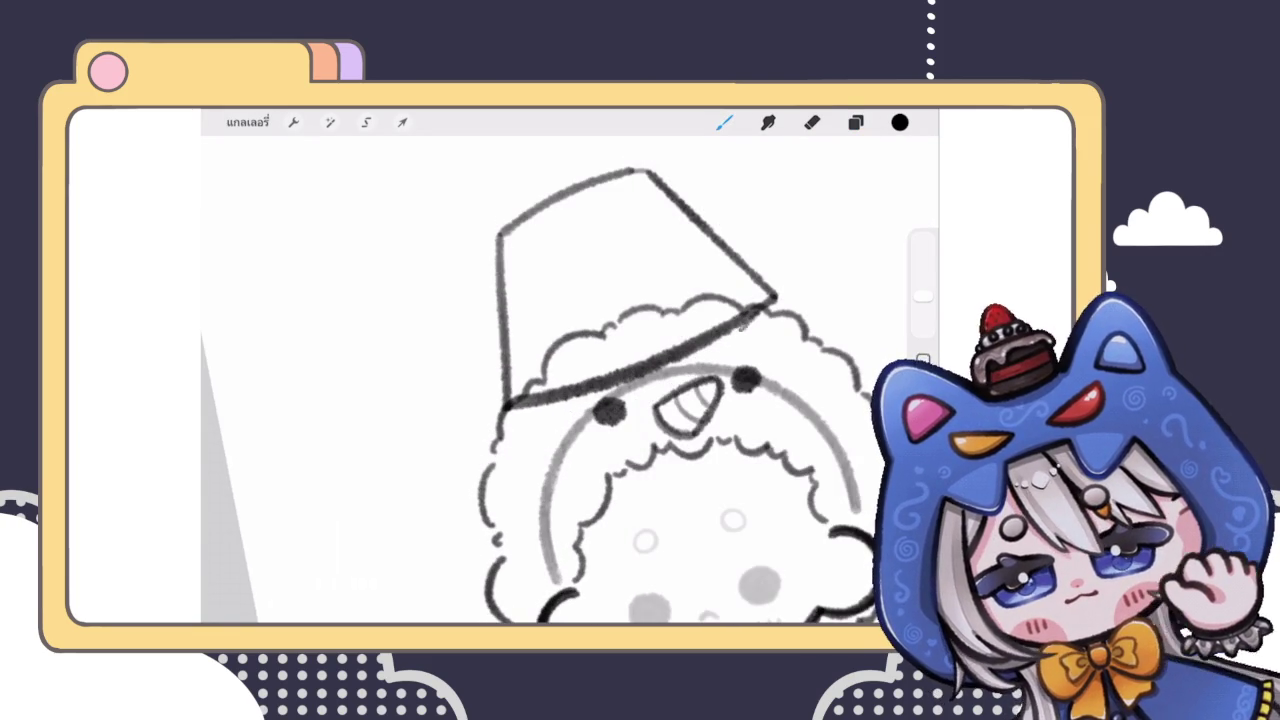
pyautogui.moveTo(757, 312); pyautogui.dragTo(510, 388)
pyautogui.scroll(-2, 600, 400)
pyautogui.scroll(-3, 600, 400)
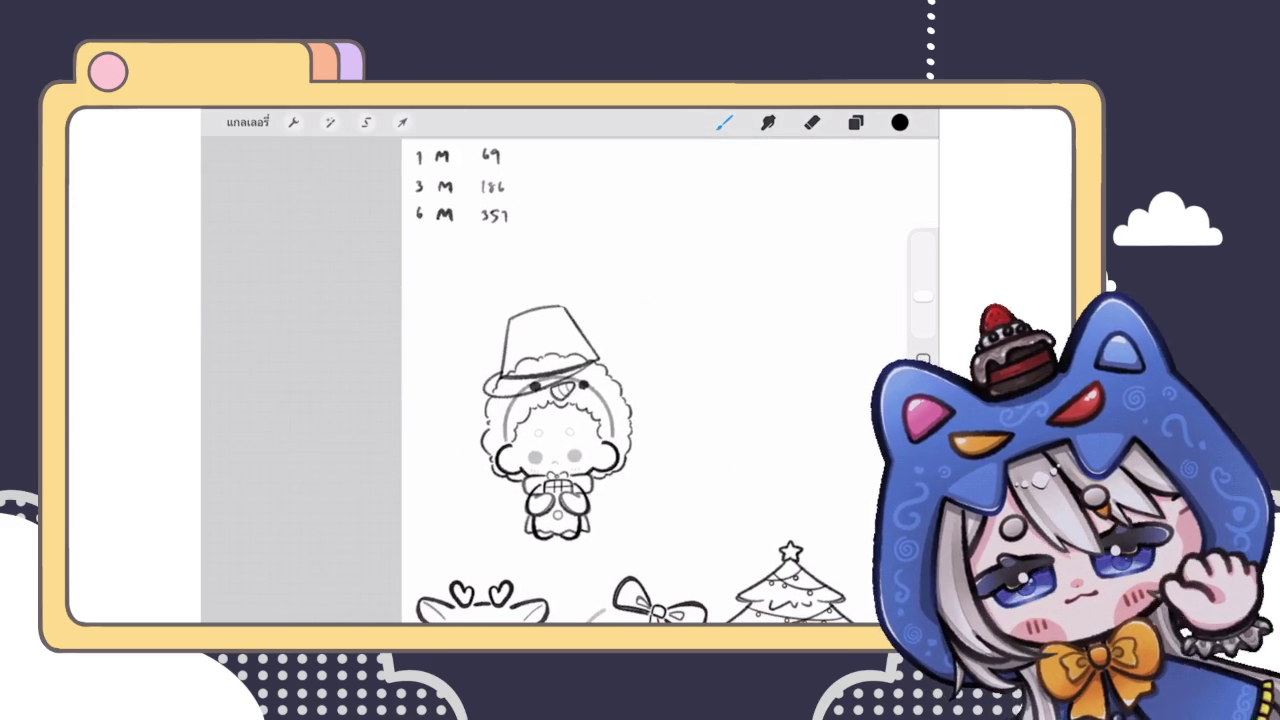
pyautogui.scroll(2, 560, 420)
pyautogui.scroll(2, 590, 430)
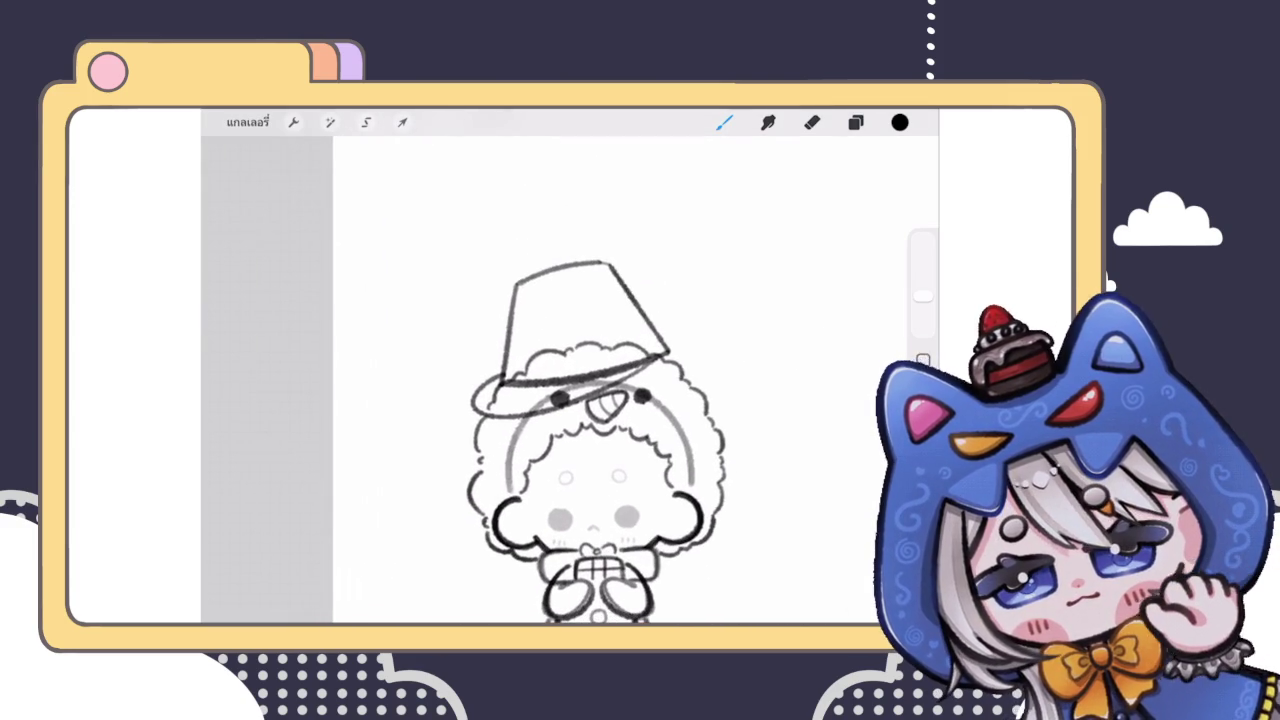
# Step: Duplicate hat sketch Layer 86 and set the copy's opacity to 62%
pyautogui.click(855, 122)
pyautogui.click(855, 122)
pyautogui.click(855, 122)
pyautogui.click(778, 409)
pyautogui.moveTo(820, 409); pyautogui.dragTo(700, 409)
pyautogui.click(766, 409)
pyautogui.click(850, 409)
pyautogui.moveTo(864, 357); pyautogui.dragTo(803, 357)
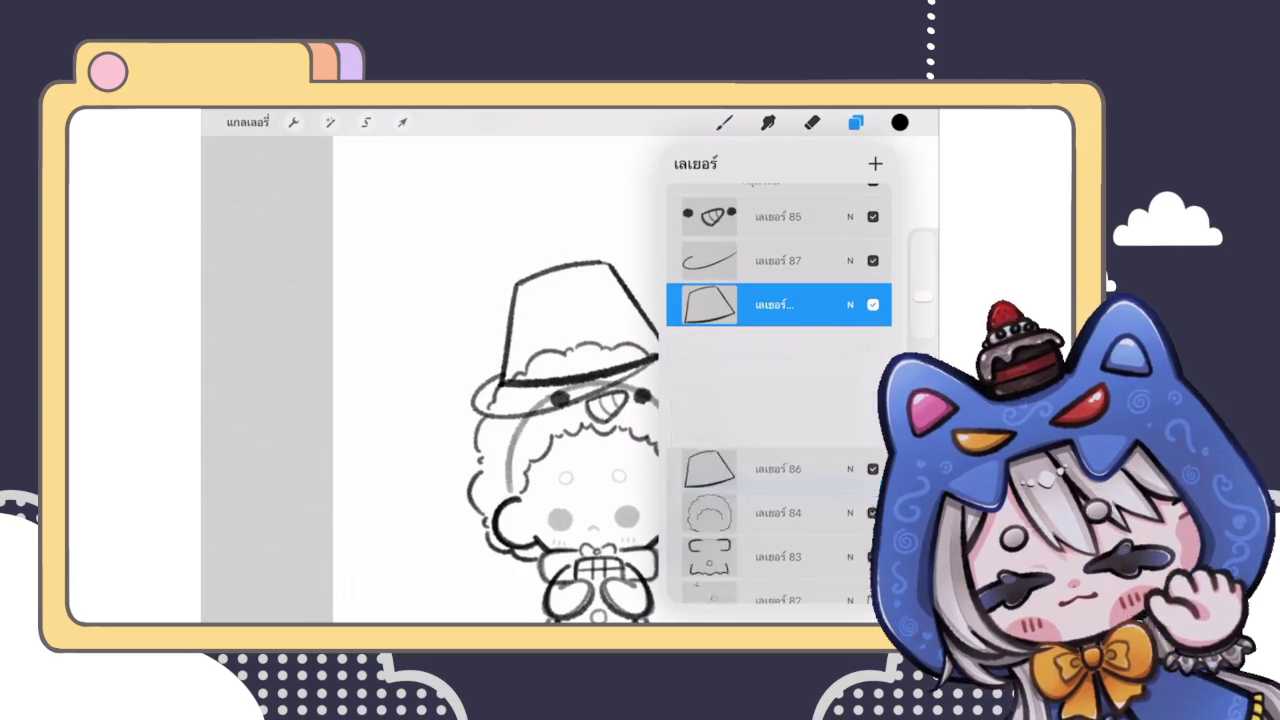
pyautogui.click(710, 304)
pyautogui.click(724, 122)
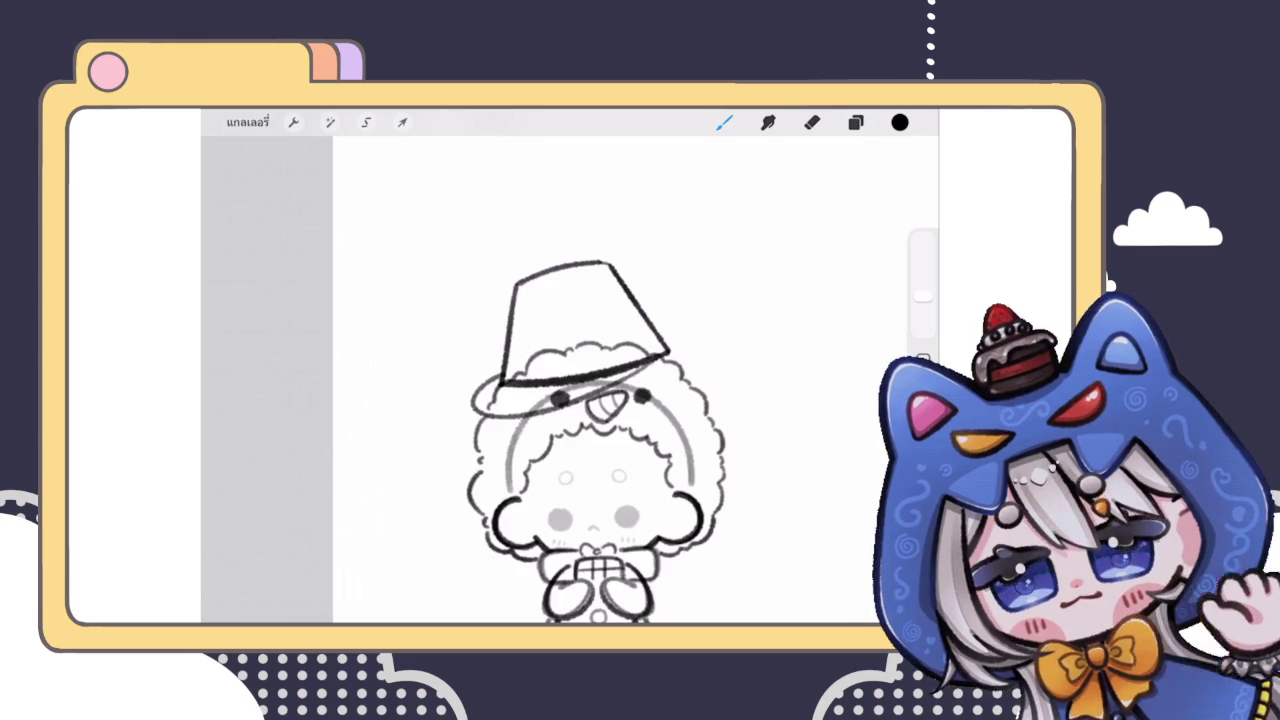
# Step: Merge the brim layer down into Layer 87
pyautogui.click(855, 122)
pyautogui.moveTo(820, 394); pyautogui.dragTo(720, 394)
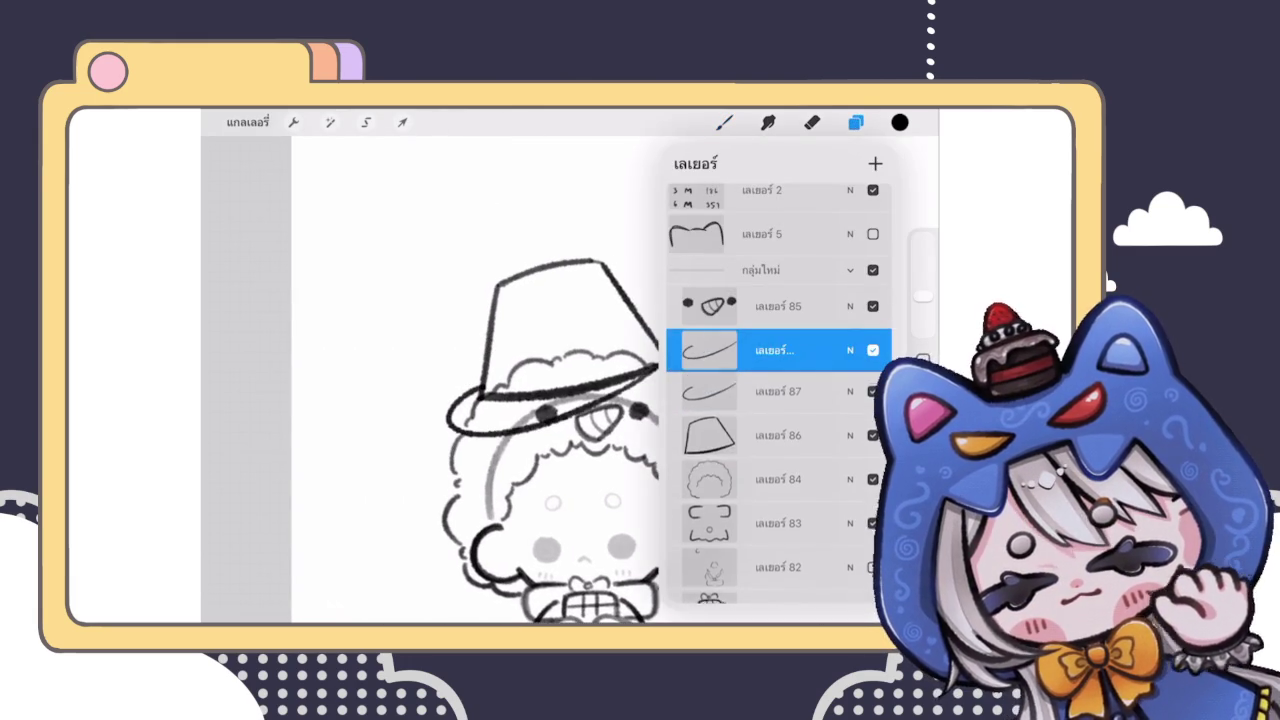
pyautogui.click(850, 304)
pyautogui.click(775, 304)
pyautogui.click(590, 420)
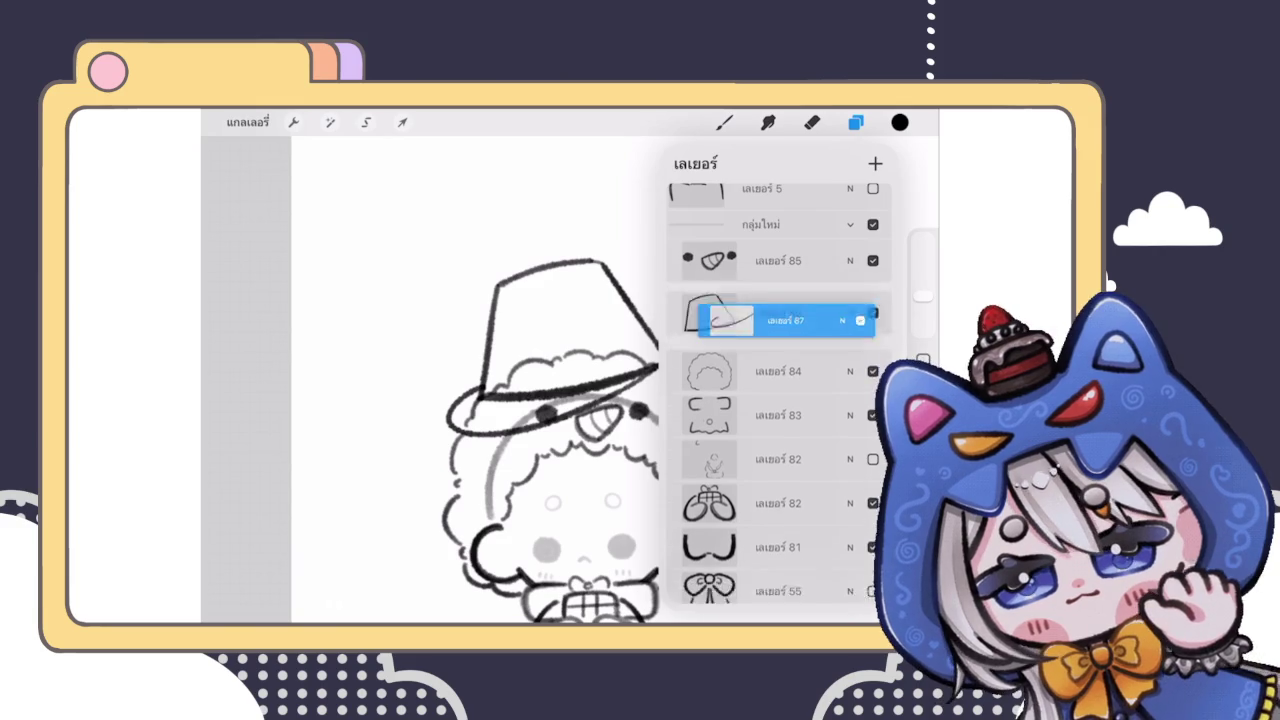
pyautogui.click(724, 122)
# Step: Reshape the hat outline on Layer 86 with a Warp mesh transform
pyautogui.scroll(3, 590, 440)
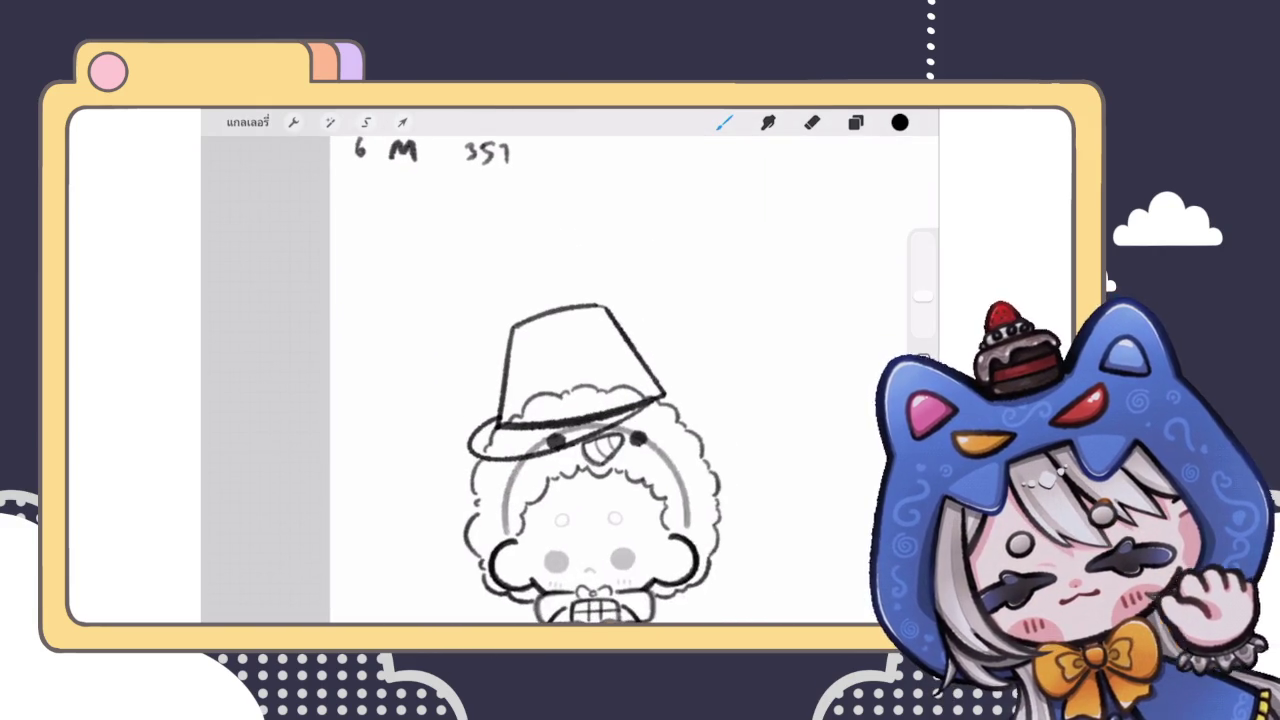
pyautogui.click(855, 122)
pyautogui.click(778, 349)
pyautogui.click(402, 122)
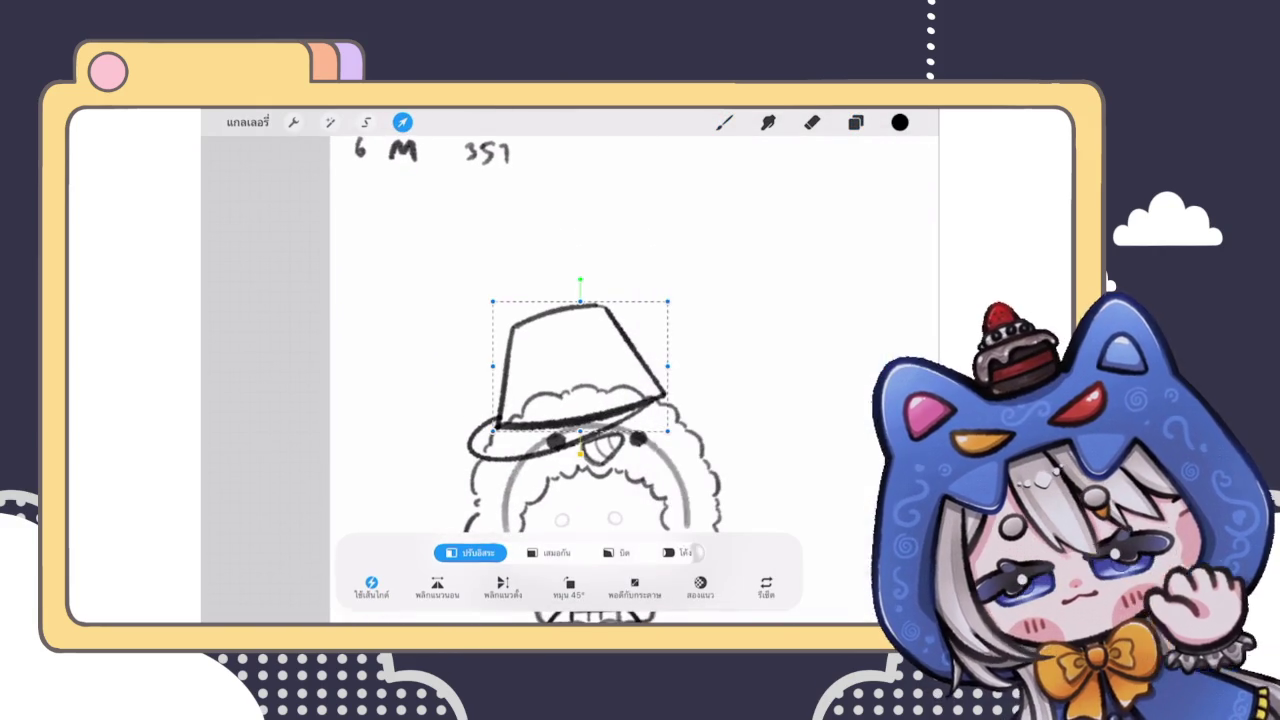
pyautogui.click(677, 552)
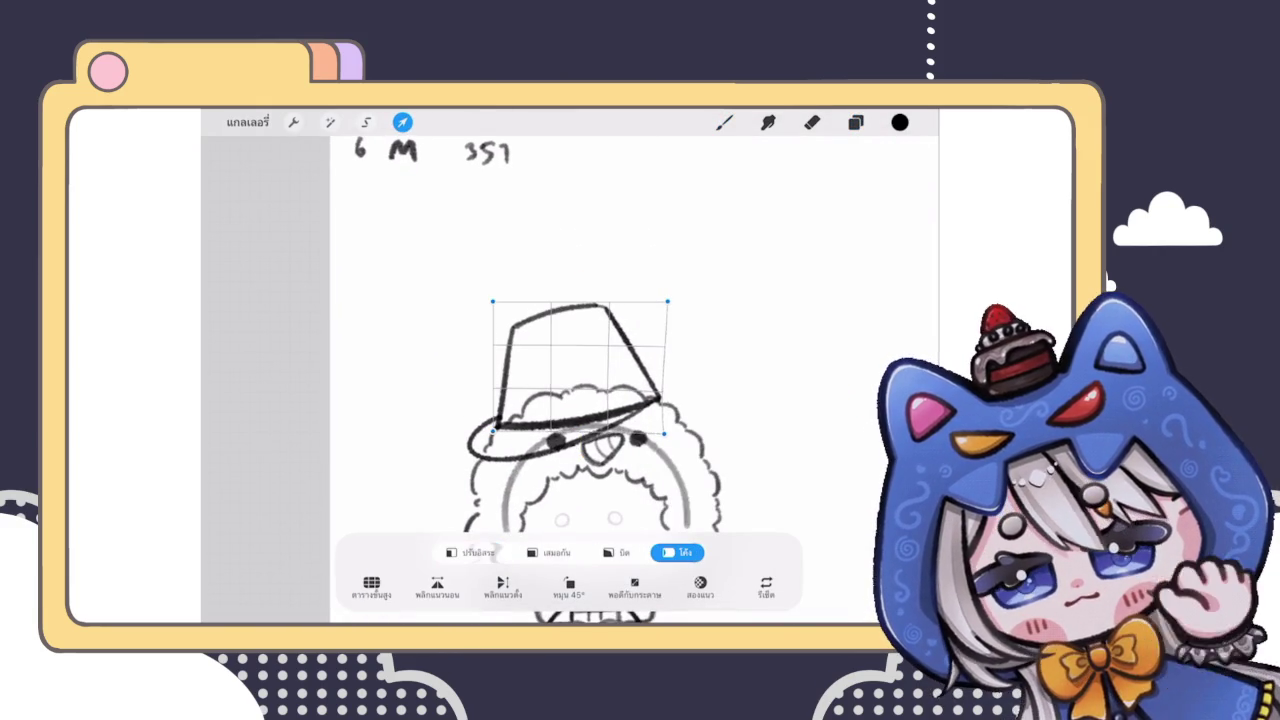
pyautogui.click(724, 122)
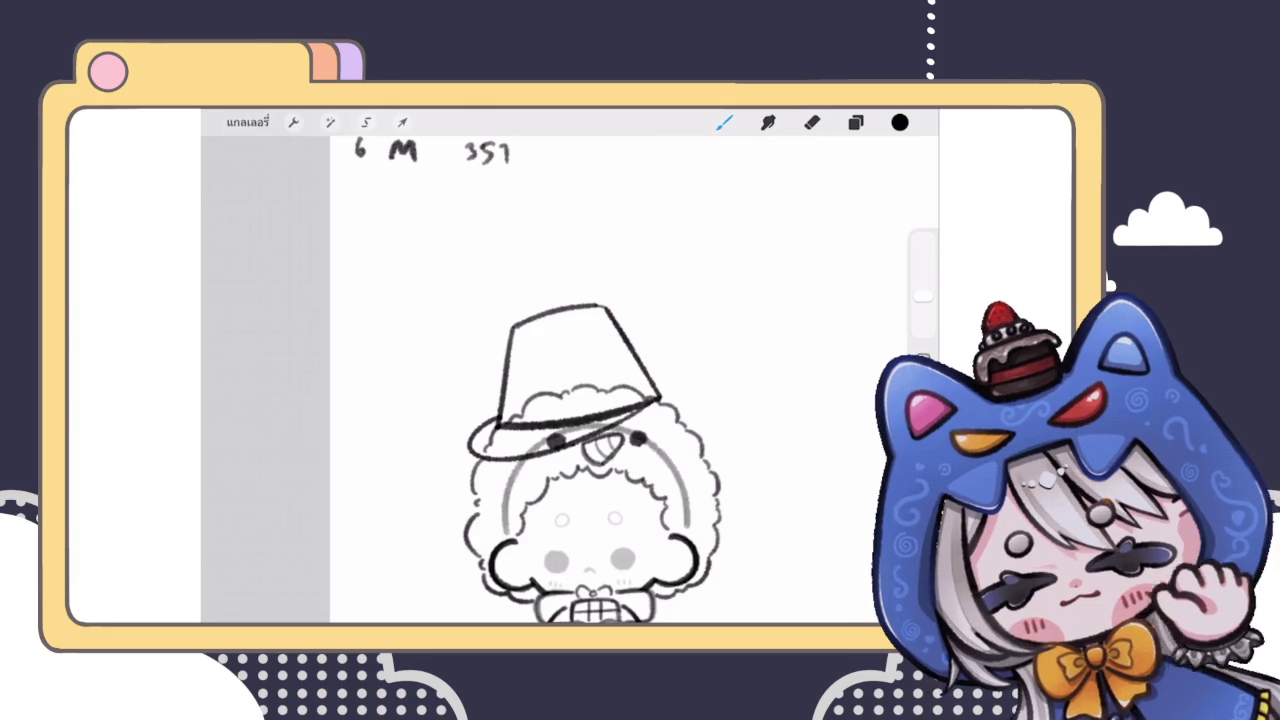
# Step: Add two small shine strokes near the hat top and make curly hair layer 84 active
pyautogui.scroll(3, 600, 450)
pyautogui.moveTo(614, 320); pyautogui.dragTo(656, 302)
pyautogui.moveTo(652, 348); pyautogui.dragTo(664, 336)
pyautogui.scroll(-3, 600, 450)
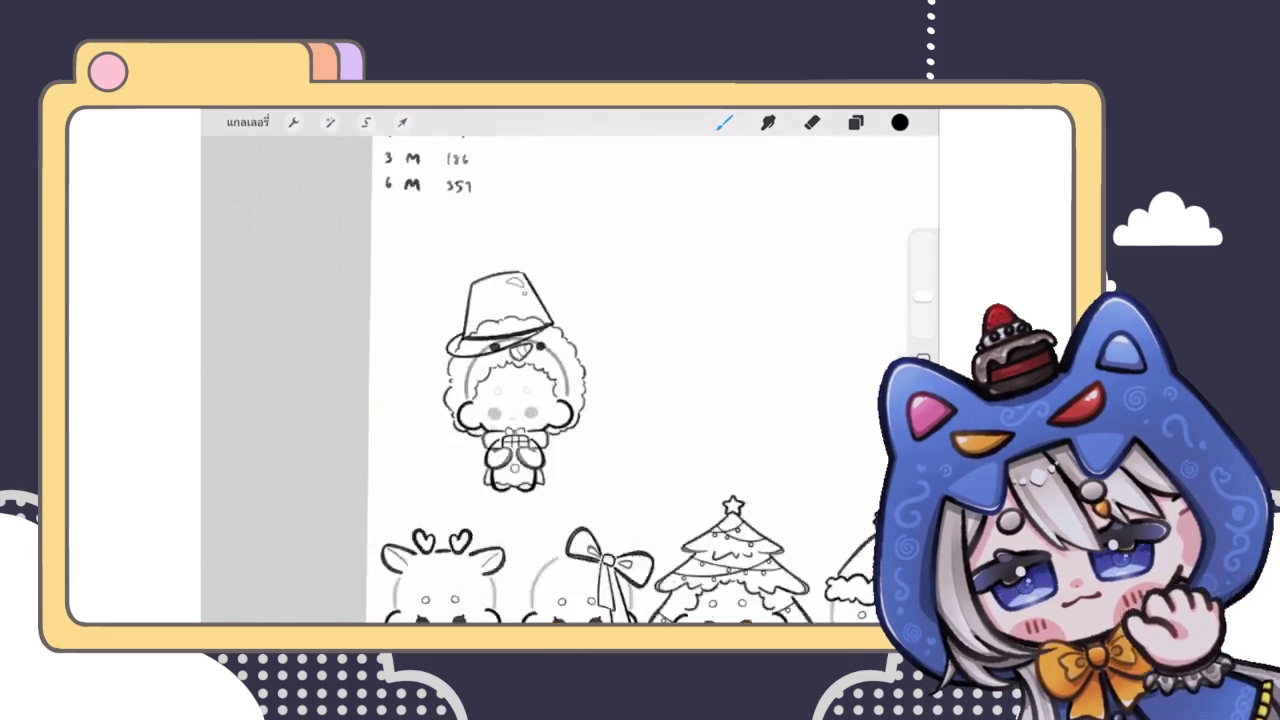
pyautogui.scroll(-2, 570, 380)
pyautogui.scroll(2, 570, 380)
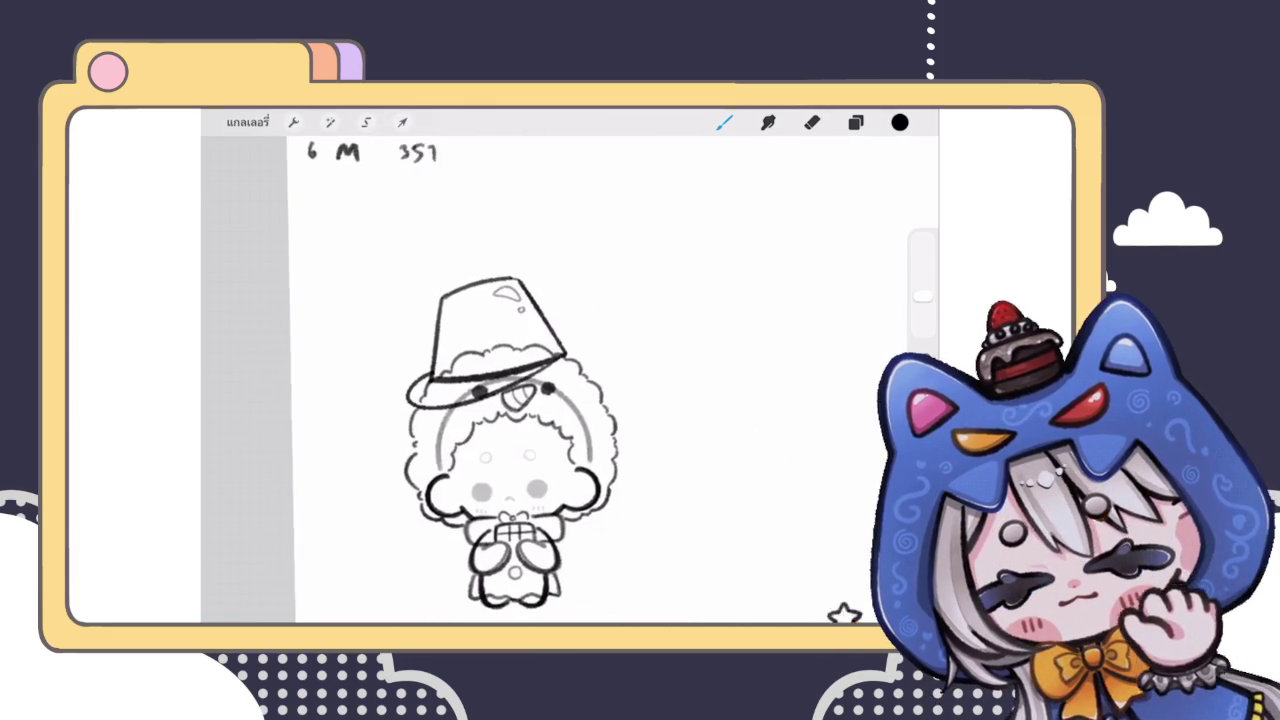
pyautogui.scroll(-2, 570, 380)
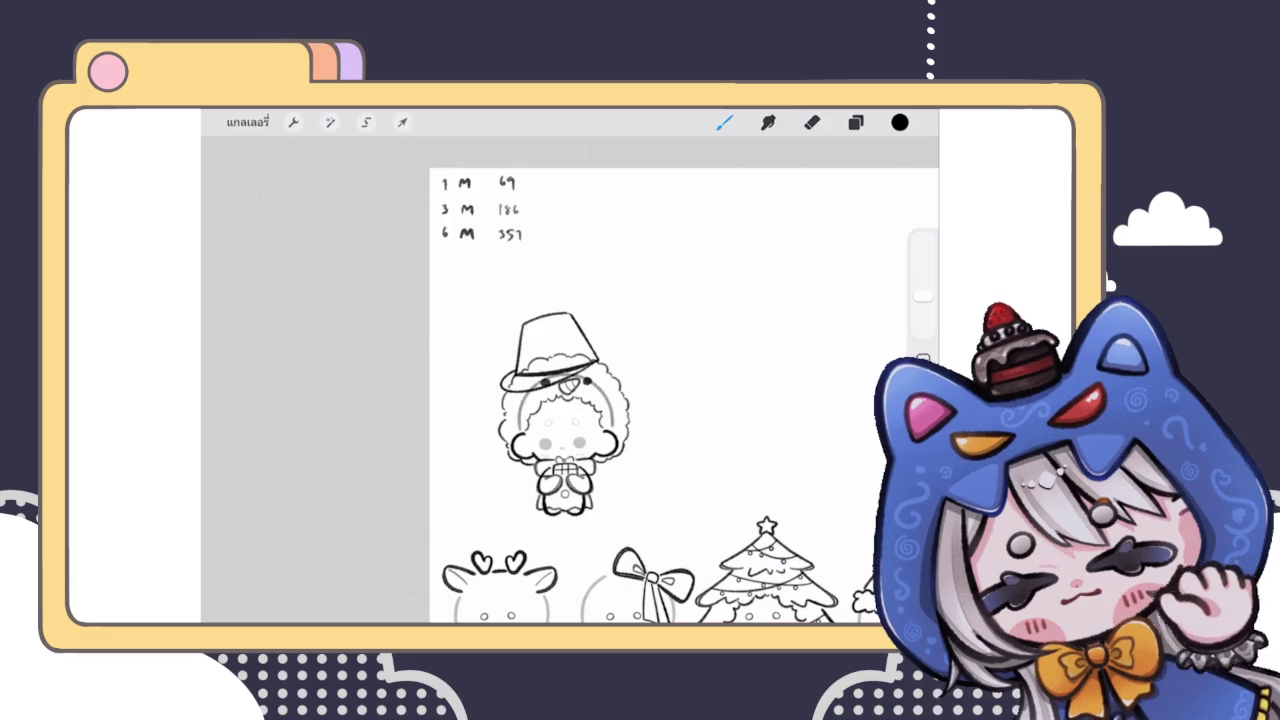
pyautogui.click(855, 122)
pyautogui.click(780, 453)
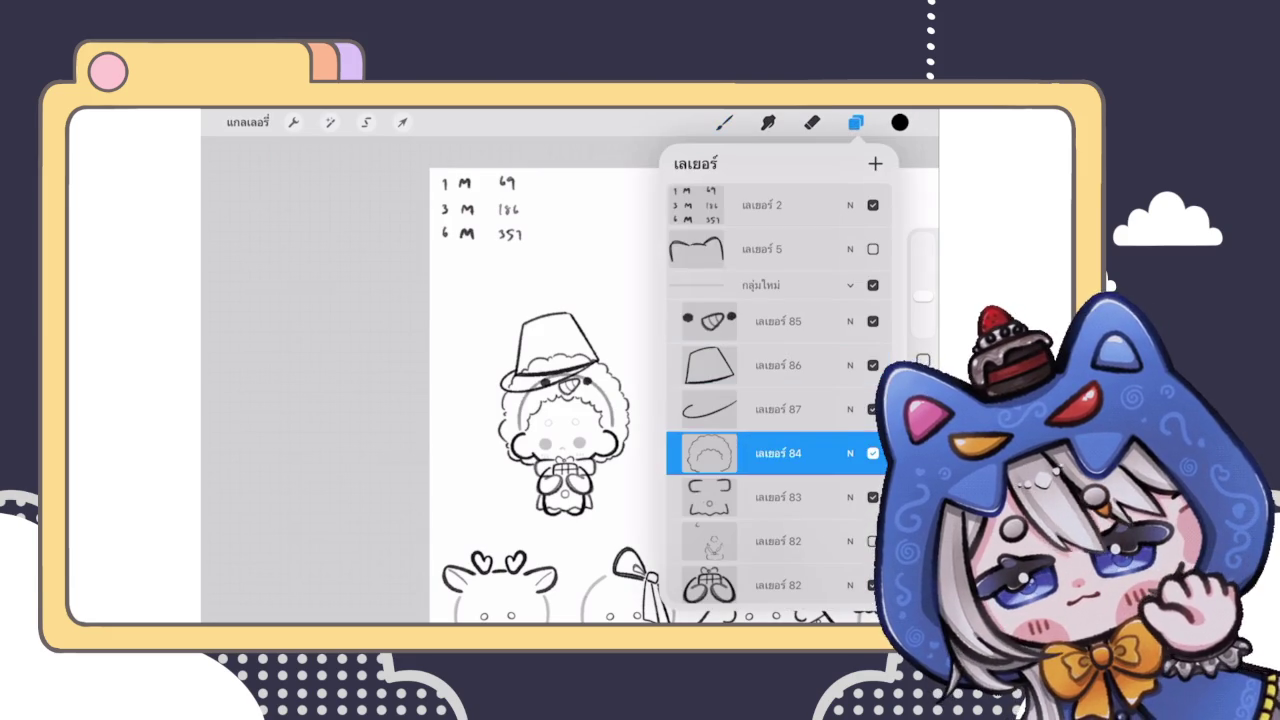
# Step: Erase the hair lines showing under the hat brim on layer 84
pyautogui.click(855, 122)
pyautogui.click(812, 122)
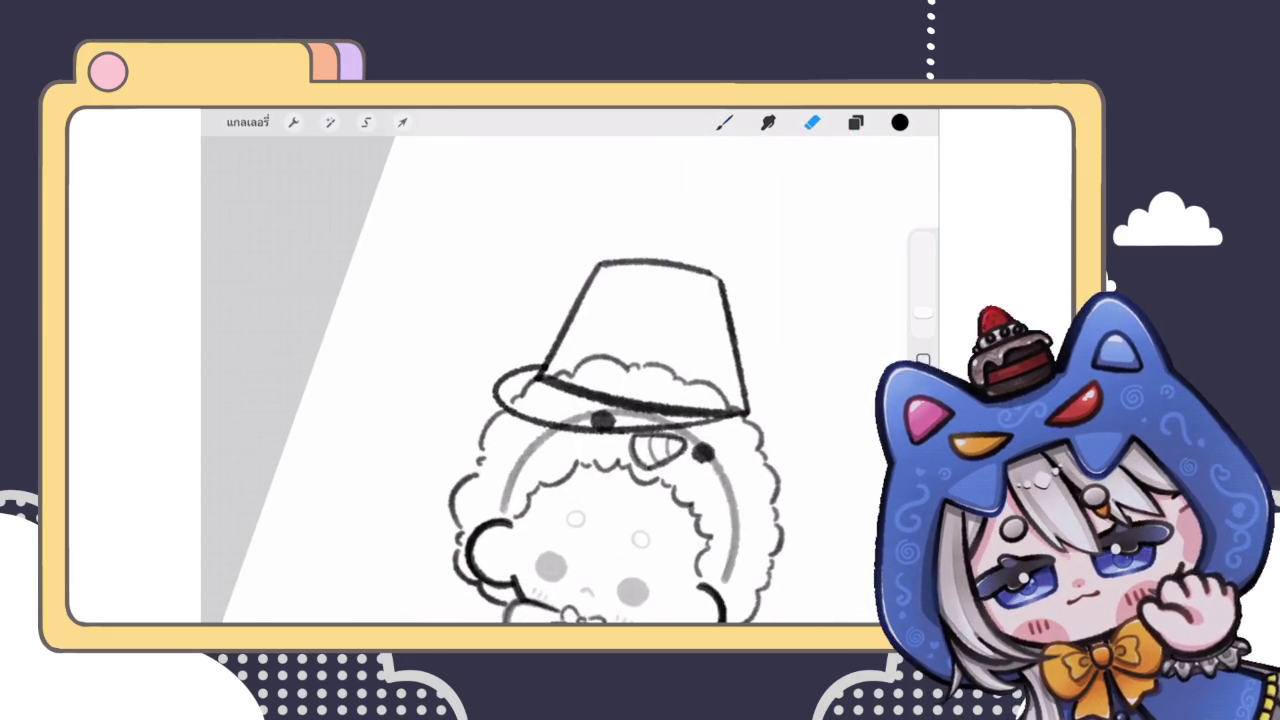
pyautogui.scroll(3, 600, 380)
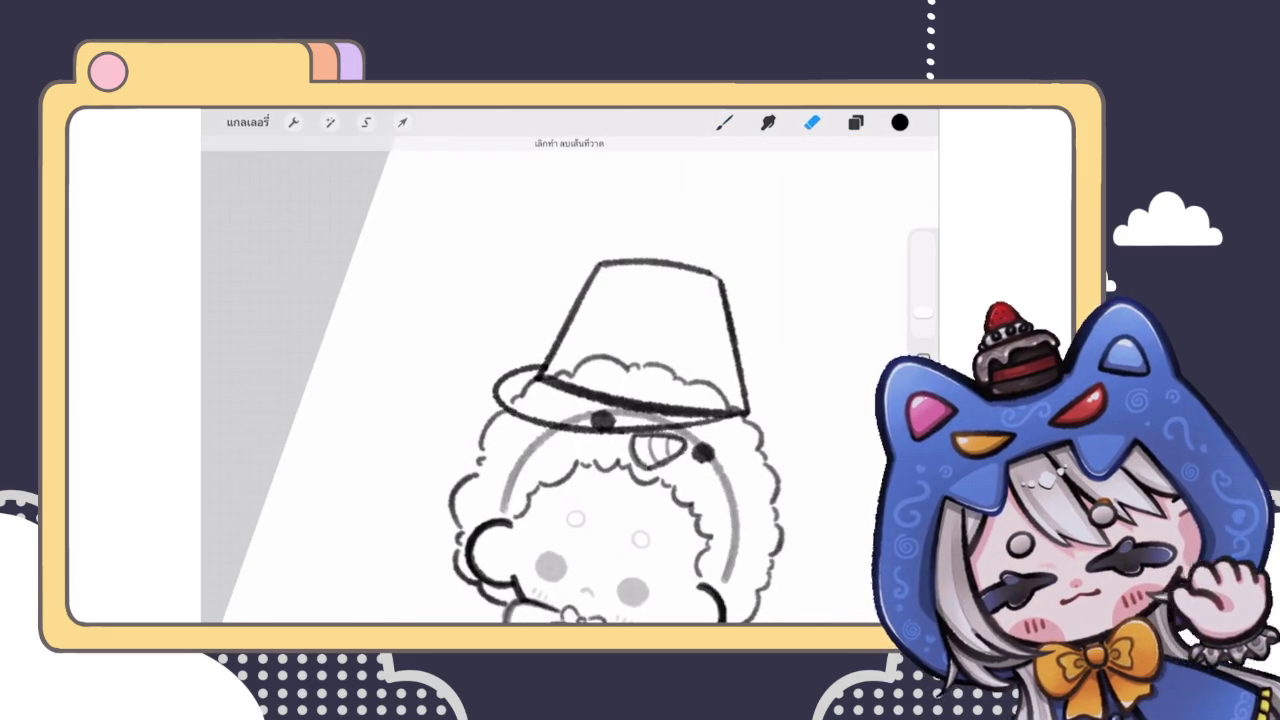
pyautogui.moveTo(590, 362)
pyautogui.mouseDown()
pyautogui.moveTo(559, 354)
pyautogui.moveTo(608, 349)
pyautogui.moveTo(733, 383)
pyautogui.mouseUp()
# Step: On hat layer 86, patch the junction where the hat lines meet with the brush
pyautogui.click(855, 122)
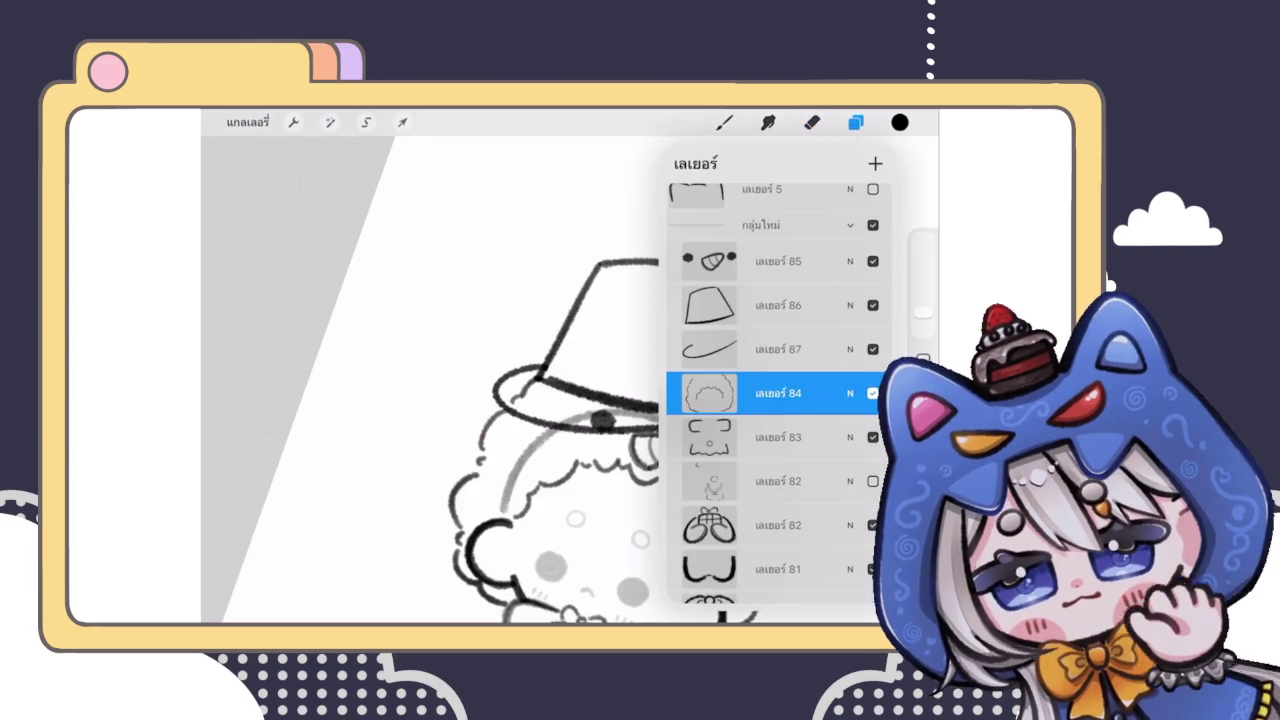
pyautogui.click(778, 305)
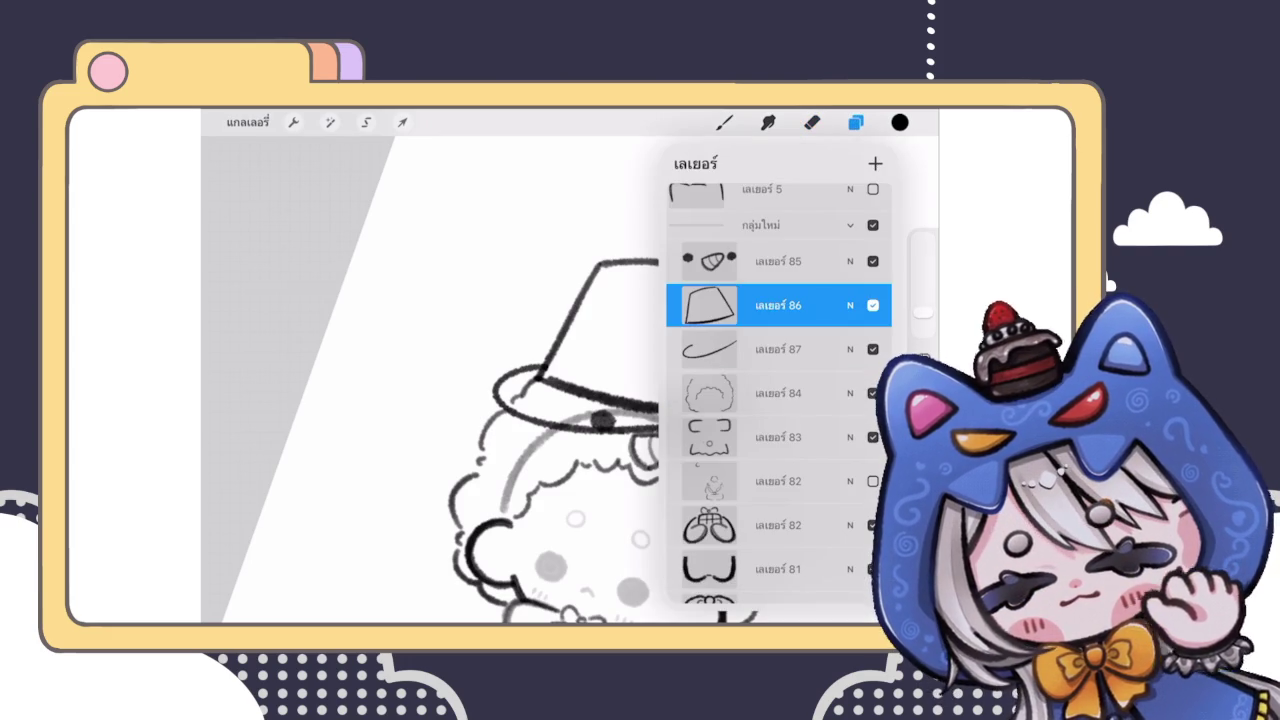
pyautogui.scroll(5, 430, 400)
pyautogui.click(855, 122)
pyautogui.click(724, 122)
pyautogui.moveTo(552, 390); pyautogui.dragTo(570, 374)
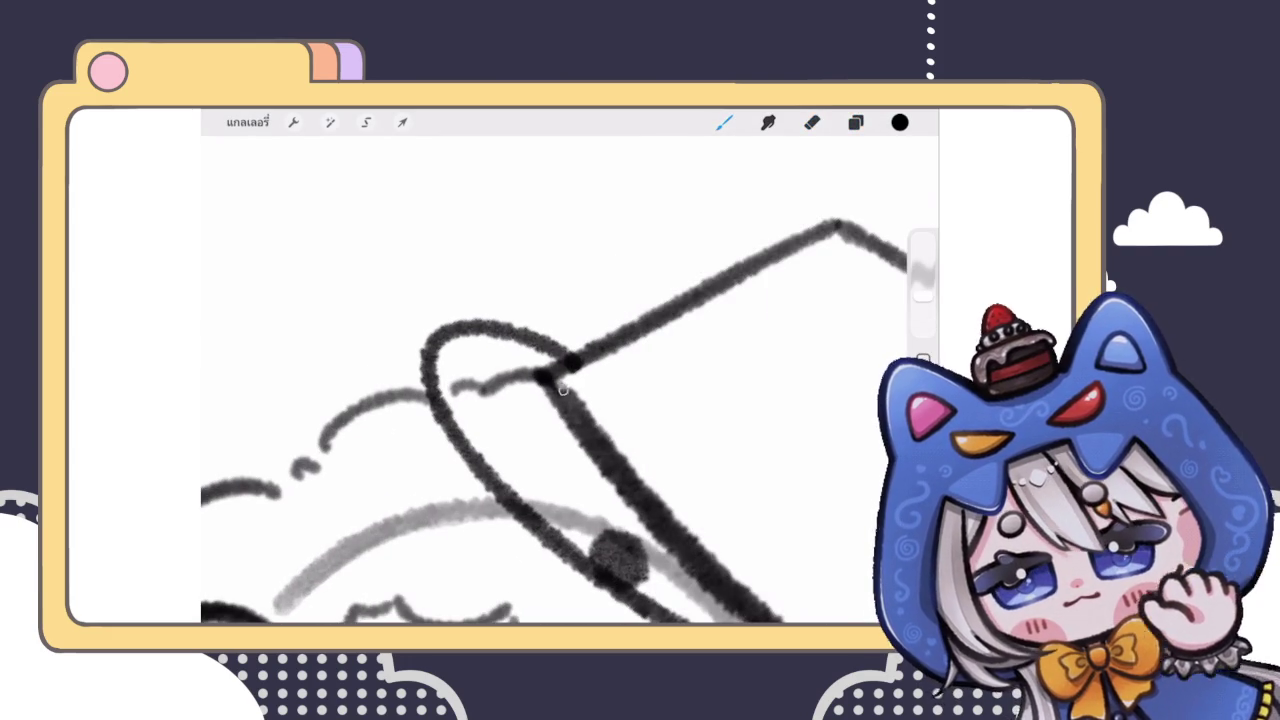
pyautogui.scroll(-5, 570, 400)
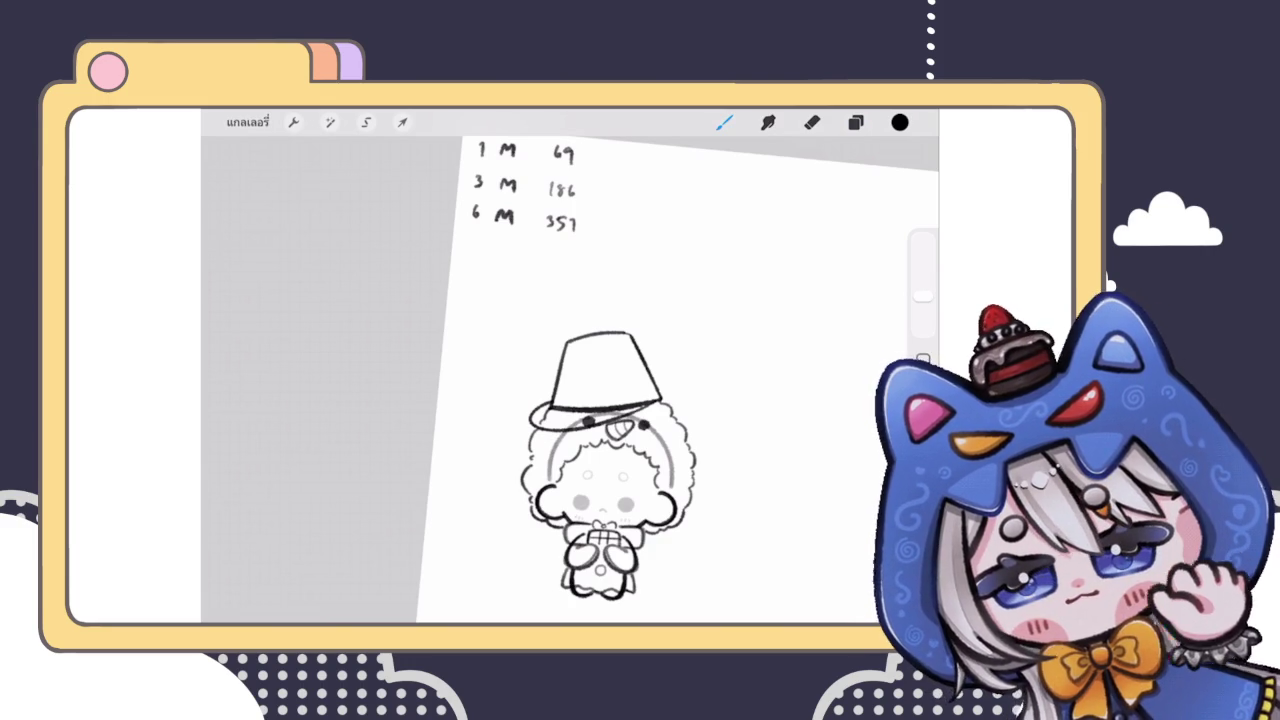
pyautogui.scroll(-2, 570, 400)
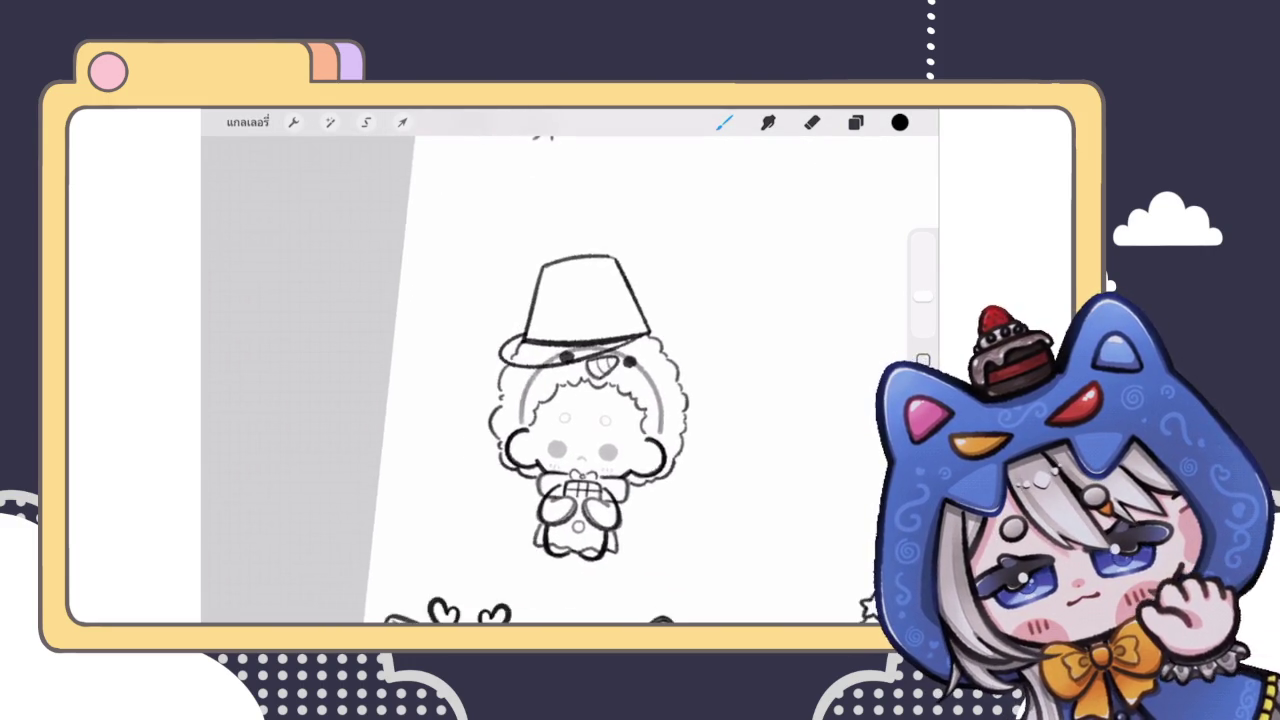
# Step: Liquify the lower-left curly hair outline on layer 84 into shape
pyautogui.scroll(-2, 570, 400)
pyautogui.click(855, 122)
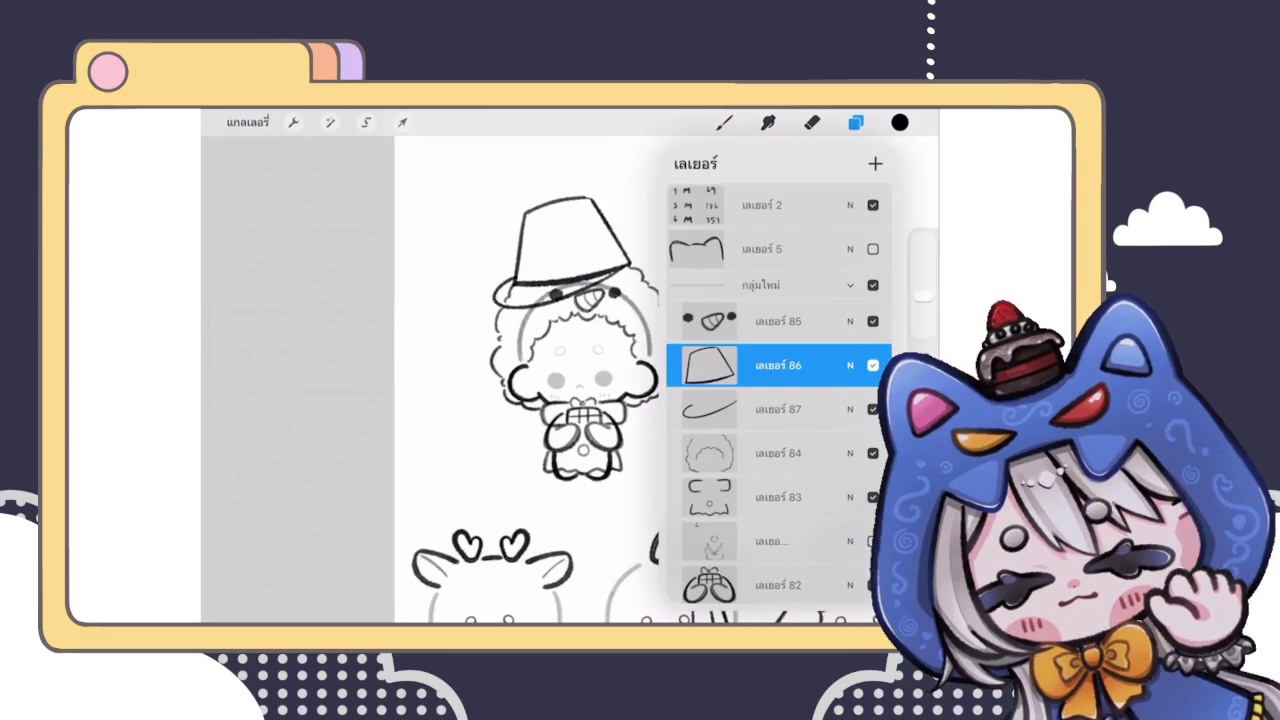
pyautogui.click(778, 453)
pyautogui.click(330, 122)
pyautogui.click(286, 577)
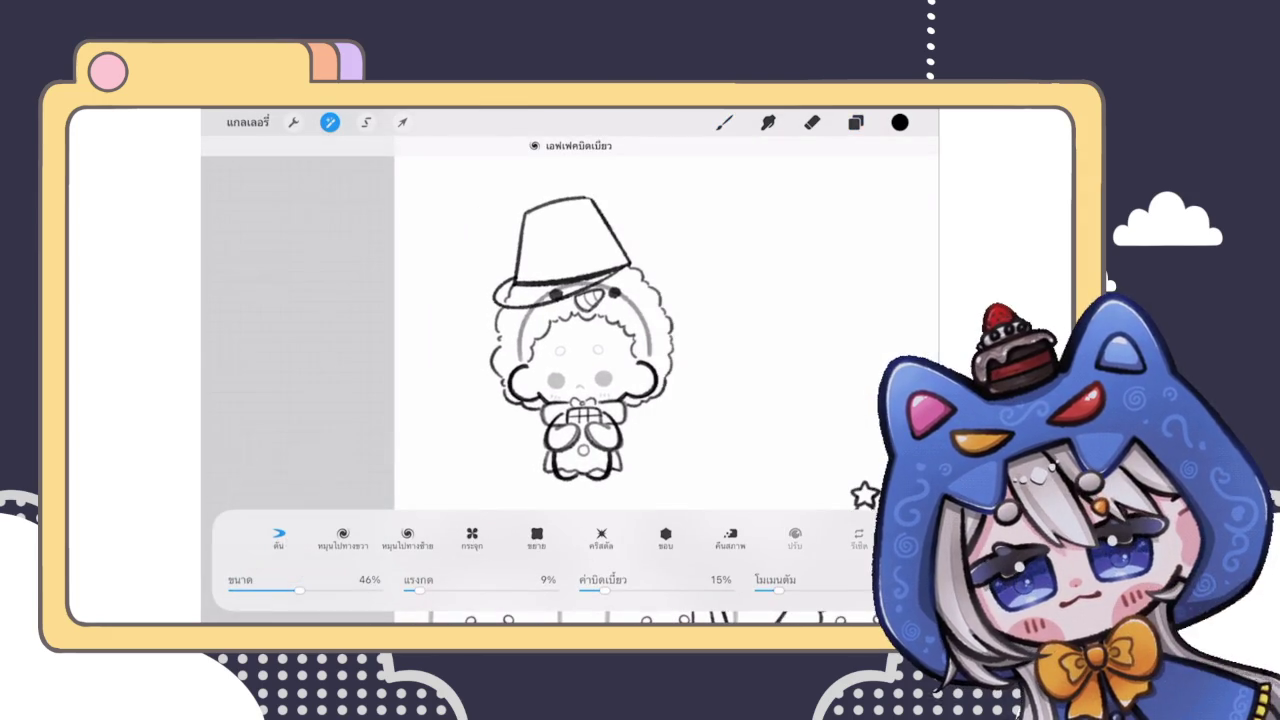
pyautogui.moveTo(441, 358); pyautogui.dragTo(420, 342)
pyautogui.moveTo(451, 422); pyautogui.dragTo(418, 458)
# Step: Sketch short strokes along the left edge of the hair
pyautogui.click(724, 122)
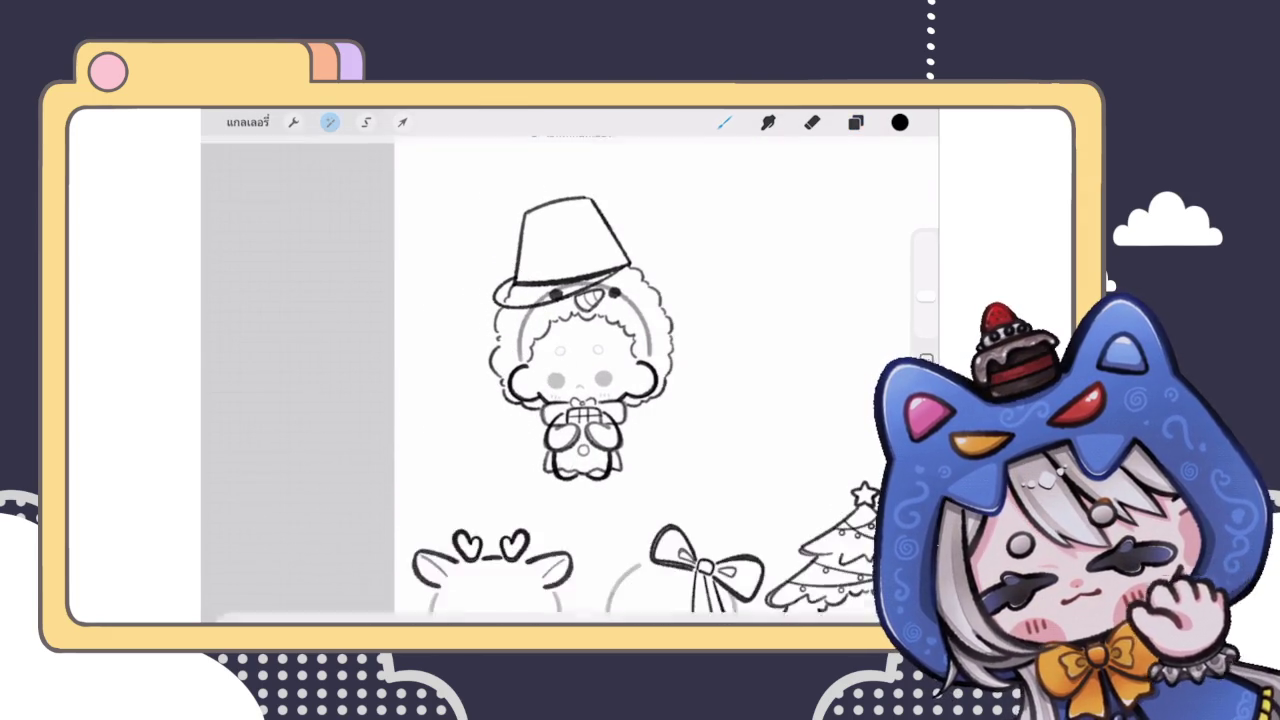
pyautogui.moveTo(522, 284); pyautogui.dragTo(519, 340)
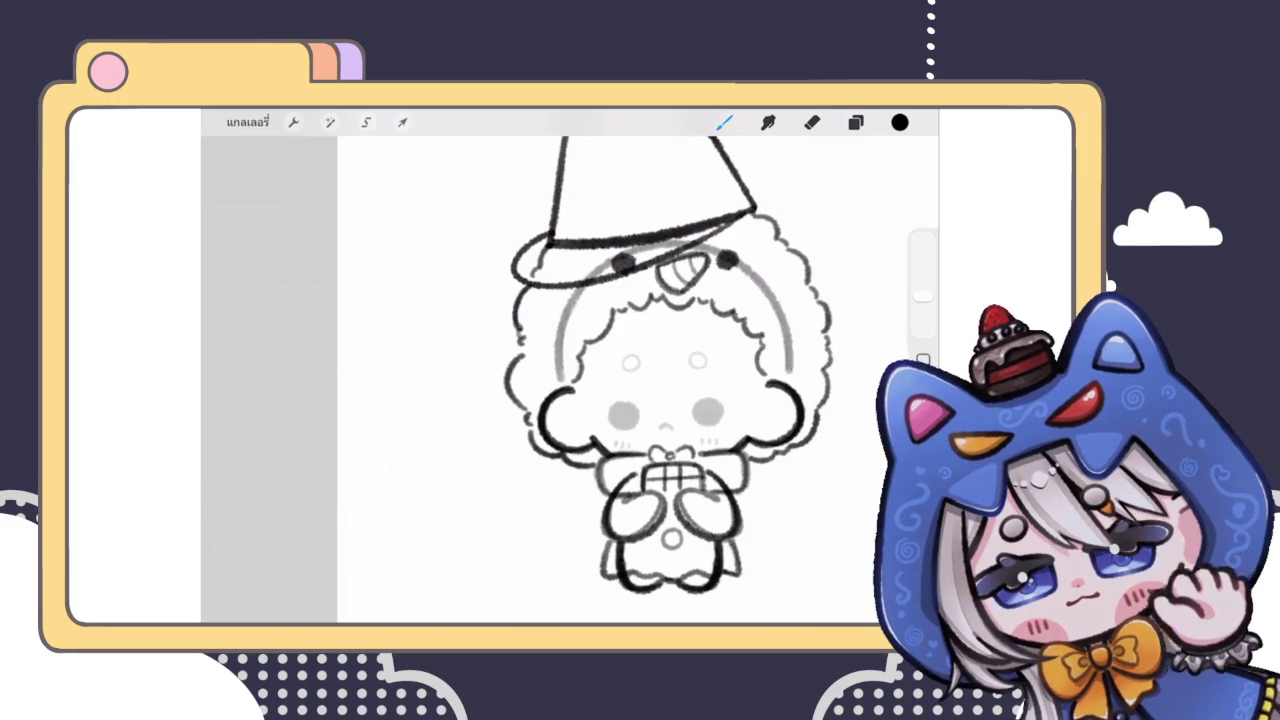
pyautogui.scroll(3, 660, 380)
pyautogui.scroll(-5, 660, 380)
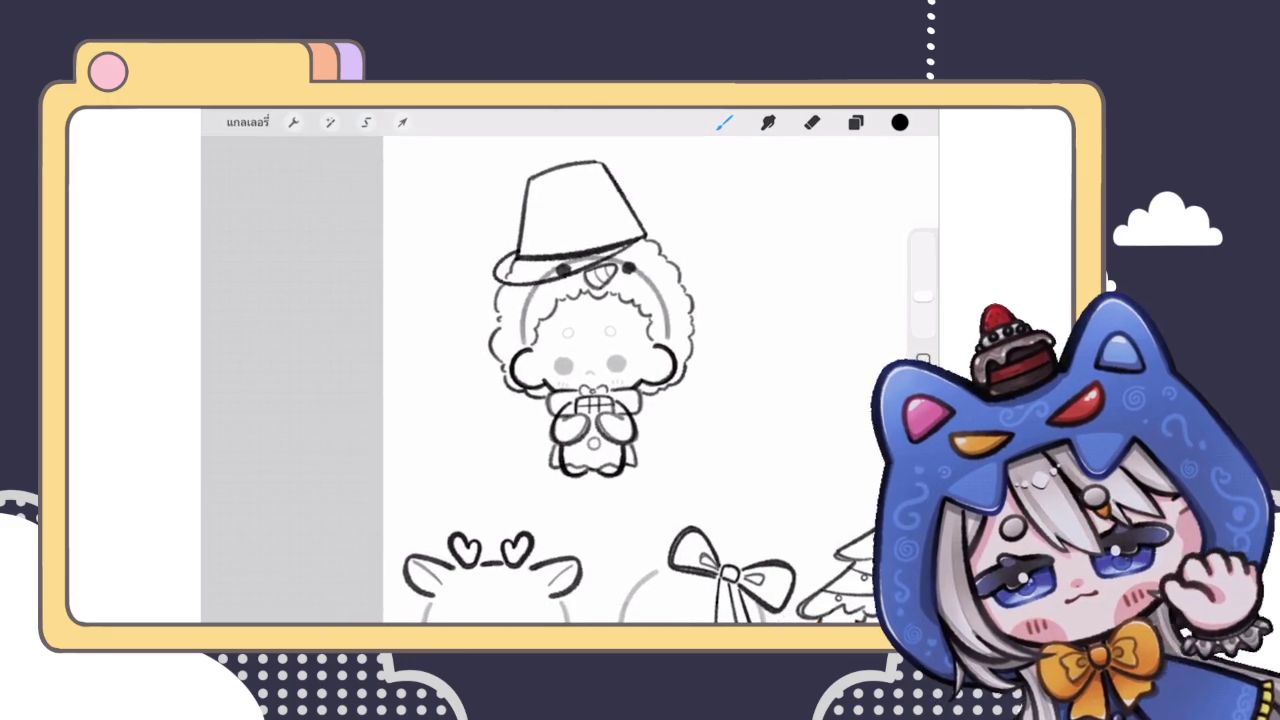
pyautogui.scroll(2, 590, 360)
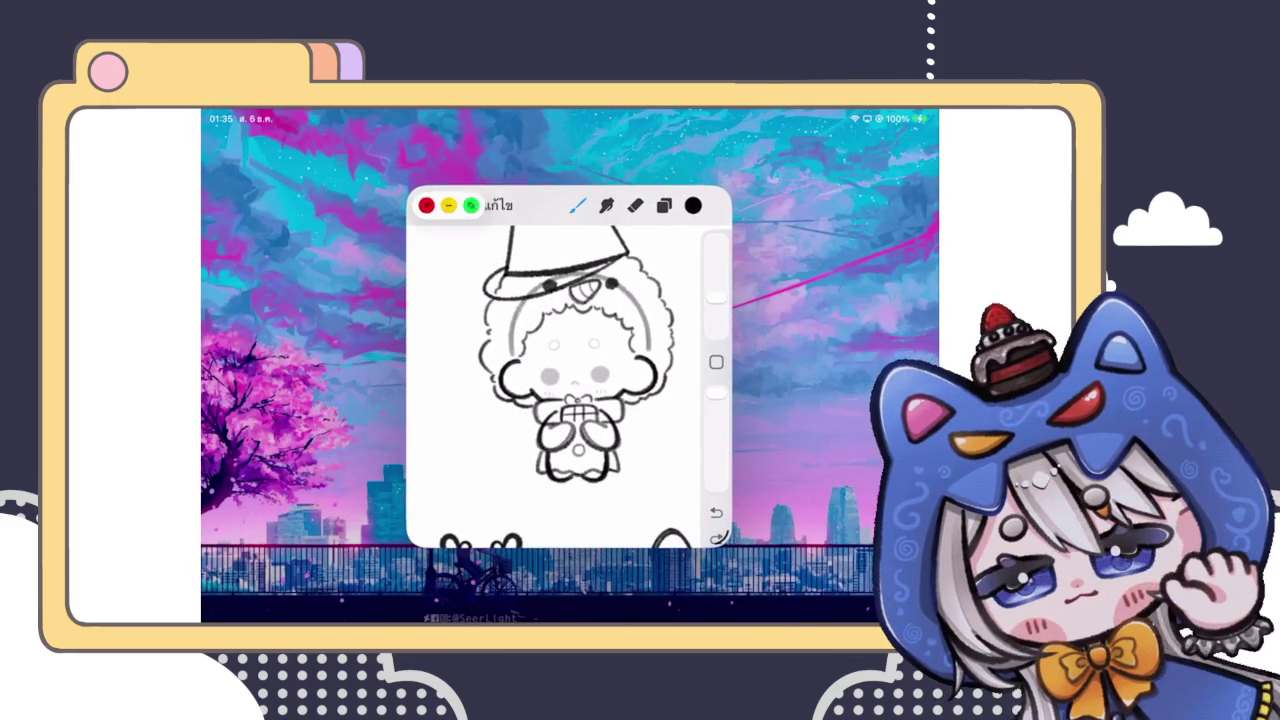
pyautogui.click(457, 205)
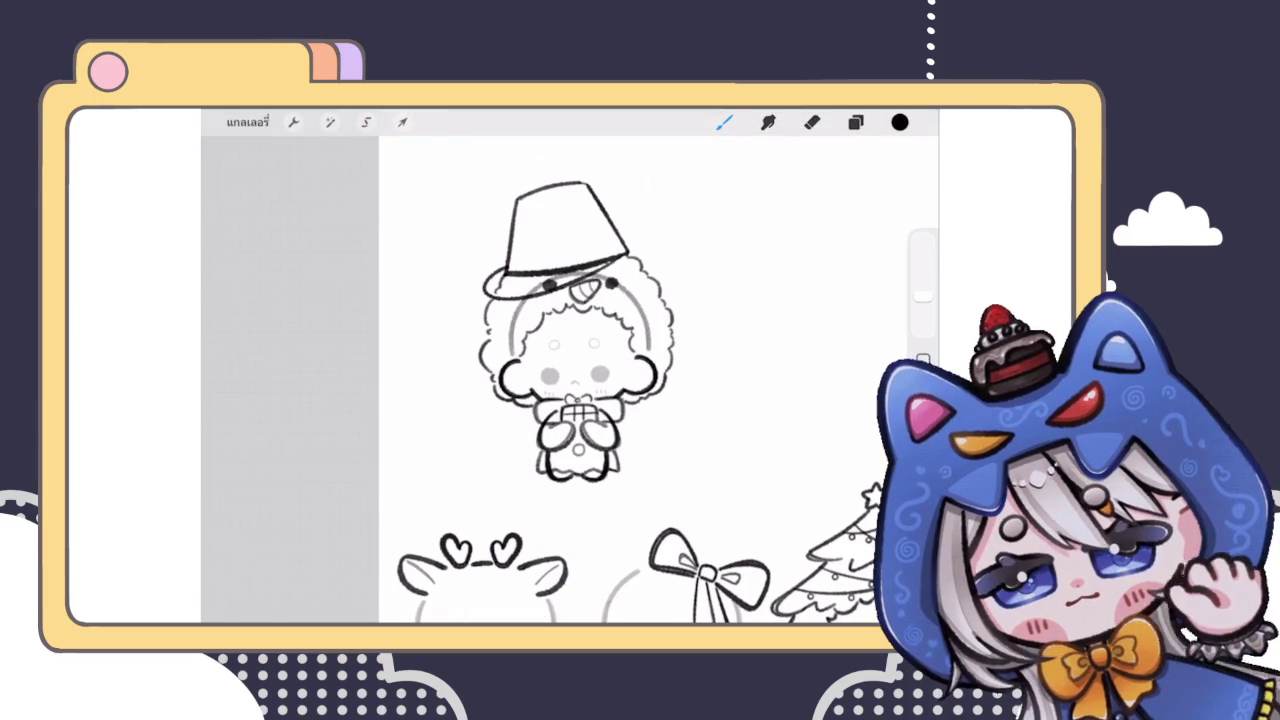
pyautogui.scroll(3, 560, 350)
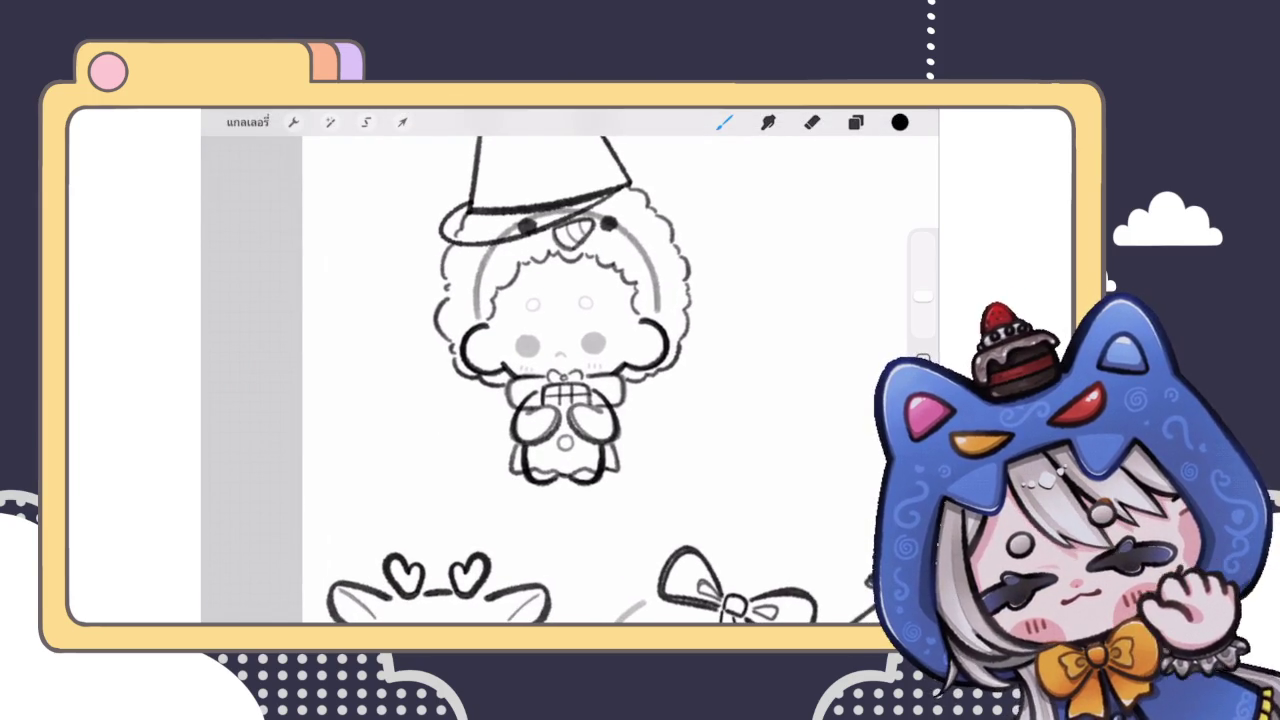
pyautogui.scroll(-3, 570, 380)
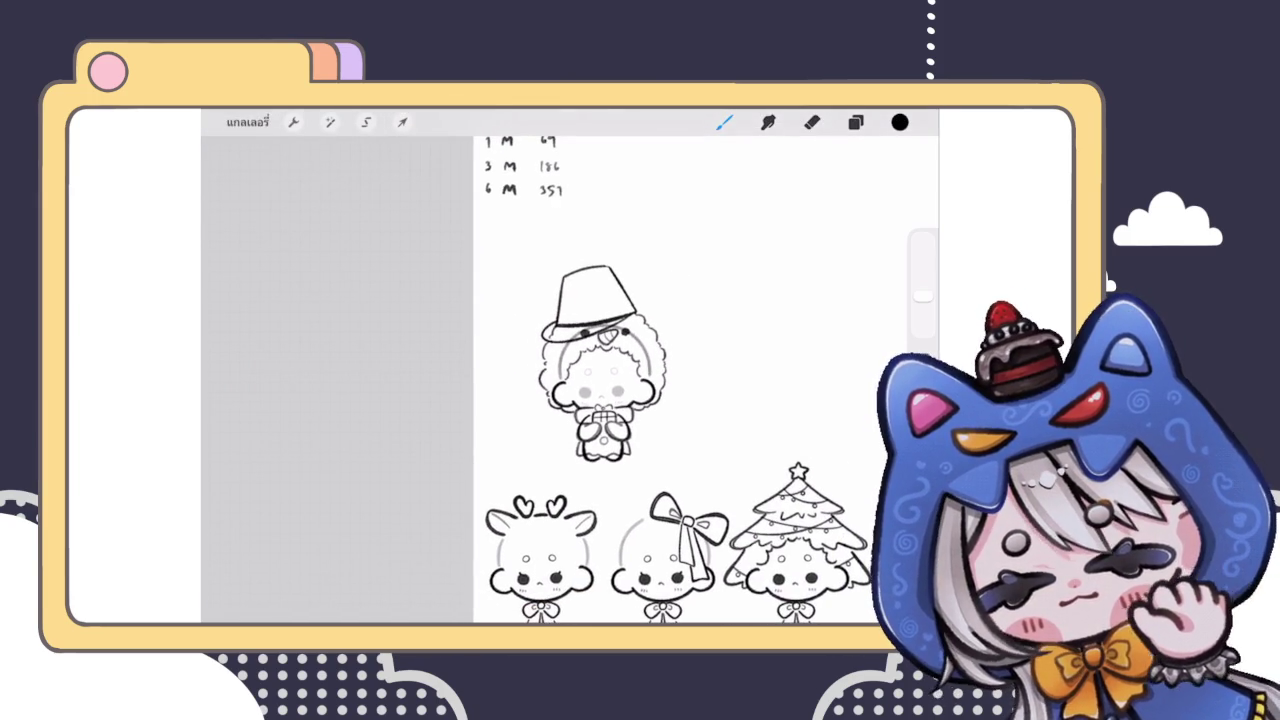
# Step: On hands and gift box layer 82, draw a bow across the top of the box
pyautogui.scroll(2, 590, 380)
pyautogui.scroll(1, 590, 380)
pyautogui.click(855, 122)
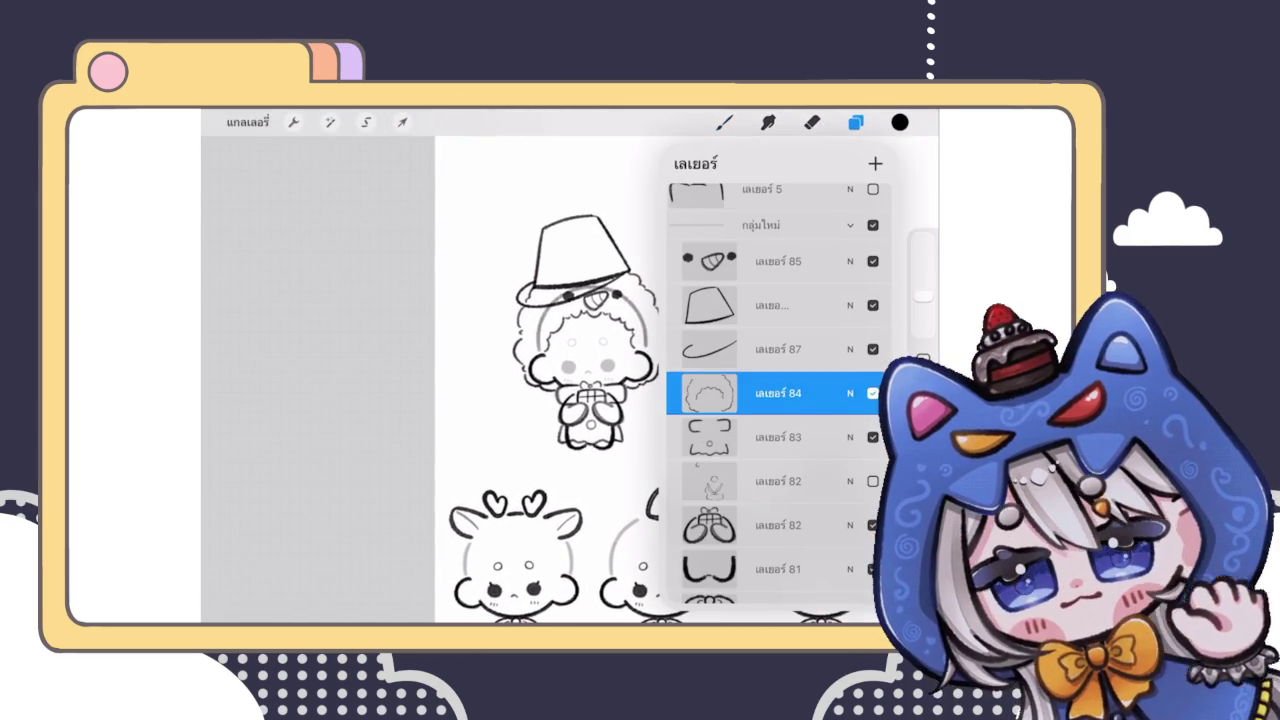
pyautogui.scroll(-2, 778, 400)
pyautogui.scroll(2, 580, 380)
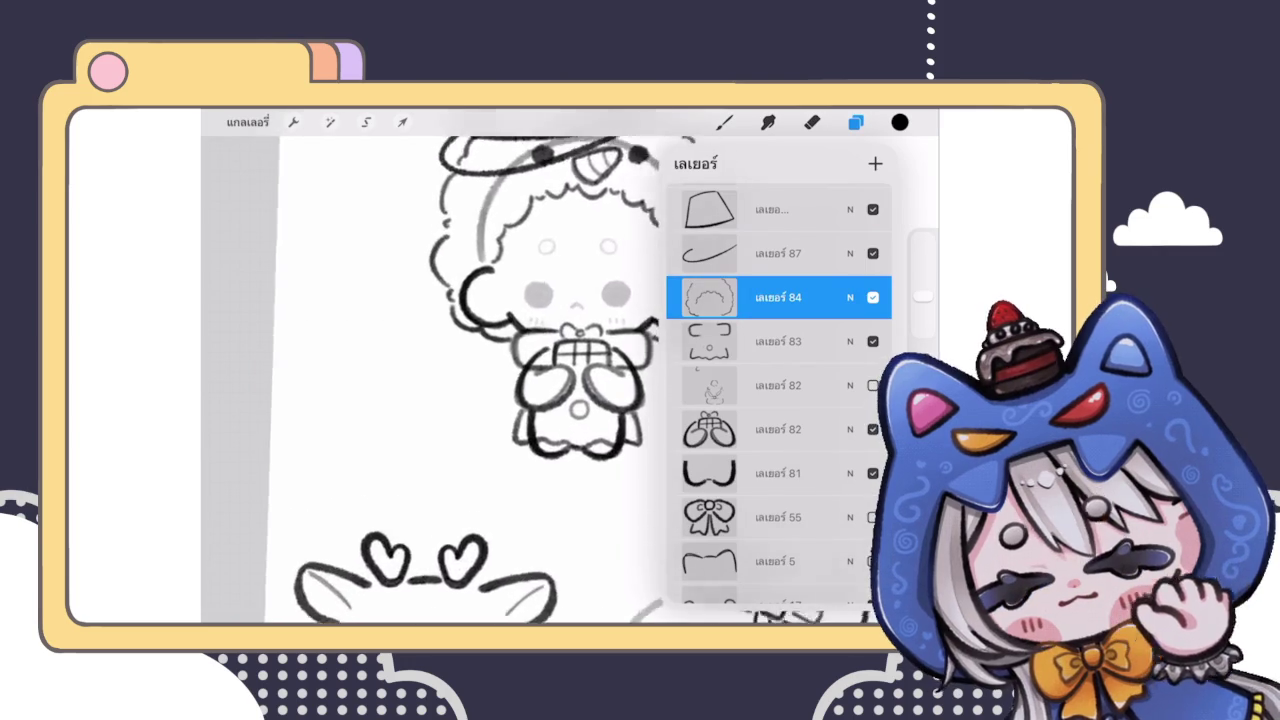
pyautogui.scroll(3, 580, 380)
pyautogui.scroll(-5, 560, 380)
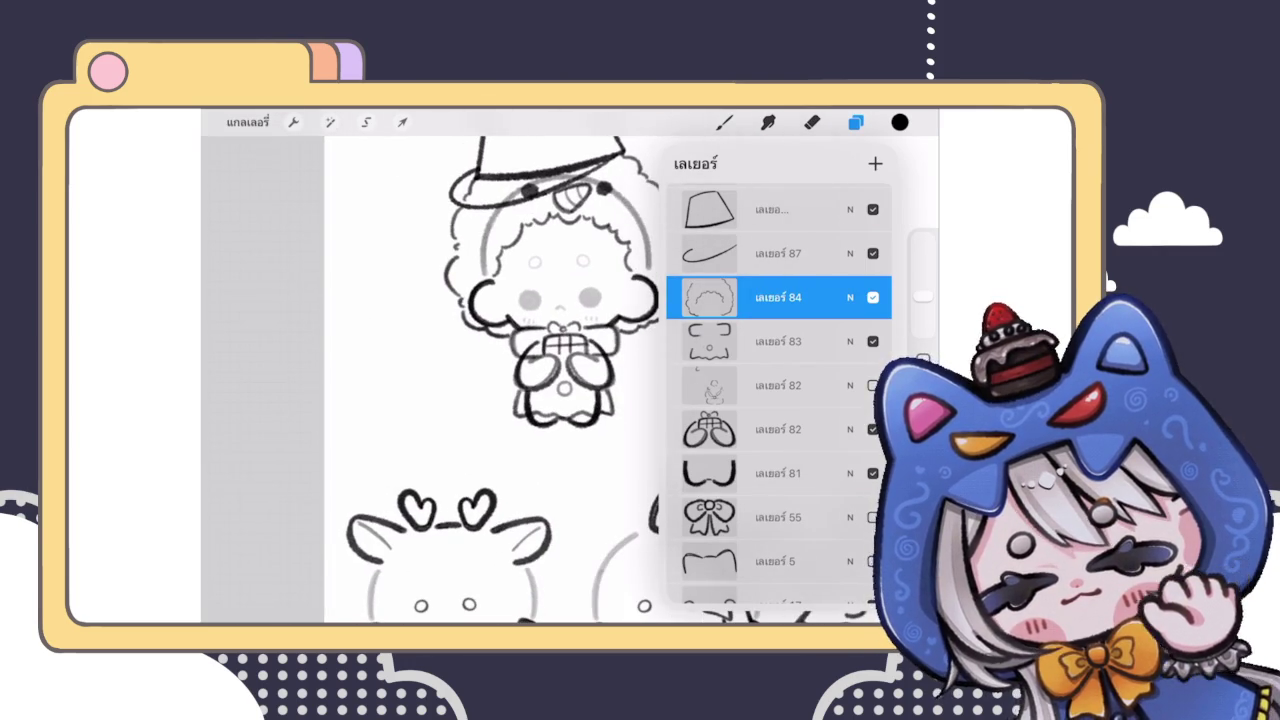
pyautogui.click(778, 429)
pyautogui.scroll(3, 560, 360)
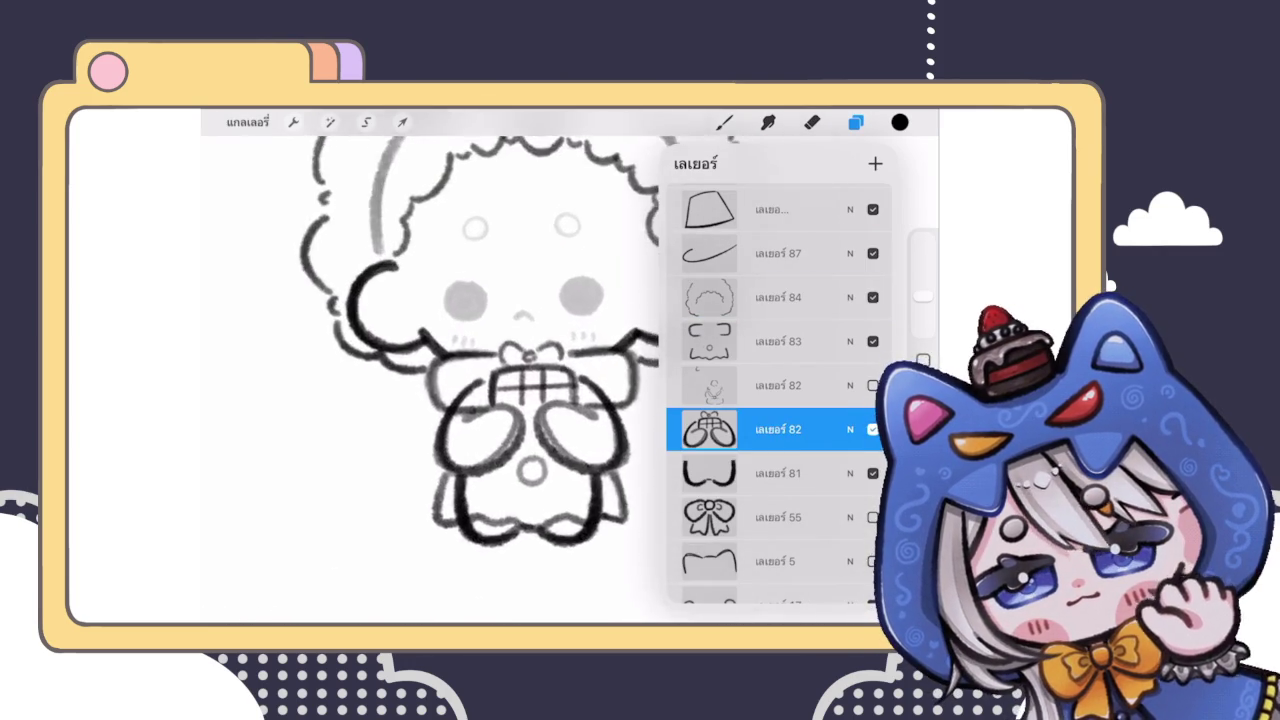
pyautogui.scroll(3, 560, 360)
pyautogui.click(547, 338)
pyautogui.moveTo(547, 338)
pyautogui.mouseDown()
pyautogui.moveTo(566, 366)
pyautogui.moveTo(628, 340)
pyautogui.mouseUp()
# Step: Undo the last bow stroke and review the gift box
pyautogui.scroll(-5, 570, 370)
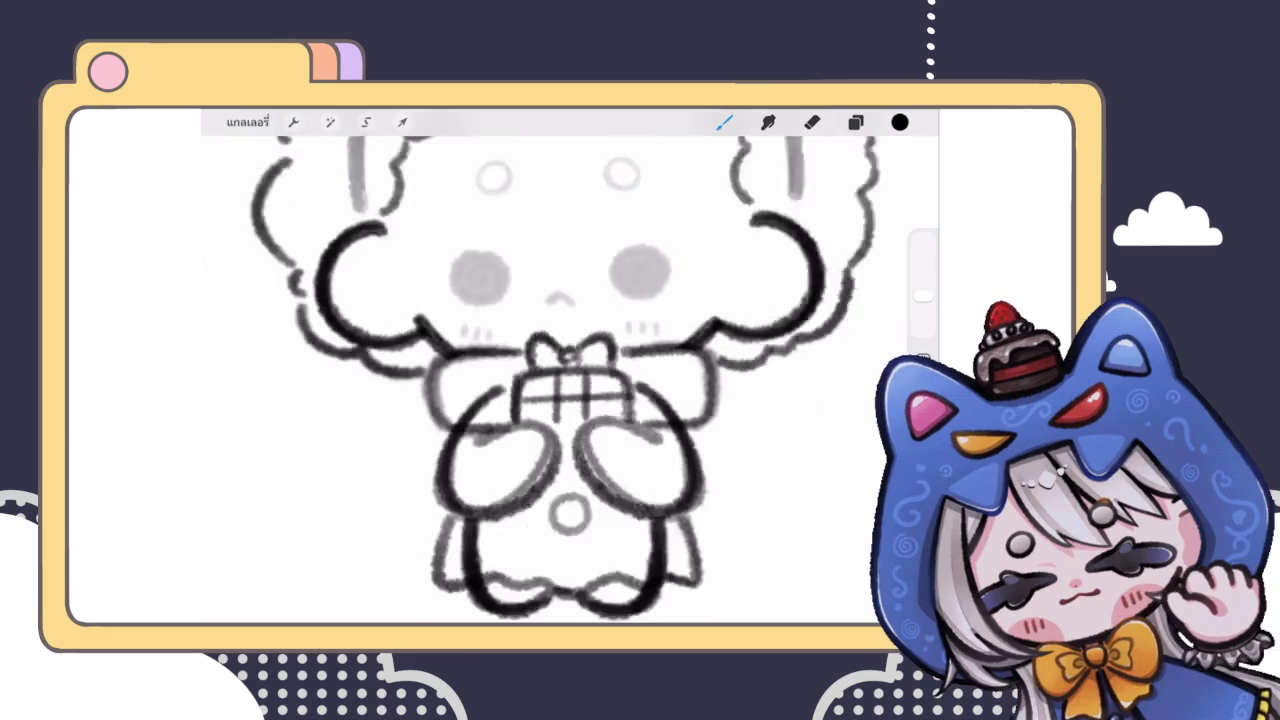
pyautogui.scroll(4, 570, 370)
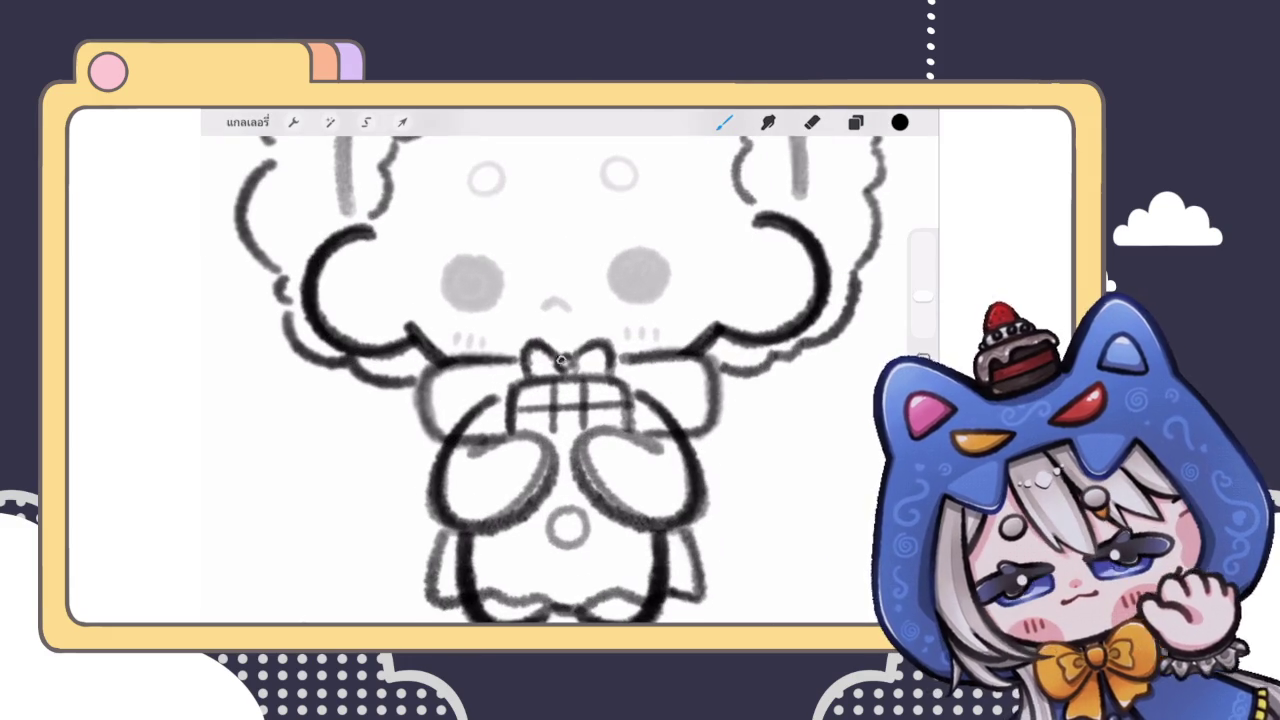
pyautogui.scroll(-5, 565, 370)
pyautogui.scroll(6, 565, 370)
pyautogui.hotkey('ctrl', 'z')
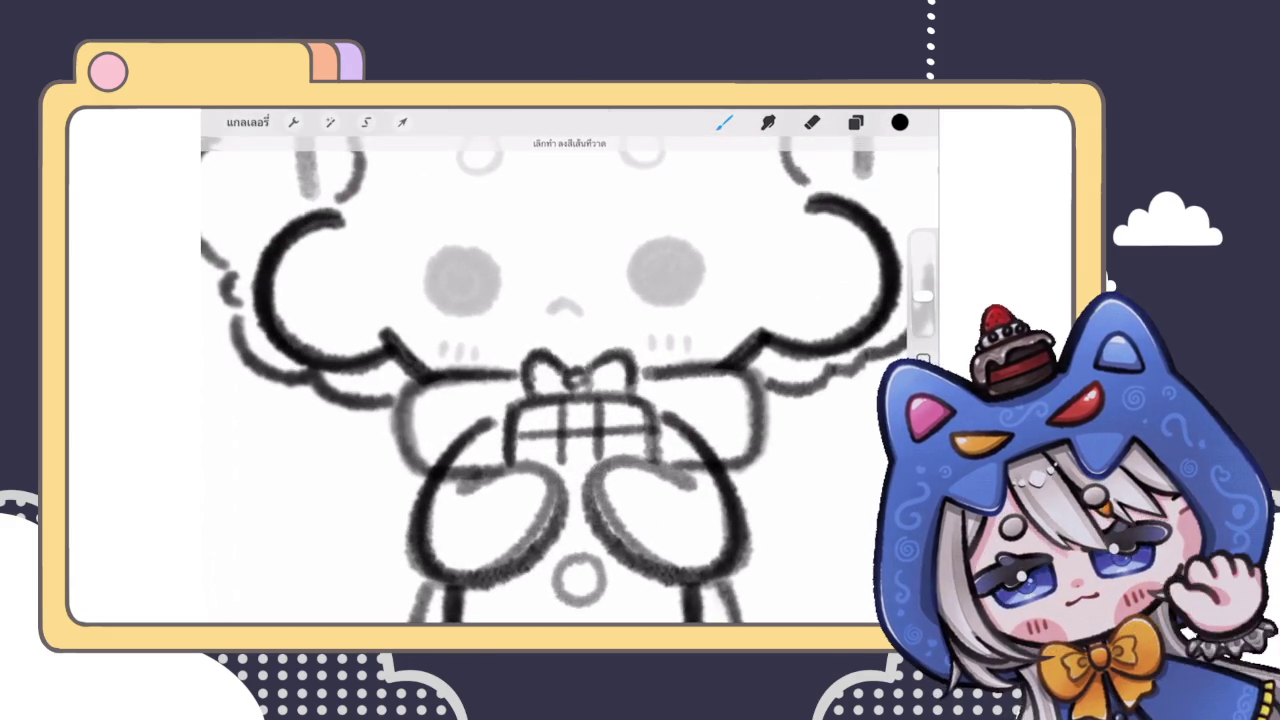
pyautogui.scroll(-5, 570, 370)
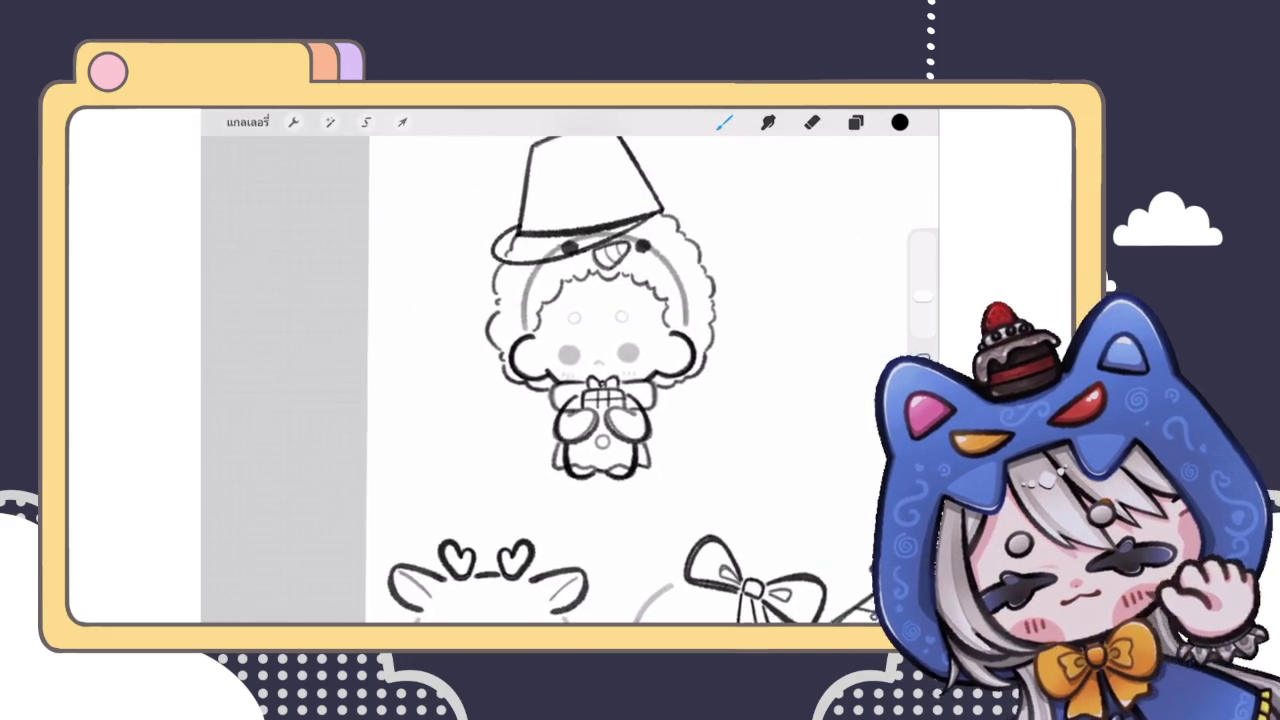
pyautogui.scroll(2, 580, 370)
pyautogui.scroll(2, 580, 370)
pyautogui.scroll(2, 580, 370)
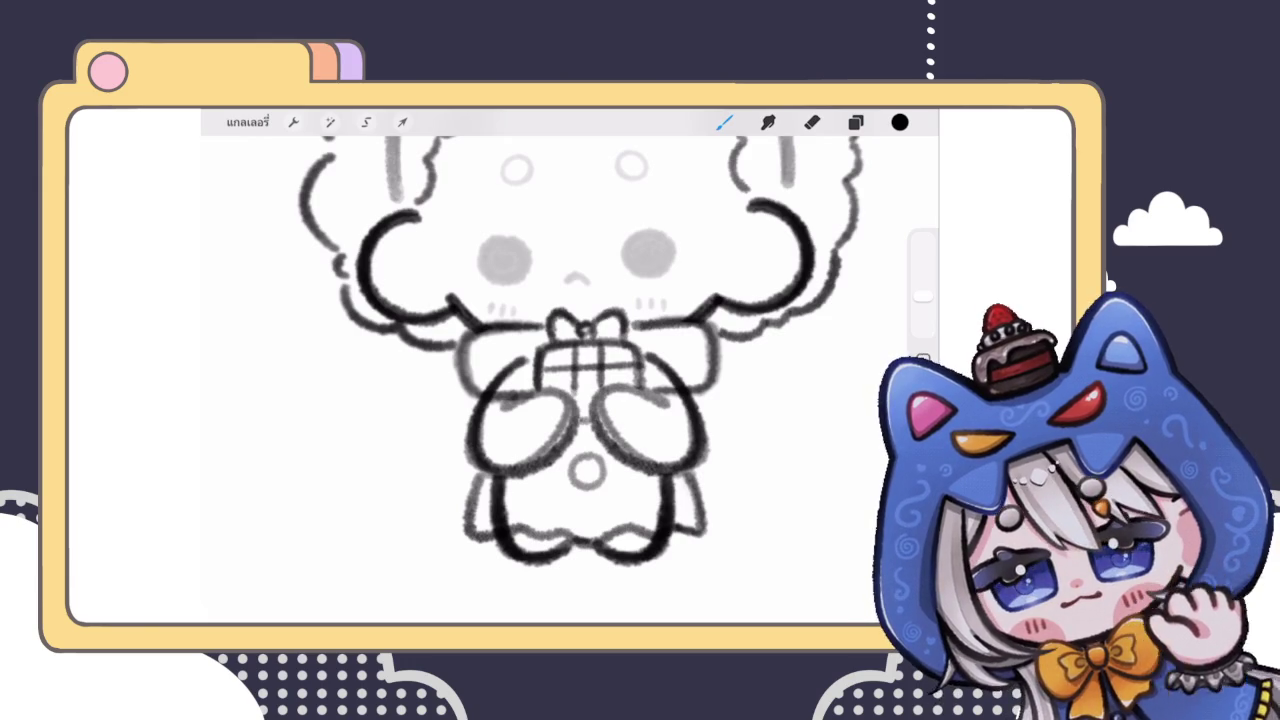
pyautogui.scroll(-3, 570, 370)
pyautogui.scroll(-2, 570, 370)
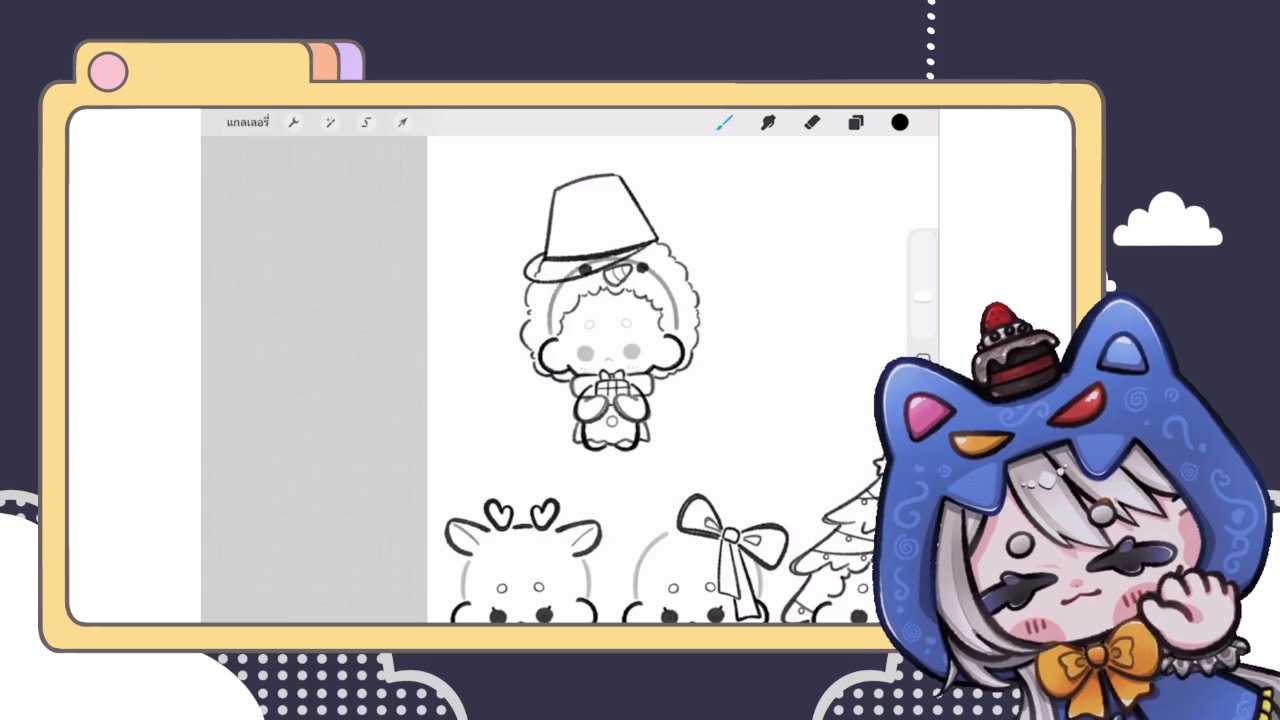
# Step: Duplicate layer 81 and make the copy the active layer
pyautogui.scroll(3, 600, 380)
pyautogui.click(855, 122)
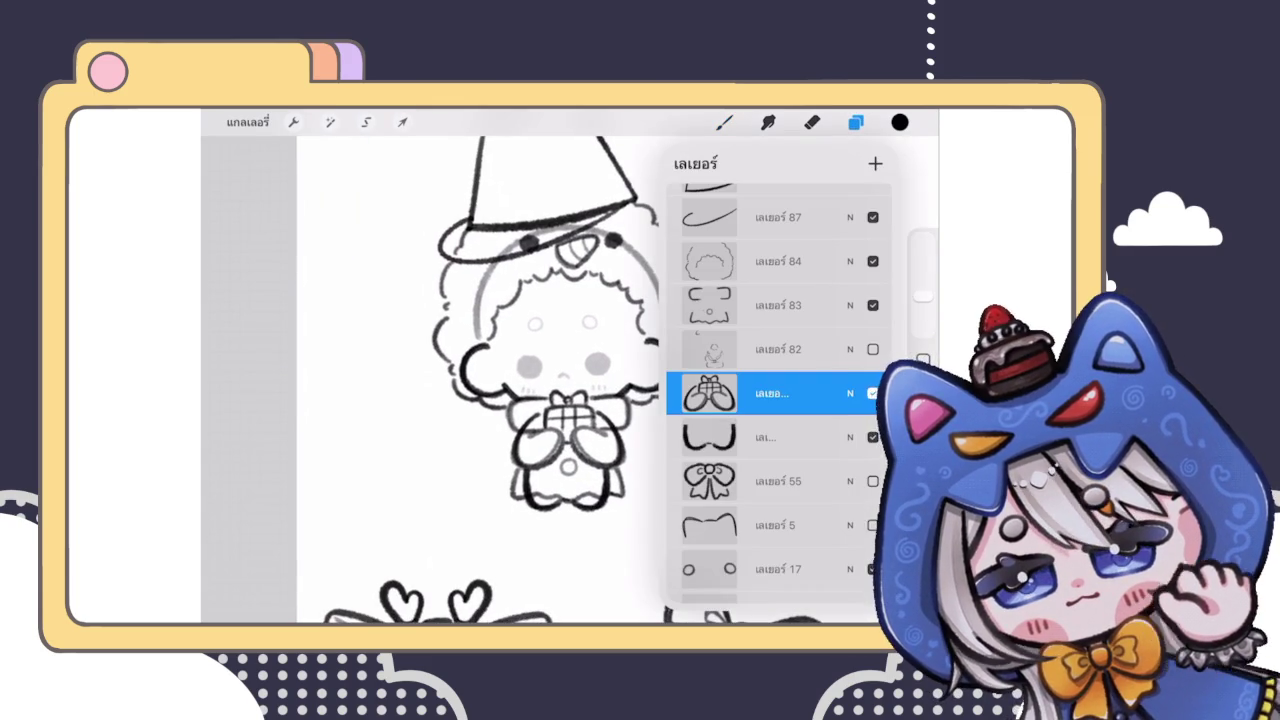
pyautogui.click(855, 122)
pyautogui.click(724, 122)
pyautogui.scroll(-3, 600, 380)
pyautogui.scroll(2, 600, 380)
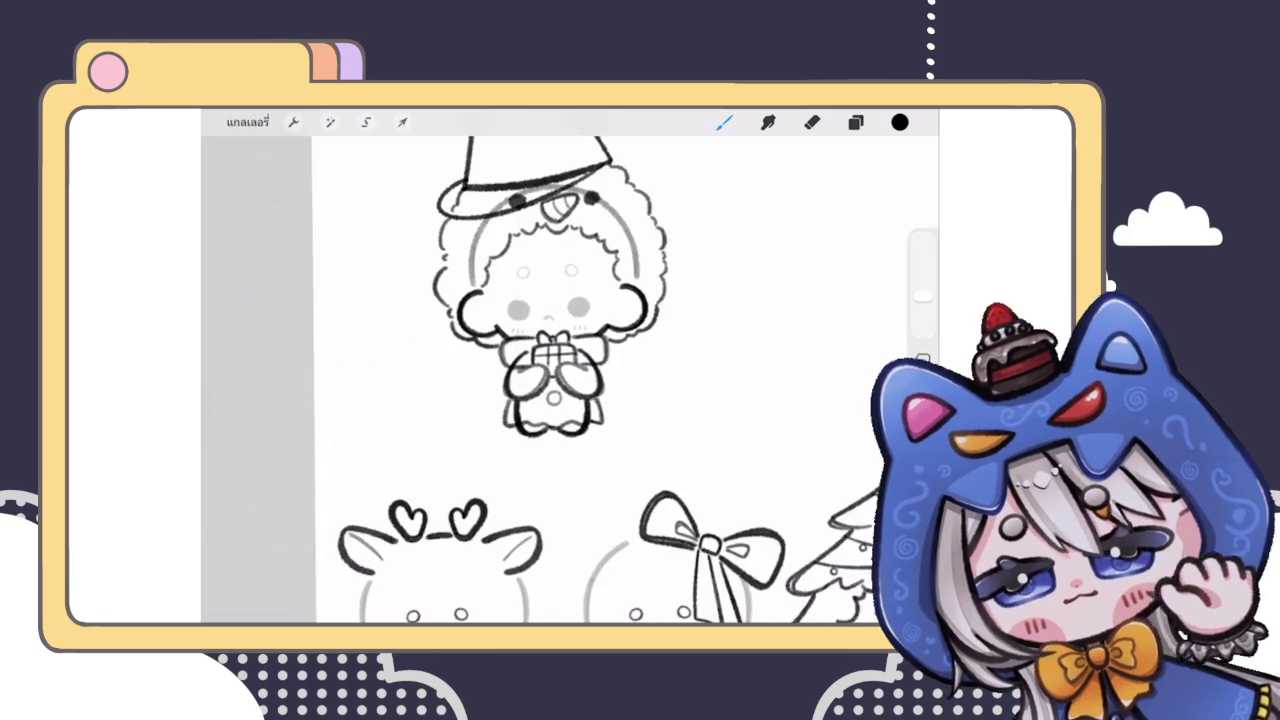
pyautogui.click(855, 122)
pyautogui.moveTo(780, 450)
pyautogui.mouseDown()
pyautogui.moveTo(780, 370)
pyautogui.moveTo(700, 366)
pyautogui.mouseUp()
pyautogui.click(820, 366)
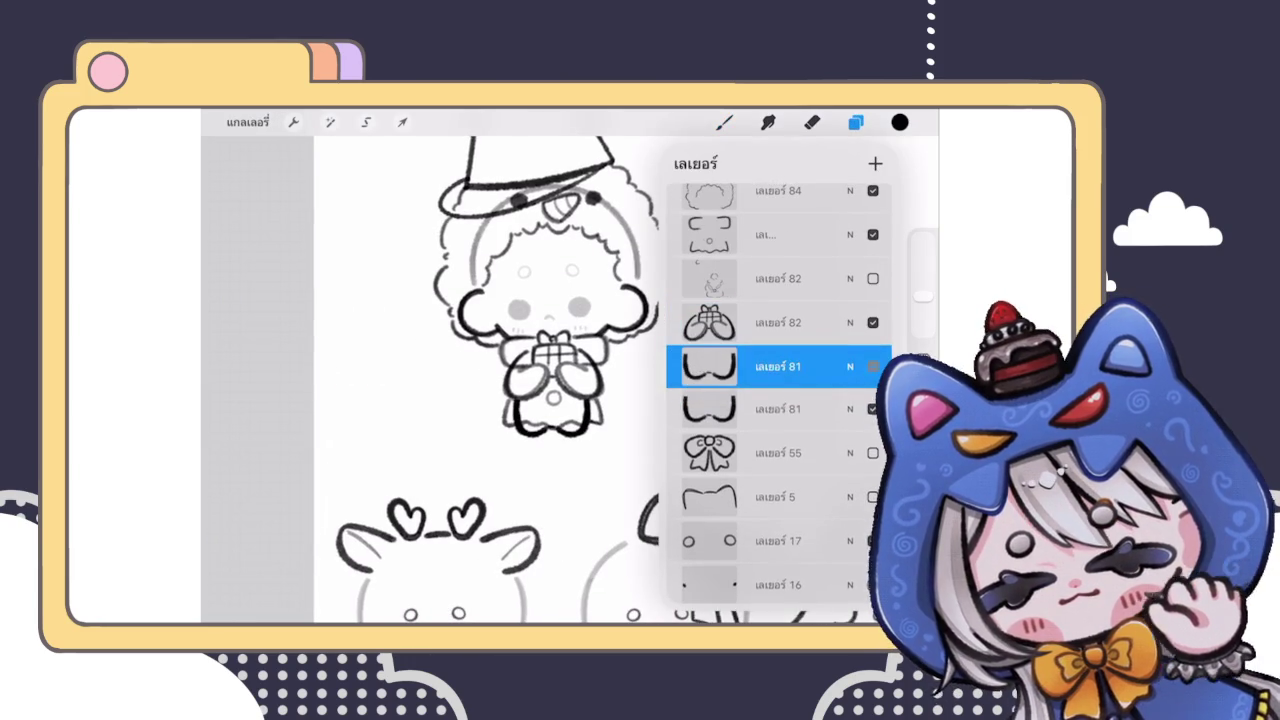
# Step: Erase part of the copied outline and the stray lines around the girl's hands
pyautogui.click(812, 122)
pyautogui.scroll(3, 560, 380)
pyautogui.moveTo(500, 380); pyautogui.dragTo(490, 374)
pyautogui.moveTo(628, 360); pyautogui.dragTo(623, 382)
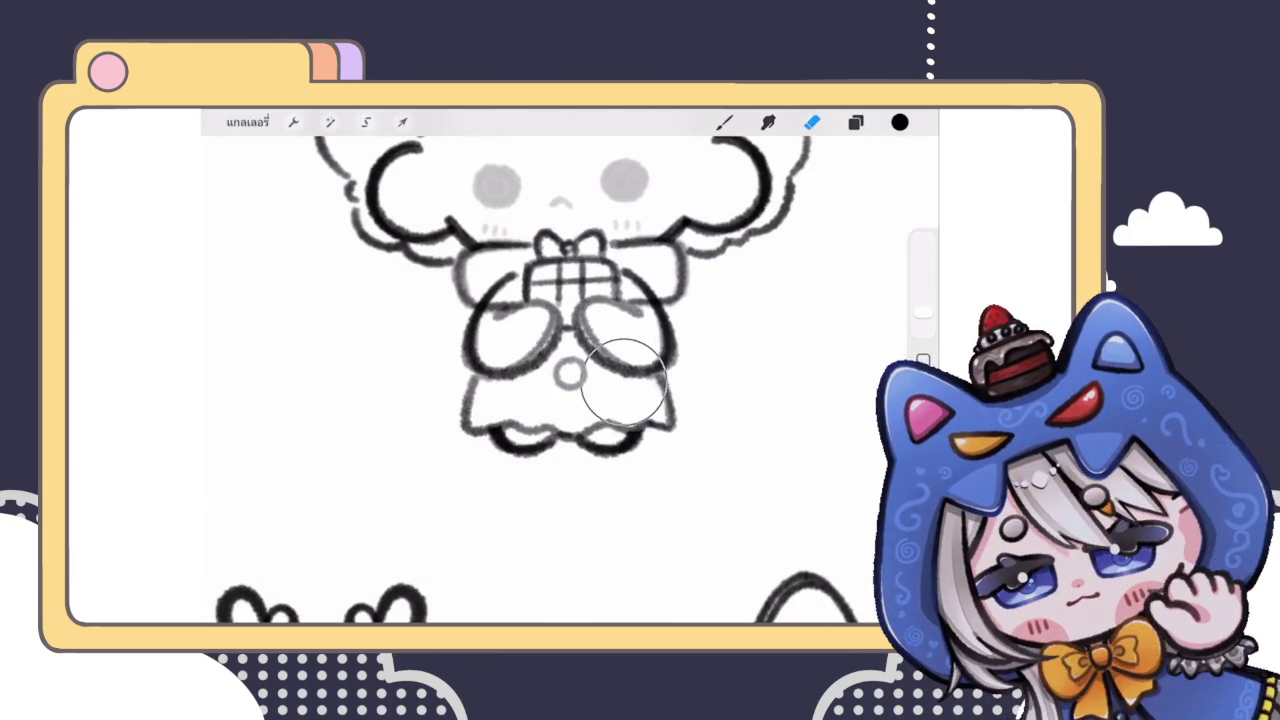
pyautogui.scroll(-3, 560, 380)
pyautogui.scroll(-3, 560, 380)
pyautogui.scroll(5, 480, 300)
pyautogui.scroll(5, 470, 330)
pyautogui.scroll(2, 470, 330)
# Step: Duplicate the hands layer as a backup and hide the upper copy
pyautogui.click(855, 122)
pyautogui.click(780, 305)
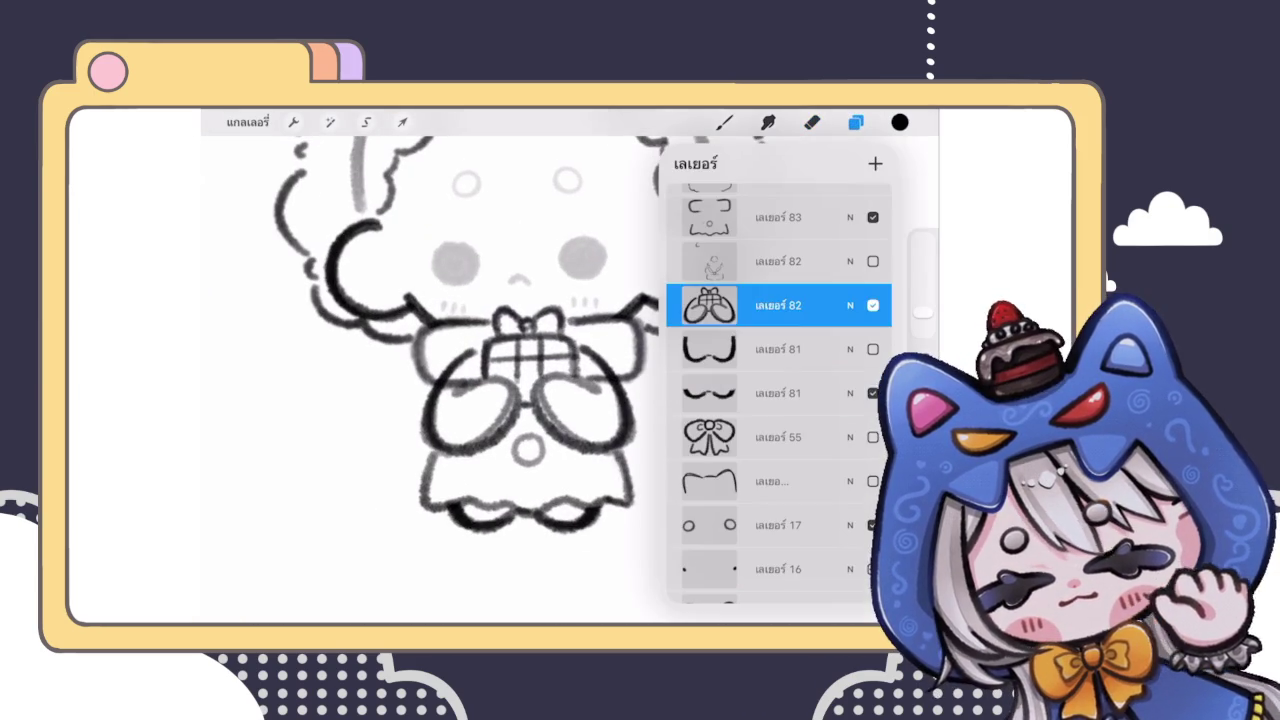
pyautogui.click(873, 305)
pyautogui.click(811, 122)
pyautogui.click(811, 122)
# Step: Erase the dark stray strokes on the arms, undoing the last erase
pyautogui.scroll(3, 560, 380)
pyautogui.moveTo(530, 350)
pyautogui.mouseDown()
pyautogui.moveTo(537, 330)
pyautogui.moveTo(485, 378)
pyautogui.mouseUp()
pyautogui.moveTo(742, 305)
pyautogui.mouseDown()
pyautogui.moveTo(734, 331)
pyautogui.moveTo(770, 368)
pyautogui.mouseUp()
pyautogui.hotkey('ctrl', 'z')
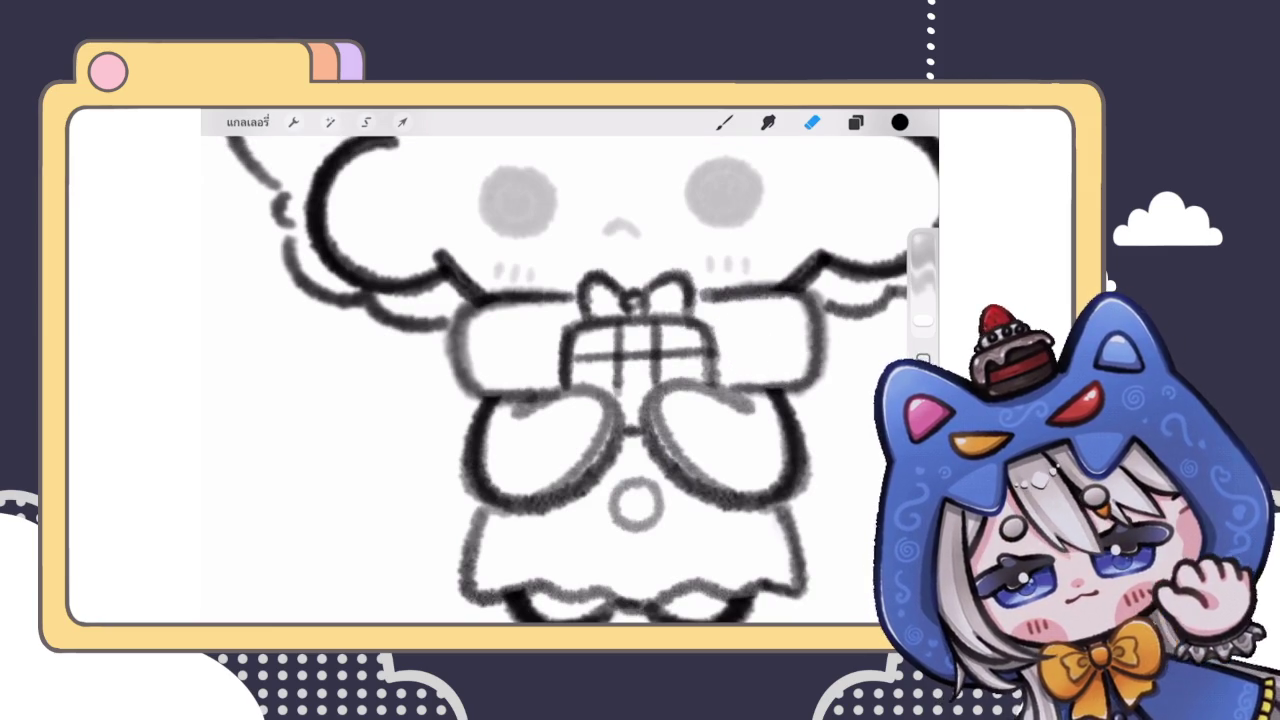
# Step: Select a layer above the hands layer for the sleeve stripes
pyautogui.scroll(-3, 600, 380)
pyautogui.scroll(-3, 600, 380)
pyautogui.scroll(-2, 600, 380)
pyautogui.click(855, 122)
pyautogui.click(855, 122)
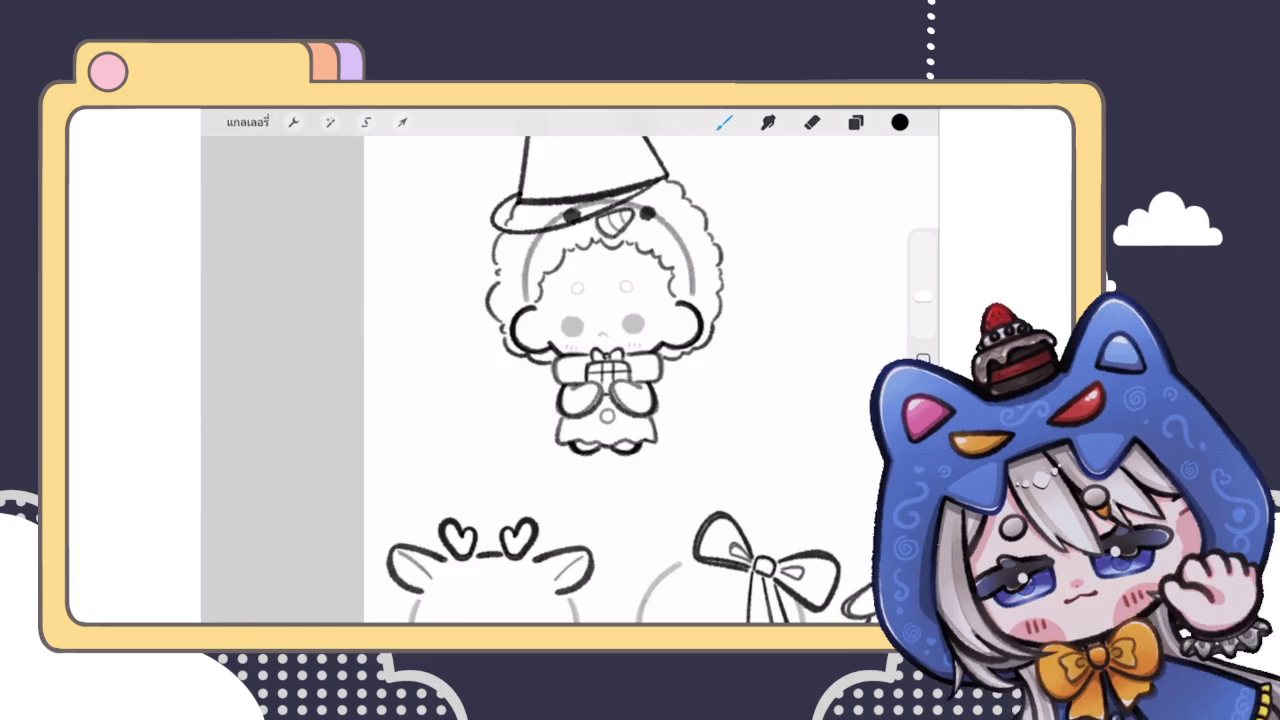
pyautogui.scroll(-3, 600, 380)
pyautogui.scroll(3, 600, 380)
pyautogui.scroll(3, 600, 380)
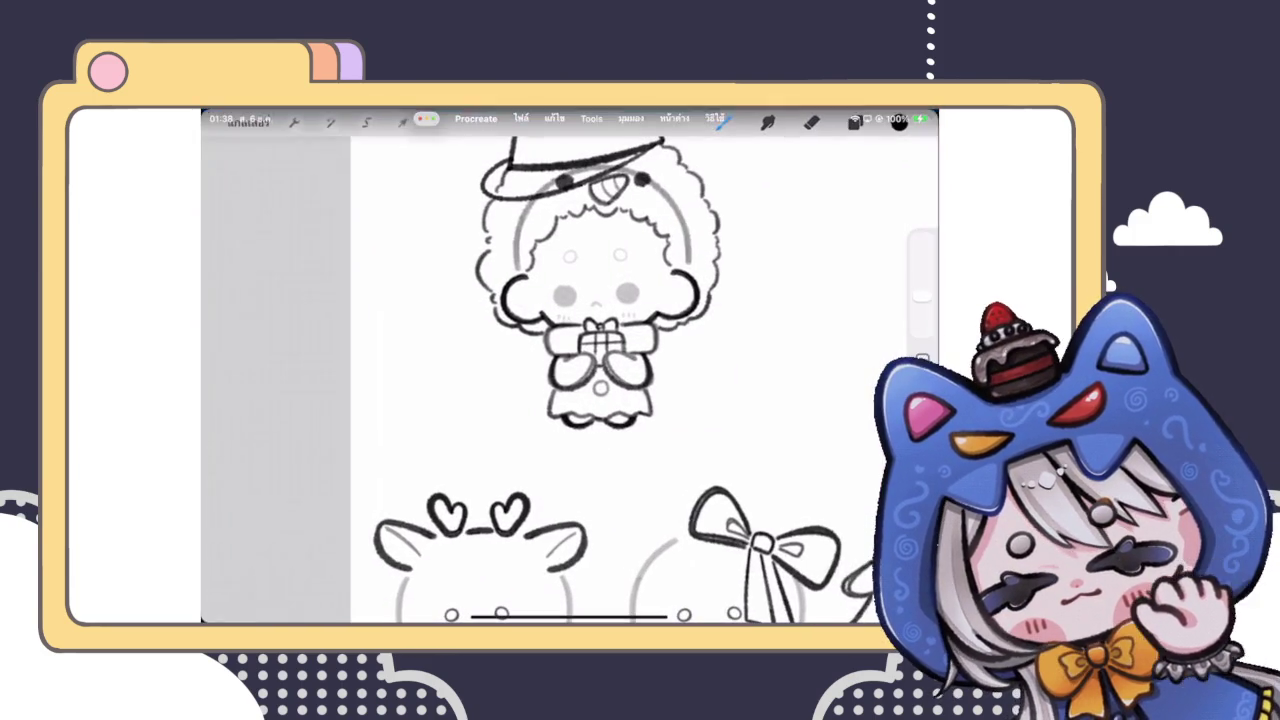
pyautogui.click(855, 122)
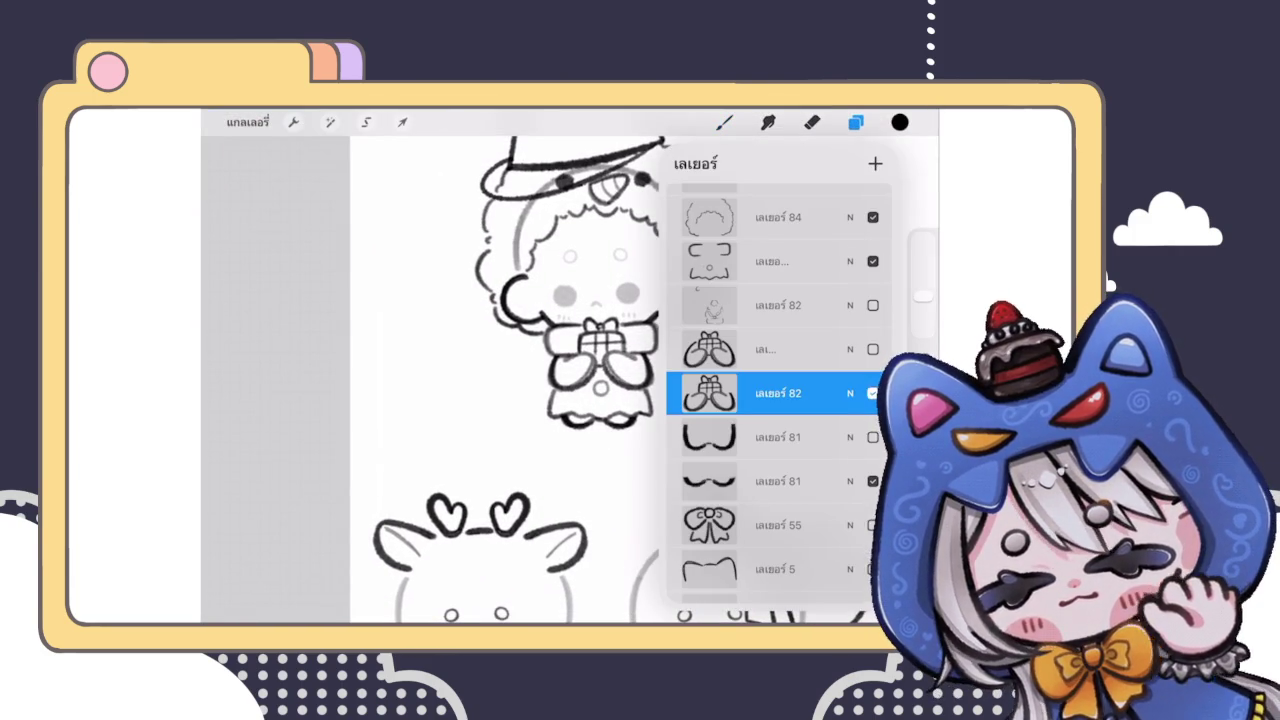
pyautogui.scroll(3, 778, 390)
pyautogui.click(778, 372)
pyautogui.click(855, 122)
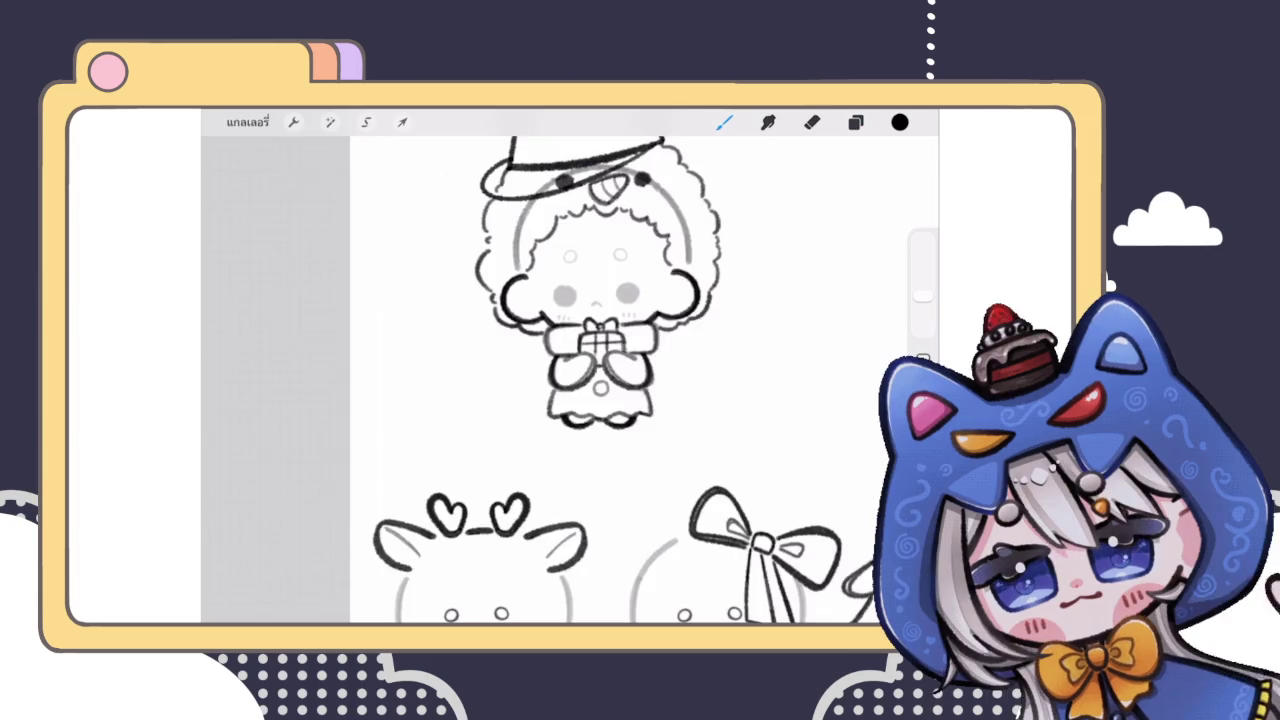
# Step: Paint grey diagonal stripes across the left and right sleeves
pyautogui.scroll(5, 600, 380)
pyautogui.moveTo(580, 316); pyautogui.dragTo(534, 350)
pyautogui.moveTo(612, 324); pyautogui.dragTo(566, 394)
pyautogui.moveTo(752, 308)
pyautogui.mouseDown()
pyautogui.moveTo(724, 334)
pyautogui.moveTo(746, 378)
pyautogui.mouseUp()
pyautogui.moveTo(806, 312)
pyautogui.mouseDown()
pyautogui.moveTo(770, 348)
pyautogui.moveTo(786, 382)
pyautogui.mouseUp()
# Step: Sketch a zigzag line beside the girl's left arm
pyautogui.scroll(-5, 570, 380)
pyautogui.scroll(-2, 570, 380)
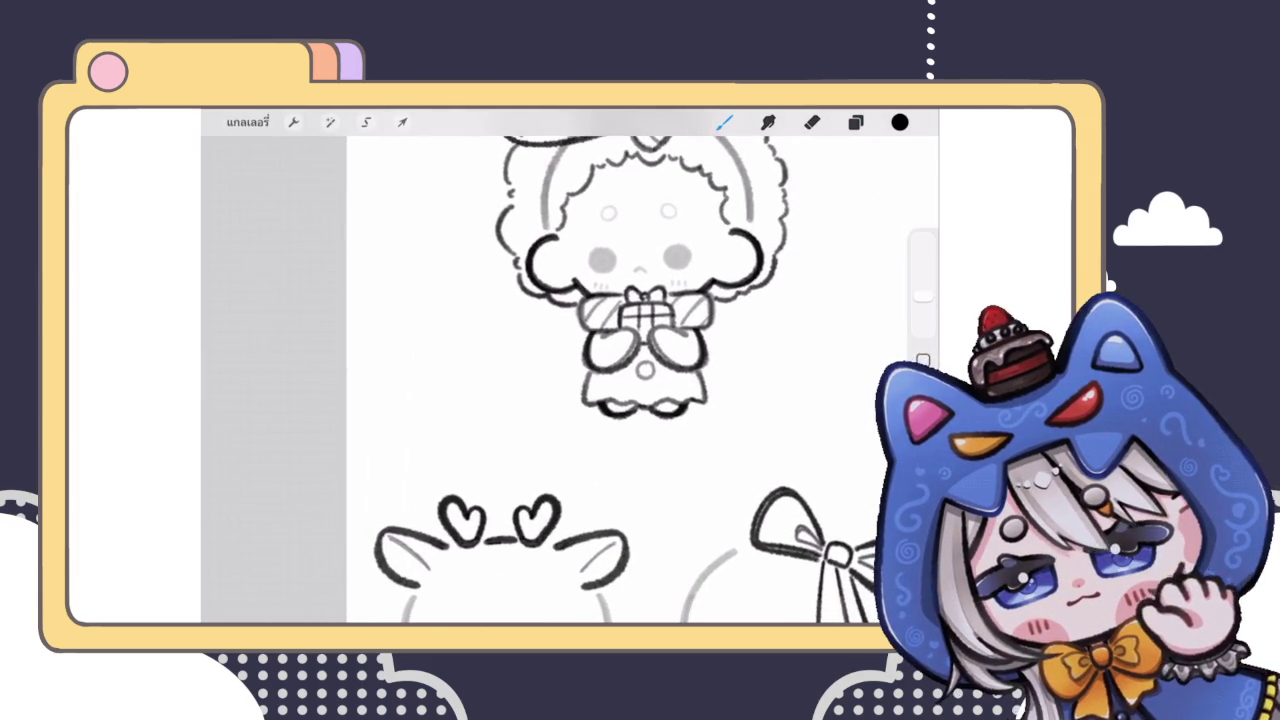
pyautogui.scroll(3, 570, 380)
pyautogui.scroll(-4, 570, 380)
pyautogui.scroll(-3, 600, 380)
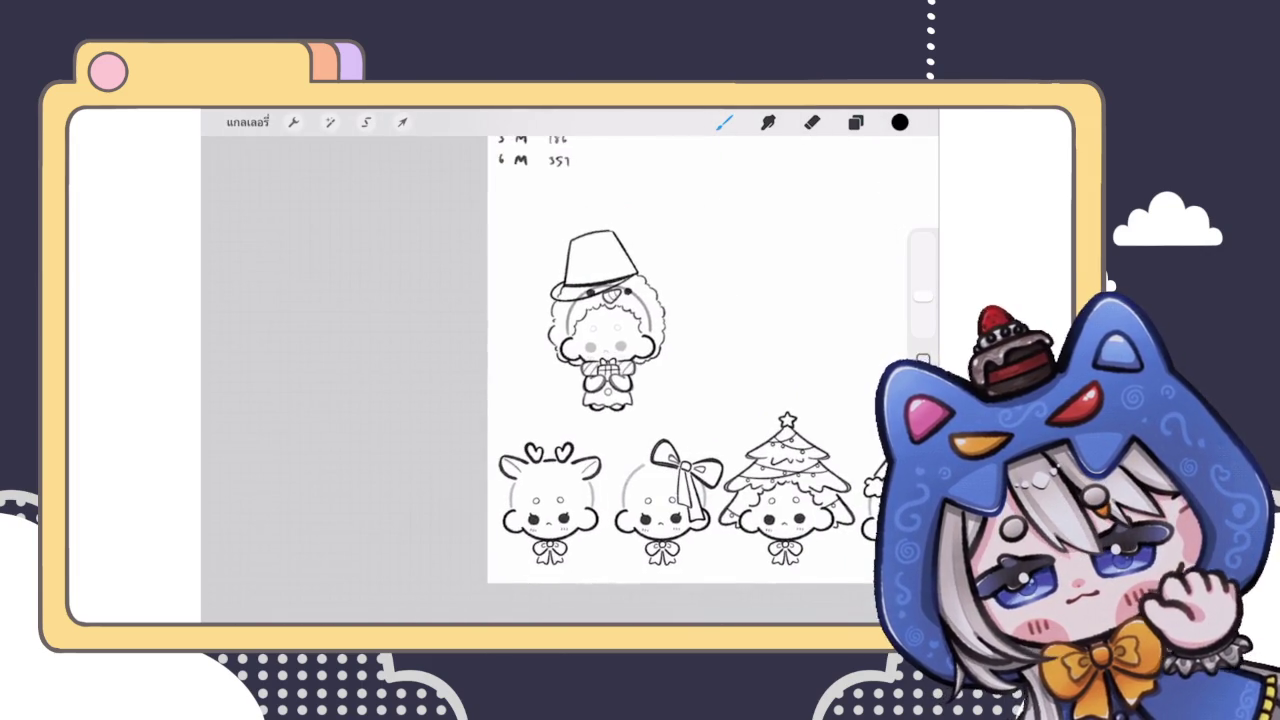
pyautogui.scroll(3, 600, 380)
pyautogui.scroll(2, 600, 380)
pyautogui.moveTo(544, 348)
pyautogui.mouseDown()
pyautogui.moveTo(506, 400)
pyautogui.moveTo(536, 401)
pyautogui.mouseUp()
# Step: Undo the zigzag stroke and select the scarf layer
pyautogui.scroll(3, 600, 380)
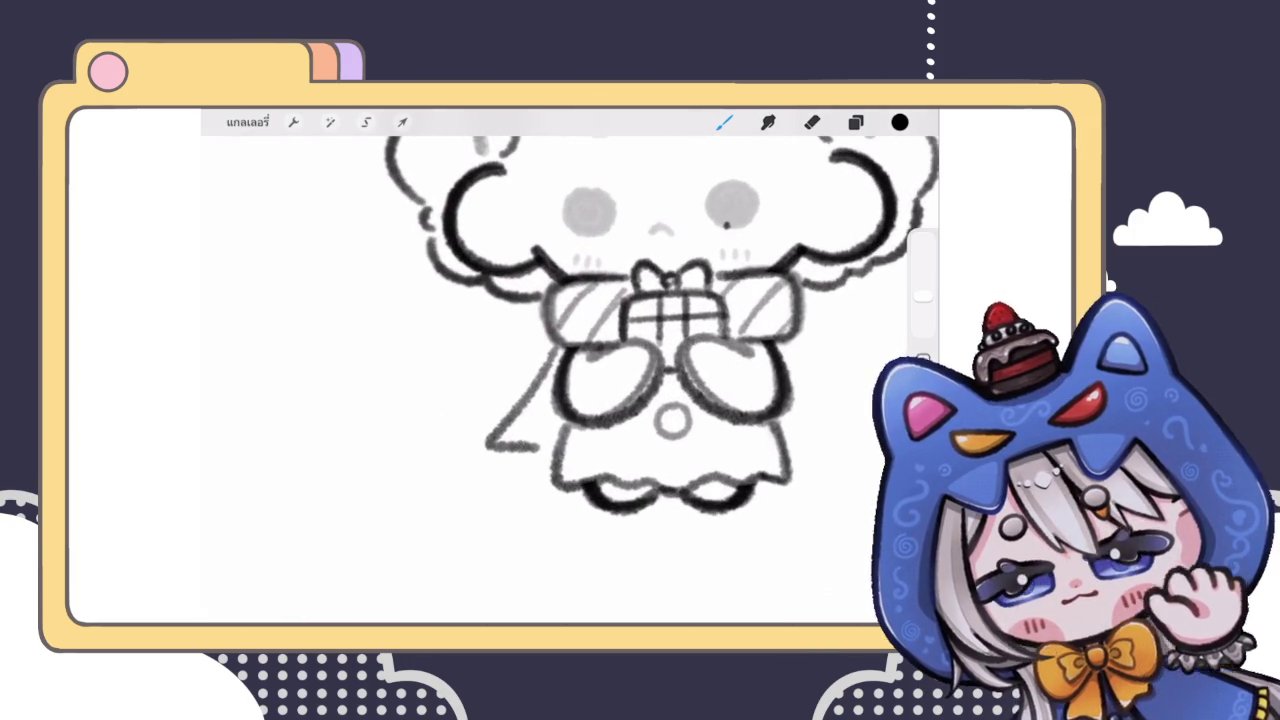
pyautogui.click(855, 122)
pyautogui.click(855, 122)
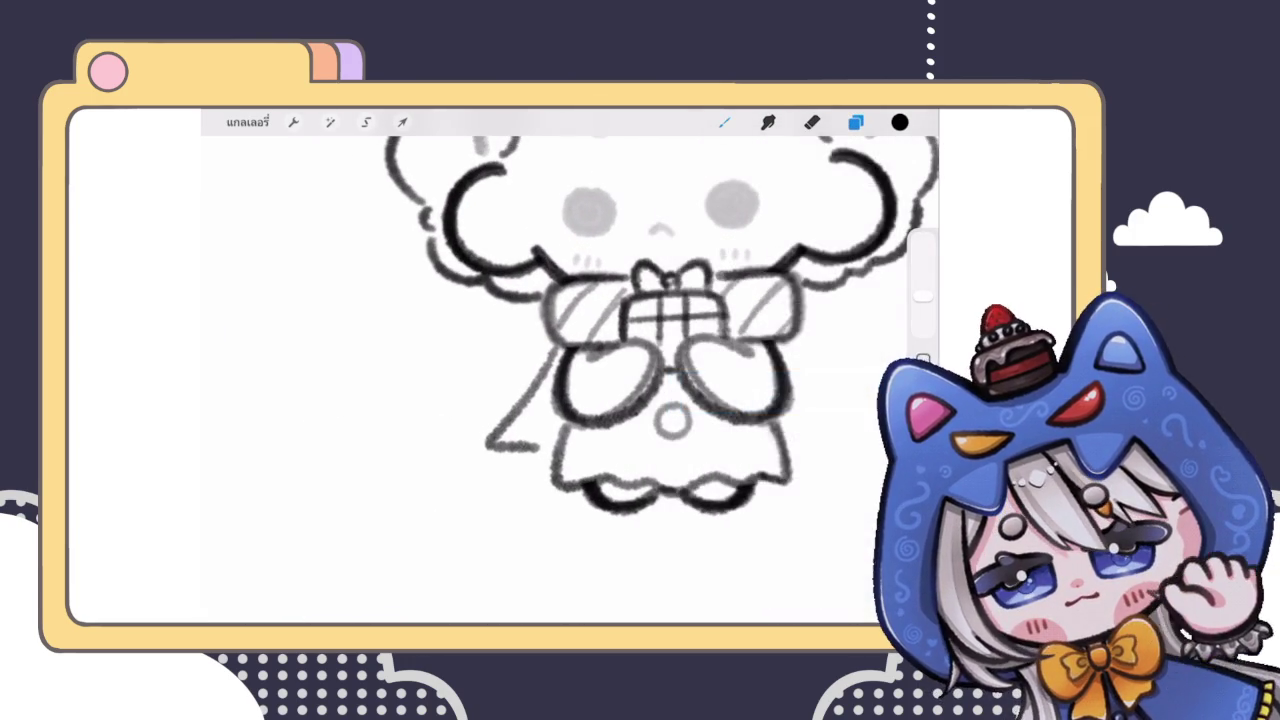
pyautogui.hotkey('ctrl', 'z')
pyautogui.click(855, 122)
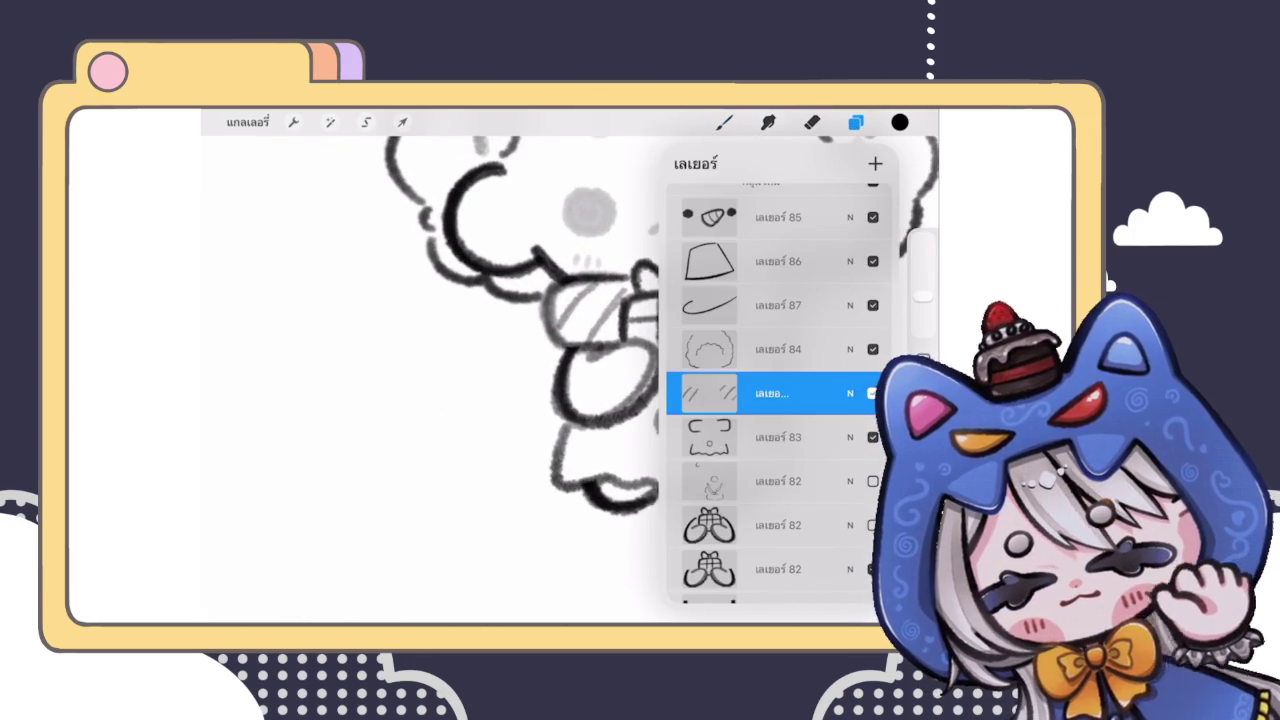
pyautogui.click(770, 481)
pyautogui.click(724, 122)
# Step: Draw the scarf end hanging at the lower left with a ball on each tassel
pyautogui.moveTo(548, 348)
pyautogui.mouseDown()
pyautogui.moveTo(490, 432)
pyautogui.moveTo(548, 440)
pyautogui.moveTo(502, 444)
pyautogui.moveTo(596, 472)
pyautogui.mouseUp()
pyautogui.scroll(3, 410, 455)
pyautogui.moveTo(496, 448); pyautogui.dragTo(592, 484)
pyautogui.scroll(-5, 570, 380)
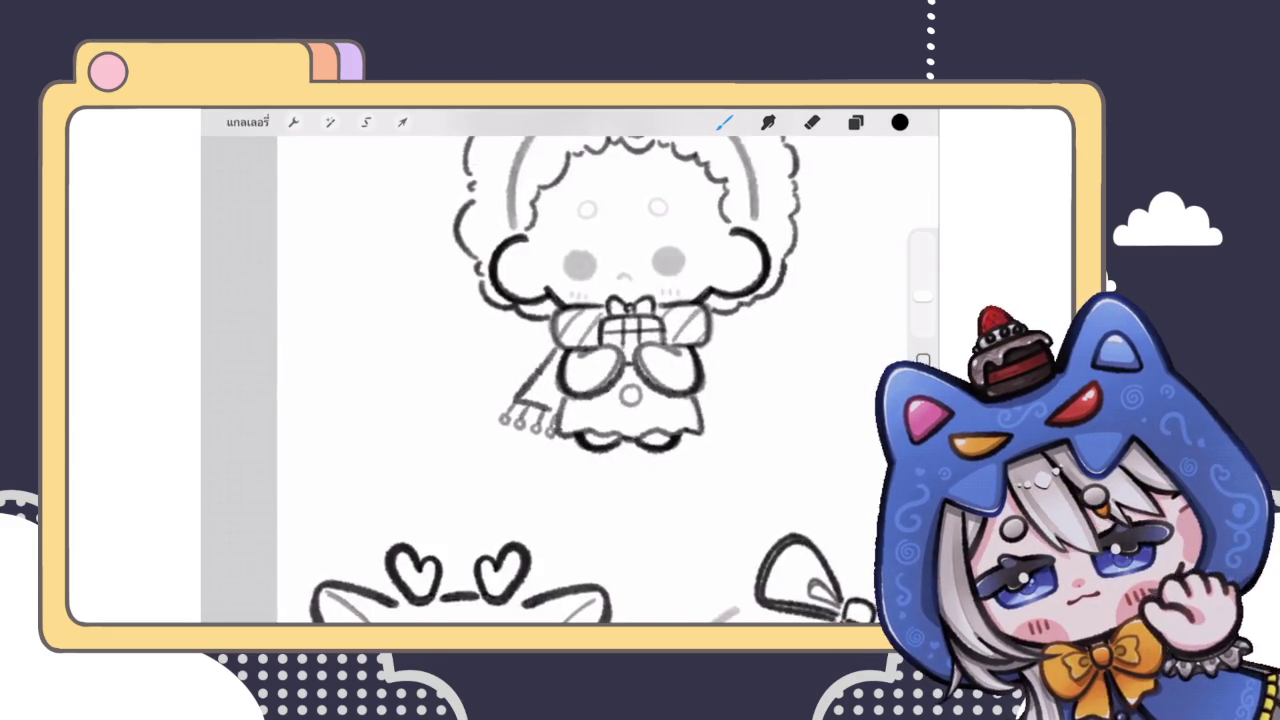
pyautogui.scroll(5, 540, 400)
pyautogui.scroll(3, 540, 400)
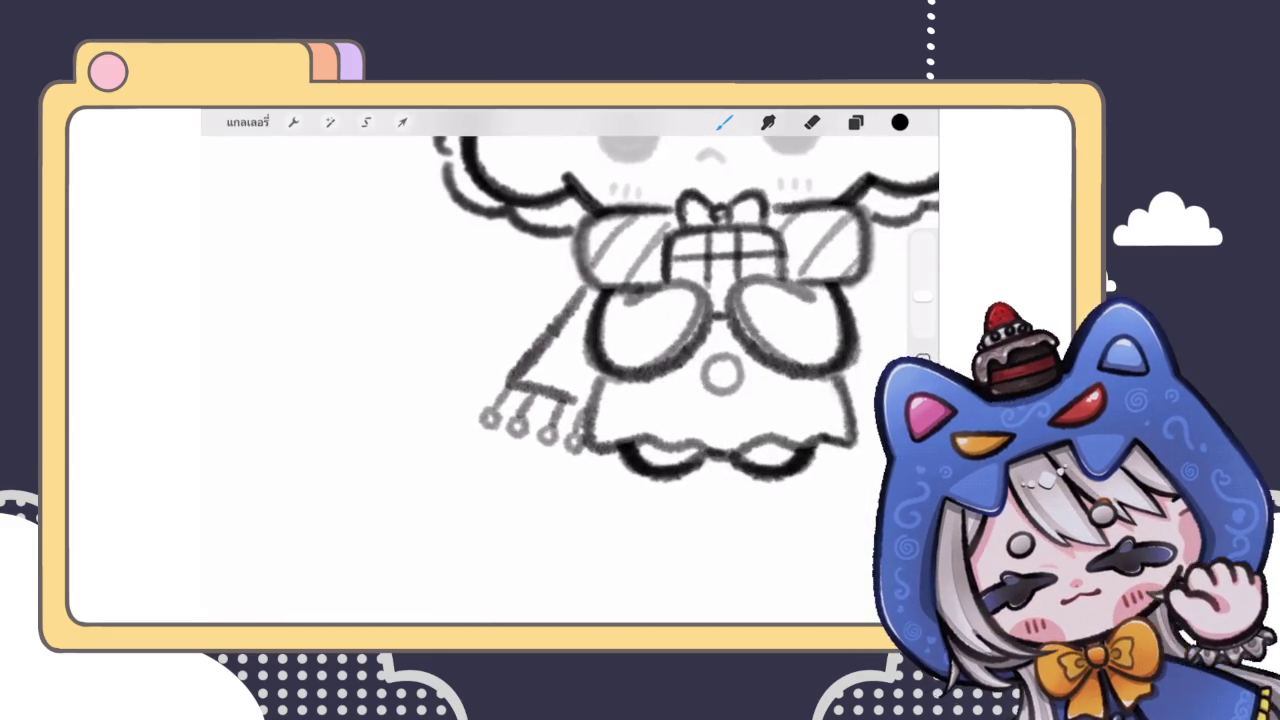
pyautogui.click(855, 122)
pyautogui.click(724, 122)
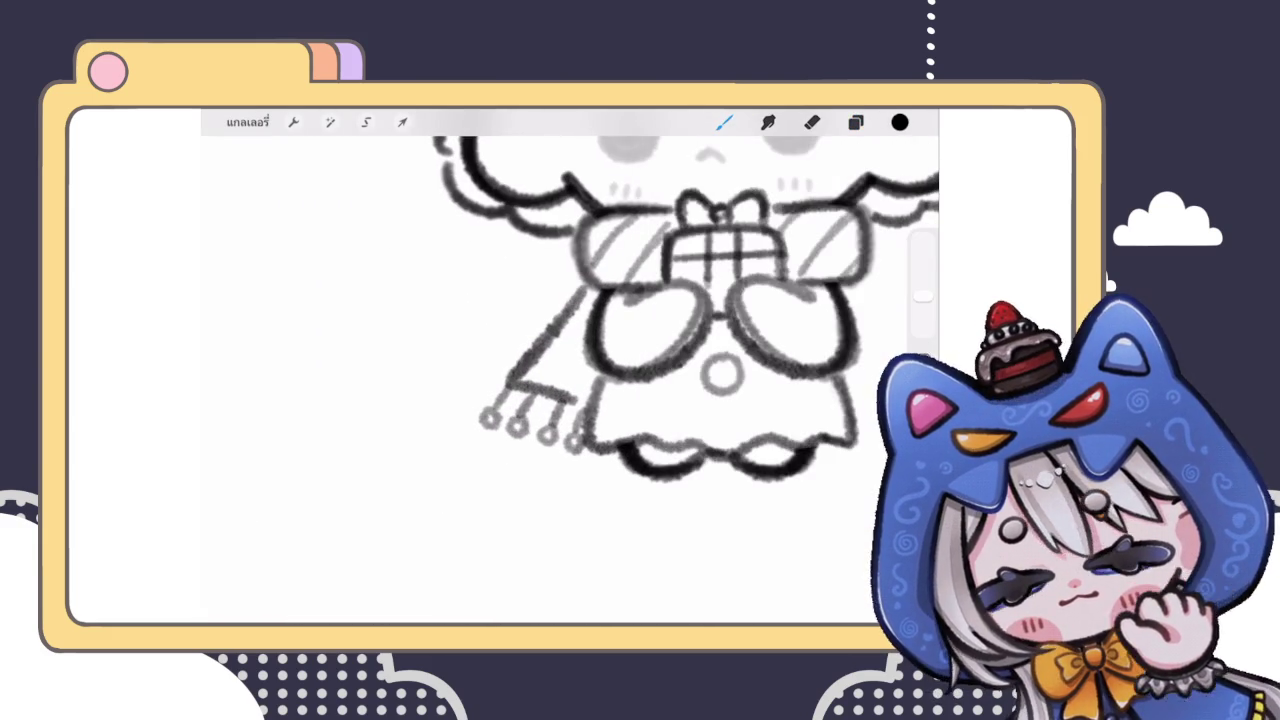
pyautogui.scroll(3, 570, 330)
pyautogui.click(366, 122)
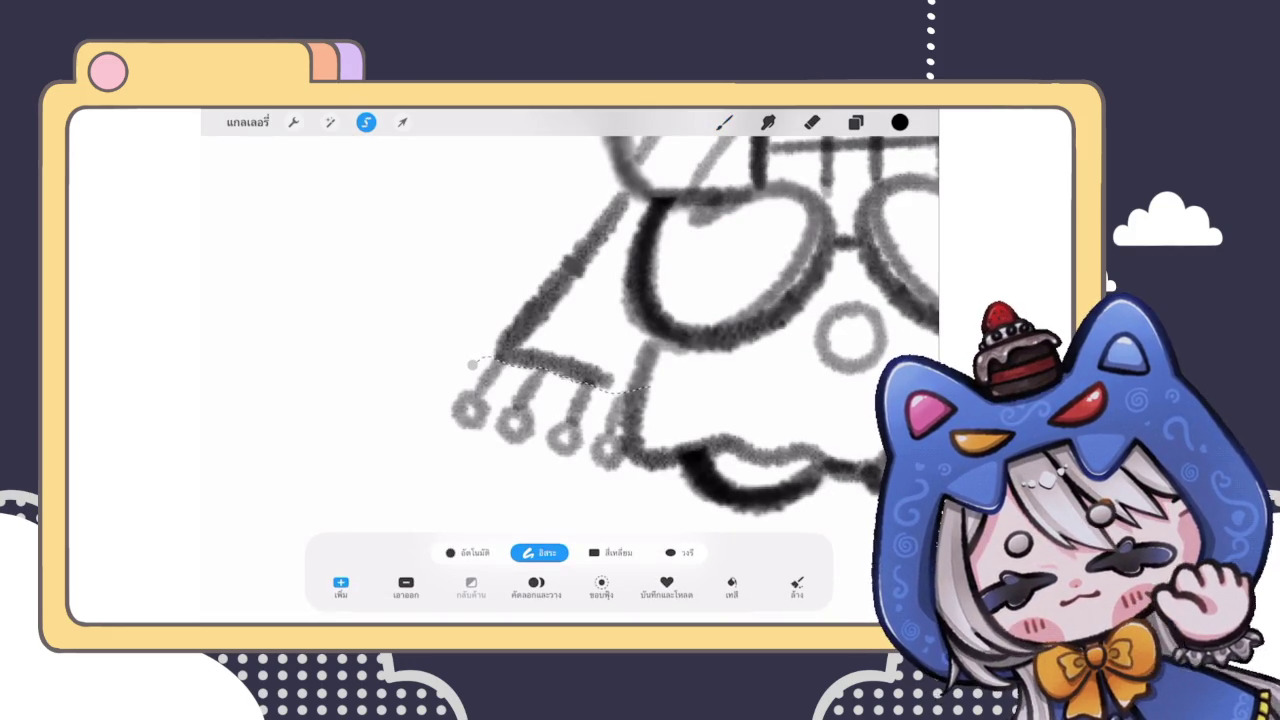
# Step: Lasso the scarf fringe and Freeform-transform it to tilt and flatten along the scarf end
pyautogui.moveTo(512, 362); pyautogui.dragTo(472, 365)
pyautogui.click(402, 122)
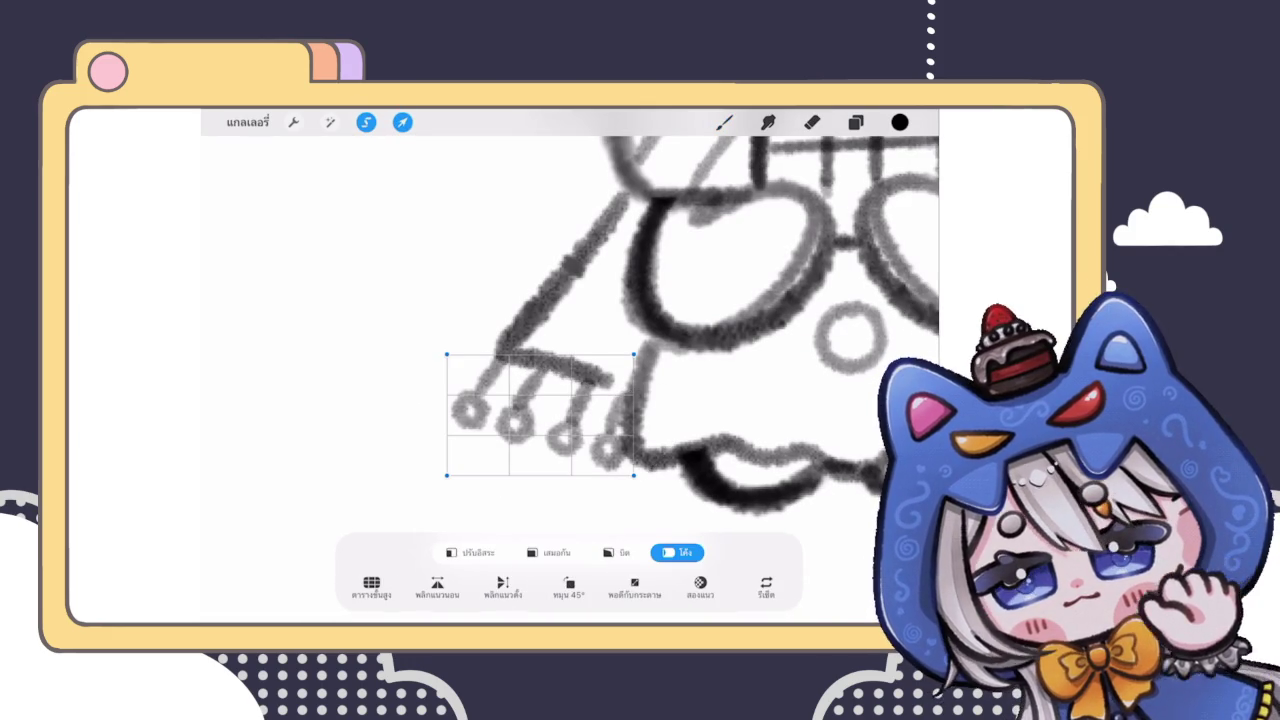
pyautogui.click(470, 552)
pyautogui.moveTo(539, 355)
pyautogui.mouseDown()
pyautogui.moveTo(555, 374)
pyautogui.moveTo(543, 405)
pyautogui.mouseUp()
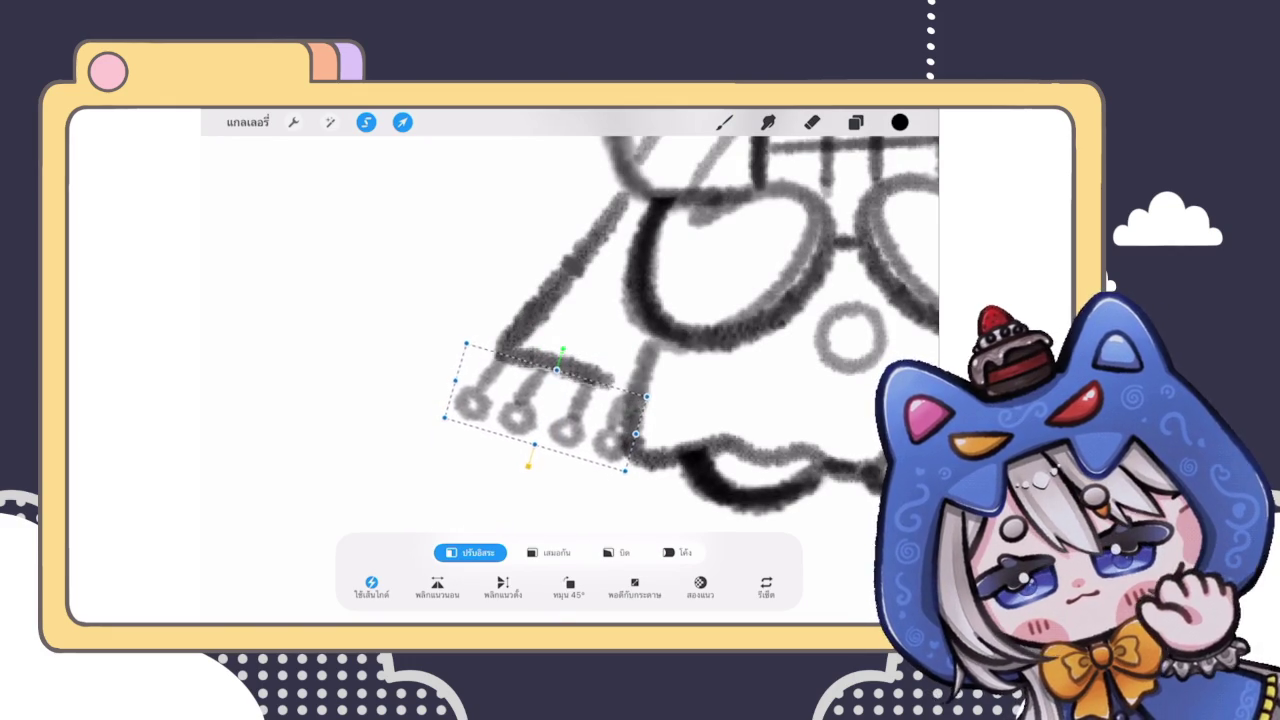
pyautogui.click(724, 122)
pyautogui.scroll(-3, 570, 380)
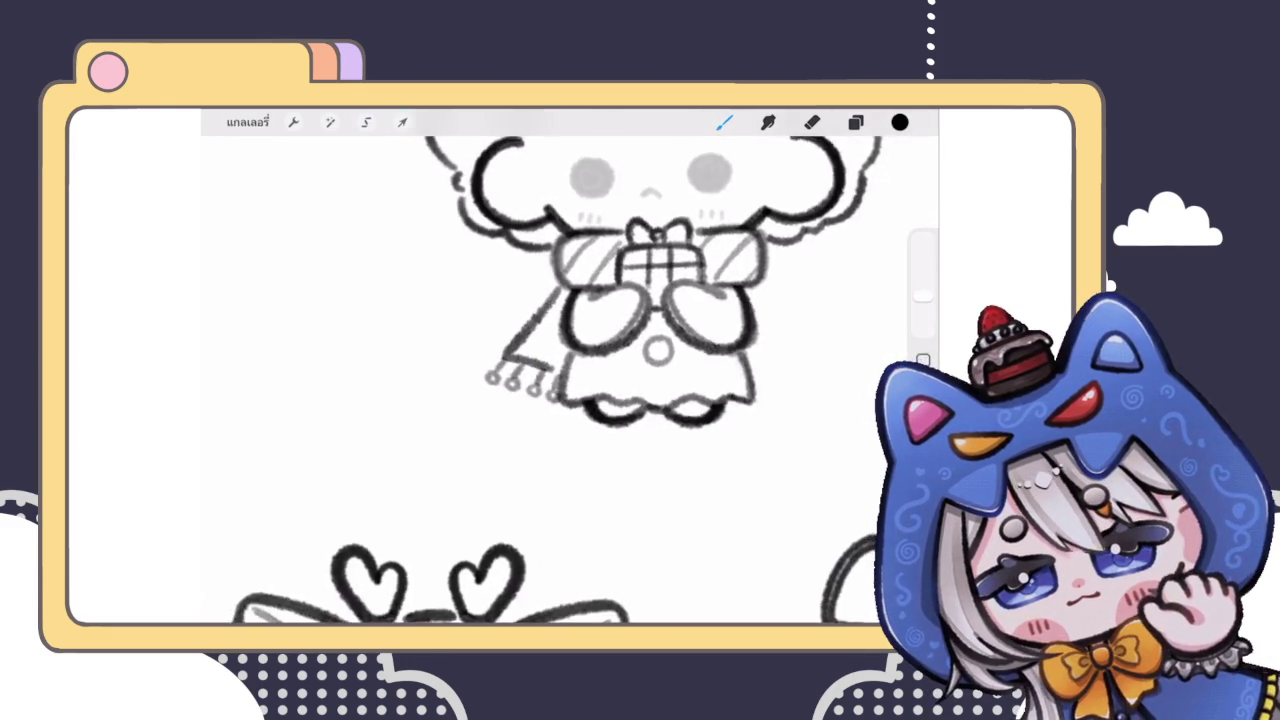
# Step: Zoom in on the scarf and make layer 90, the sleeve stripes layer, active
pyautogui.scroll(-5, 570, 380)
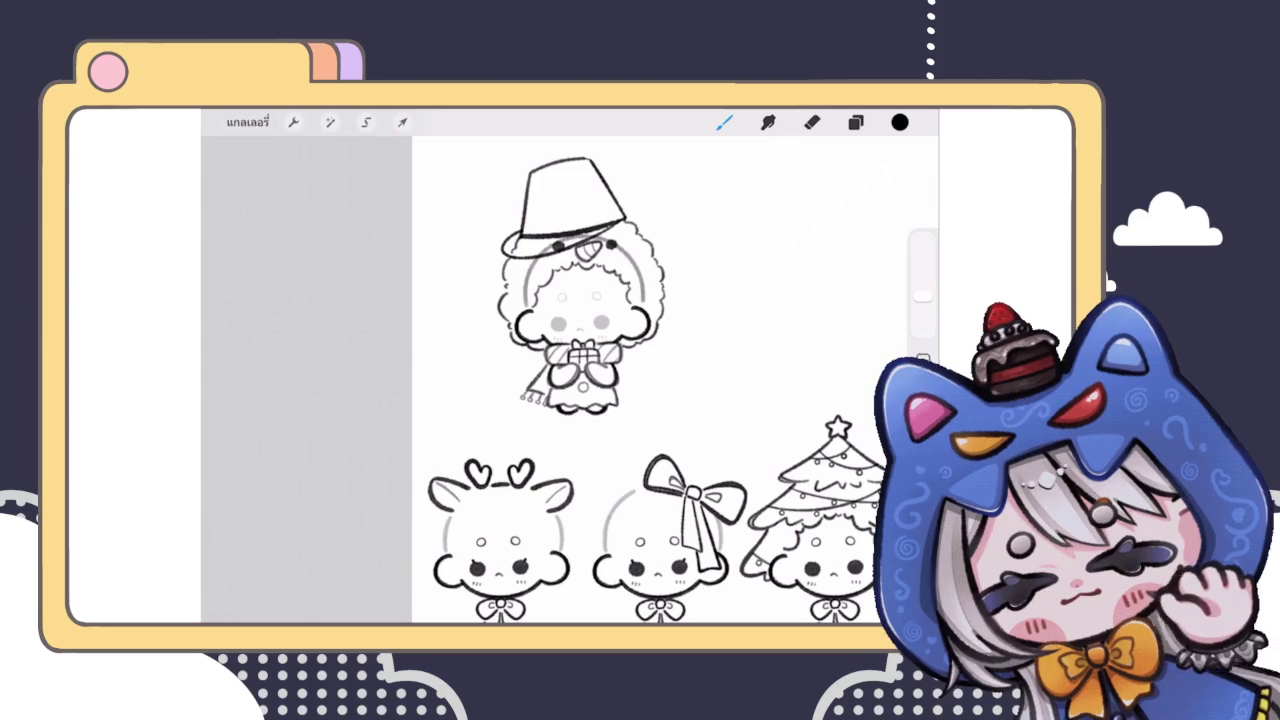
pyautogui.scroll(2, 580, 340)
pyautogui.scroll(2, 580, 340)
pyautogui.scroll(3, 580, 340)
pyautogui.scroll(2, 580, 340)
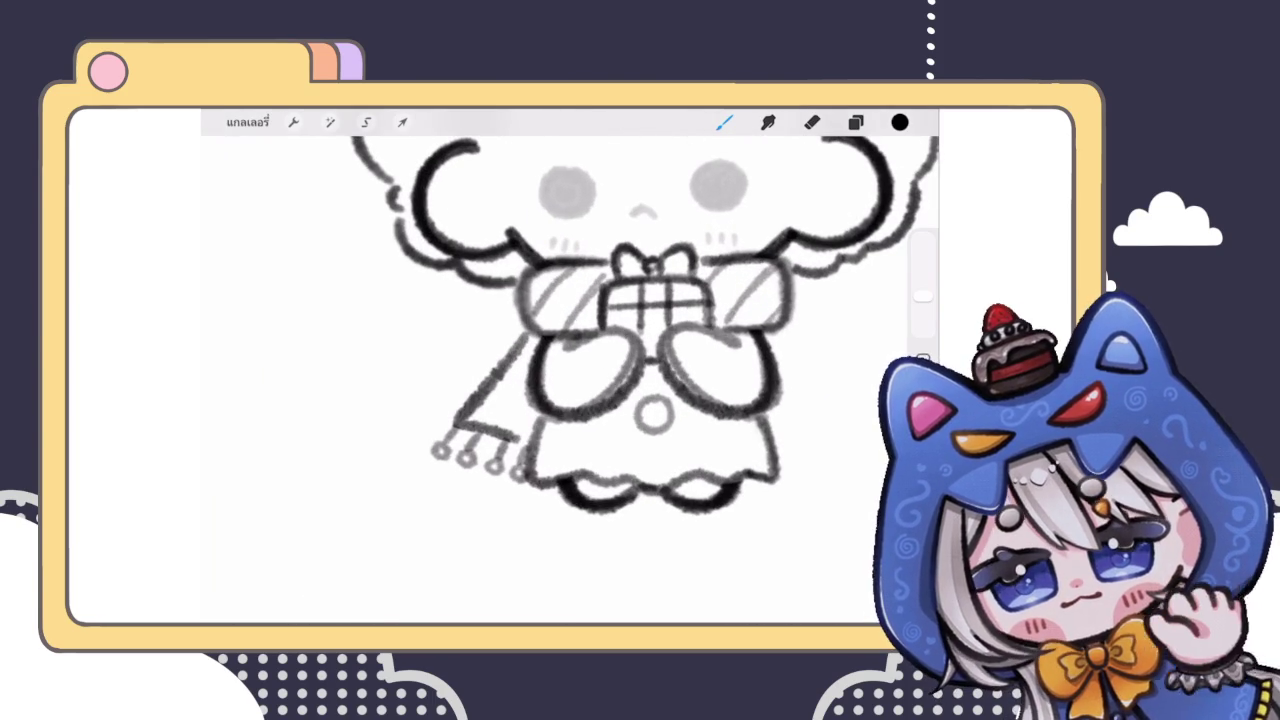
pyautogui.scroll(3, 500, 400)
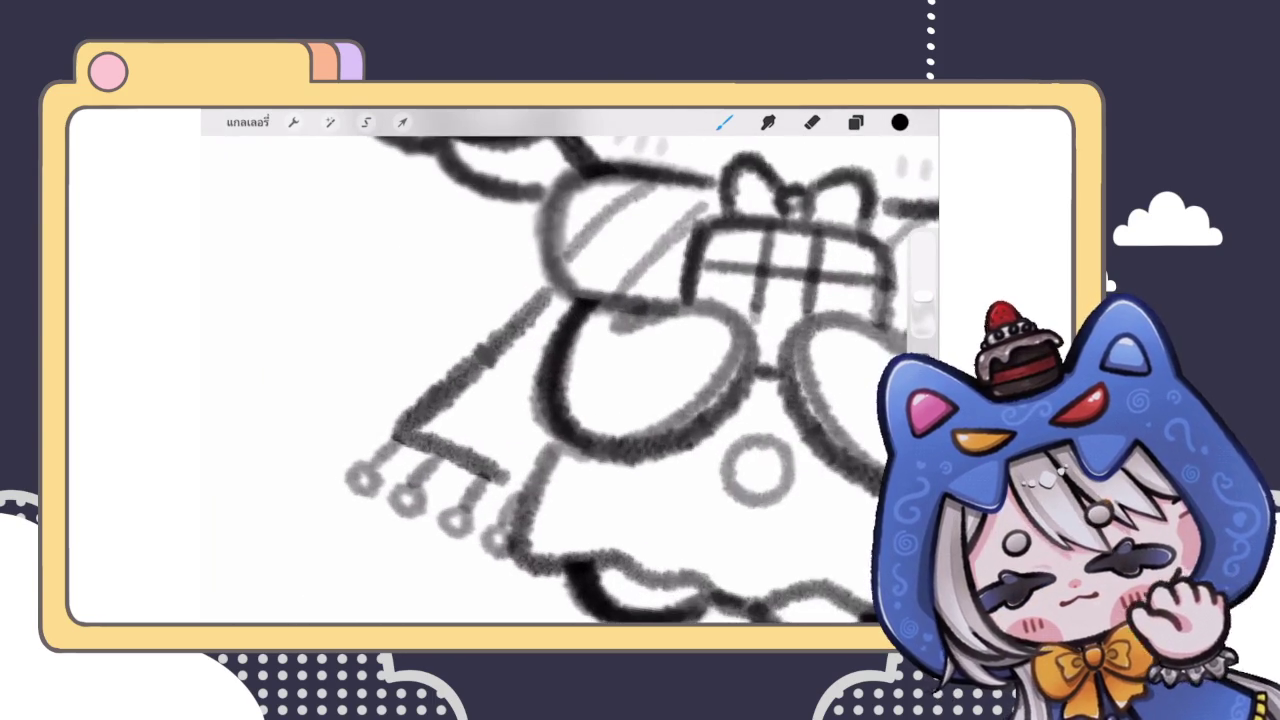
pyautogui.click(855, 122)
pyautogui.click(775, 305)
pyautogui.click(855, 122)
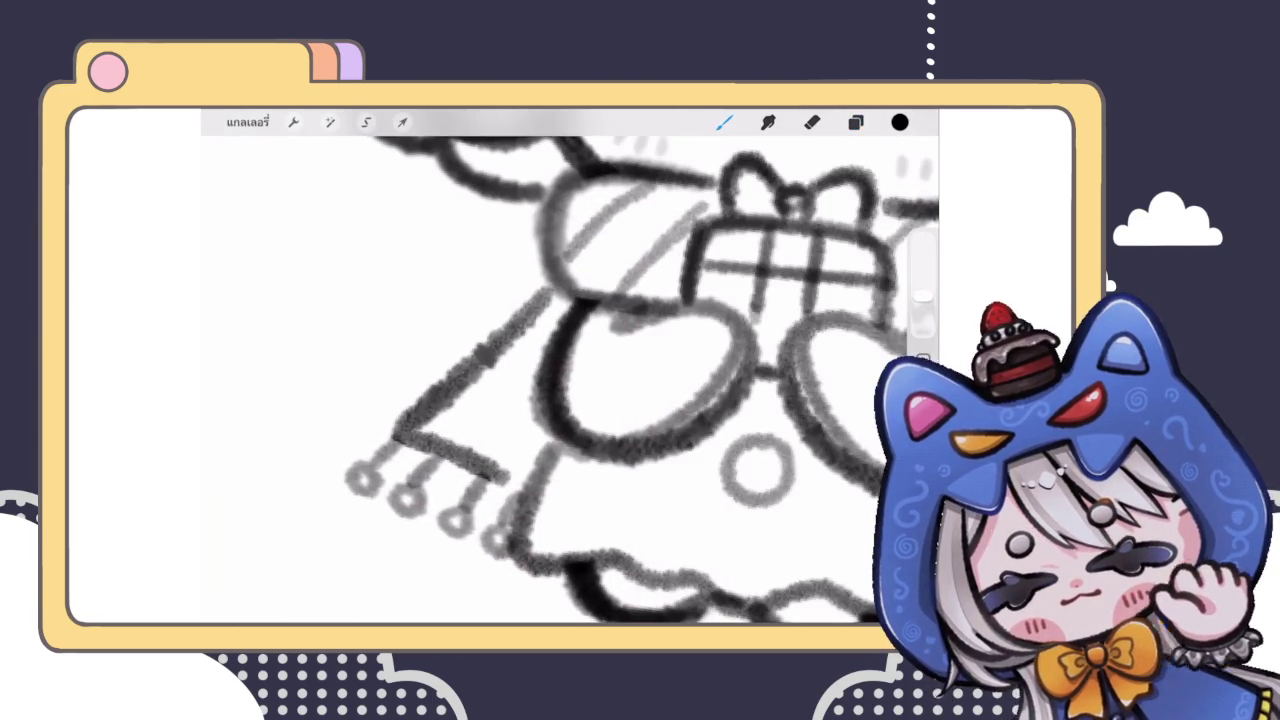
# Step: Zoom around the scarf end, then glance at the layer list
pyautogui.scroll(-3, 570, 380)
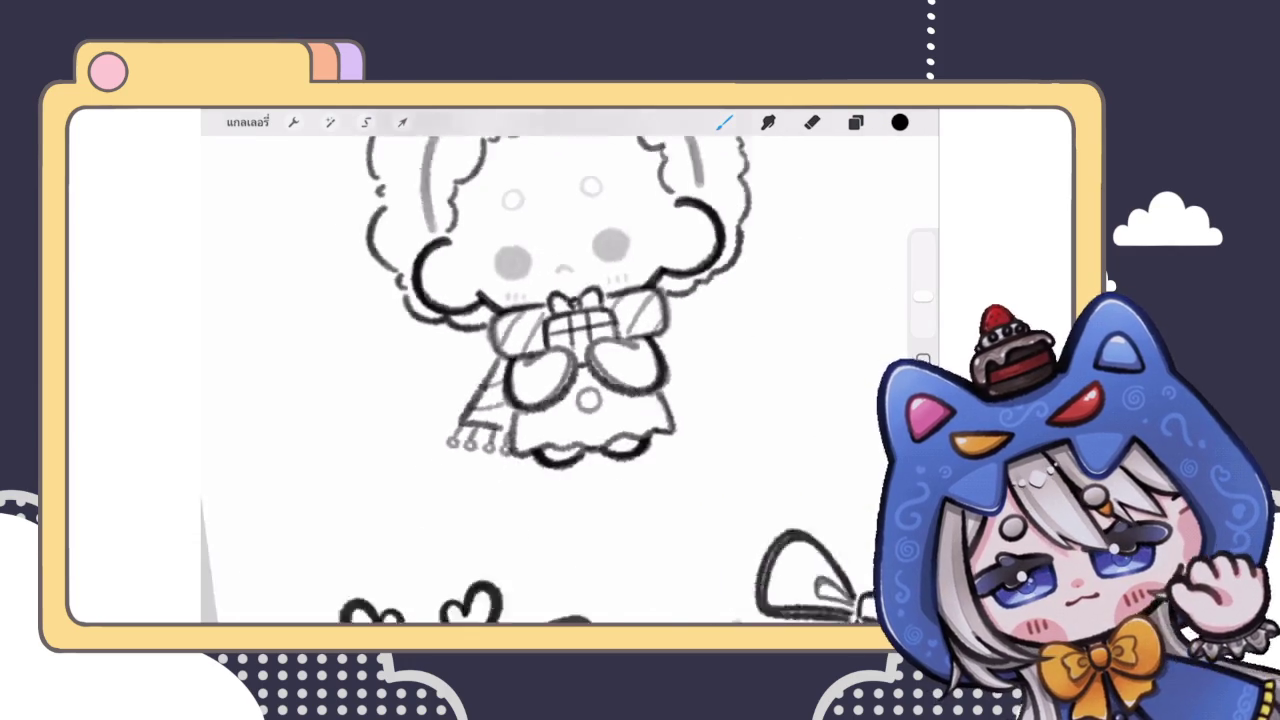
pyautogui.scroll(-3, 570, 380)
pyautogui.scroll(-3, 570, 380)
pyautogui.scroll(-2, 570, 380)
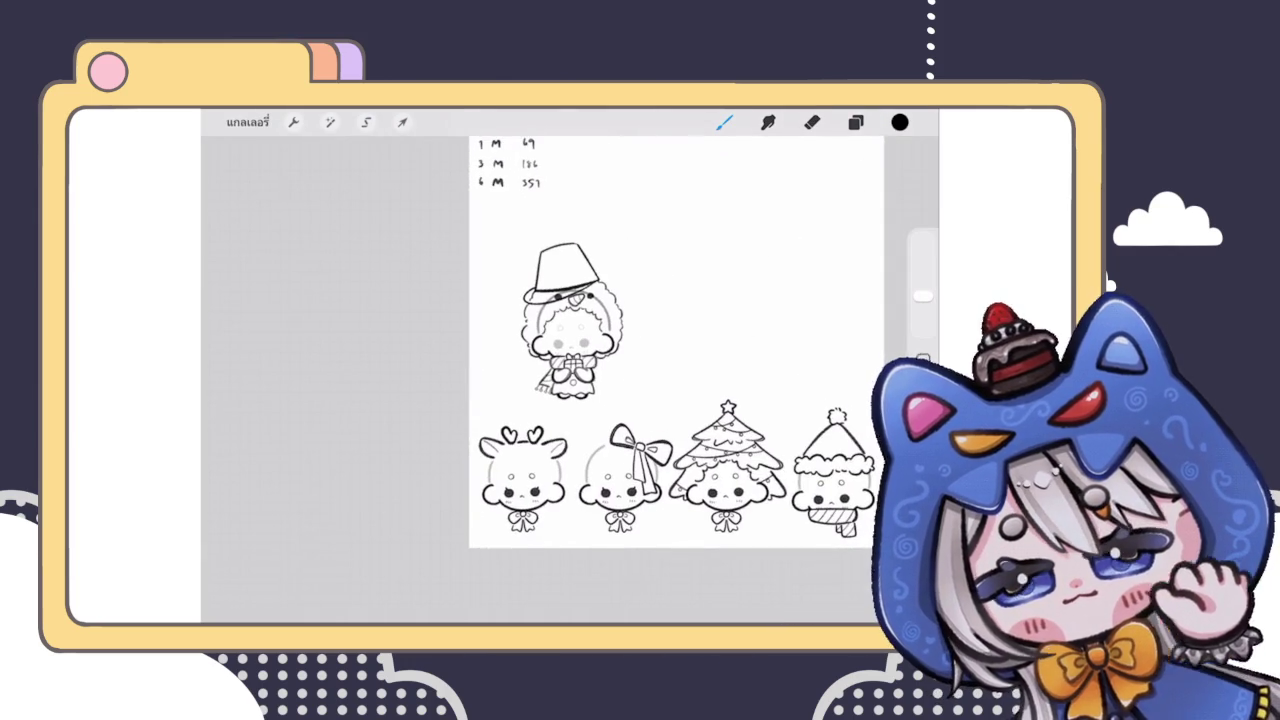
pyautogui.scroll(5, 570, 380)
pyautogui.scroll(3, 570, 380)
pyautogui.scroll(1, 500, 380)
pyautogui.click(855, 122)
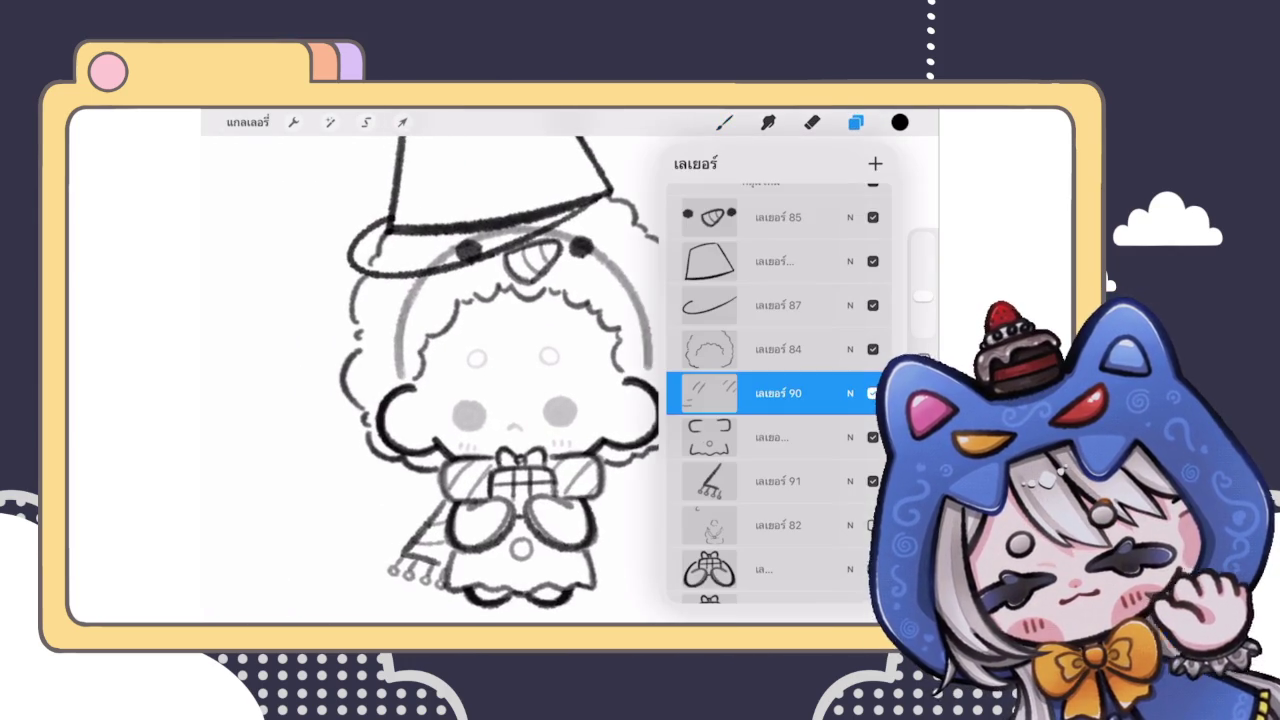
pyautogui.click(725, 122)
# Step: Recheck the layer list twice more before returning to the scarf on the canvas
pyautogui.scroll(-3, 560, 380)
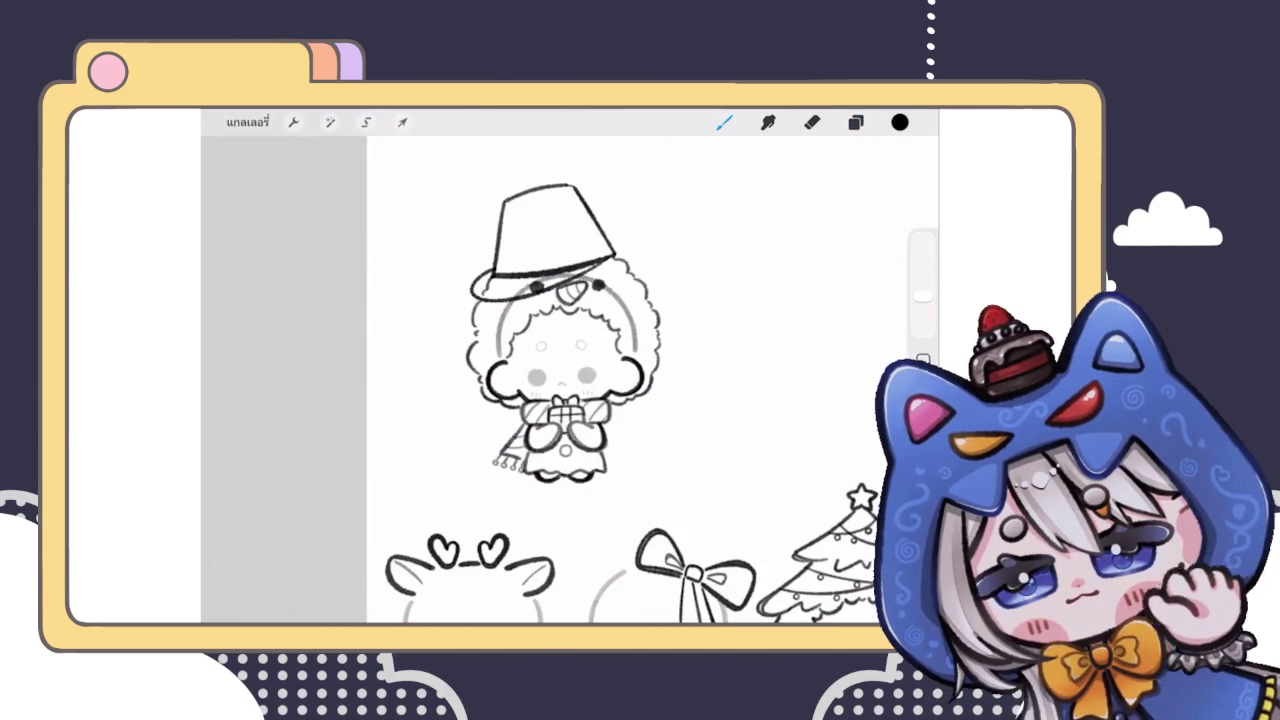
pyautogui.scroll(3, 560, 380)
pyautogui.click(855, 122)
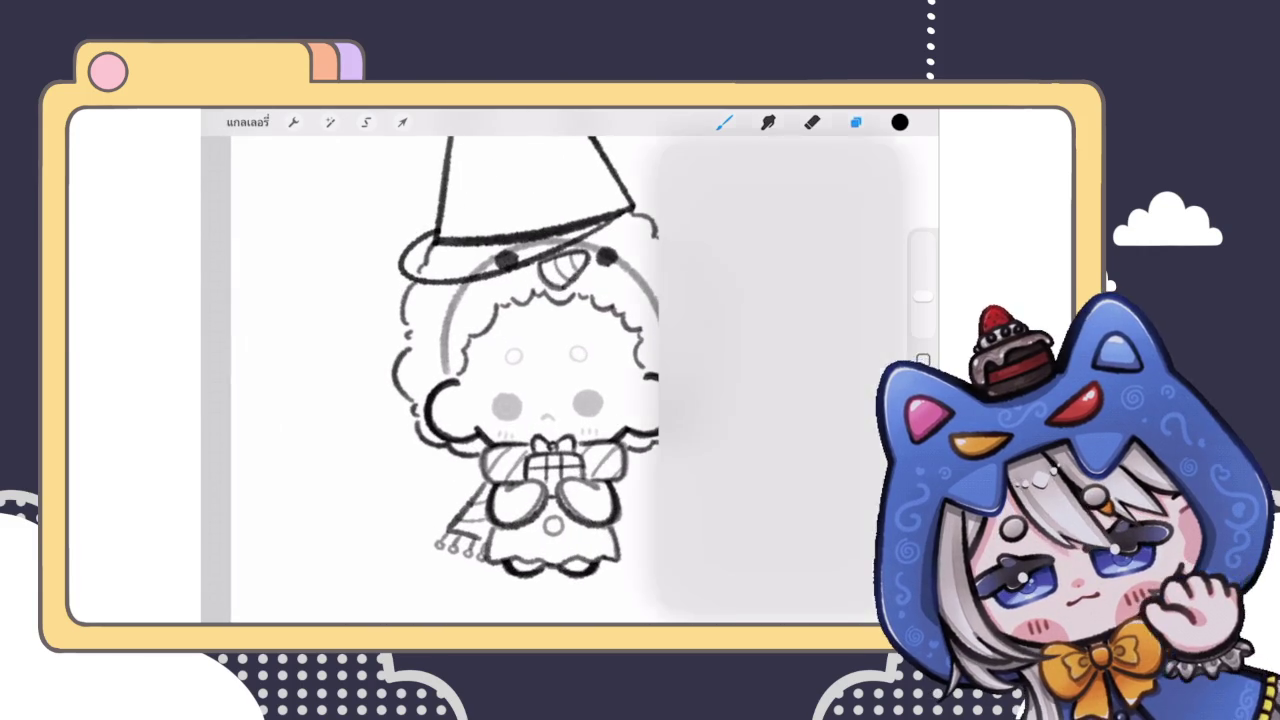
pyautogui.click(725, 122)
pyautogui.click(855, 122)
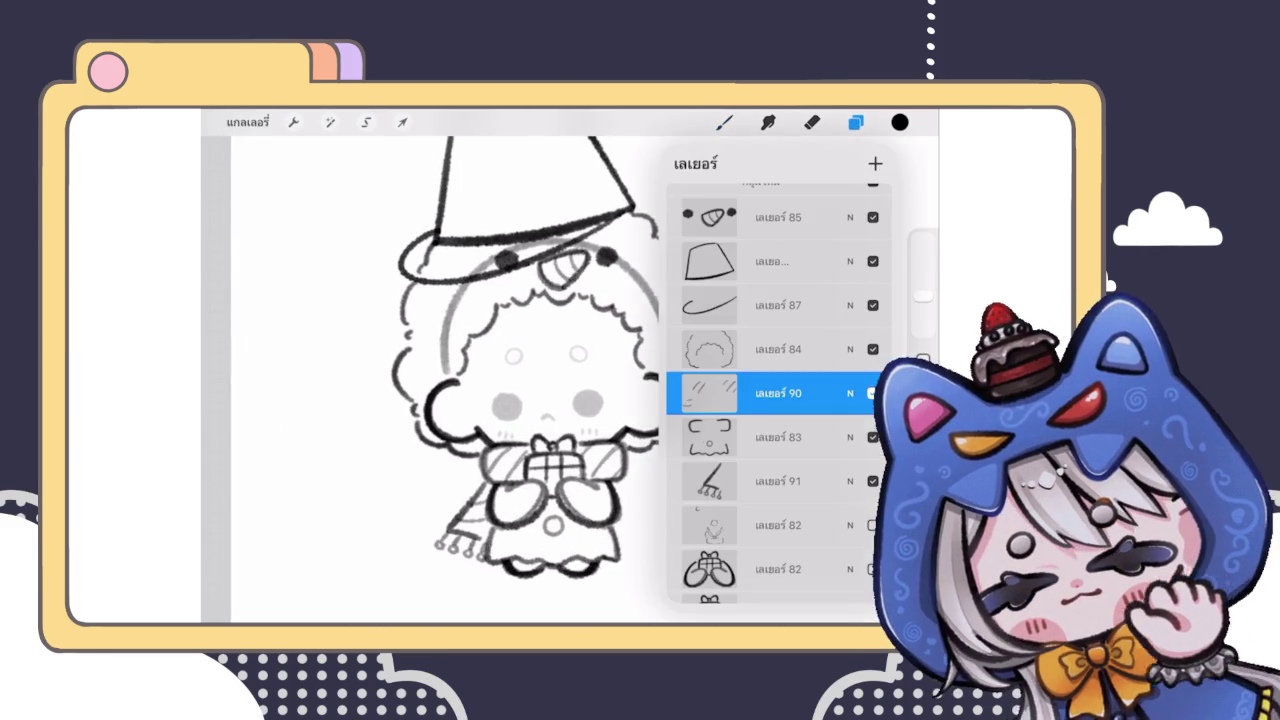
pyautogui.click(725, 122)
pyautogui.scroll(-3, 560, 380)
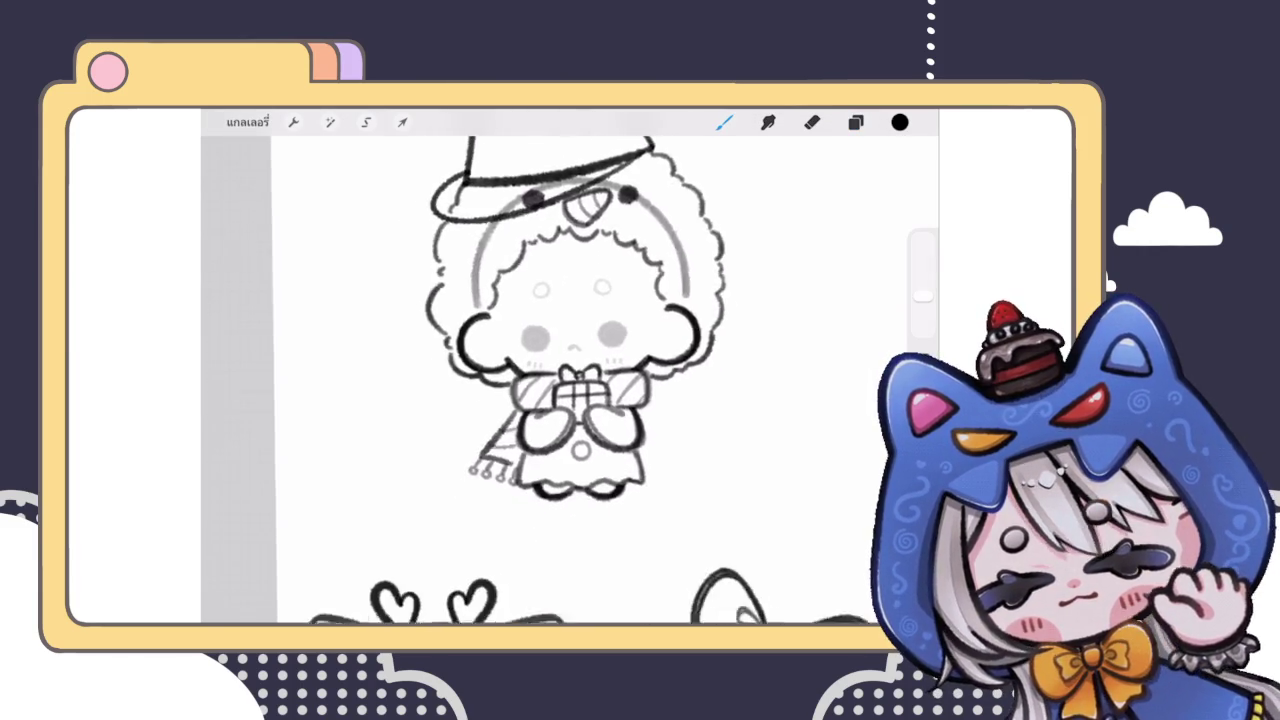
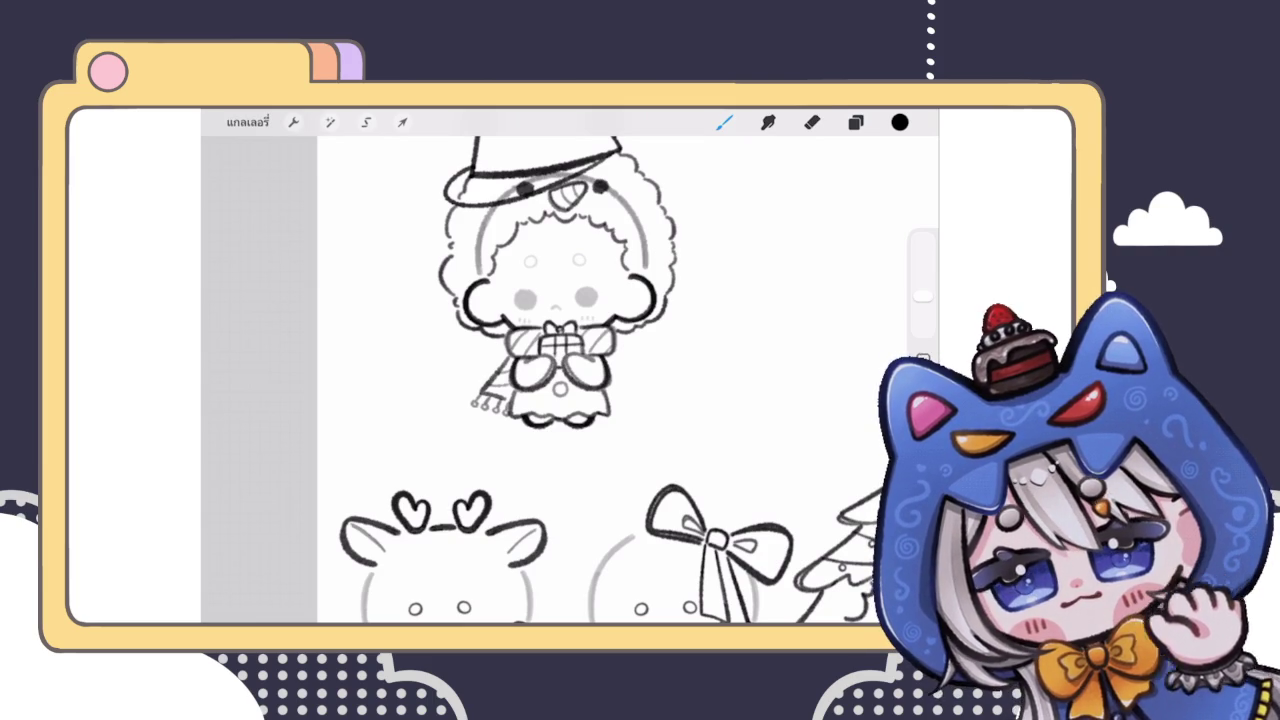
# Step: Select the snowman's top-hat layer and briefly hide its layer group to compare
pyautogui.scroll(-5, 570, 370)
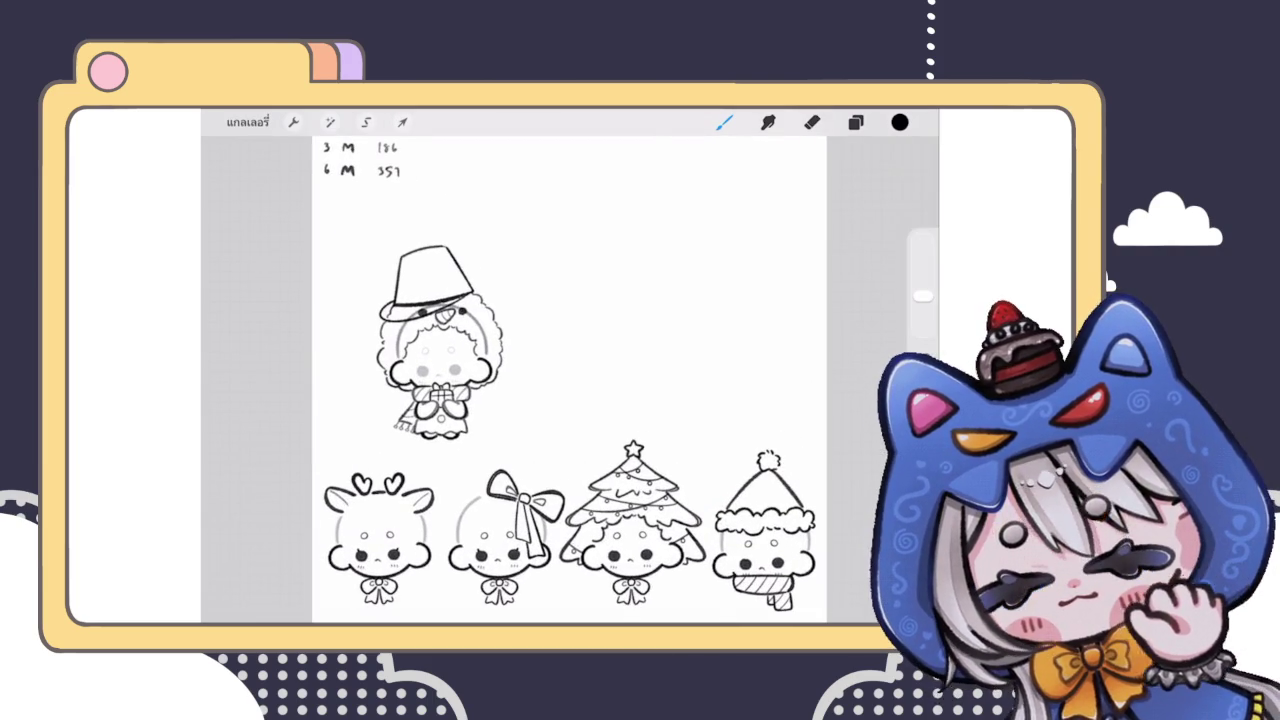
pyautogui.scroll(5, 570, 370)
pyautogui.click(855, 122)
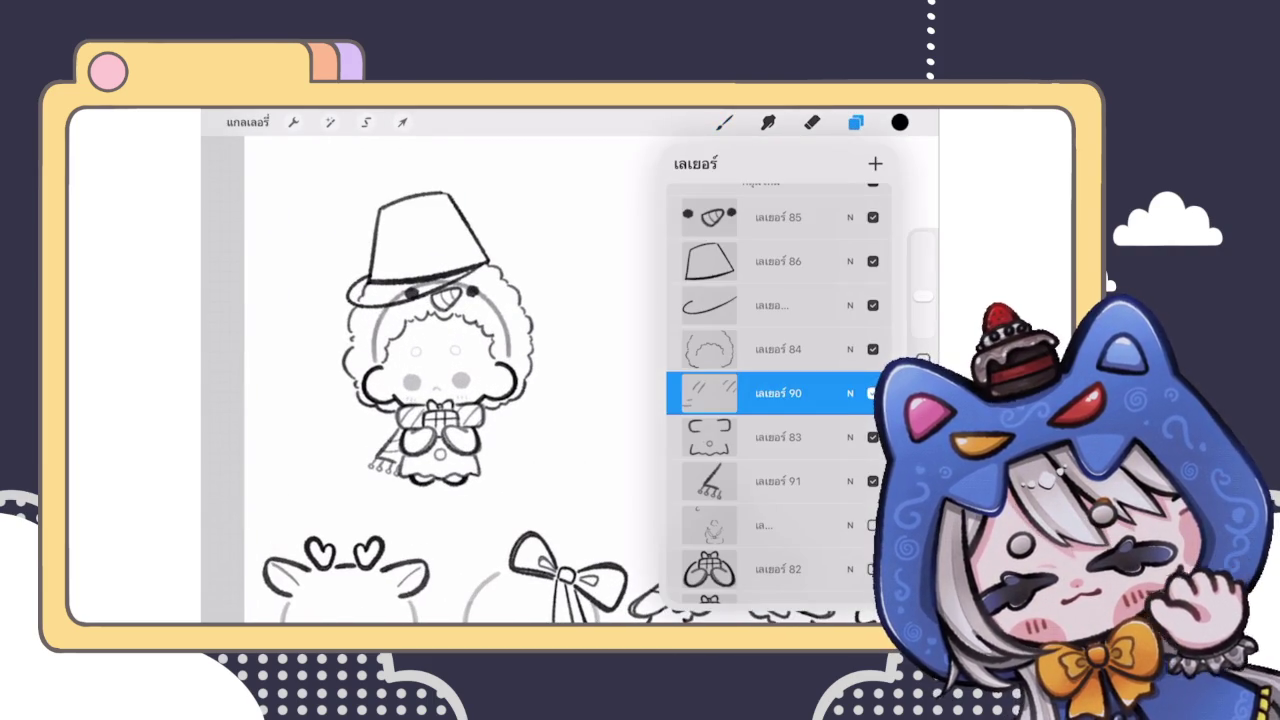
pyautogui.click(778, 261)
pyautogui.scroll(-2, 440, 380)
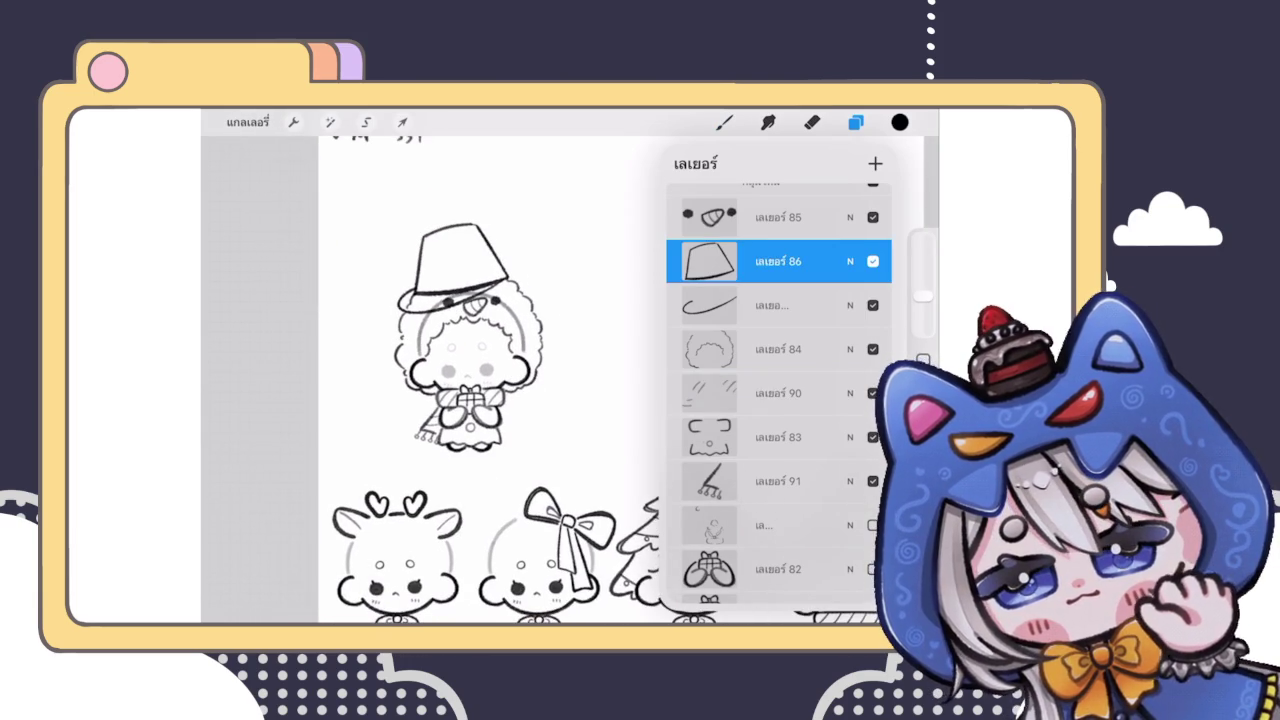
pyautogui.scroll(3, 480, 380)
pyautogui.scroll(2, 778, 400)
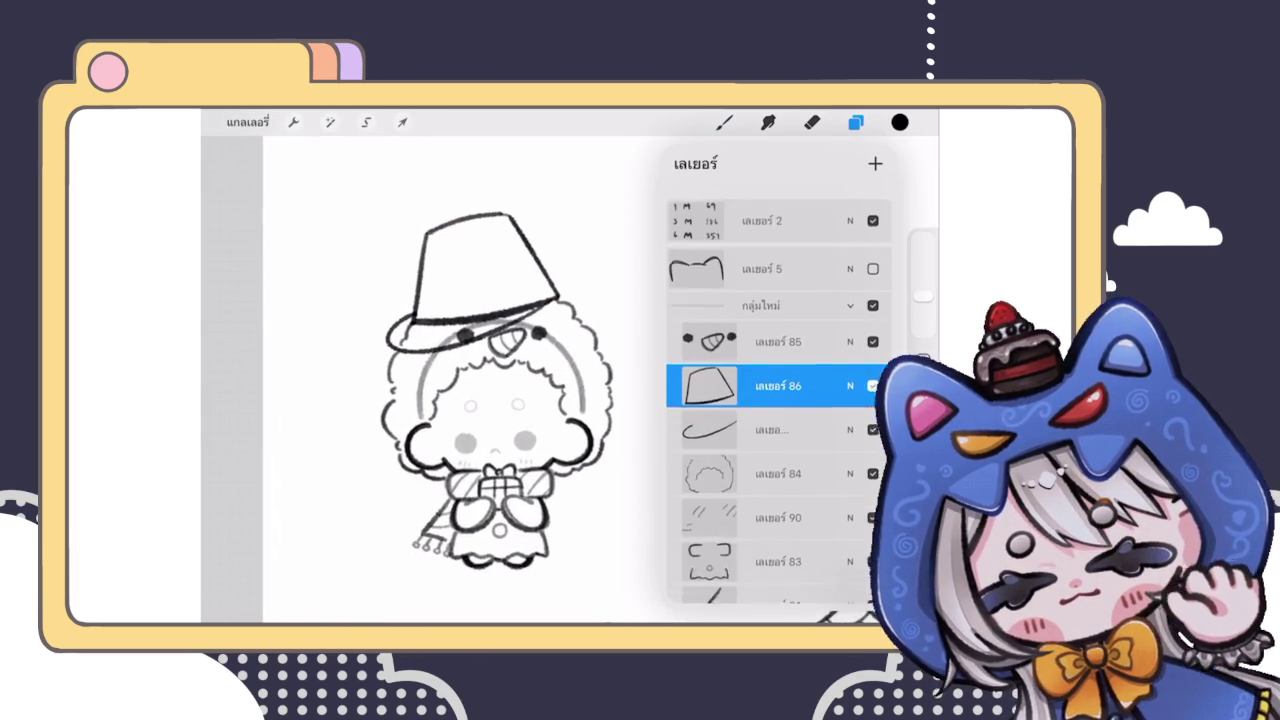
pyautogui.click(873, 297)
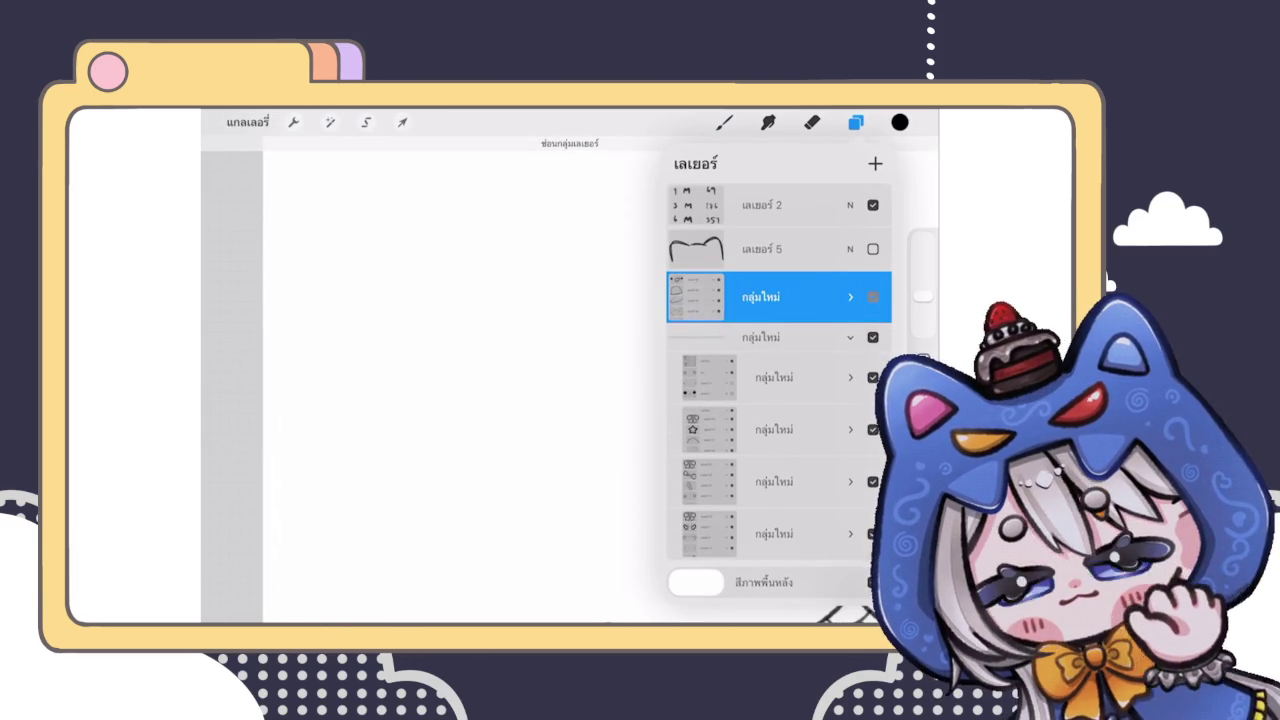
pyautogui.click(873, 297)
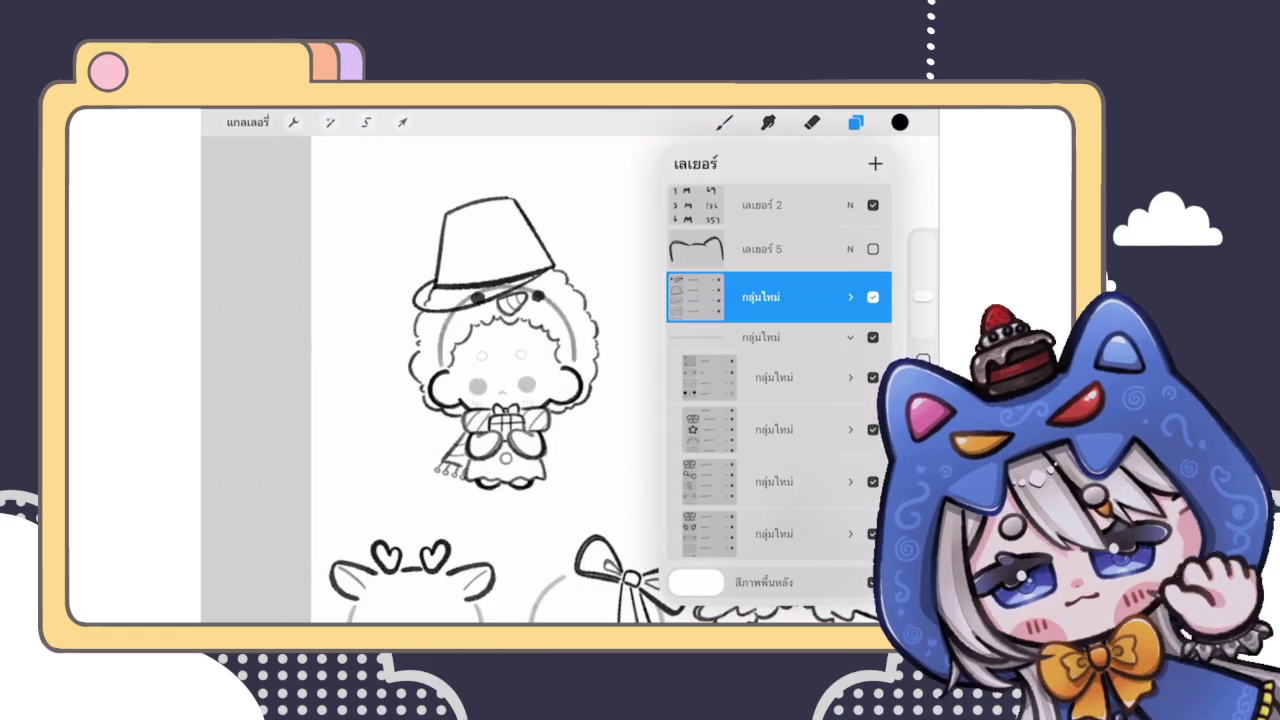
# Step: Delete the closed-eye sketch layer
pyautogui.scroll(-5, 778, 400)
pyautogui.scroll(-5, 778, 390)
pyautogui.moveTo(820, 331)
pyautogui.mouseDown()
pyautogui.moveTo(700, 331)
pyautogui.moveTo(820, 331)
pyautogui.mouseUp()
pyautogui.scroll(-3, 778, 400)
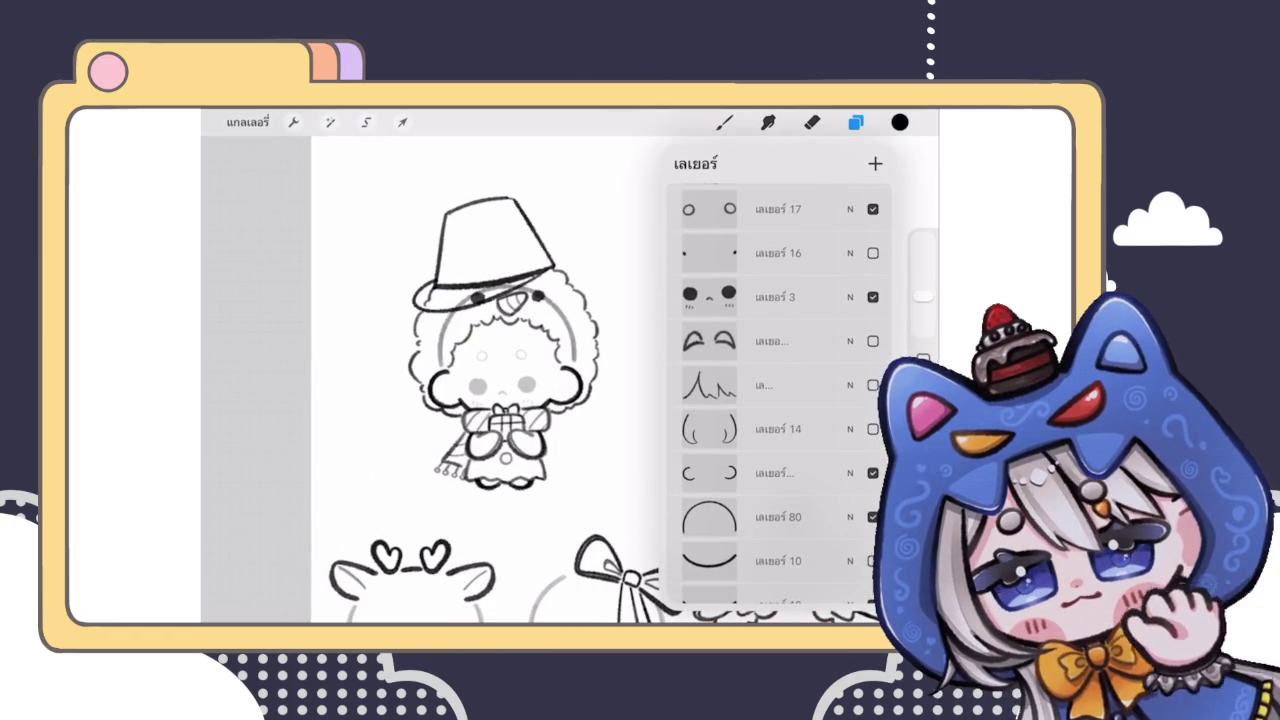
pyautogui.moveTo(820, 341); pyautogui.dragTo(700, 341)
pyautogui.click(865, 341)
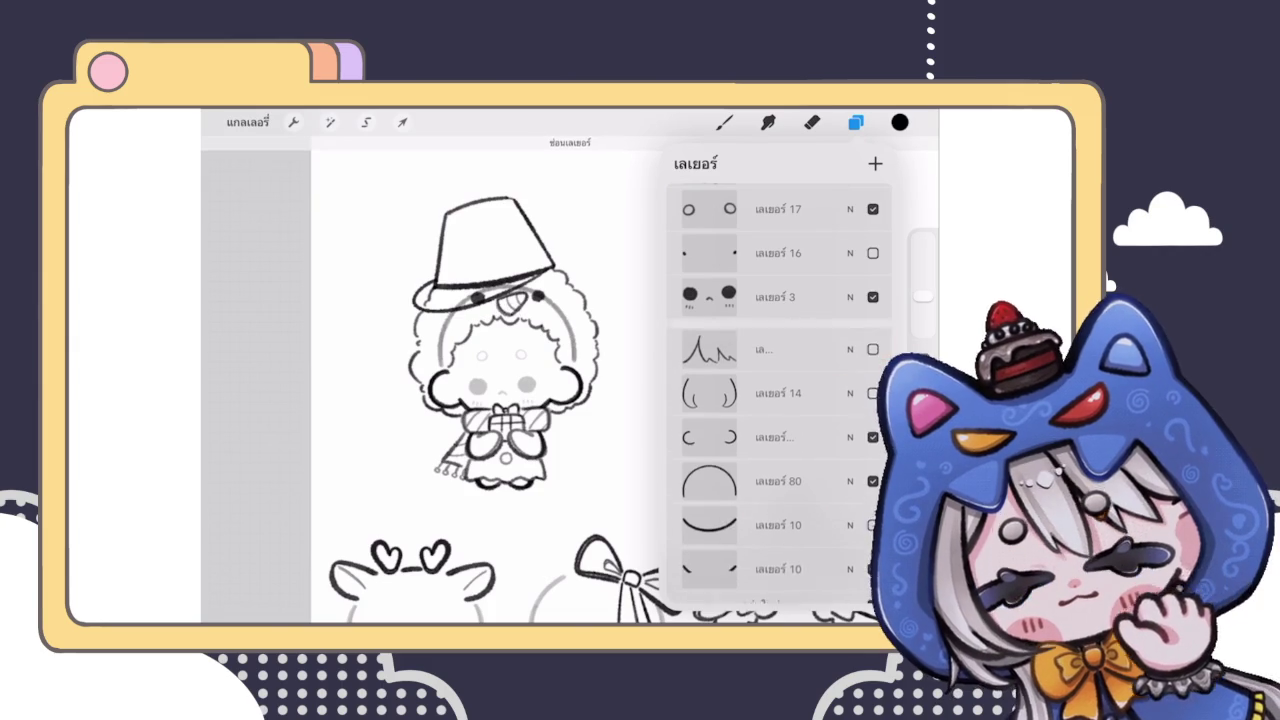
pyautogui.click(873, 341)
# Step: Hide the spiky hair layer and delete Layer 14's face outline
pyautogui.scroll(1, 490, 380)
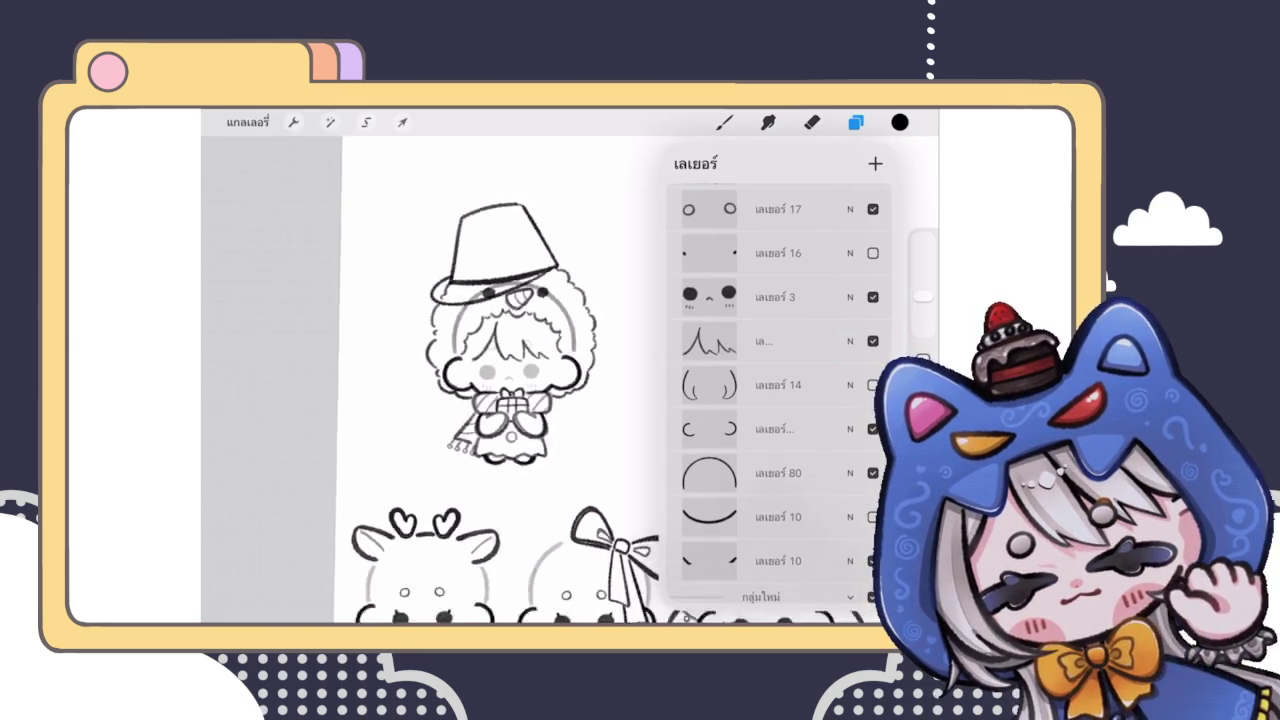
pyautogui.scroll(1, 490, 380)
pyautogui.click(873, 341)
pyautogui.click(873, 385)
pyautogui.moveTo(820, 385); pyautogui.dragTo(720, 385)
pyautogui.click(857, 385)
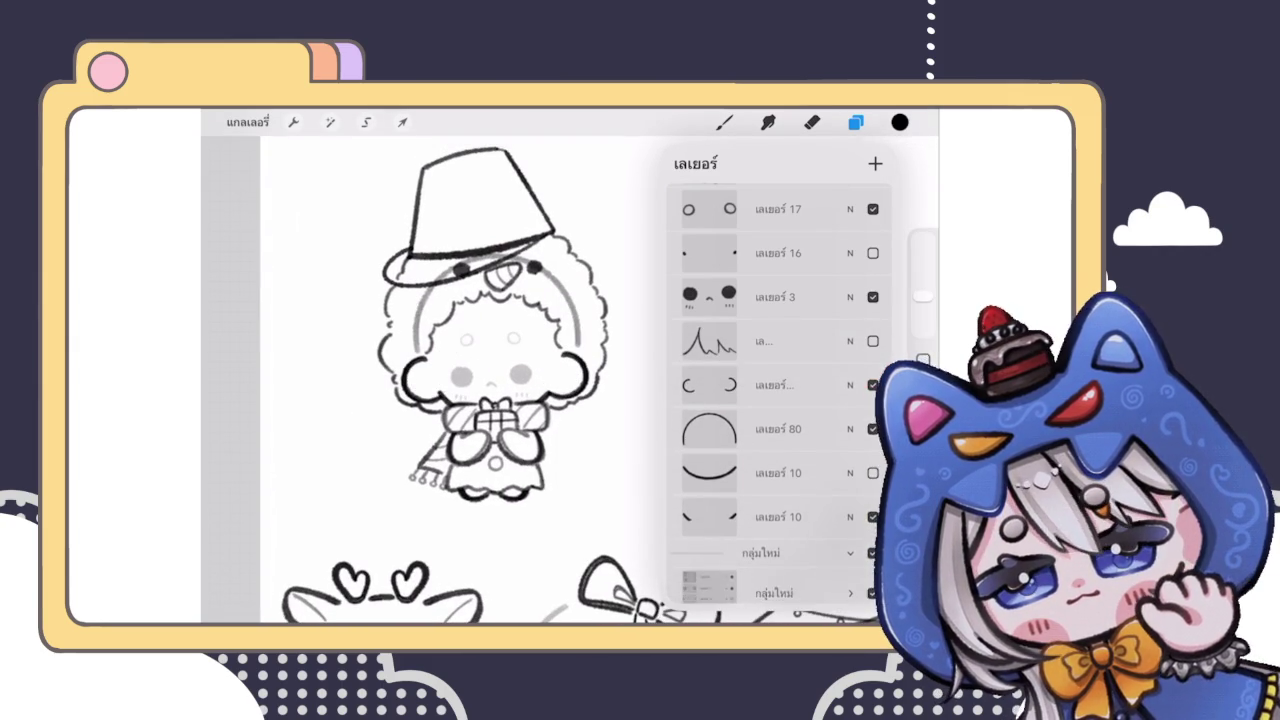
# Step: Hide the grey head arc on Layer 80
pyautogui.moveTo(780, 500); pyautogui.dragTo(780, 426)
pyautogui.click(873, 357)
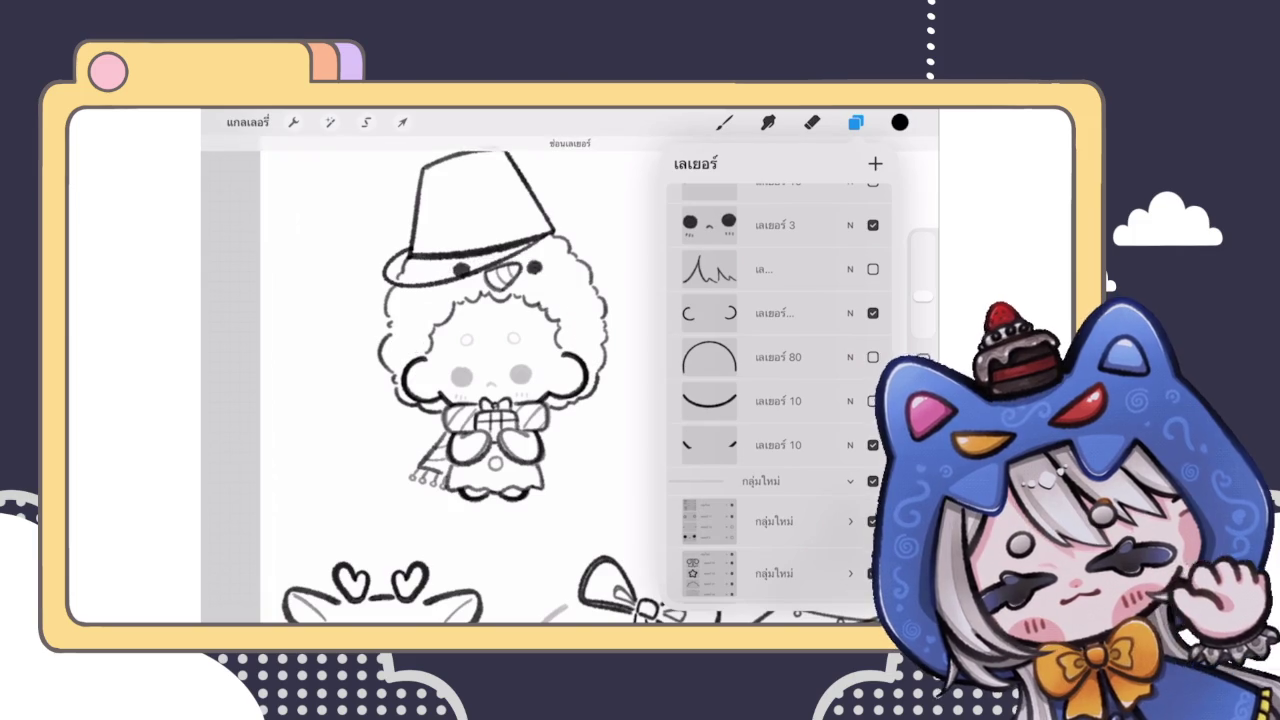
pyautogui.scroll(-3, 430, 380)
pyautogui.scroll(3, 430, 380)
pyautogui.moveTo(780, 250); pyautogui.dragTo(780, 330)
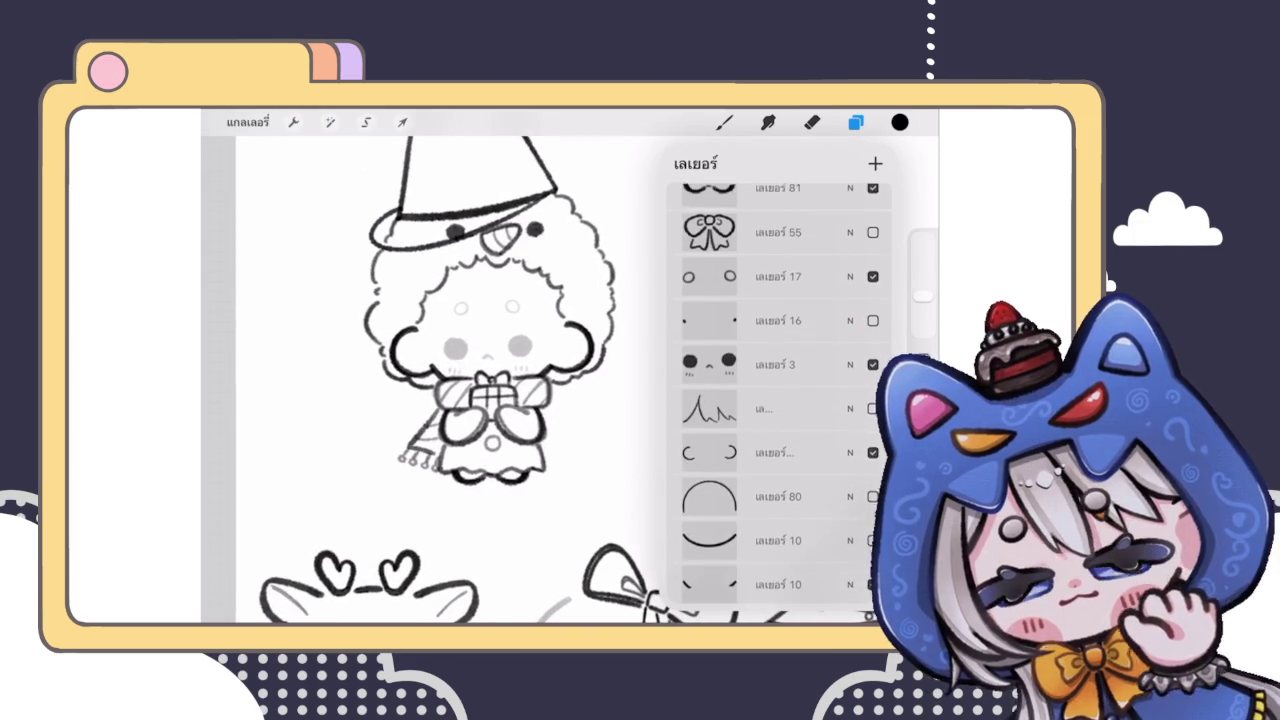
# Step: Raise Layer 3 and Layer 17 opacity to maximum to darken the face dots
pyautogui.click(850, 304)
pyautogui.moveTo(720, 357); pyautogui.dragTo(878, 357)
pyautogui.click(850, 304)
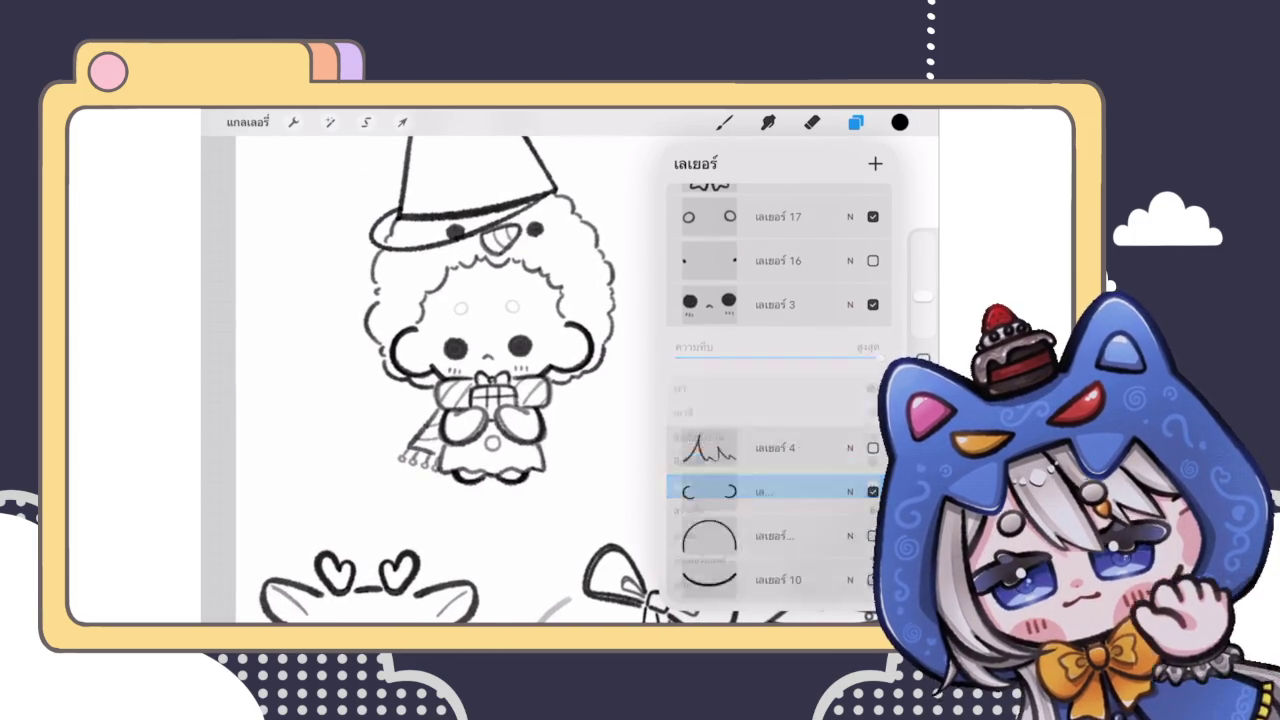
pyautogui.click(850, 216)
pyautogui.moveTo(780, 270); pyautogui.dragTo(878, 270)
pyautogui.click(850, 216)
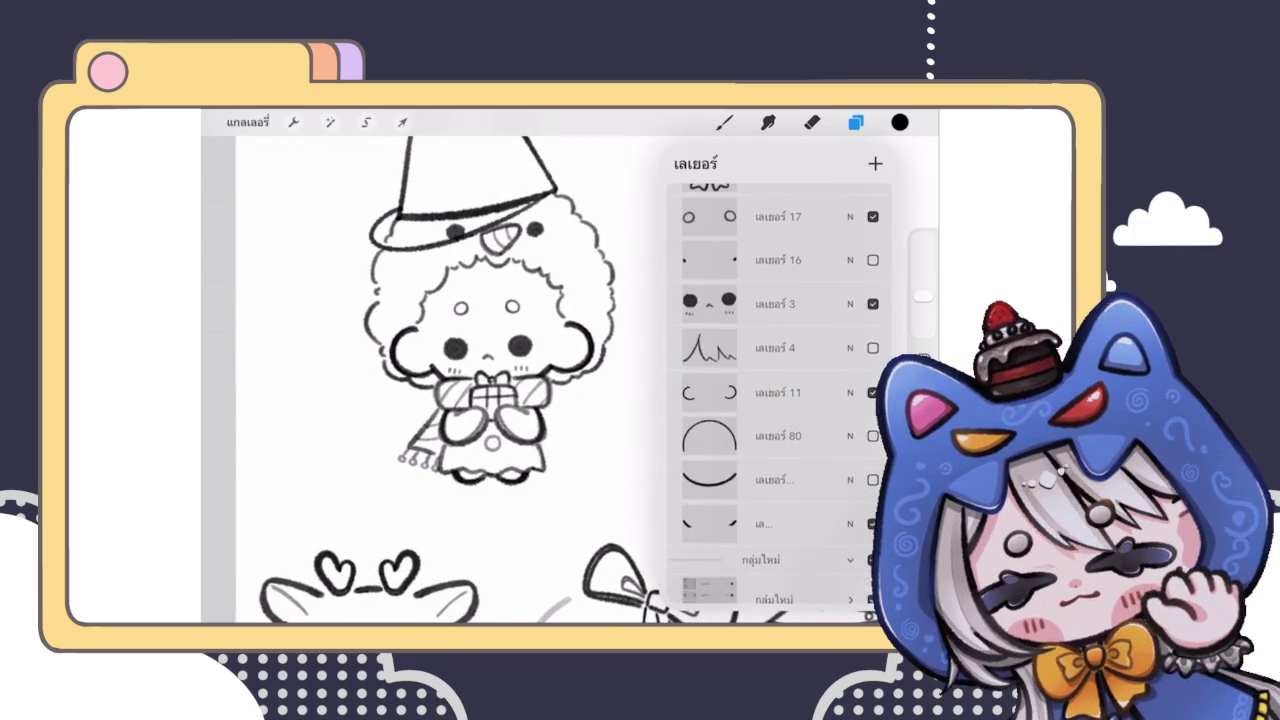
pyautogui.click(855, 122)
pyautogui.scroll(-3, 560, 380)
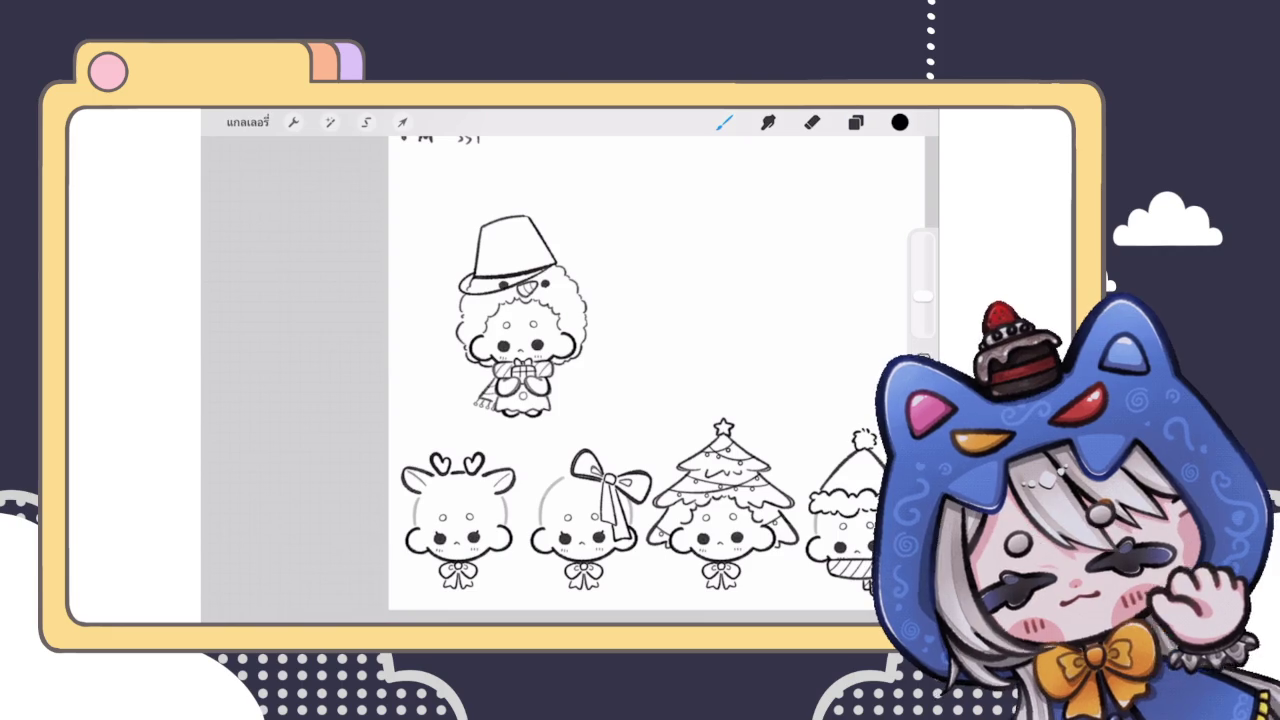
# Step: Collapse the snowman's layer group and rotate the character about 0.8° with Transform
pyautogui.scroll(-3, 650, 350)
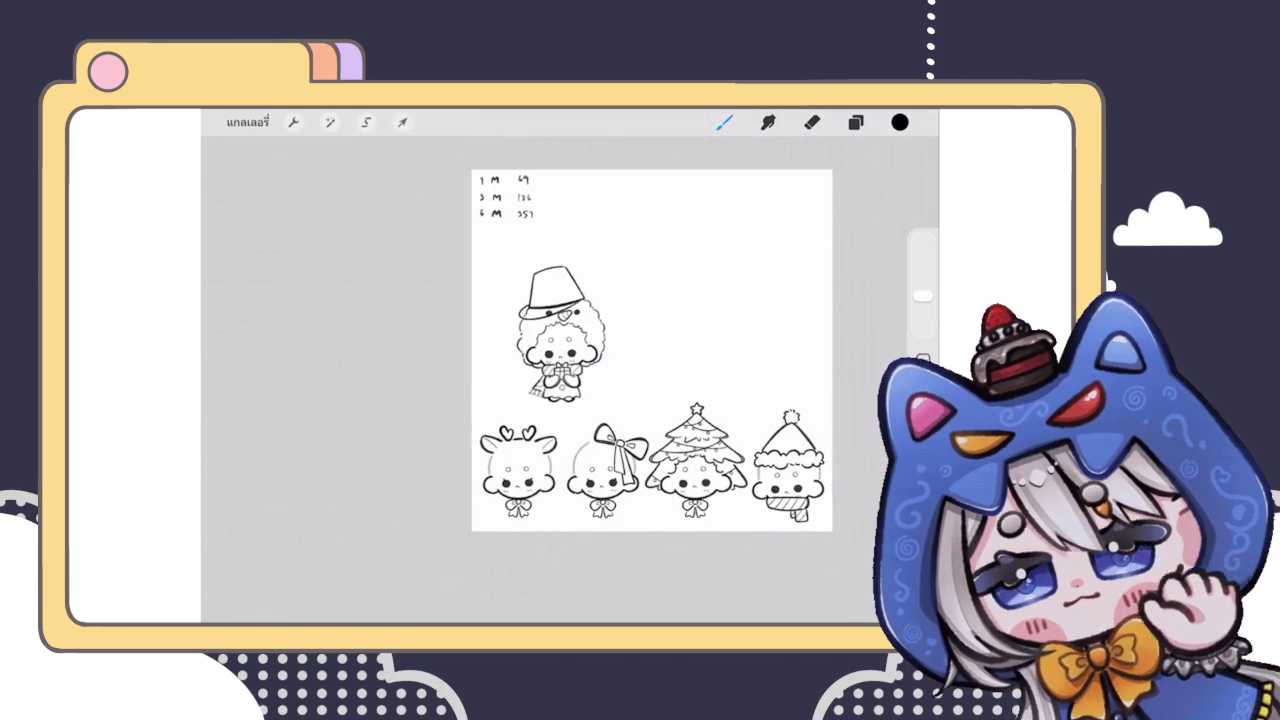
pyautogui.scroll(3, 651, 300)
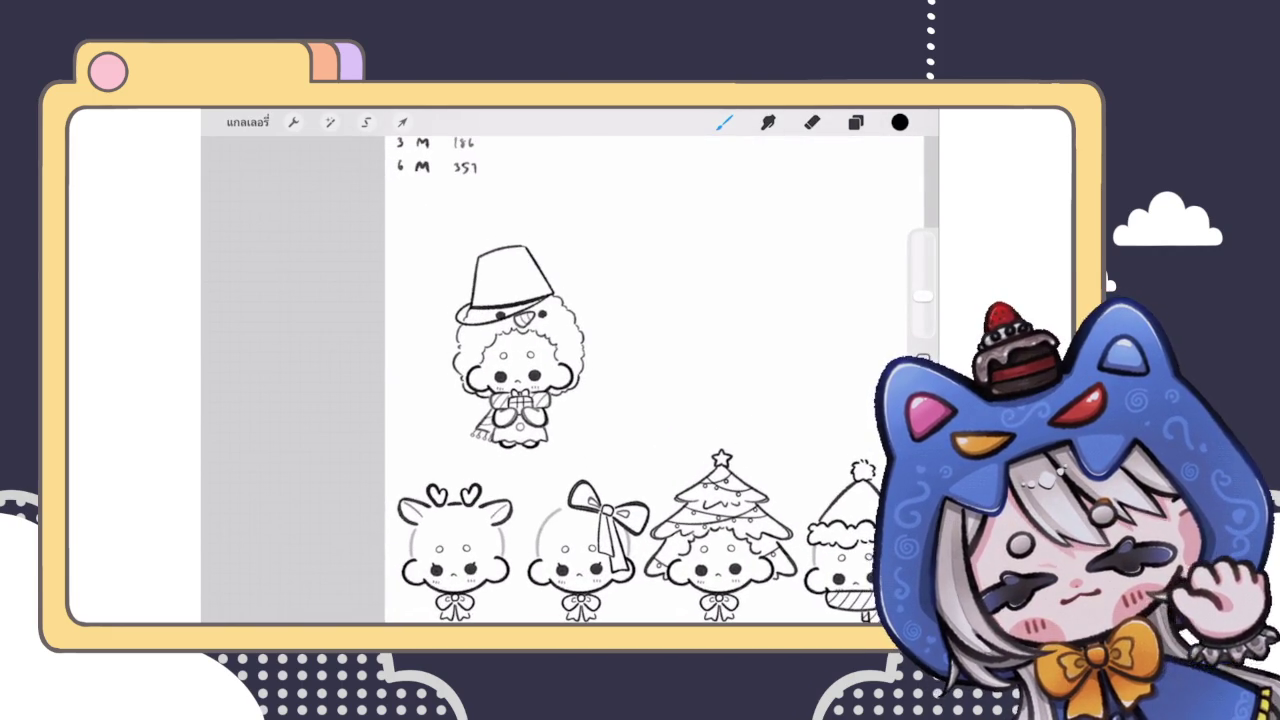
pyautogui.click(855, 122)
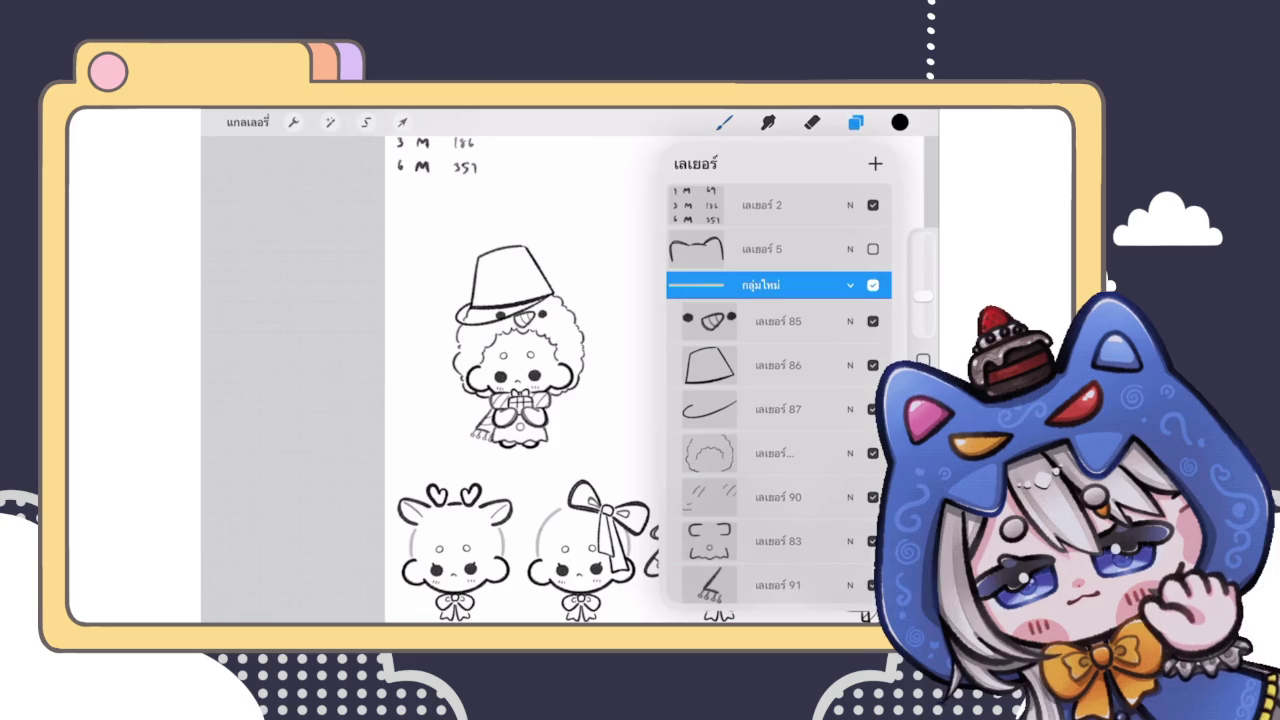
pyautogui.click(850, 295)
pyautogui.click(402, 122)
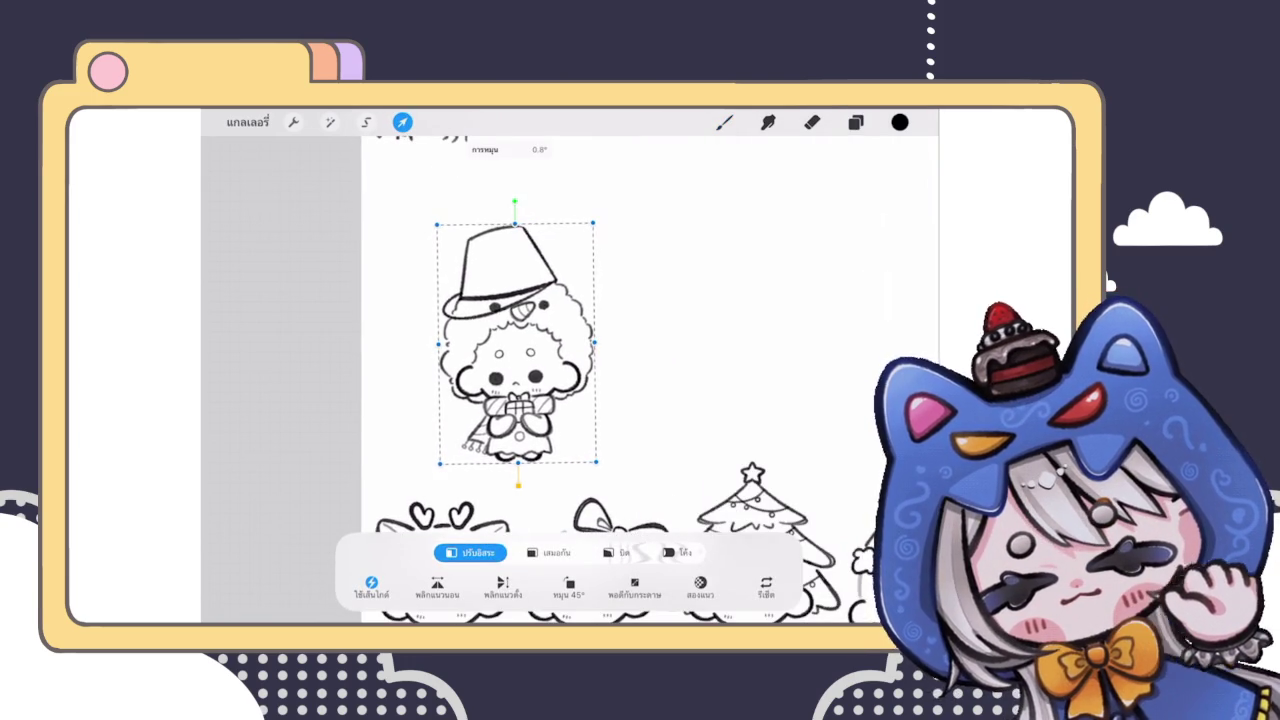
pyautogui.click(724, 122)
pyautogui.scroll(-5, 620, 380)
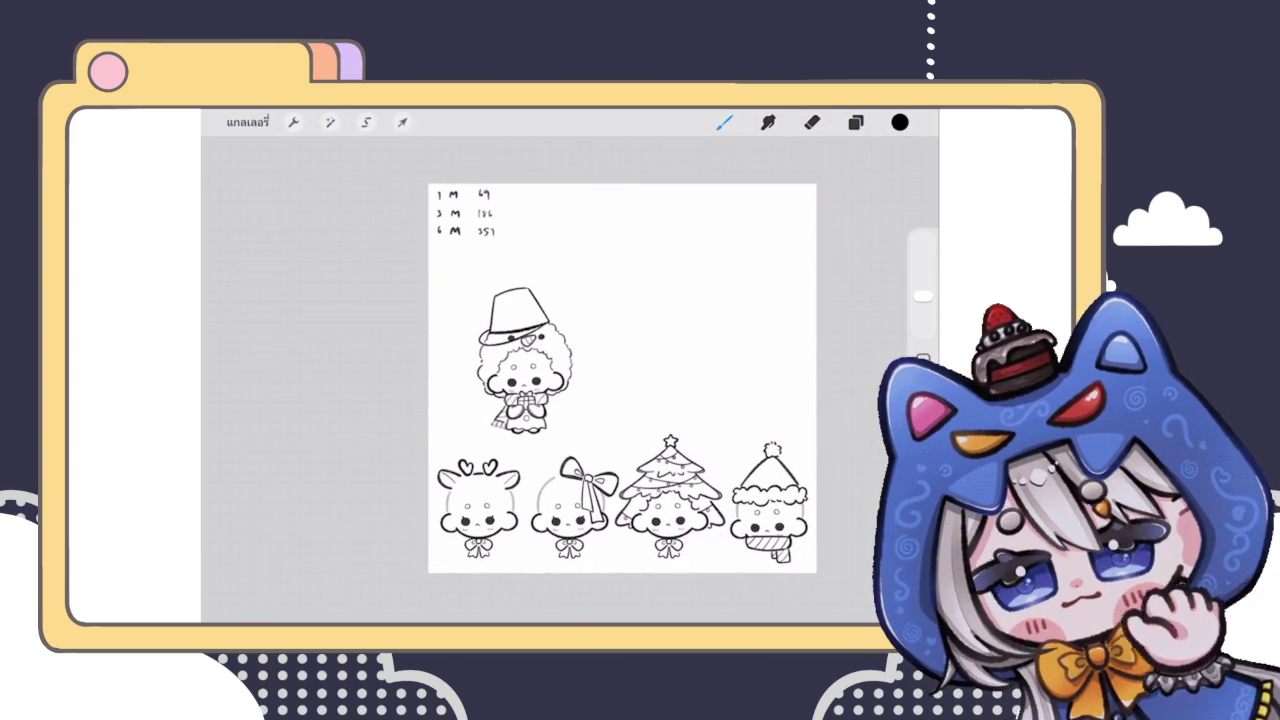
pyautogui.scroll(5, 560, 380)
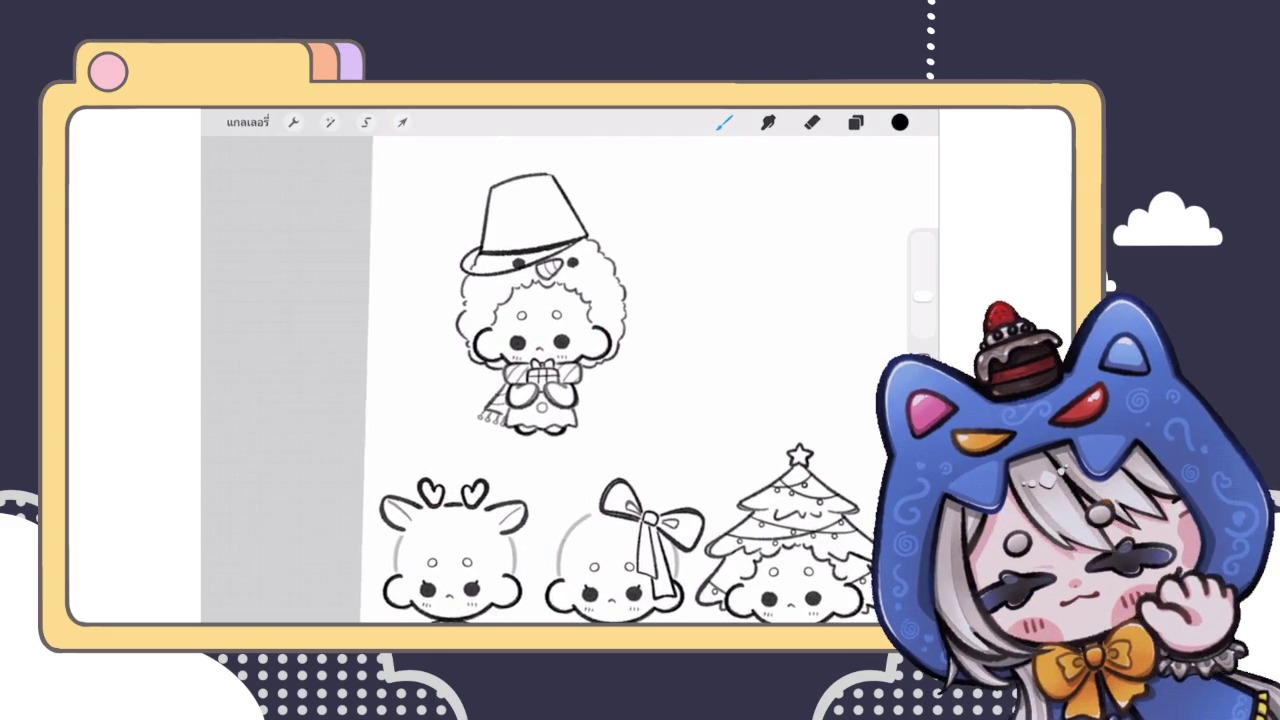
pyautogui.click(855, 122)
# Step: Liquify-push the lower characters' layer at 39% size, then redo the warp
pyautogui.click(850, 337)
pyautogui.click(850, 297)
pyautogui.click(777, 449)
pyautogui.click(330, 122)
pyautogui.scroll(-1, 330, 400)
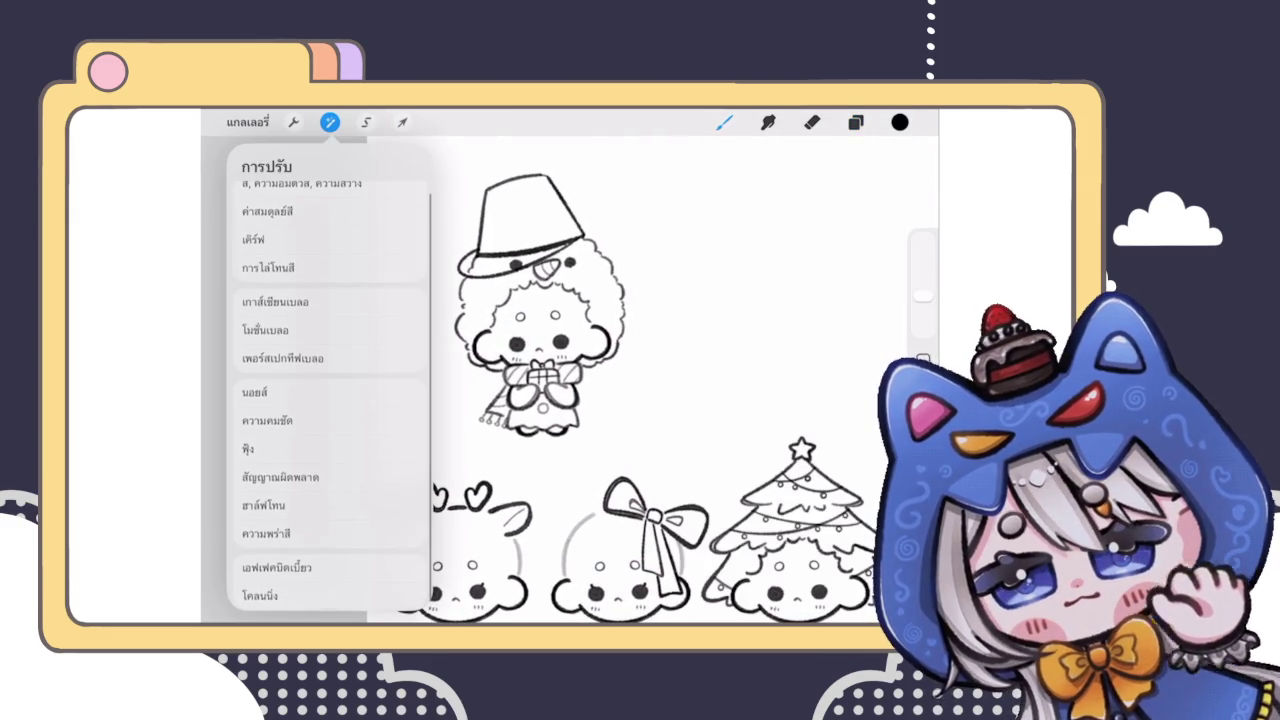
pyautogui.click(290, 567)
pyautogui.moveTo(298, 590); pyautogui.dragTo(289, 590)
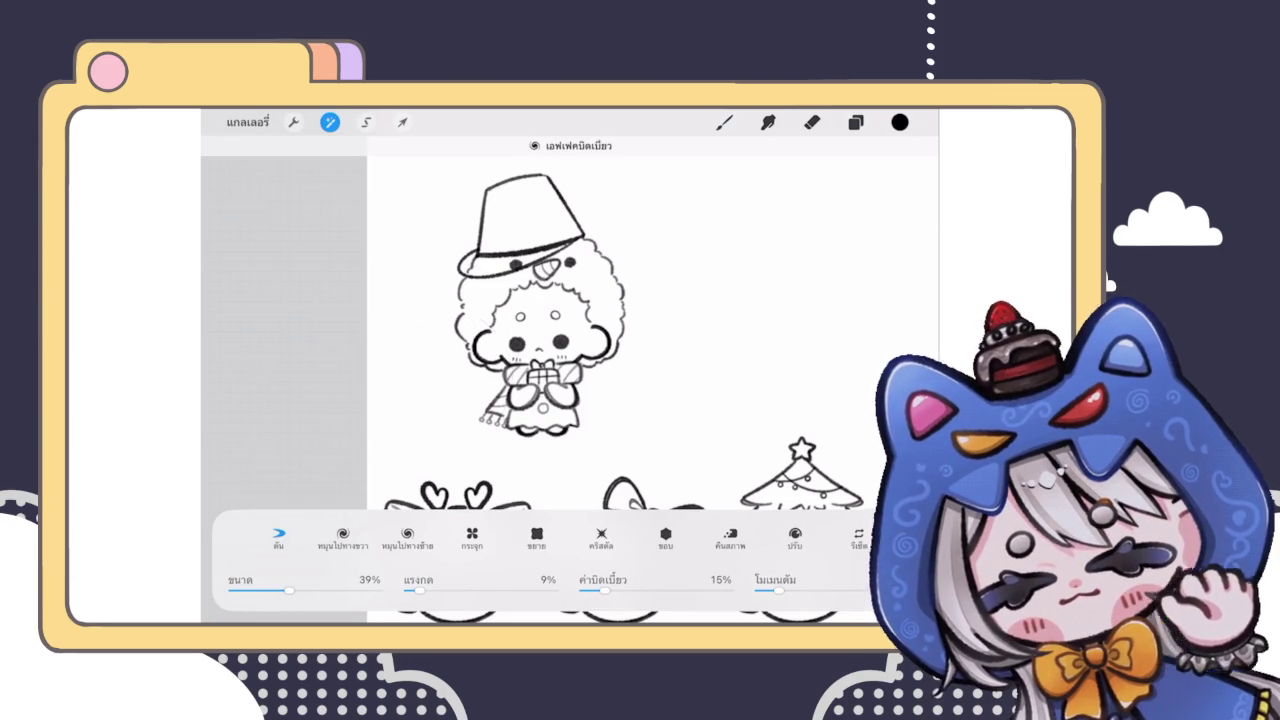
pyautogui.click(724, 122)
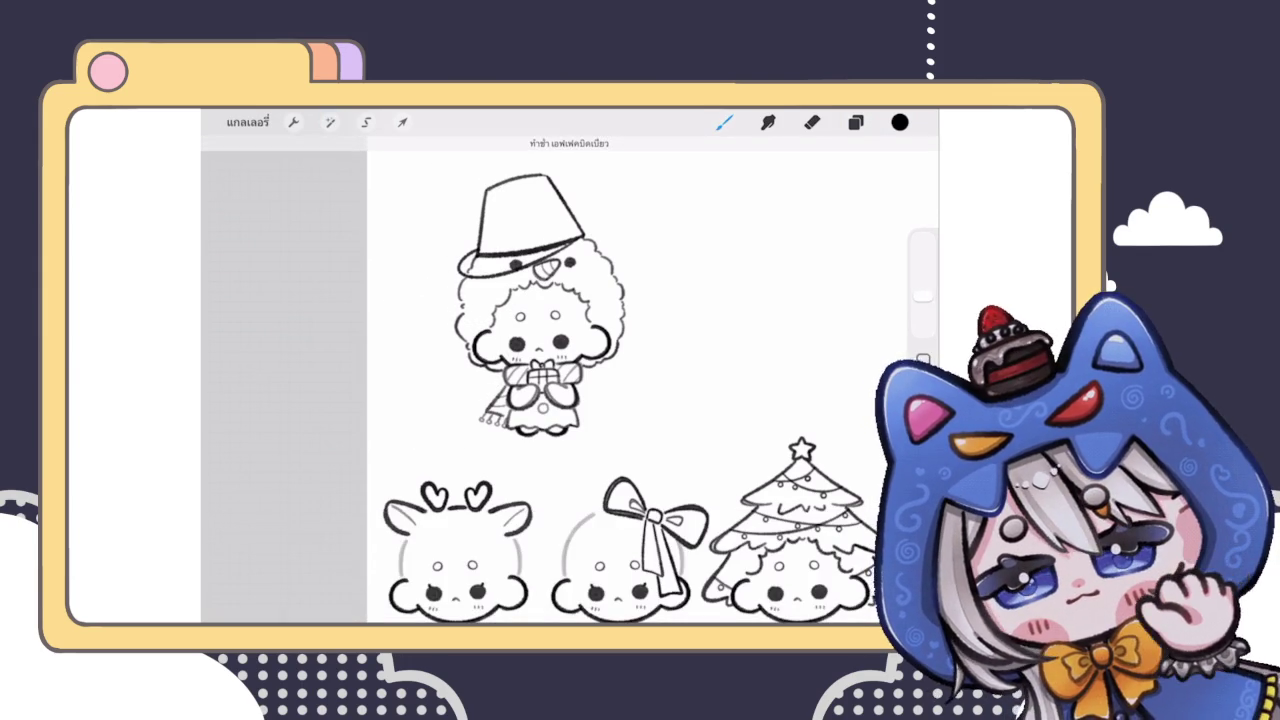
pyautogui.scroll(-2, 660, 380)
pyautogui.hotkey('ctrl', 'shift', 'z')
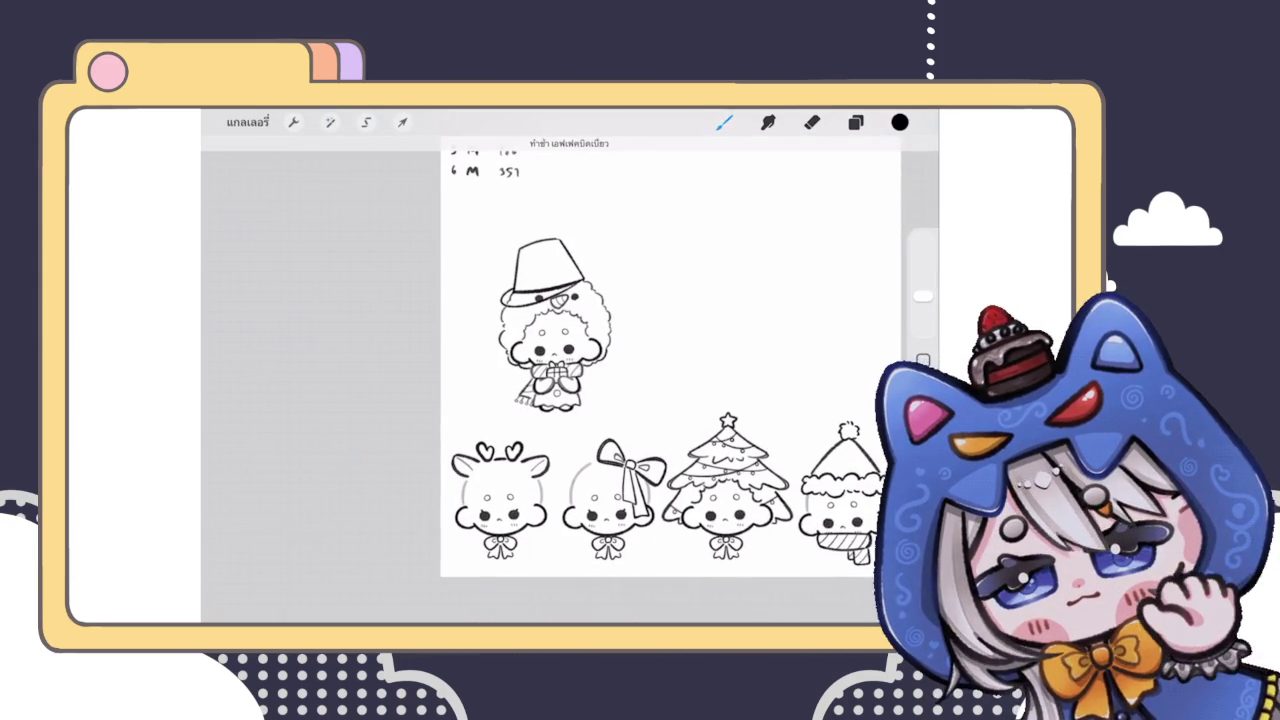
# Step: Zoom in on the snowman-hat character at the top of the sheet
pyautogui.scroll(2, 620, 360)
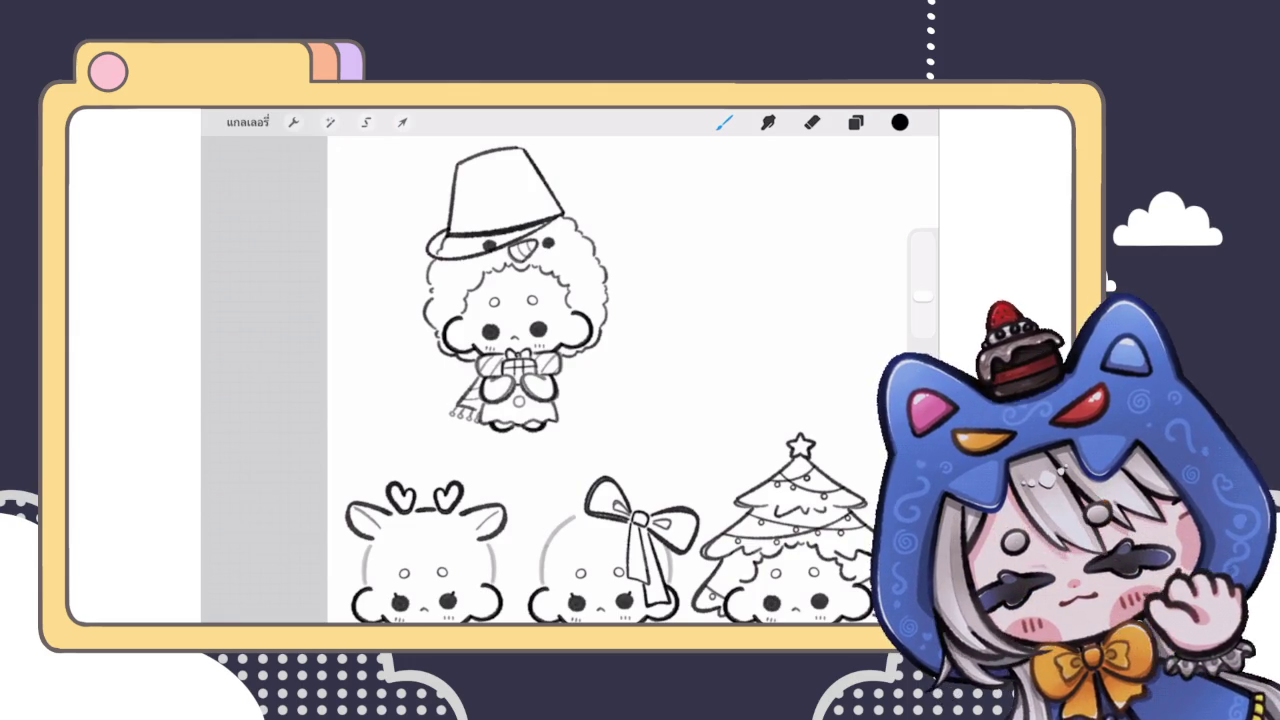
# Step: Zoom closer on the character, erase with the Eraser, then return to the brush
pyautogui.scroll(3, 500, 380)
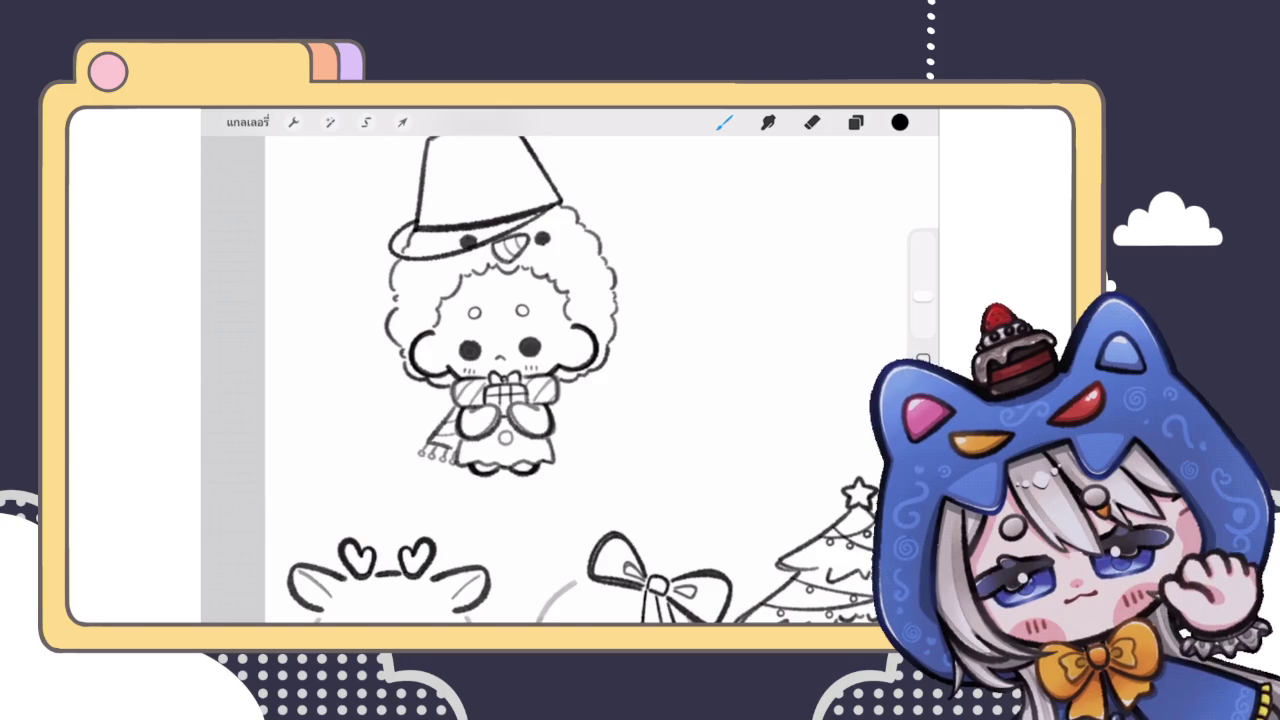
pyautogui.press('e')
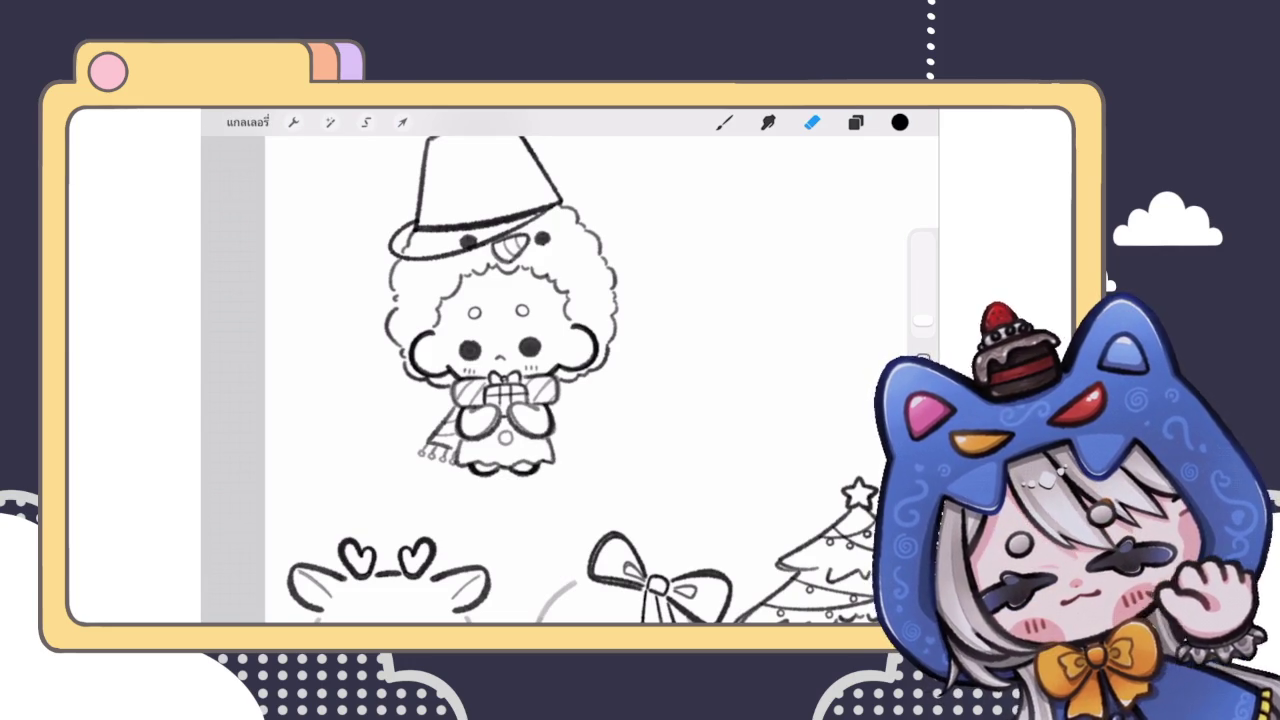
pyautogui.click(724, 122)
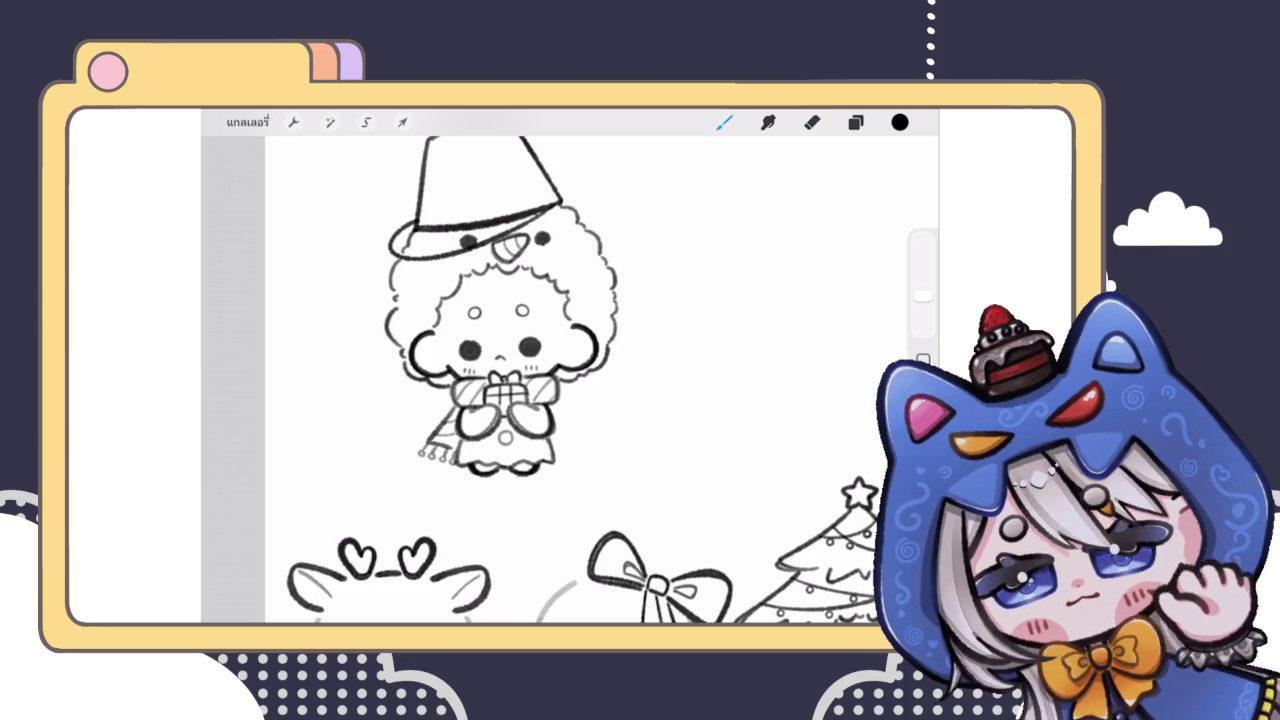
# Step: Keep working on the close-up snowman-hat character with the brush active
pyautogui.scroll(3, 500, 350)
# Step: Inspect layer 84's blend and opacity settings
pyautogui.click(855, 122)
pyautogui.moveTo(830, 393)
pyautogui.mouseDown()
pyautogui.moveTo(700, 393)
pyautogui.moveTo(830, 393)
pyautogui.mouseUp()
pyautogui.click(850, 393)
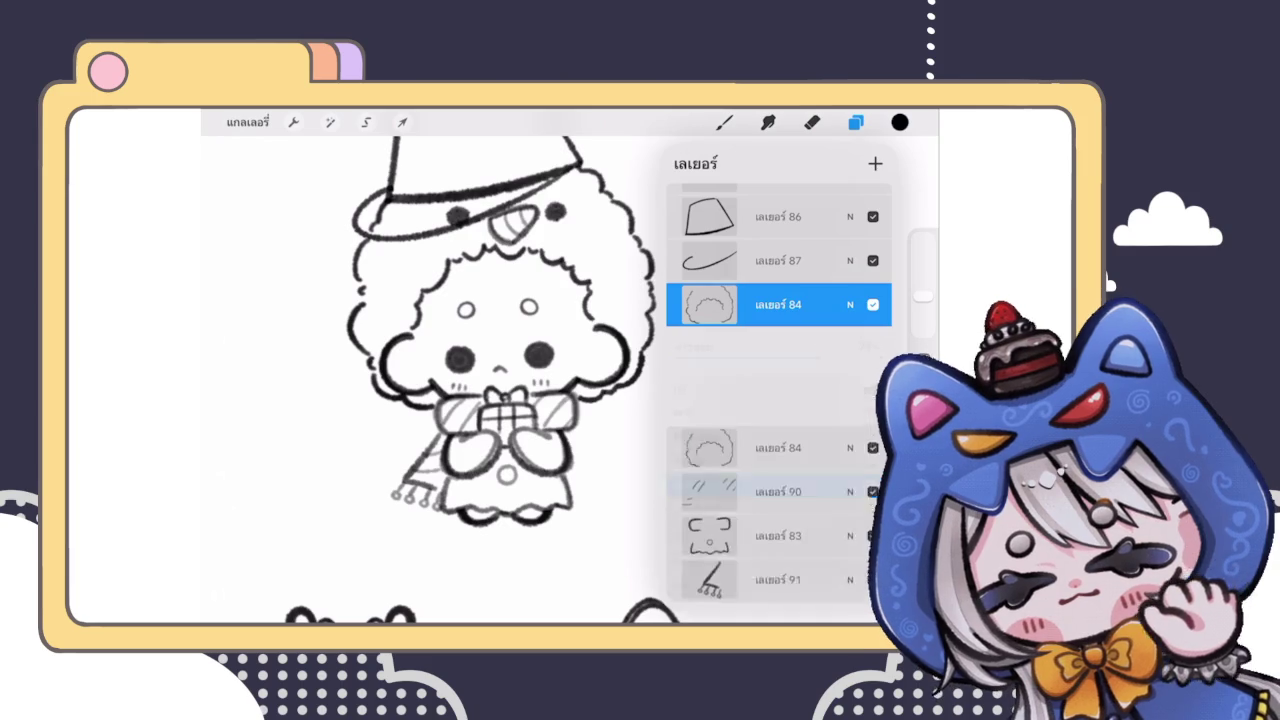
pyautogui.click(708, 304)
pyautogui.click(600, 412)
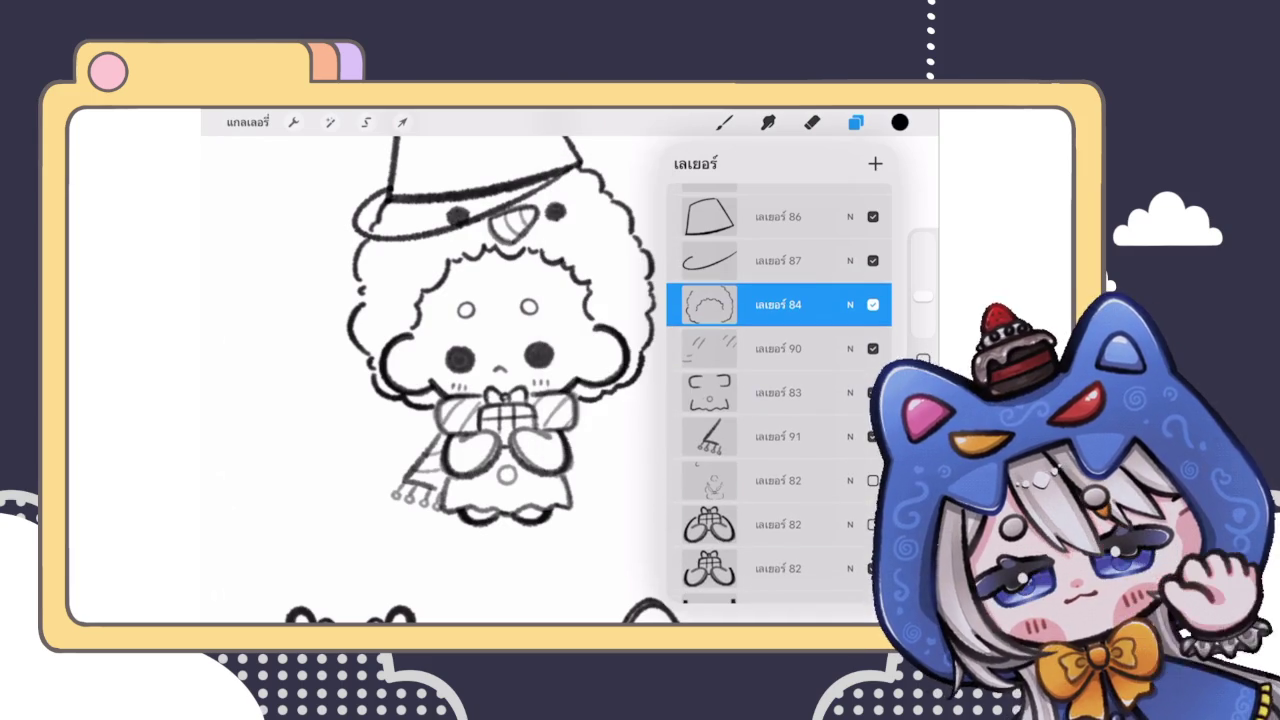
pyautogui.click(855, 122)
# Step: Switch to the eraser, select layer 90 and check its options
pyautogui.click(812, 122)
pyautogui.scroll(-3, 500, 350)
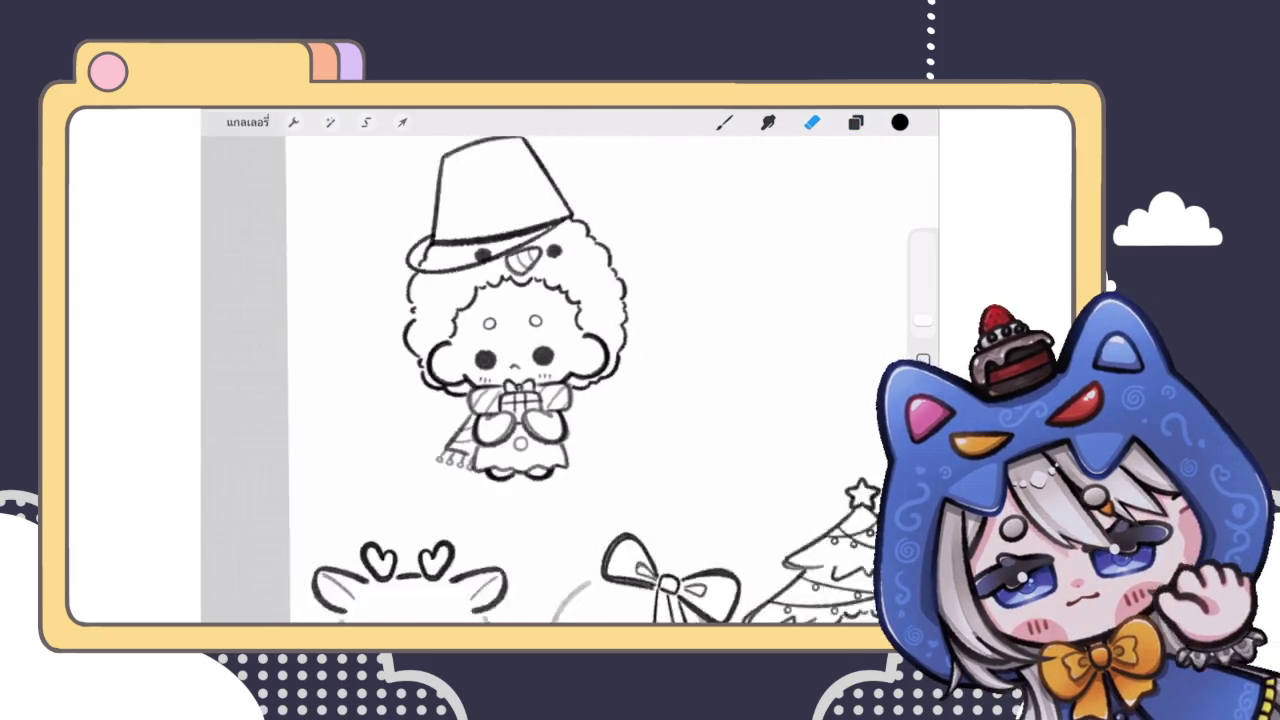
pyautogui.scroll(3, 500, 330)
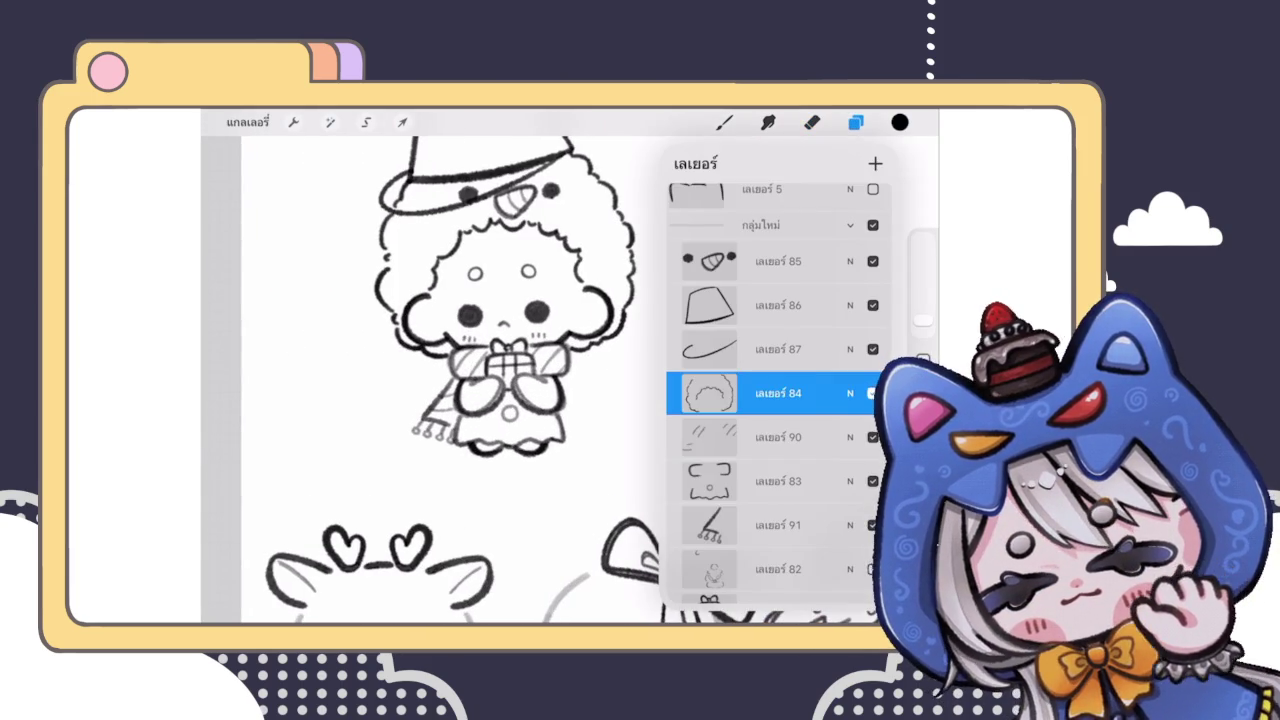
pyautogui.scroll(-3, 778, 393)
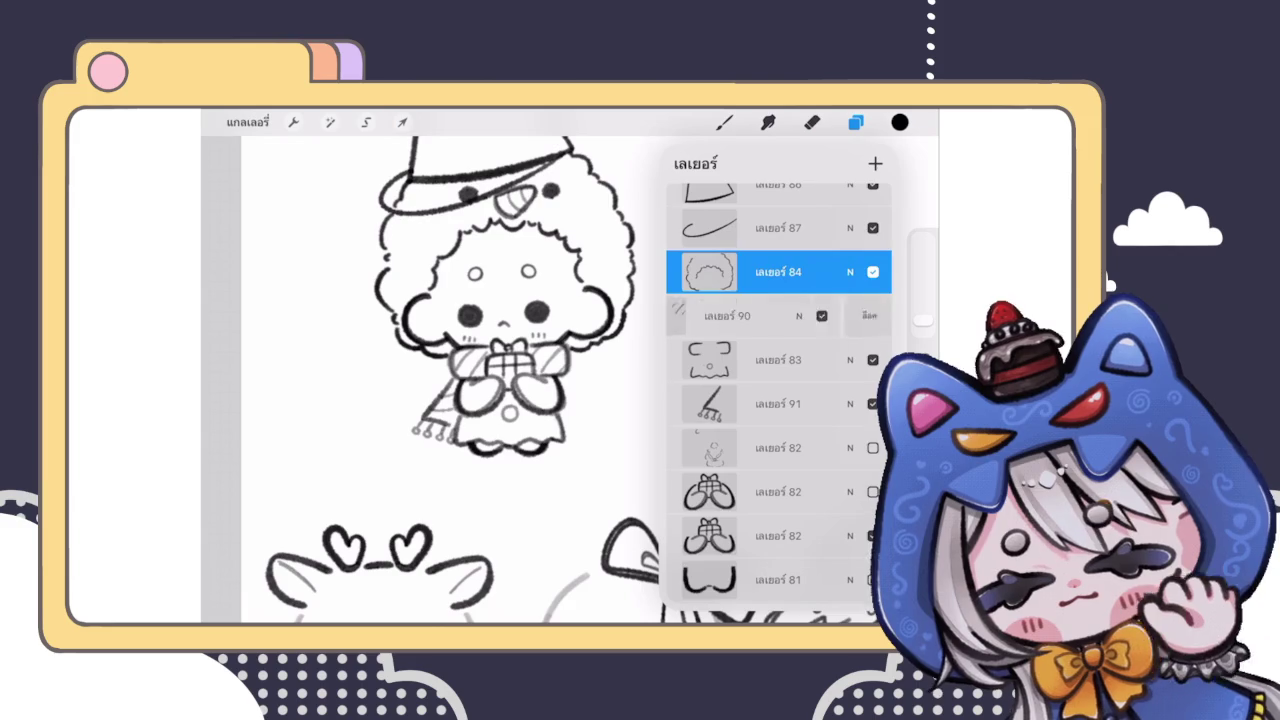
pyautogui.click(778, 315)
pyautogui.click(850, 311)
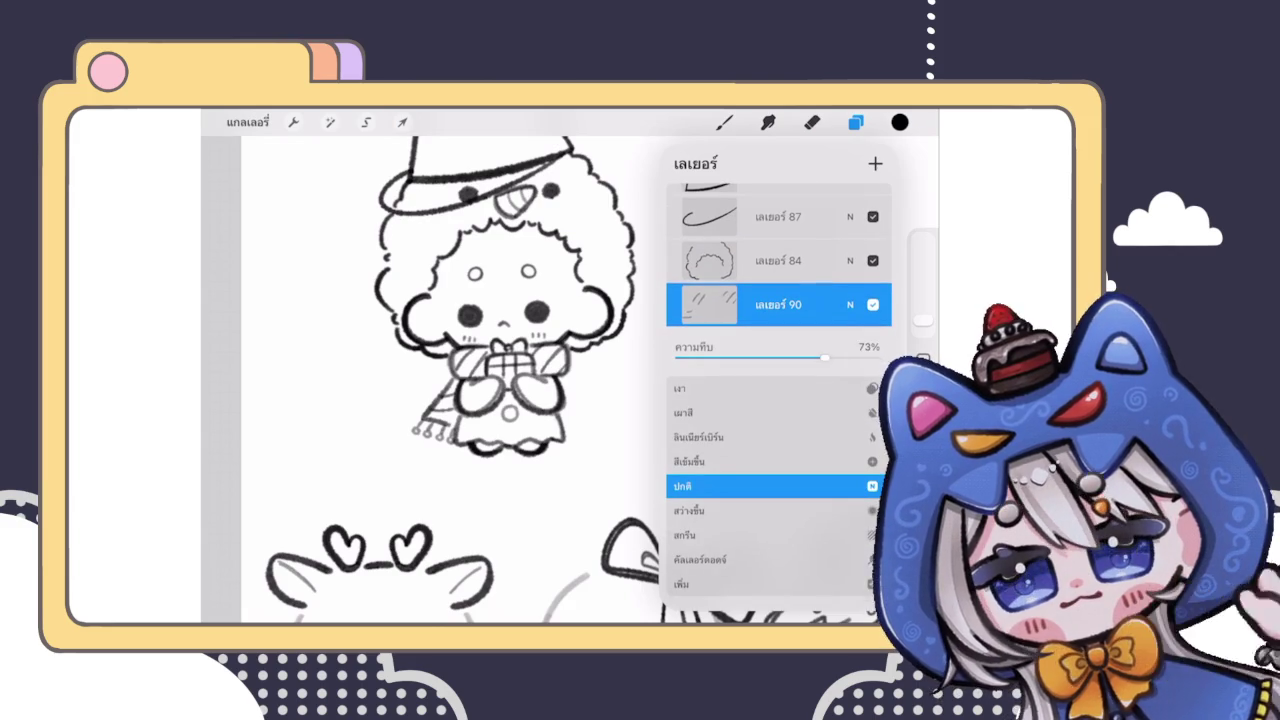
pyautogui.click(709, 306)
pyautogui.click(571, 412)
# Step: Duplicate layer 83 and merge the duplicate down into one face-lines layer
pyautogui.moveTo(820, 348); pyautogui.dragTo(720, 348)
pyautogui.click(808, 348)
pyautogui.click(850, 348)
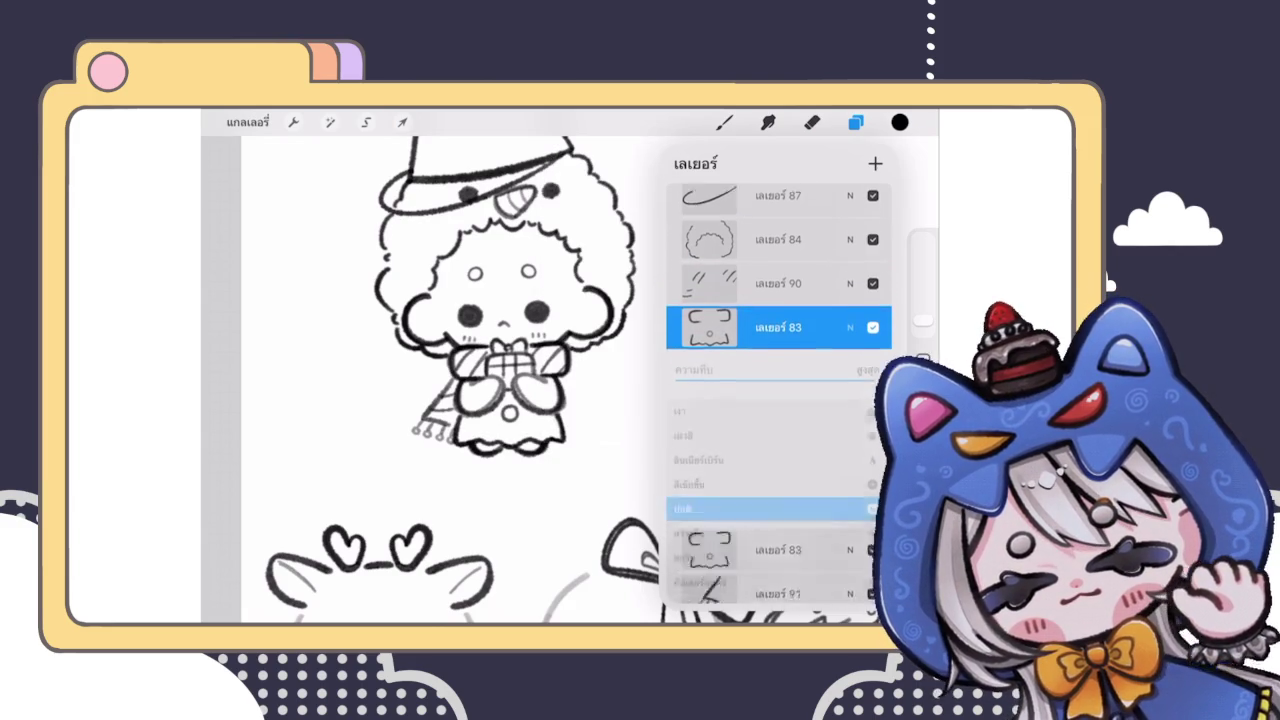
pyautogui.click(709, 304)
pyautogui.click(571, 412)
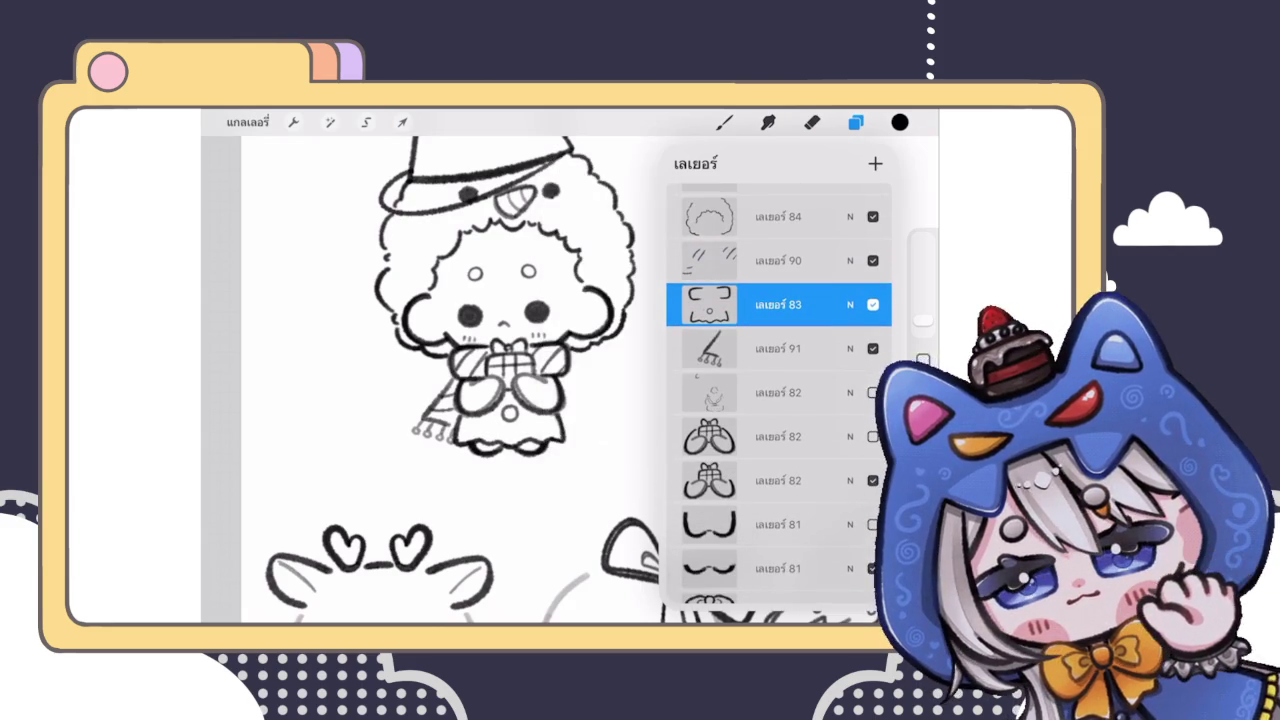
# Step: Zoom out to review the sheet and back in on the character
pyautogui.scroll(-2, 500, 400)
pyautogui.scroll(-3, 500, 400)
pyautogui.scroll(-1, 500, 350)
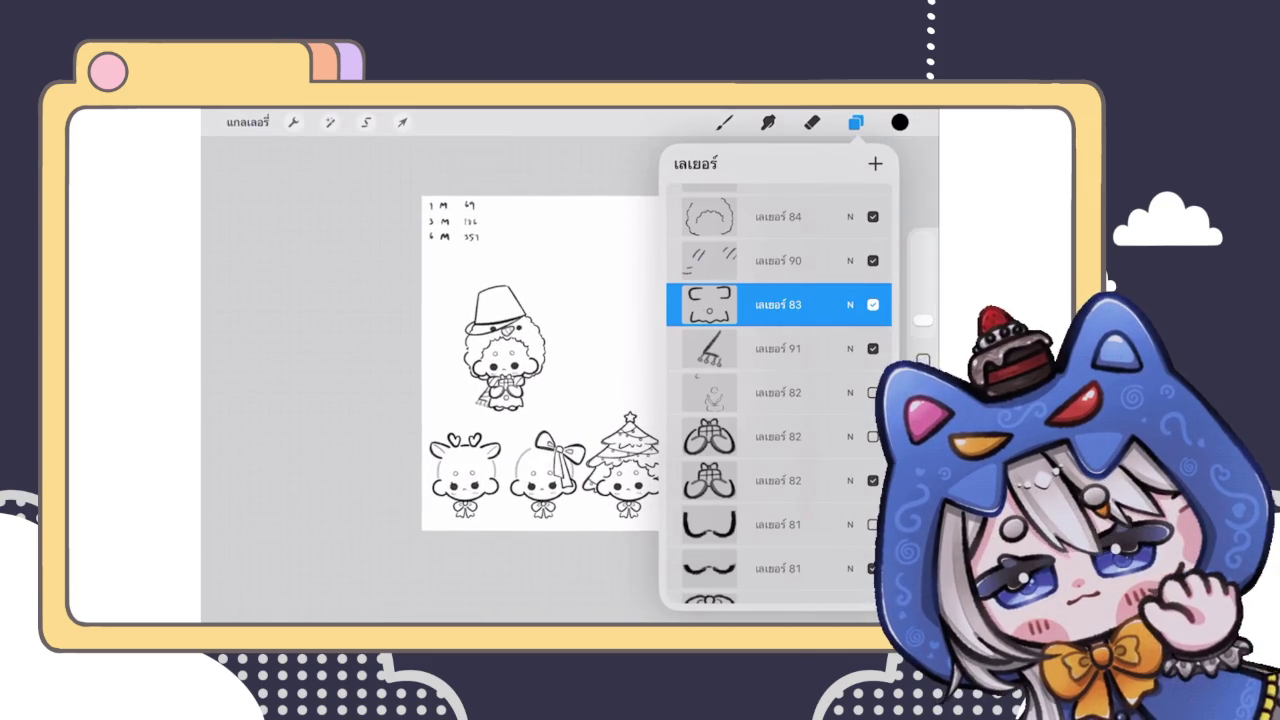
pyautogui.scroll(3, 500, 350)
pyautogui.scroll(2, 480, 340)
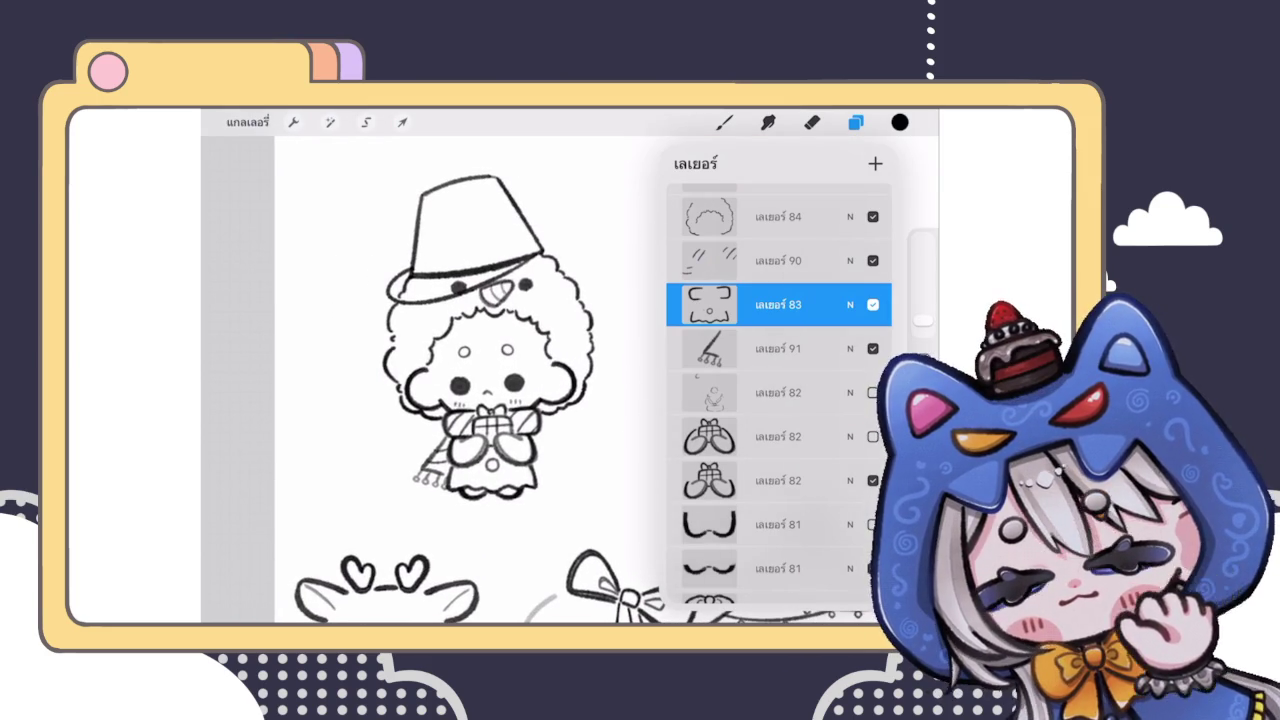
pyautogui.scroll(-5, 779, 400)
pyautogui.scroll(4, 779, 400)
pyautogui.click(330, 122)
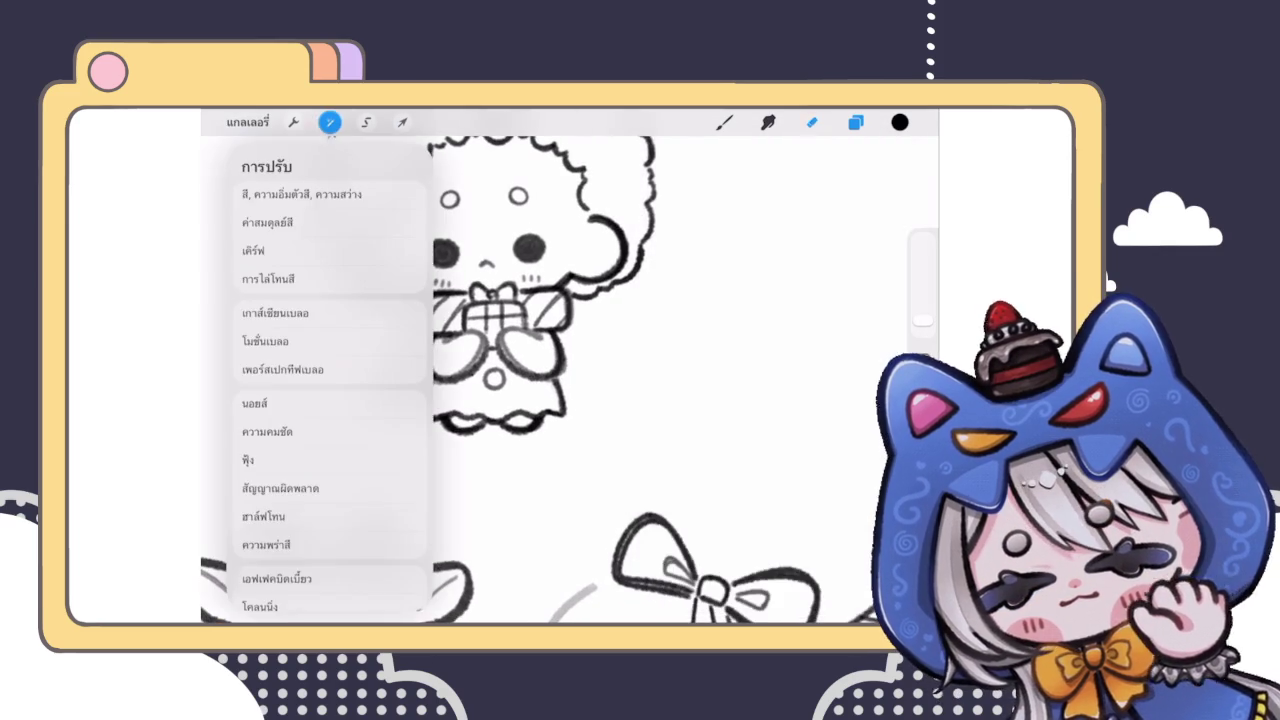
# Step: Liquify-push the scarf edge at 24% size, then undo a stray brush stroke
pyautogui.click(257, 571)
pyautogui.moveTo(289, 590); pyautogui.dragTo(266, 590)
pyautogui.moveTo(400, 420); pyautogui.dragTo(410, 440)
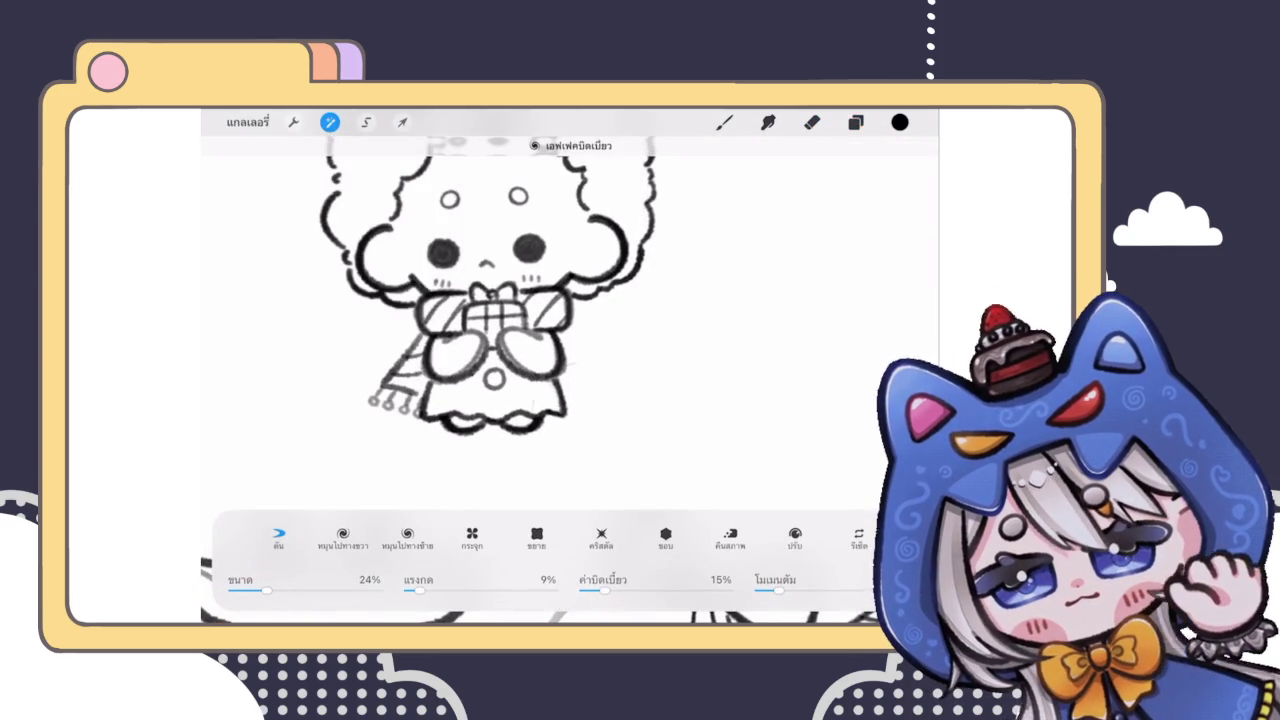
pyautogui.click(724, 122)
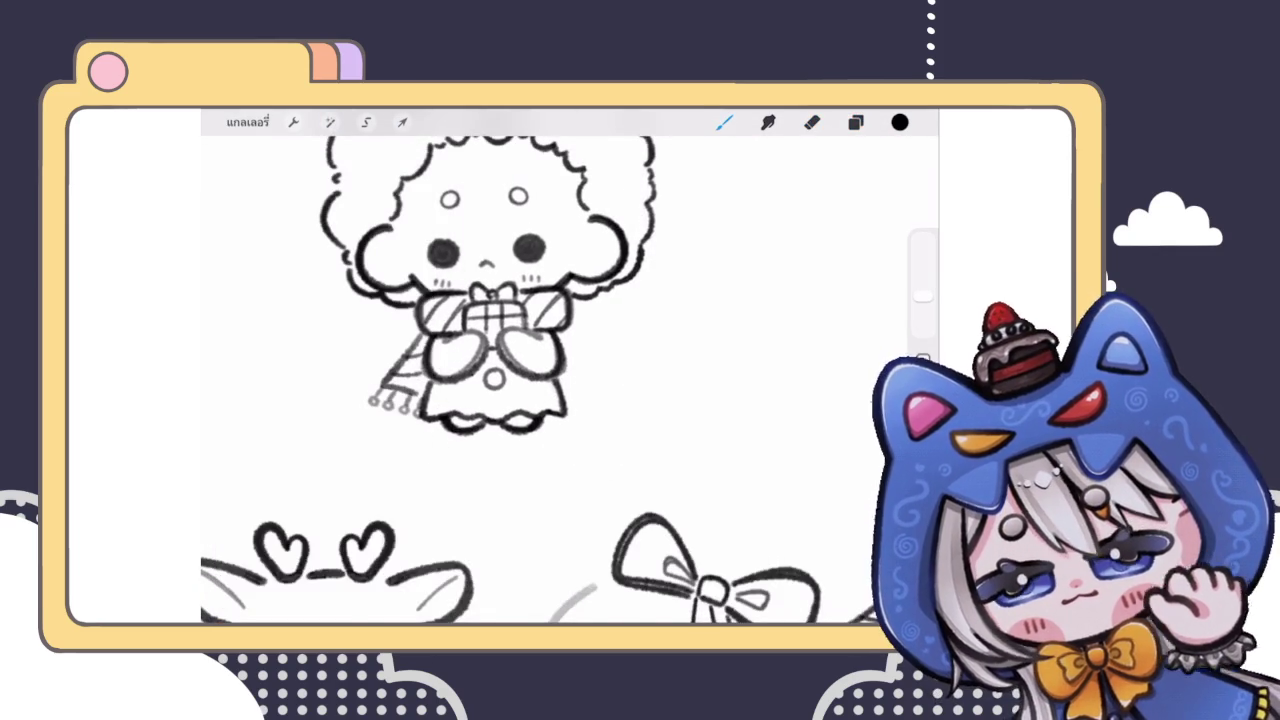
pyautogui.scroll(-5, 570, 380)
pyautogui.moveTo(663, 314); pyautogui.dragTo(686, 377)
pyautogui.hotkey('ctrl', 'z')
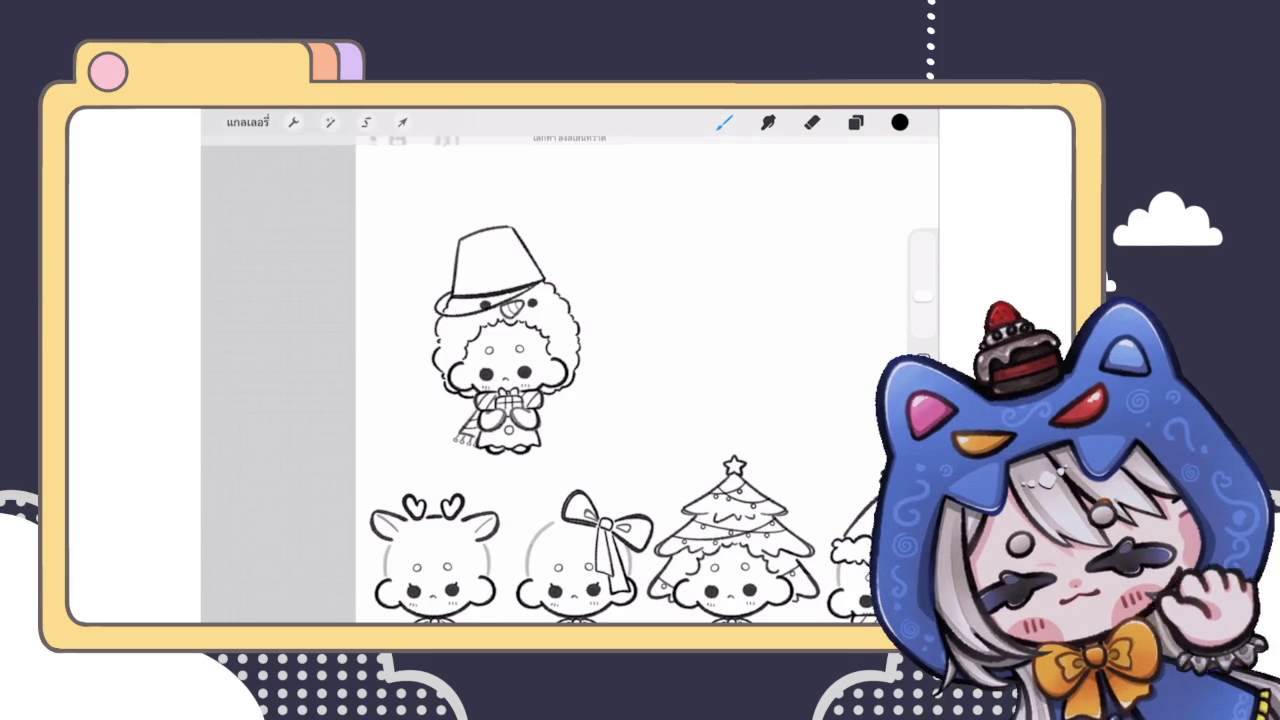
# Step: Shrink the dress's small round button with a Uniform transform
pyautogui.scroll(3, 500, 380)
pyautogui.scroll(3, 500, 380)
pyautogui.click(855, 122)
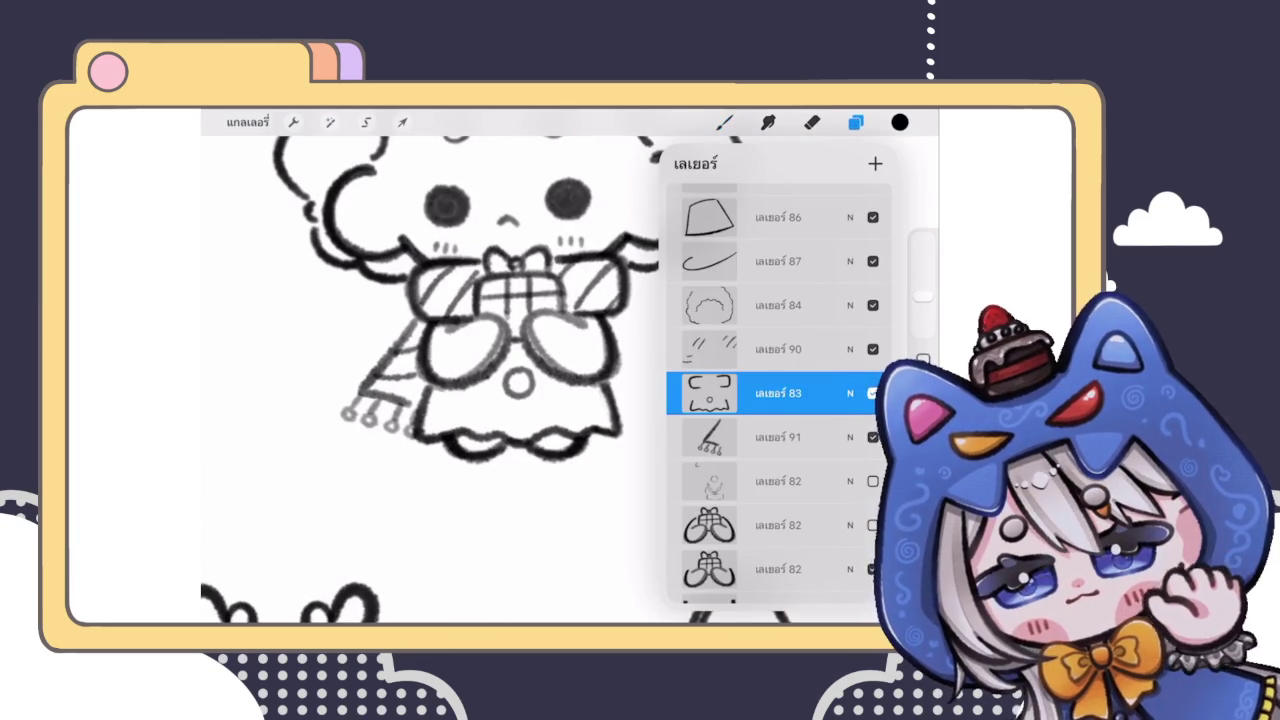
pyautogui.click(402, 122)
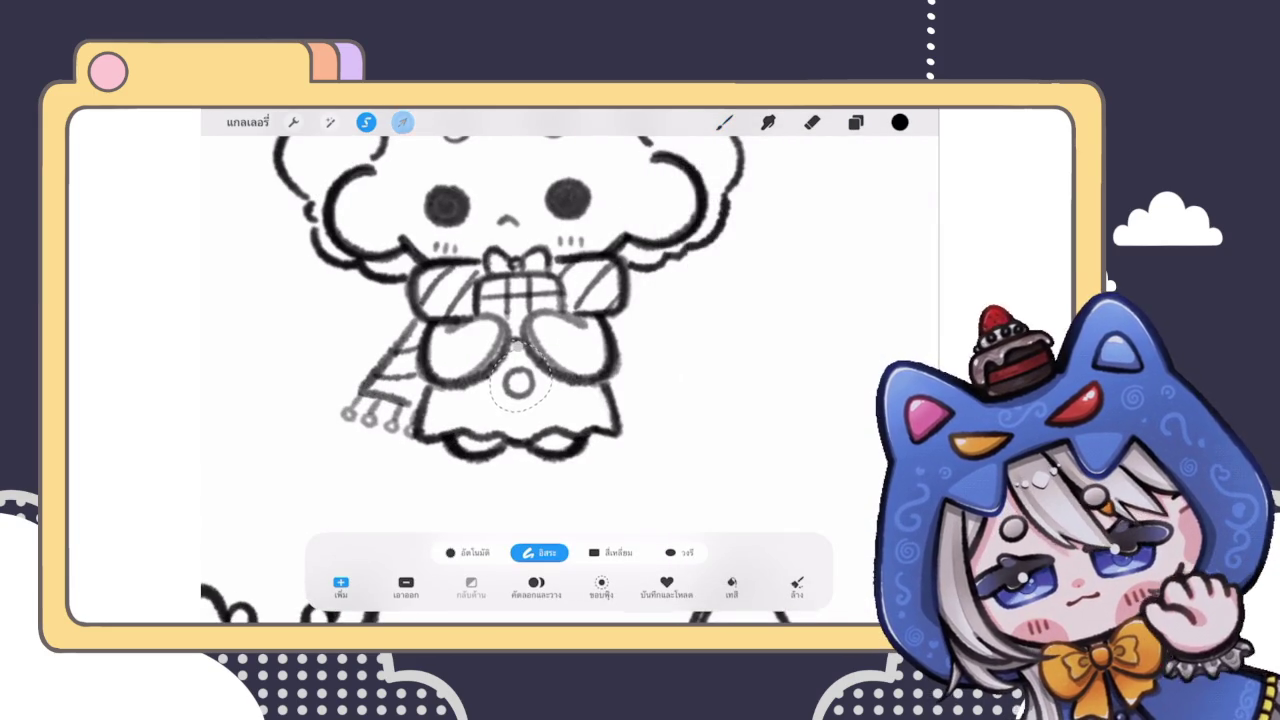
pyautogui.click(549, 552)
pyautogui.moveTo(538, 362)
pyautogui.mouseDown()
pyautogui.moveTo(525, 401)
pyautogui.moveTo(513, 385)
pyautogui.mouseUp()
pyautogui.click(725, 122)
# Step: Select the eraser and zoom out to view the full sticker sheet
pyautogui.click(855, 122)
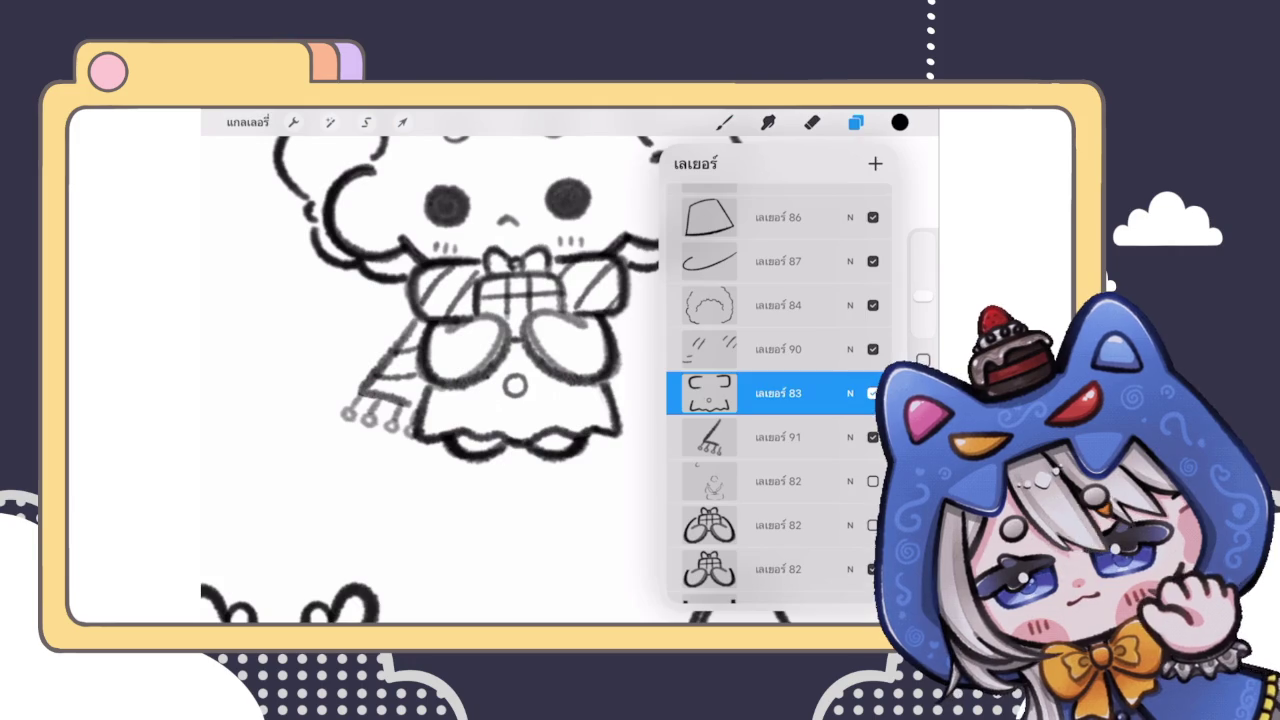
pyautogui.click(855, 122)
pyautogui.click(812, 122)
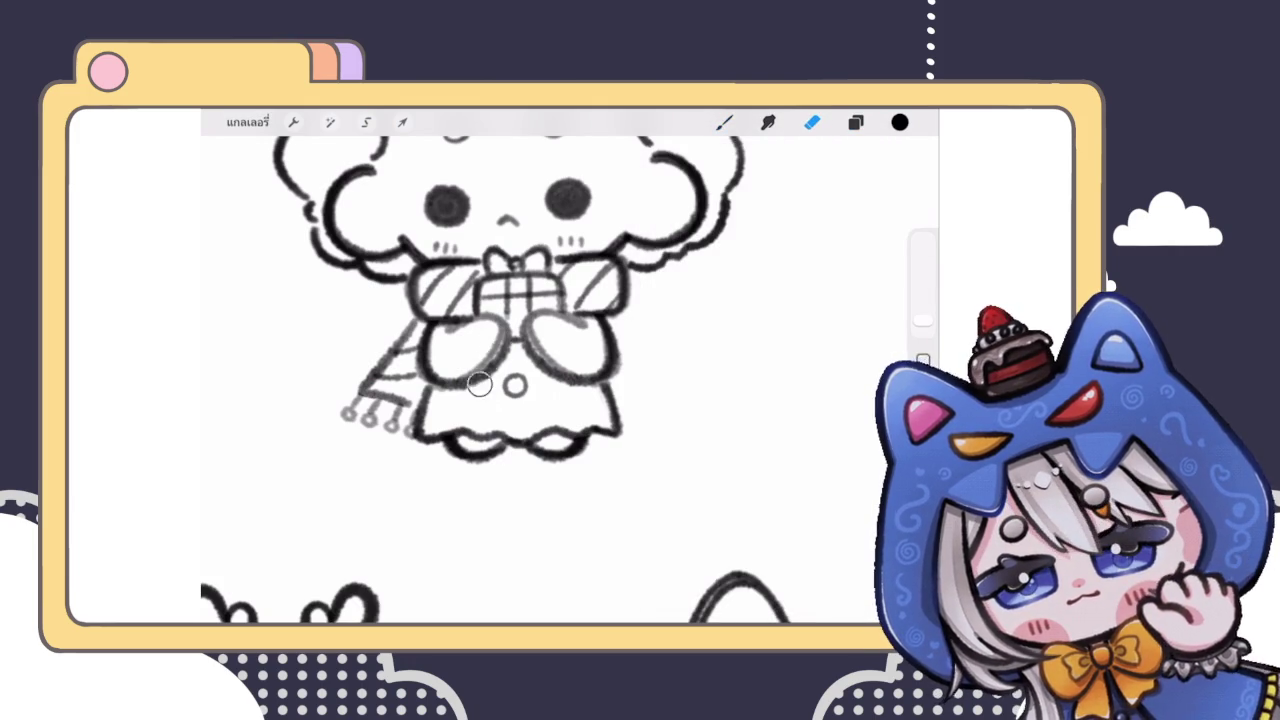
pyautogui.click(855, 122)
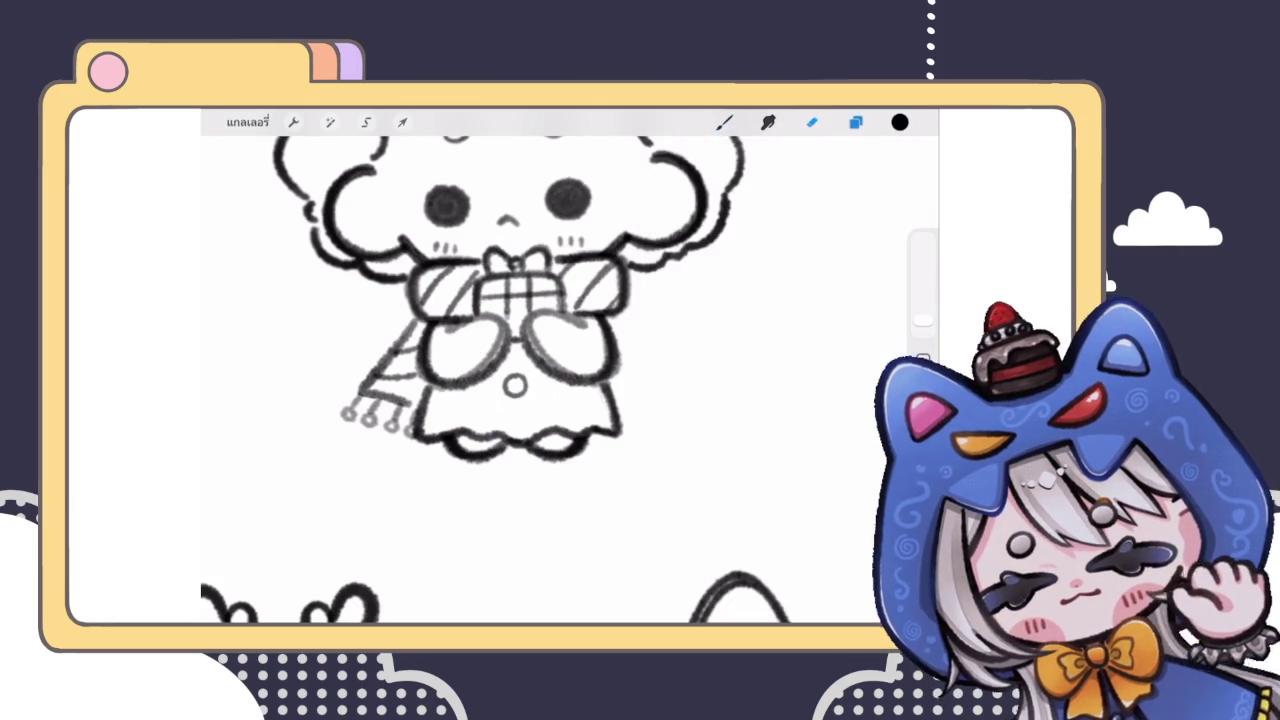
pyautogui.click(812, 122)
pyautogui.scroll(-5, 570, 370)
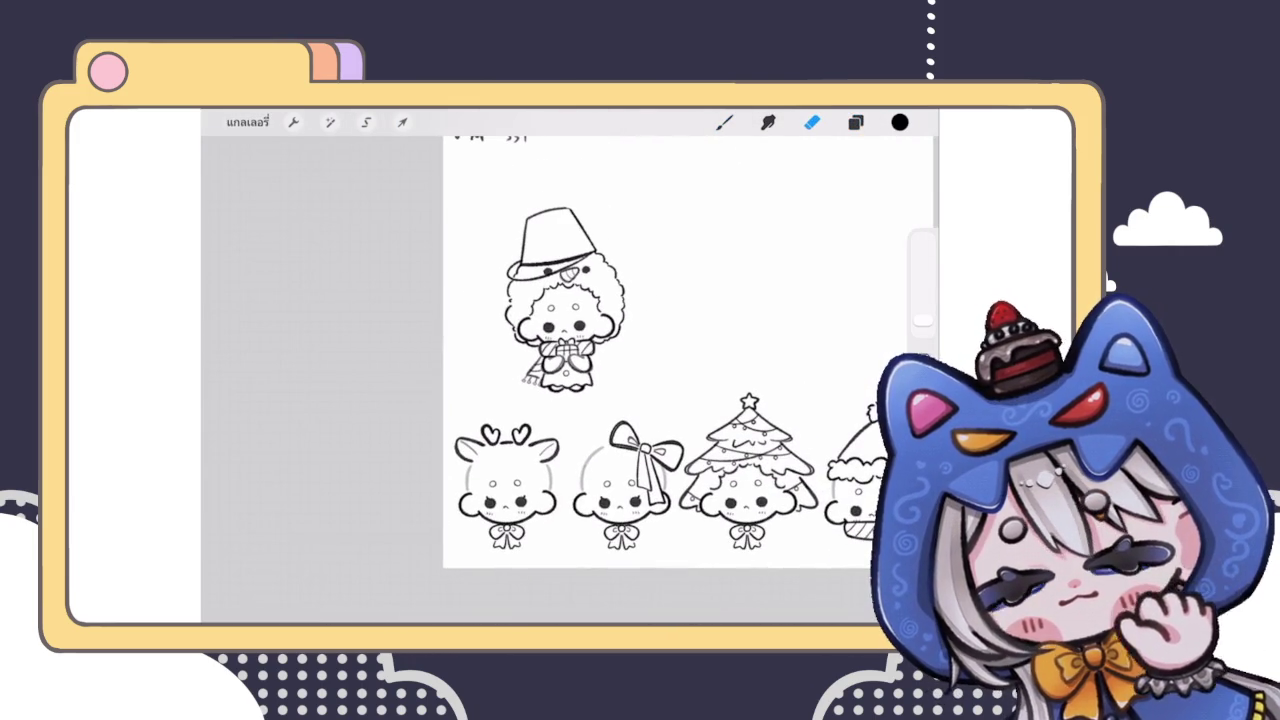